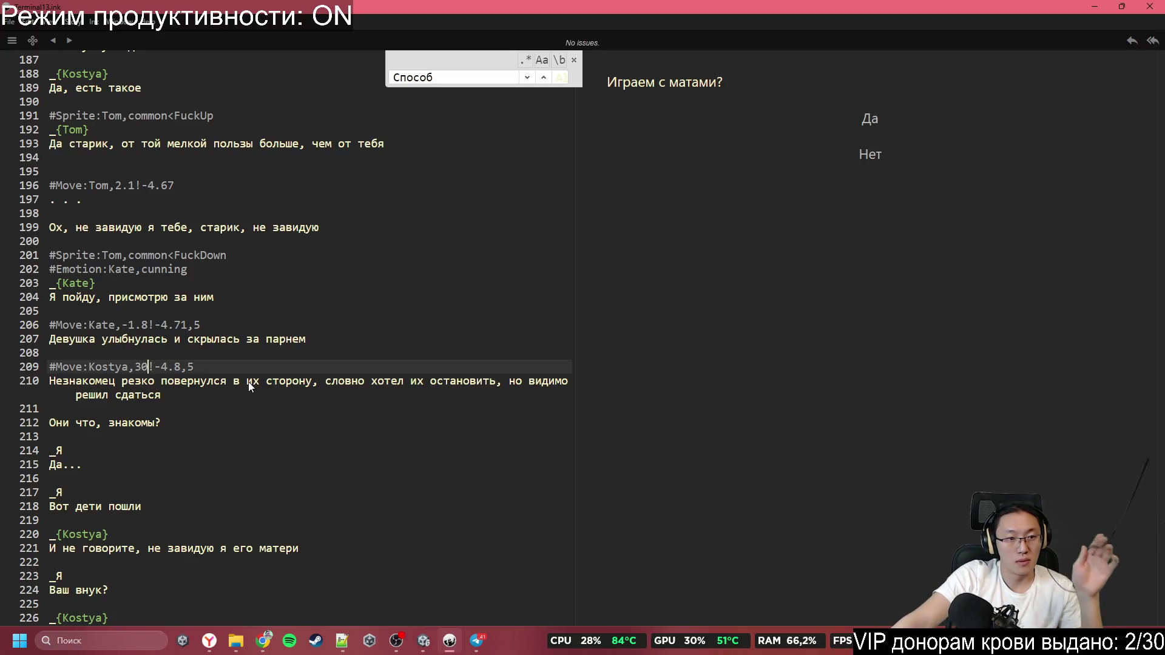
# Add a '#Emotion:Kate,common' tag on new line 212, copied from line 202's cunning tag
pyautogui.click(156, 412)
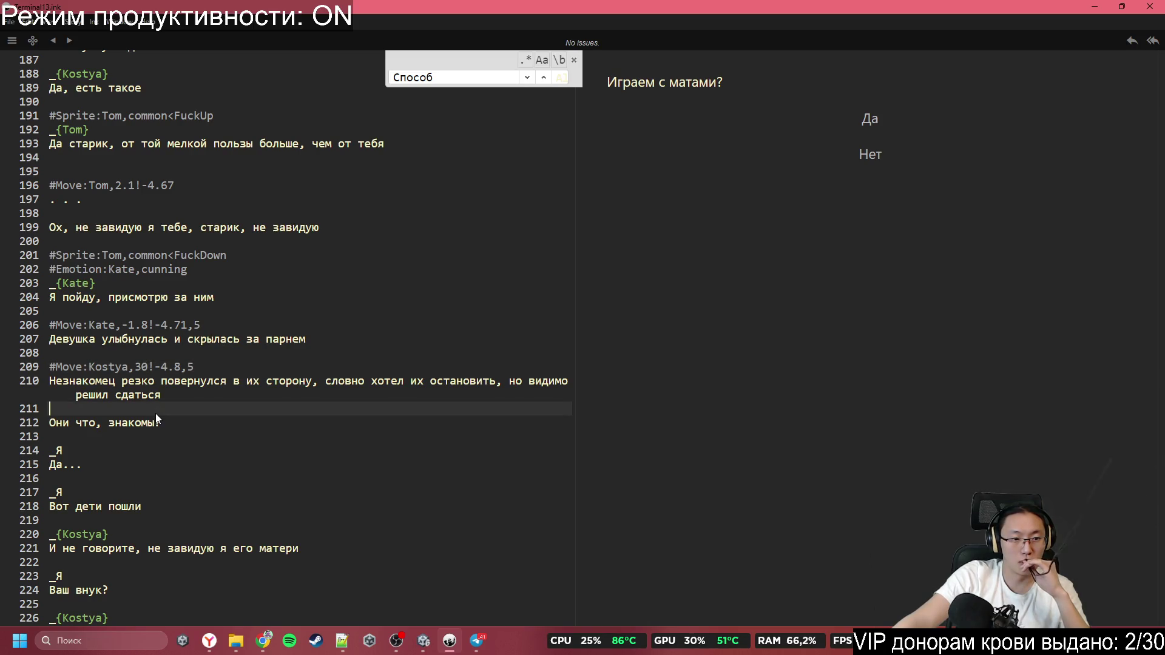
pyautogui.press('Return')
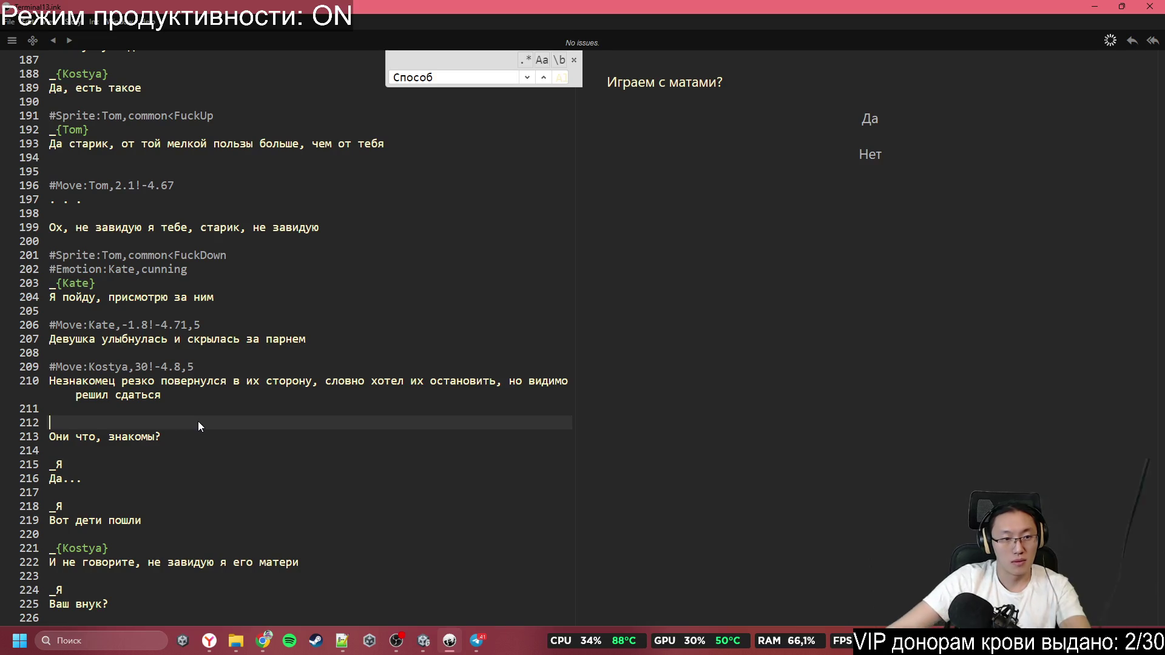
pyautogui.click(213, 265)
pyautogui.hotkey('shift', 'Home')
pyautogui.hotkey('ctrl', 'c')
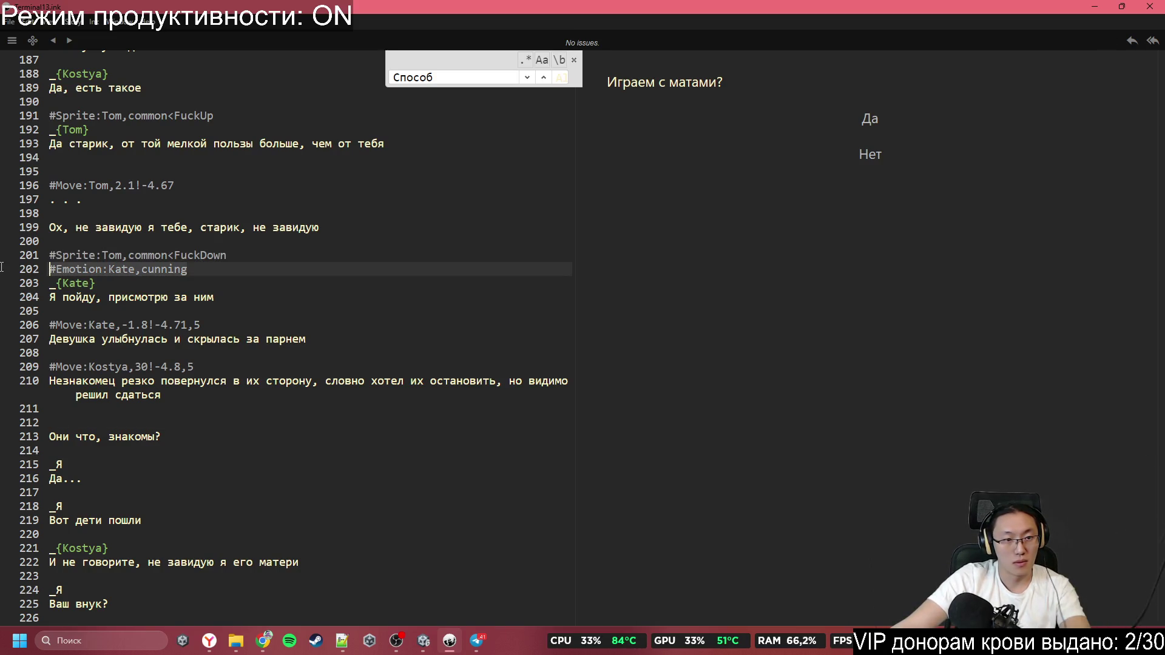
pyautogui.click(104, 422)
pyautogui.hotkey('ctrl', 'v')
pyautogui.press('BackSpace')
pyautogui.press('BackSpace')
pyautogui.press('BackSpace')
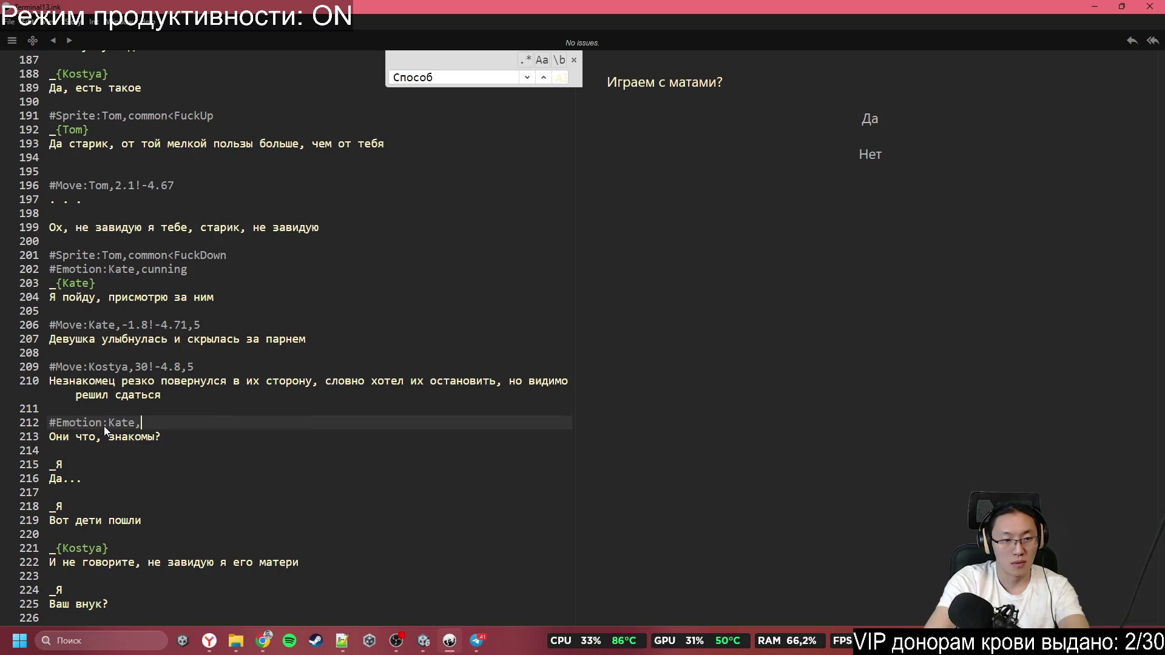
pyautogui.write('common')
# Scroll down past speaker line 215 to review the following script
pyautogui.scroll(-3, 231, 314)
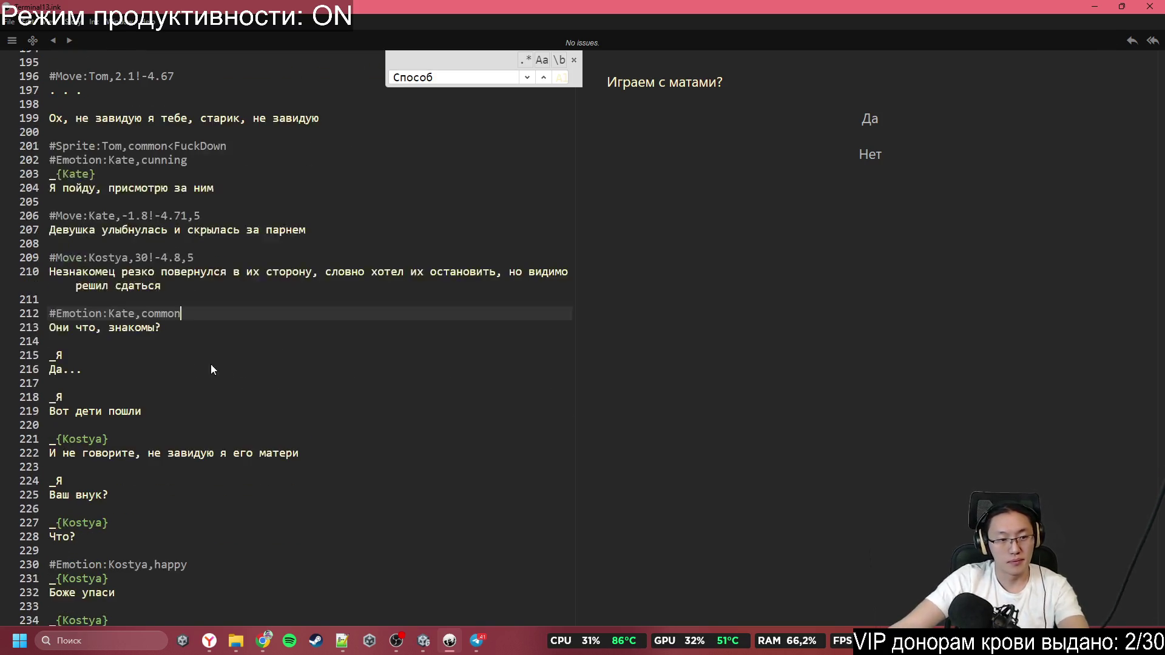
pyautogui.click(206, 355)
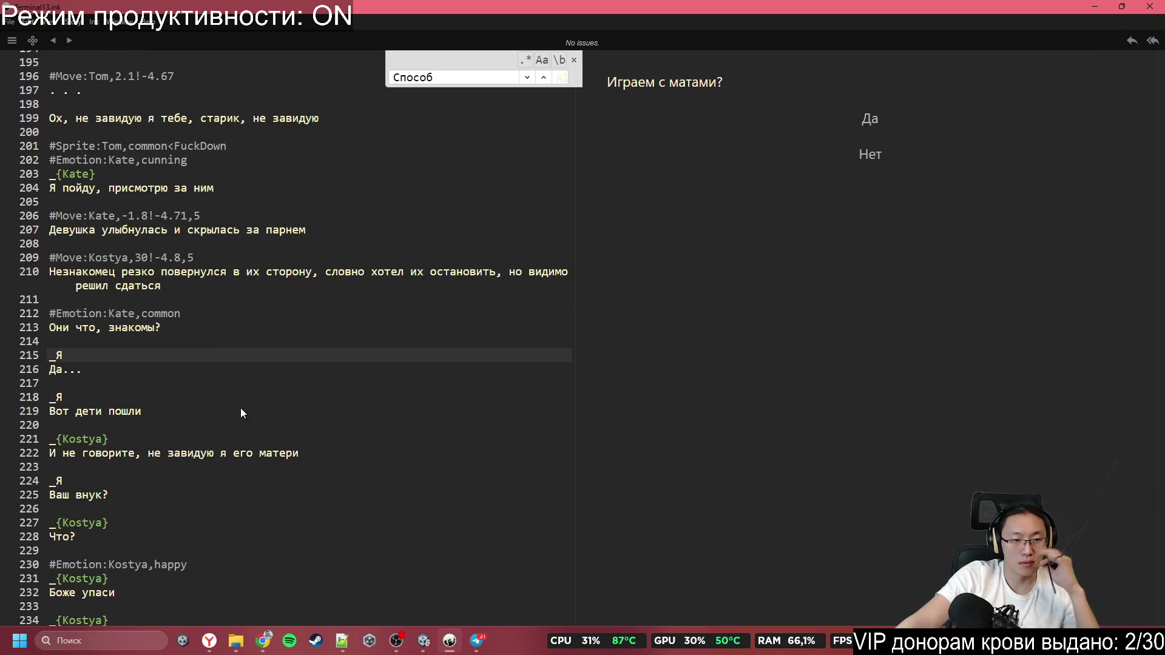
pyautogui.scroll(-3, 242, 416)
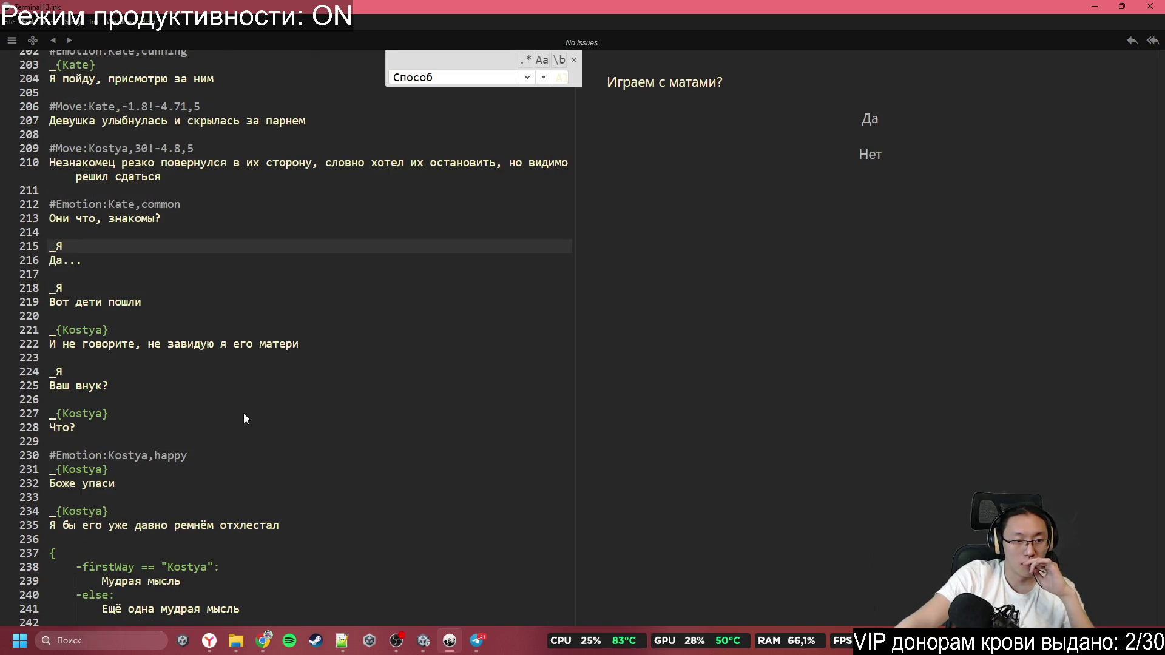
pyautogui.scroll(-15, 244, 415)
pyautogui.scroll(-17, 243, 413)
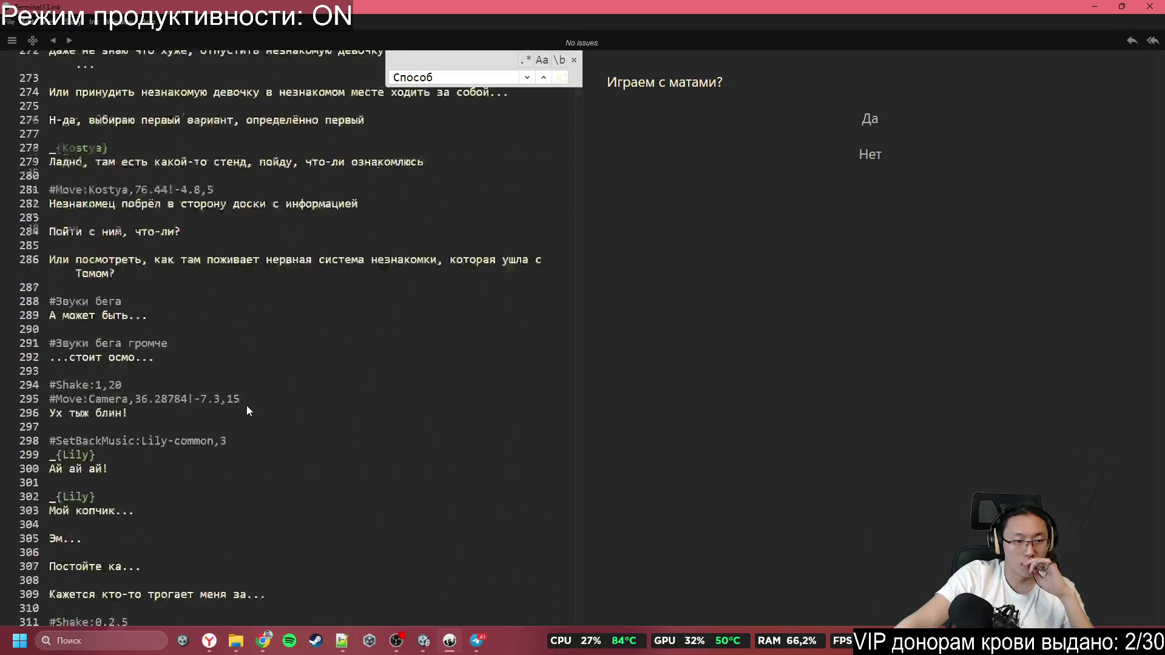
# Show the Content knot list and drag the splitter right to widen the script pane
pyautogui.click(32, 40)
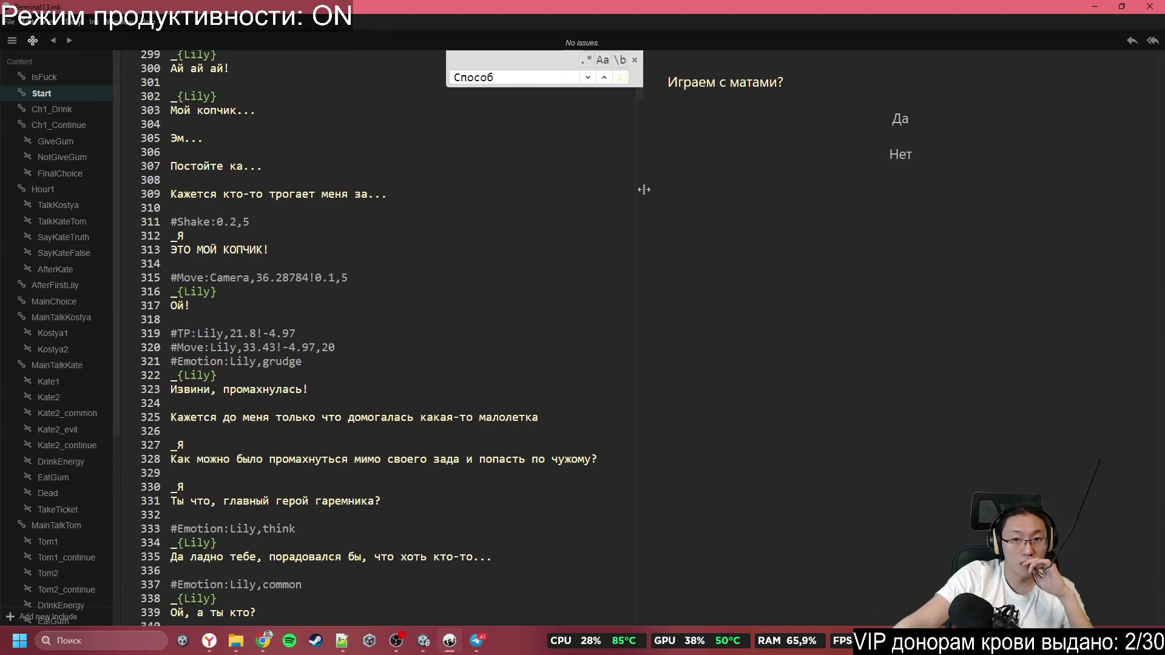
pyautogui.moveTo(645, 188); pyautogui.dragTo(1111, 307)
pyautogui.click(434, 283)
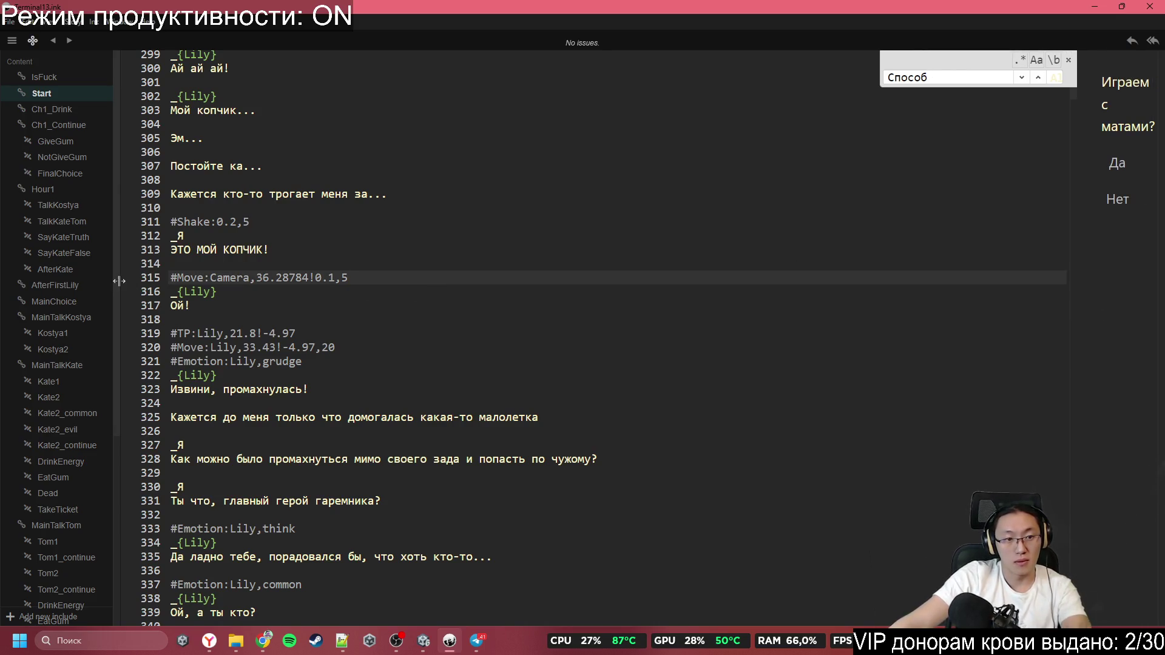
pyautogui.moveTo(119, 281); pyautogui.dragTo(217, 285)
pyautogui.scroll(-4, 506, 421)
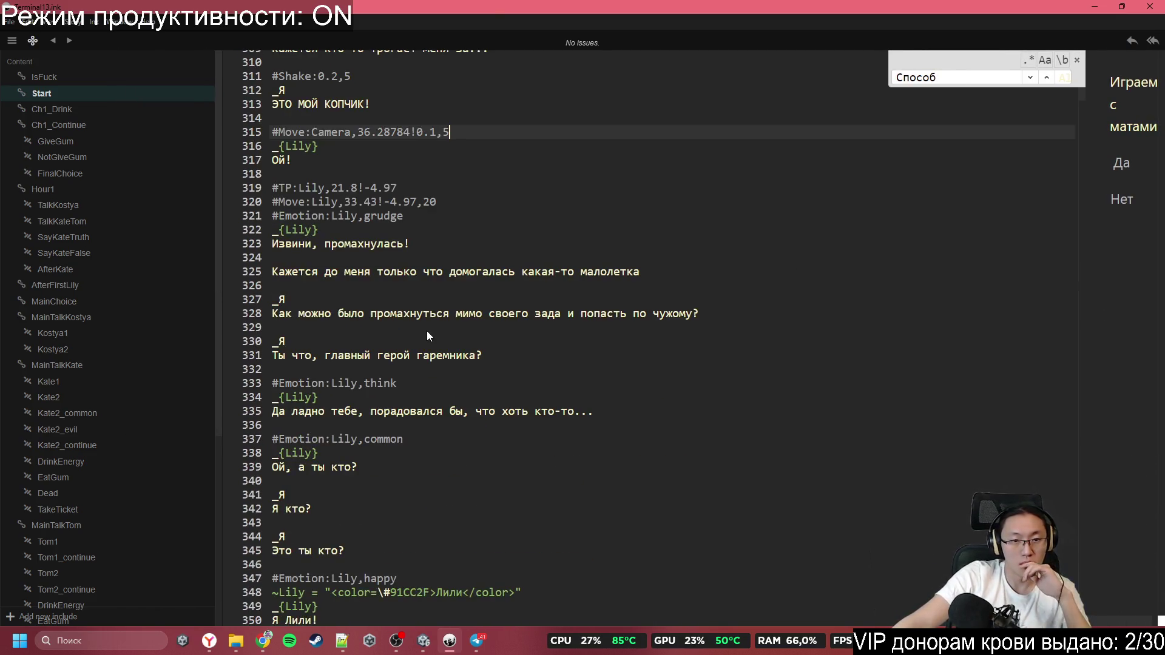
# Read through Lily's scene, then minimize Inky to return to Unity
pyautogui.click(409, 233)
pyautogui.scroll(7, 418, 246)
pyautogui.scroll(-5, 306, 162)
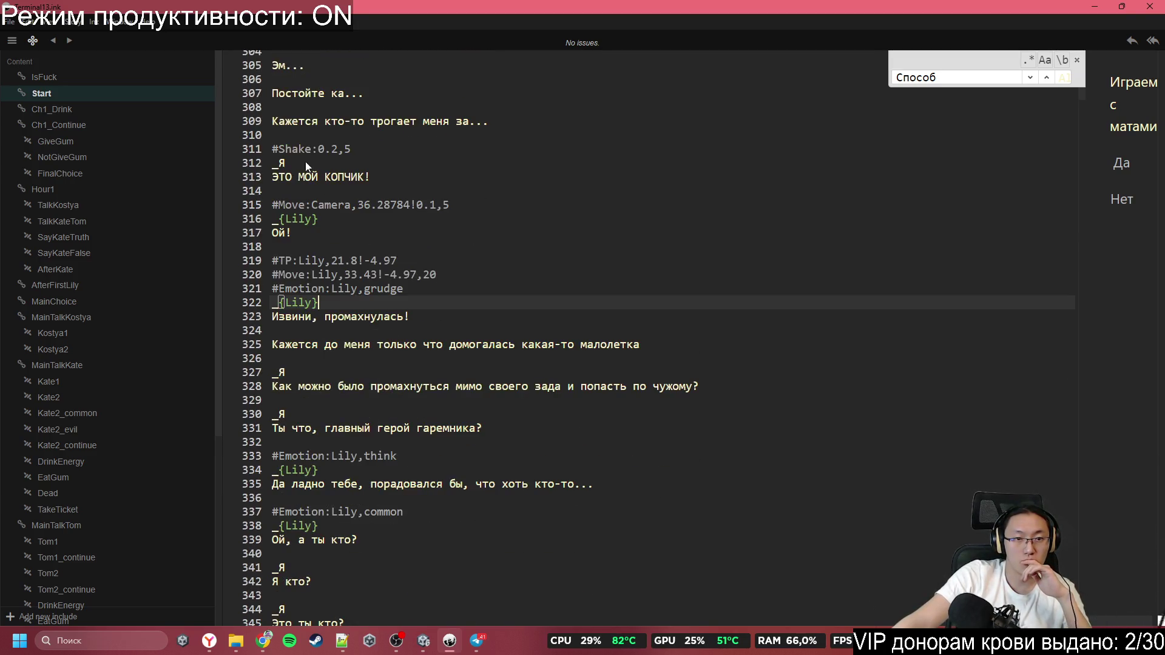
pyautogui.scroll(-5, 304, 162)
pyautogui.scroll(-1, 321, 471)
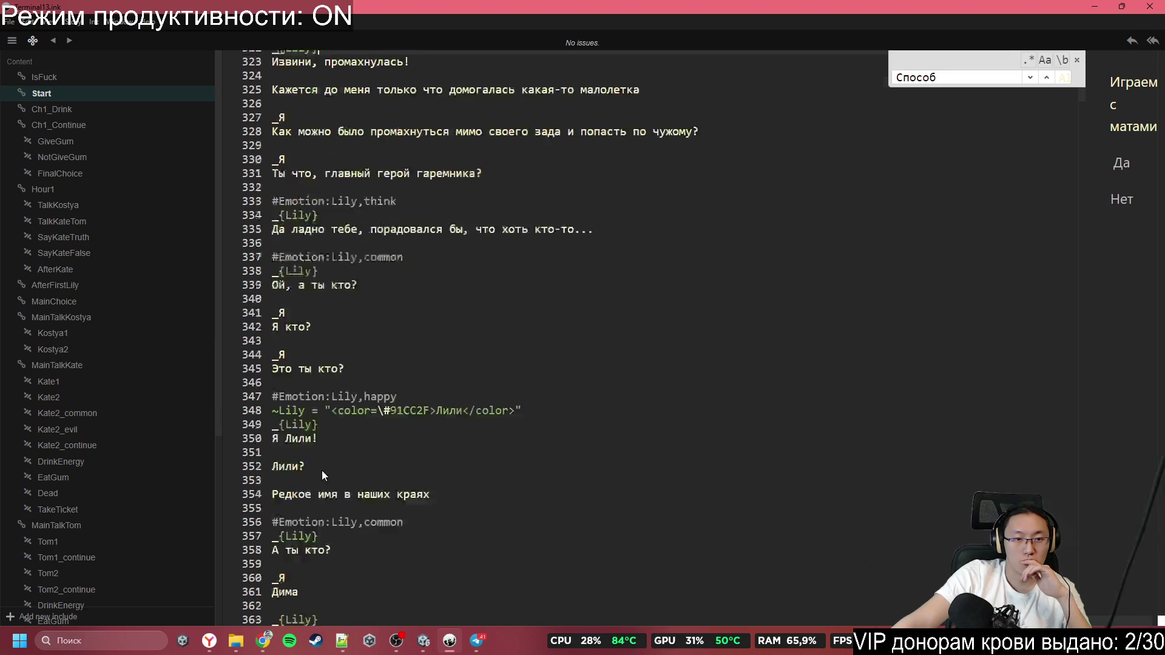
pyautogui.scroll(-5, 321, 471)
pyautogui.scroll(-10, 509, 180)
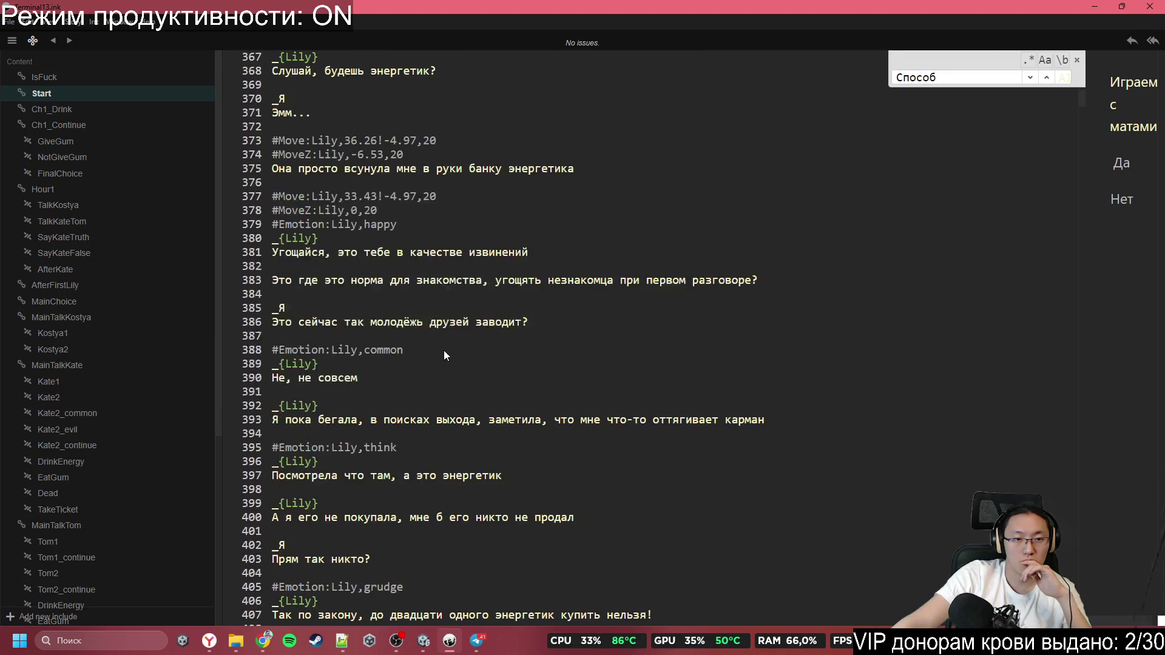
pyautogui.scroll(3, 352, 331)
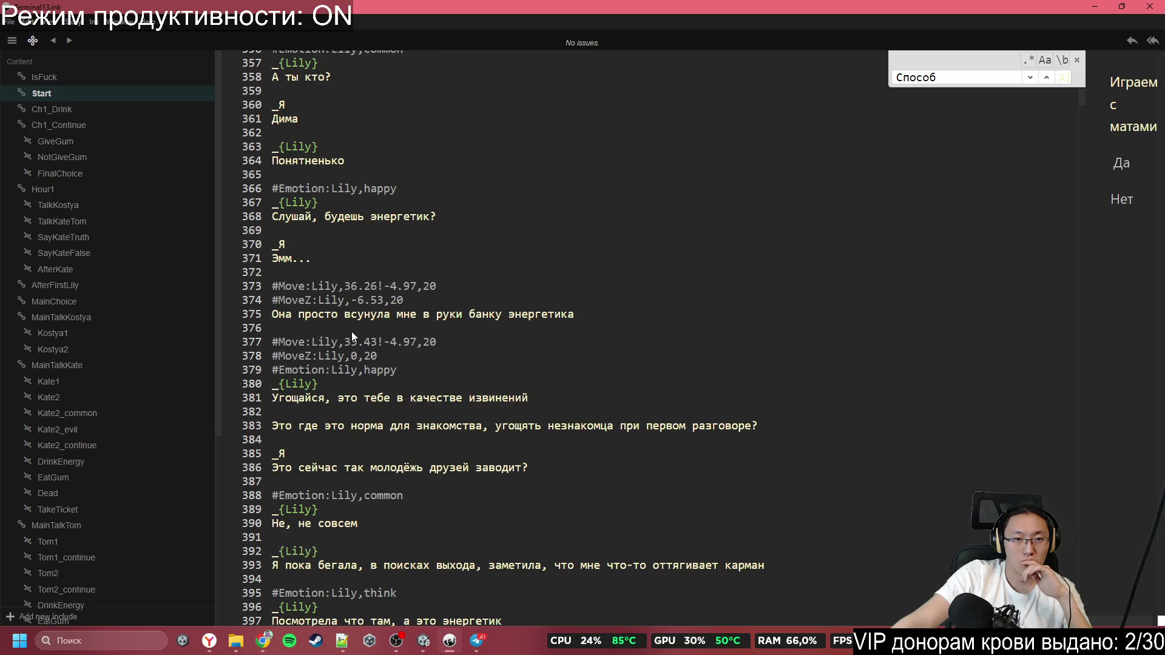
pyautogui.scroll(-6, 351, 331)
pyautogui.scroll(-7, 380, 380)
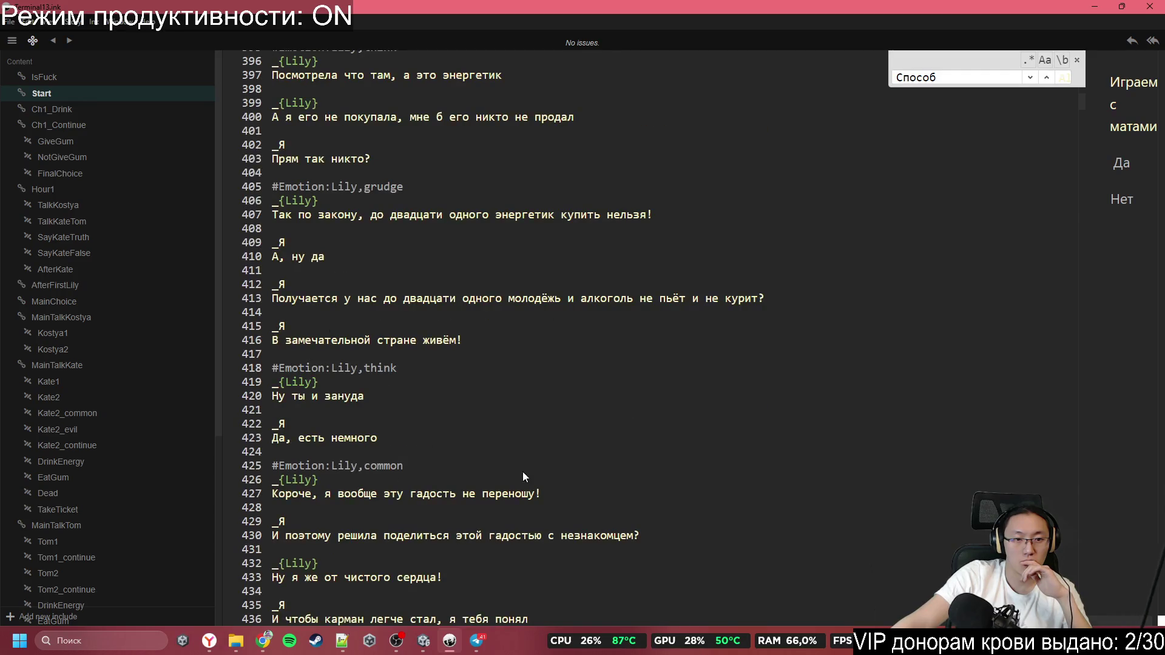
pyautogui.scroll(-6, 512, 464)
pyautogui.scroll(-9, 504, 455)
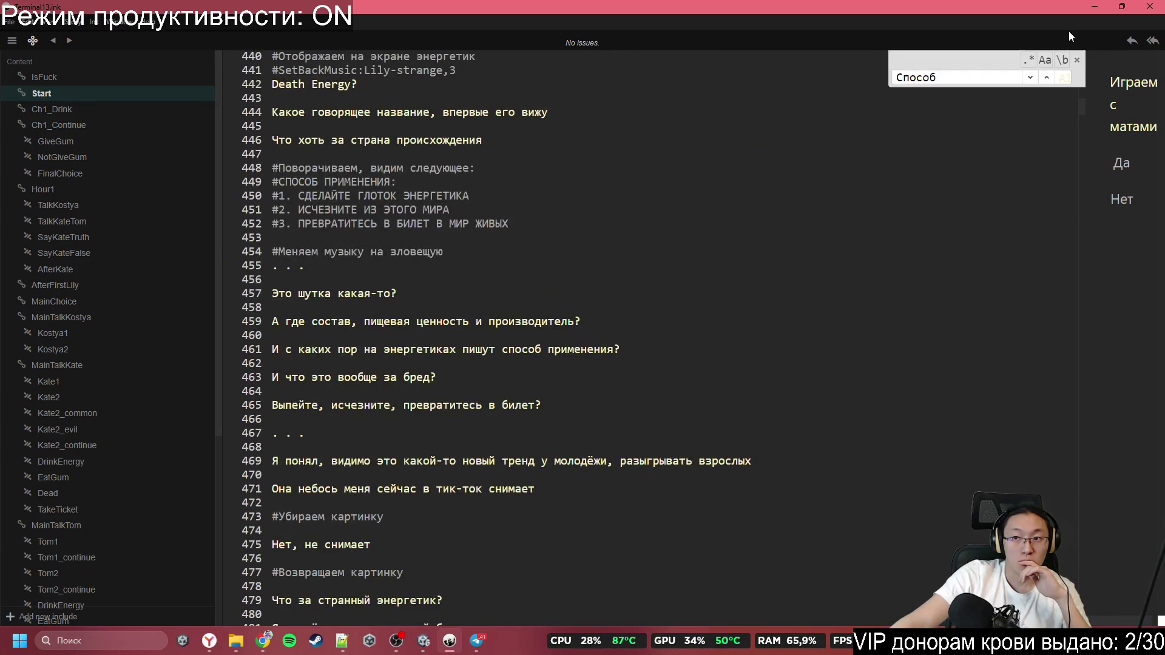
pyautogui.click(1094, 7)
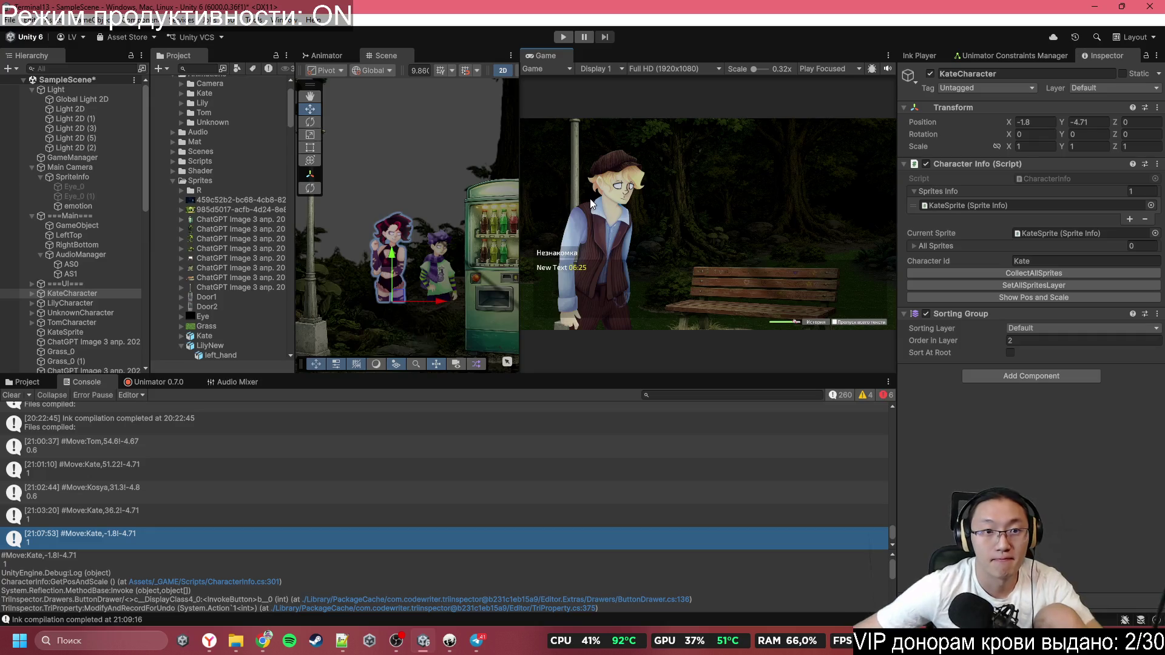
# Switch the Scene view to 3D and move UnknownCharacter left to X -24.6
pyautogui.click(85, 313)
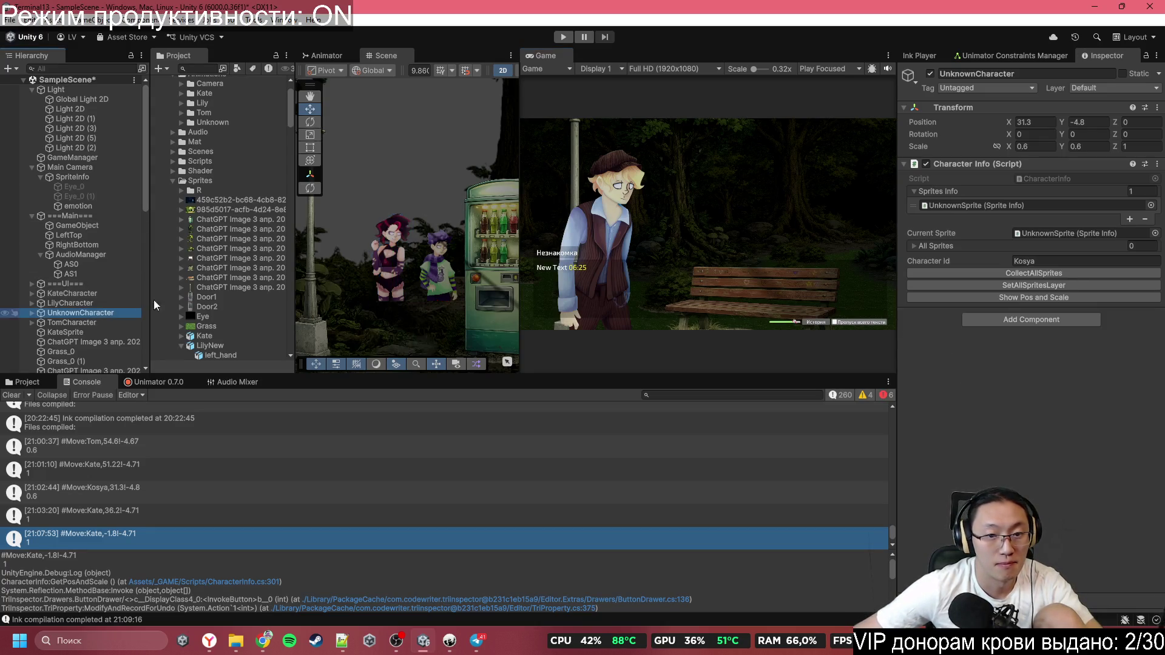
pyautogui.moveTo(436, 161)
pyautogui.mouseDown()
pyautogui.moveTo(439, 228)
pyautogui.moveTo(437, 142)
pyautogui.mouseUp()
pyautogui.click(503, 69)
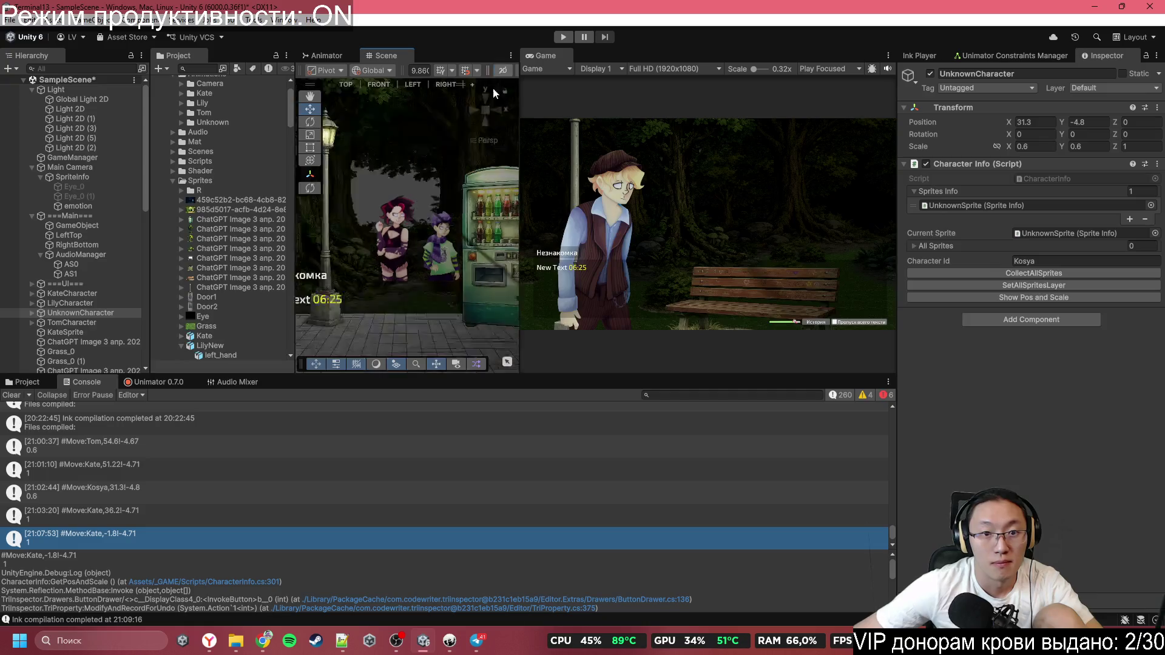
pyautogui.moveTo(493, 87)
pyautogui.mouseDown()
pyautogui.moveTo(524, 242)
pyautogui.moveTo(489, 213)
pyautogui.mouseUp()
pyautogui.moveTo(418, 239); pyautogui.dragTo(395, 246)
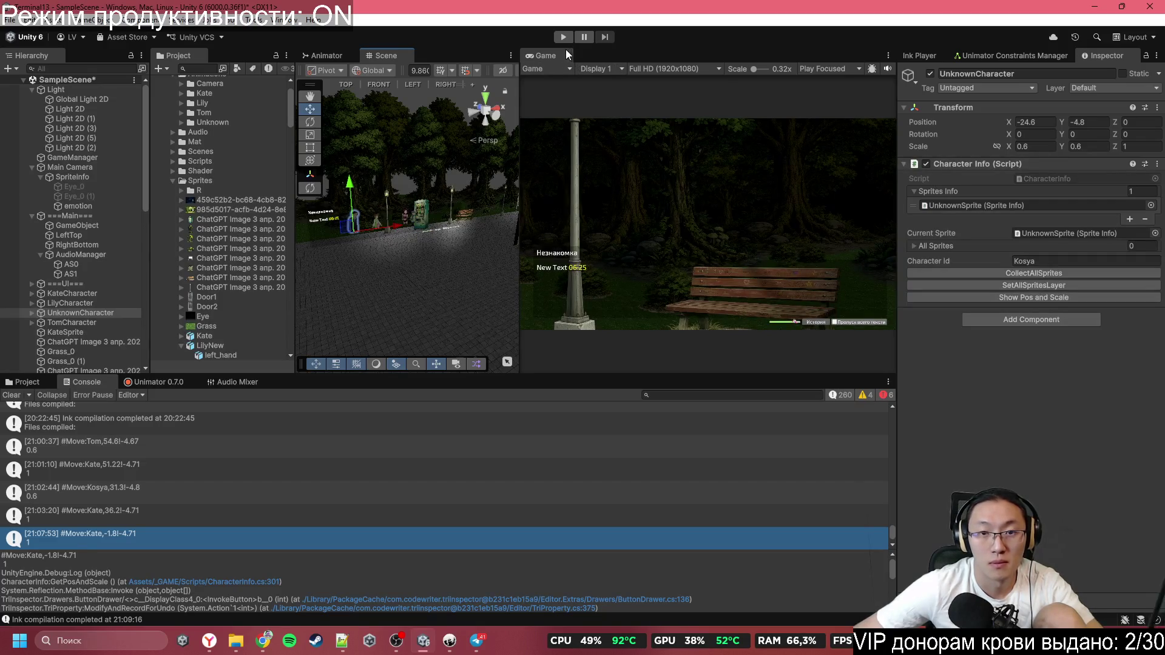
# Parent Main Camera under GameObject and set its Position X to 0
pyautogui.click(68, 158)
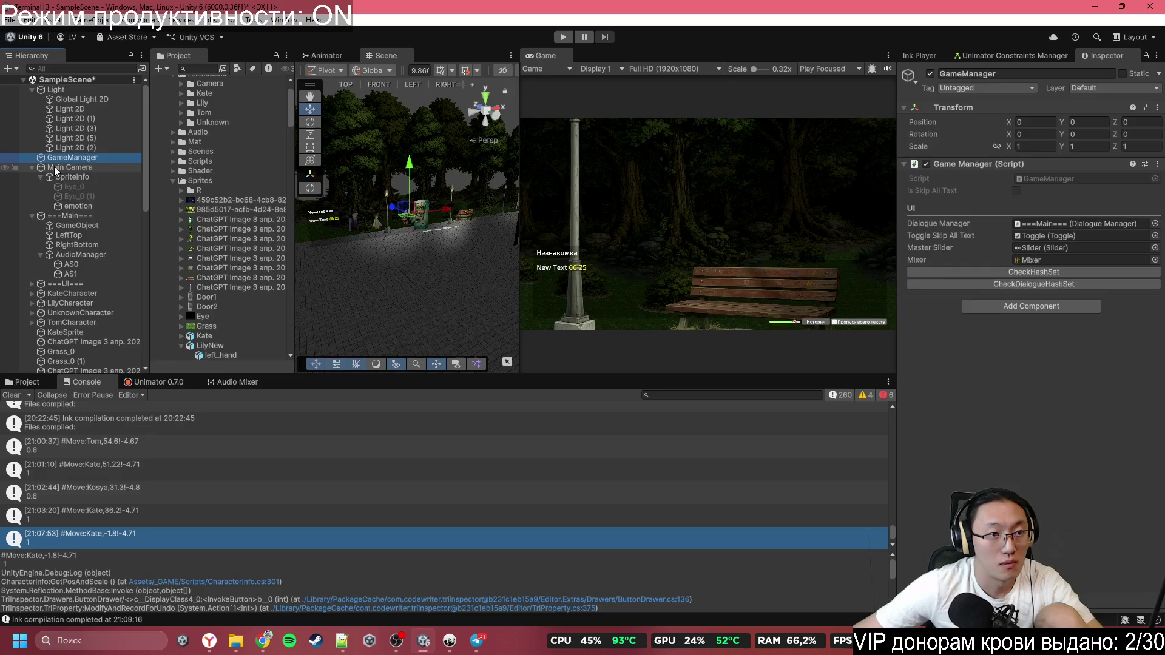
pyautogui.click(52, 168)
pyautogui.moveTo(51, 169); pyautogui.dragTo(77, 227)
pyautogui.write('0')
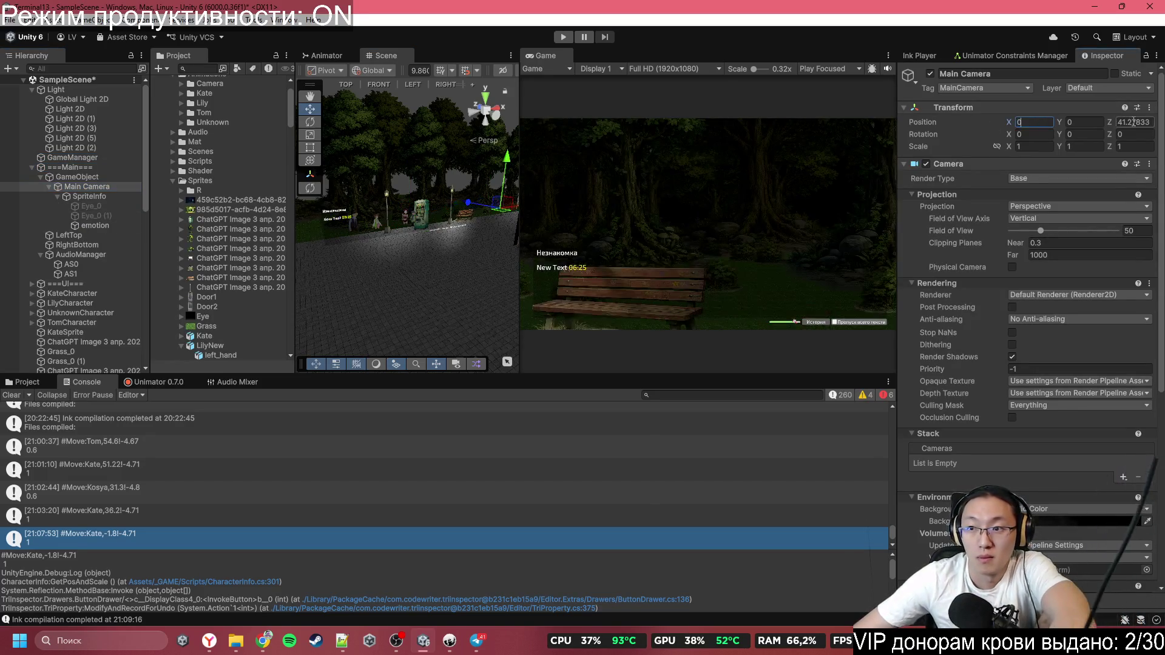
pyautogui.press('Tab')
pyautogui.press('Tab')
# Set the camera's Z to 0 and run the game to its opening question 'Играем с матами?'
pyautogui.write('0')
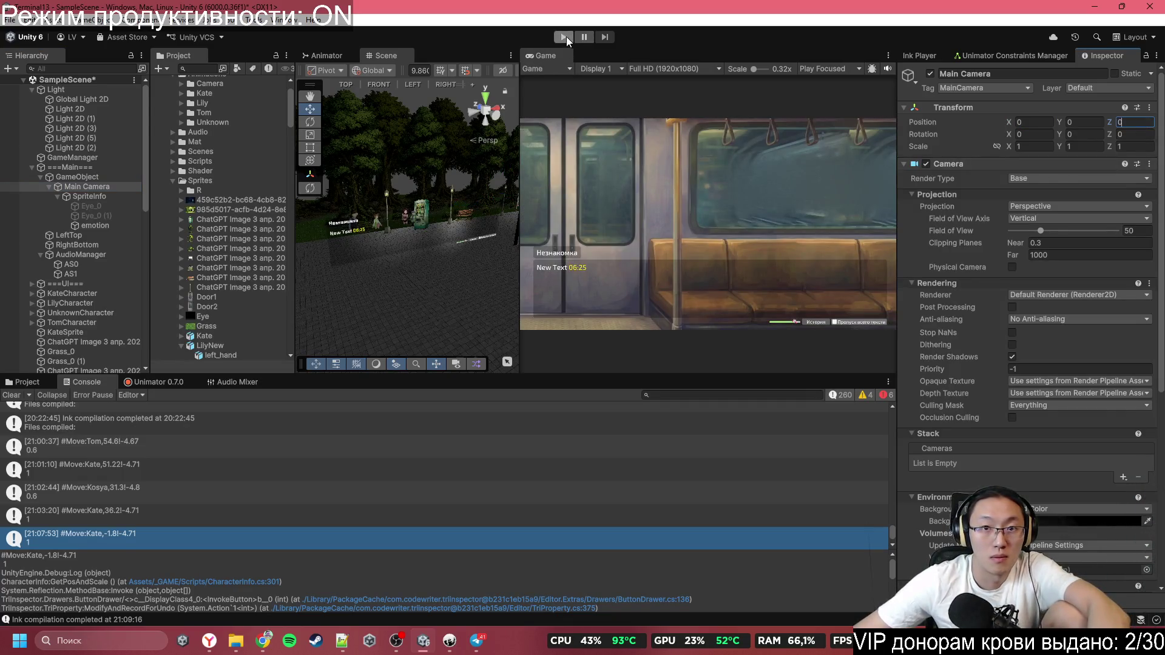
pyautogui.click(564, 37)
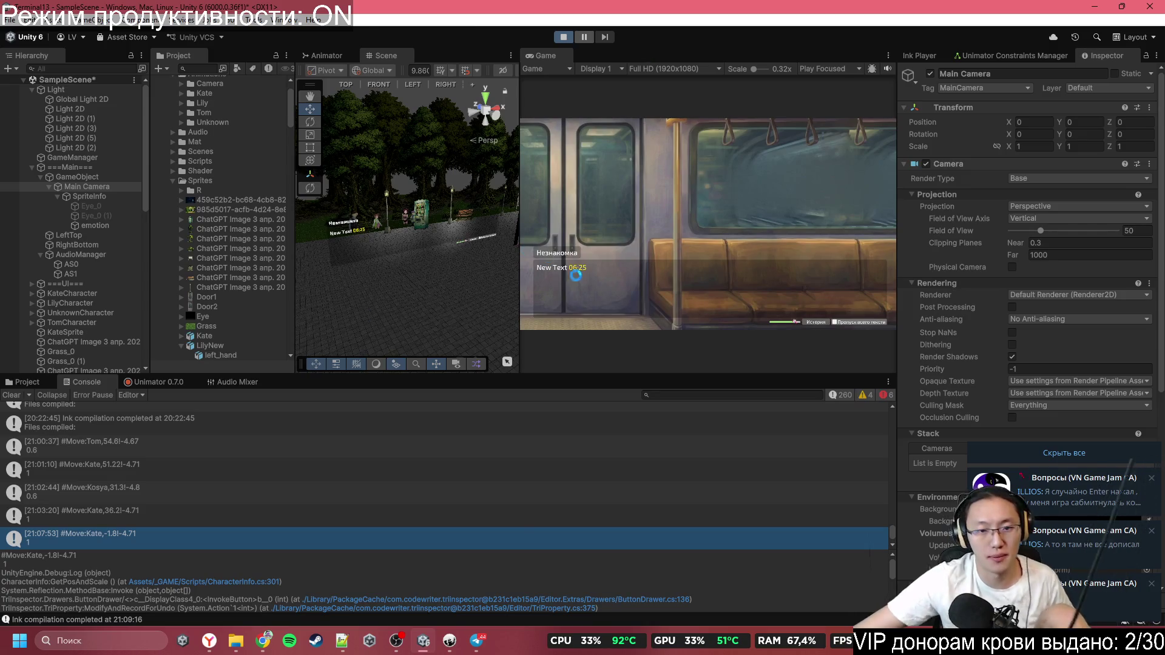
pyautogui.click(420, 647)
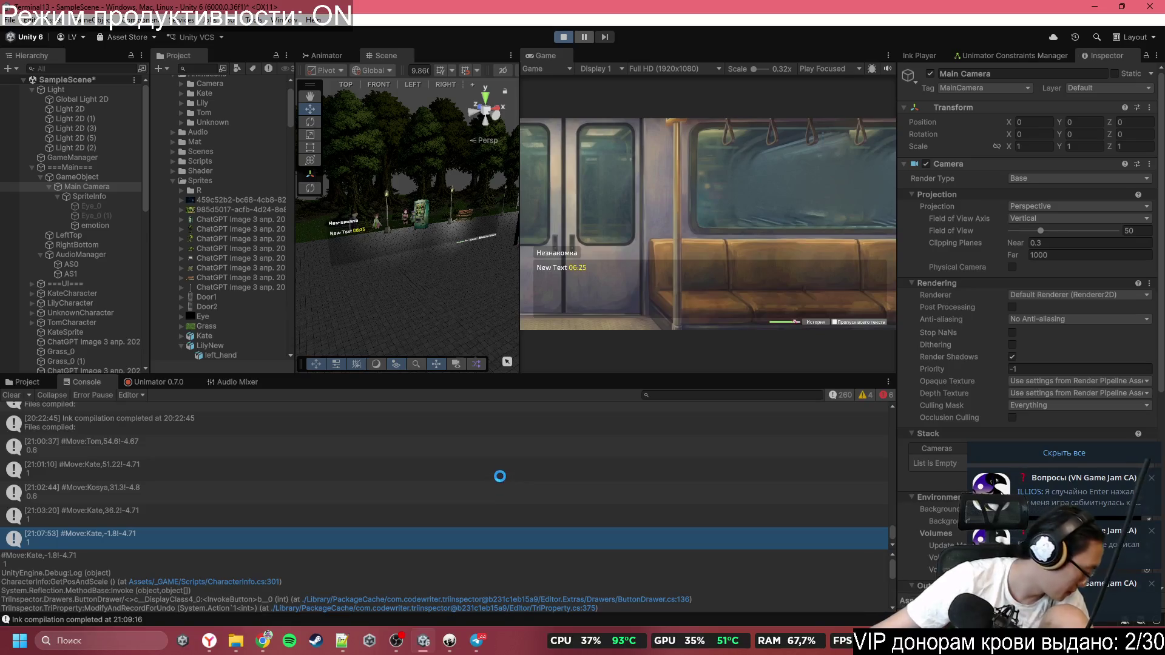
pyautogui.click(421, 647)
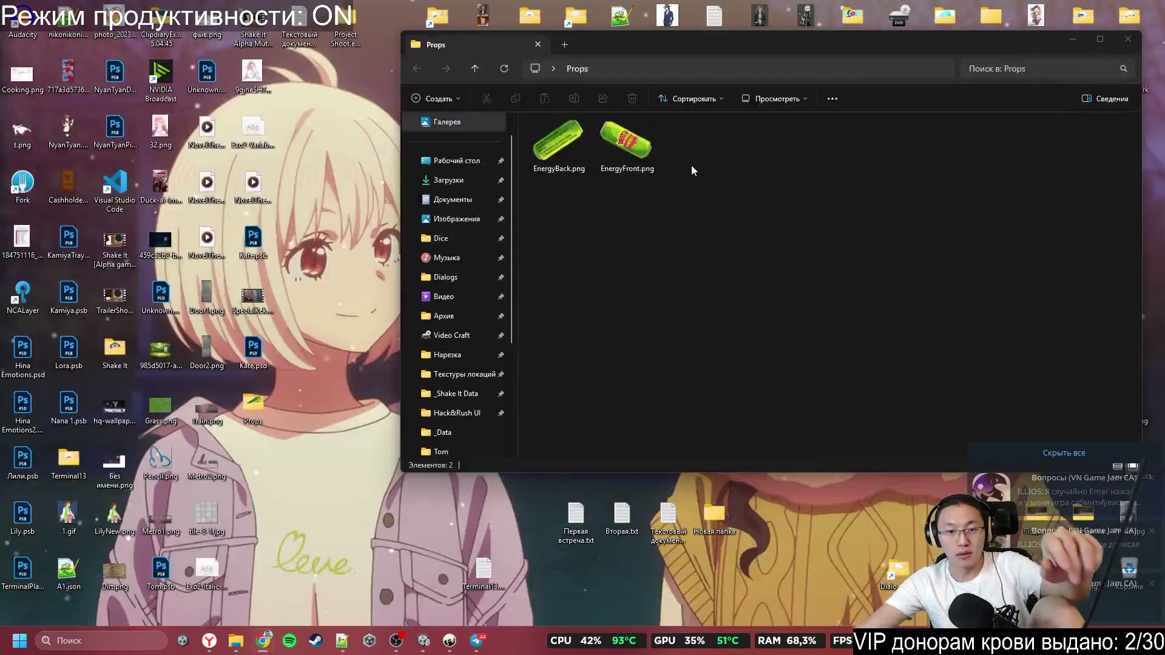
pyautogui.click(421, 647)
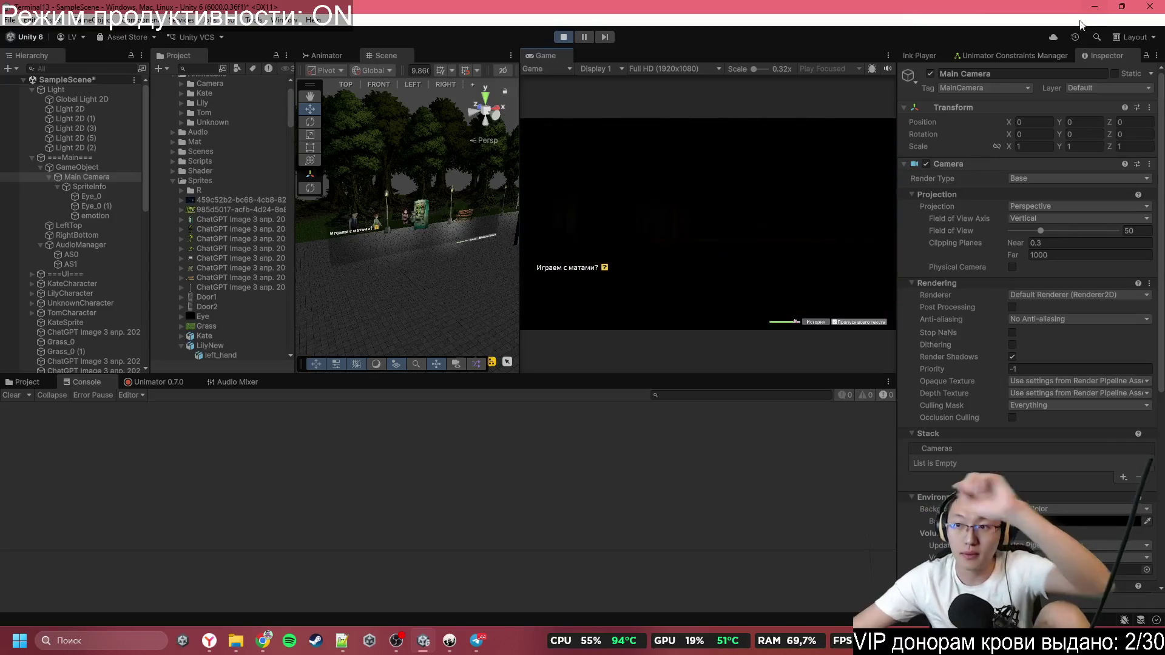
# Answer Нет in the maximized Game view, play the train scene to the park, then open Визуально вижу 13
pyautogui.doubleClick(737, 54)
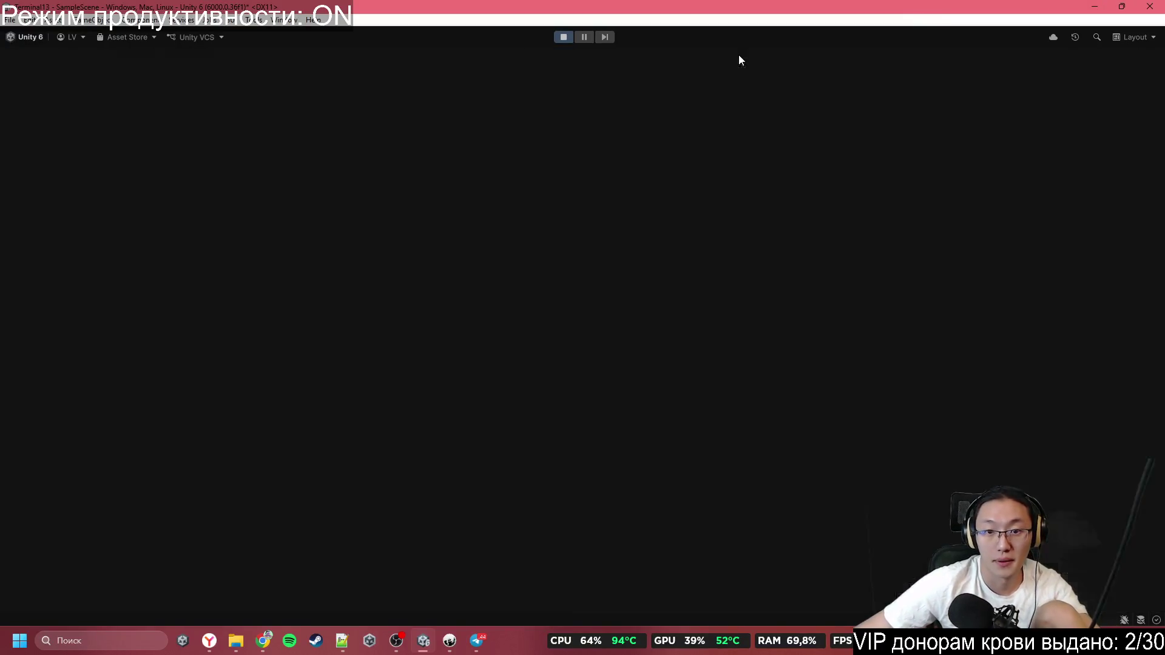
pyautogui.click(629, 366)
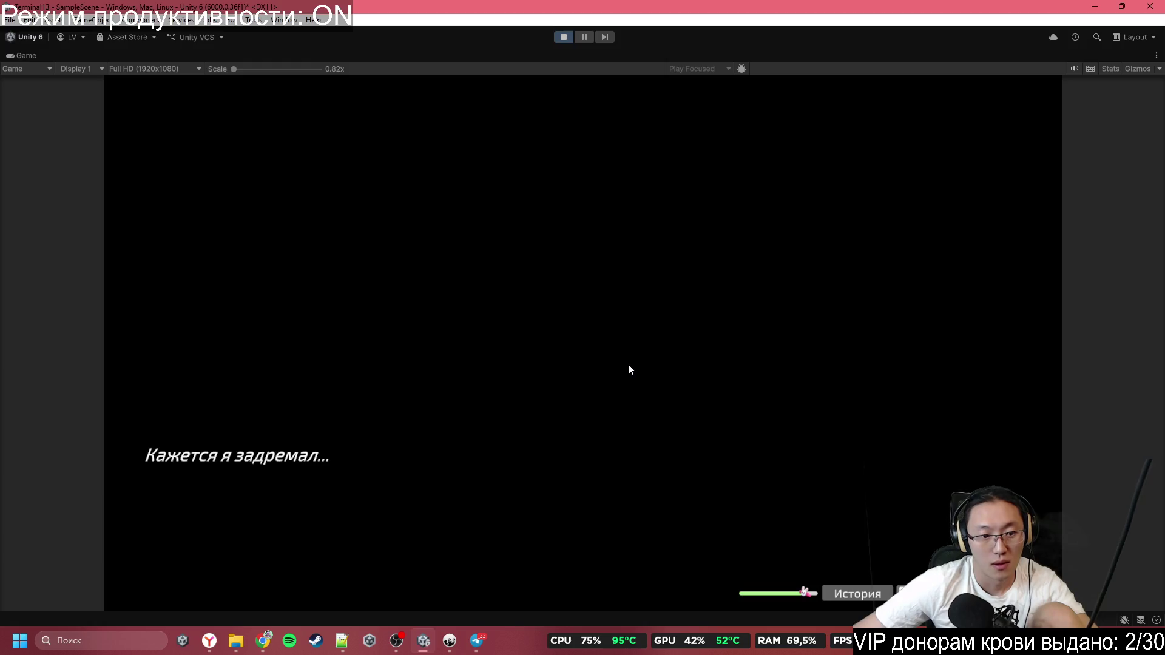
pyautogui.click(628, 365)
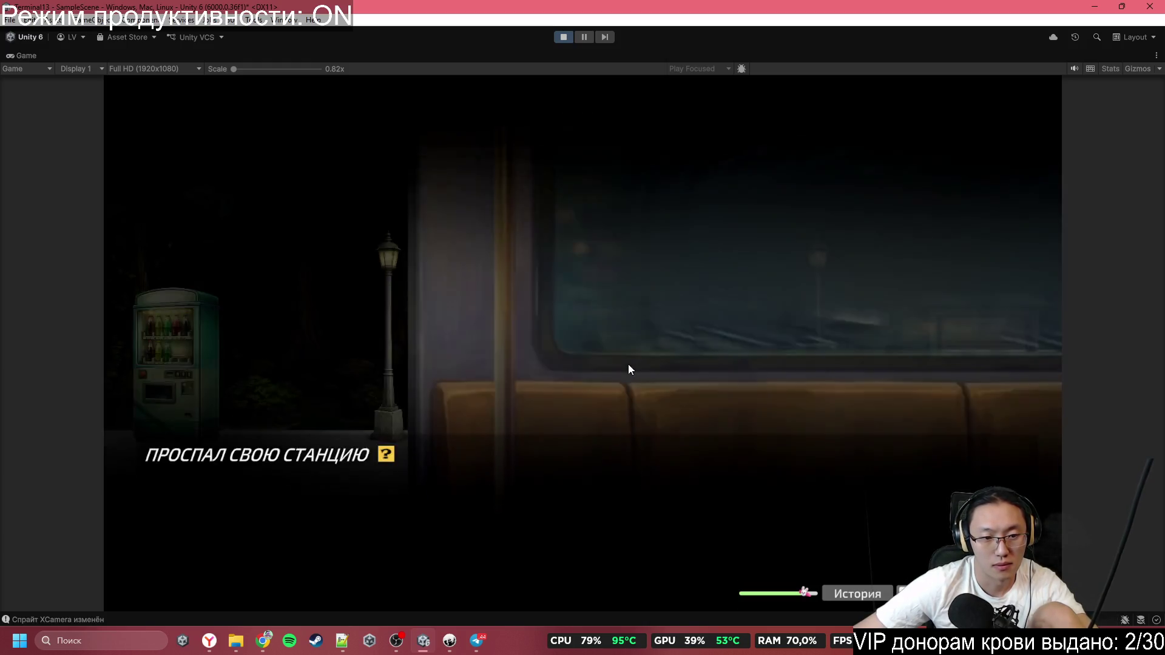
pyautogui.click(628, 365)
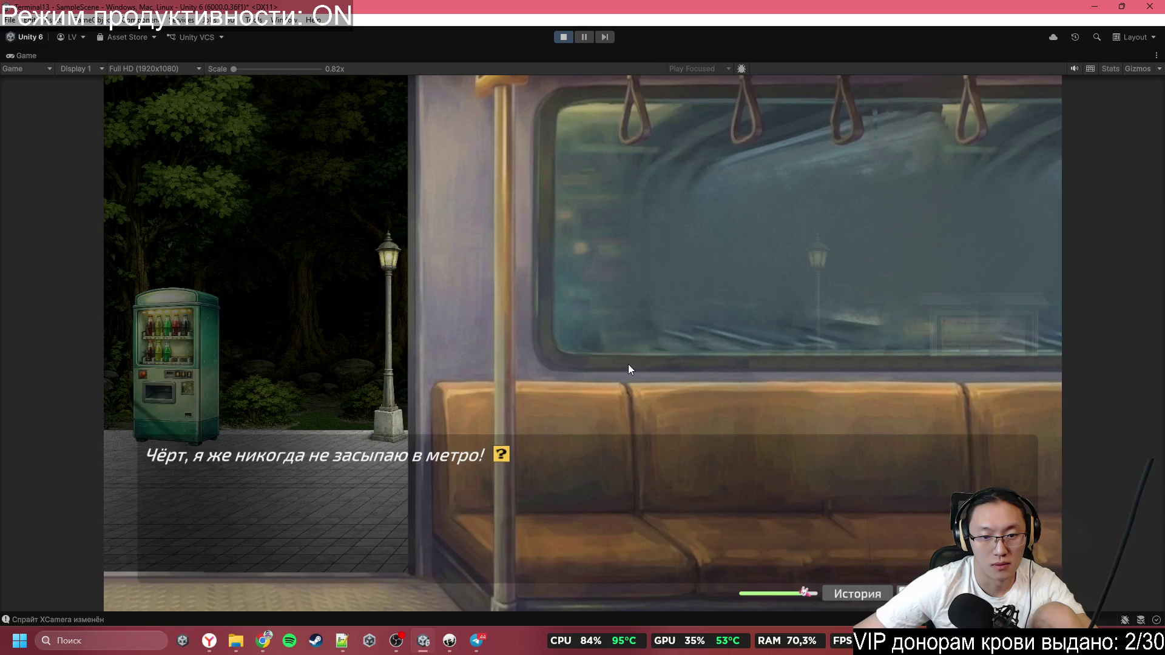
pyautogui.click(628, 367)
pyautogui.click(628, 367)
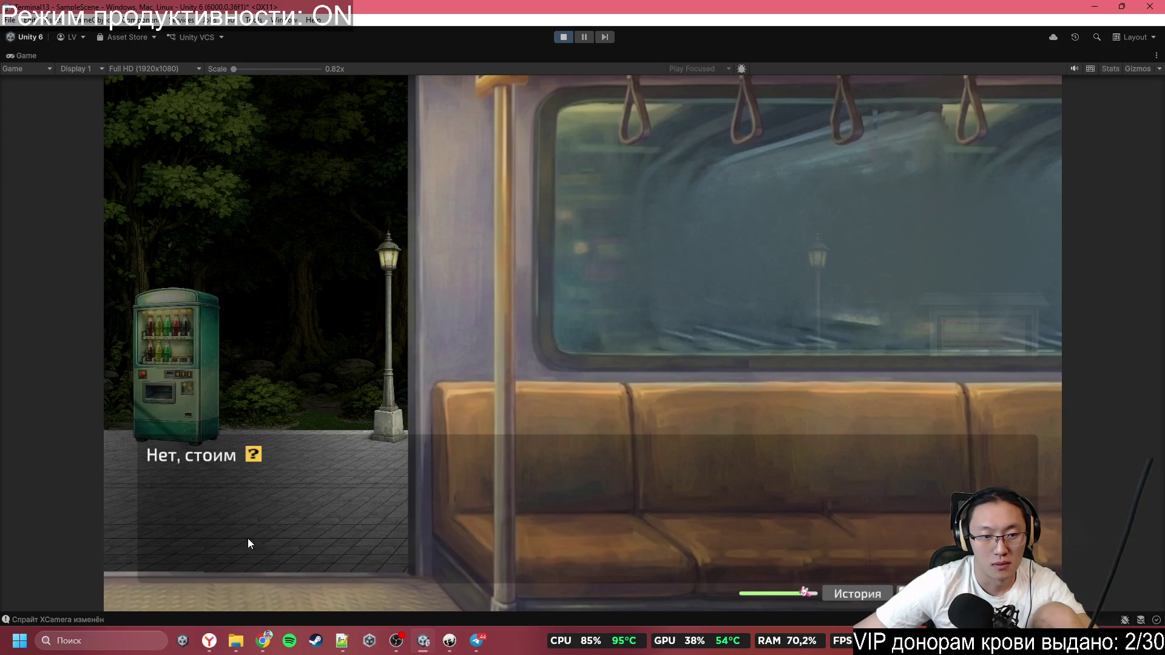
pyautogui.click(257, 482)
pyautogui.click(257, 483)
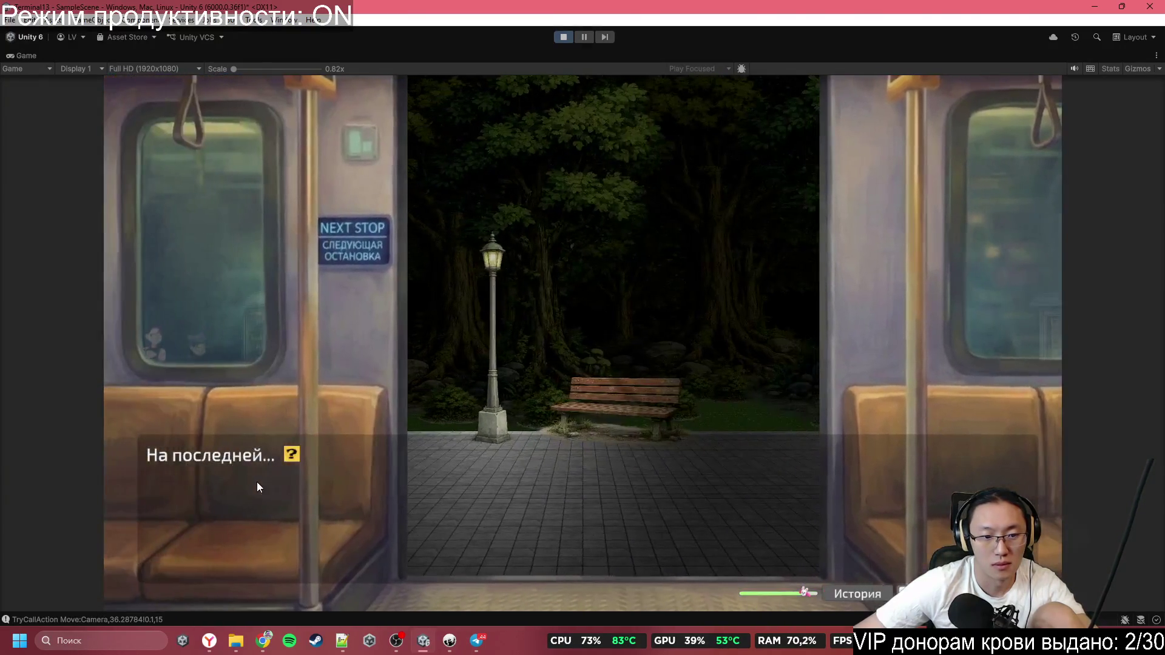
pyautogui.click(257, 483)
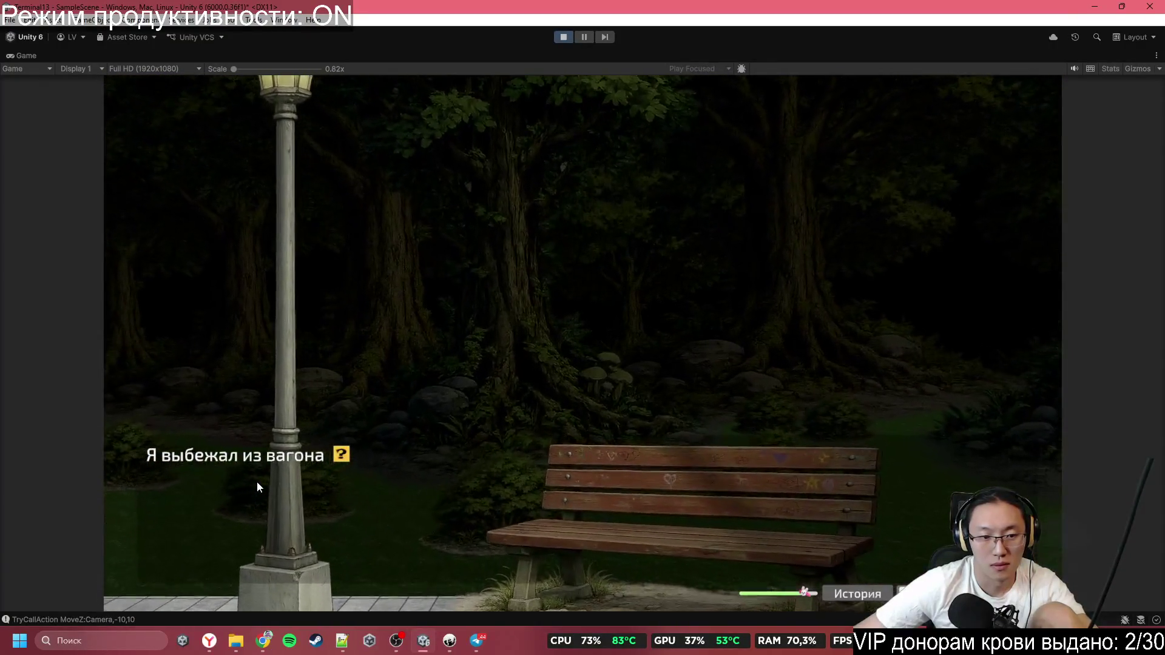
pyautogui.click(257, 481)
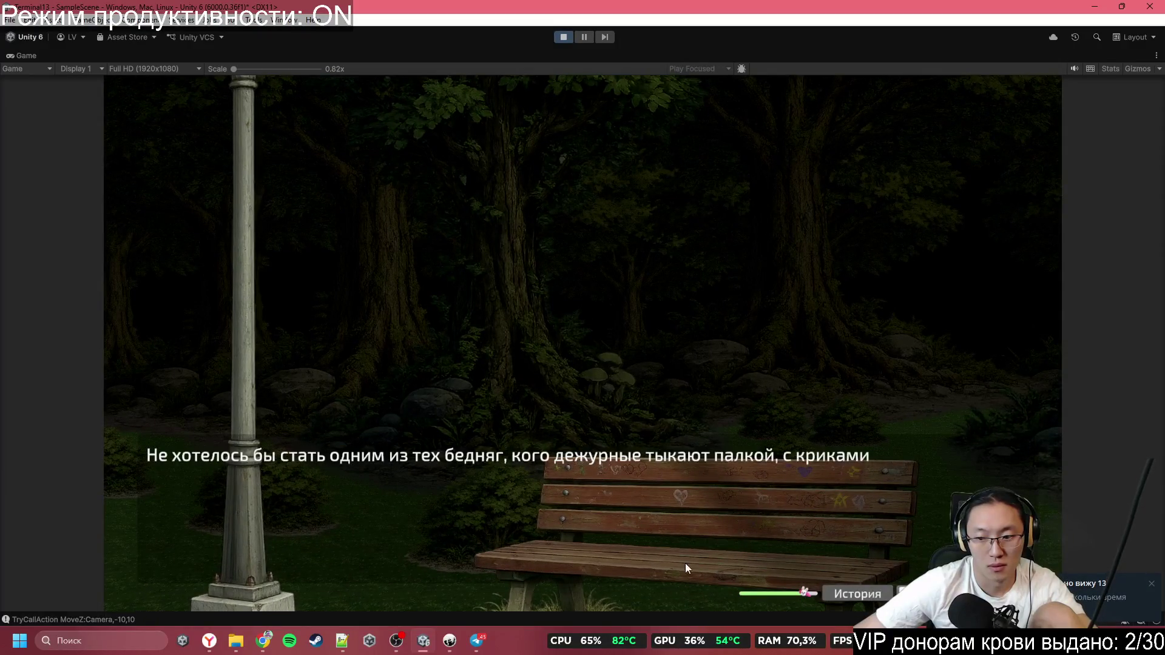
pyautogui.click(1084, 583)
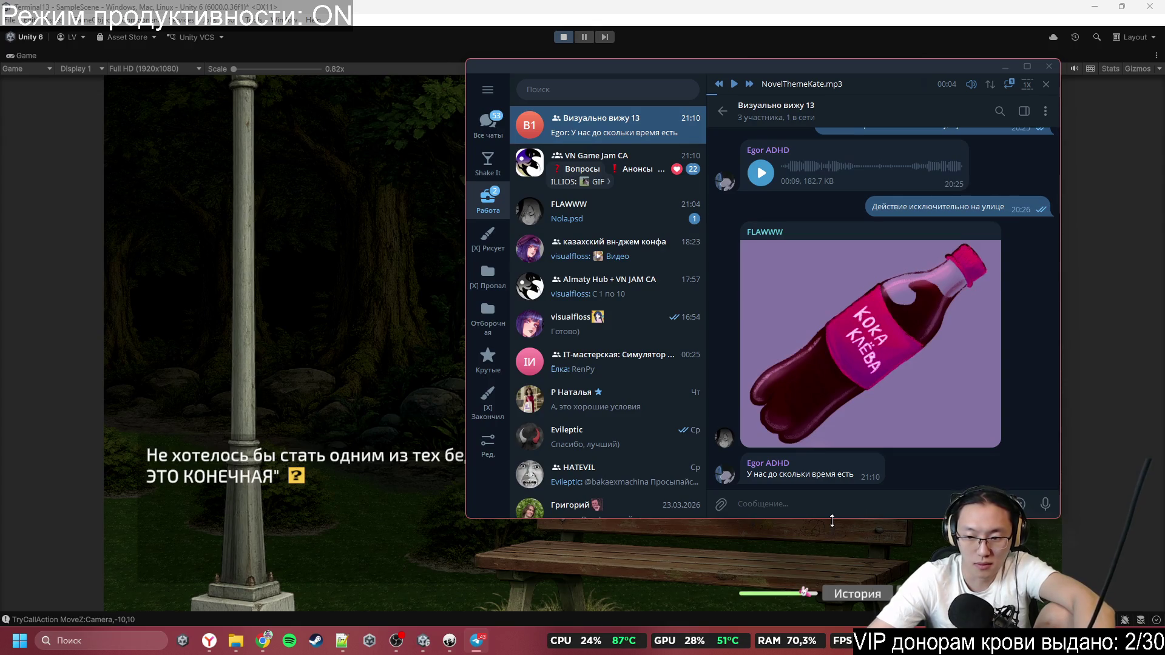
# Send '10:30', 'Это железный дедлайн' and 'Кроме CG' as three separate messages
pyautogui.write('10:30')
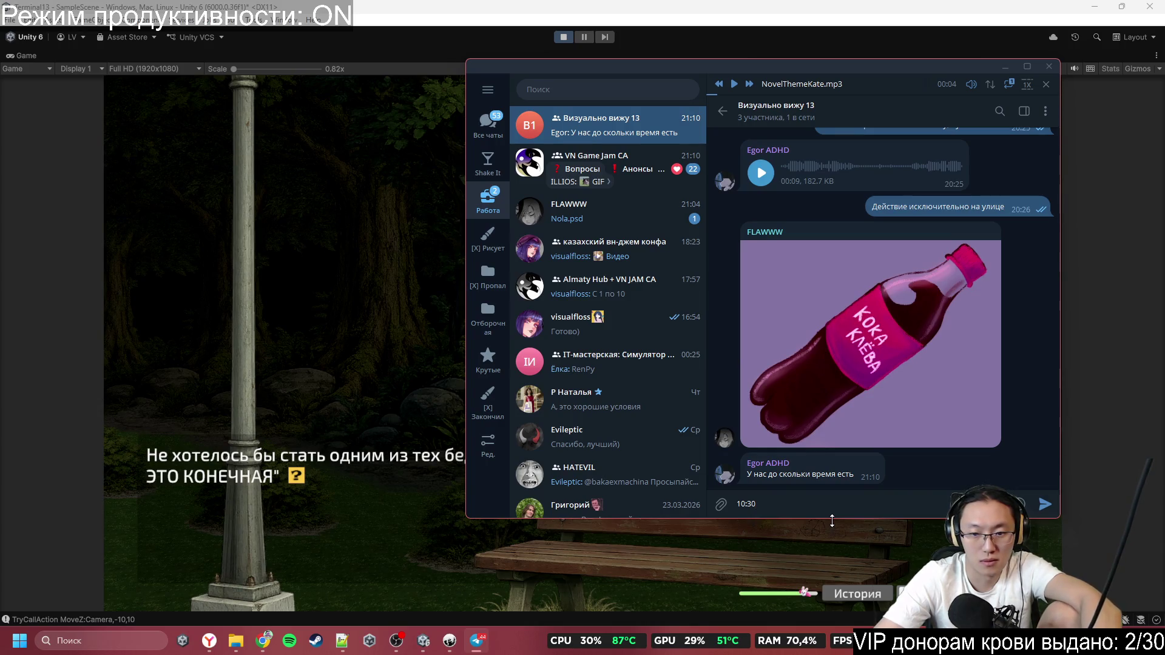
pyautogui.press('Return')
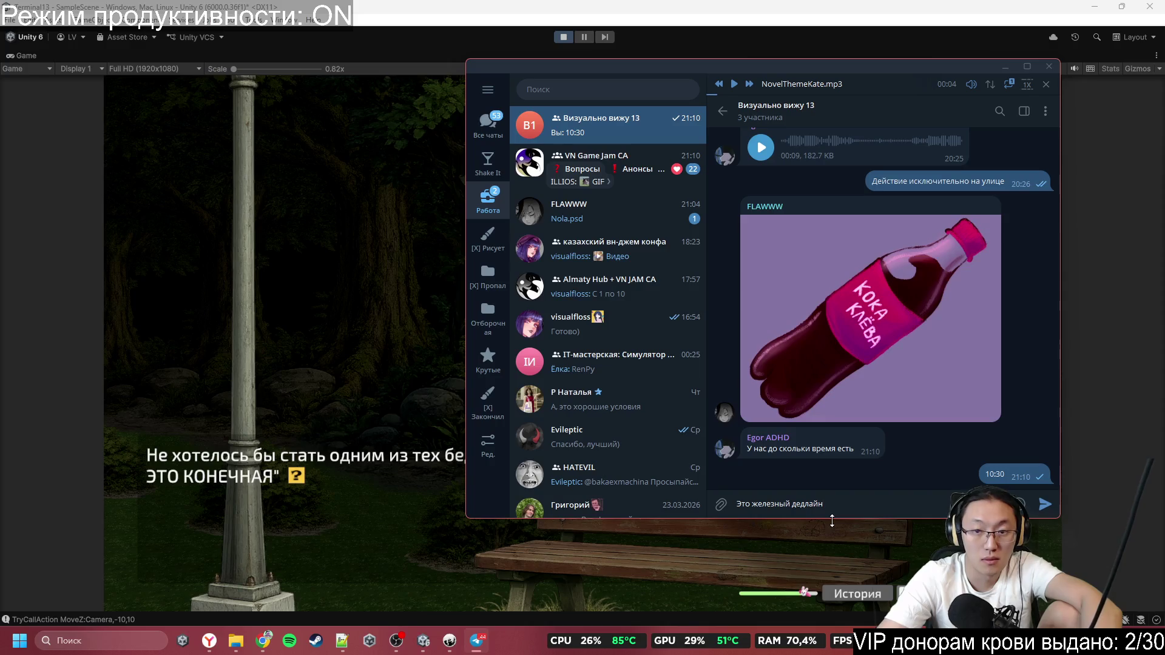
pyautogui.press('Return')
pyautogui.write('КР')
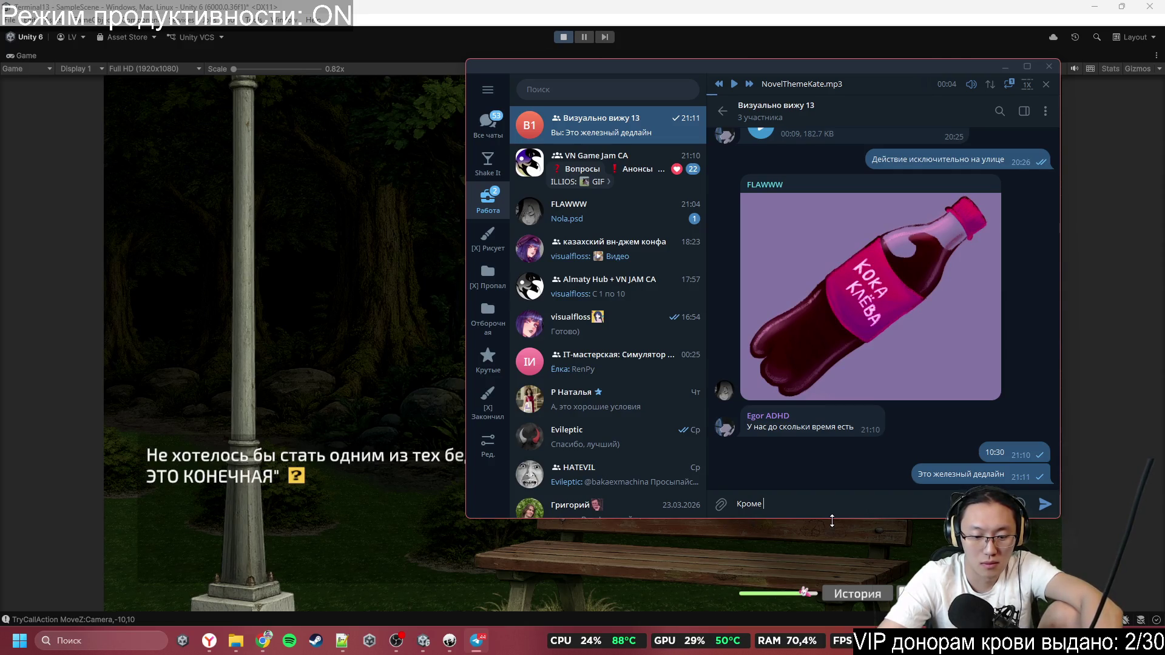
pyautogui.write('CG')
pyautogui.press('Return')
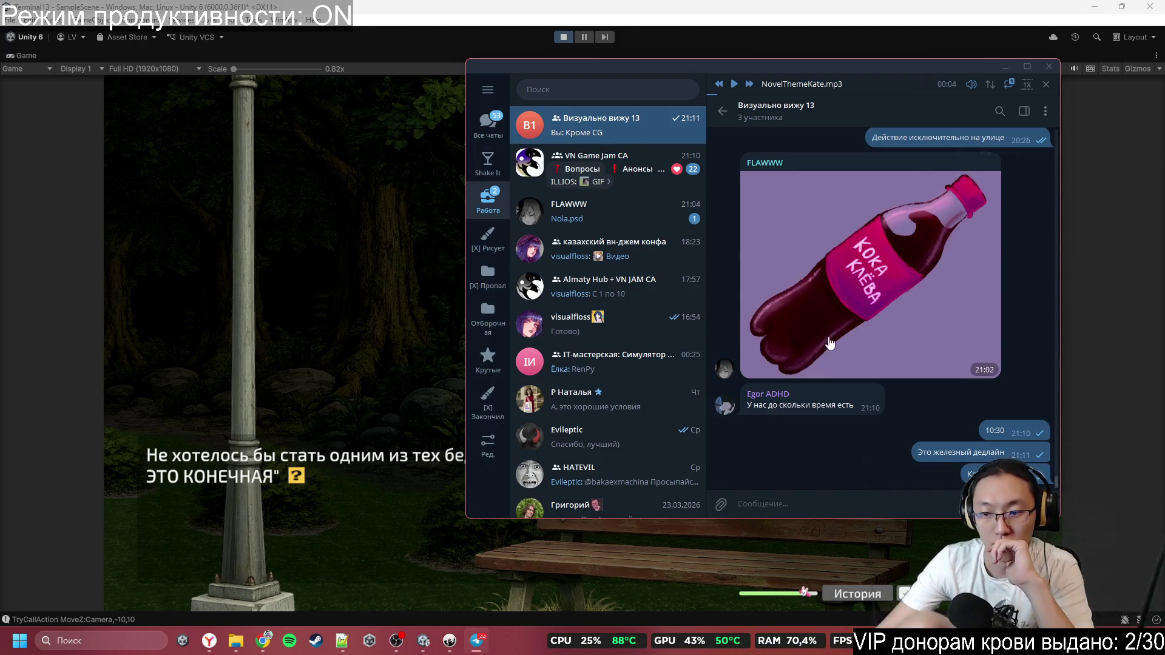
# Hide Telegram and advance the park dialogue to the 'СТОП!' moment
pyautogui.click(1007, 66)
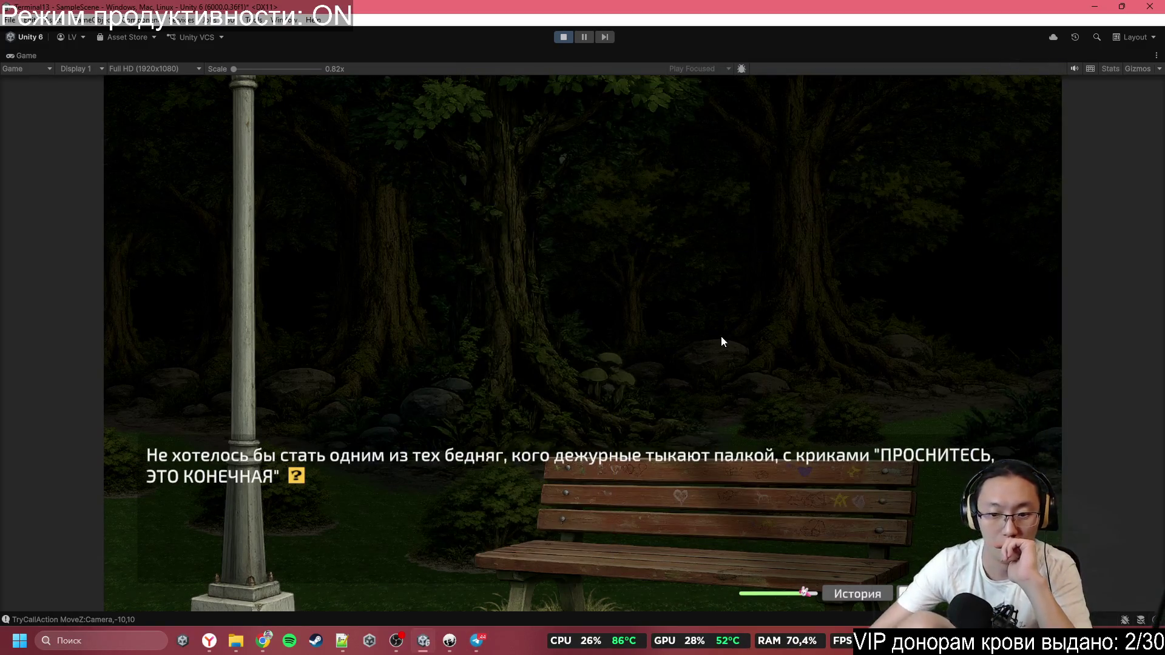
pyautogui.click(721, 336)
pyautogui.click(721, 336)
pyautogui.click(721, 336)
pyautogui.click(721, 336)
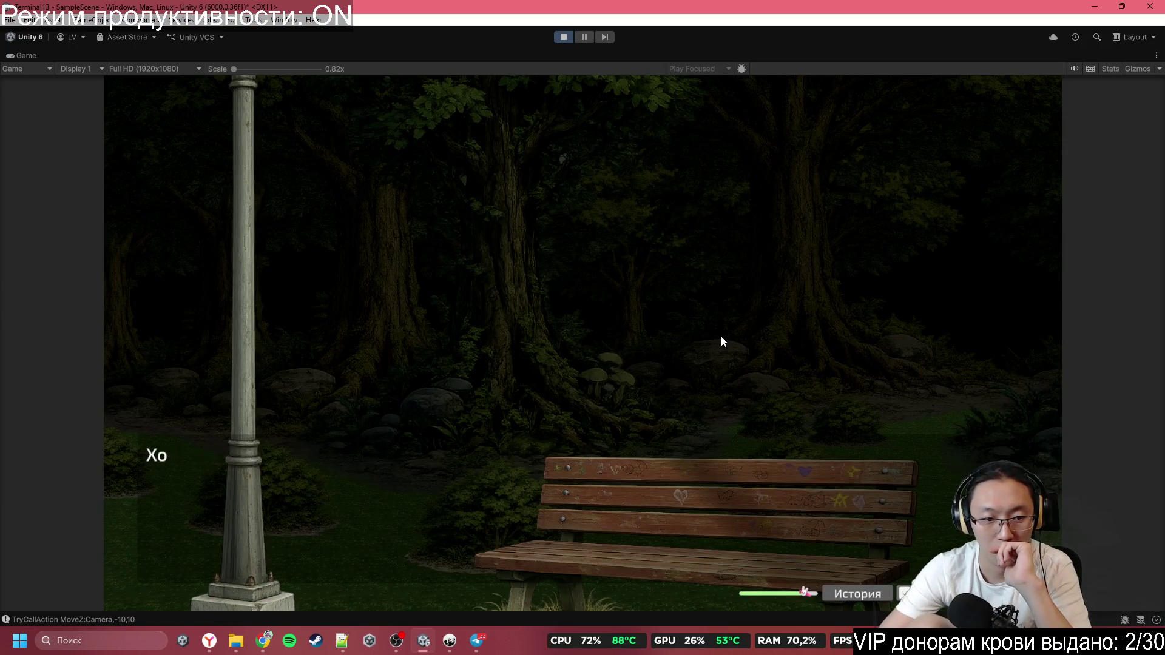
pyautogui.click(721, 336)
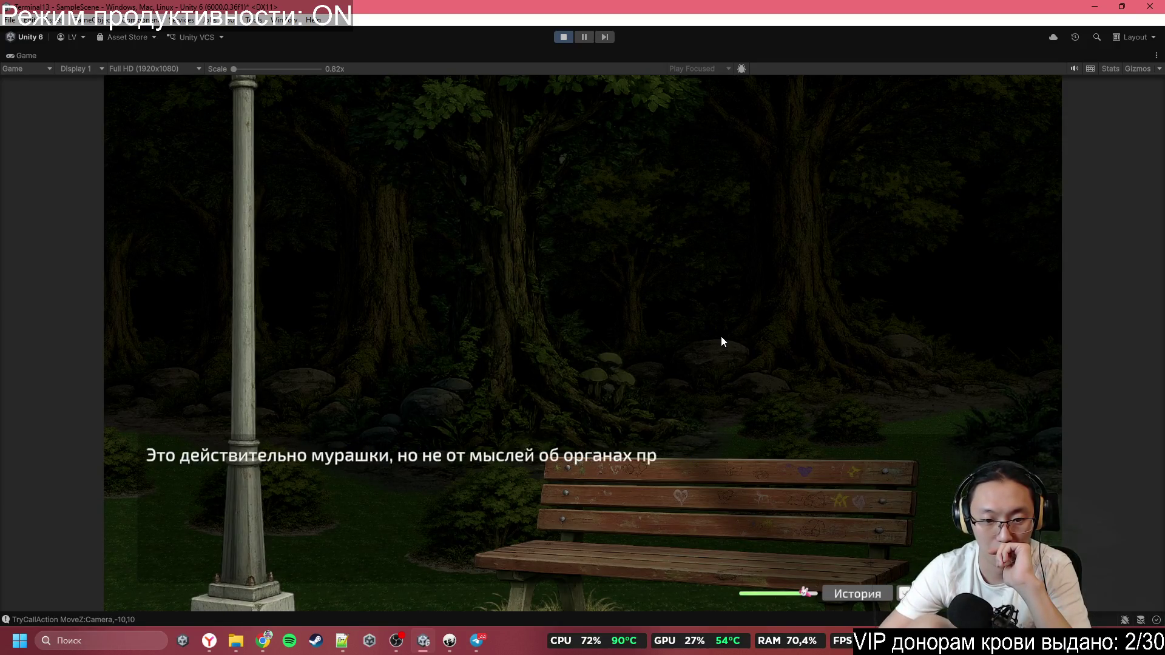
pyautogui.click(720, 336)
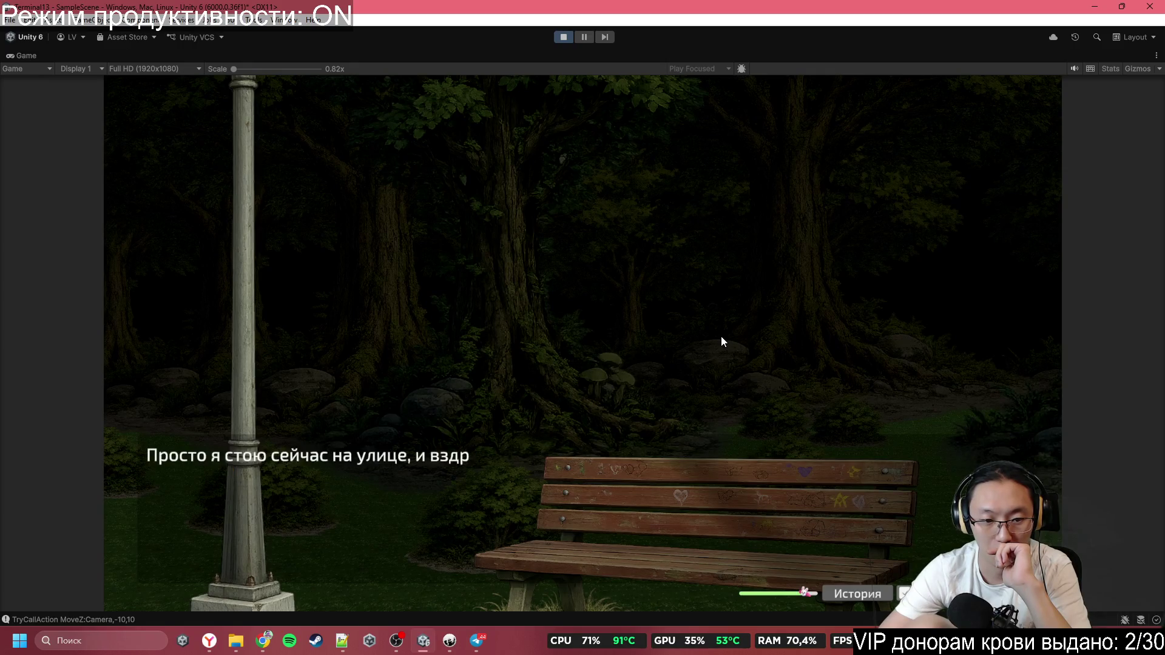
pyautogui.click(721, 336)
pyautogui.click(721, 337)
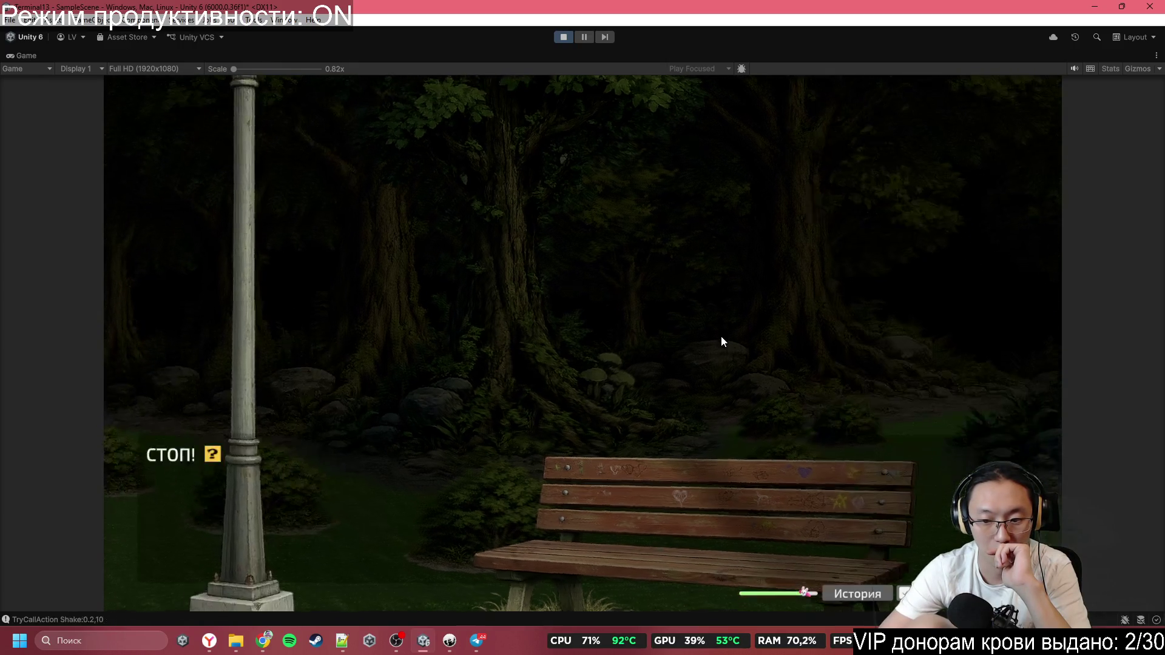
# Continue through the darkened moment to 'А вот как раз и работяги...' and stop Play mode
pyautogui.click(720, 336)
pyautogui.click(721, 337)
pyautogui.click(720, 336)
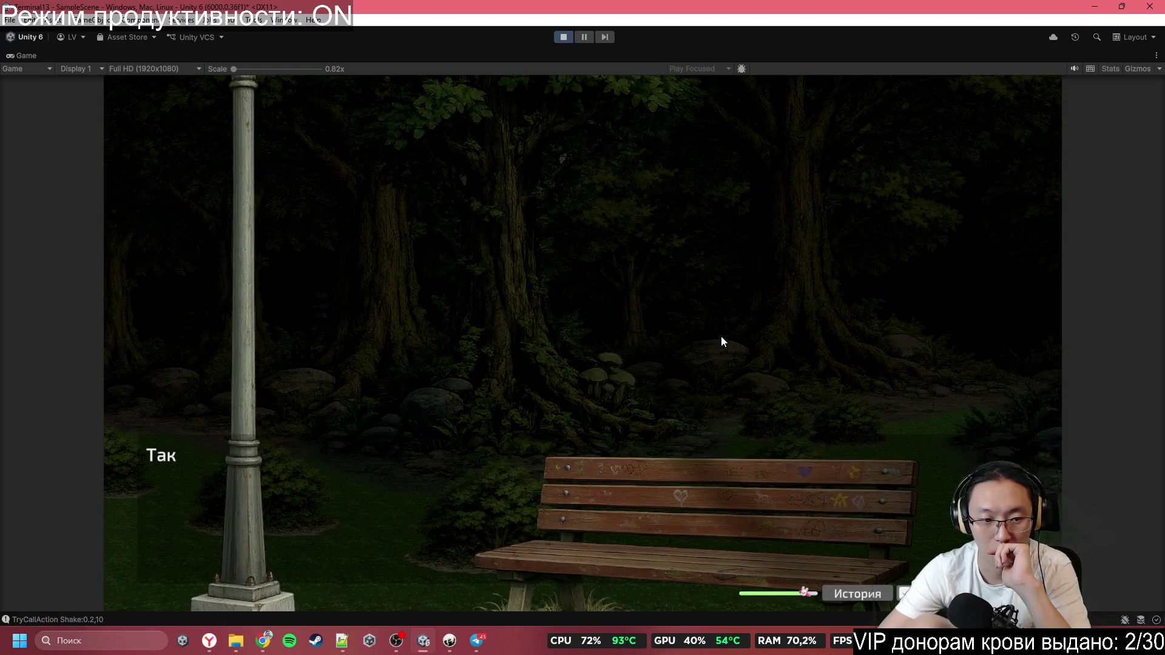
pyautogui.click(721, 336)
pyautogui.click(720, 336)
pyautogui.click(721, 336)
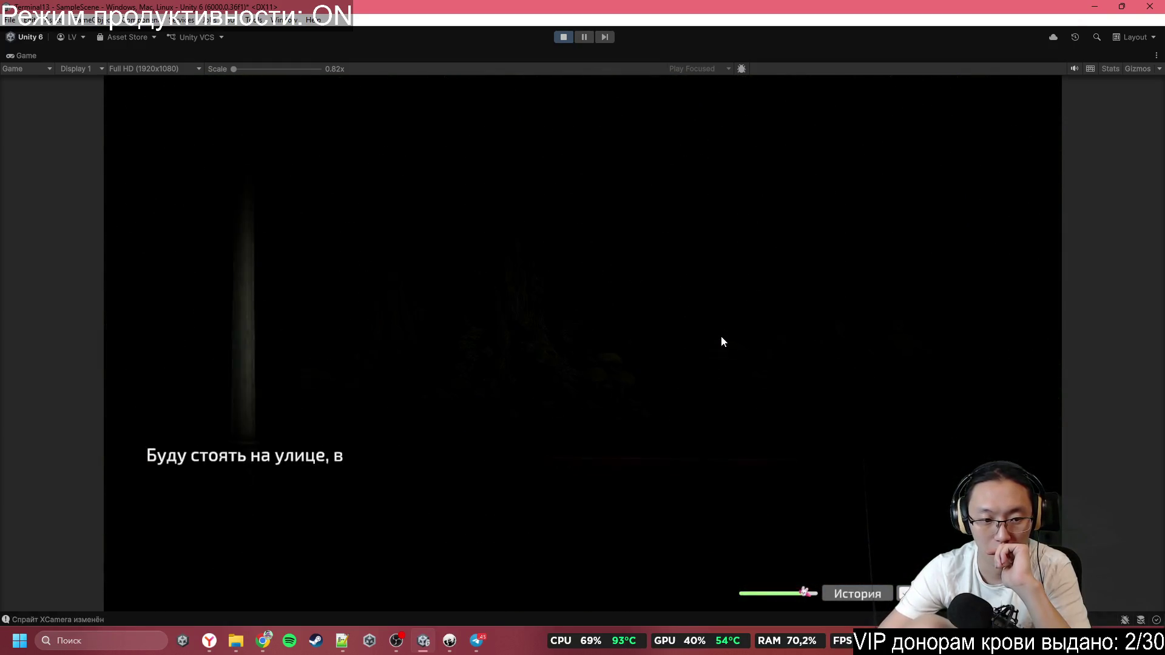
pyautogui.click(721, 336)
pyautogui.click(721, 336)
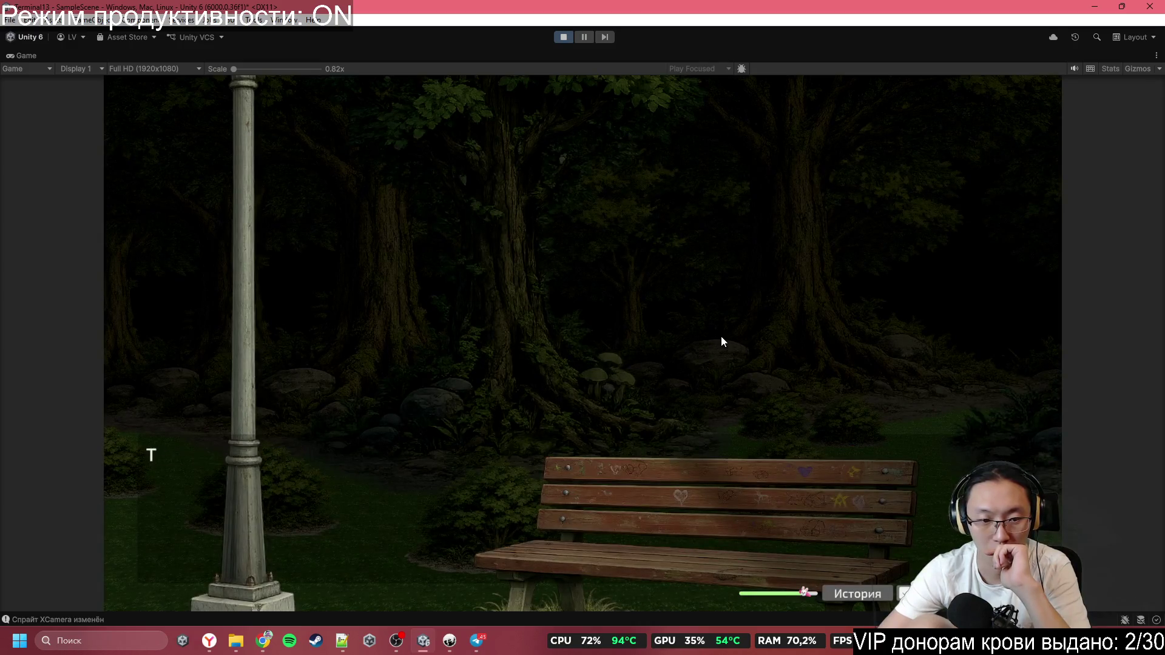
pyautogui.click(721, 336)
pyautogui.click(721, 336)
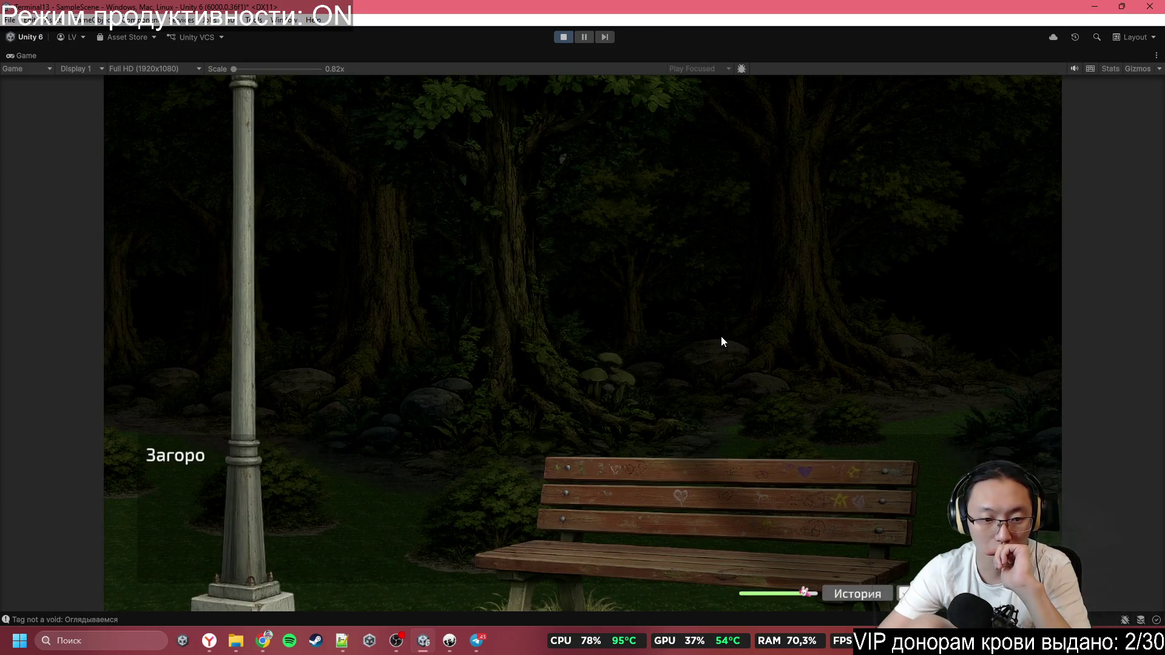
pyautogui.click(720, 336)
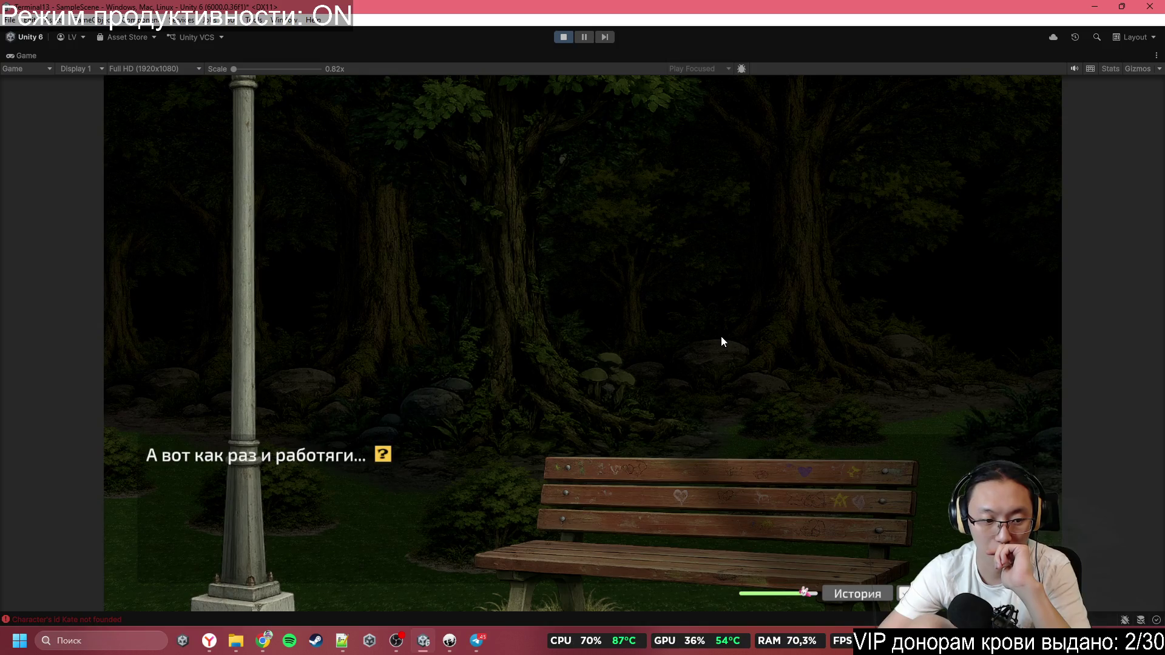
pyautogui.click(563, 37)
# On ===Main===, add a fifth Characters Id 'Kate' and assign KateCharacter to the new Characters slot
pyautogui.click(69, 167)
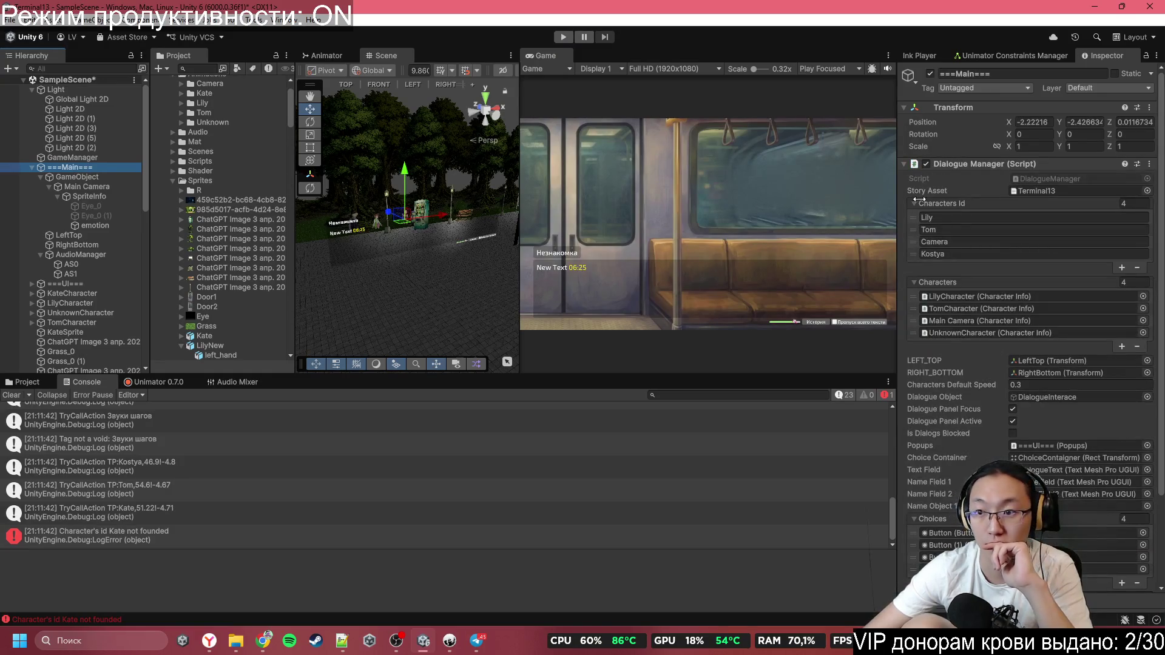
pyautogui.click(1122, 268)
pyautogui.click(1070, 265)
pyautogui.write('Kostya')
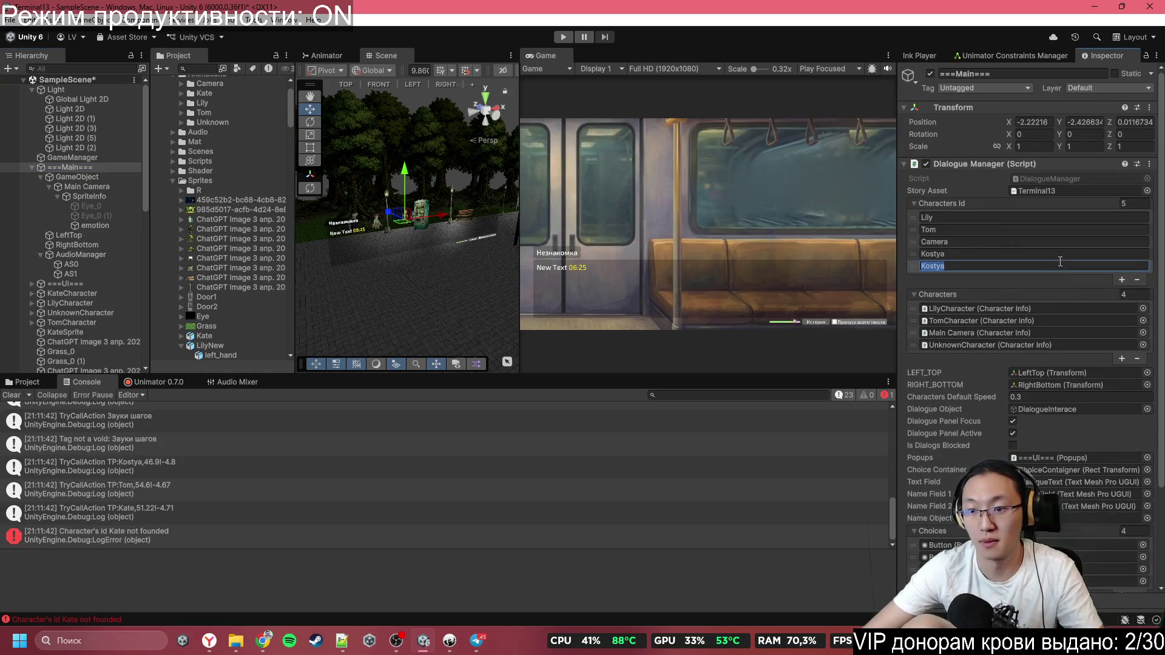
pyautogui.write('ate')
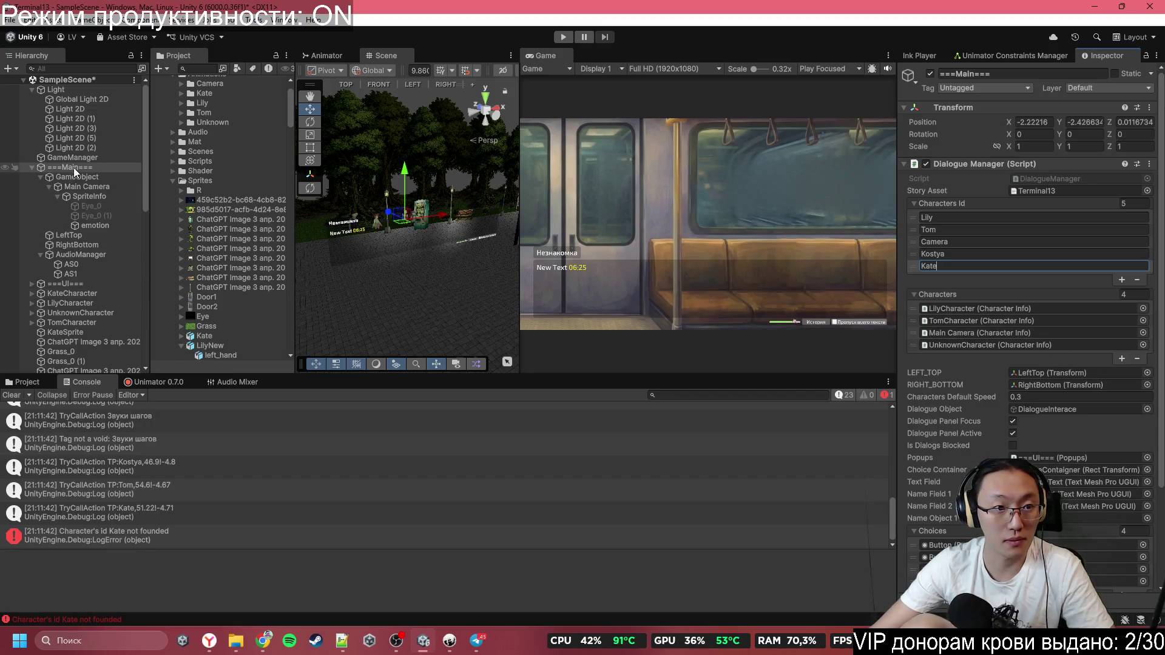
pyautogui.moveTo(64, 295)
pyautogui.mouseDown()
pyautogui.moveTo(908, 284)
pyautogui.moveTo(938, 298)
pyautogui.mouseUp()
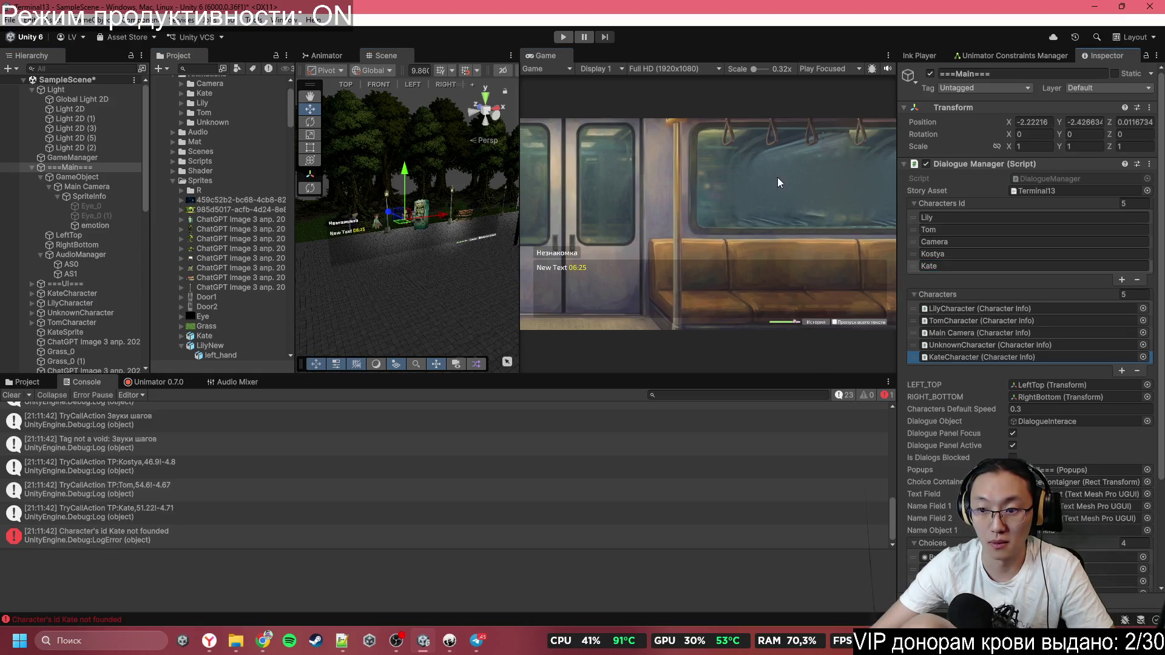
# Play maximized, answer the opening question, advance to the park where Kate appears, then stop
pyautogui.click(563, 38)
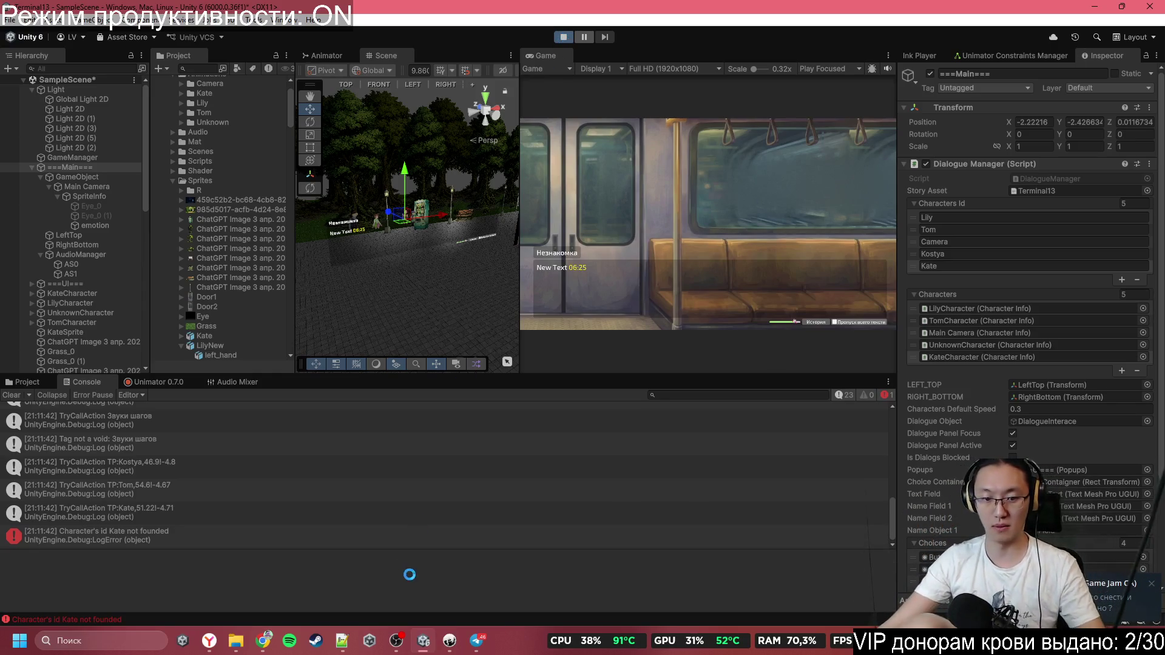
pyautogui.moveTo(461, 638)
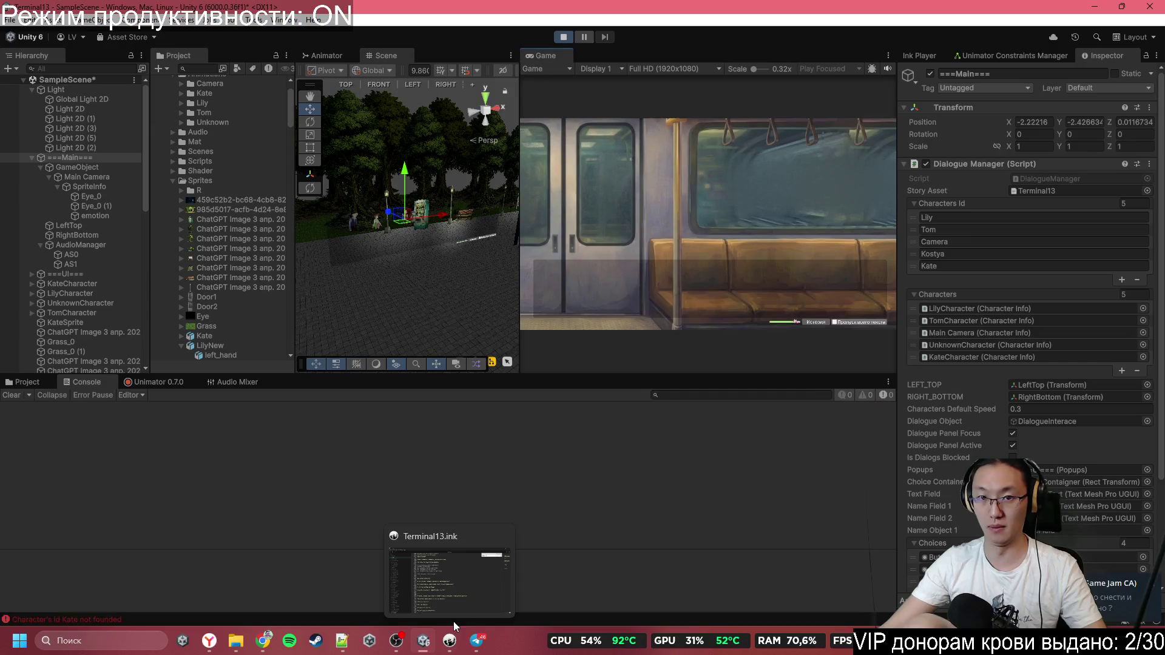
pyautogui.hotkey('shift', 'space')
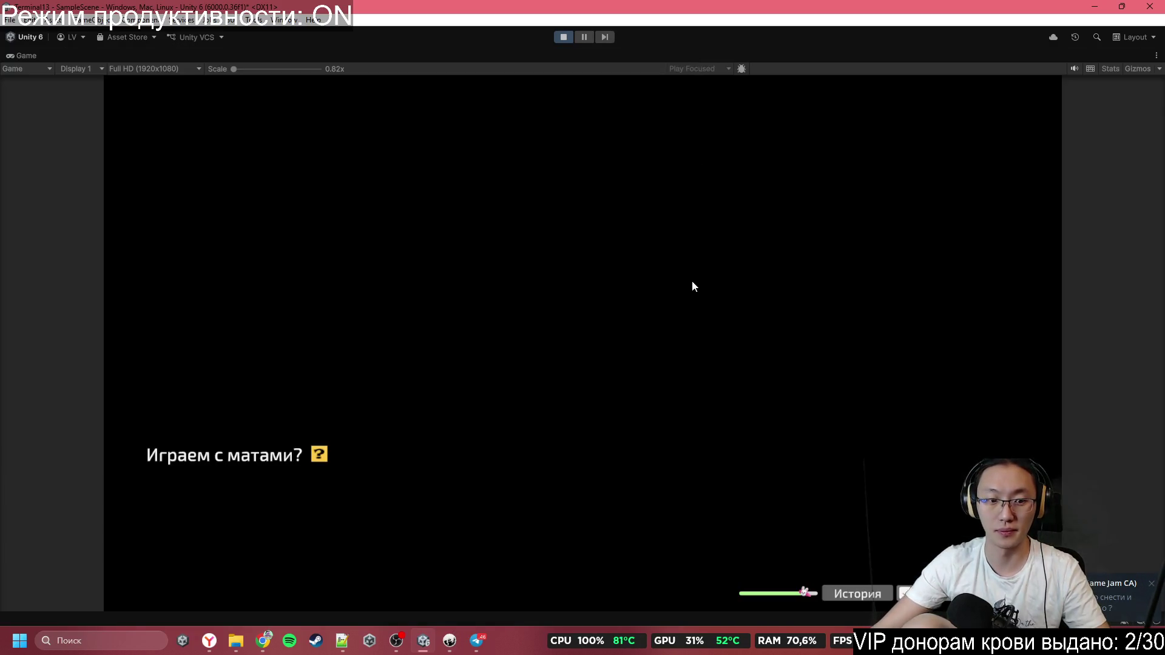
pyautogui.click(622, 369)
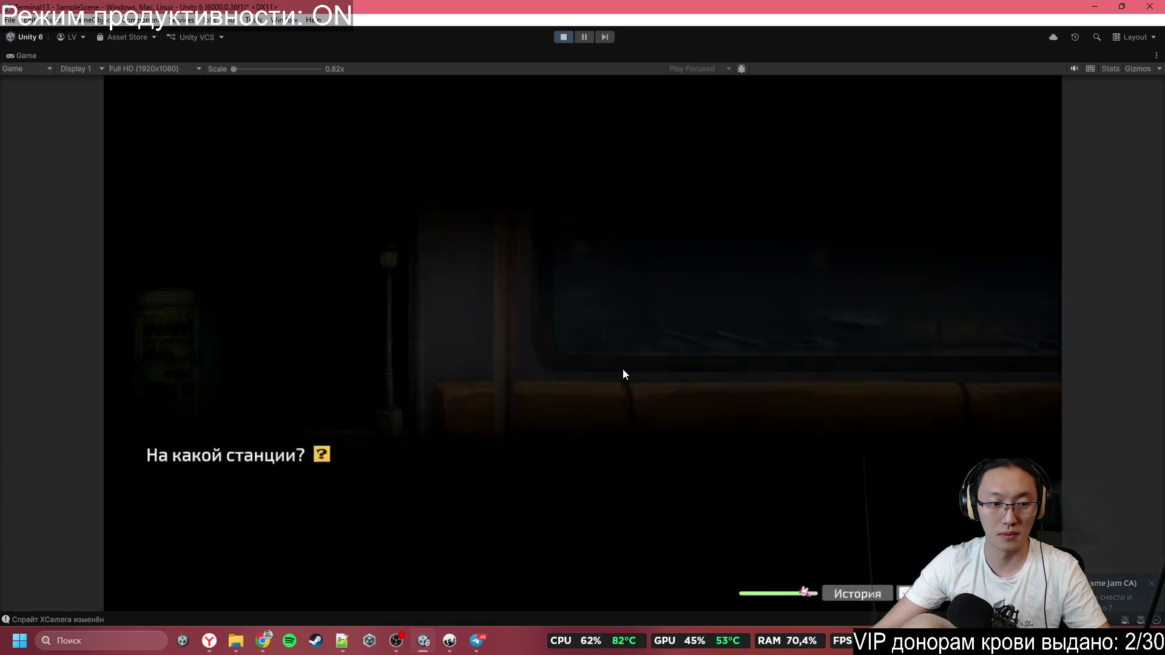
pyautogui.click(621, 370)
pyautogui.click(622, 370)
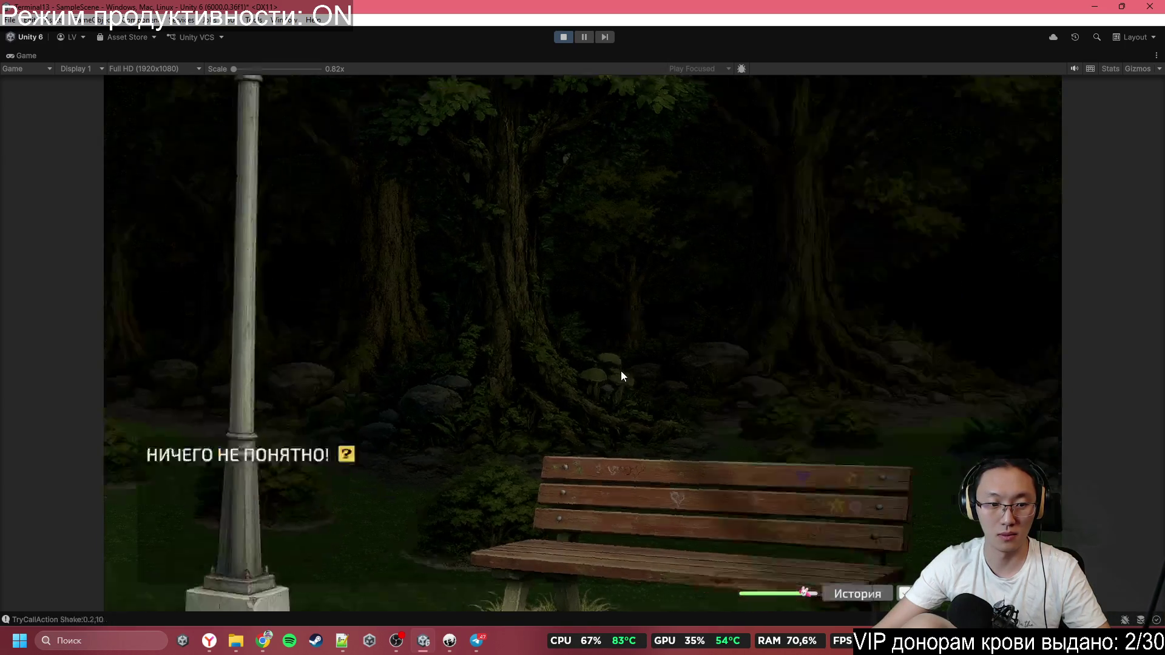
pyautogui.click(621, 370)
pyautogui.click(620, 370)
pyautogui.click(620, 370)
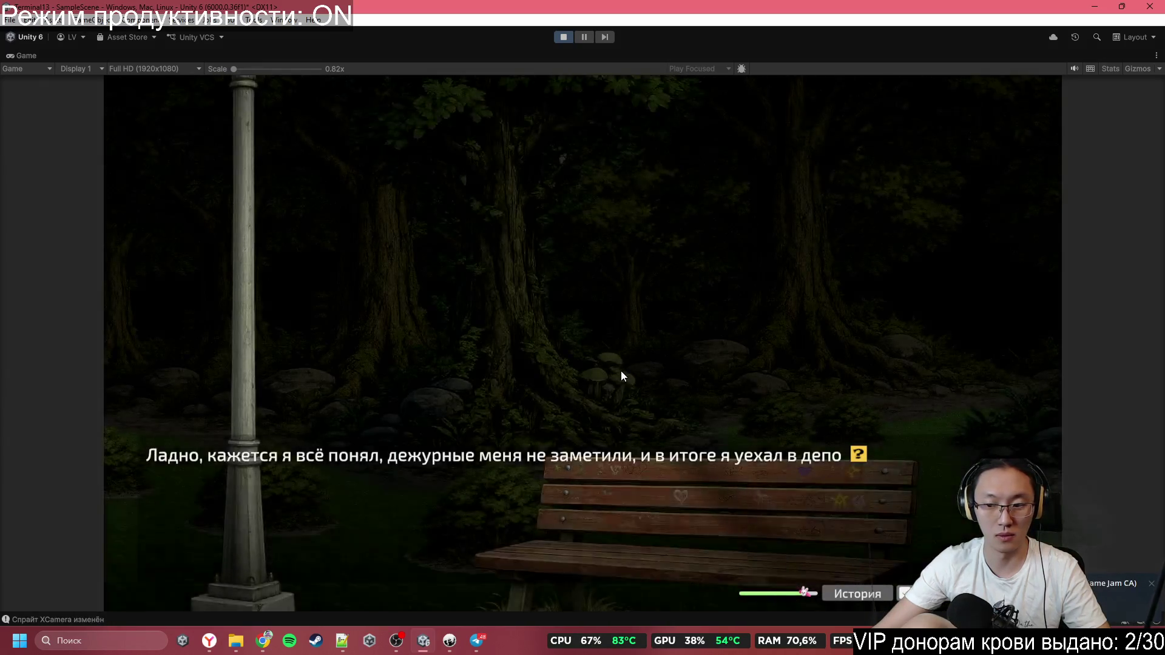
pyautogui.click(621, 370)
pyautogui.click(621, 370)
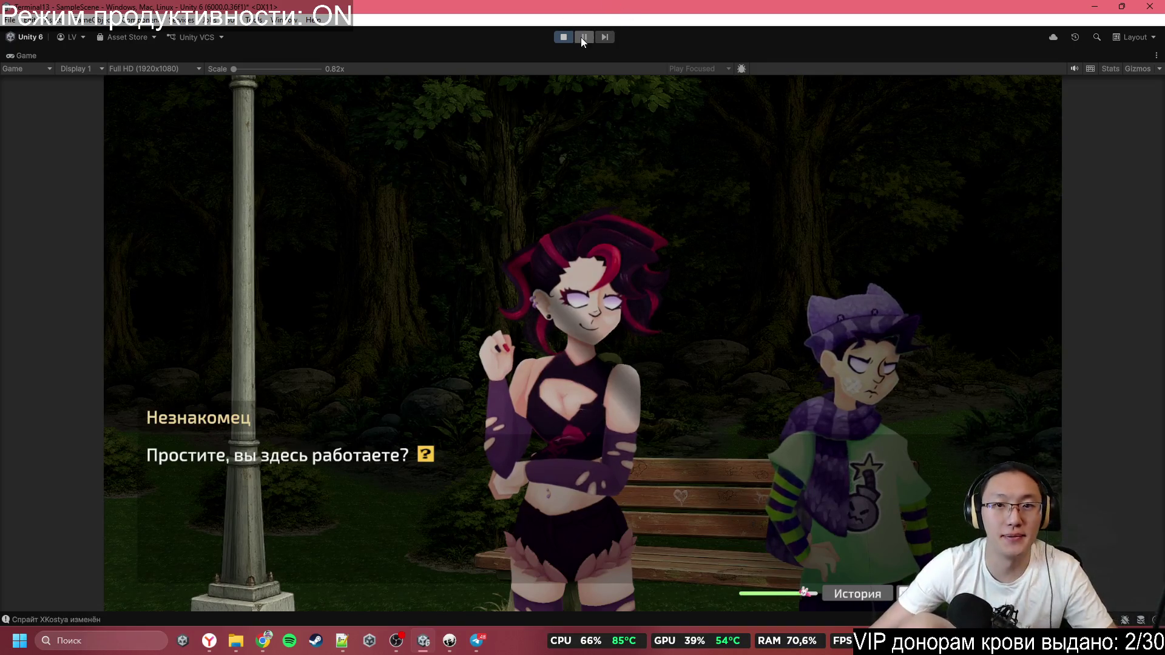
pyautogui.click(564, 37)
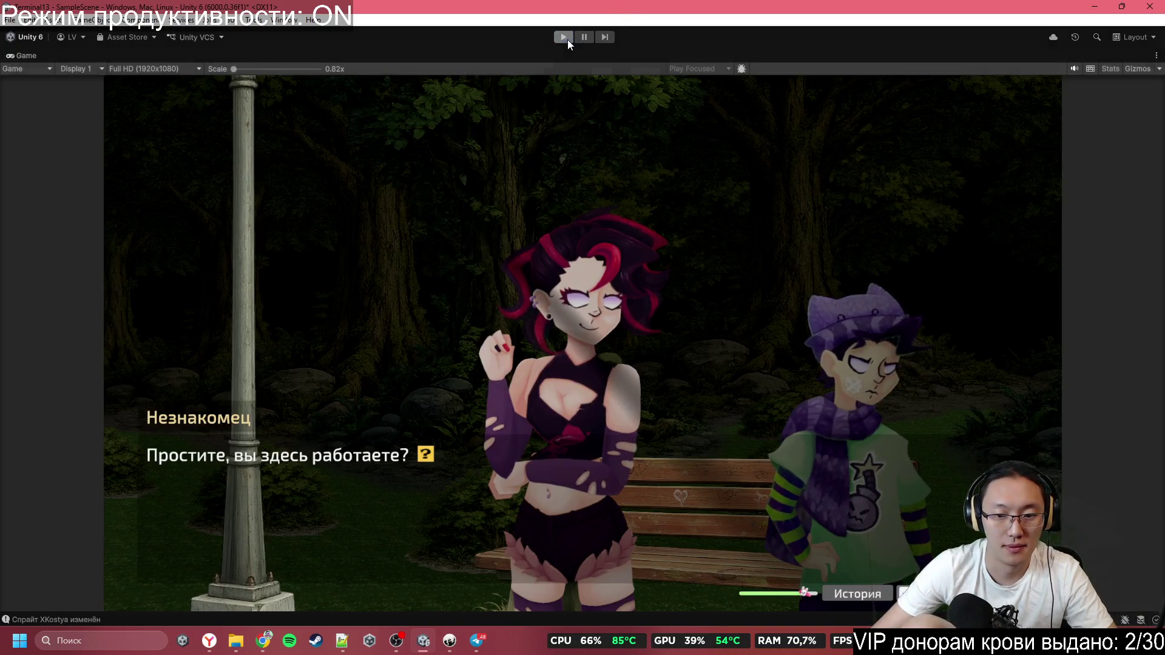
# Bring Inky forward and scroll through the Terminal13.ink script around line 320
pyautogui.click(451, 647)
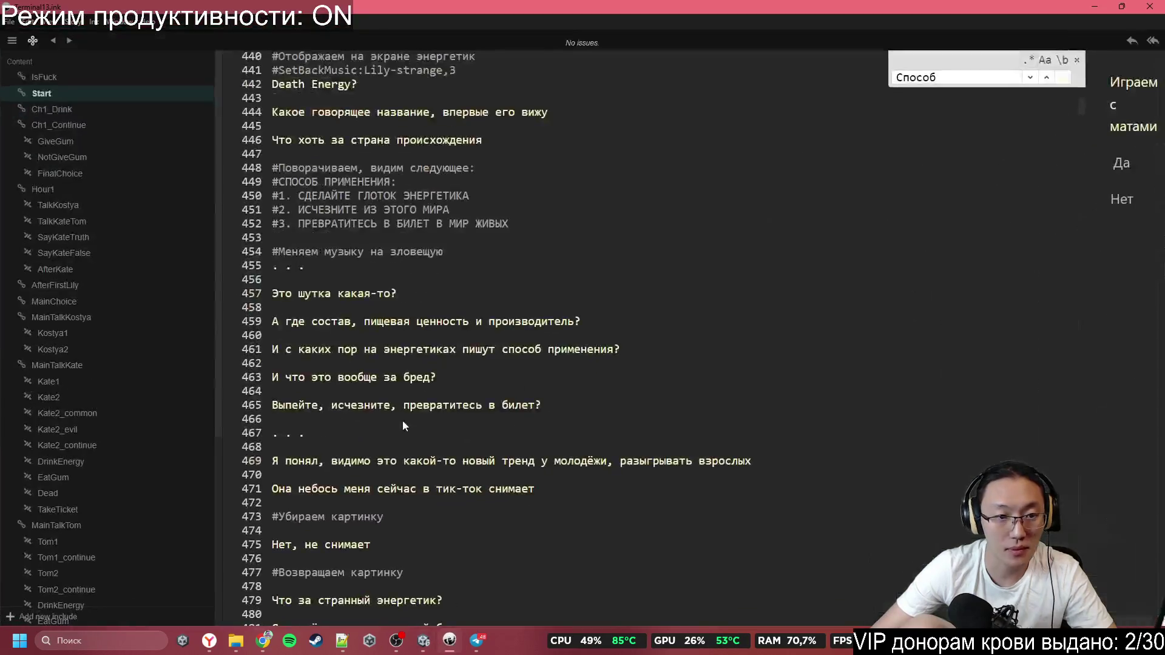
pyautogui.scroll(15, 388, 345)
pyautogui.scroll(20, 388, 344)
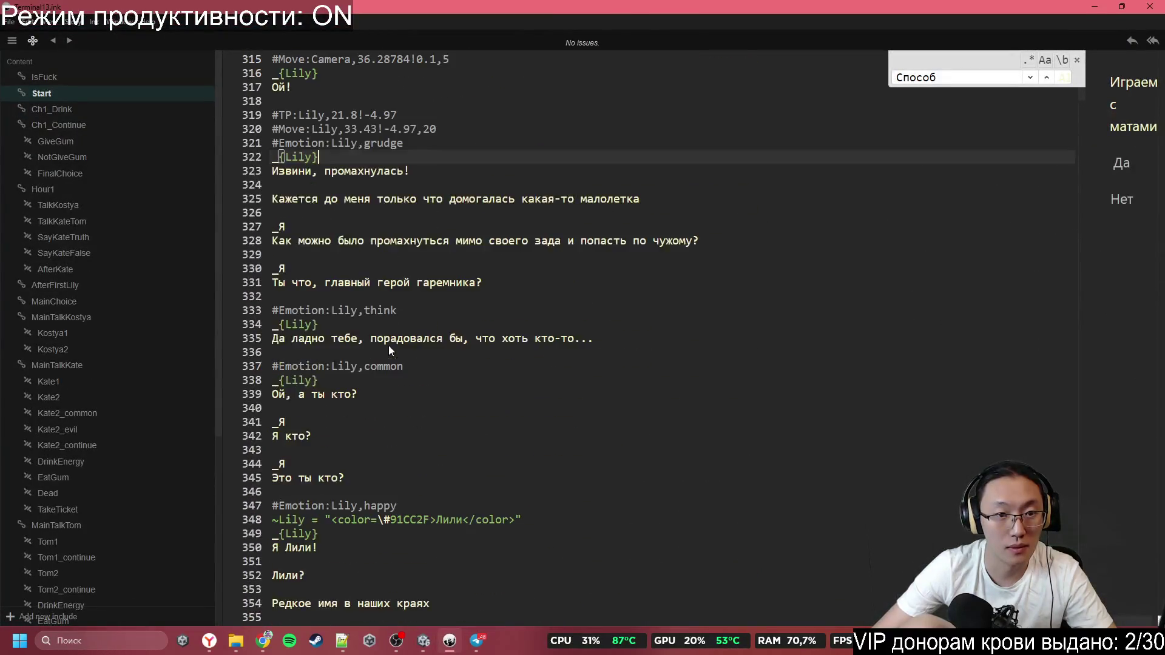
pyautogui.scroll(-3, 388, 344)
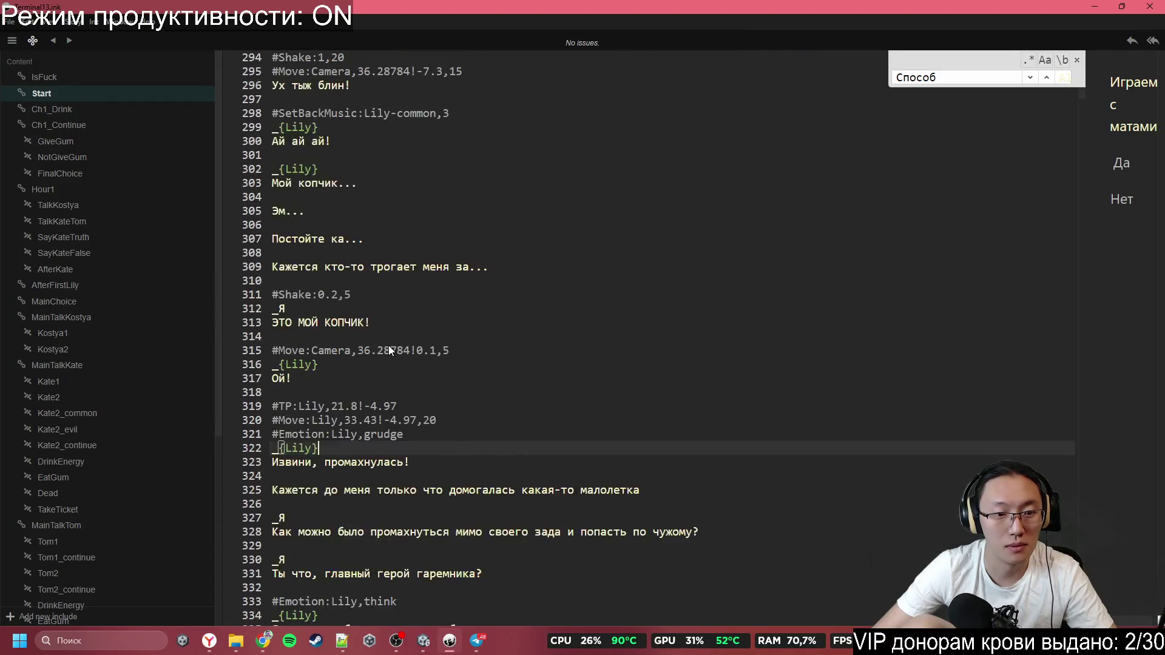
pyautogui.click(392, 344)
pyautogui.click(398, 417)
pyautogui.scroll(-2, 400, 417)
pyautogui.scroll(-20, 386, 402)
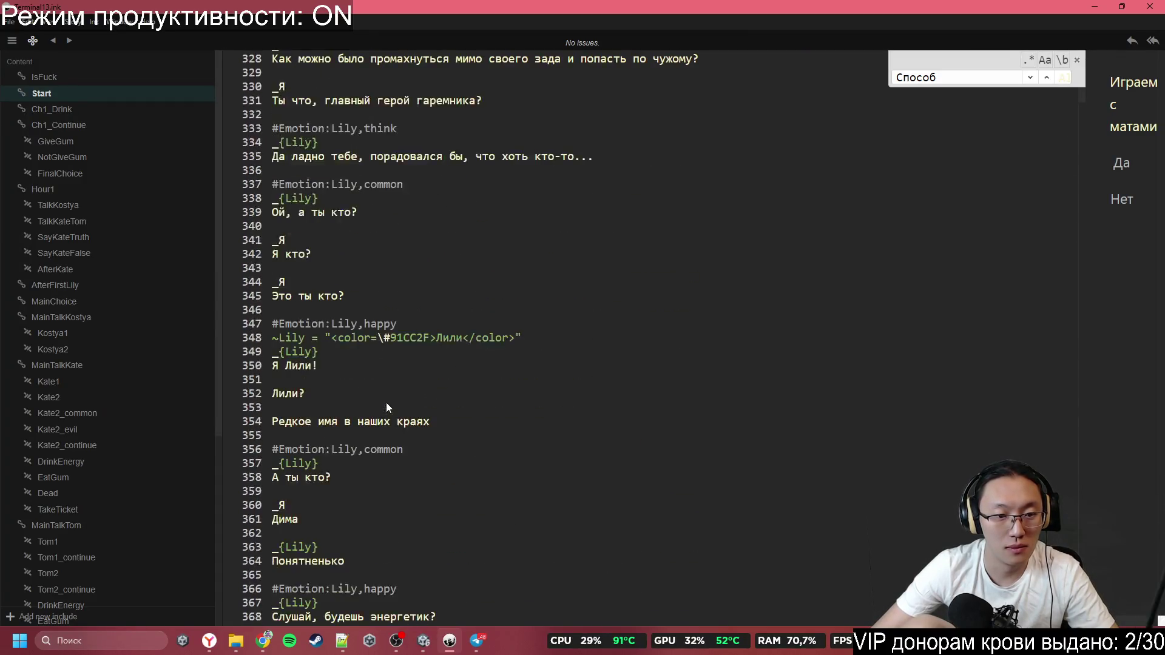
pyautogui.scroll(-20, 393, 396)
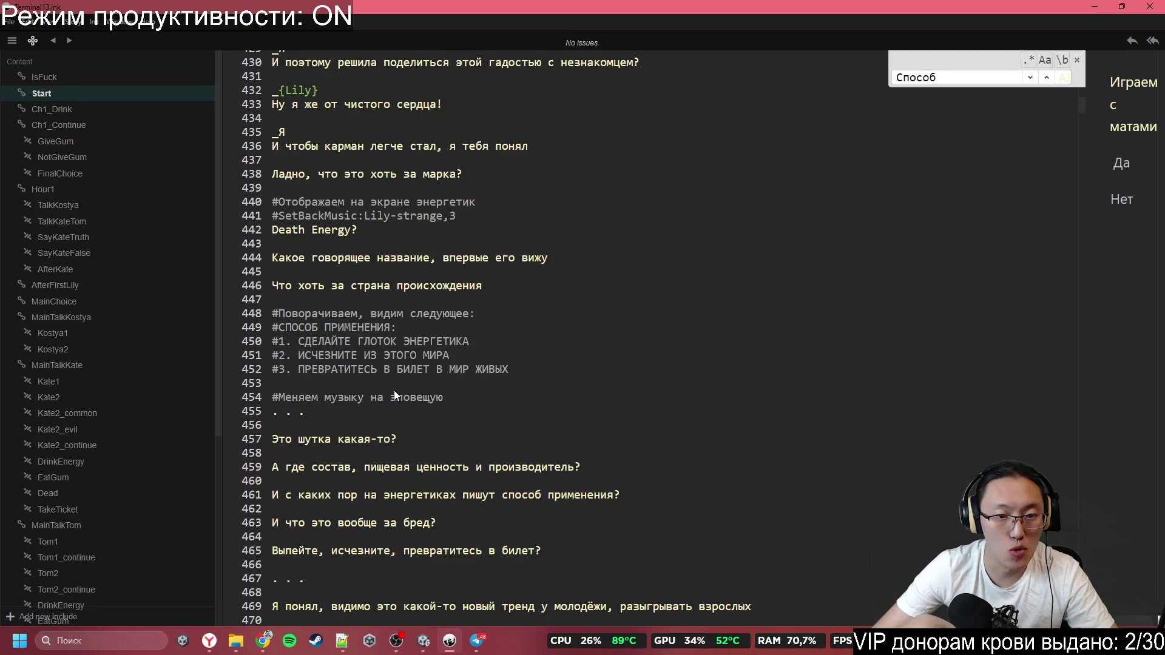
pyautogui.scroll(20, 428, 364)
pyautogui.scroll(20, 427, 364)
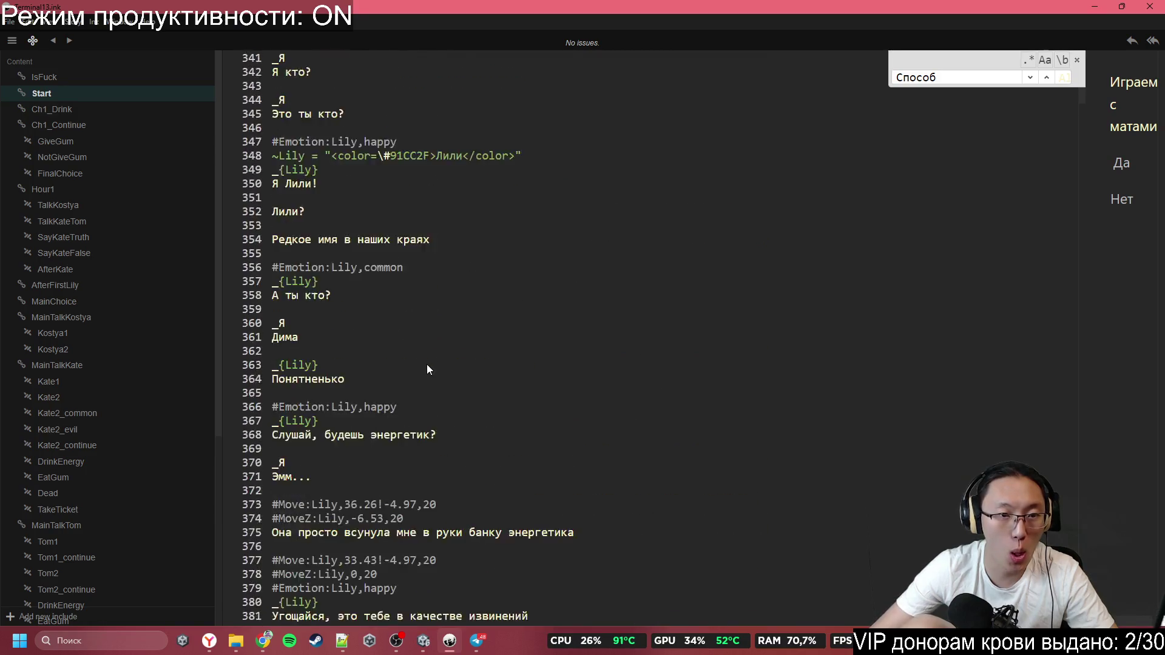
# Jump to the IsFuck knot, inspect Kostya's Move tag 31.3!-4.8,5 on line 134, then open the group chat
pyautogui.click(73, 77)
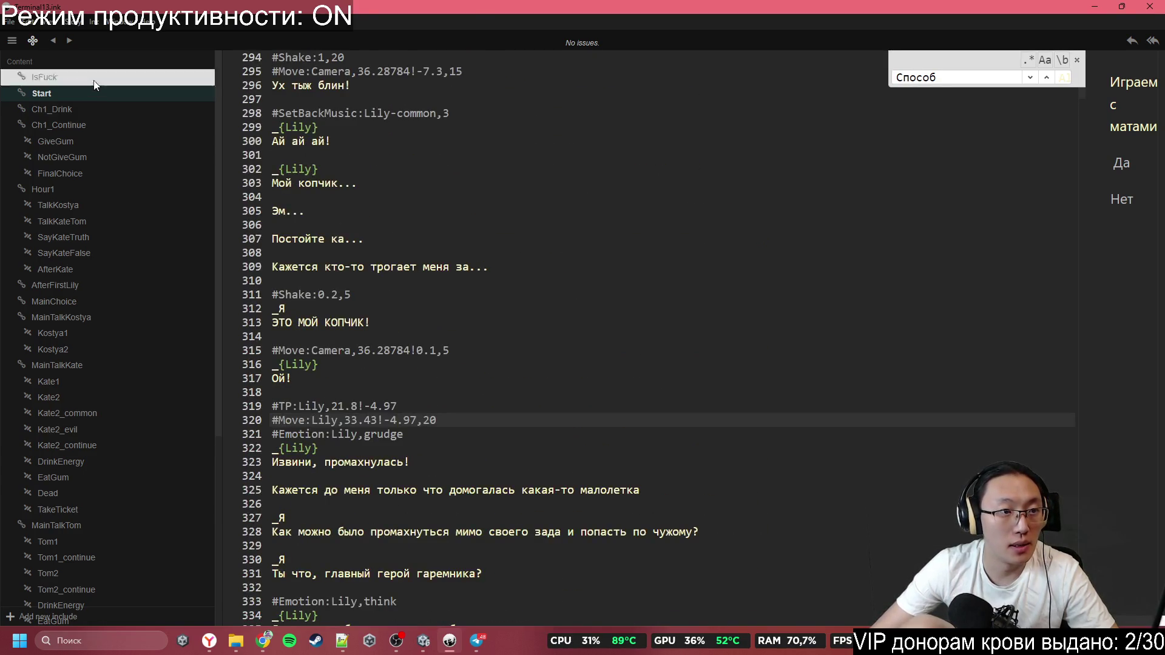
pyautogui.scroll(-20, 472, 336)
pyautogui.scroll(1, 479, 328)
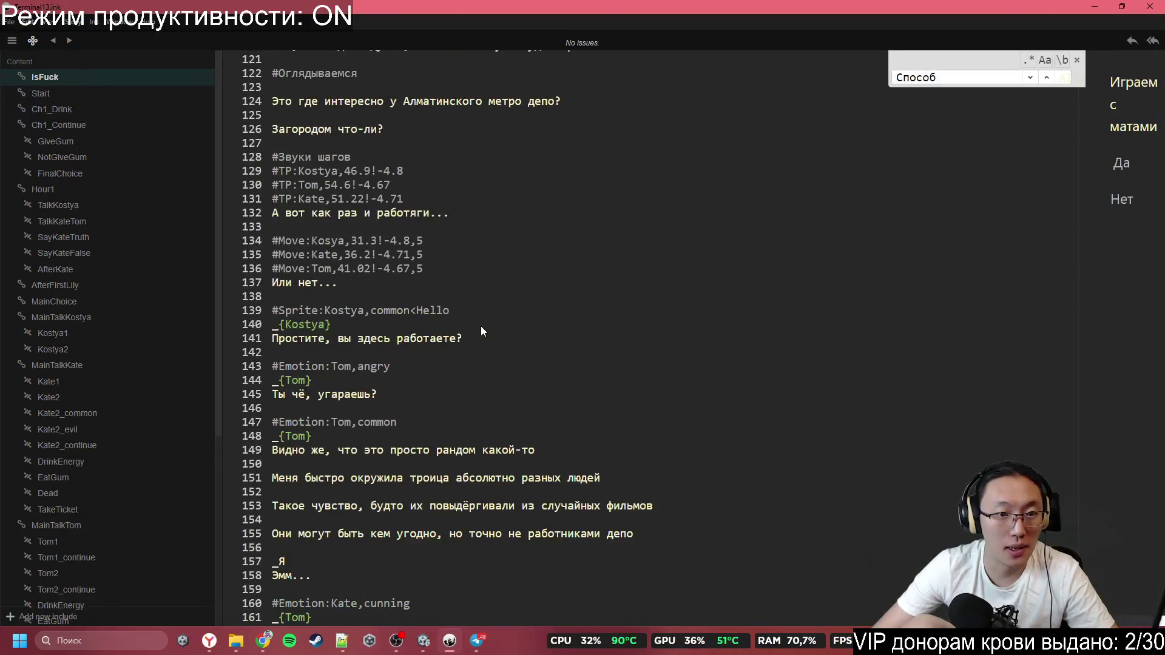
pyautogui.click(321, 256)
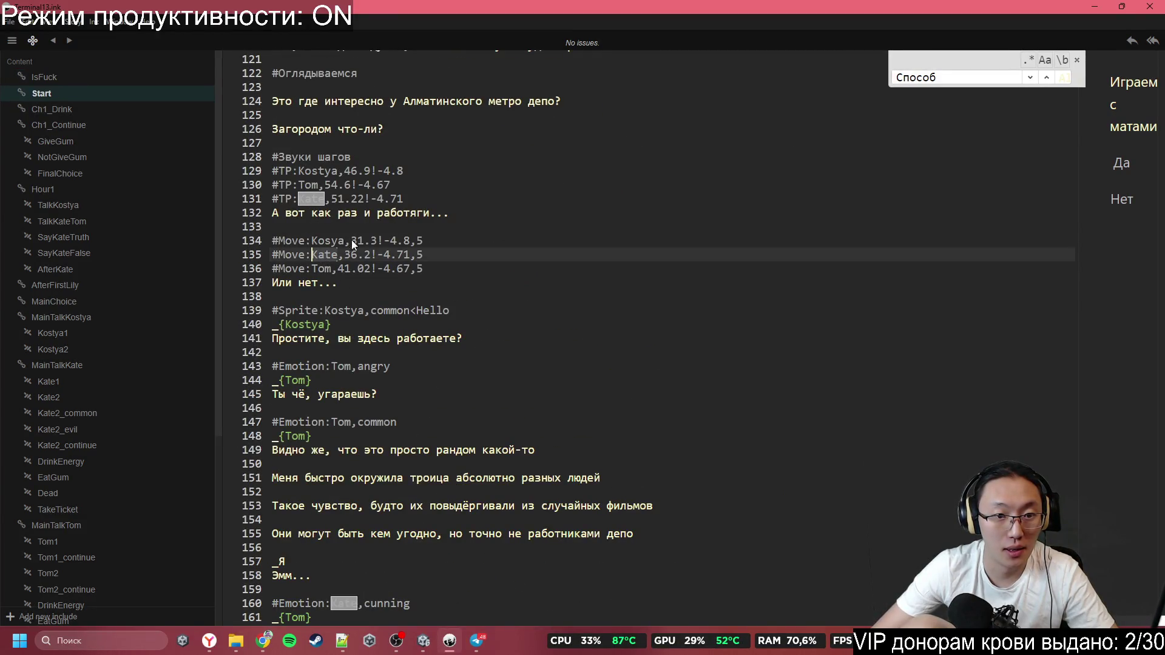
pyautogui.click(364, 242)
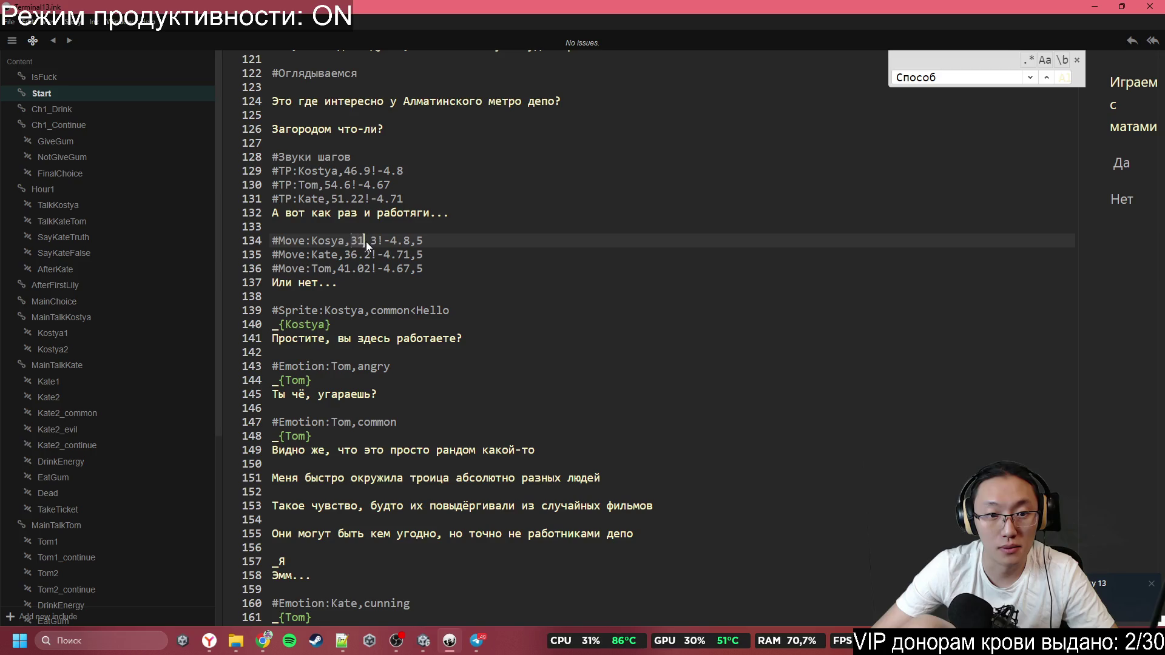
pyautogui.keyDown('shift'); pyautogui.click(381, 252); pyautogui.keyUp('shift')
pyautogui.click(386, 241)
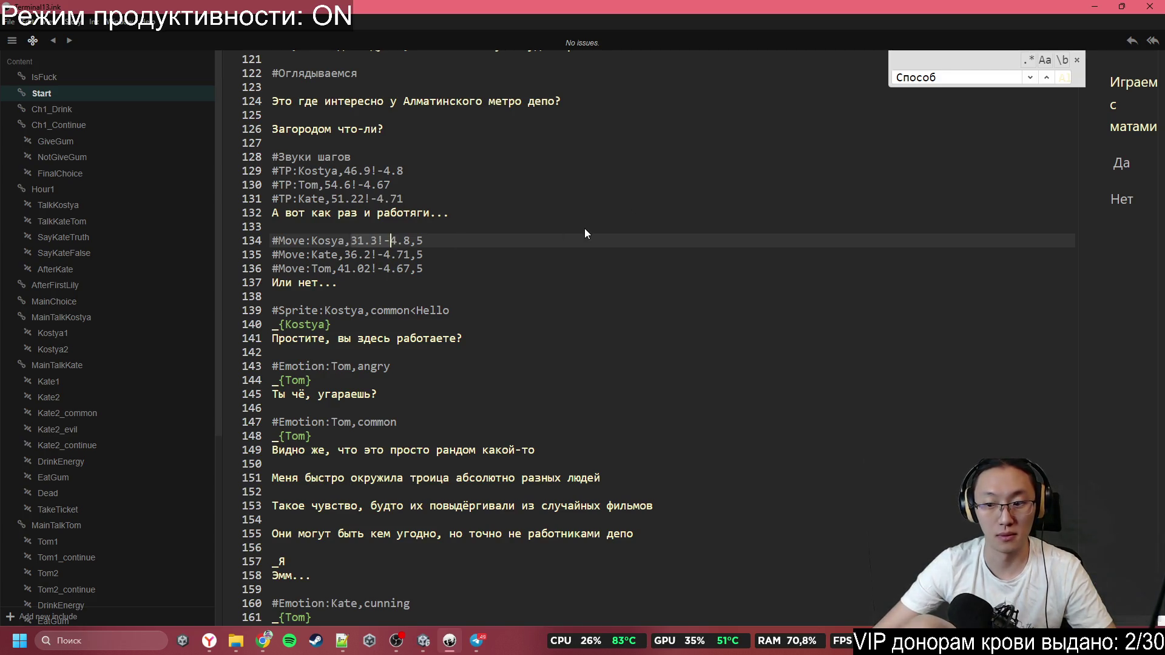
pyautogui.click(477, 640)
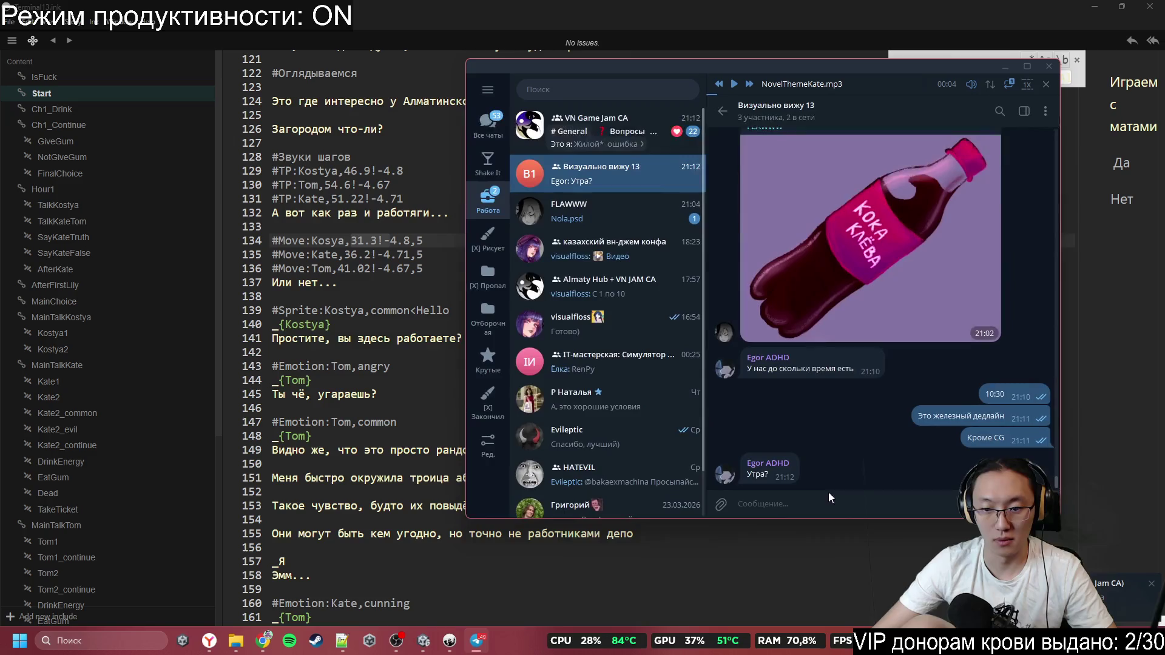
# Correct the draft and send 'час 17 минут дедлайн' to the group chat
pyautogui.write('Ns')
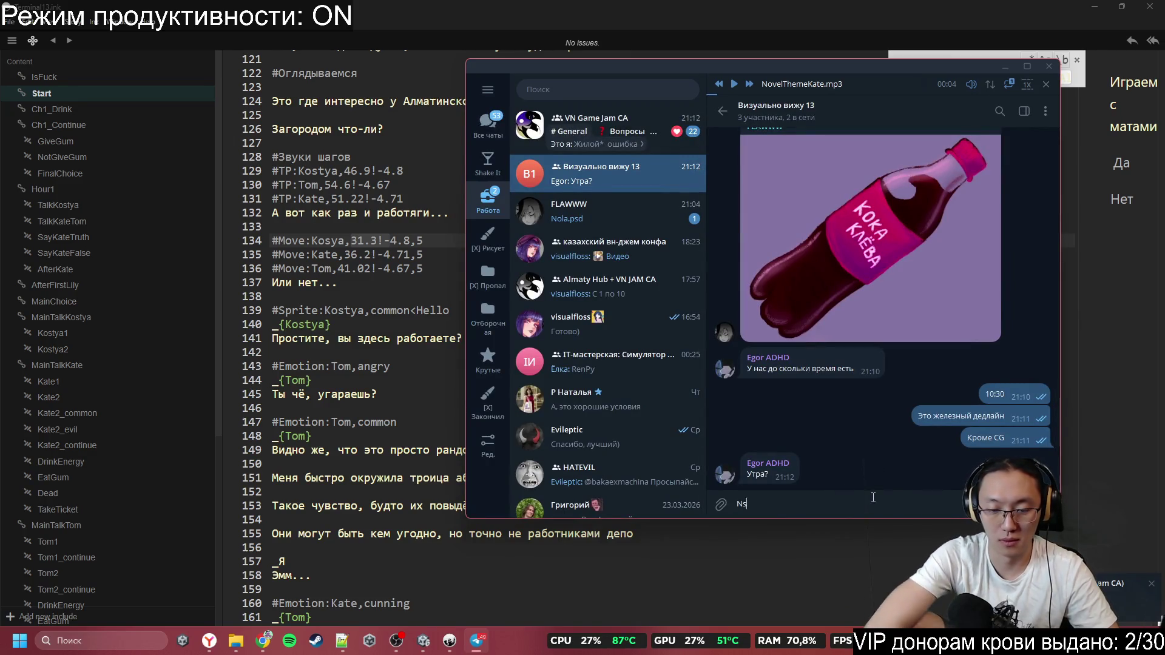
pyautogui.press('BackSpace')
pyautogui.press('BackSpace')
pyautogui.press('BackSpace')
pyautogui.write('час 17 миунт д')
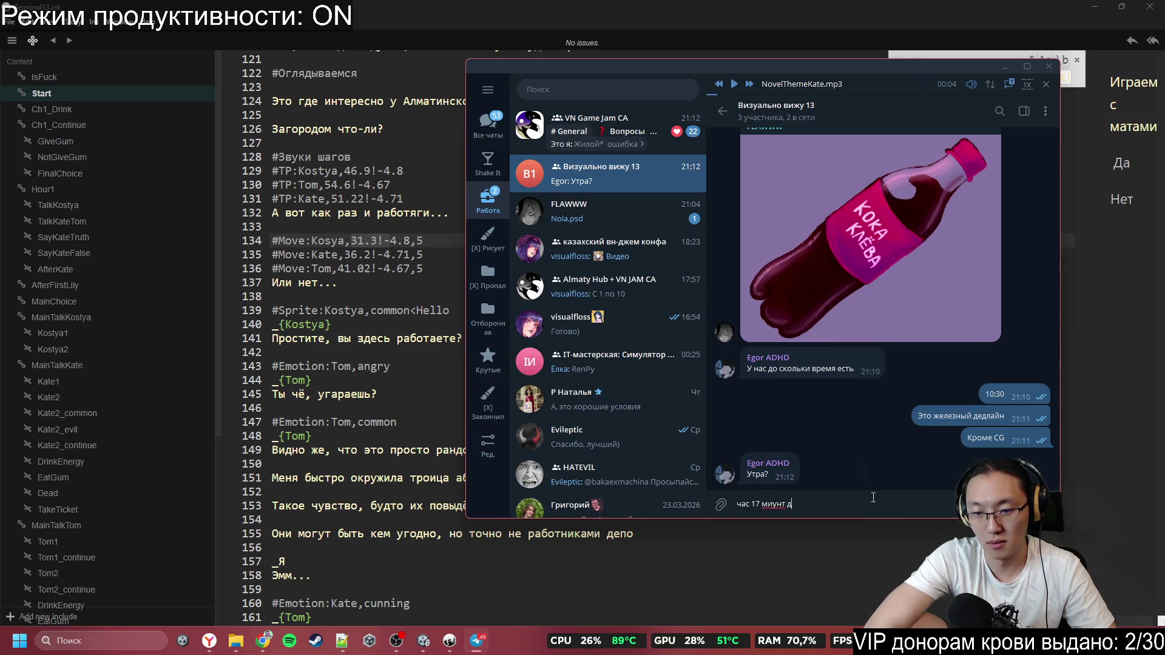
pyautogui.press('BackSpace')
pyautogui.press('BackSpace')
pyautogui.press('BackSpace')
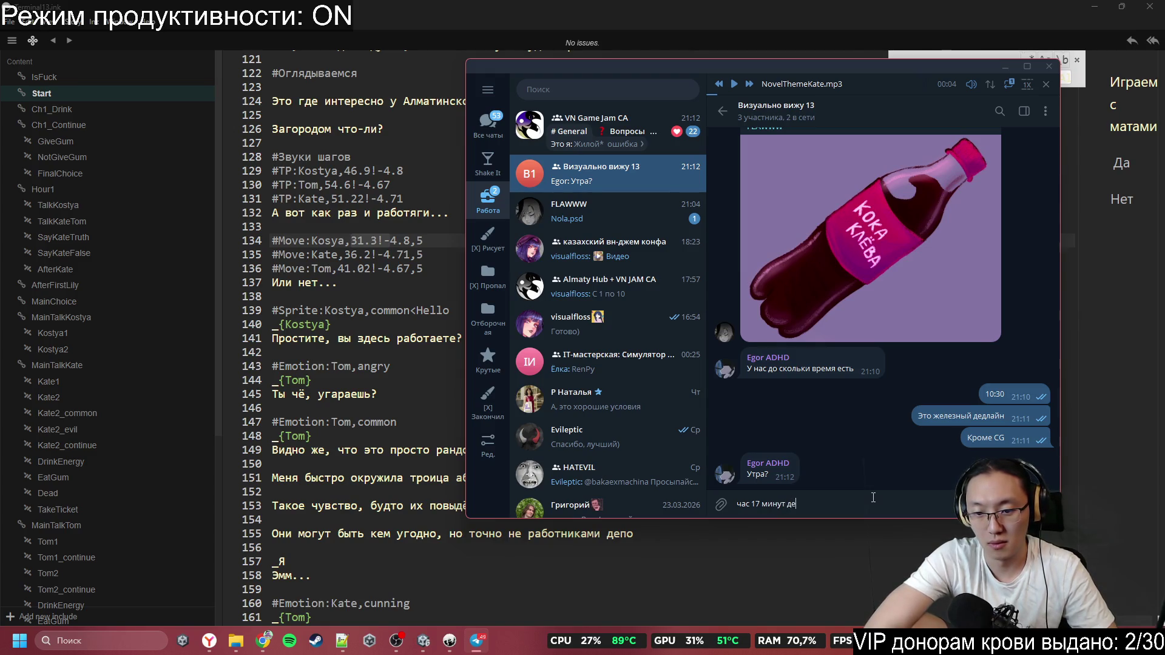
pyautogui.press('Return')
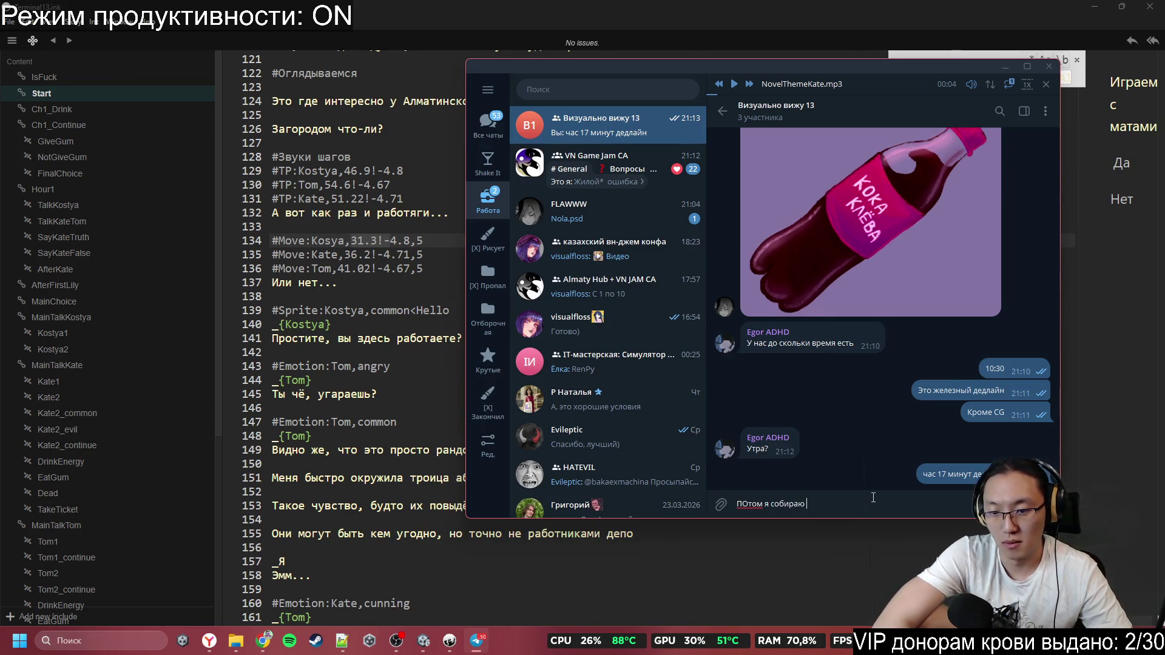
# Send 'ПОтом я собираю что есть и отправляю', then minimize Telegram
pyautogui.write('что есть и отправляю')
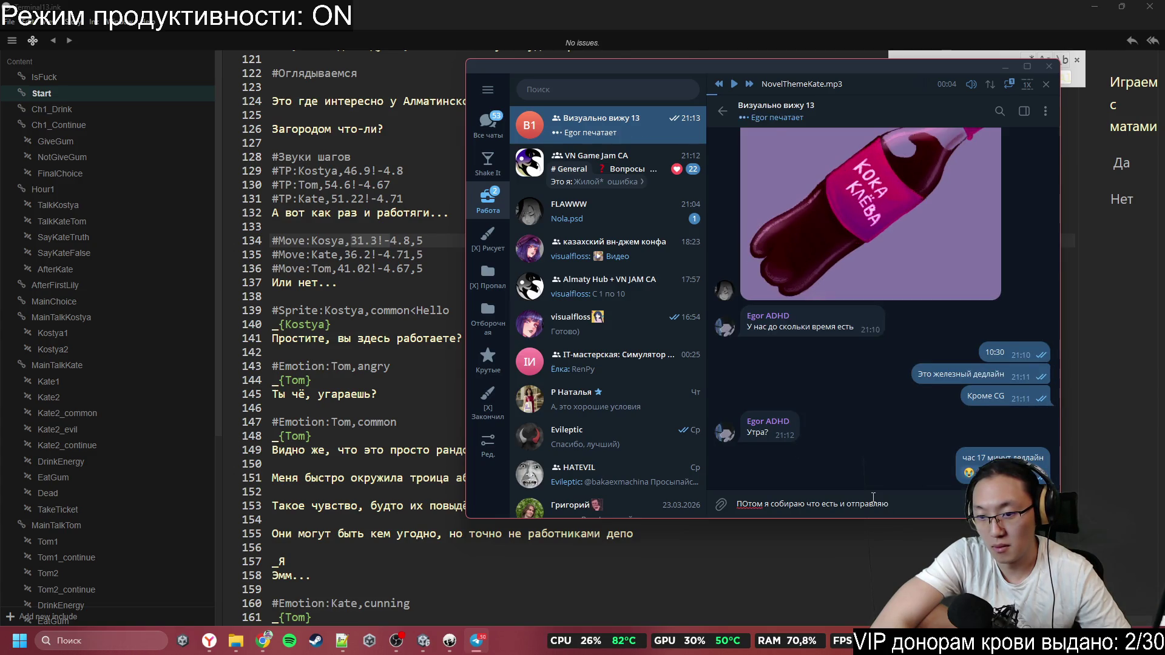
pyautogui.press('Return')
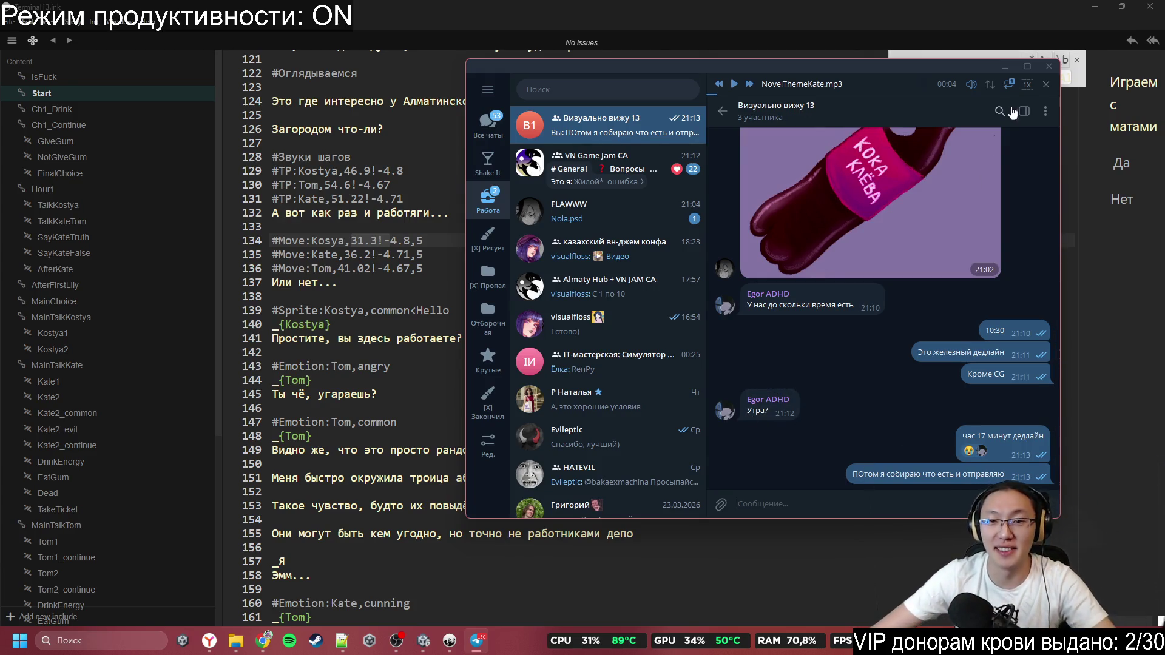
pyautogui.click(1004, 66)
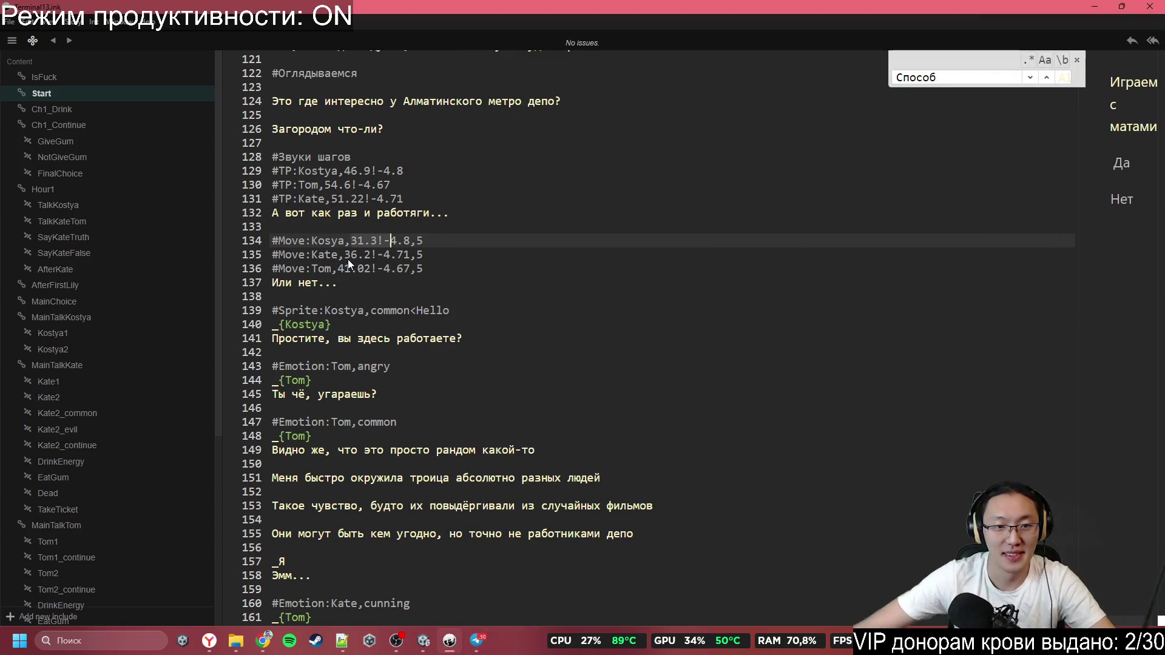
# Put the caret at the end of line 134, leave Inky, and start Play mode in Unity
pyautogui.click(424, 242)
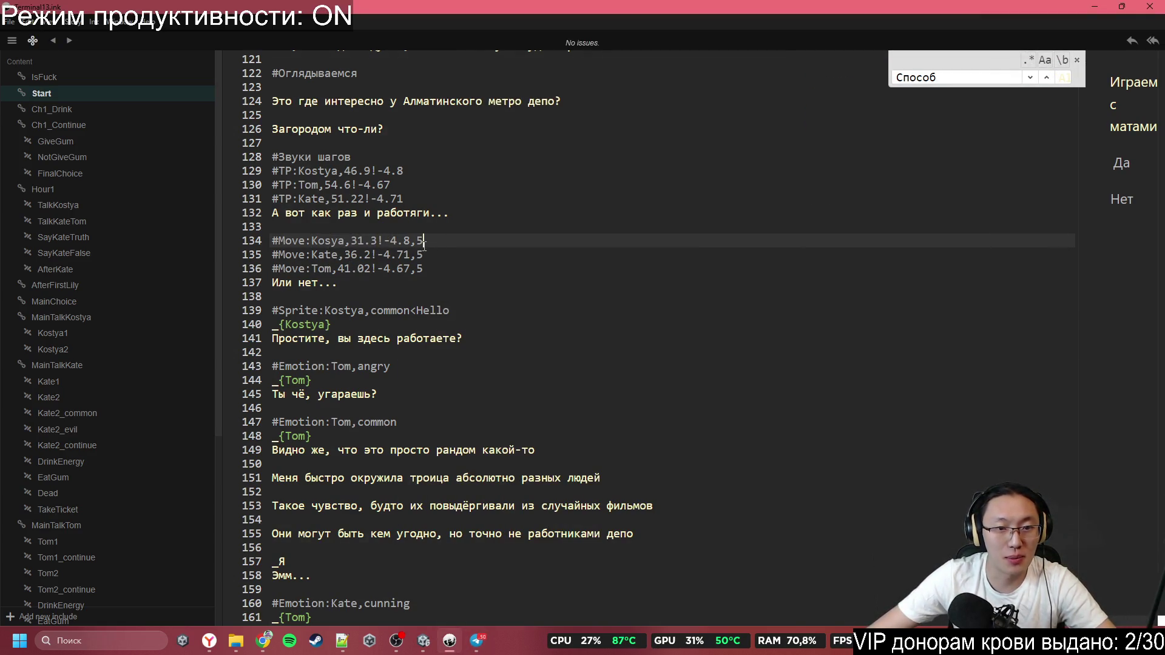
pyautogui.click(1095, 7)
pyautogui.click(568, 38)
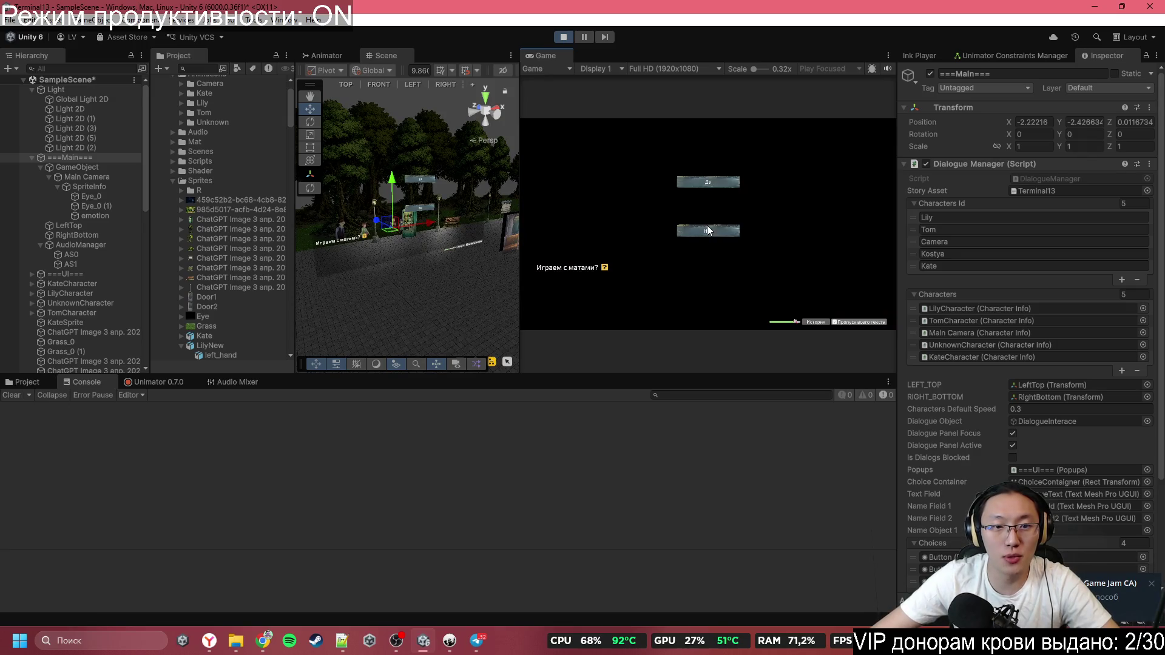
# Answer the opening question and advance the dialogue to 'Или нет...', orbiting the park camera
pyautogui.click(716, 233)
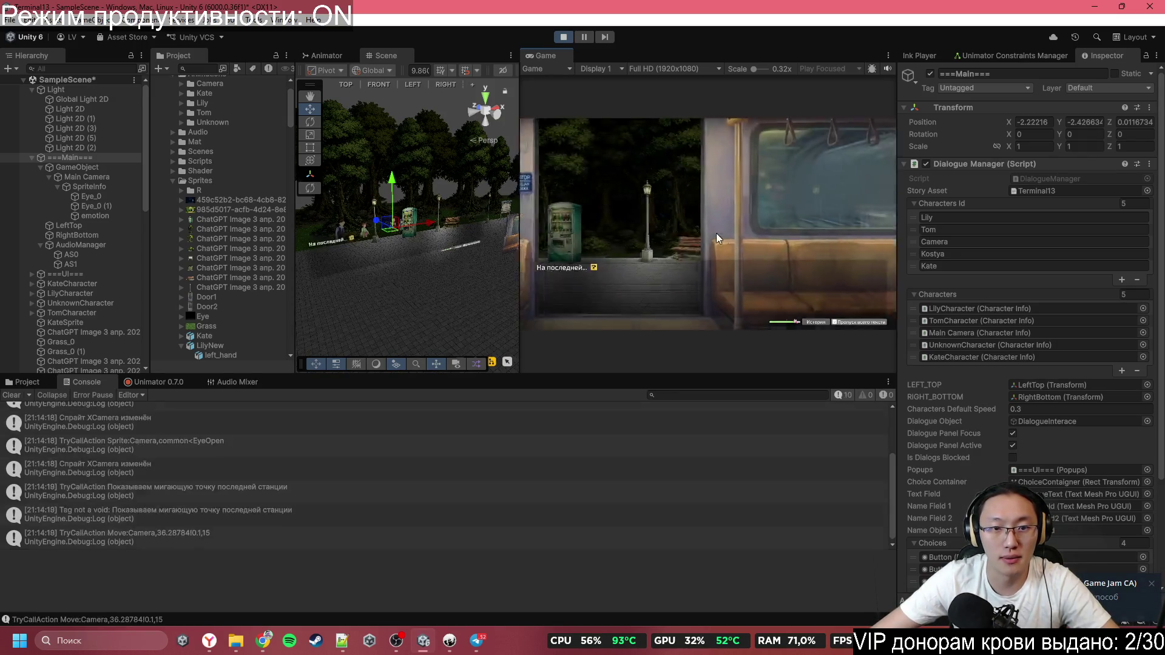
pyautogui.click(716, 234)
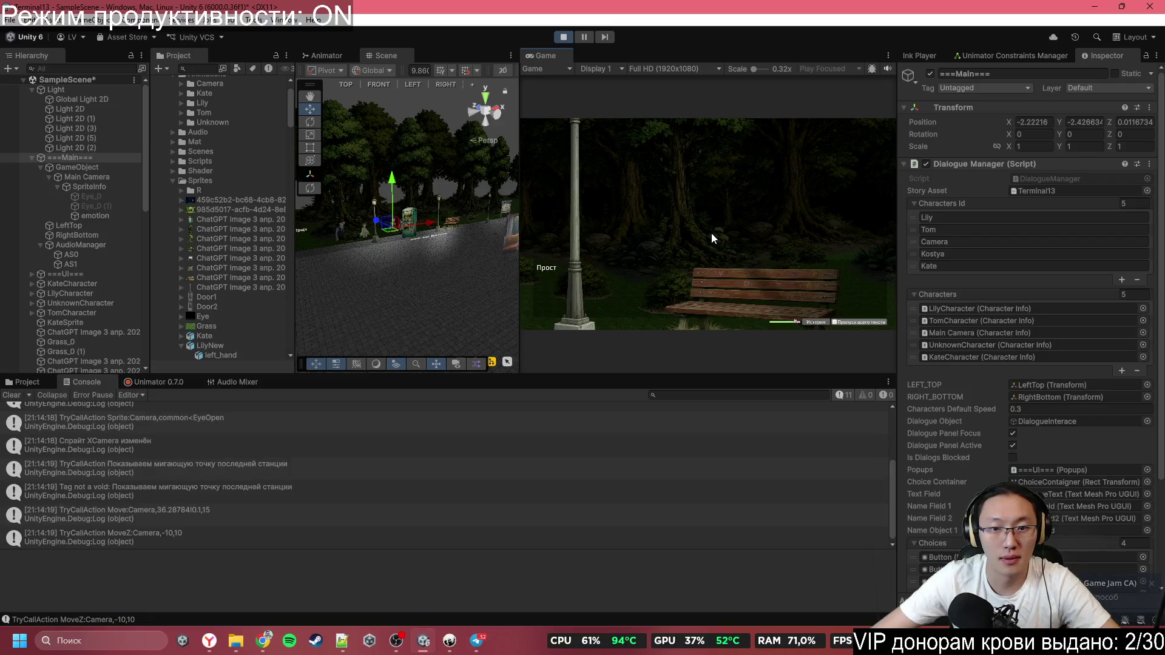
pyautogui.click(713, 238)
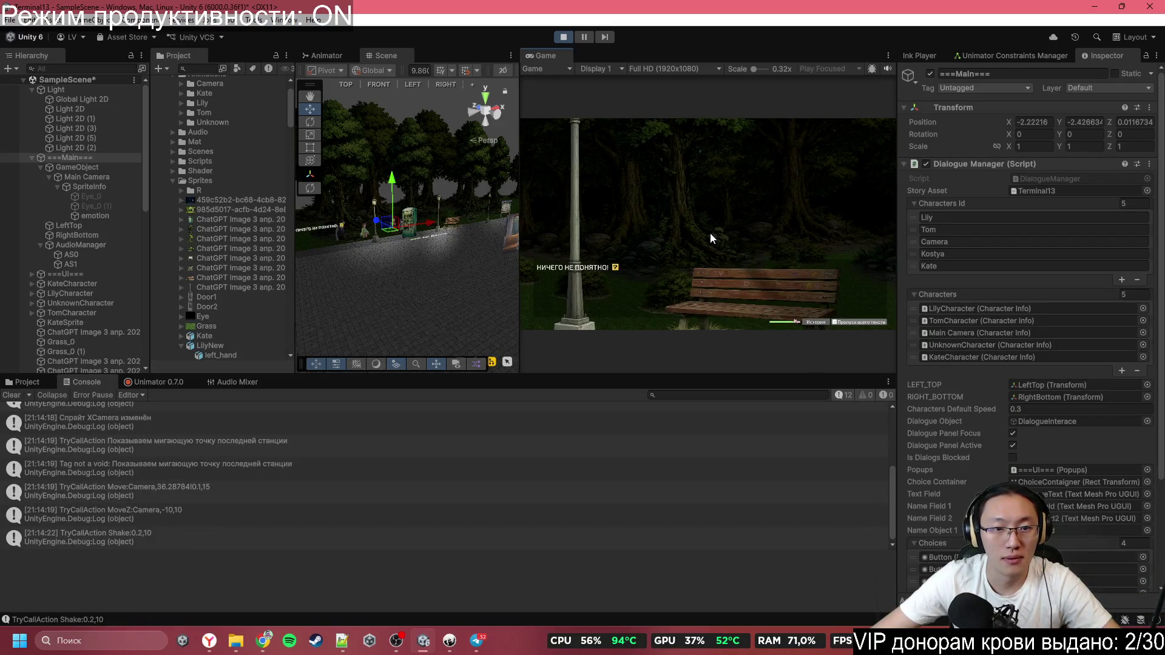
pyautogui.click(710, 237)
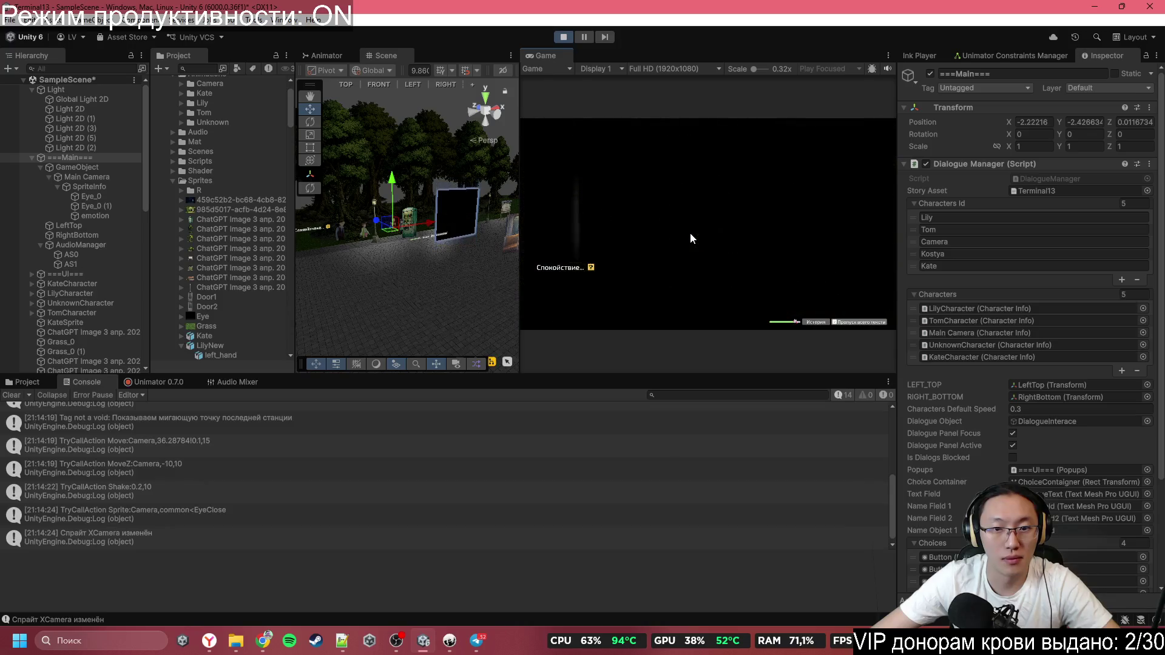
pyautogui.click(690, 234)
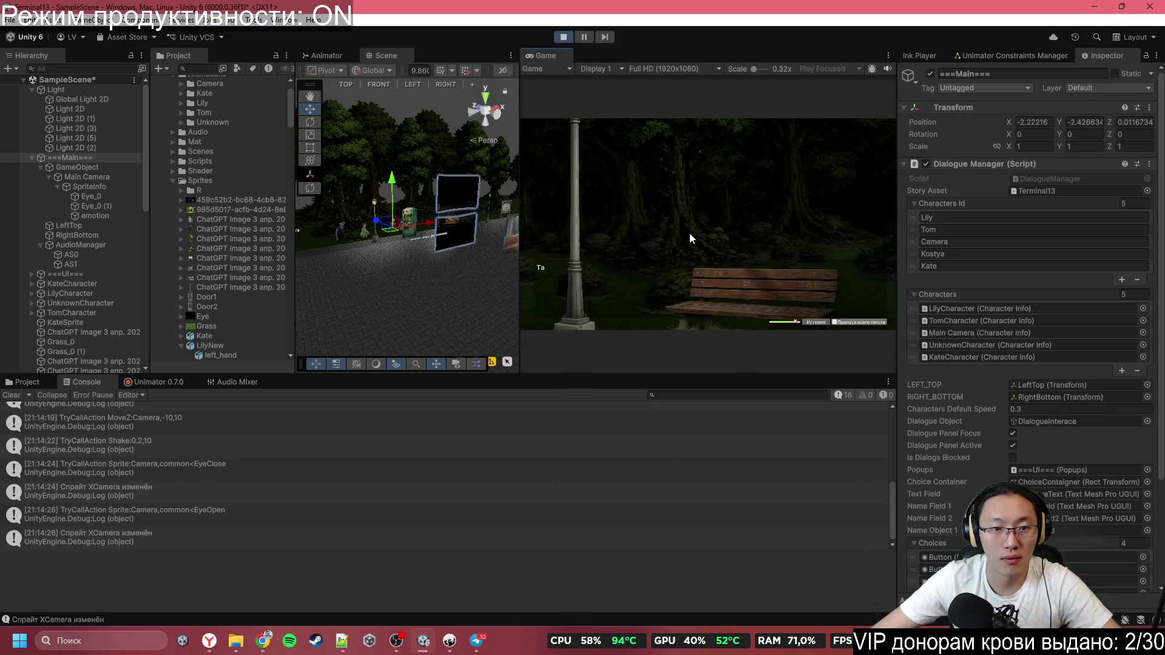
pyautogui.click(689, 233)
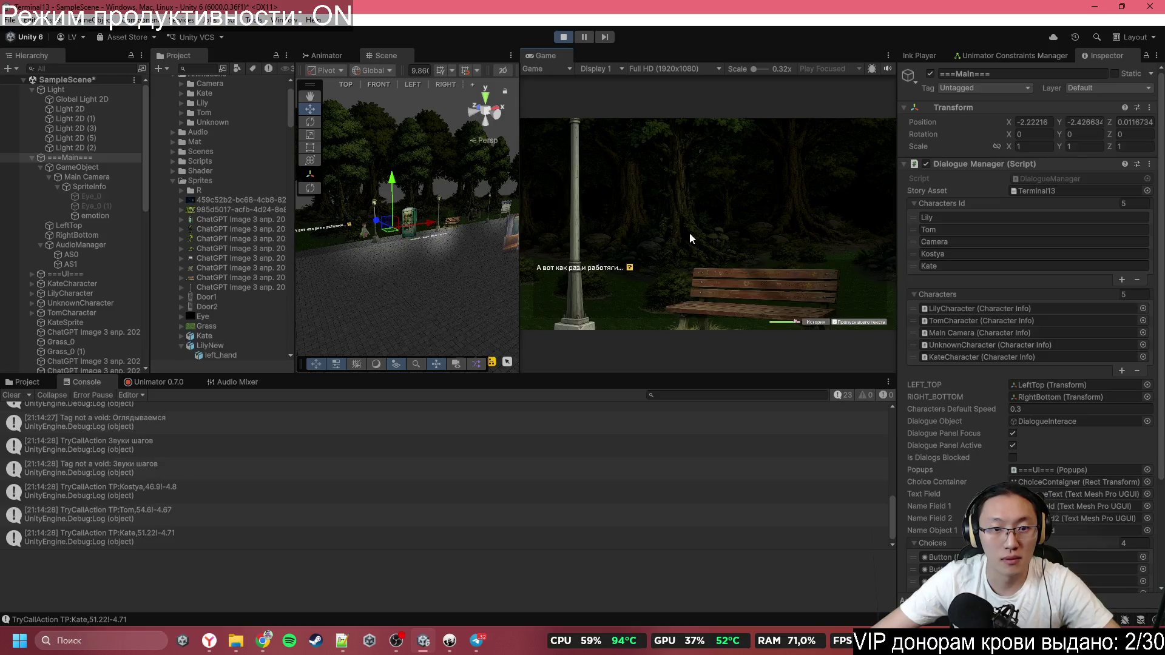
pyautogui.moveTo(388, 236); pyautogui.dragTo(371, 243)
pyautogui.click(694, 230)
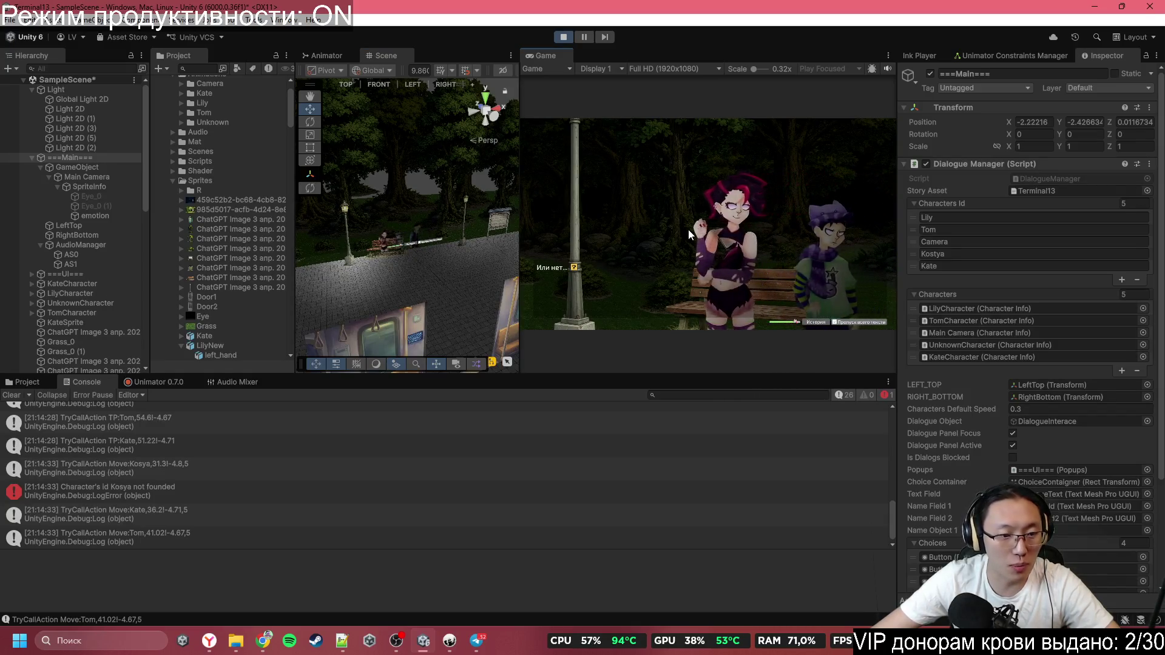
# Stop the run, change 'Kosya' to 'Kostya' in line 134's Move tag, then hide Inky
pyautogui.click(563, 37)
pyautogui.click(450, 638)
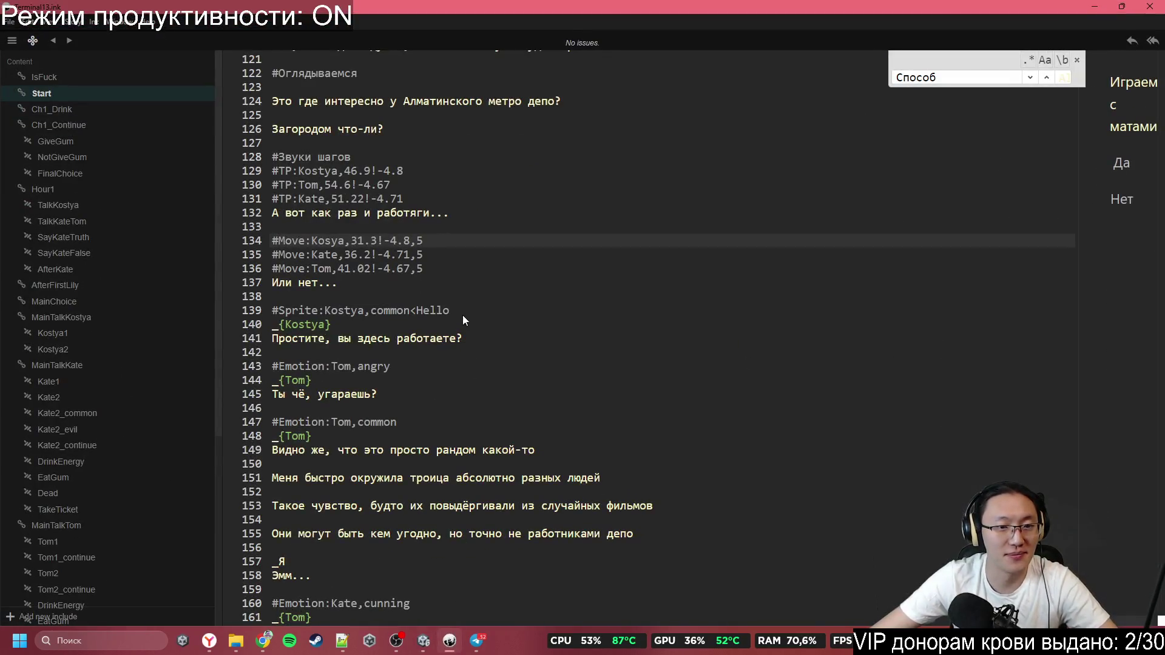
pyautogui.click(329, 240)
pyautogui.write('е')
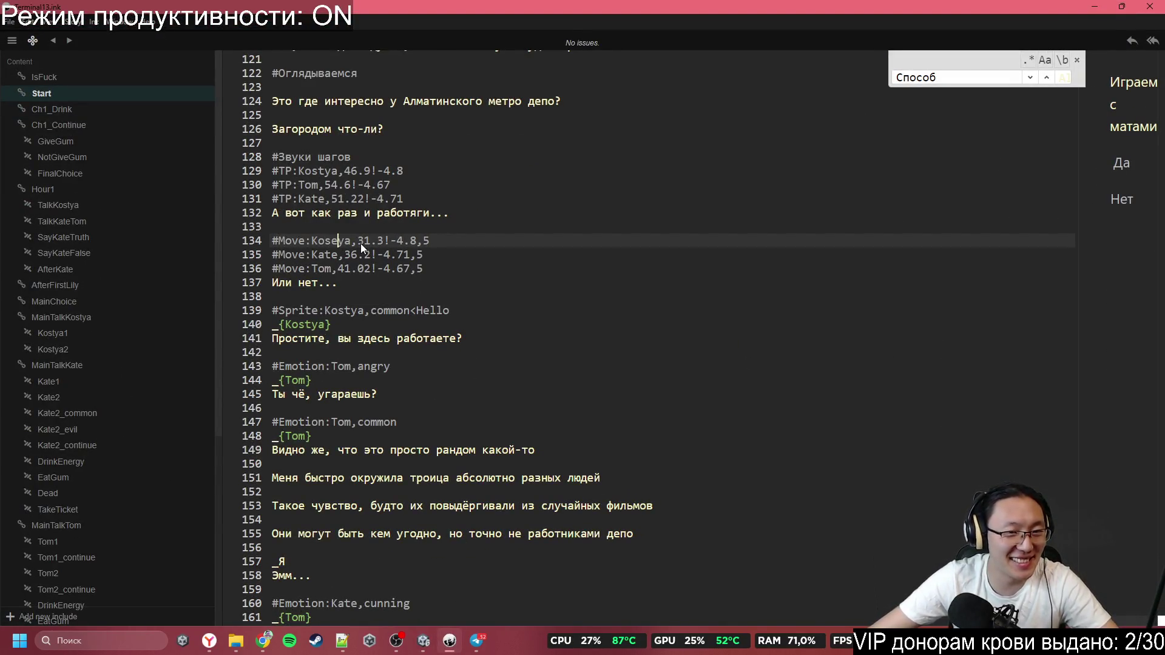
pyautogui.press('BackSpace')
pyautogui.write('t')
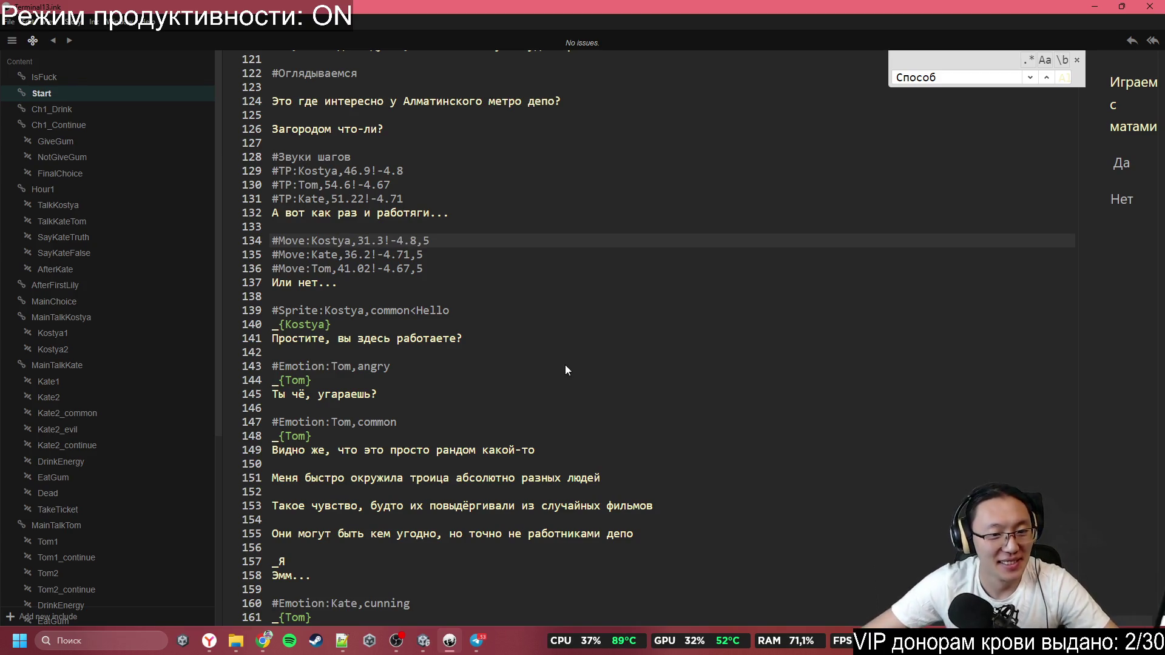
pyautogui.click(565, 366)
pyautogui.scroll(-3, 566, 366)
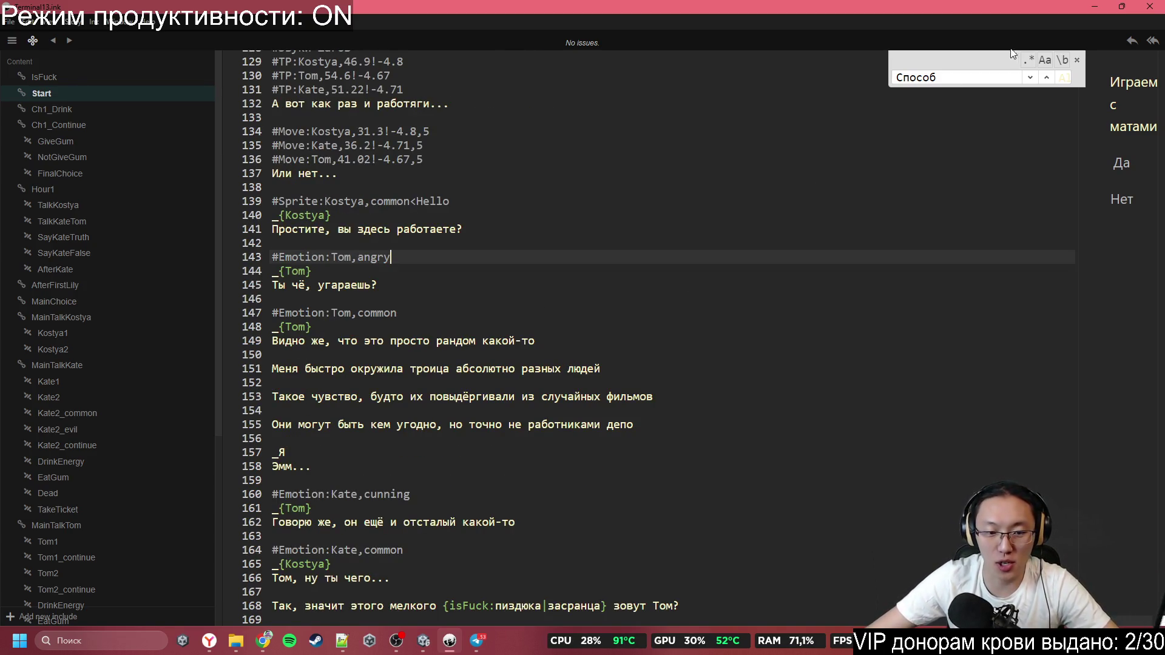
pyautogui.click(1096, 5)
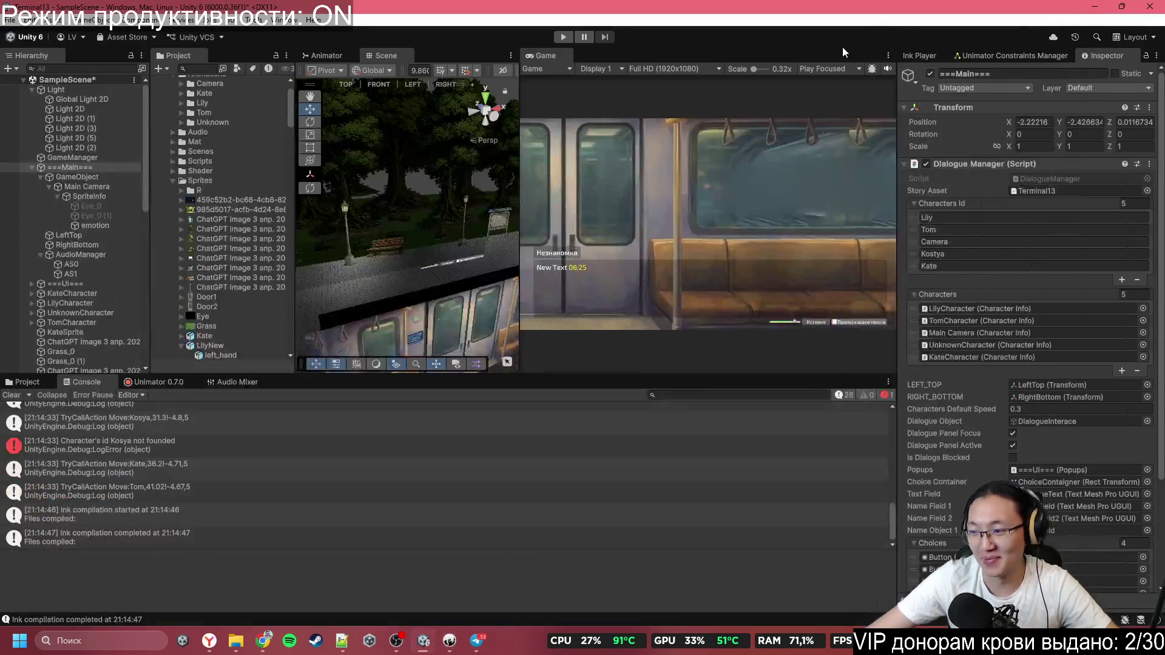
# Start a fresh run, answer 'Играем с матами?' and maximize the Game view
pyautogui.click(563, 37)
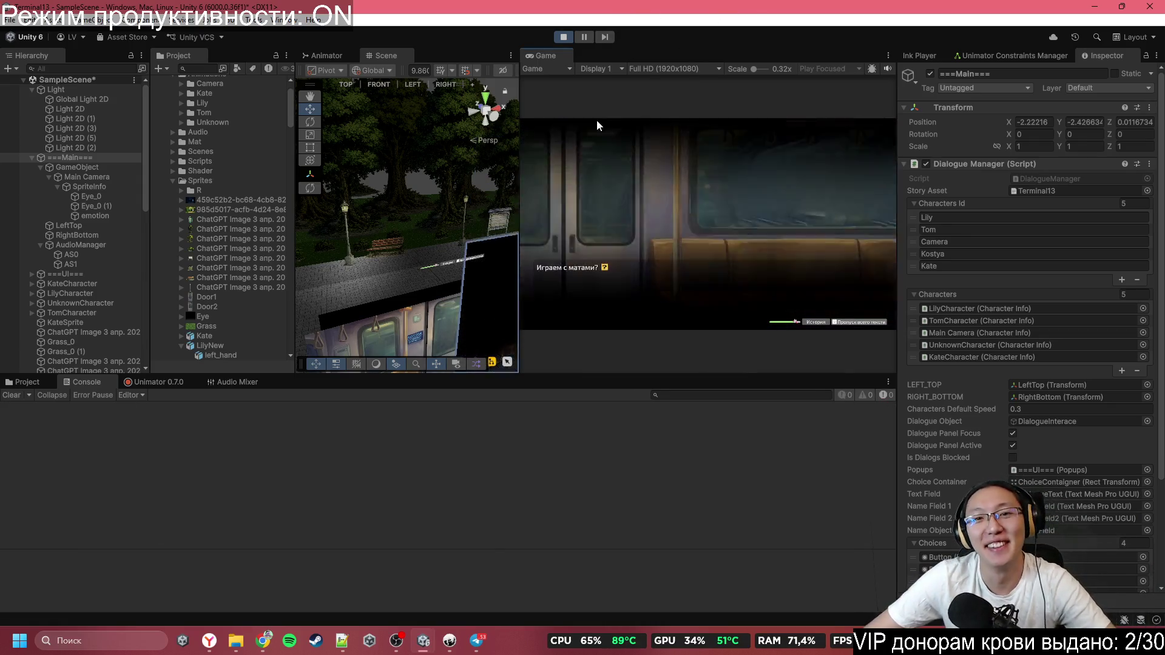
pyautogui.click(728, 230)
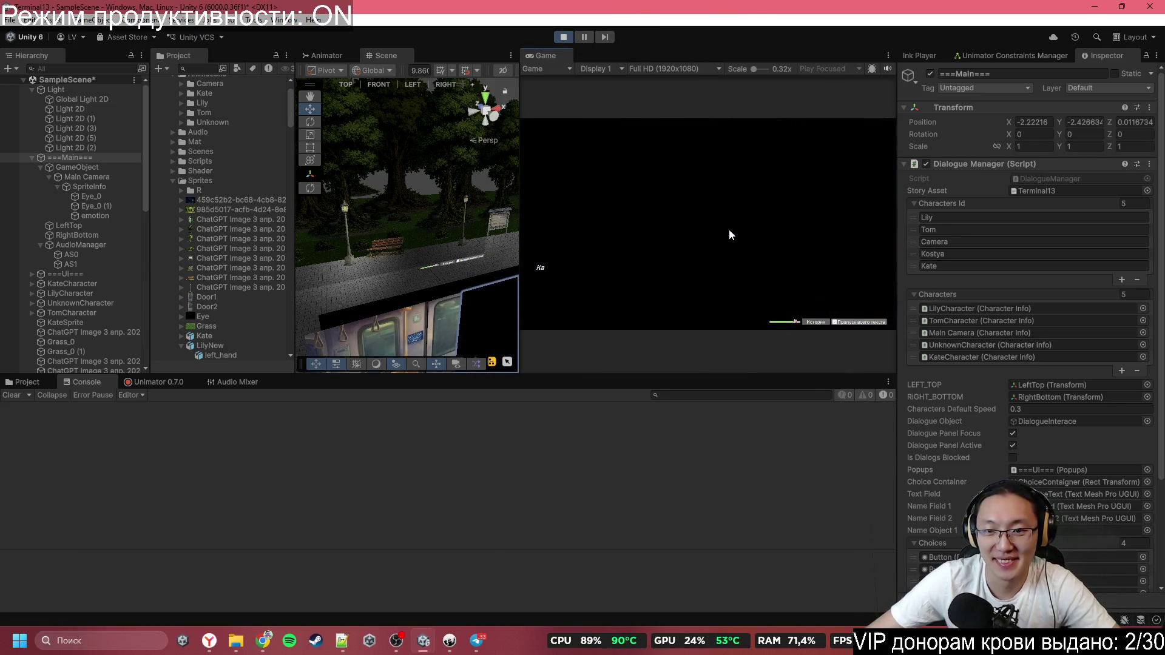
pyautogui.doubleClick(650, 55)
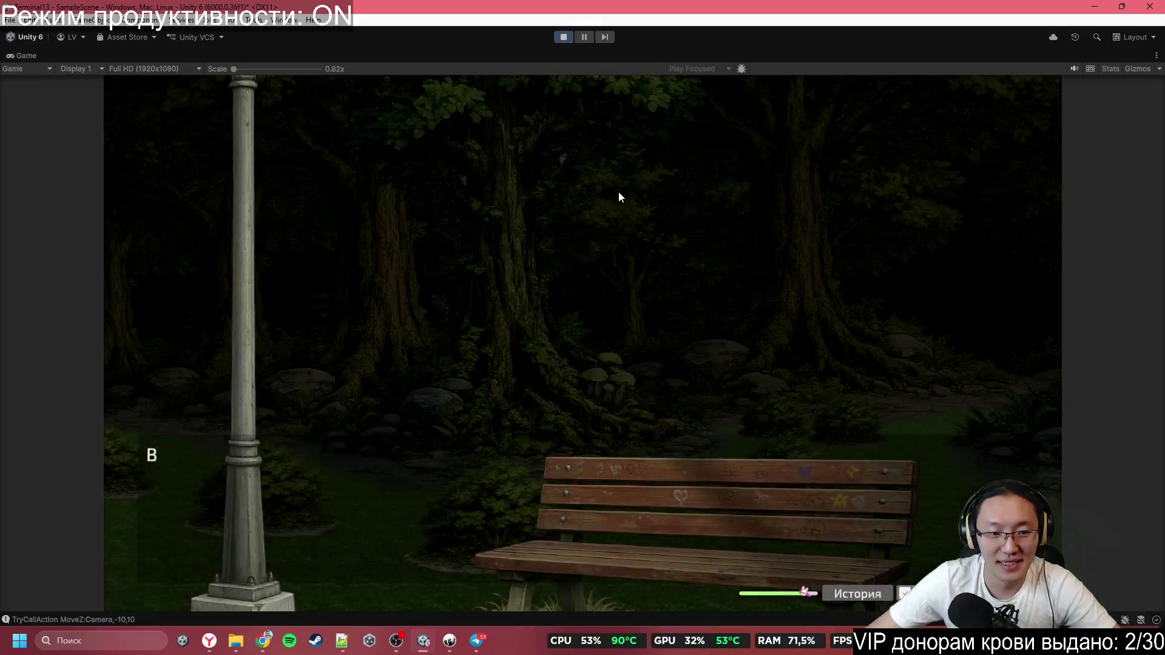
# Skip to 'Или нет...', then restore the layout and frame the three characters in the Scene view
pyautogui.click(617, 192)
pyautogui.click(615, 192)
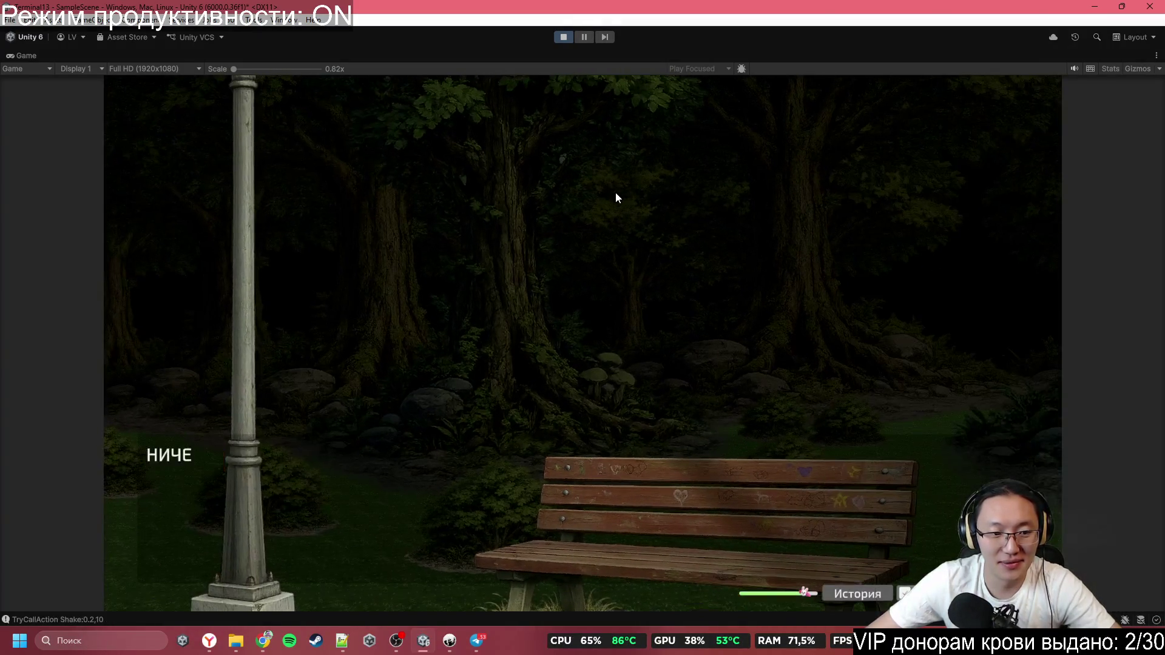
pyautogui.click(615, 191)
pyautogui.click(613, 192)
pyautogui.click(613, 193)
pyautogui.click(613, 193)
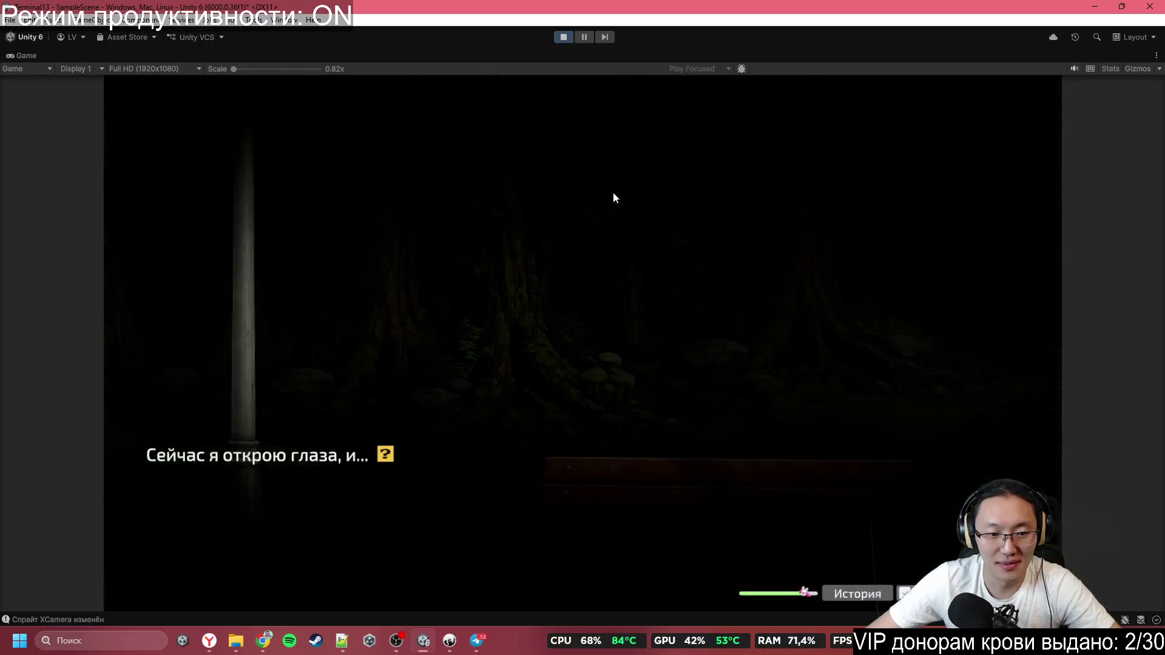
pyautogui.click(613, 193)
pyautogui.click(613, 192)
pyautogui.click(613, 193)
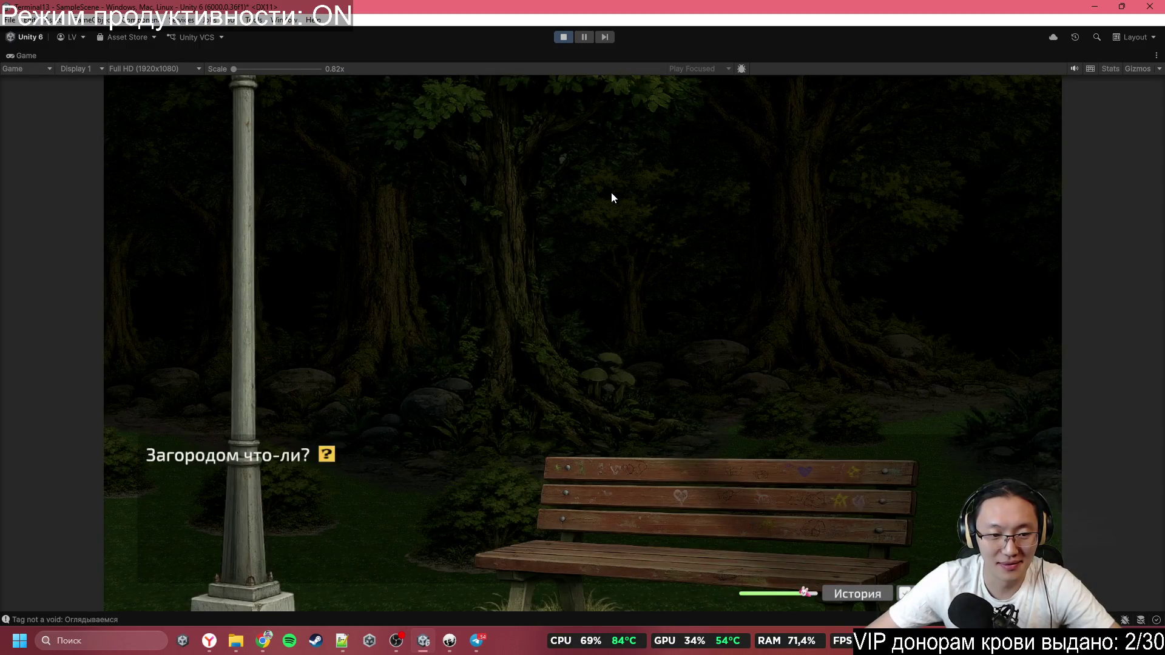
pyautogui.click(610, 193)
pyautogui.click(609, 193)
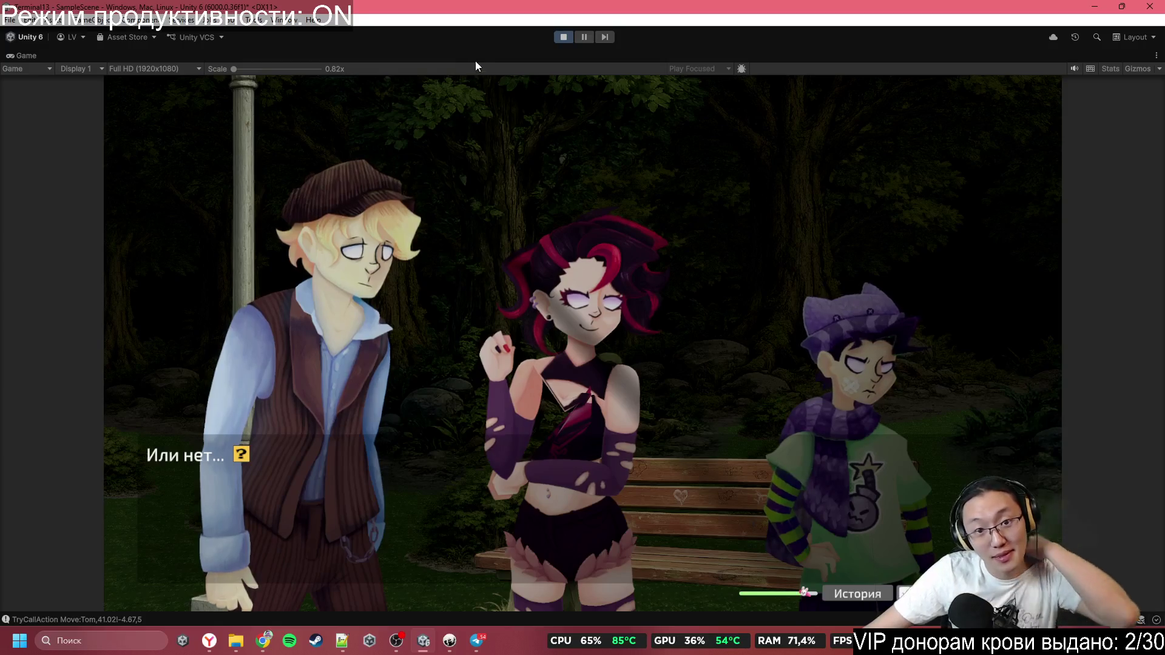
pyautogui.hotkey('shift', 'space')
pyautogui.moveTo(371, 241)
pyautogui.mouseDown()
pyautogui.moveTo(477, 306)
pyautogui.moveTo(331, 225)
pyautogui.mouseUp()
# Select Kate's chest sprite, widen the Scene view and show her bone gizmos
pyautogui.click(342, 232)
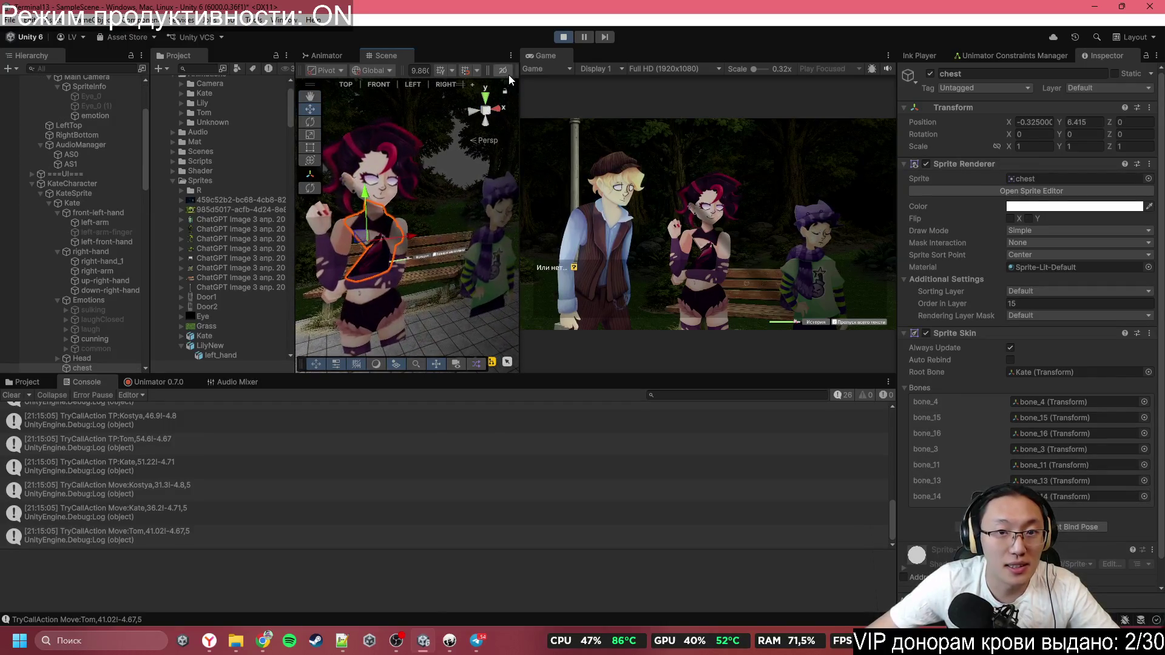
pyautogui.moveTo(520, 85); pyautogui.dragTo(675, 87)
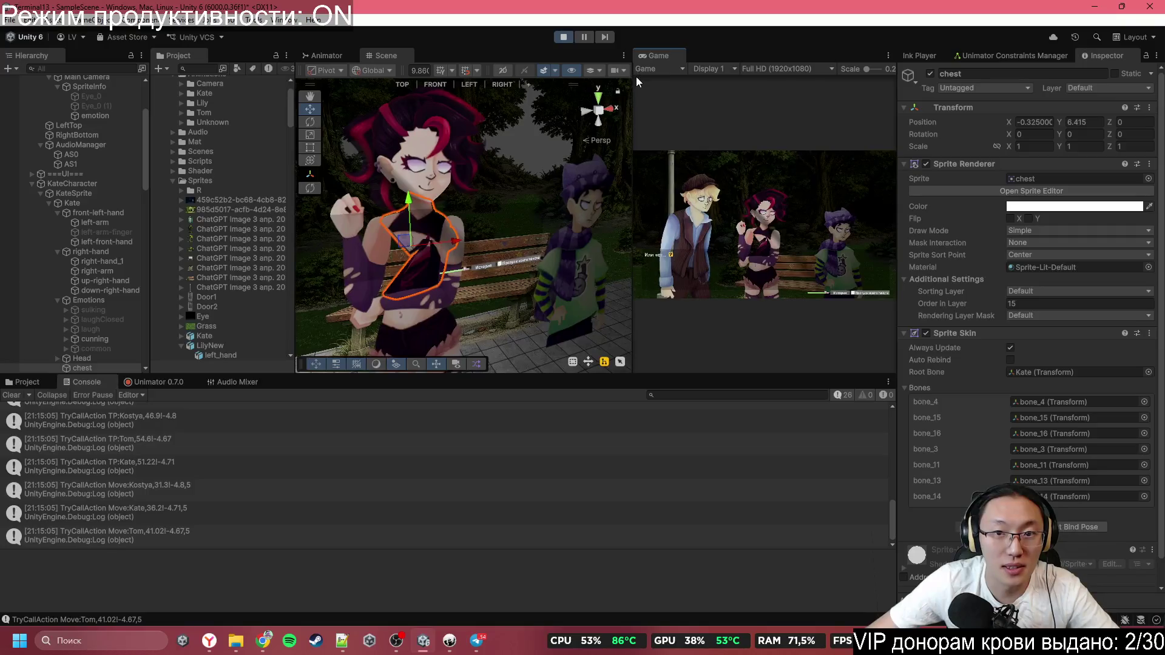
pyautogui.click(658, 70)
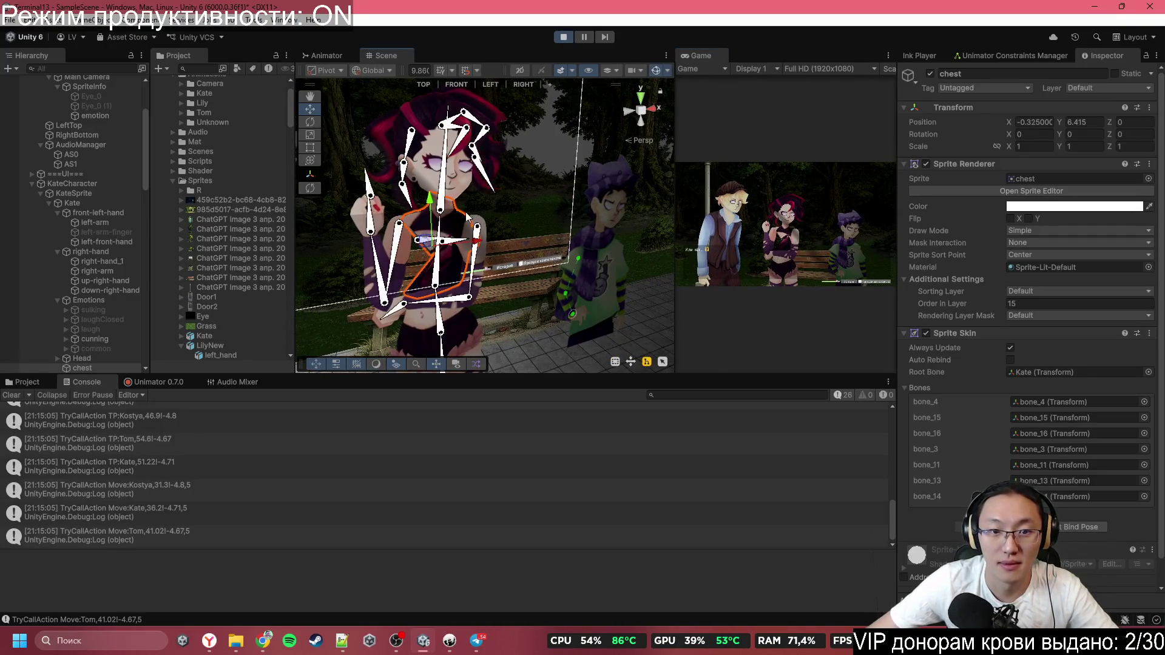
pyautogui.scroll(5, 372, 257)
# Select bone_15, review its physics constraint settings, then maximize the Game view again
pyautogui.click(371, 259)
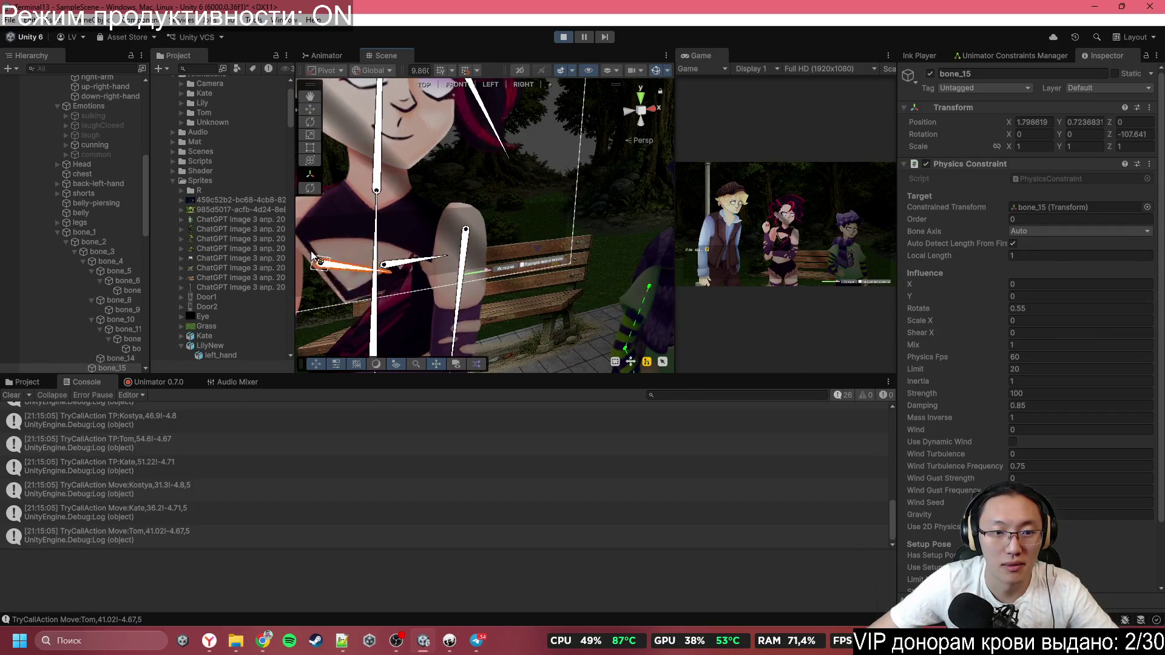
pyautogui.scroll(-5, 443, 255)
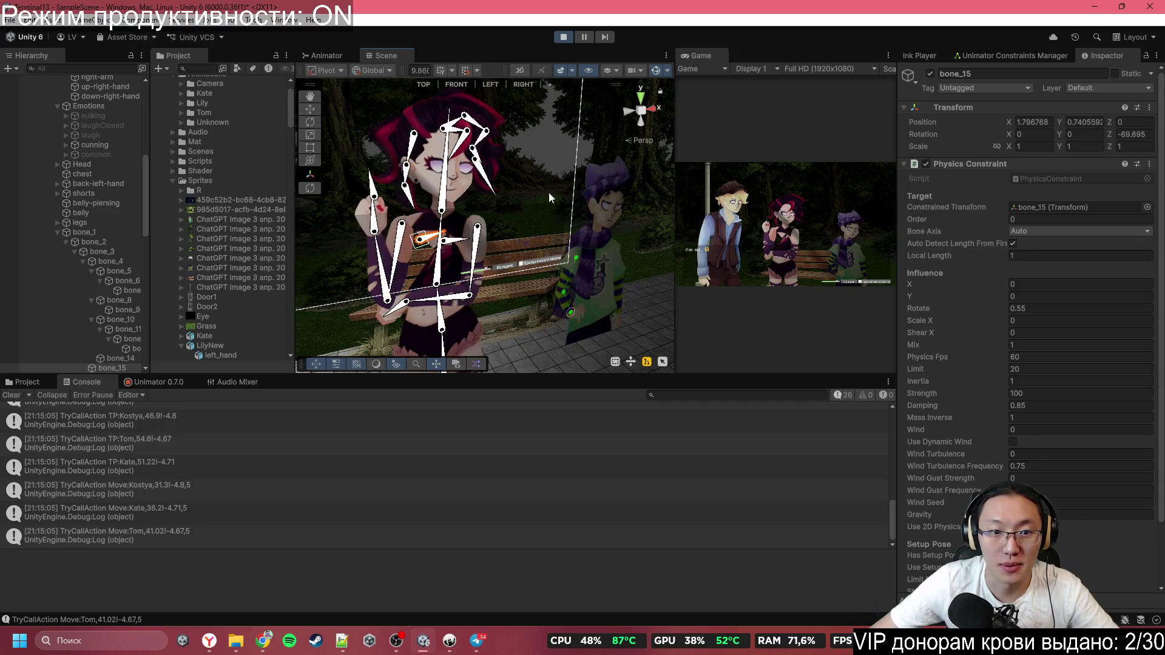
pyautogui.scroll(-3, 501, 199)
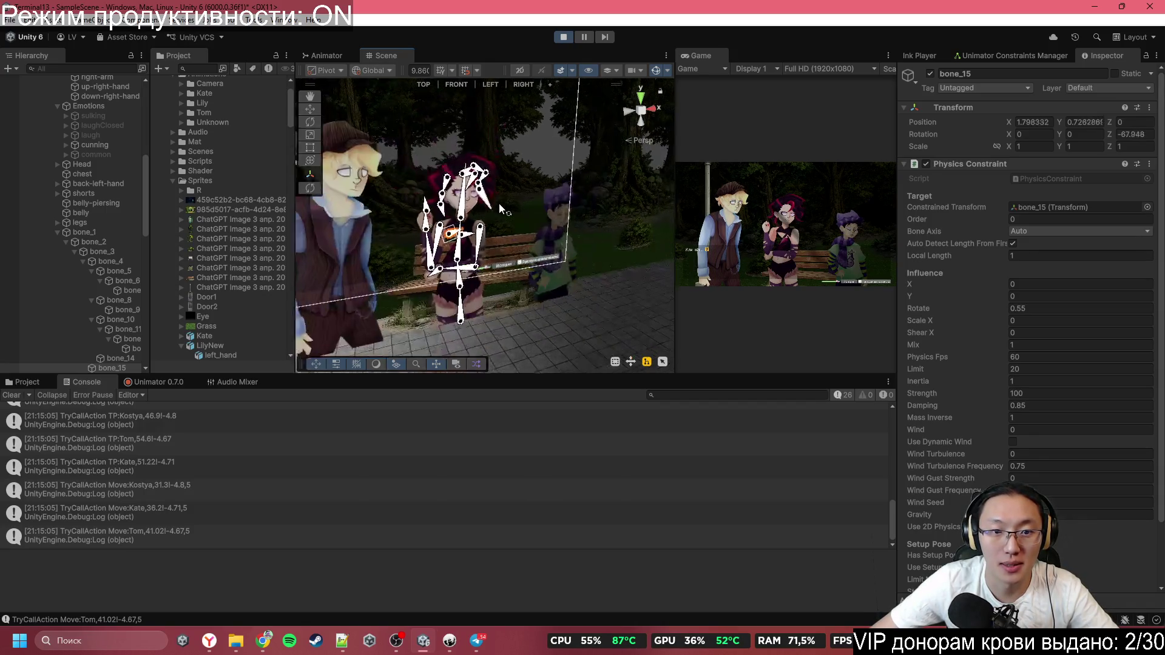
pyautogui.doubleClick(700, 57)
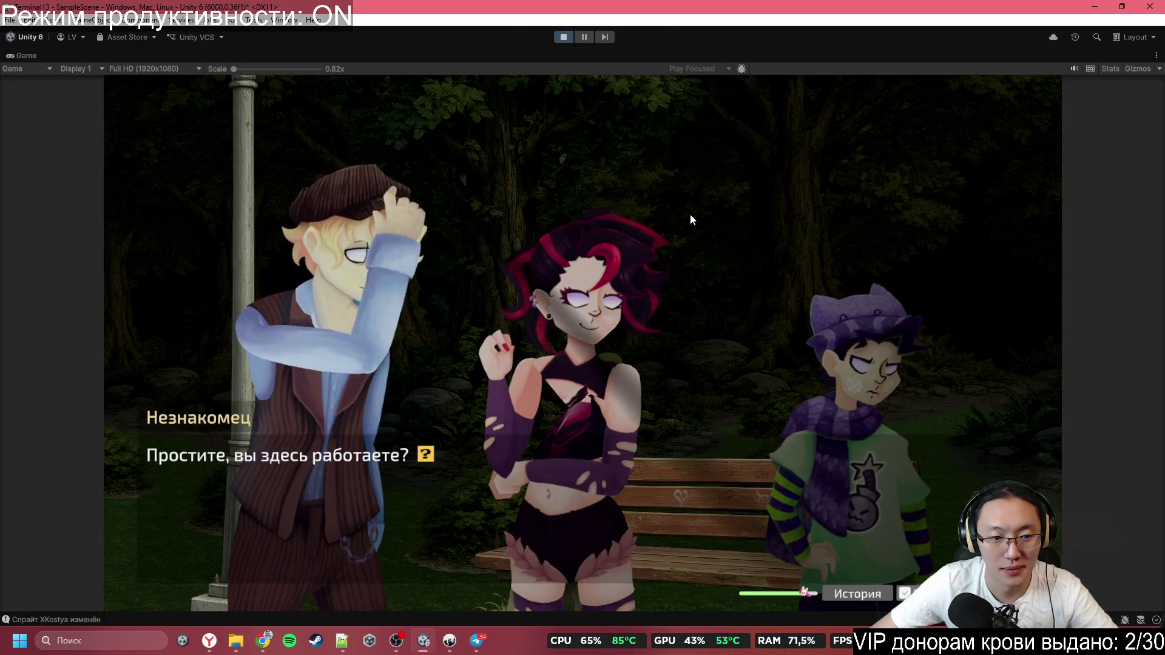
# Advance through Tom's reply and the narration to 'Том, ну ты чего...'
pyautogui.click(692, 255)
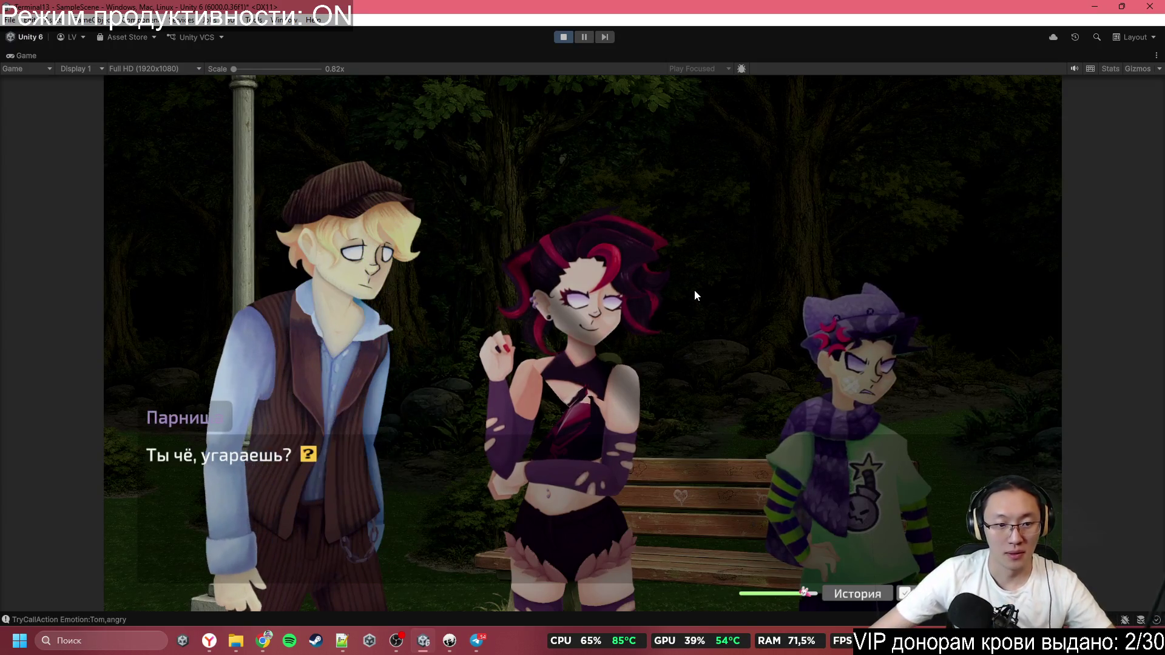
pyautogui.click(685, 291)
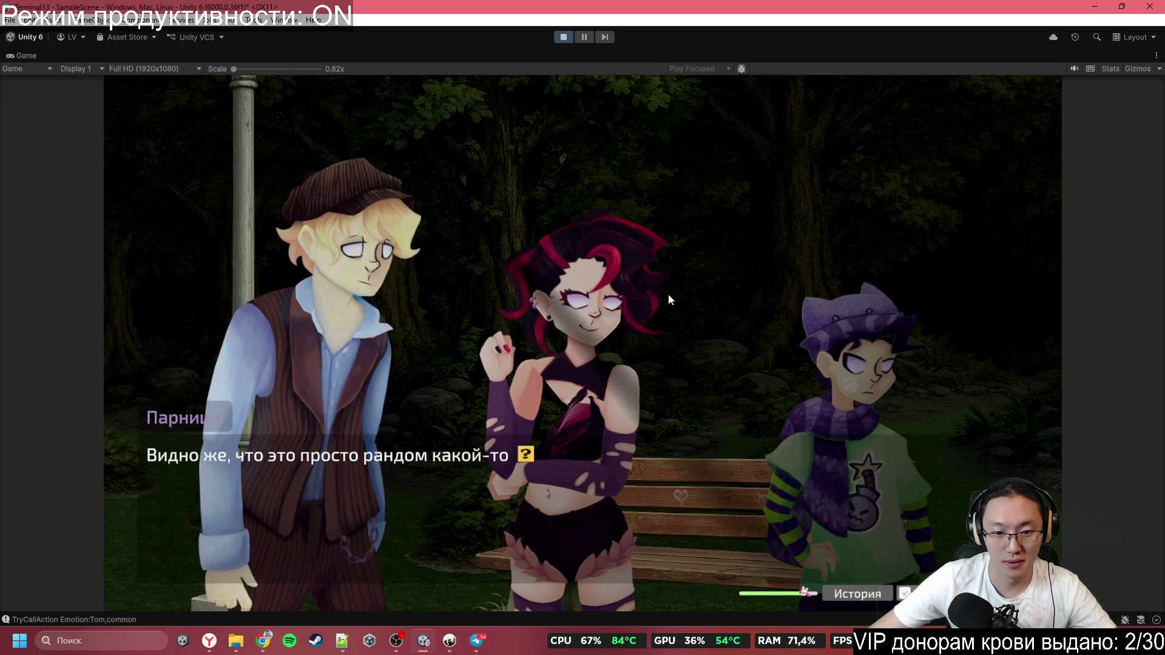
pyautogui.click(668, 293)
pyautogui.click(668, 293)
pyautogui.click(664, 295)
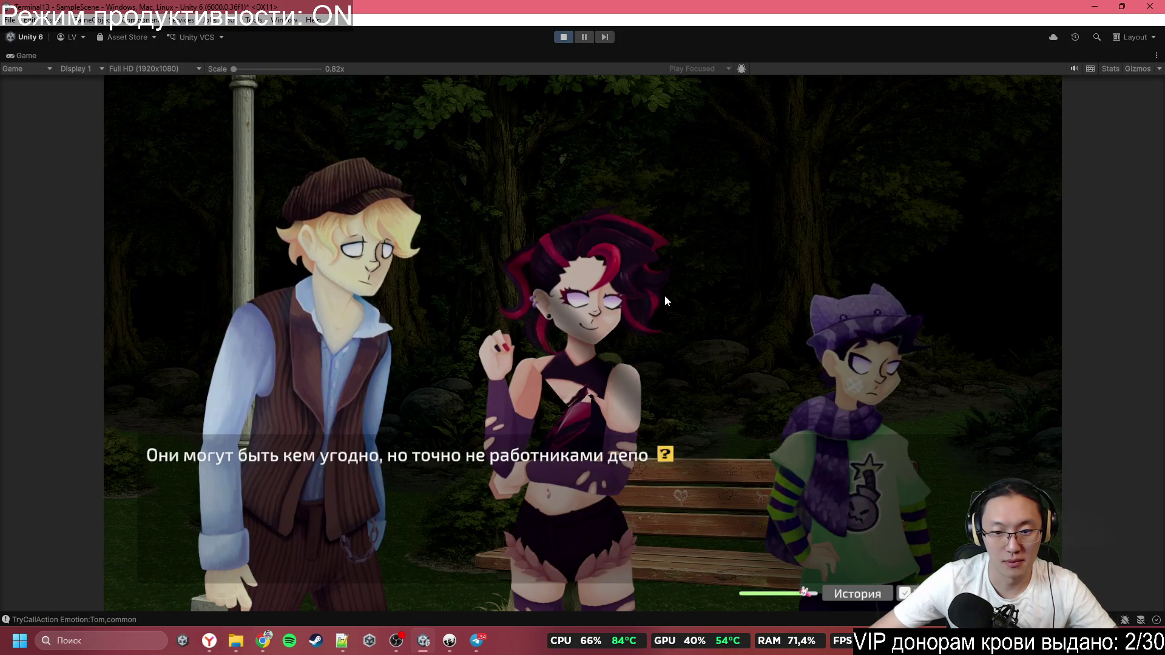
pyautogui.click(665, 294)
pyautogui.click(665, 295)
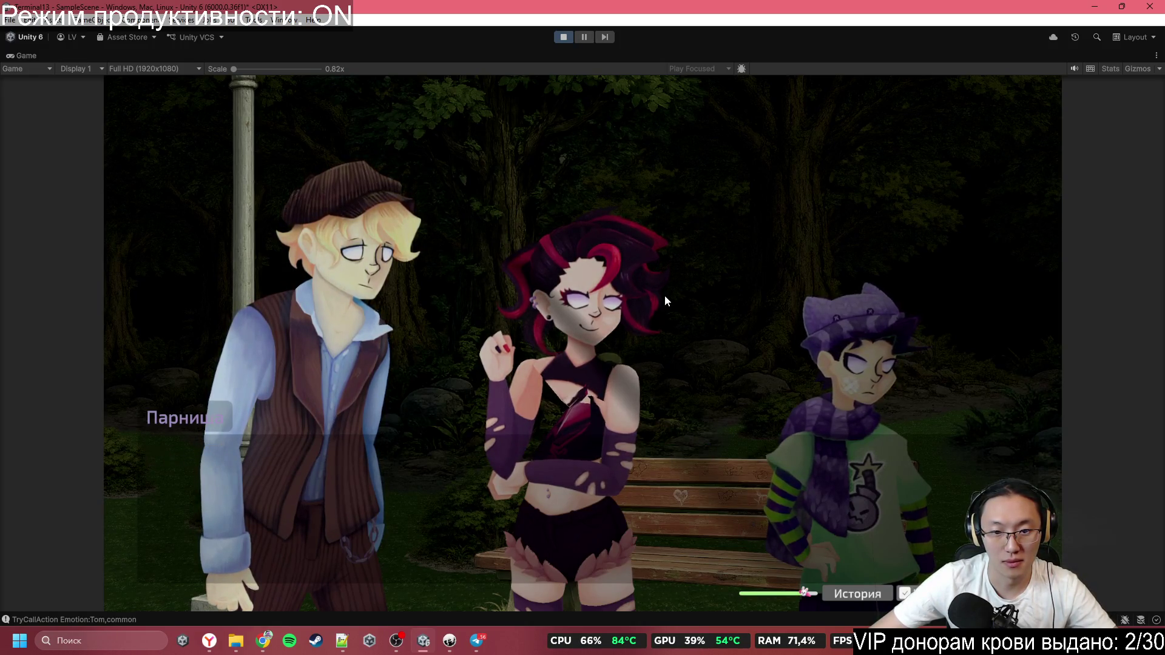
pyautogui.click(664, 295)
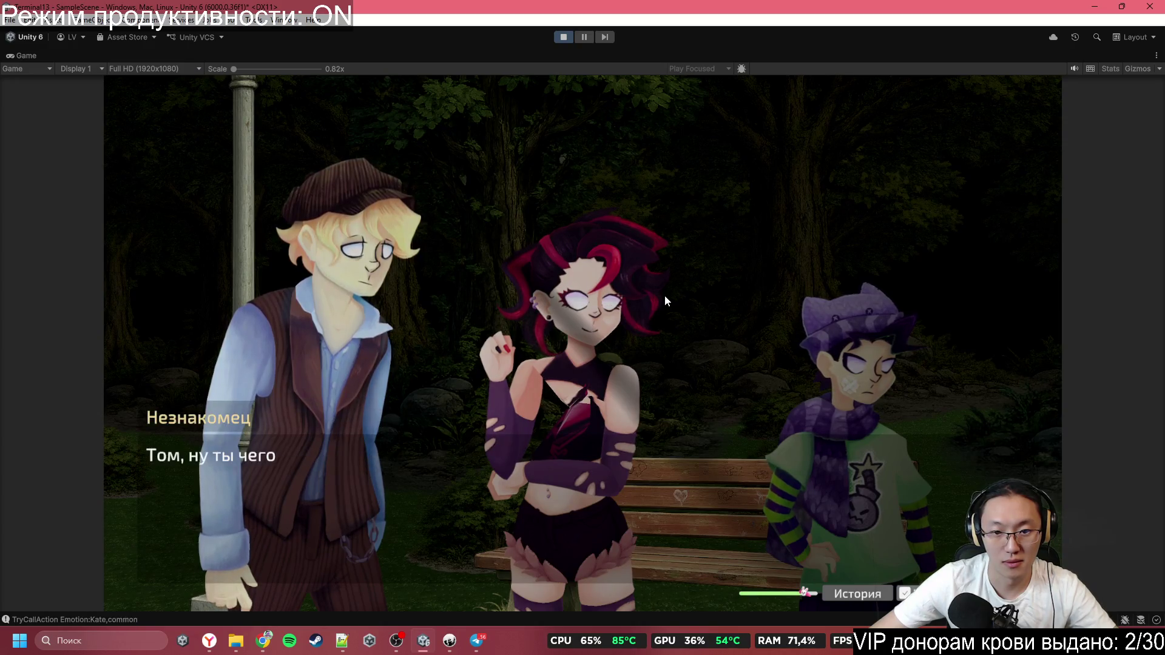
# Continue through the stranger's exchange and Tom's remark about the kid to the '. . .' beat
pyautogui.click(663, 296)
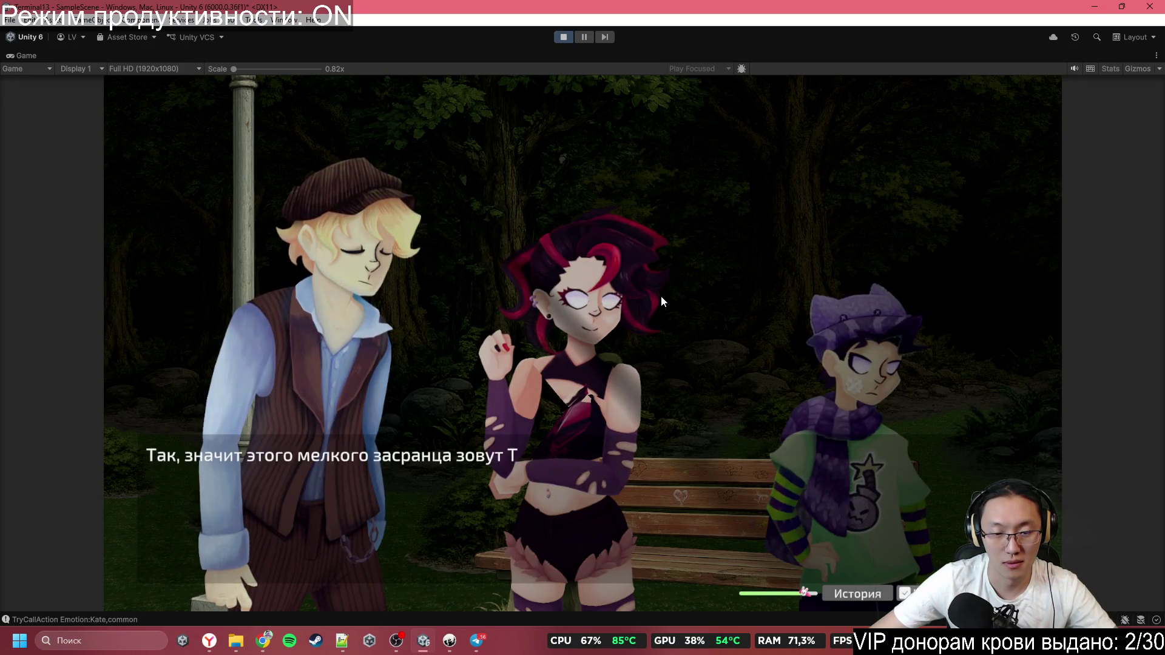
pyautogui.click(661, 297)
pyautogui.click(660, 296)
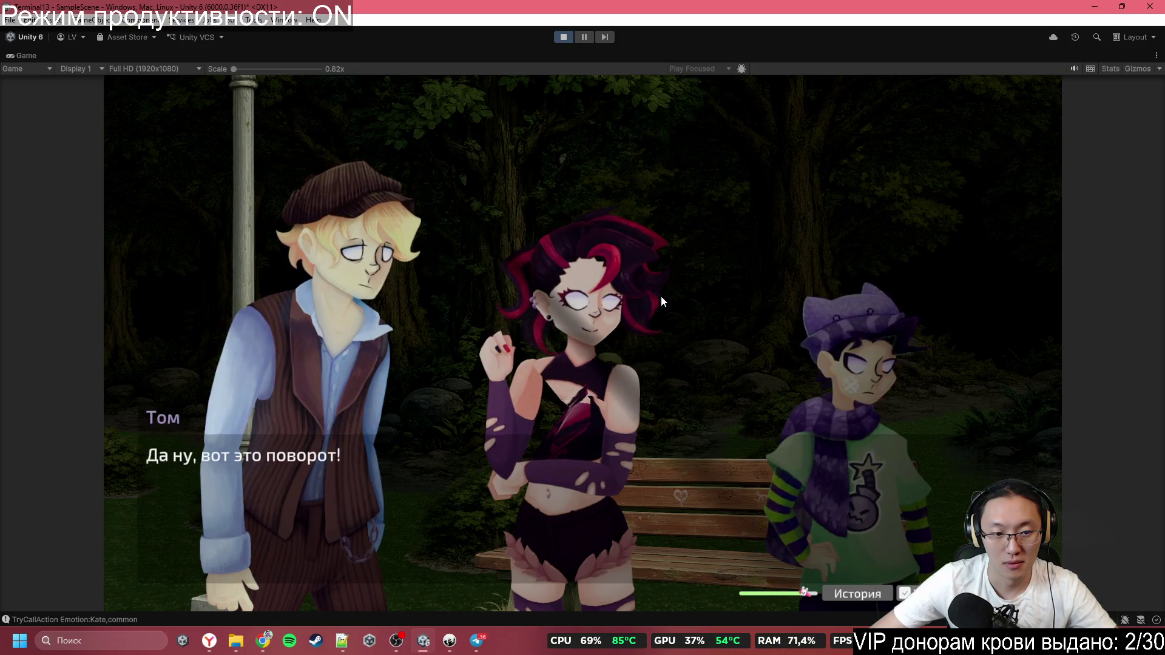
pyautogui.click(661, 296)
pyautogui.click(661, 296)
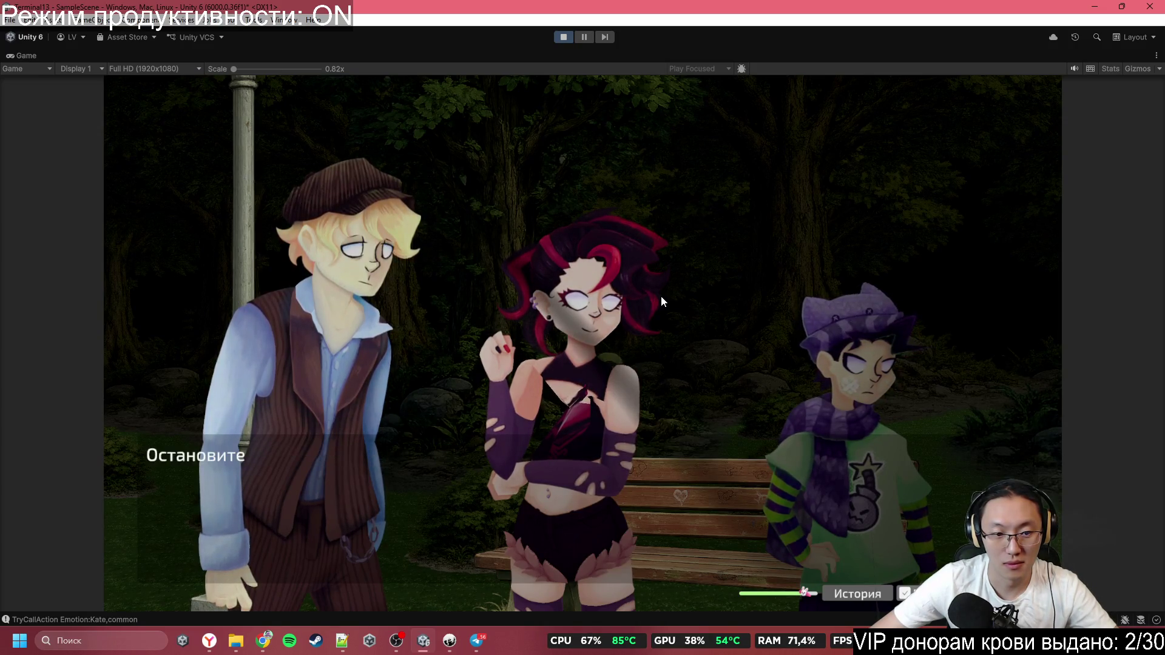
pyautogui.click(660, 297)
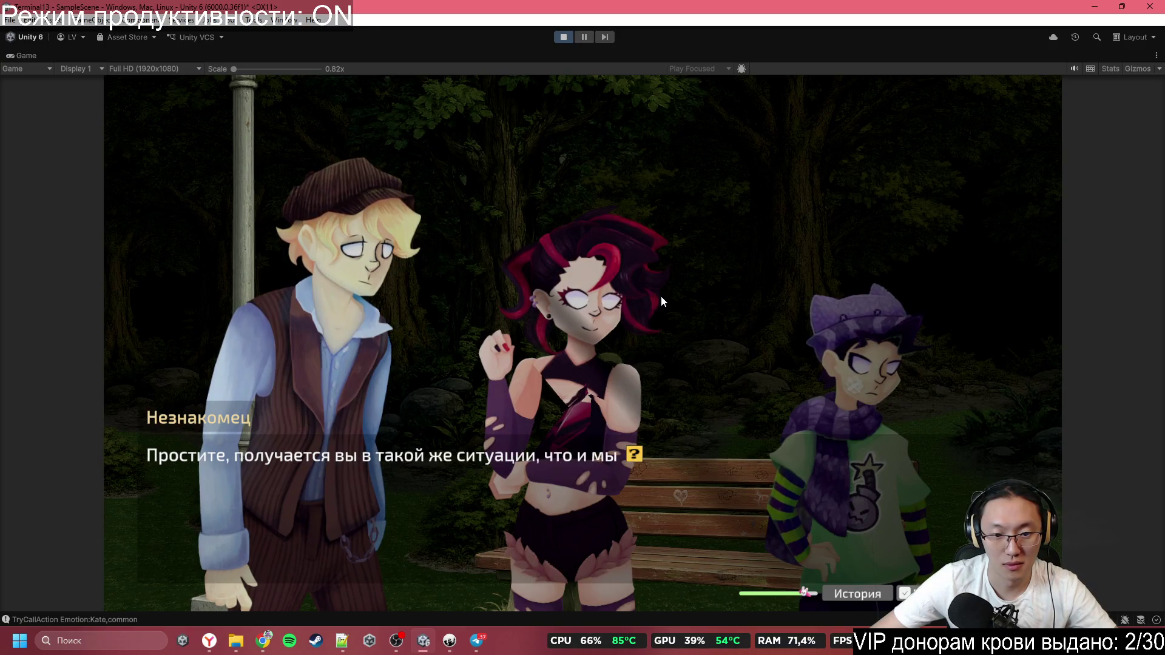
pyautogui.click(661, 296)
pyautogui.click(660, 296)
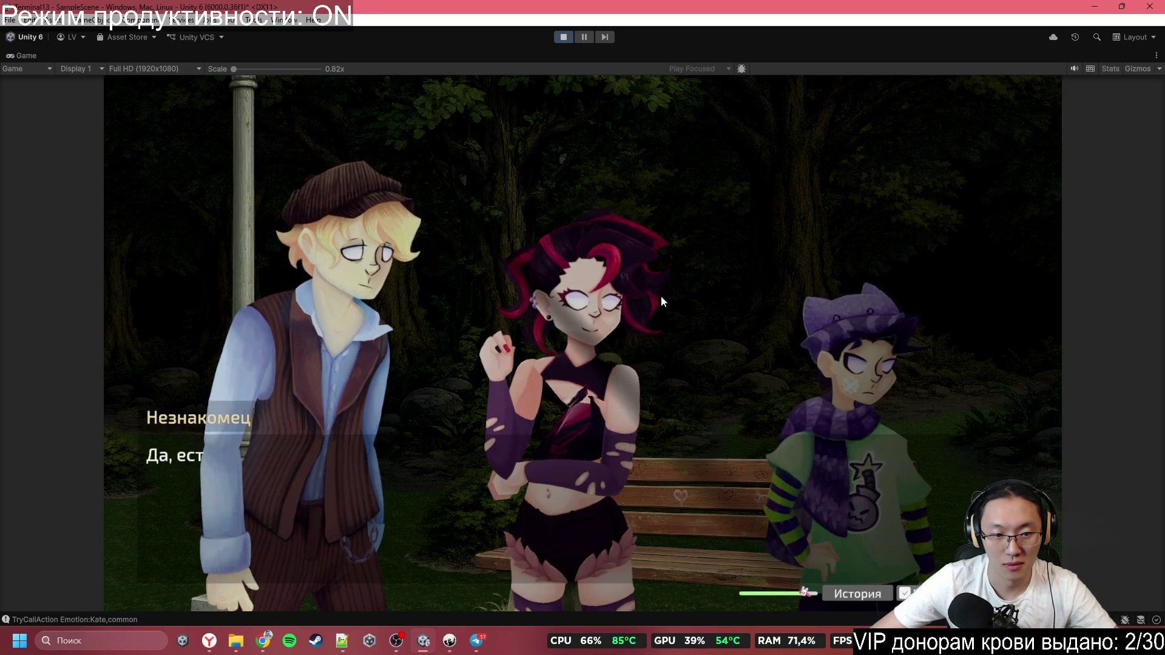
pyautogui.click(661, 296)
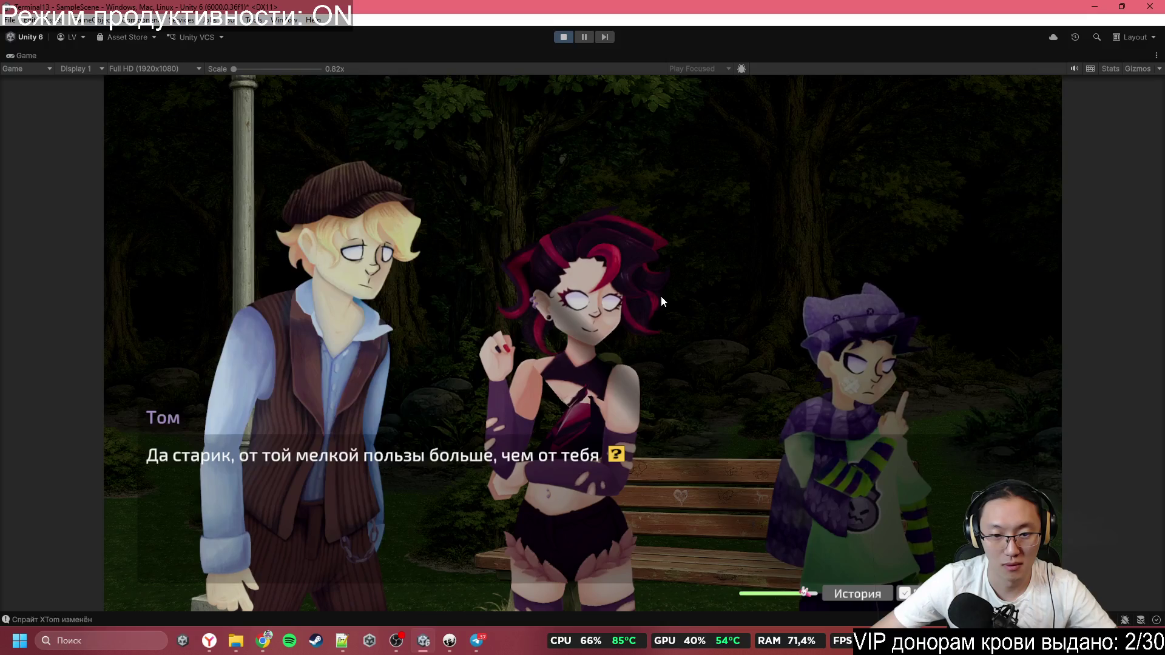
pyautogui.click(661, 296)
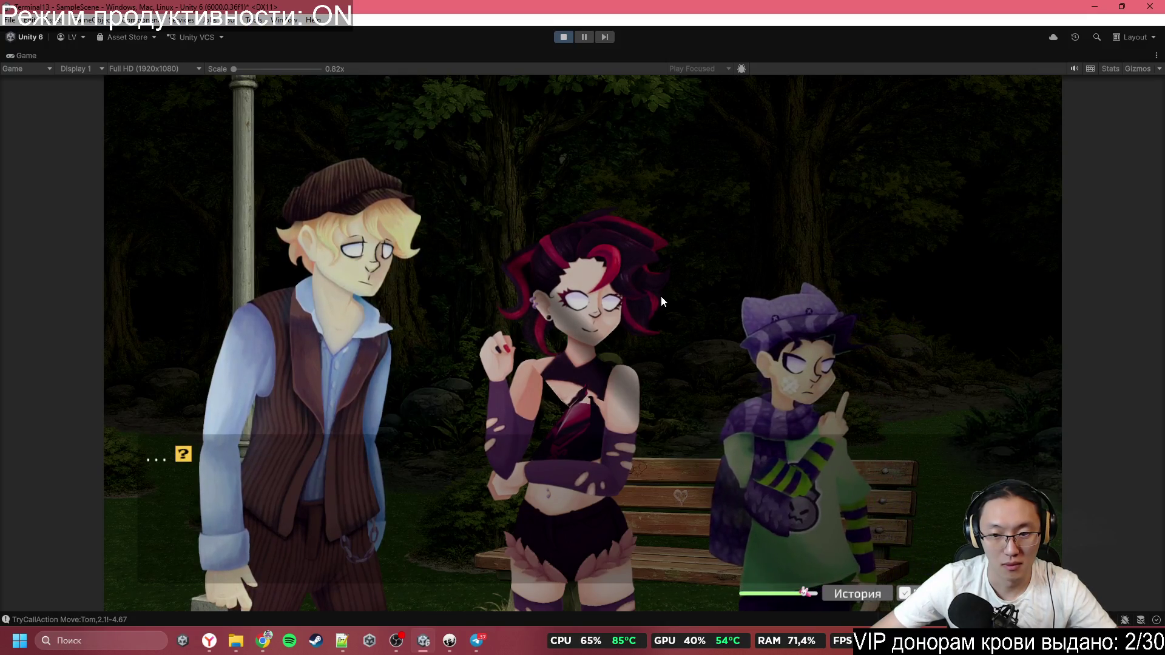
# In Inky, append ',5' to '#Move:Tom,2.1!-4.67' on line 196, then hide the editor
pyautogui.click(449, 640)
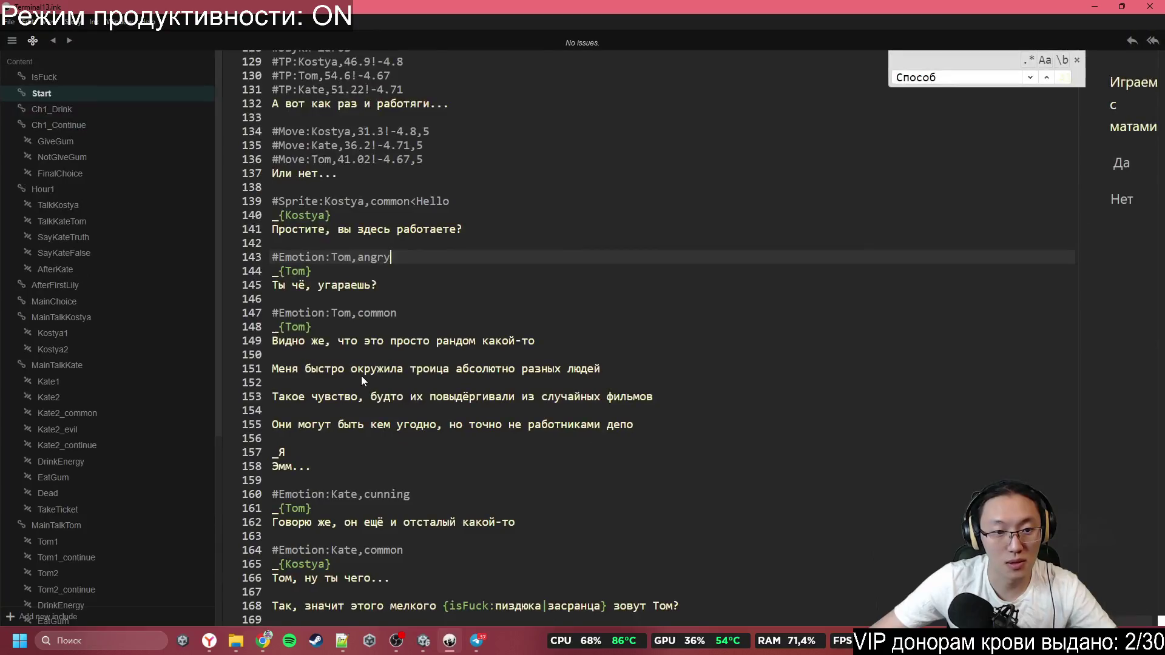
pyautogui.scroll(-8, 364, 376)
pyautogui.scroll(1, 376, 364)
pyautogui.scroll(-8, 379, 347)
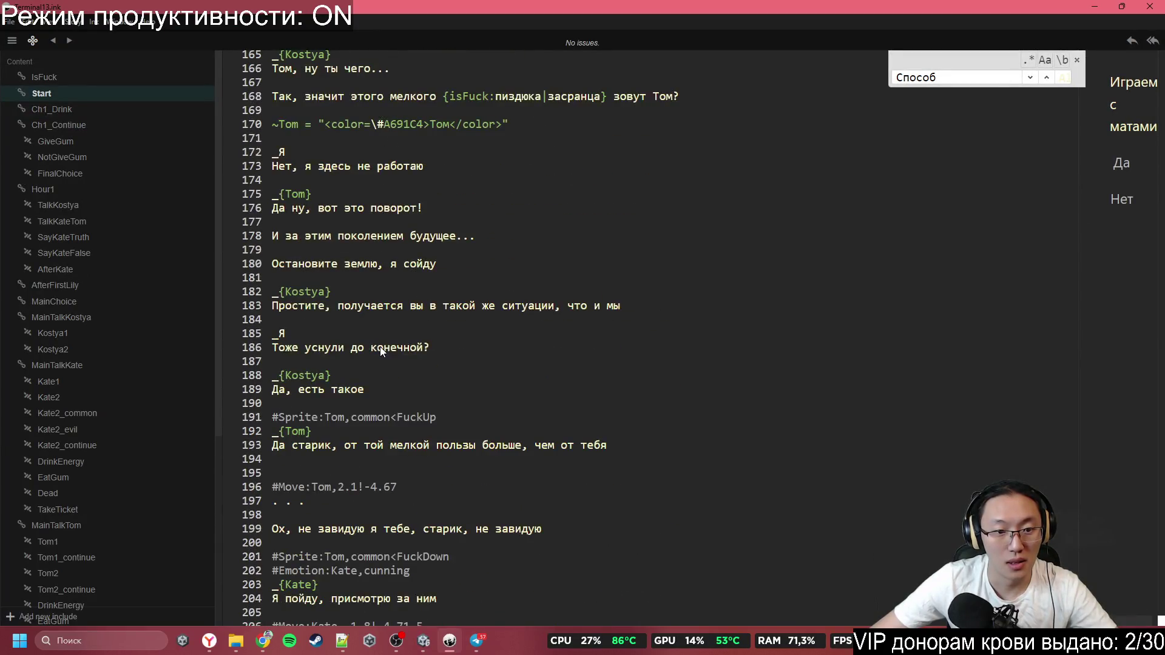
pyautogui.scroll(-1, 380, 347)
pyautogui.scroll(10, 380, 347)
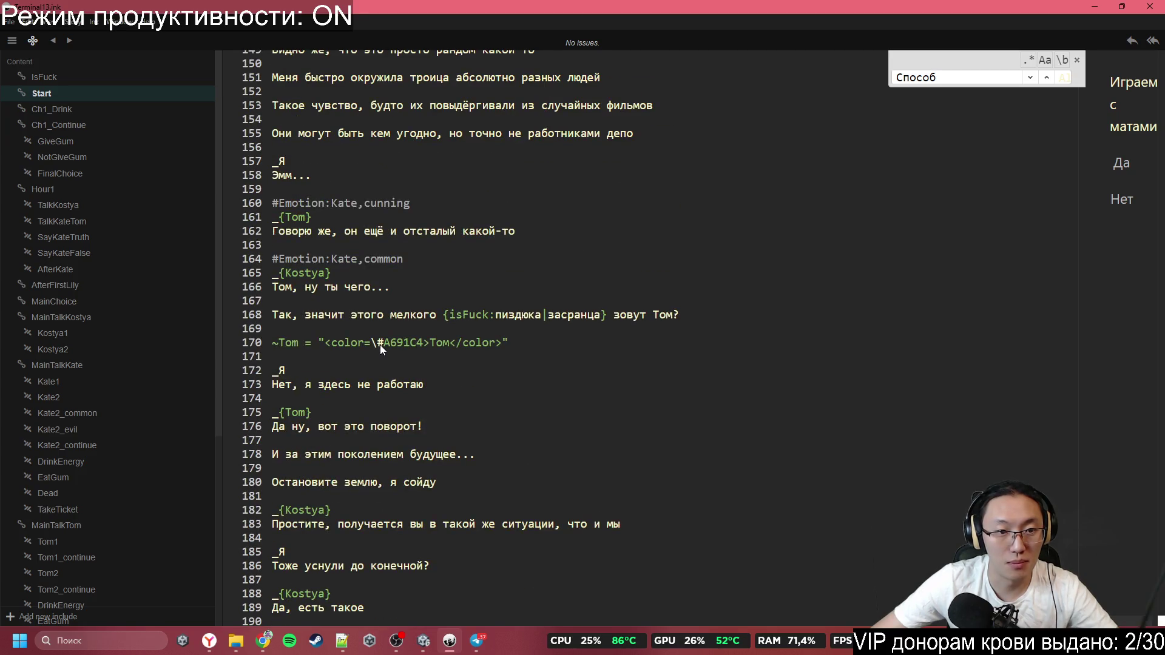
pyautogui.write('Move')
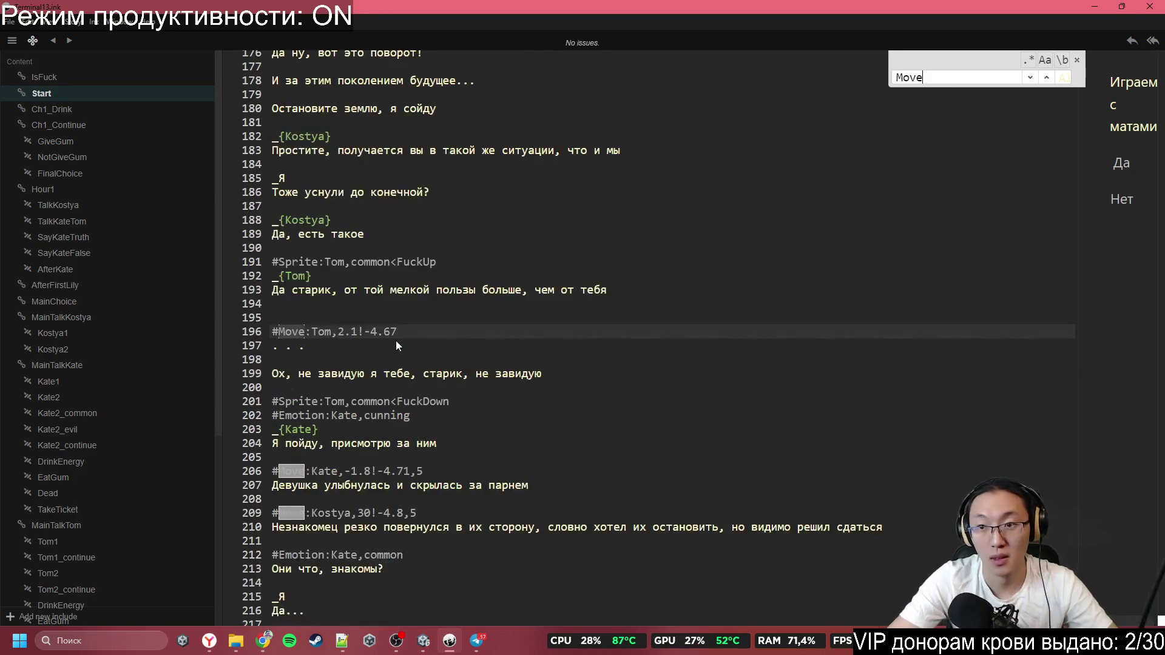
pyautogui.write(':To')
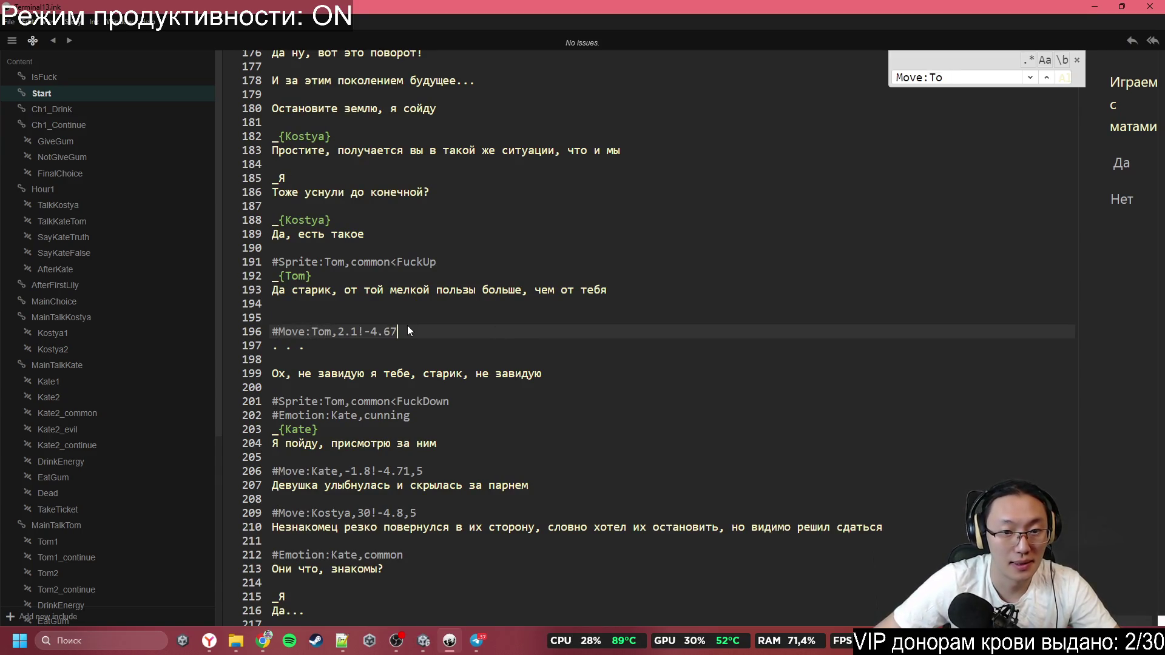
pyautogui.write(',5')
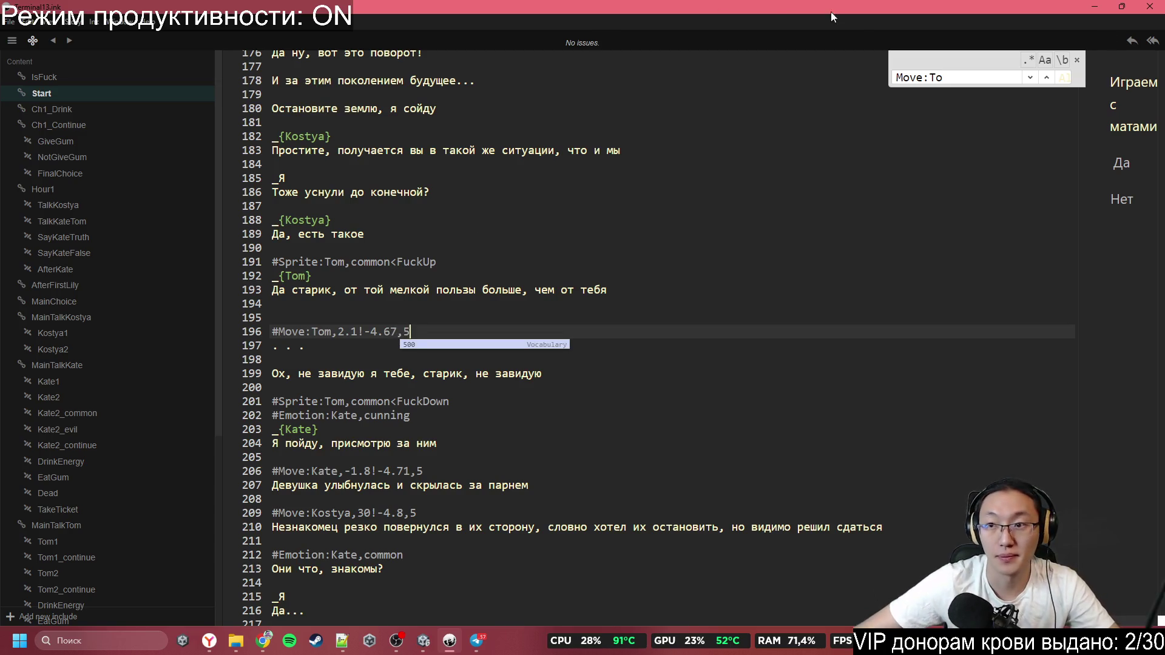
pyautogui.click(862, 189)
pyautogui.click(1094, 8)
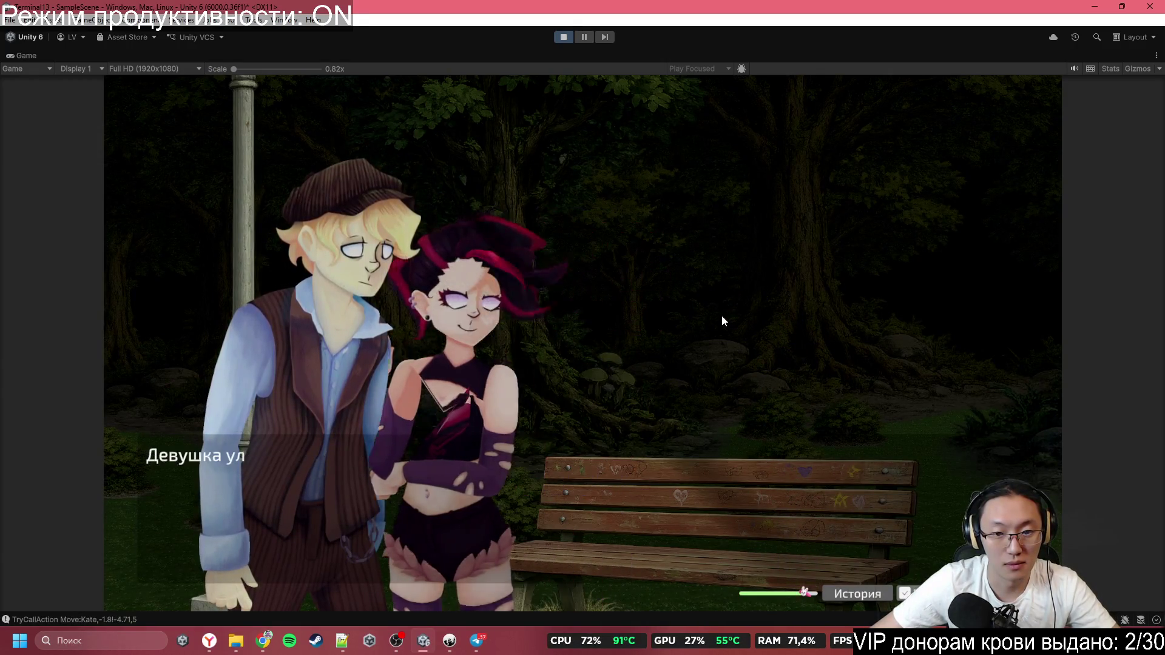
# Restore Inky and step from Tom's line-196 tag to Kate's '#Move:Kate,-1.8!-4.71,5' on line 206
pyautogui.click(472, 634)
pyautogui.moveTo(450, 640)
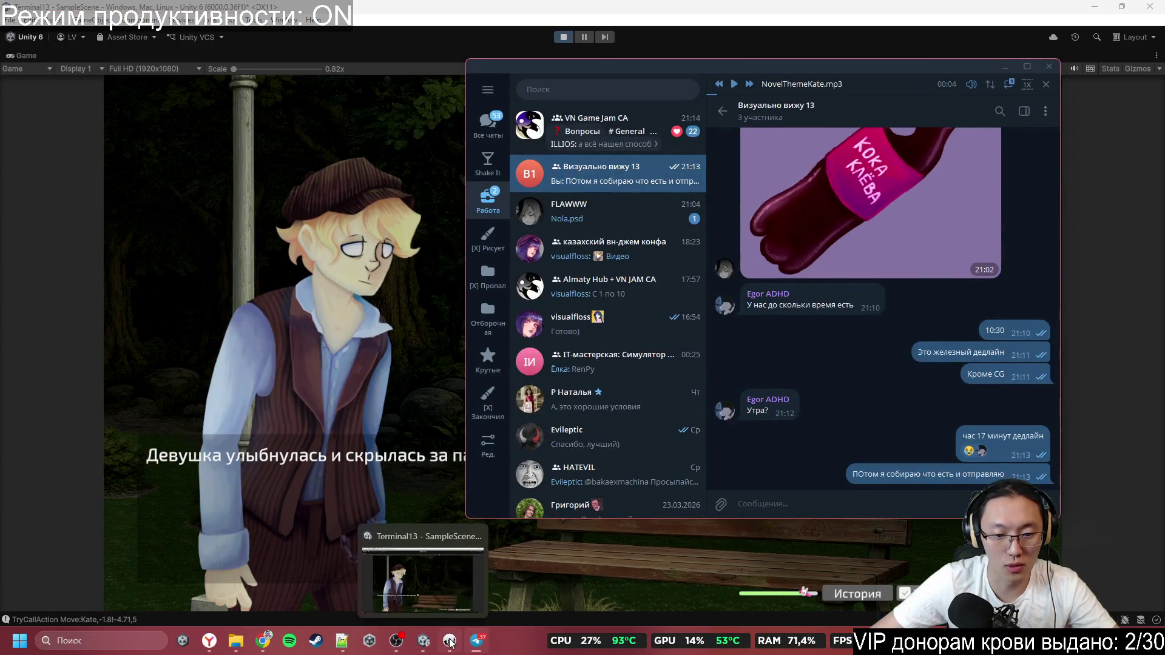
pyautogui.click(455, 576)
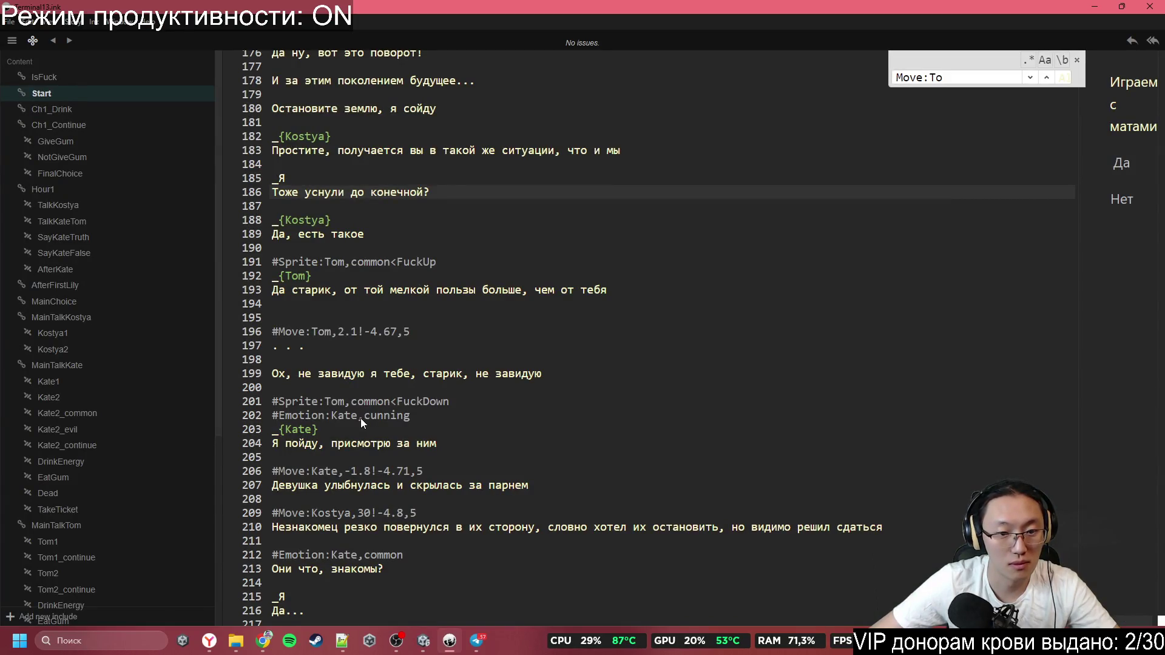
pyautogui.click(407, 331)
pyautogui.click(376, 443)
pyautogui.click(359, 471)
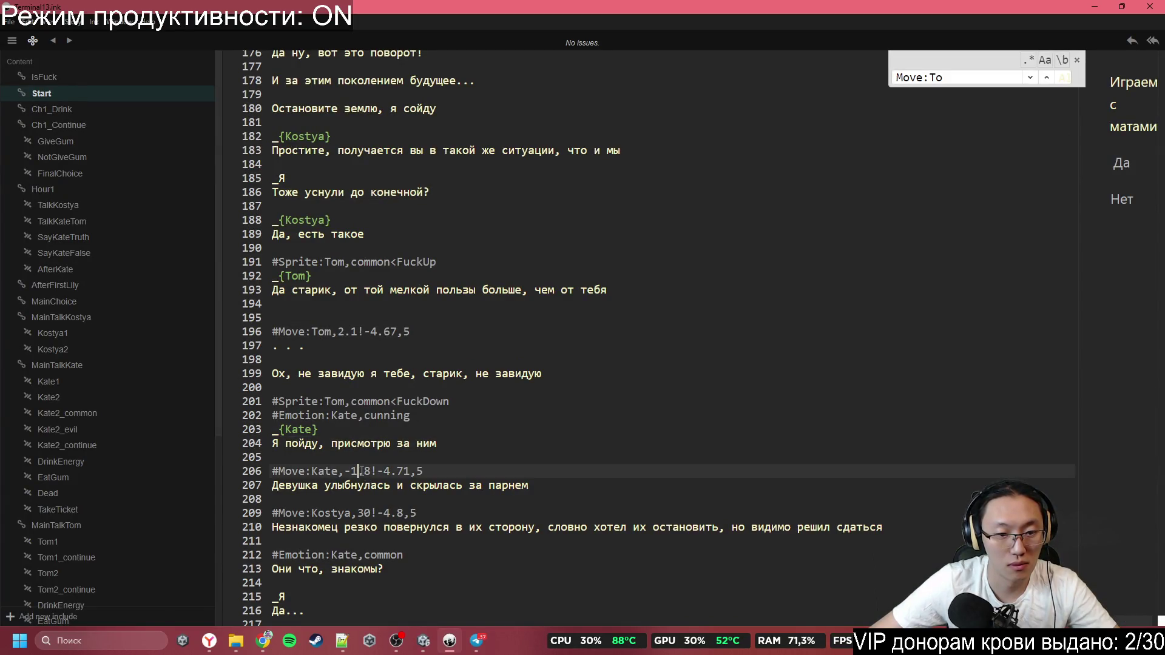
pyautogui.click(446, 479)
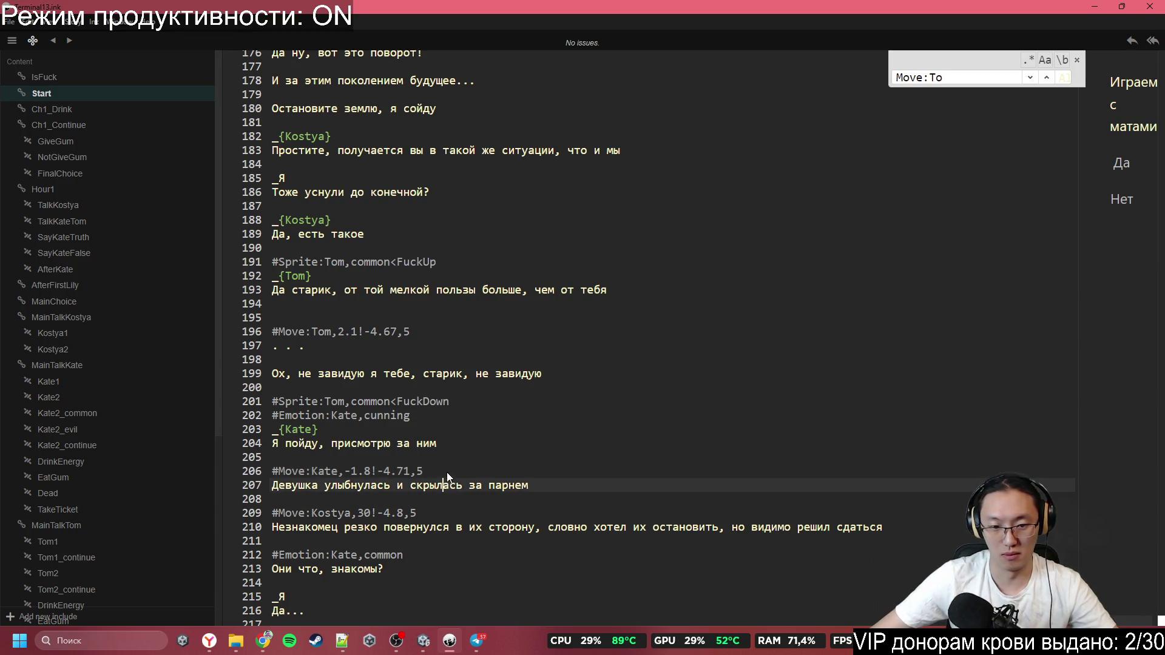
pyautogui.click(447, 469)
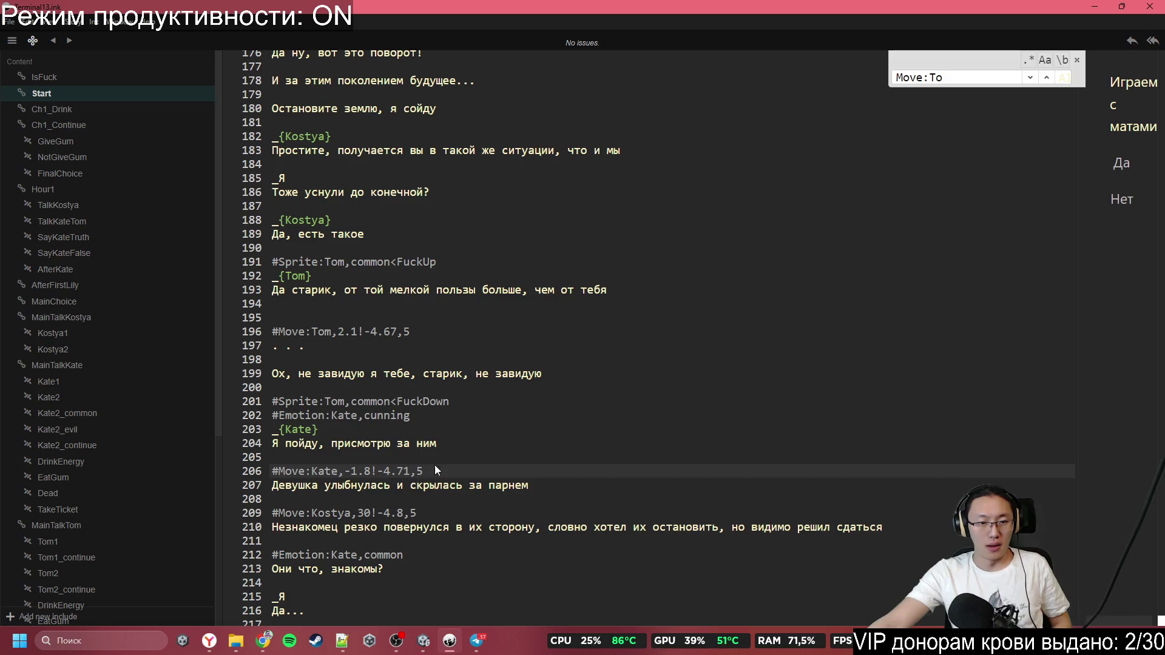
# Return to the running game and advance through the stranger's exchange until he walks off
pyautogui.click(1095, 7)
pyautogui.click(362, 277)
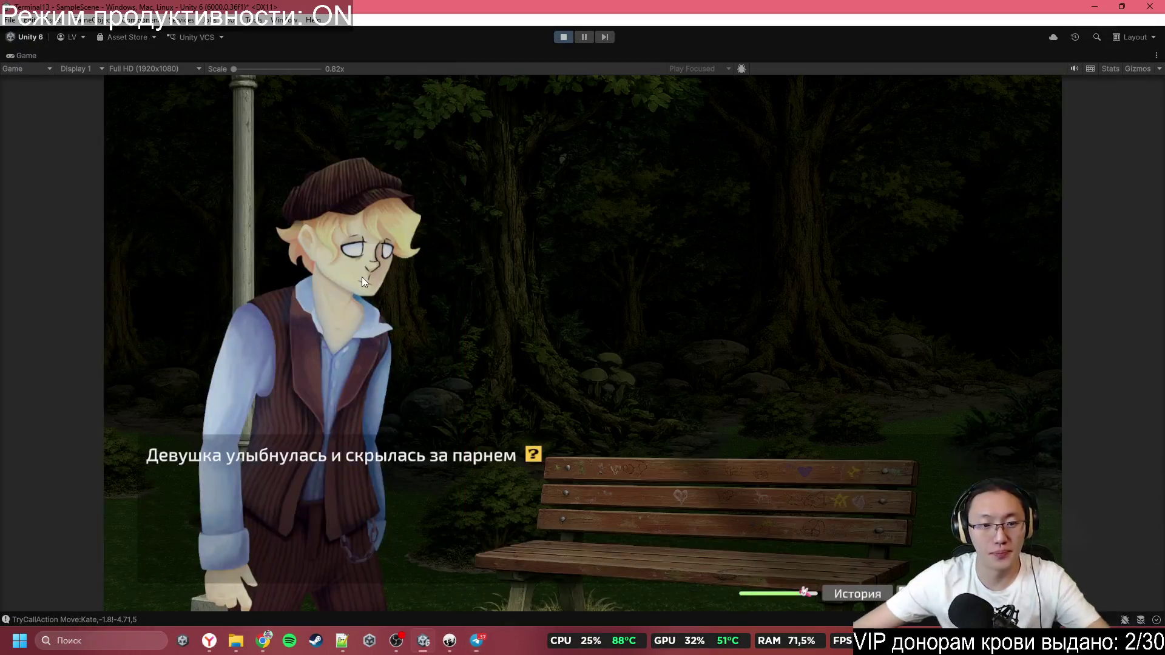
pyautogui.click(373, 147)
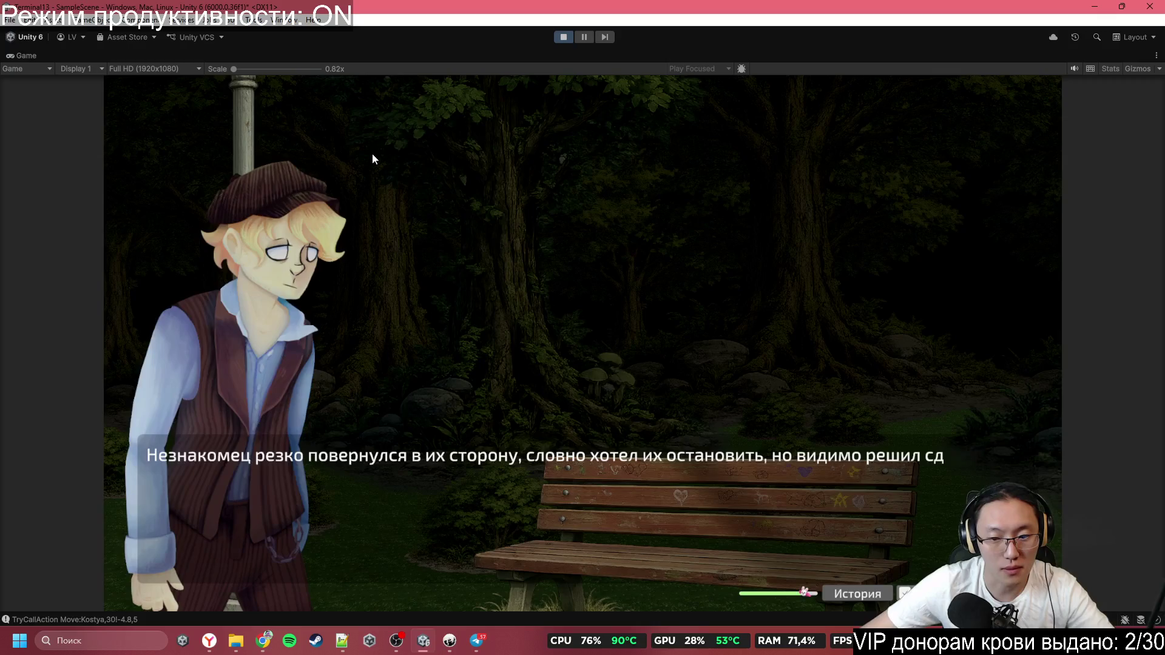
pyautogui.click(373, 159)
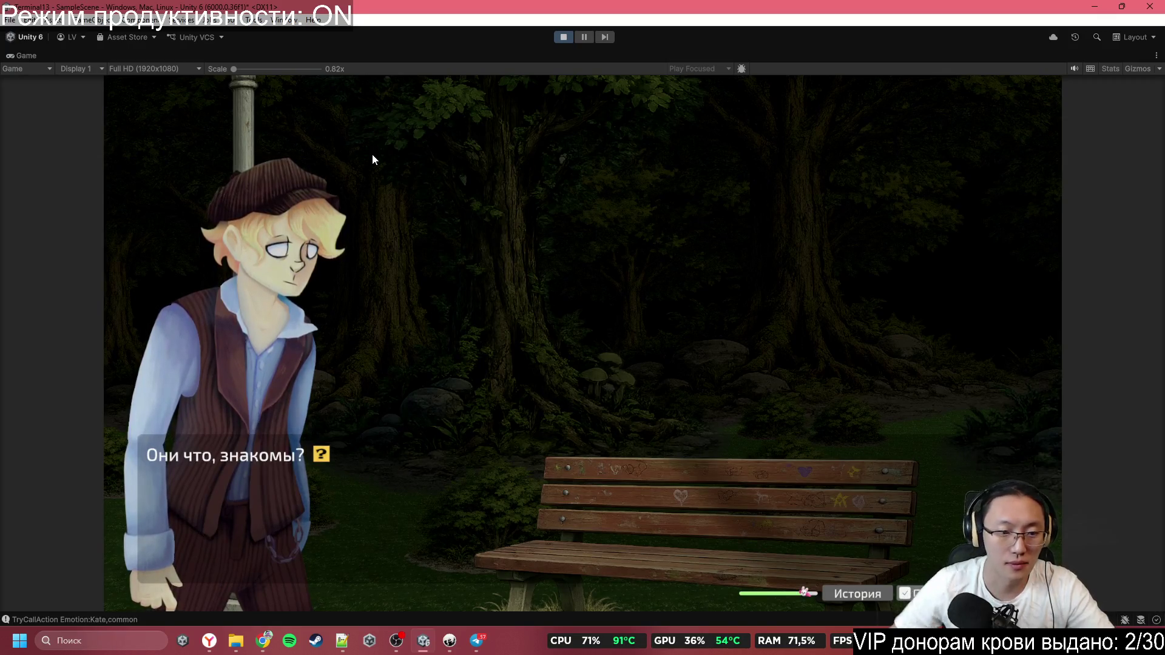
pyautogui.click(372, 159)
pyautogui.click(373, 159)
pyautogui.click(373, 155)
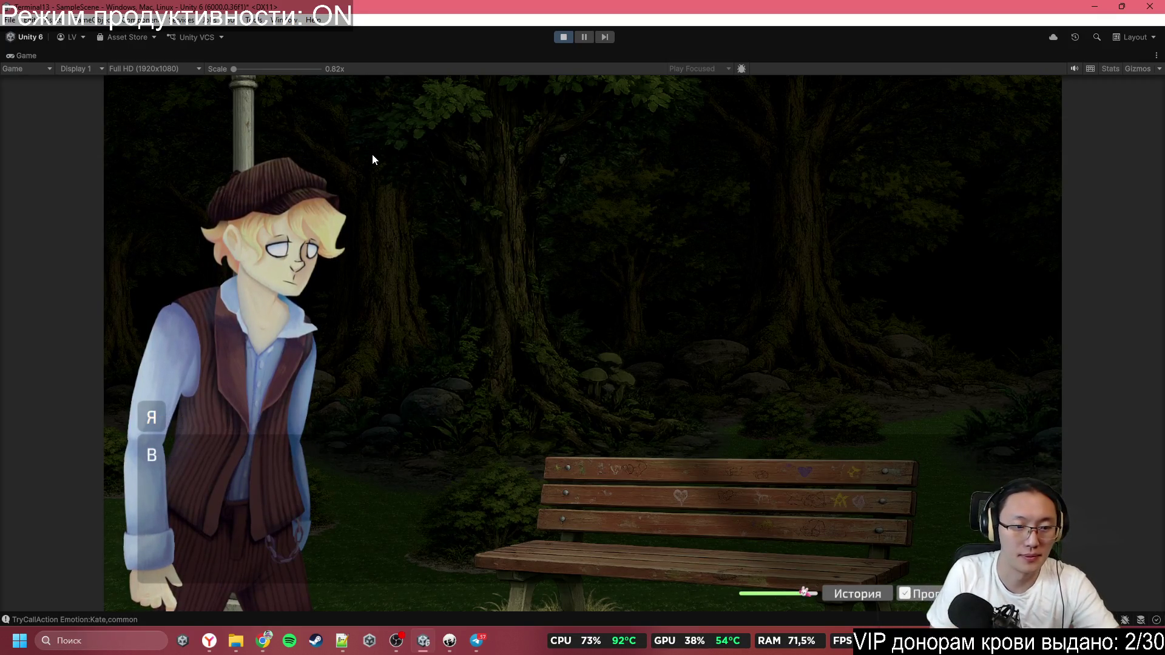
pyautogui.click(373, 155)
pyautogui.click(372, 159)
pyautogui.click(372, 159)
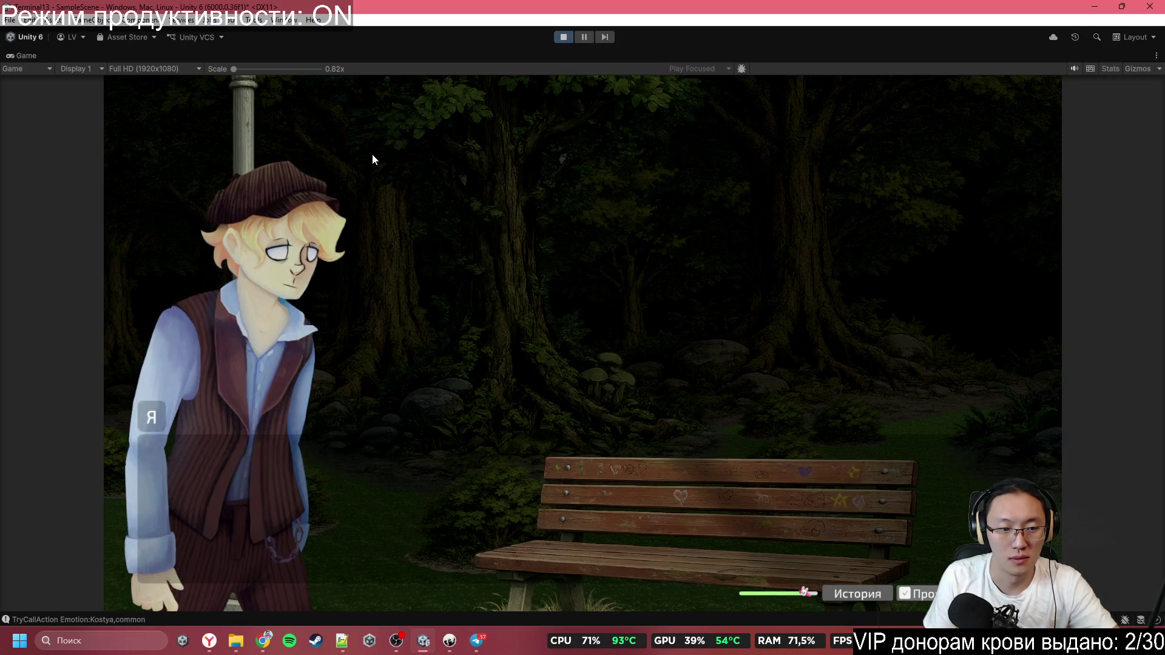
pyautogui.click(372, 159)
pyautogui.click(373, 156)
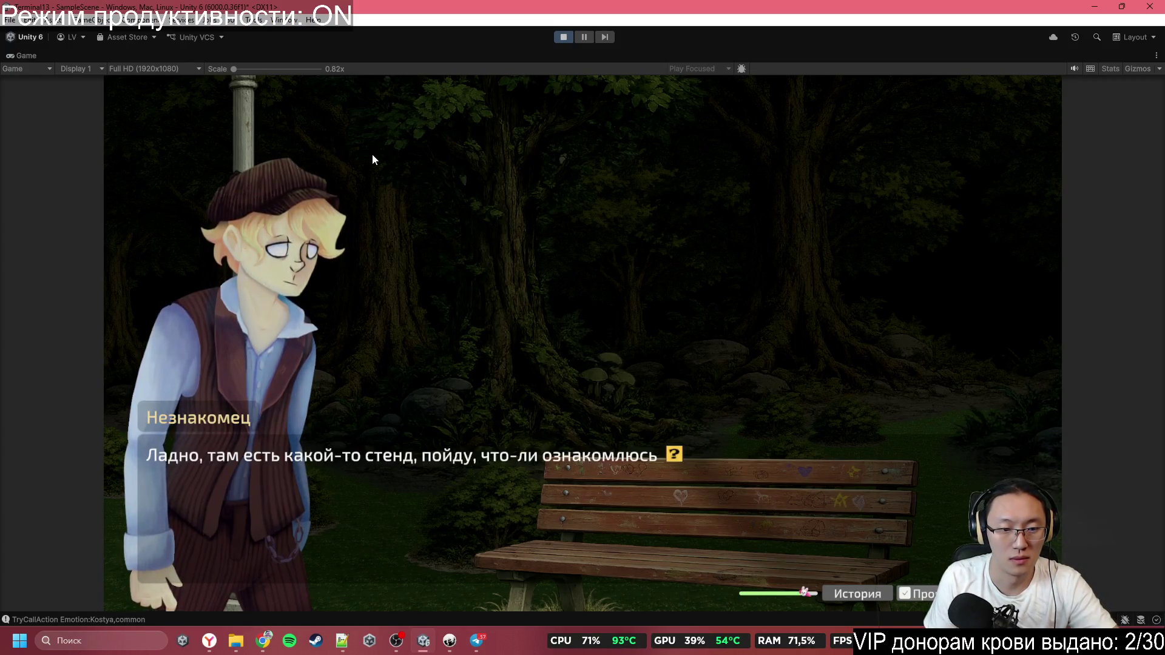
pyautogui.click(373, 156)
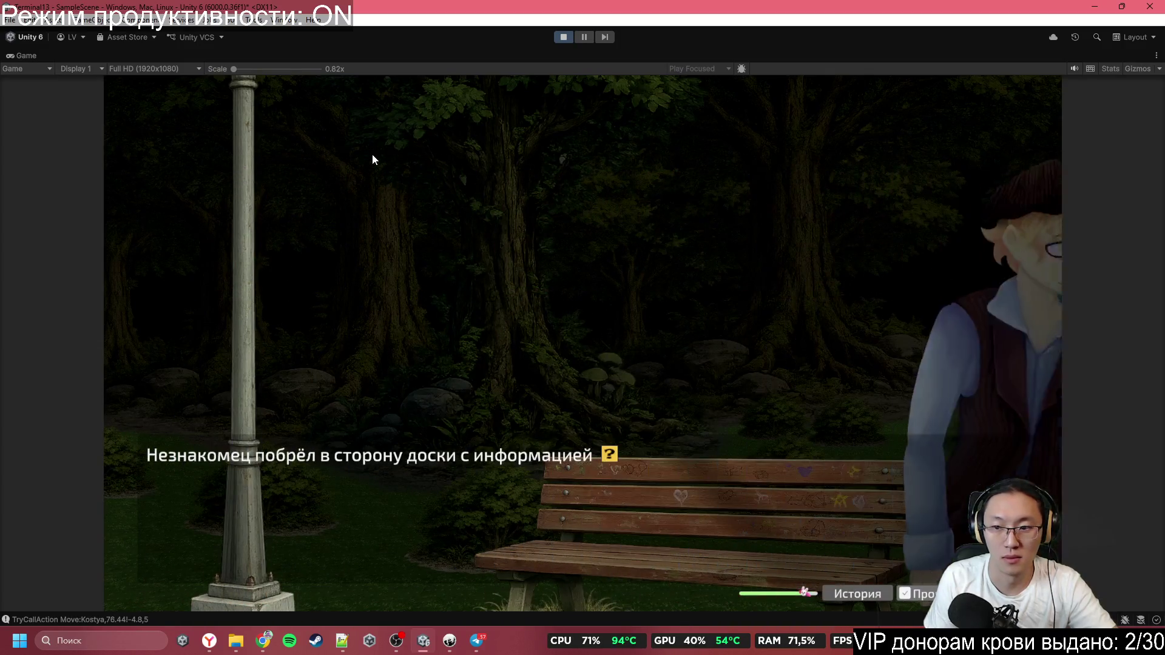
# Advance through the protagonist's musings, the girl's lines and the tailbone exchange to her apology
pyautogui.click(373, 159)
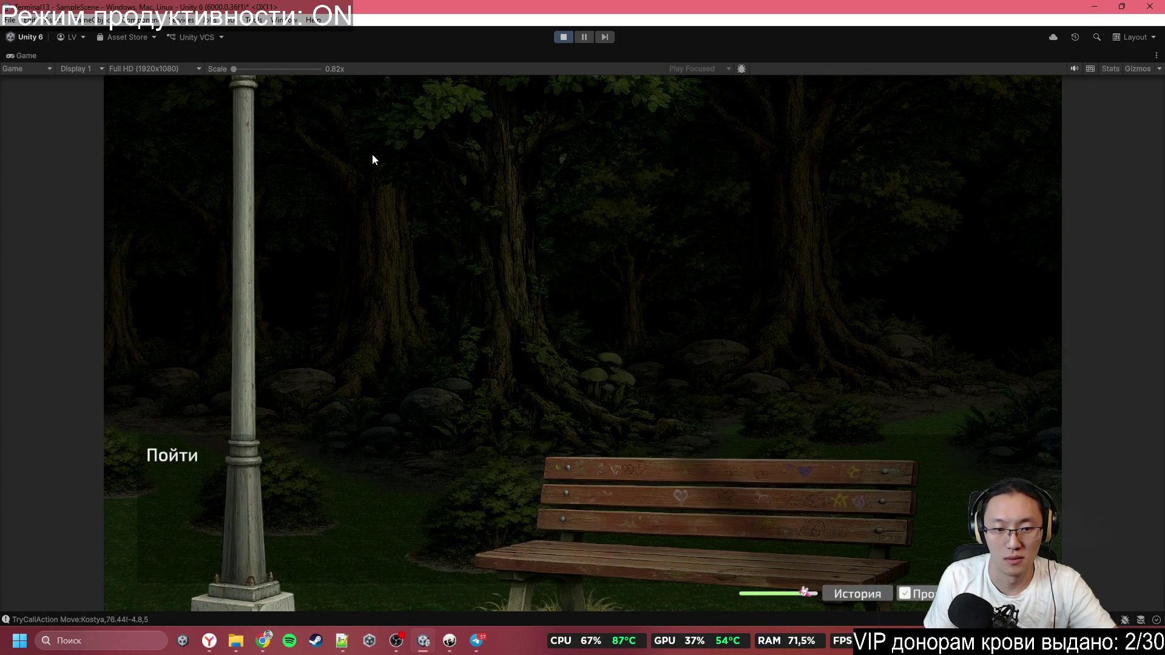
pyautogui.click(372, 159)
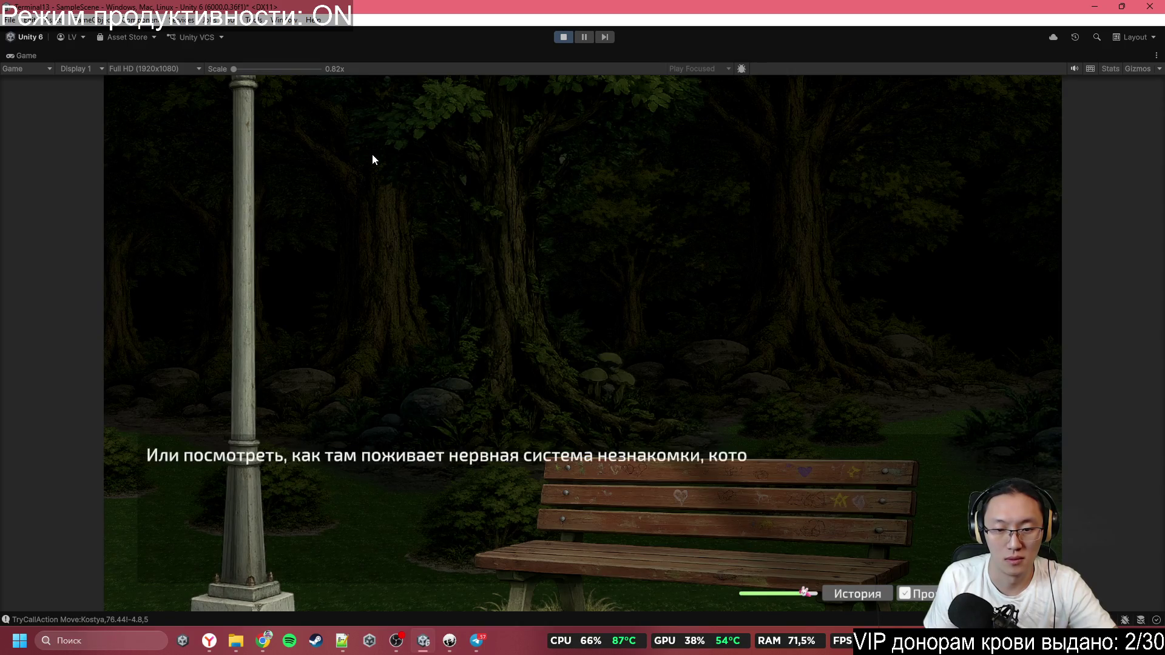
pyautogui.click(373, 159)
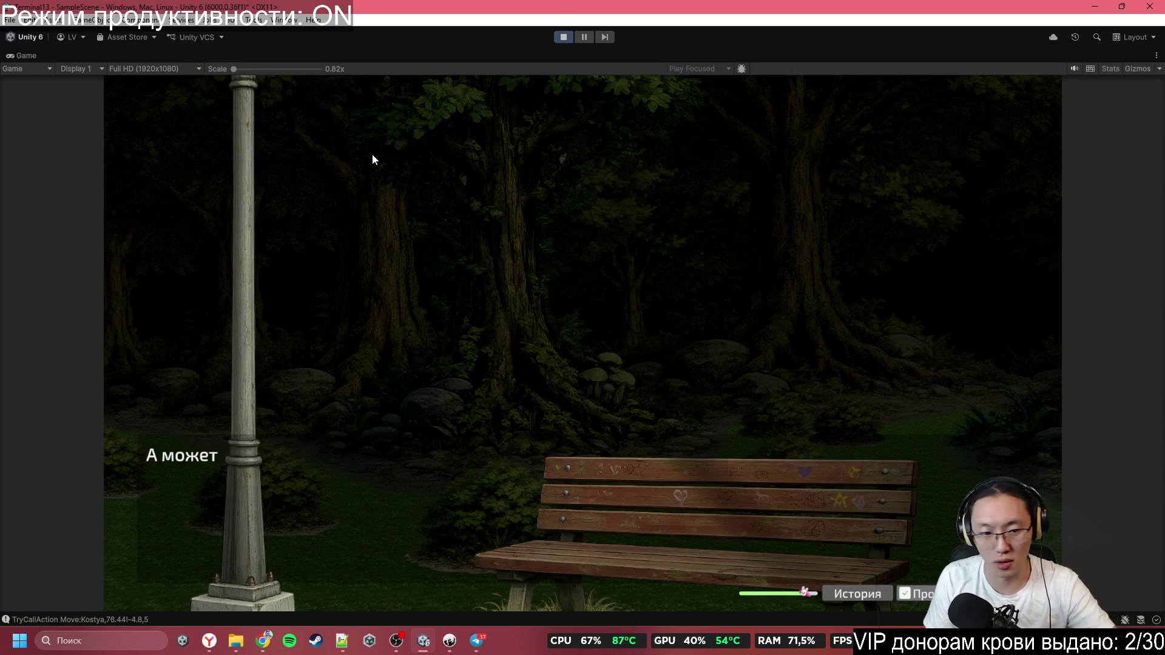
pyautogui.click(372, 159)
pyautogui.click(373, 159)
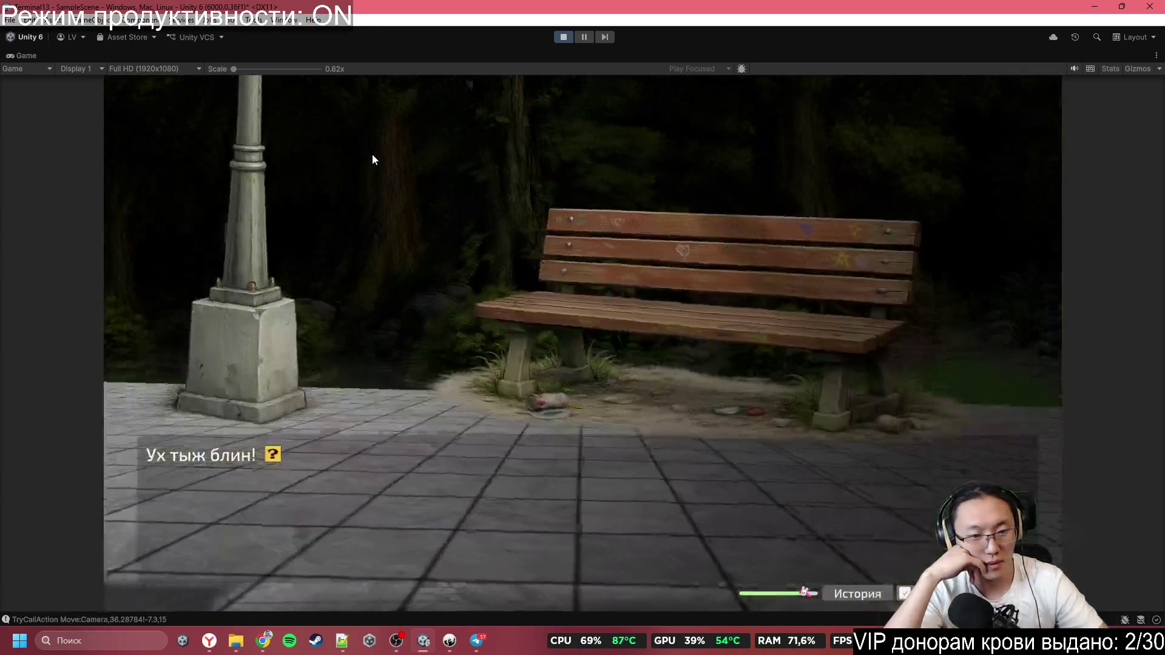
pyautogui.click(373, 159)
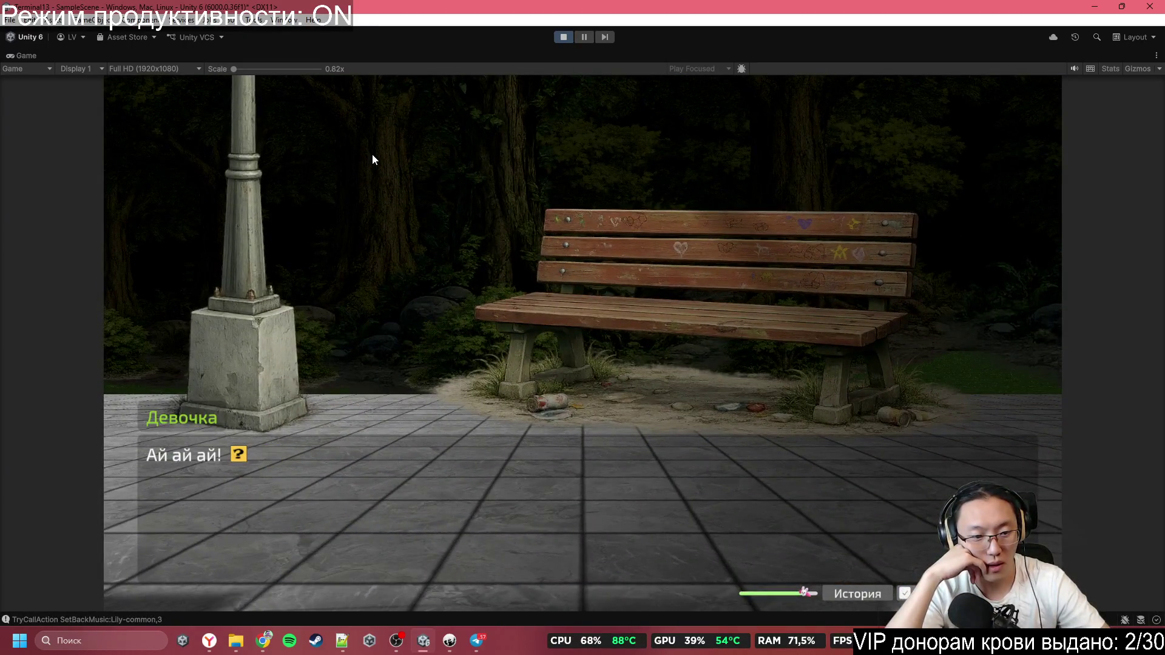
pyautogui.click(372, 159)
pyautogui.click(372, 159)
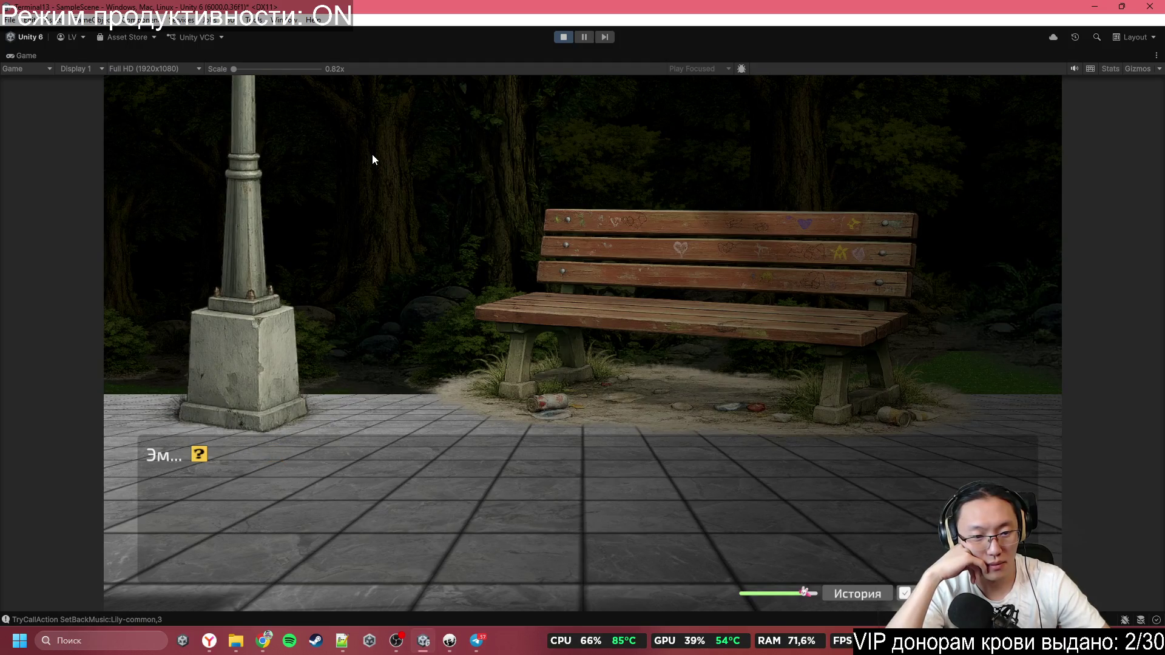
pyautogui.click(373, 157)
pyautogui.click(373, 157)
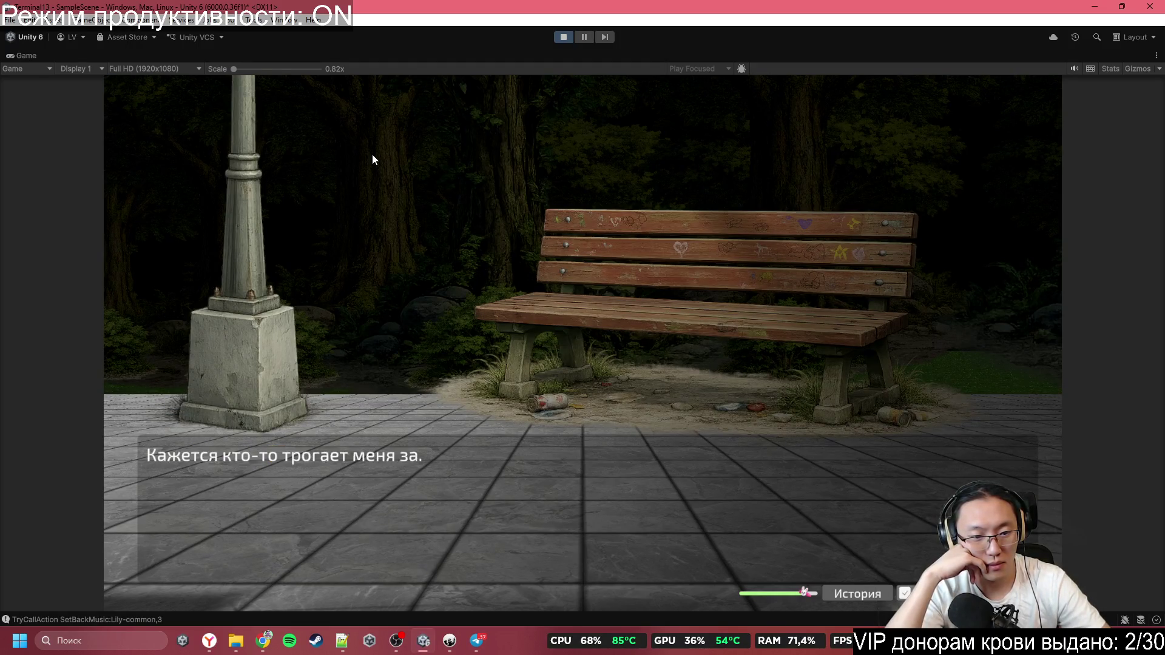
pyautogui.click(373, 159)
pyautogui.click(372, 159)
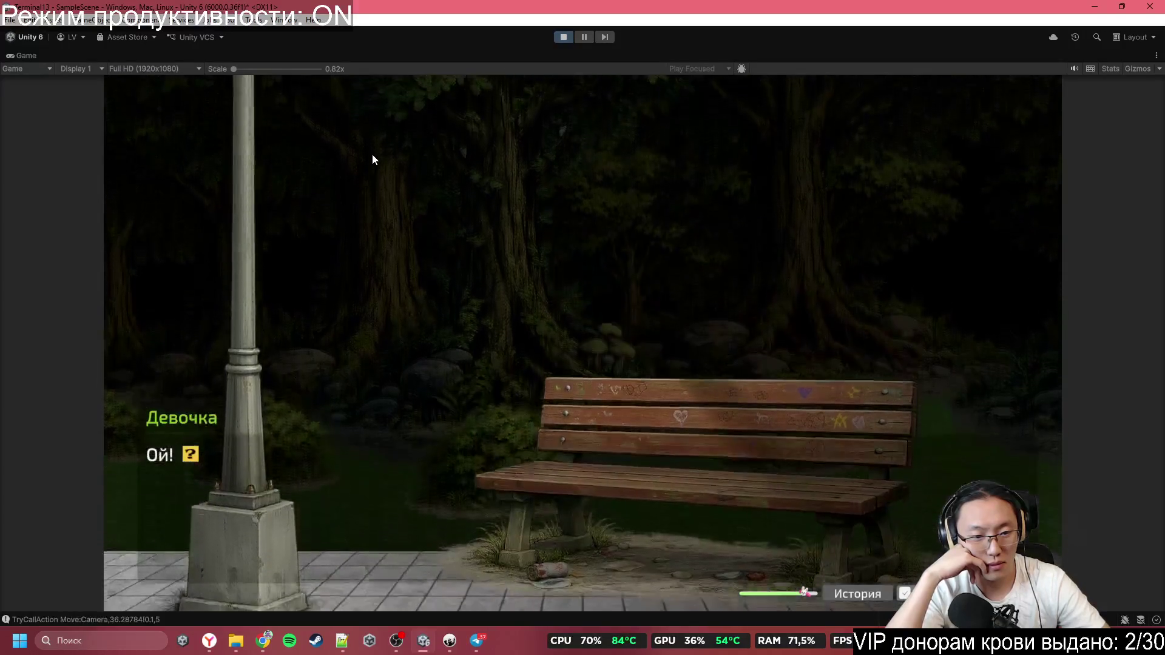
pyautogui.click(373, 159)
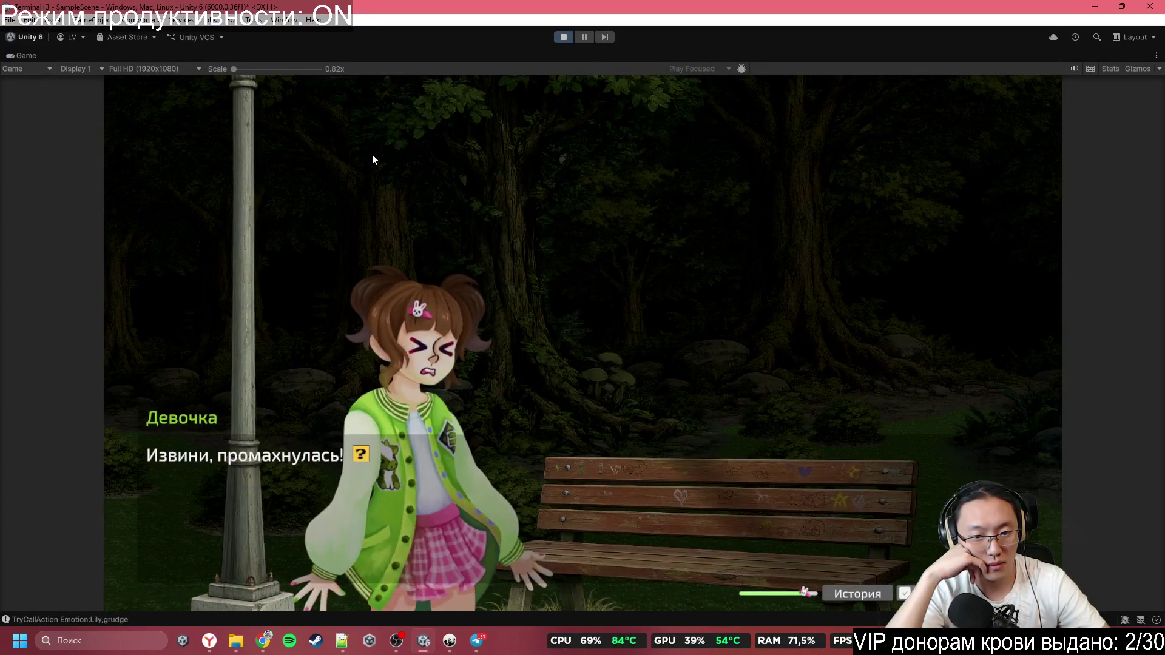
# Continue through the name introductions to Lily's energy drink line
pyautogui.click(372, 159)
pyautogui.click(372, 159)
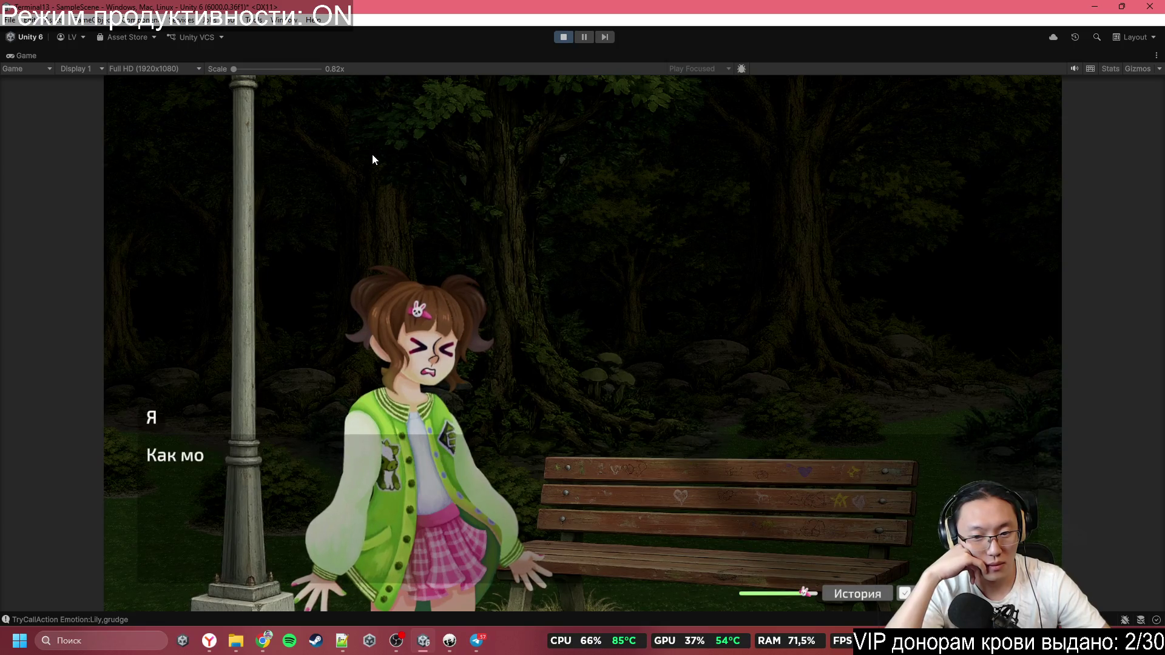
pyautogui.click(372, 159)
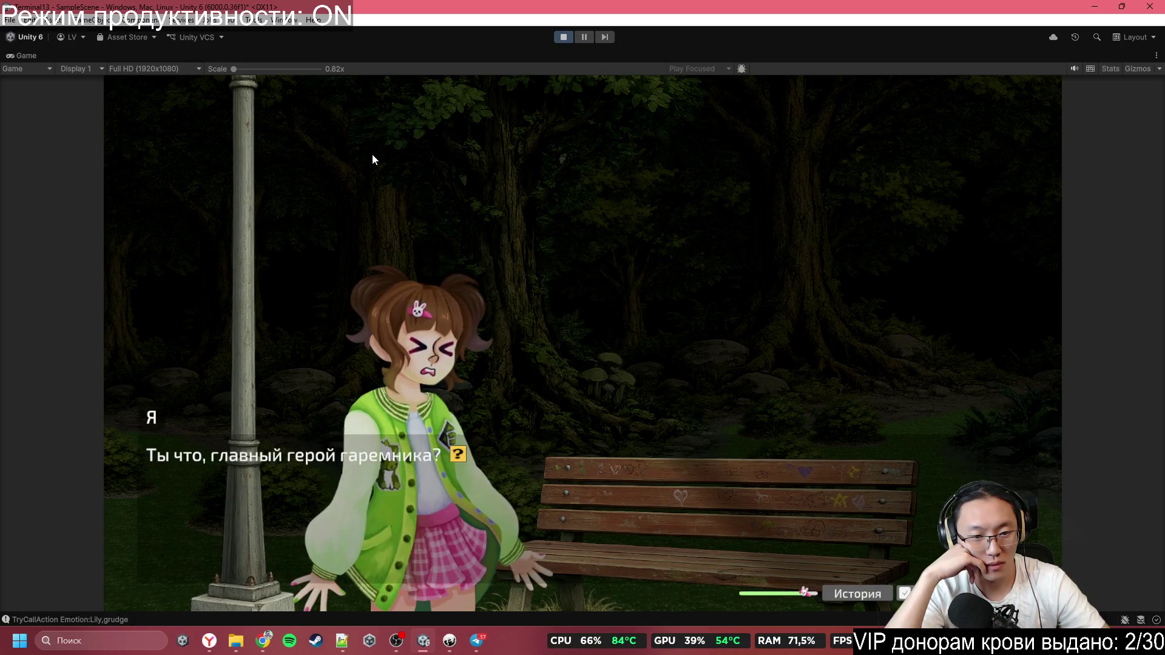
pyautogui.click(373, 159)
pyautogui.click(373, 159)
pyautogui.click(372, 159)
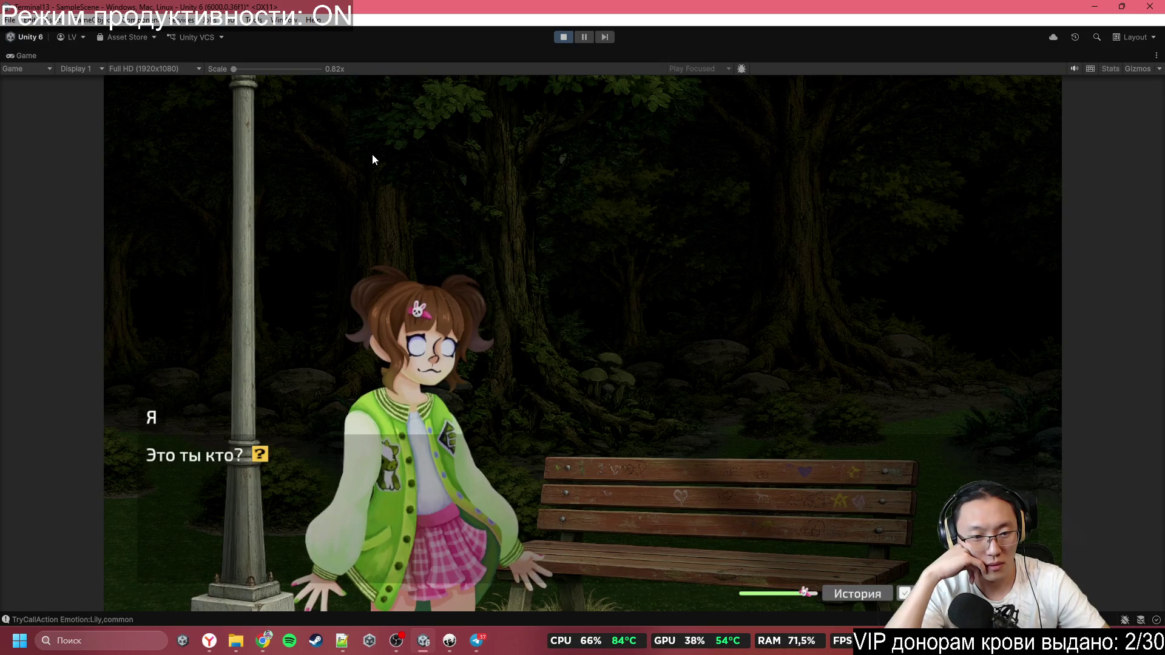
pyautogui.click(372, 158)
pyautogui.click(373, 158)
pyautogui.click(372, 158)
pyautogui.click(372, 158)
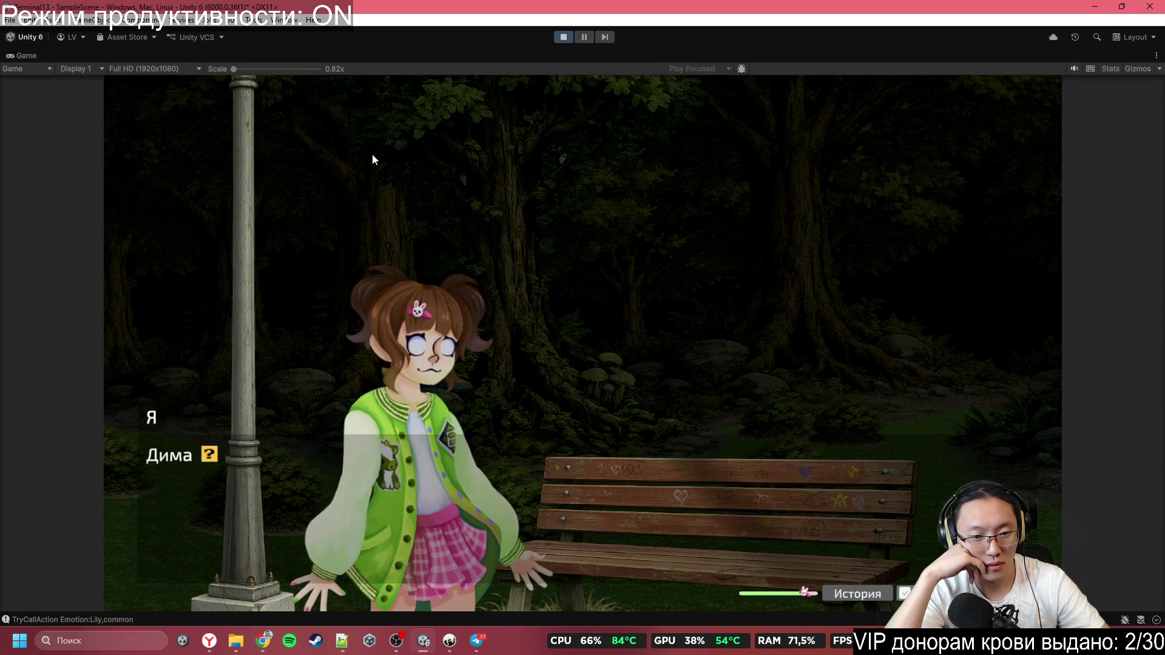
pyautogui.click(373, 156)
pyautogui.click(373, 156)
pyautogui.click(372, 157)
pyautogui.click(373, 157)
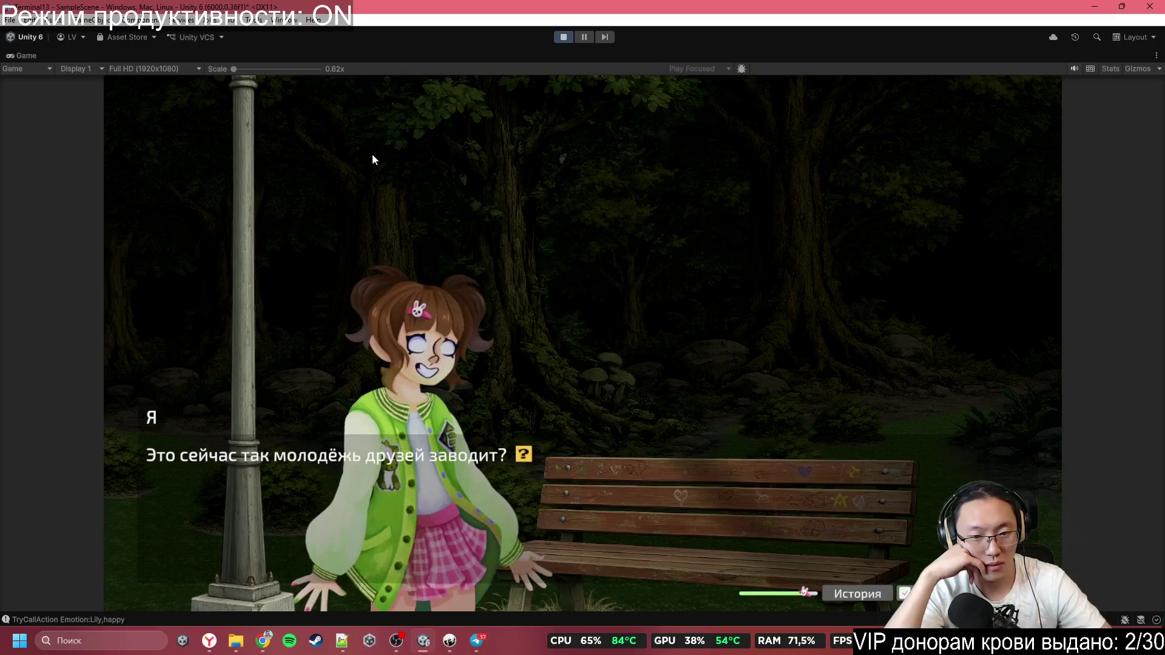
pyautogui.click(373, 159)
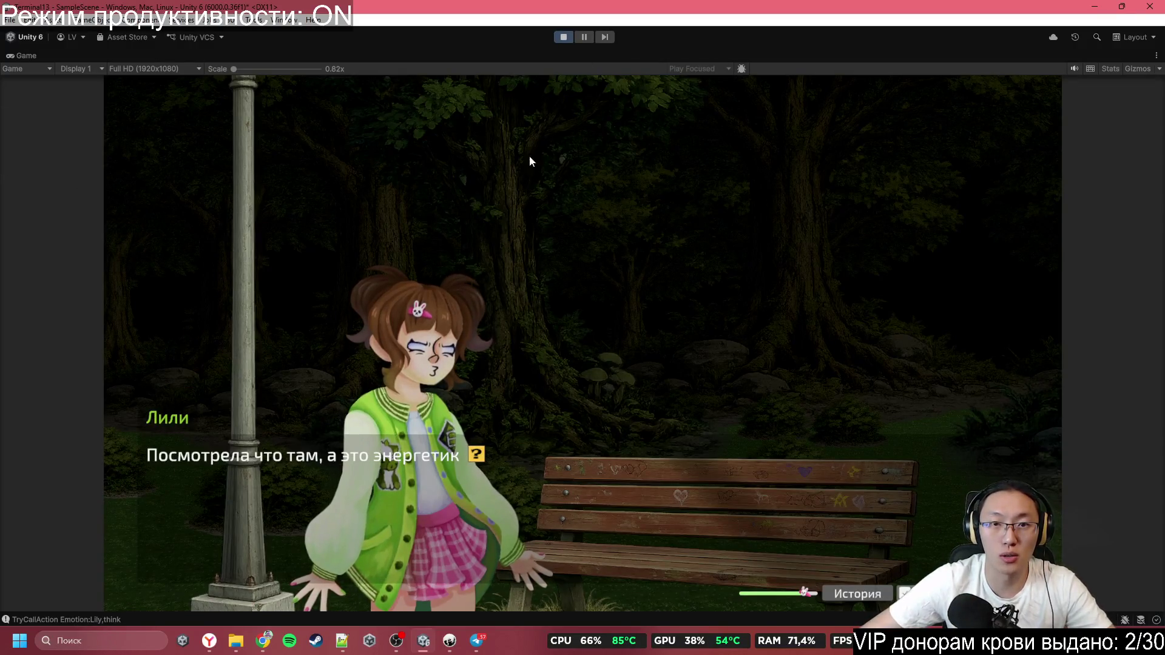
# Choose «Нет» at the swearing choice, advance to the three strangers, and stop the test run
pyautogui.click(534, 193)
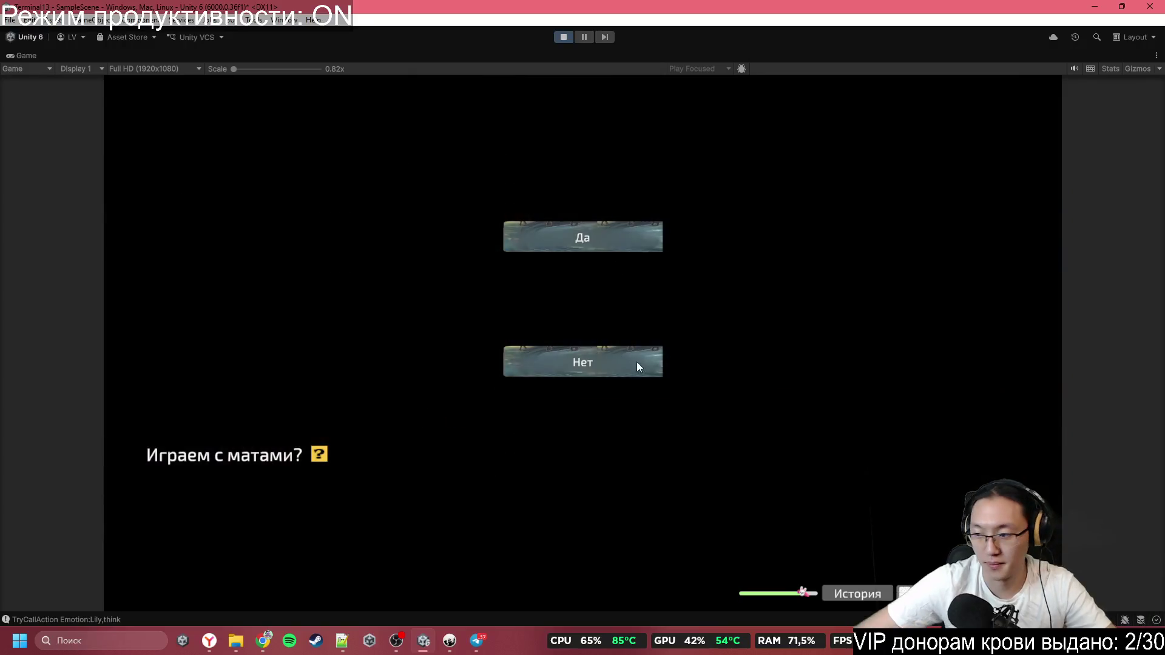
pyautogui.click(614, 364)
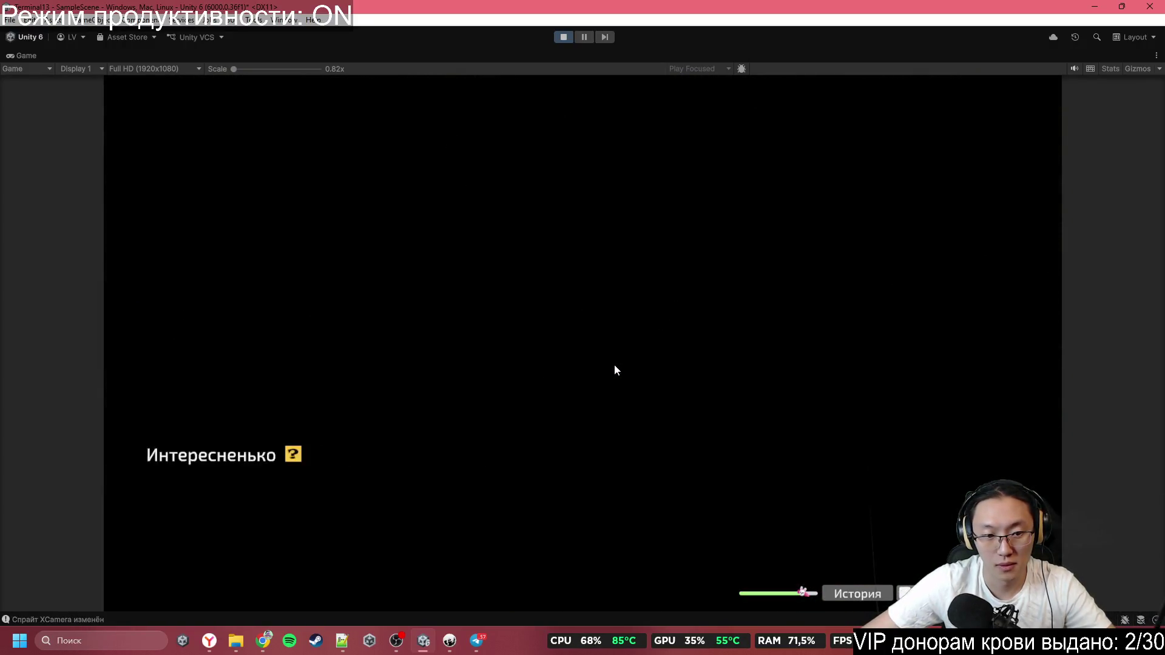
pyautogui.click(614, 365)
pyautogui.click(614, 366)
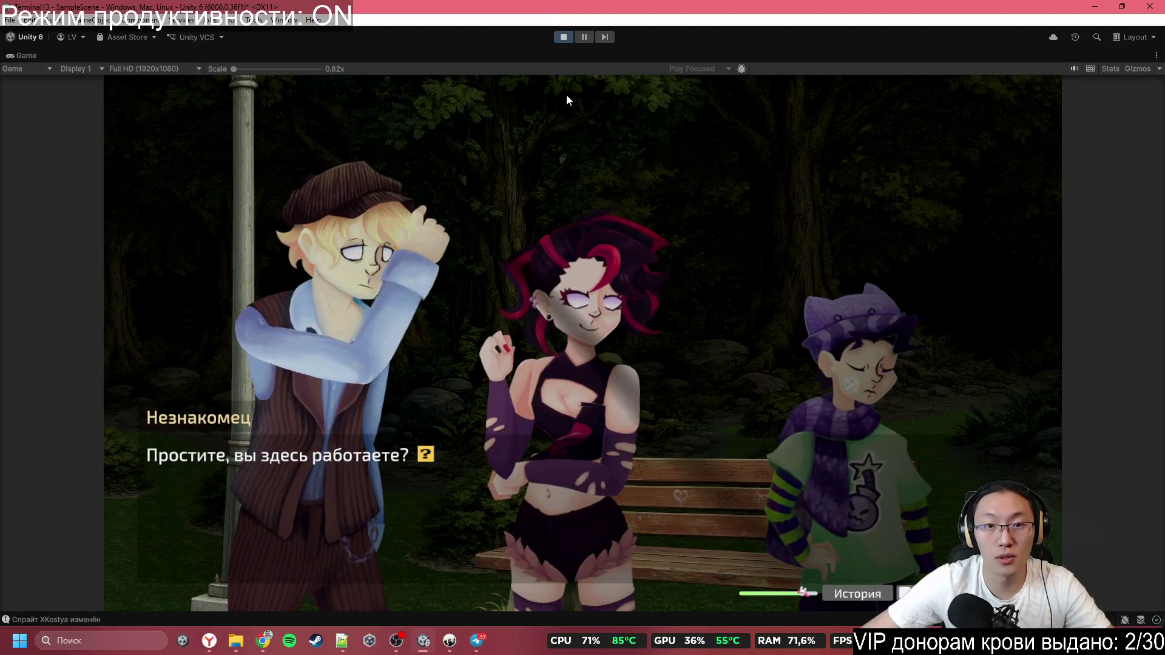
pyautogui.click(561, 37)
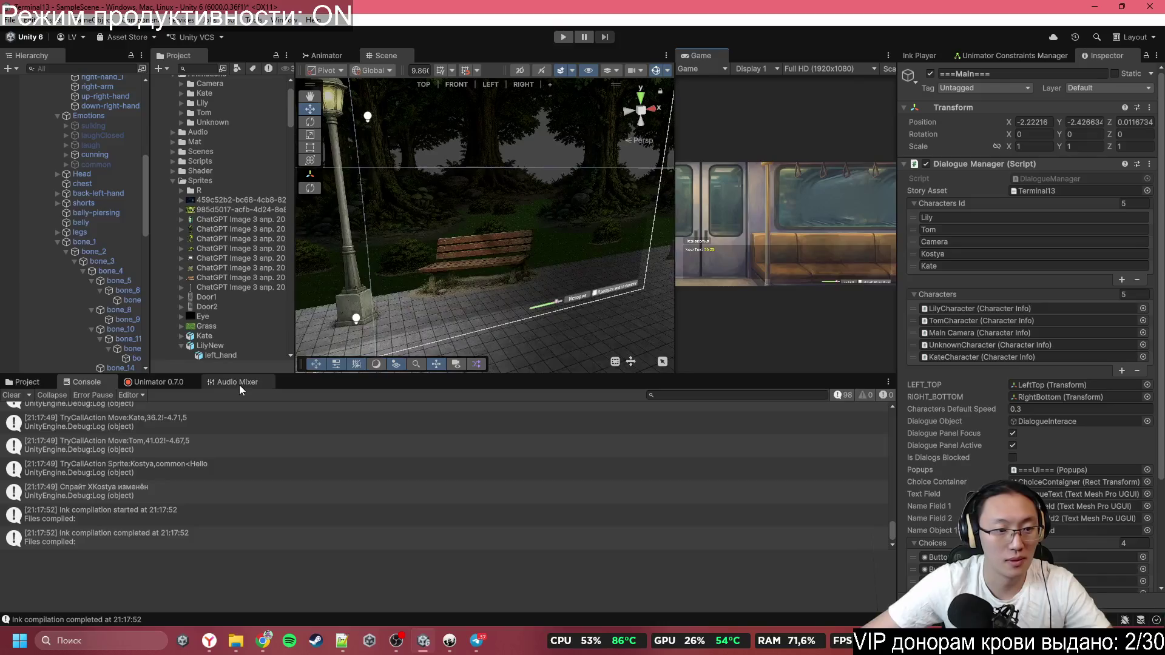
# Select KateCharacter and slide her left along the X axis
pyautogui.click(140, 388)
pyautogui.scroll(5, 96, 218)
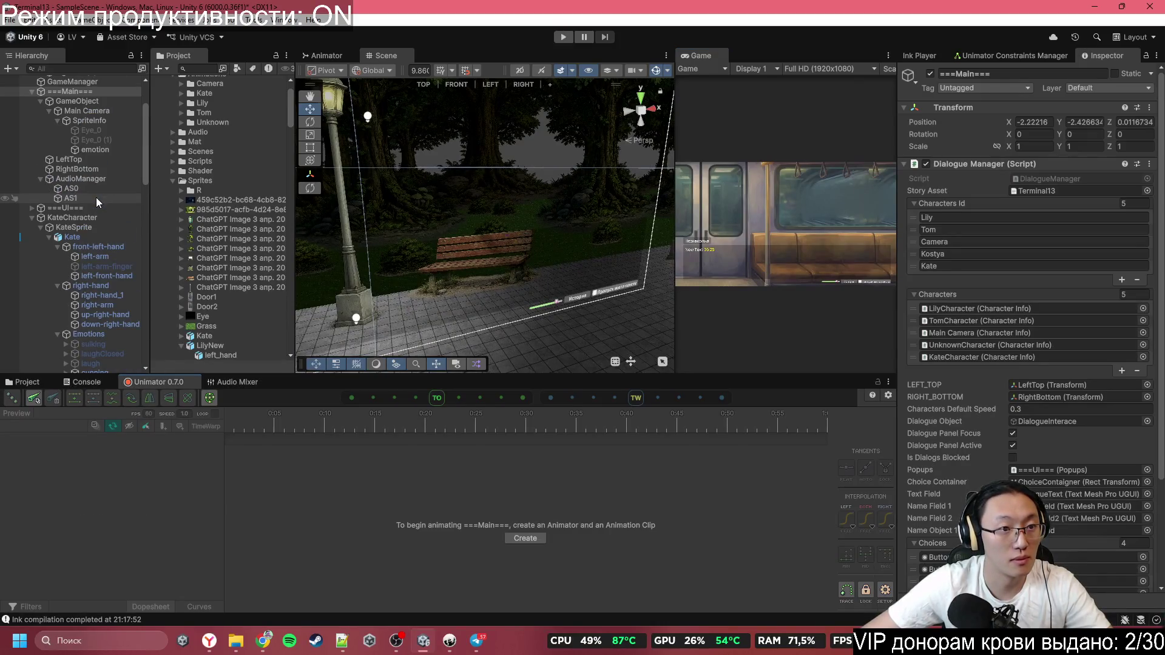
pyautogui.doubleClick(99, 234)
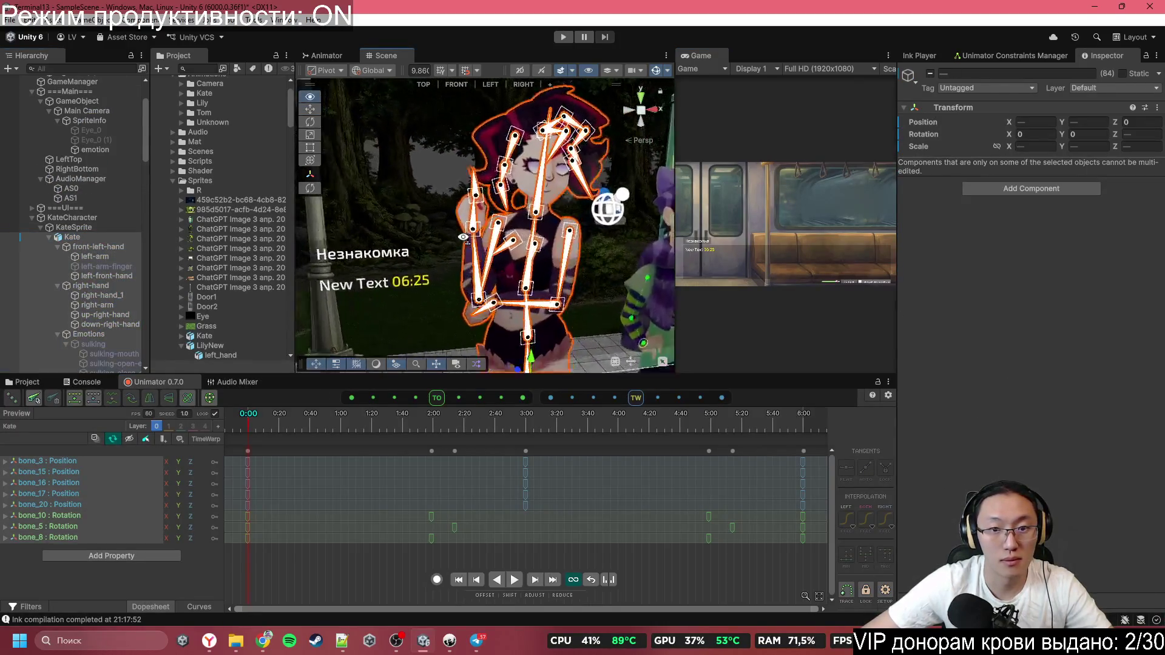
pyautogui.scroll(-5, 450, 234)
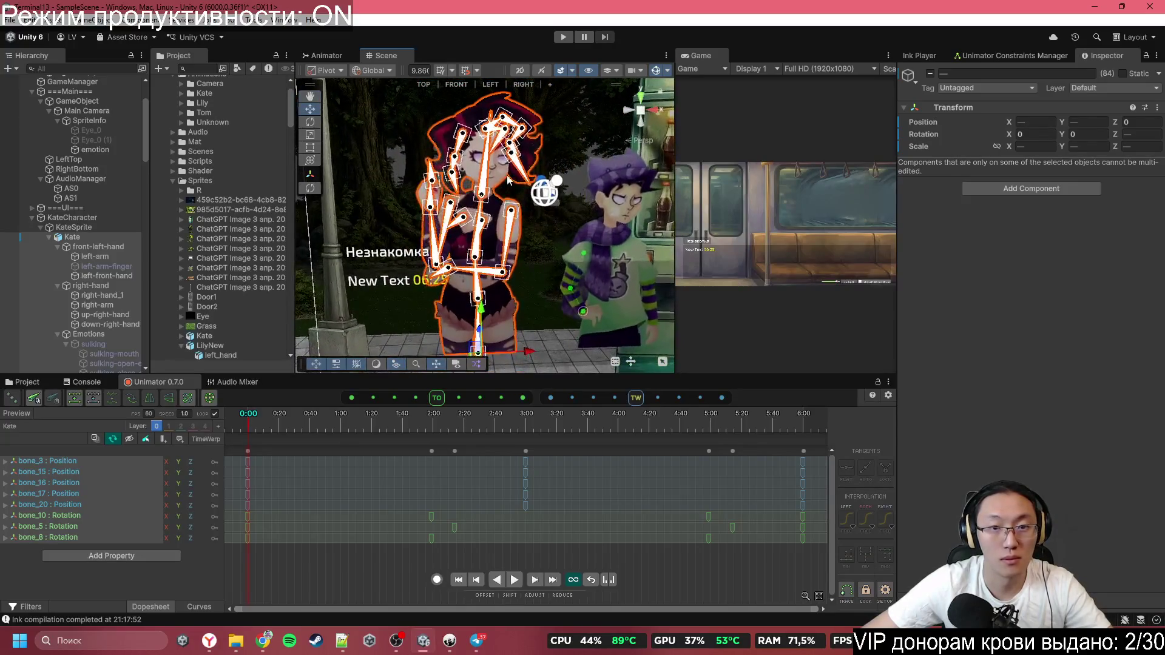
pyautogui.click(101, 219)
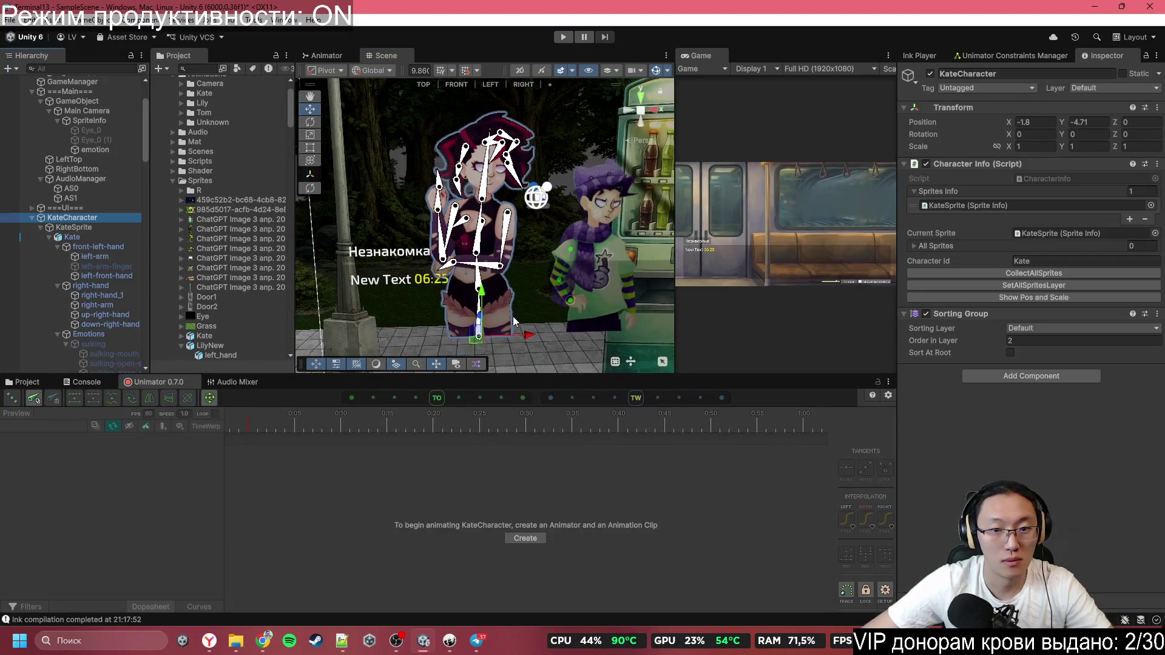
pyautogui.moveTo(534, 333)
pyautogui.mouseDown()
pyautogui.moveTo(551, 341)
pyautogui.moveTo(410, 344)
pyautogui.moveTo(587, 356)
pyautogui.moveTo(418, 367)
pyautogui.moveTo(579, 366)
pyautogui.moveTo(453, 370)
pyautogui.moveTo(530, 370)
pyautogui.moveTo(511, 369)
pyautogui.mouseUp()
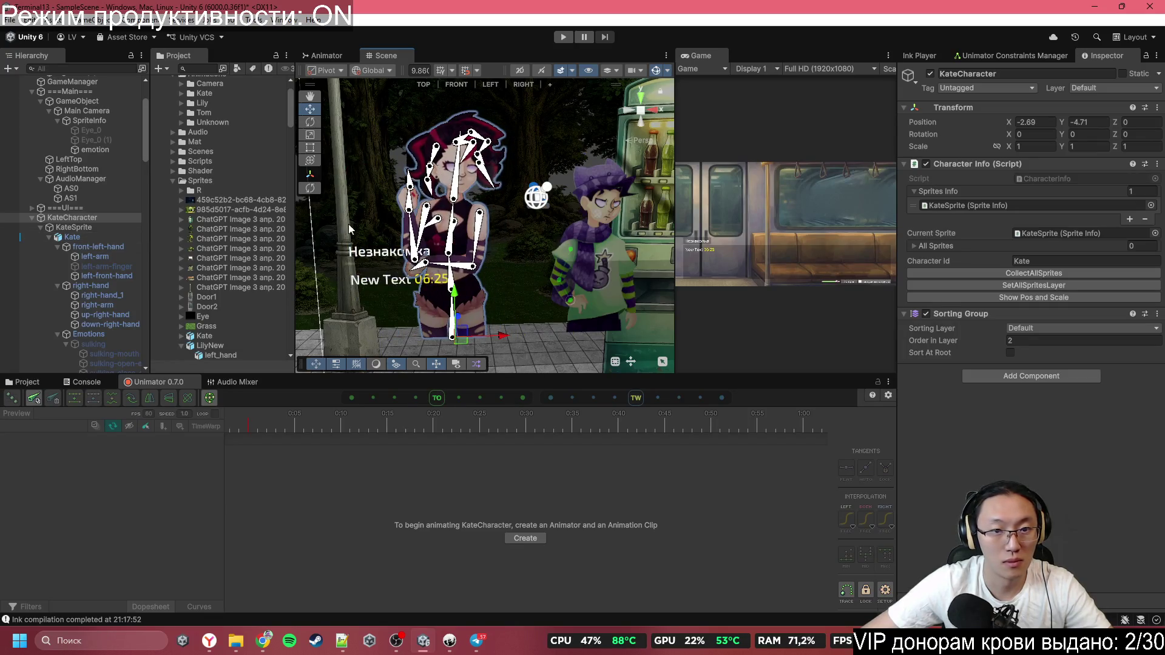
# Set bone_15 and a second bone's Physics Constraint inertia to 0.69
pyautogui.click(449, 225)
pyautogui.keyDown('shift'); pyautogui.click(459, 227); pyautogui.keyUp('shift')
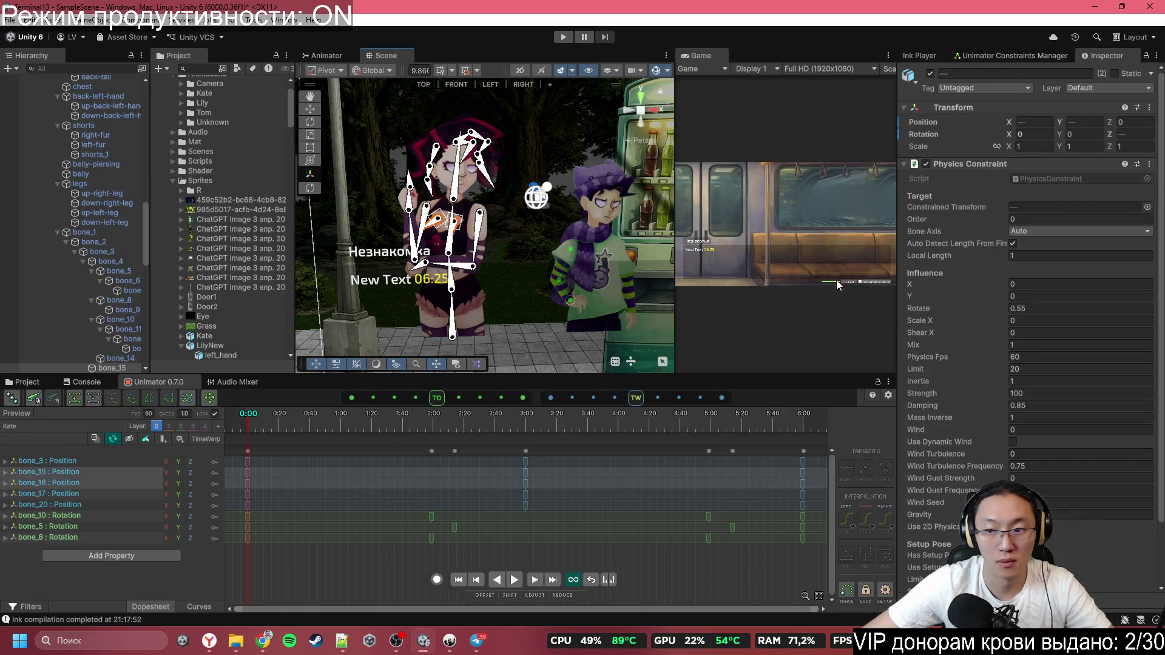
pyautogui.moveTo(978, 386); pyautogui.dragTo(972, 387)
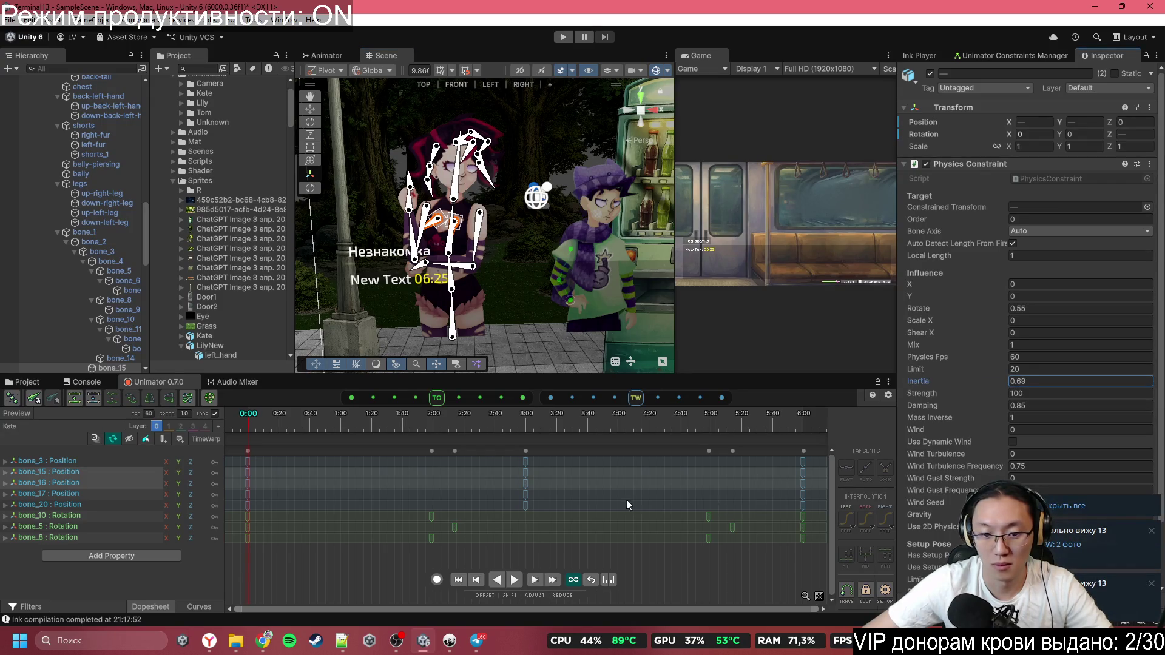
# Move KateCharacter further left, rerun the game, and switch to Telegram
pyautogui.scroll(8, 93, 205)
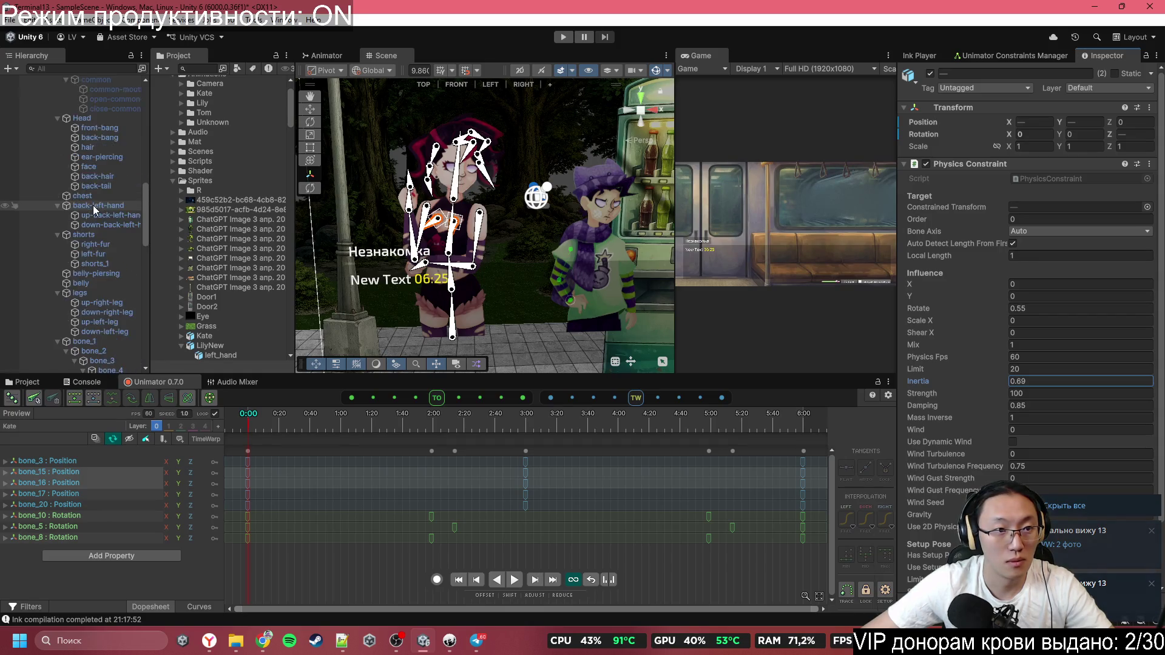
pyautogui.scroll(10, 92, 209)
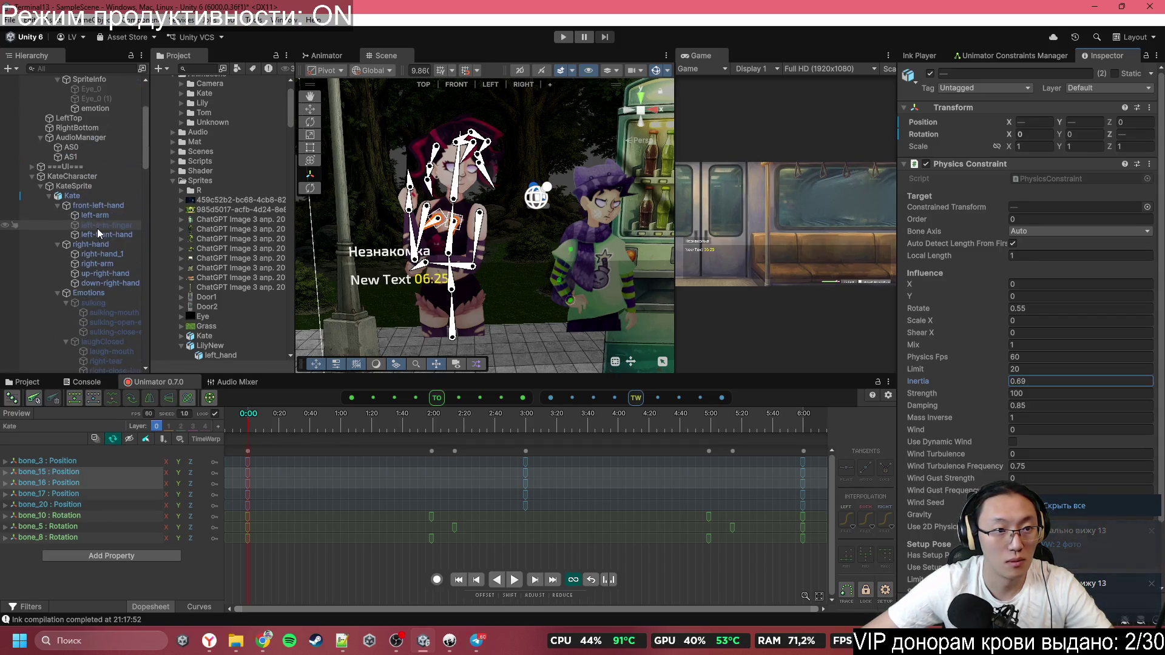
pyautogui.click(87, 176)
pyautogui.moveTo(505, 334)
pyautogui.mouseDown()
pyautogui.moveTo(621, 343)
pyautogui.moveTo(467, 362)
pyautogui.moveTo(533, 365)
pyautogui.moveTo(462, 365)
pyautogui.moveTo(621, 366)
pyautogui.moveTo(466, 364)
pyautogui.mouseUp()
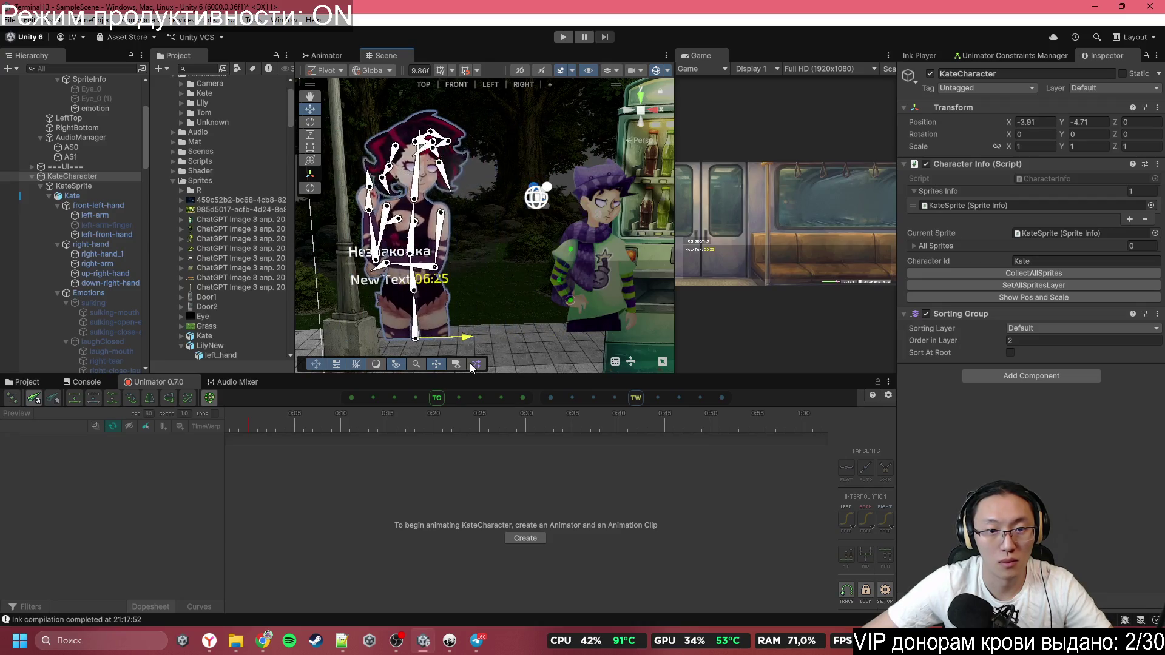
pyautogui.click(563, 37)
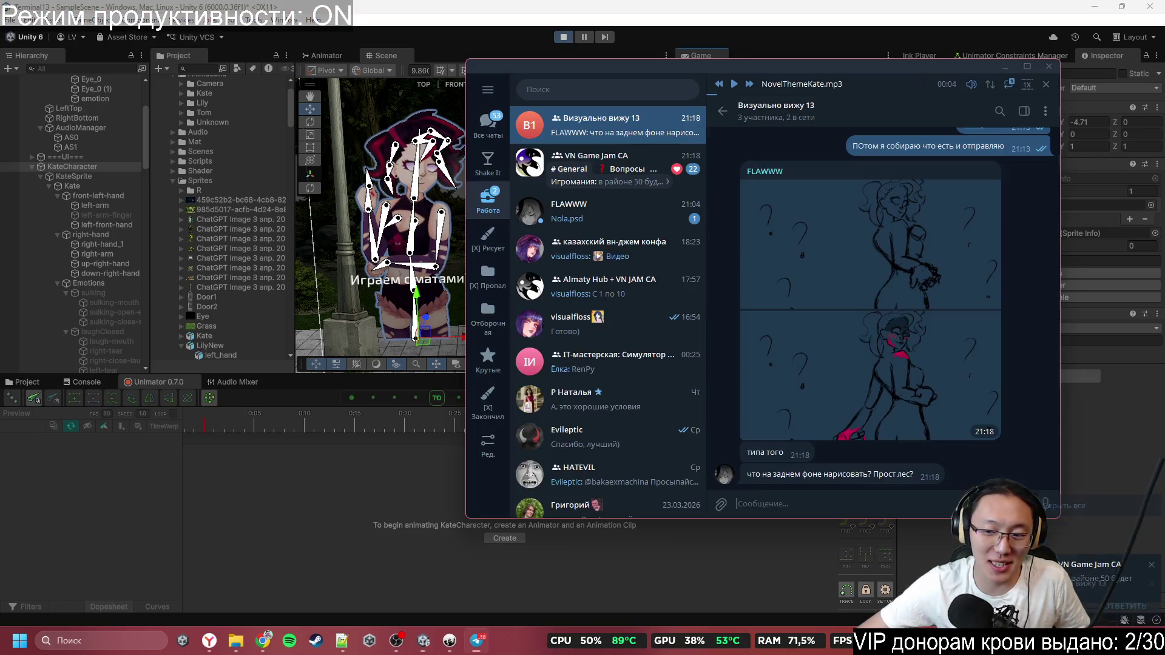
pyautogui.click(1086, 583)
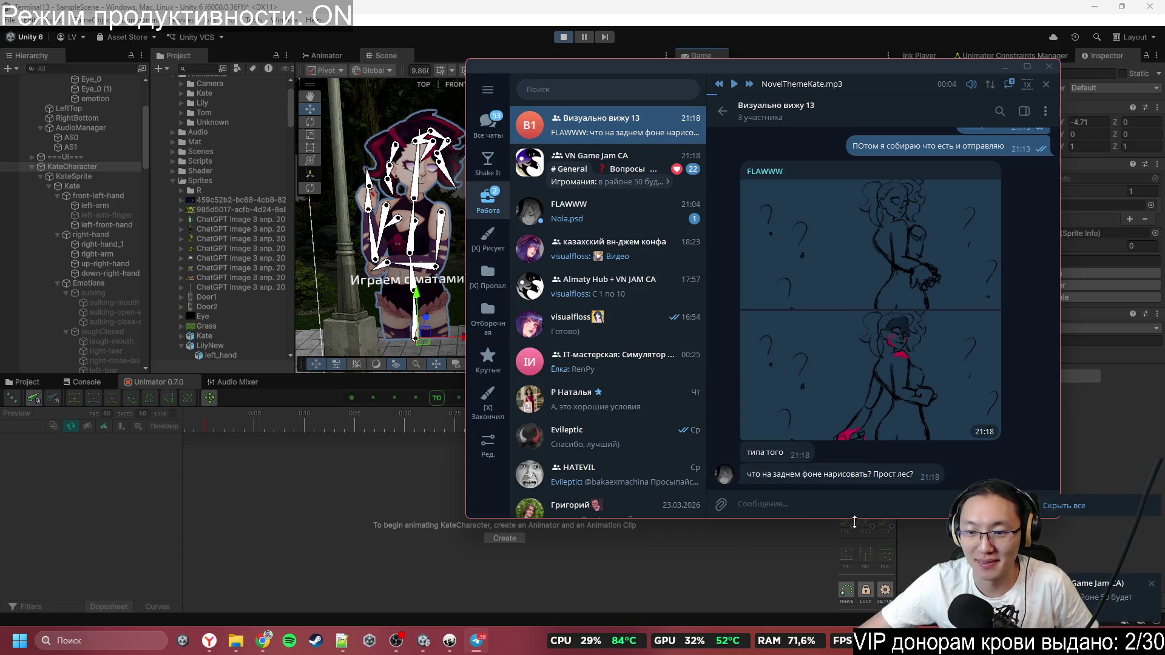
# Heart the artist's sketch, reply 'да, можно', then send 'Руку кровавую бы повыше'
pyautogui.doubleClick(862, 373)
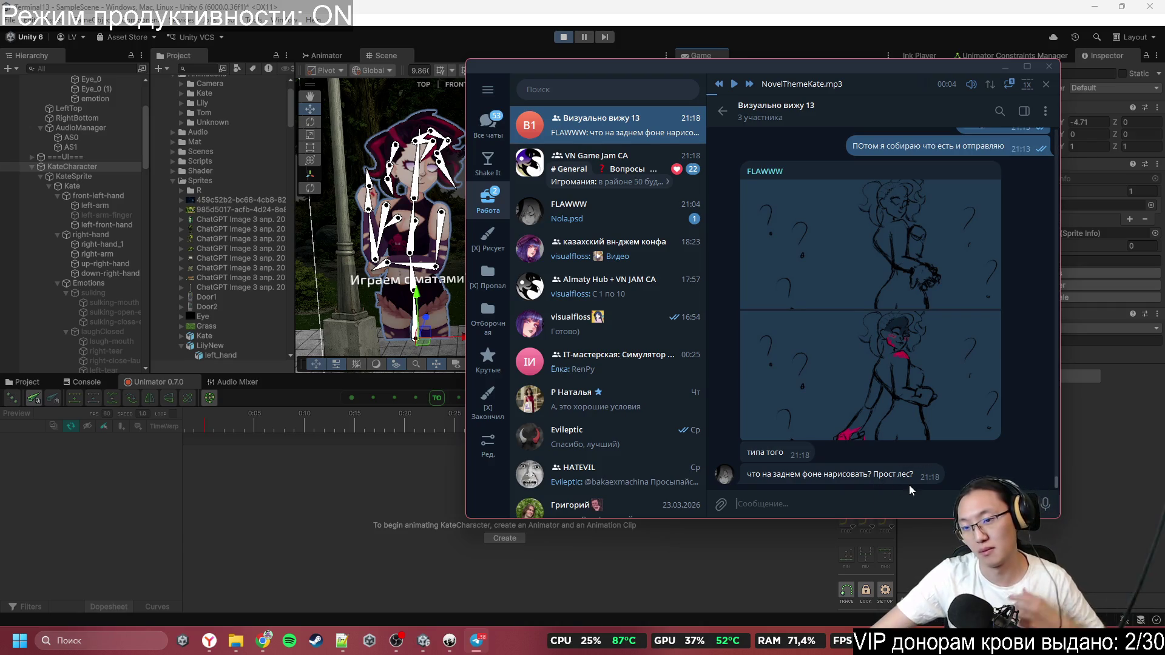
pyautogui.click(934, 511)
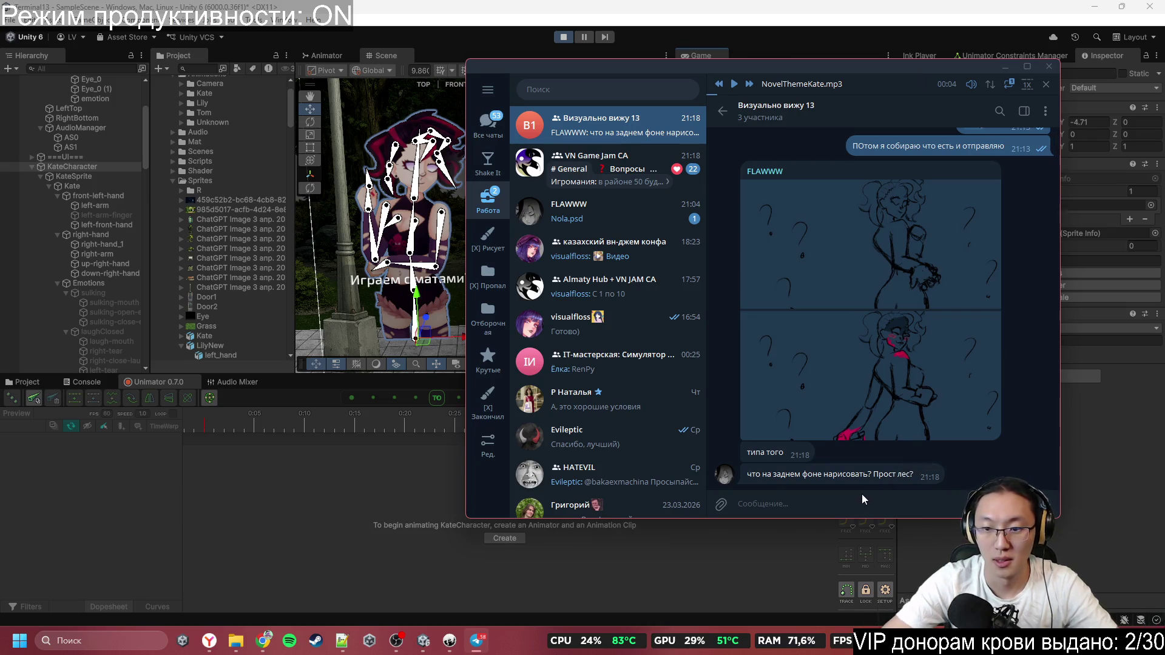
pyautogui.write('ц')
pyautogui.press('BackSpace')
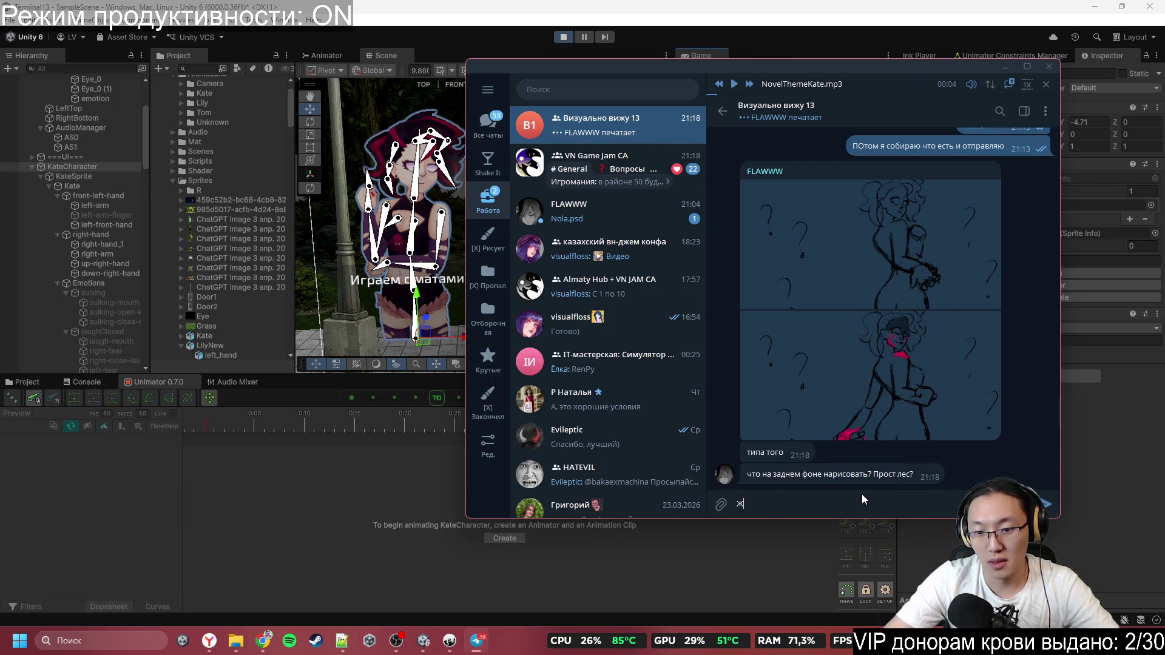
pyautogui.write('да м')
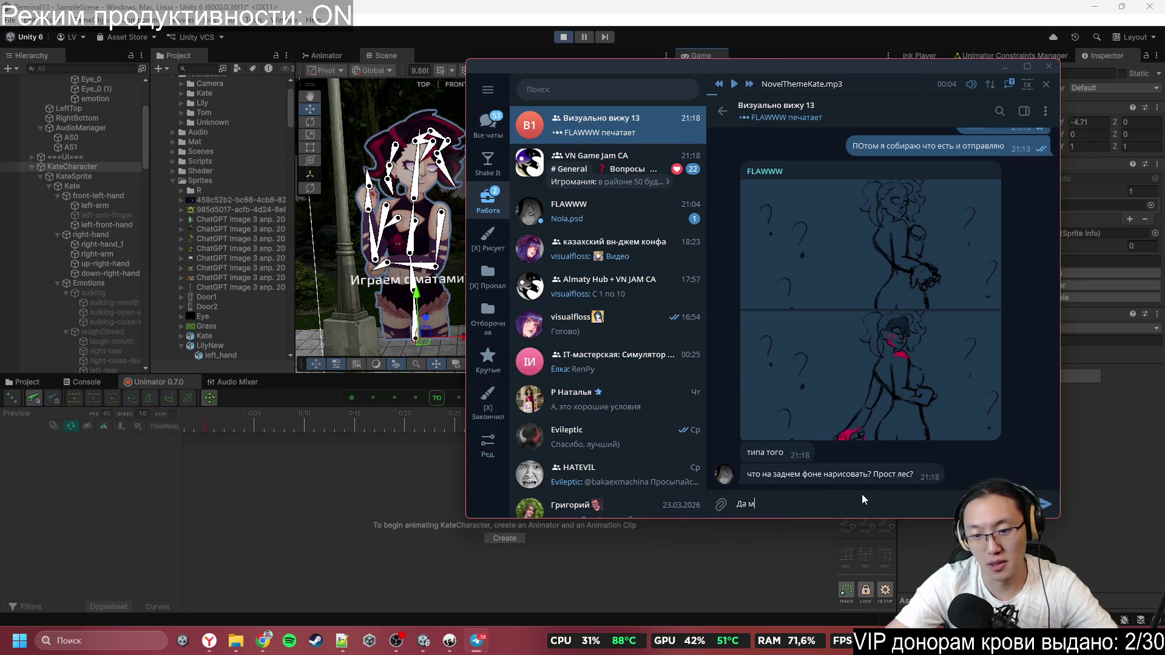
pyautogui.write(', мл')
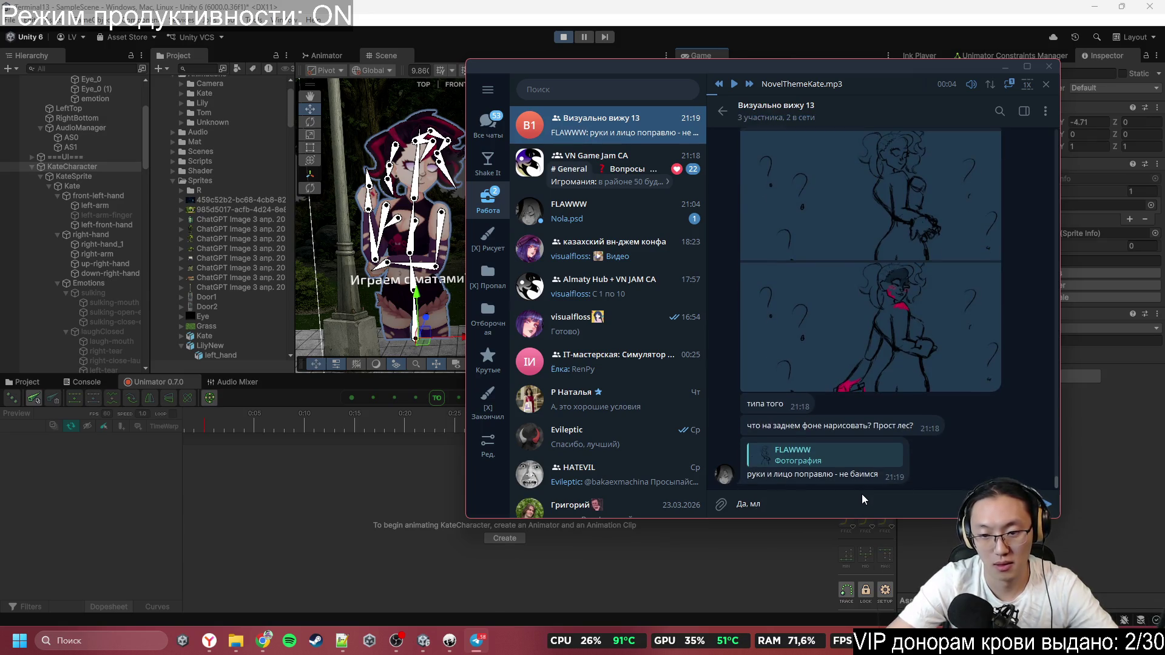
pyautogui.press('BackSpace')
pyautogui.write('ожно')
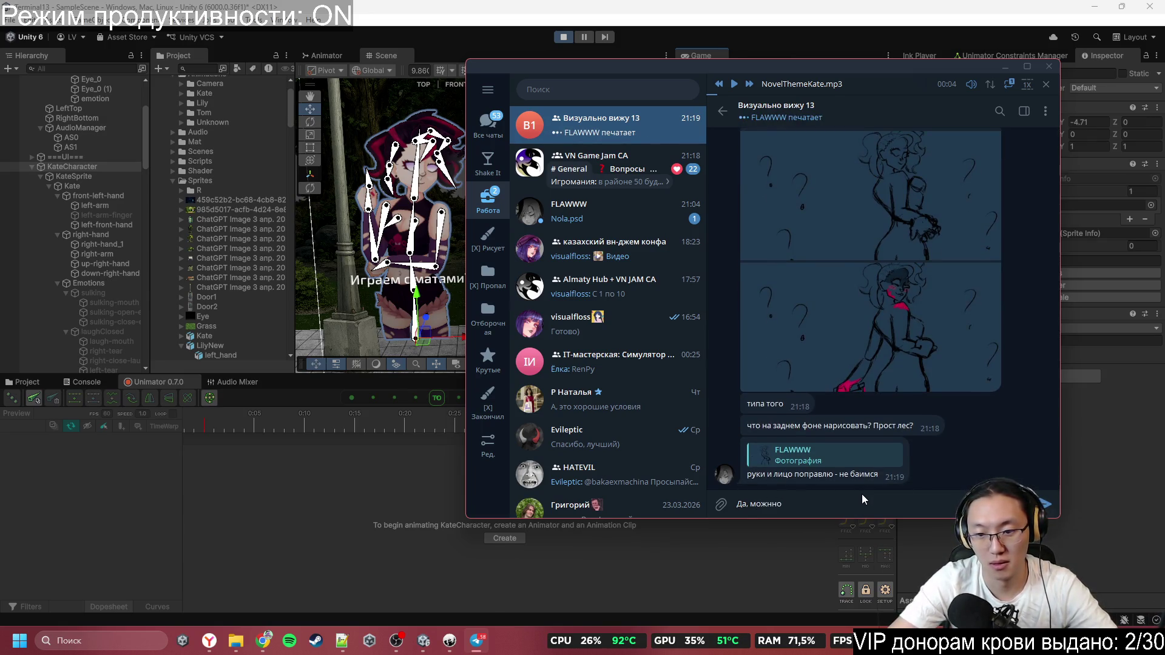
pyautogui.press('Return')
pyautogui.write('Руку к')
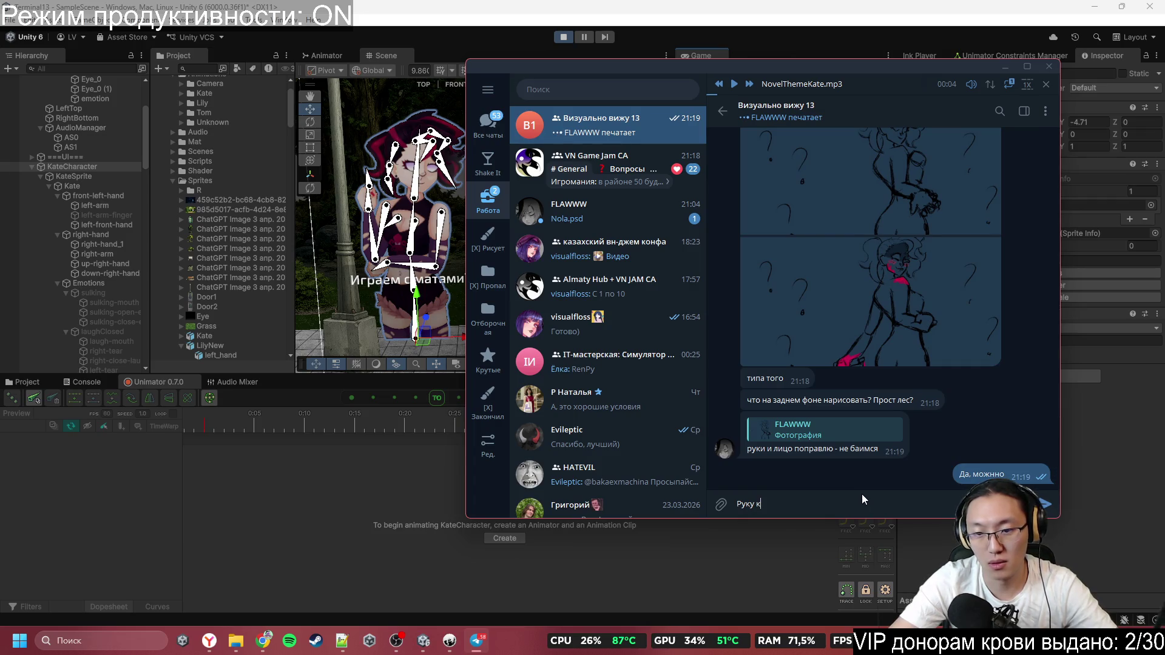
pyautogui.write('ровавую ')
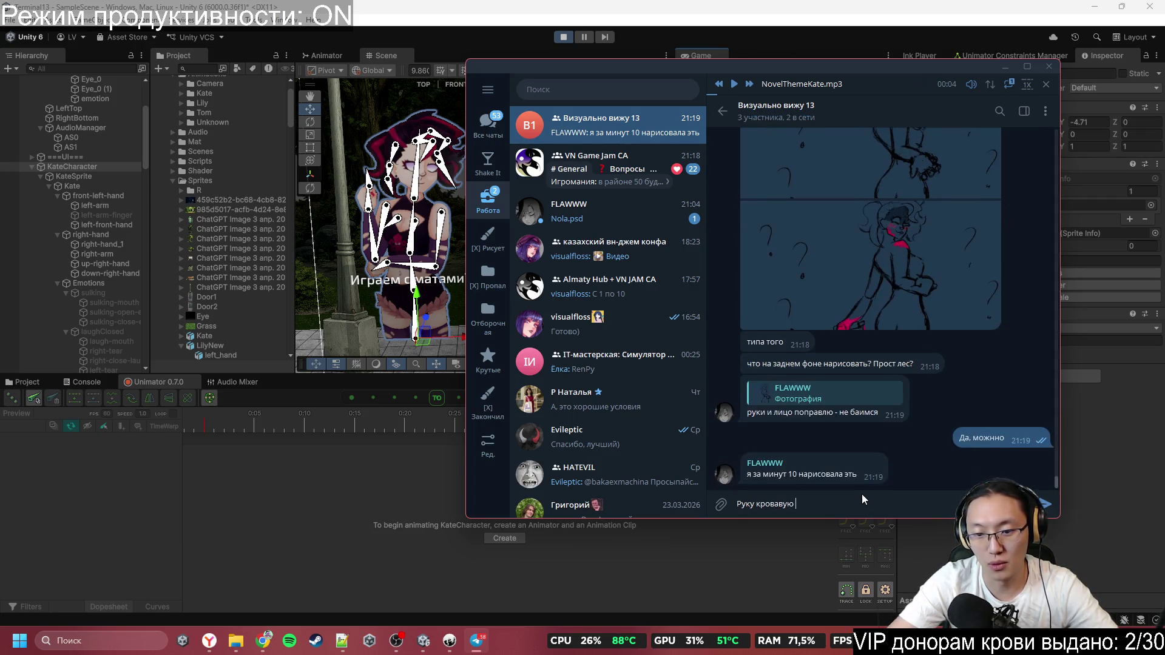
pyautogui.write('бы повыше')
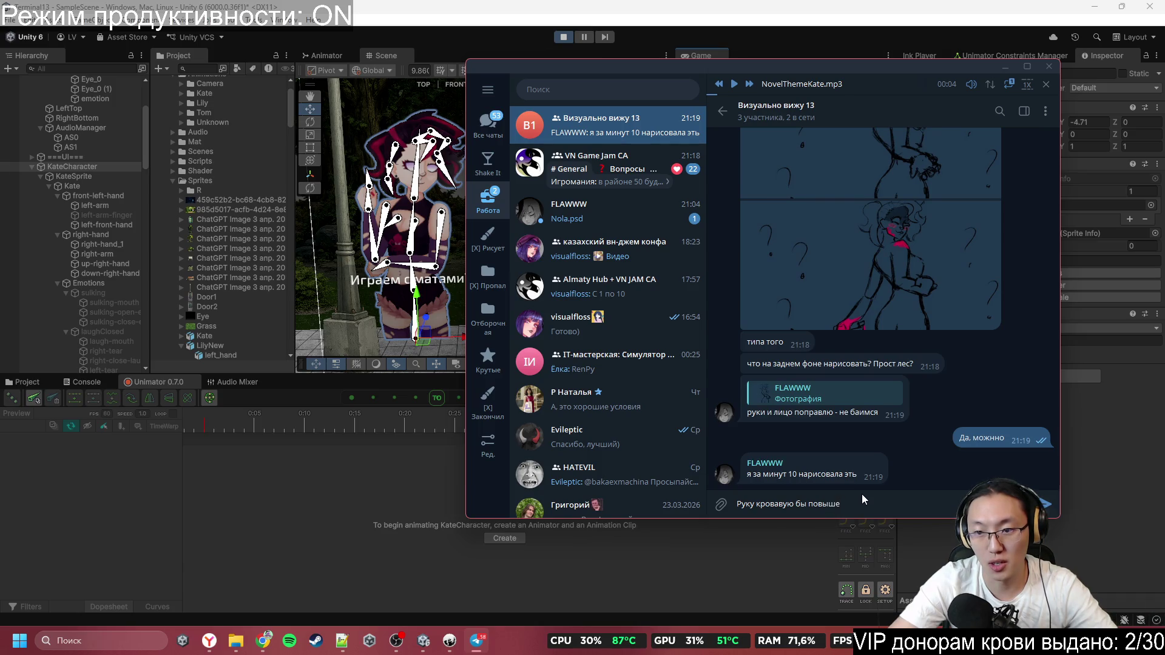
pyautogui.press('Return')
# Check the full sketch, drop the draft, and send 'А не', 'Норма', 'Телега обрезала'
pyautogui.write('Чё ')
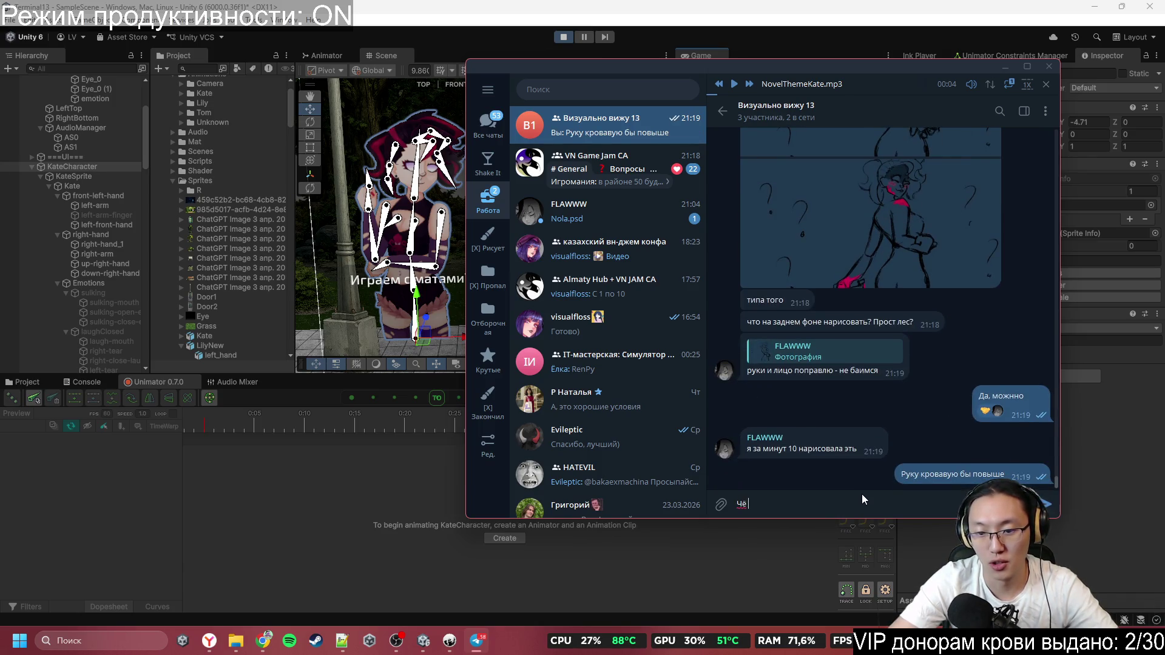
pyautogui.write('то она еле')
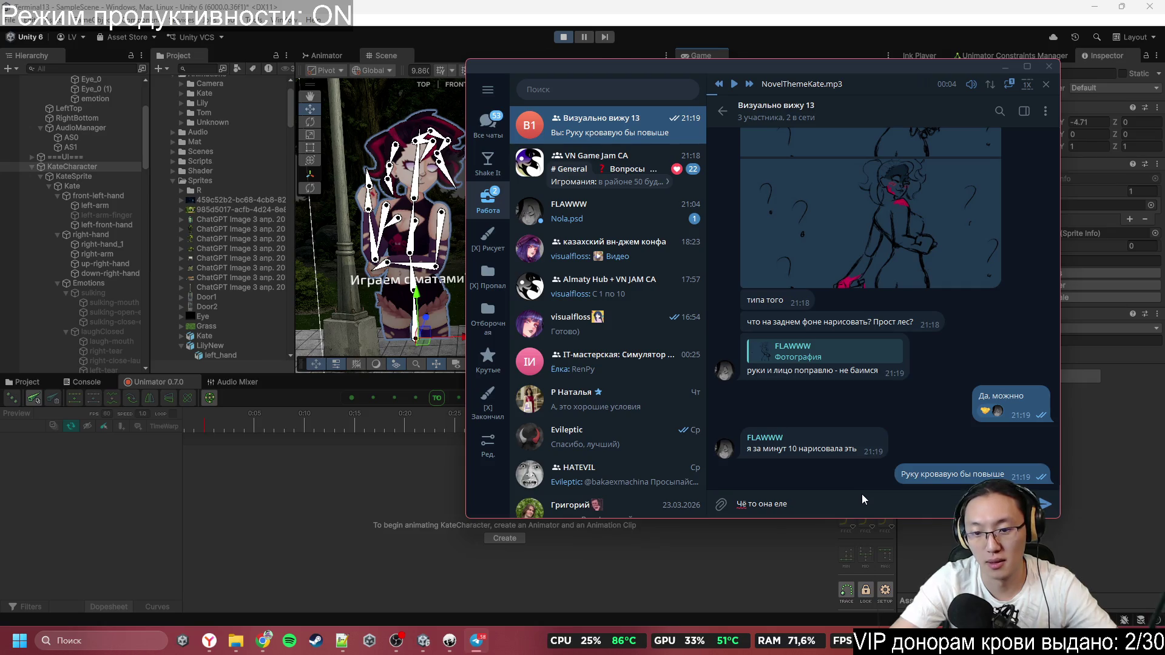
pyautogui.write(' видна')
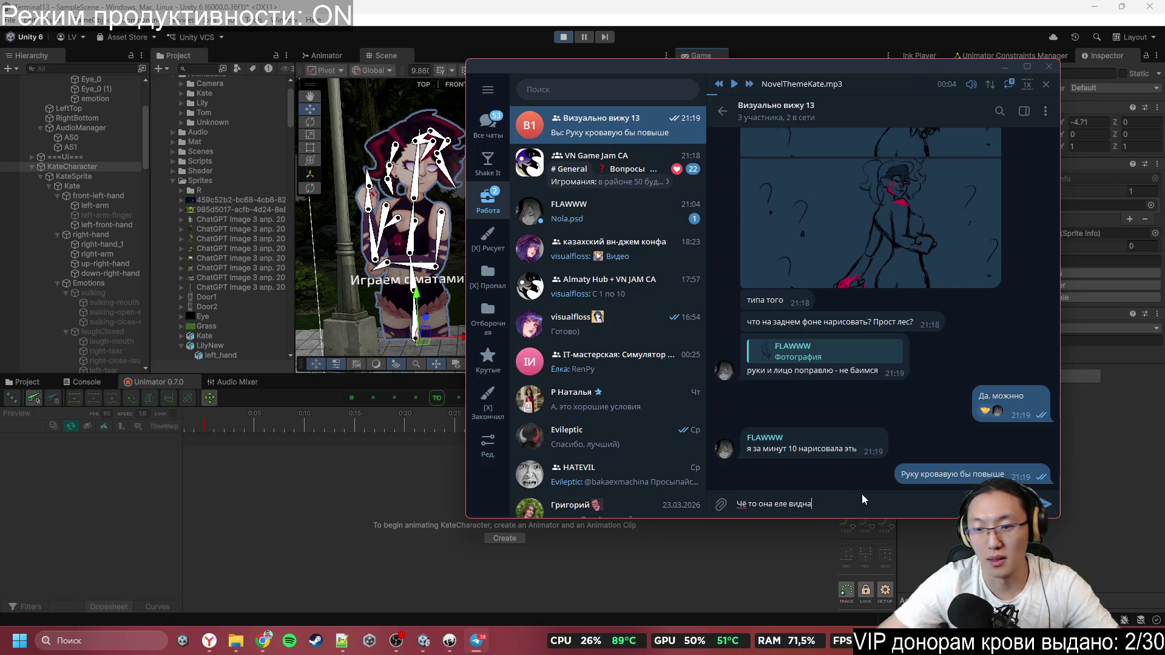
pyautogui.click(837, 225)
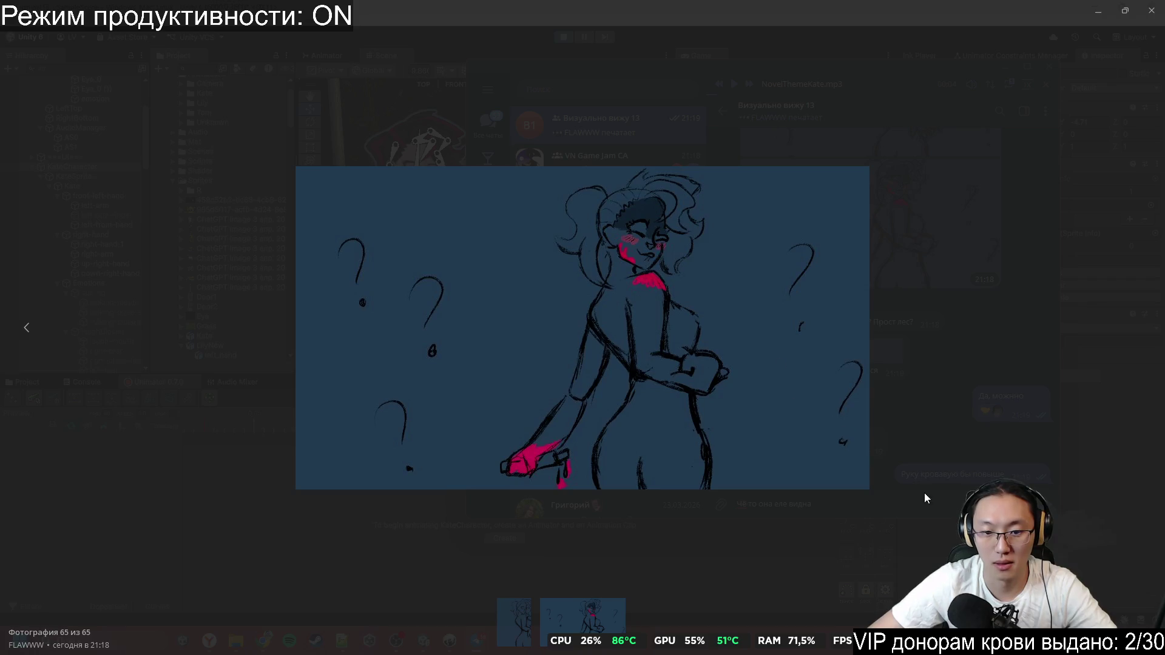
pyautogui.click(940, 497)
pyautogui.hotkey('ctrl', 'a')
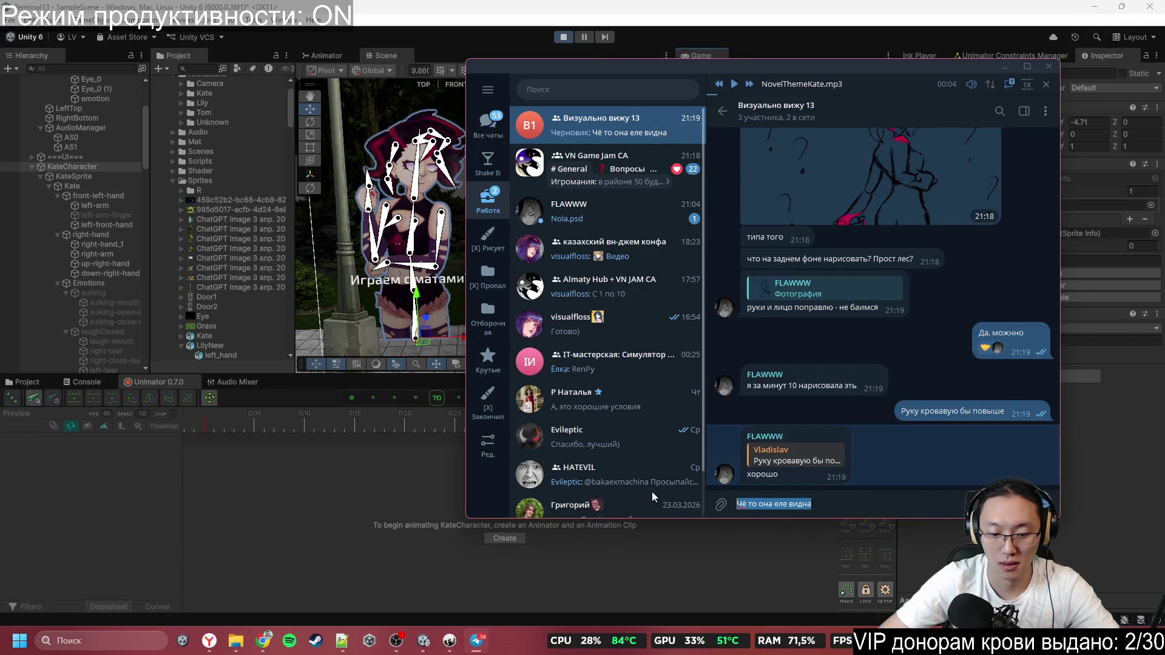
pyautogui.write('А не')
pyautogui.press('Return')
pyautogui.write('Норма')
pyautogui.press('Return')
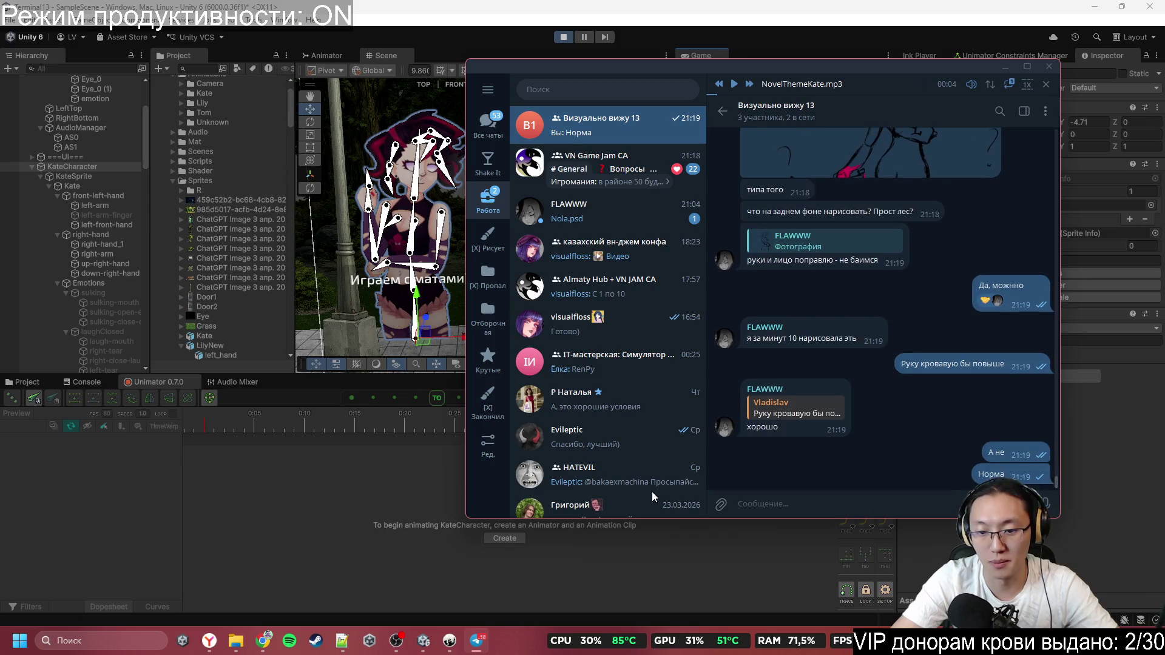
pyautogui.write('Телега обрезала')
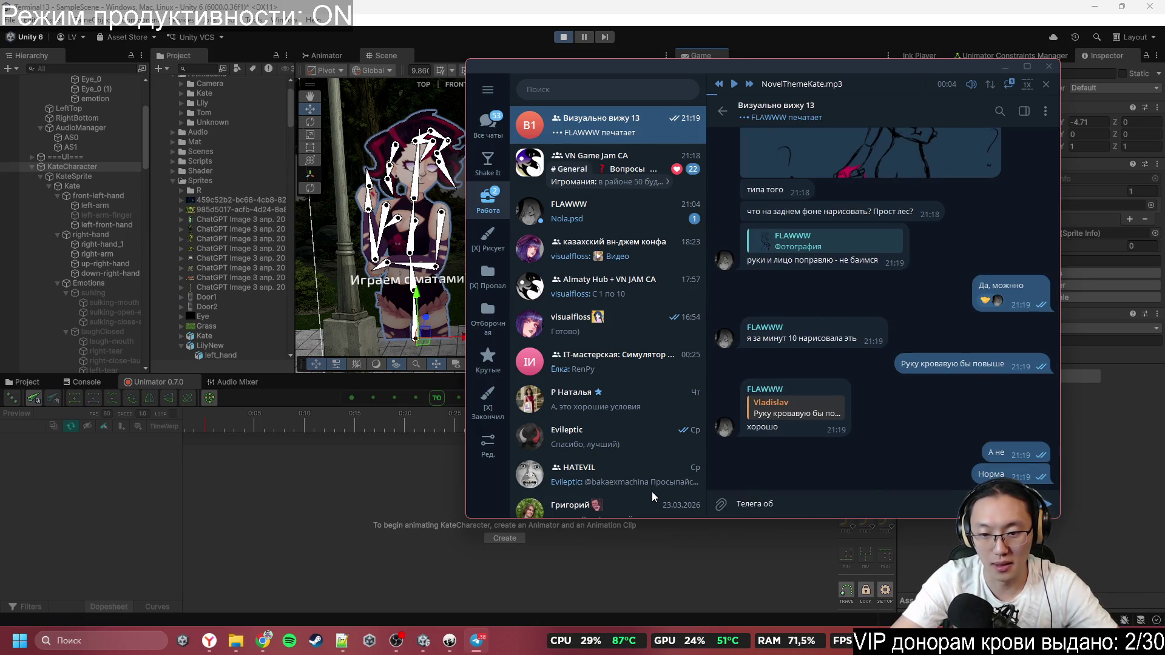
pyautogui.press('Return')
# Re-view the sketch and suggest drawing it at an angle like the examples
pyautogui.scroll(4, 849, 273)
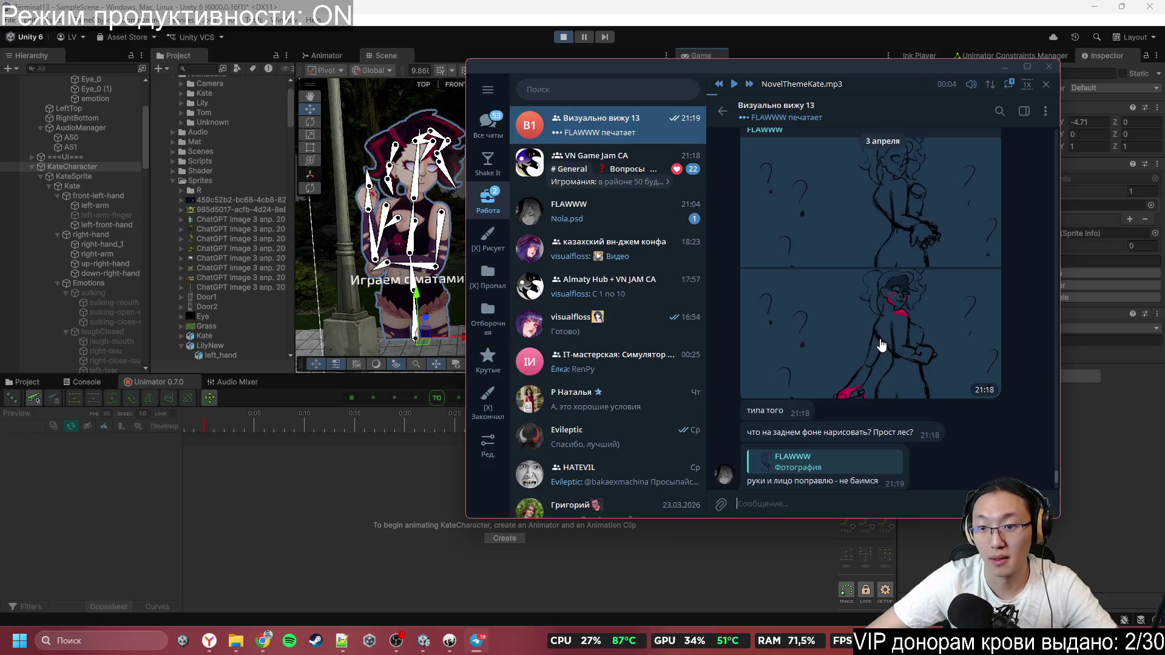
pyautogui.click(797, 216)
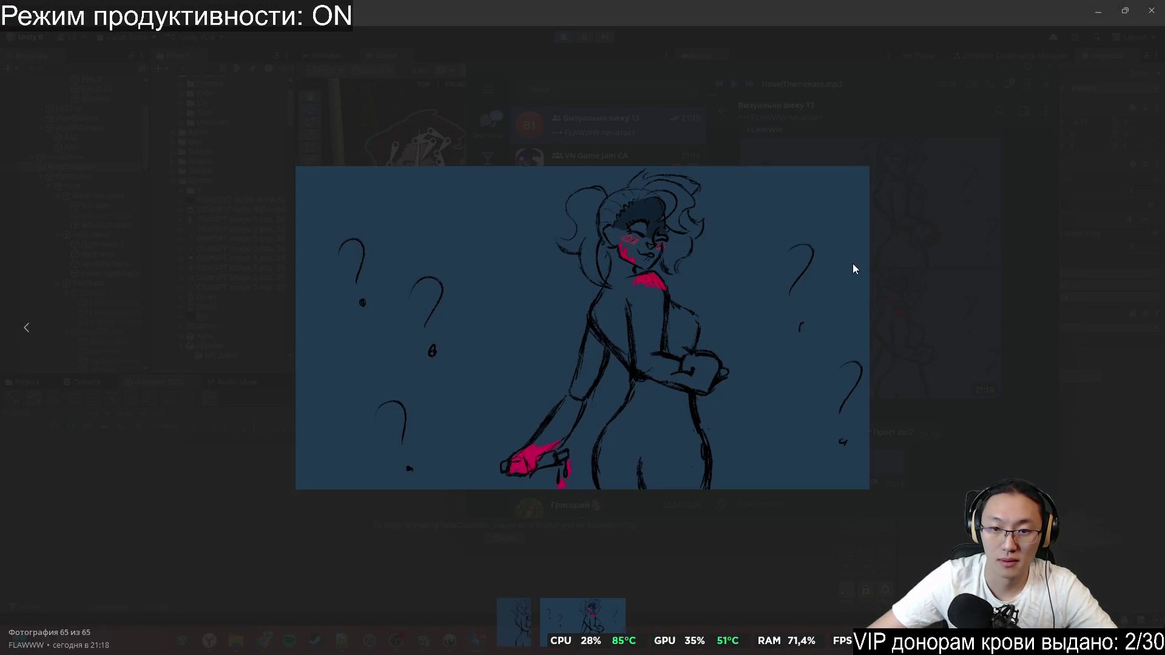
pyautogui.click(995, 429)
pyautogui.scroll(-5, 916, 474)
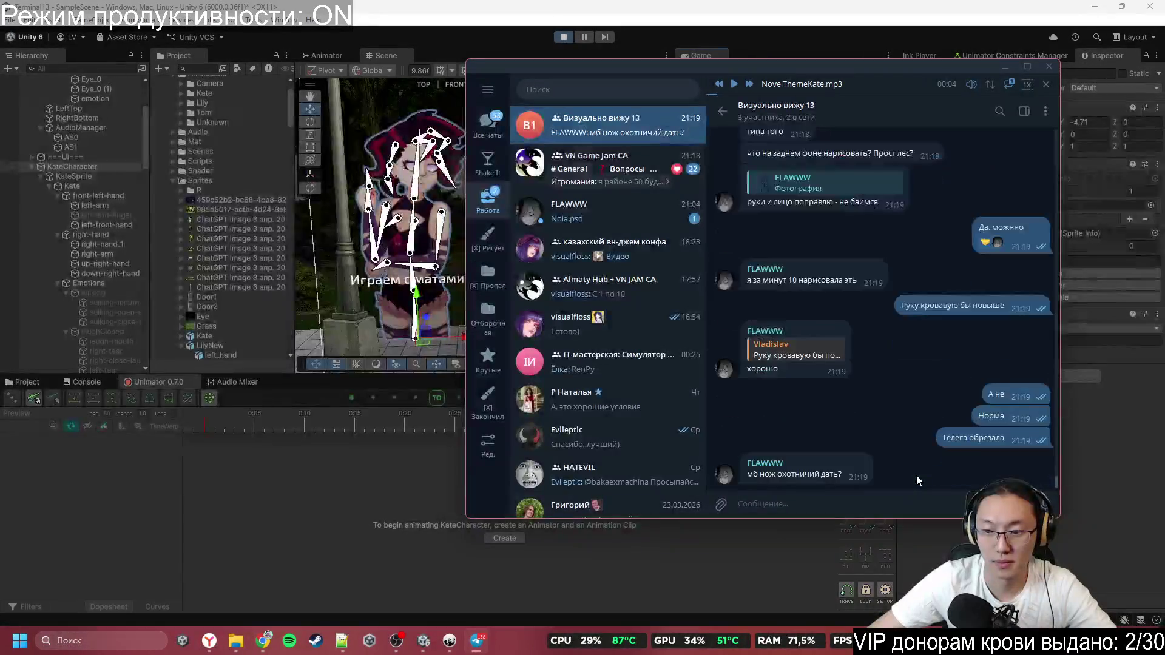
pyautogui.write('Ду')
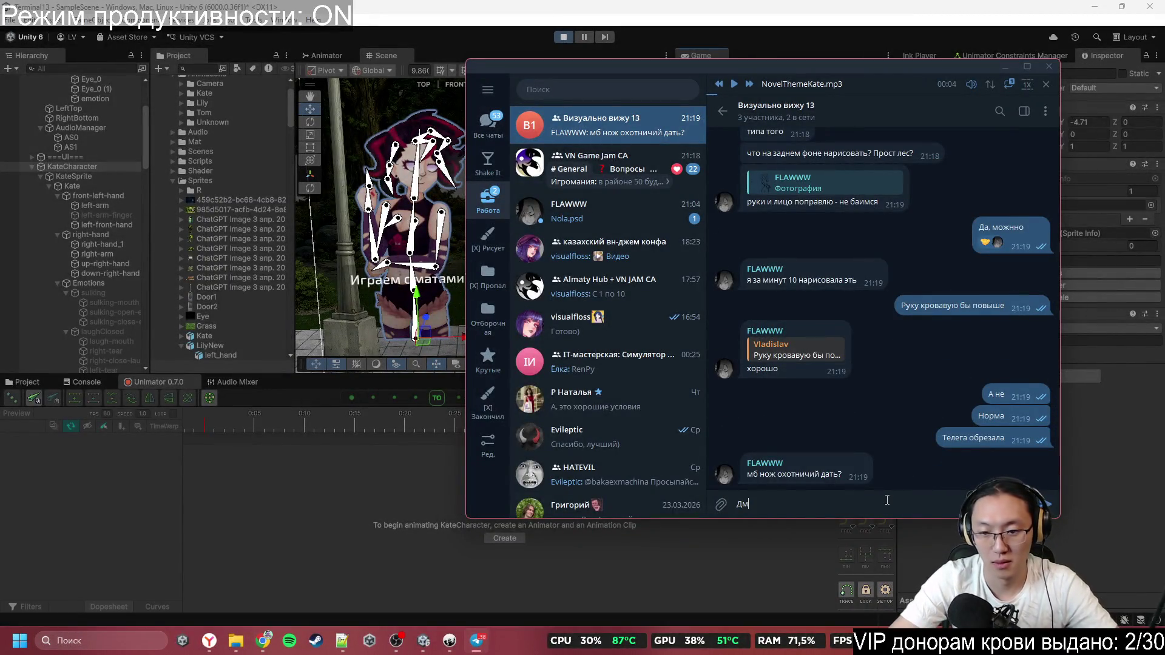
pyautogui.write(' если по')
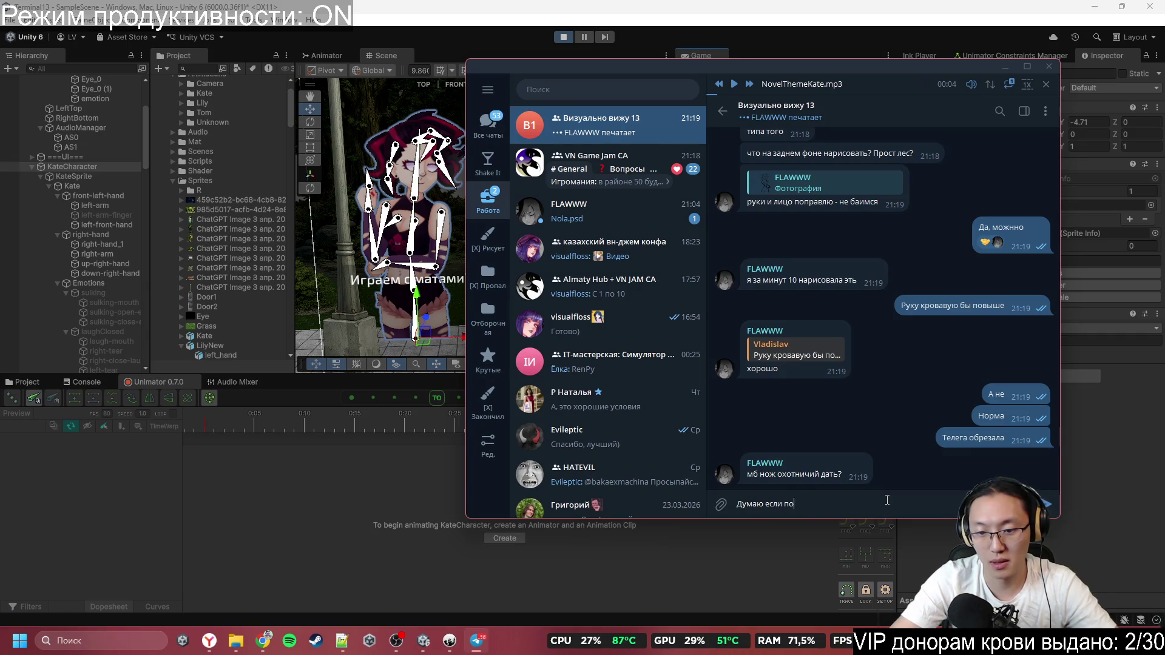
pyautogui.write('д углом')
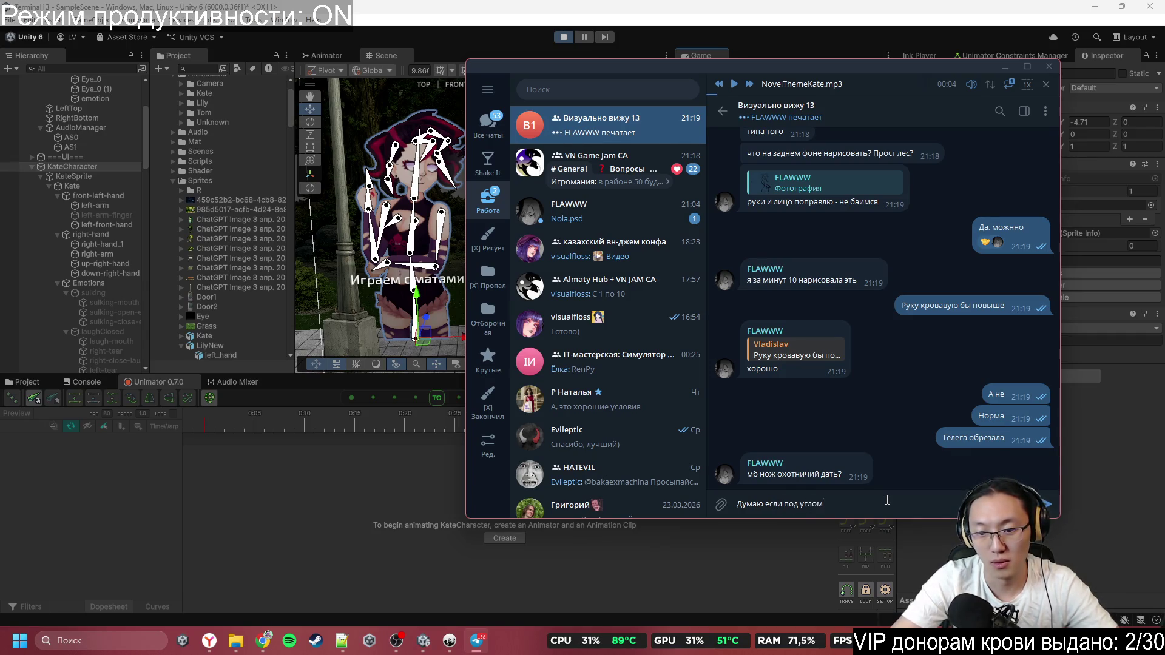
pyautogui.write(' нарисовать')
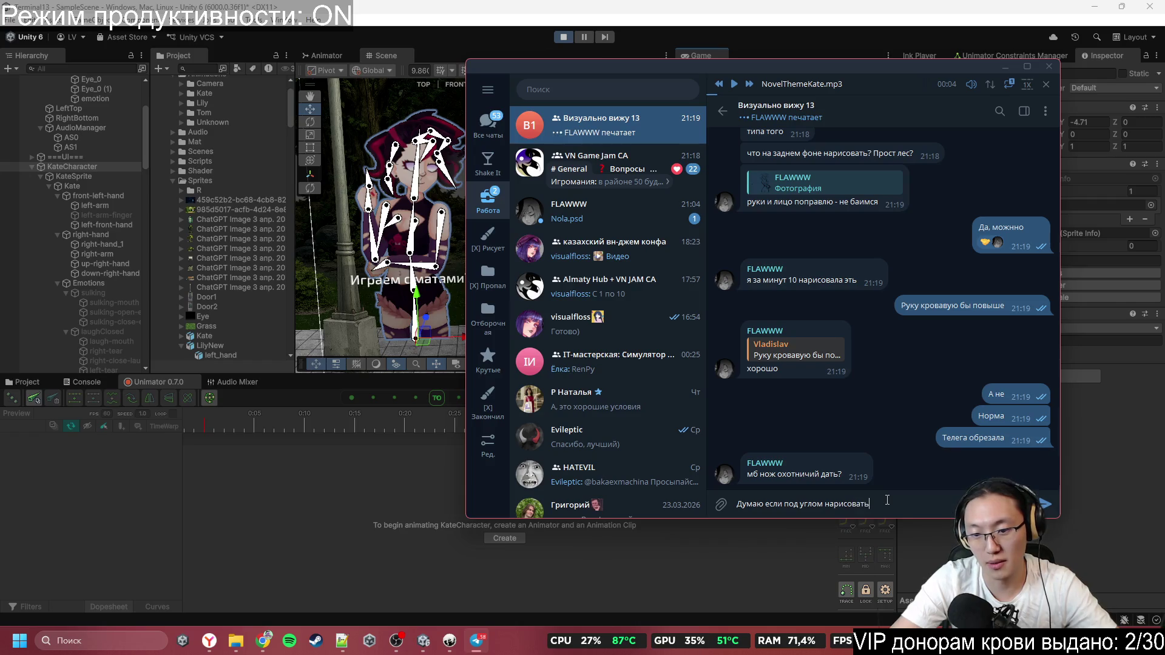
pyautogui.write(', к')
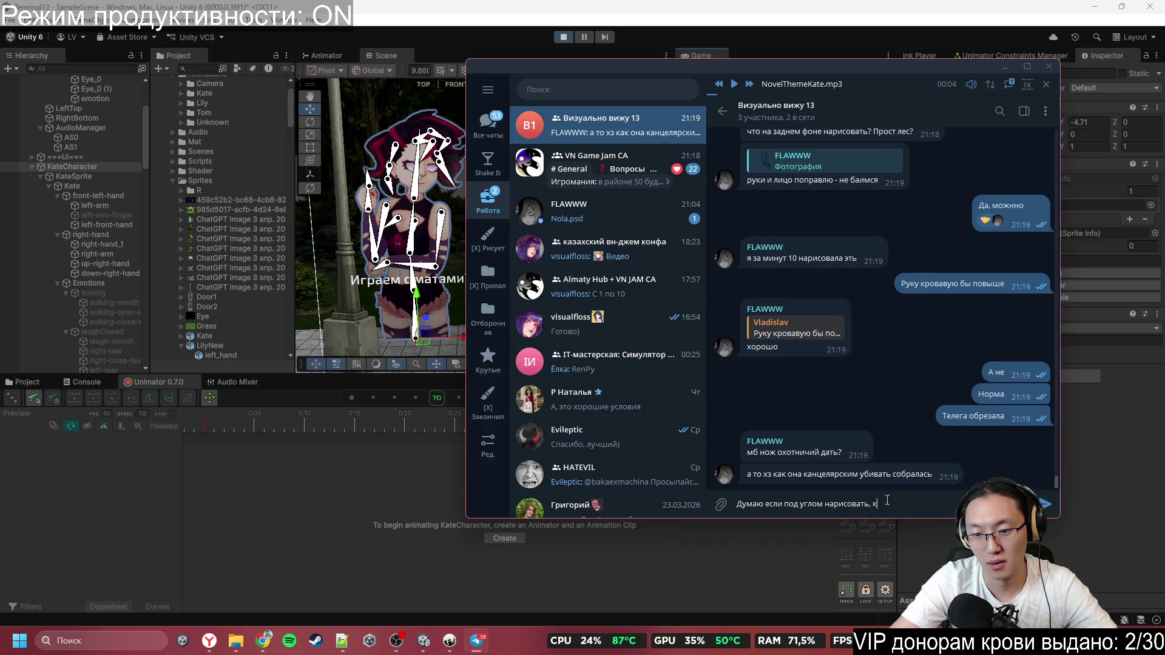
pyautogui.write('ак на примерах что ки')
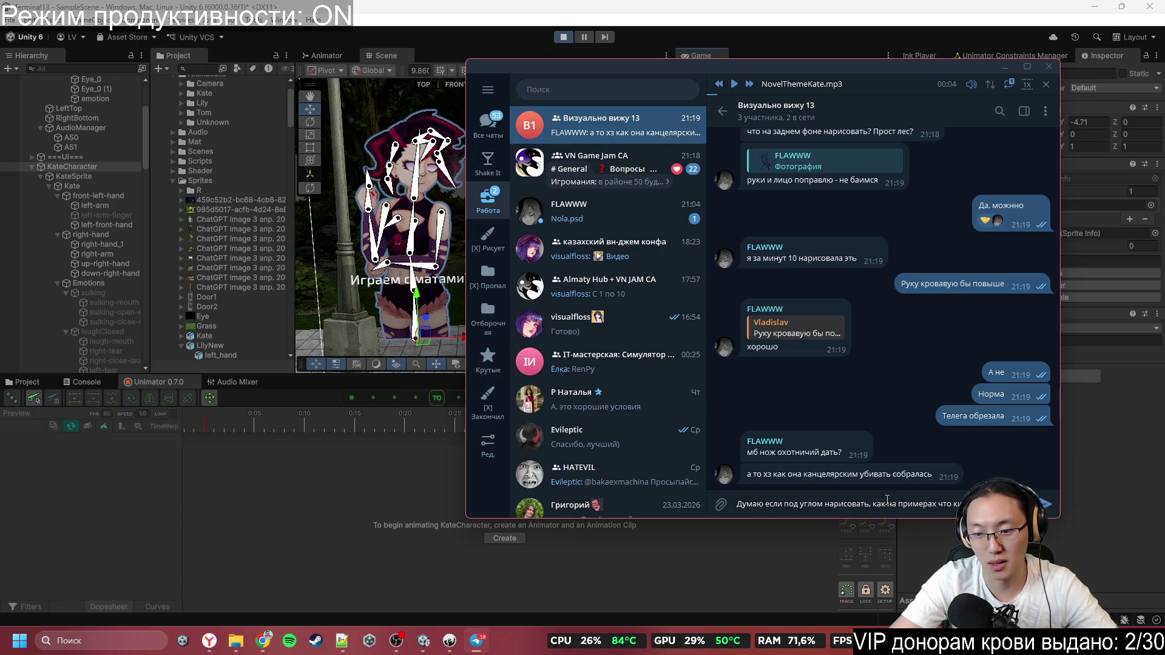
pyautogui.write('г')
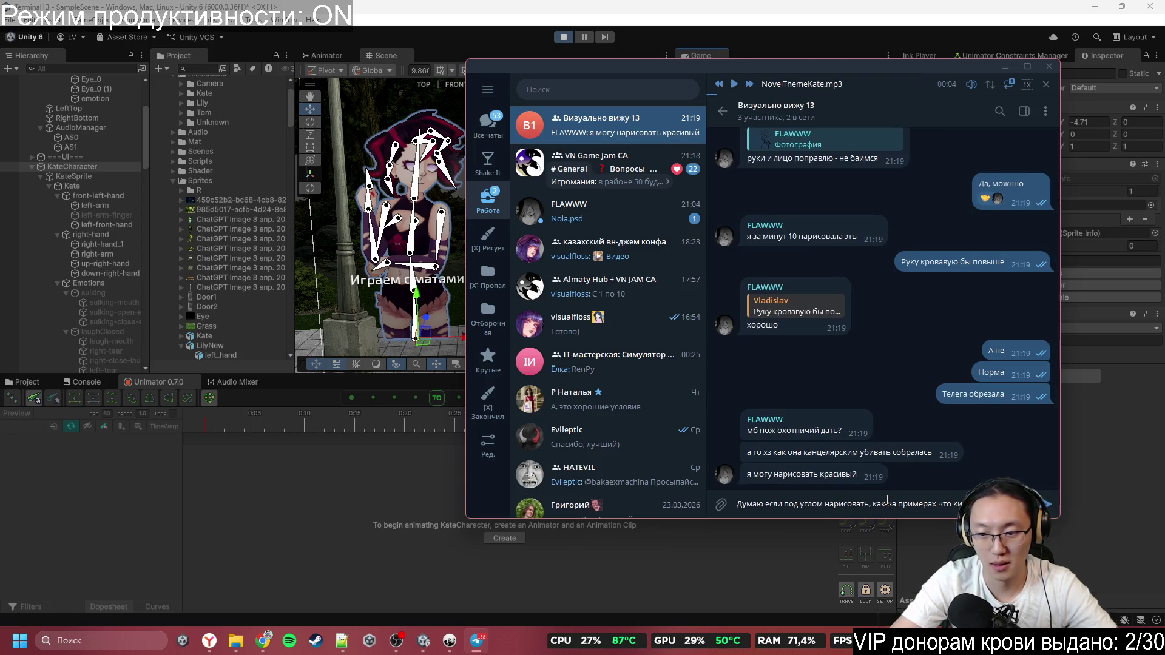
pyautogui.write('д бы прико')
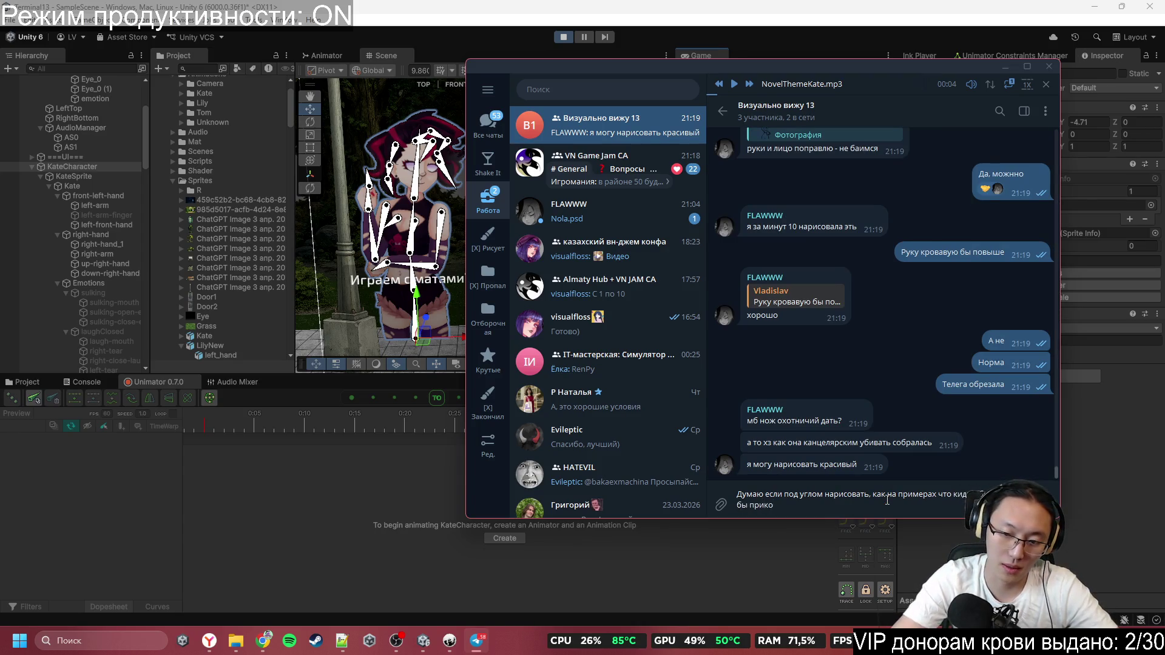
pyautogui.write('льнее')
pyautogui.press('Return')
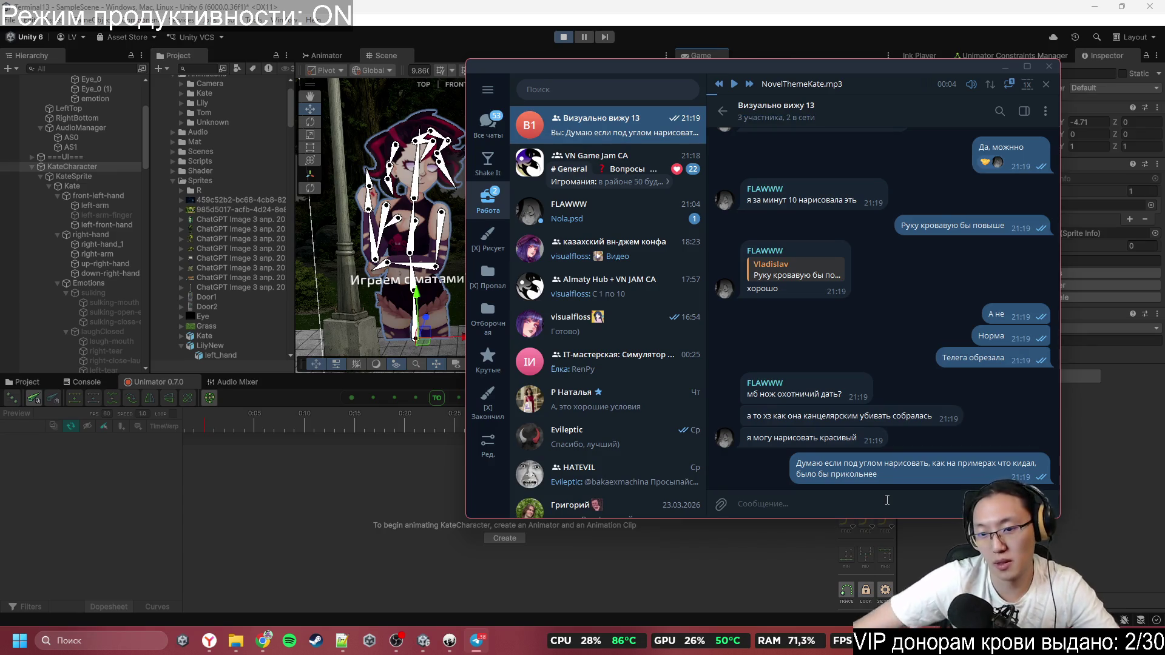
# Send the question asking where she'll hide it
pyautogui.rightClick(819, 391)
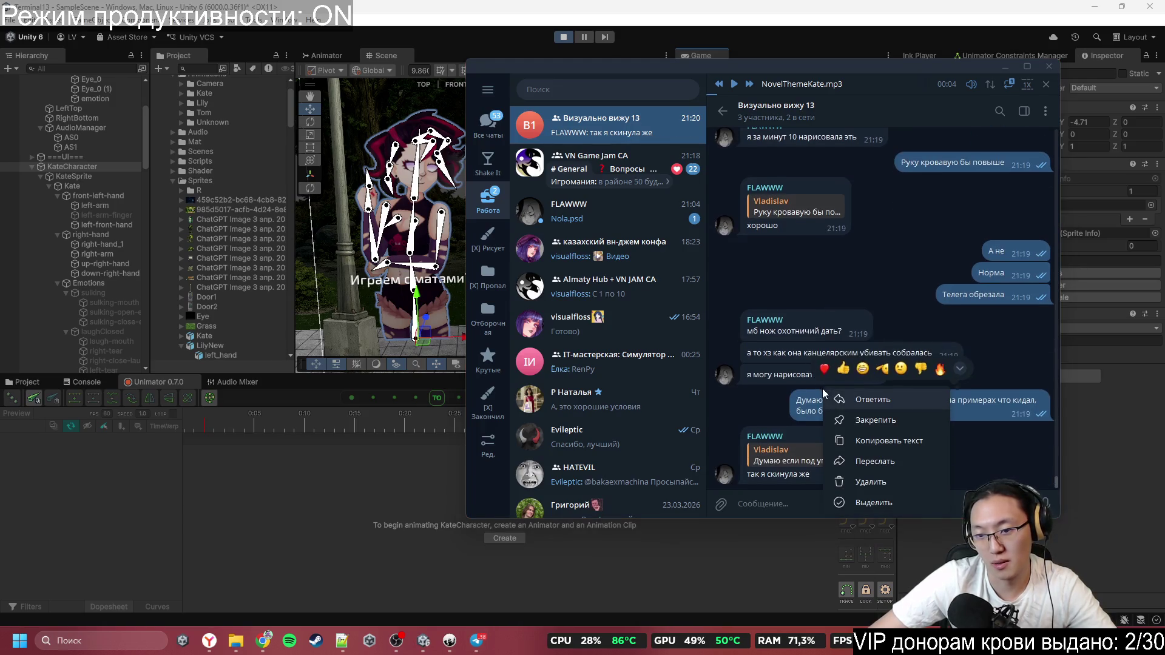
pyautogui.click(780, 342)
pyautogui.click(833, 498)
pyautogui.write('Где вот тольк')
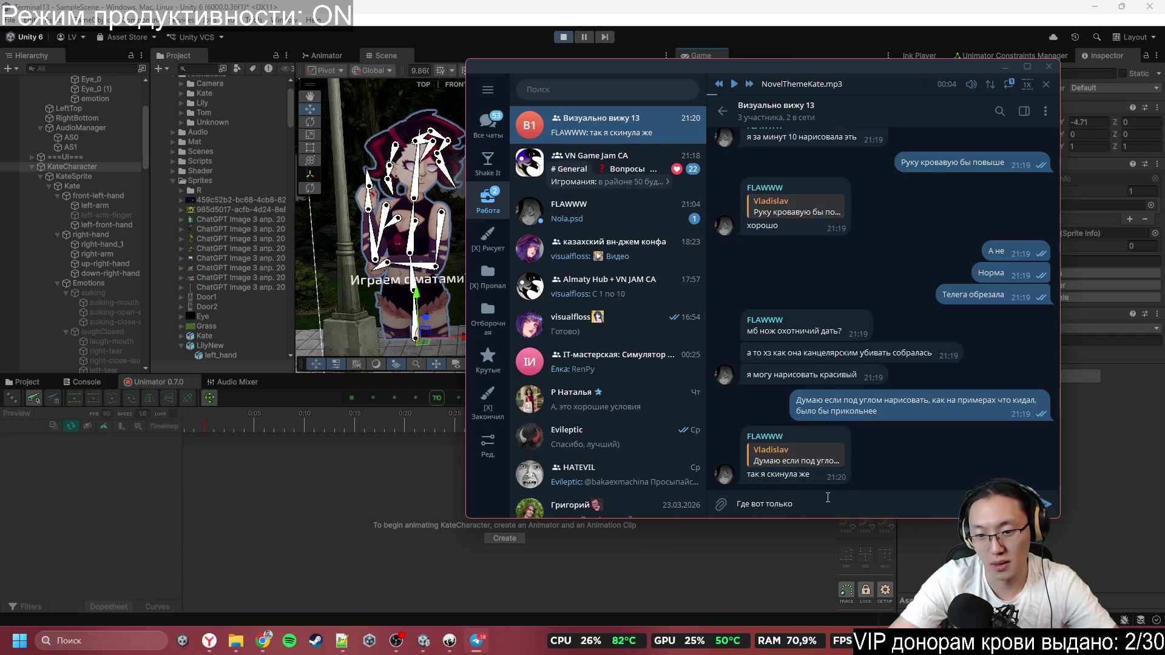
pyautogui.write('она будет его прятать')
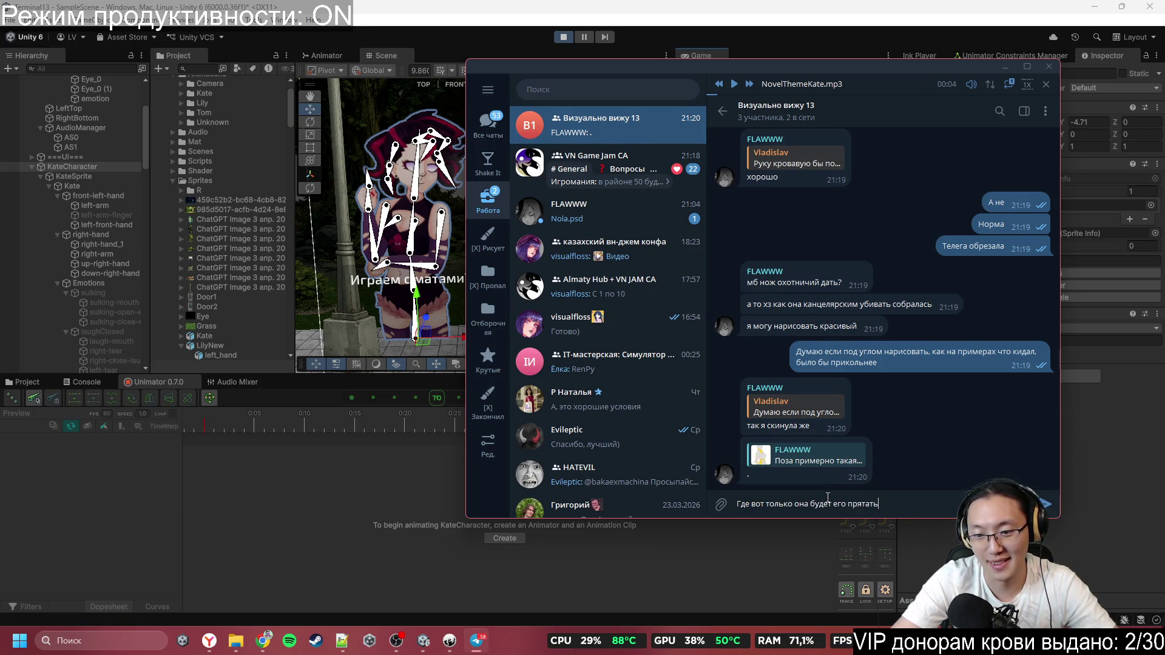
pyautogui.write(')')
pyautogui.press('Return')
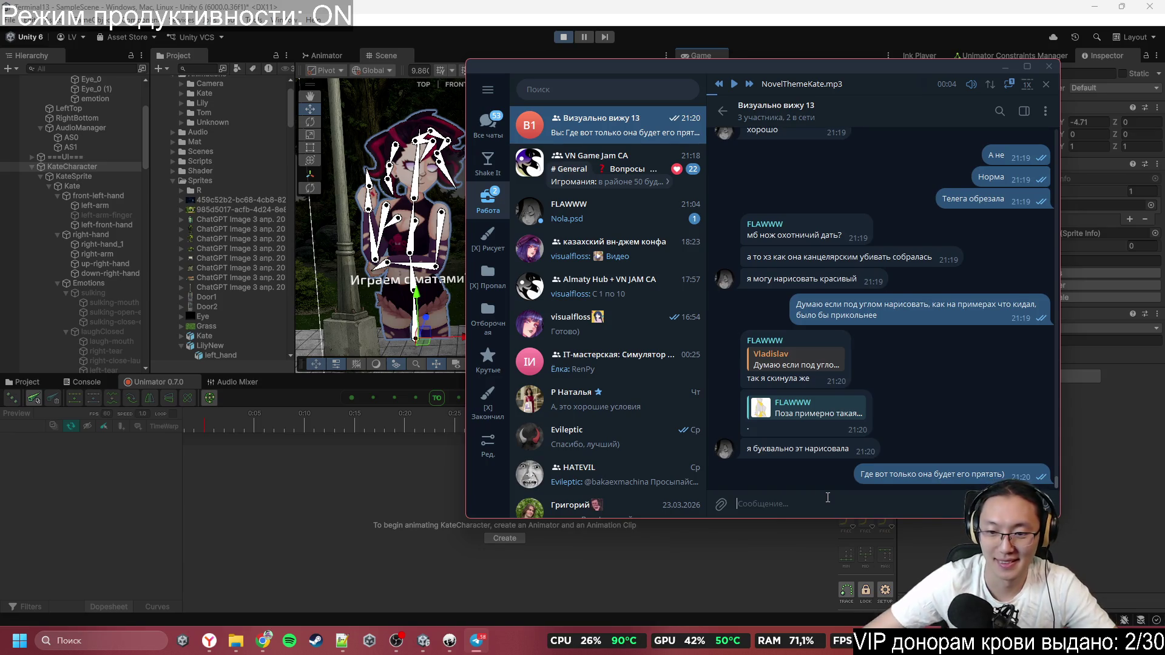
# Check the quoted pose image, then send 'Не, я имел в виду кадр'
pyautogui.click(807, 409)
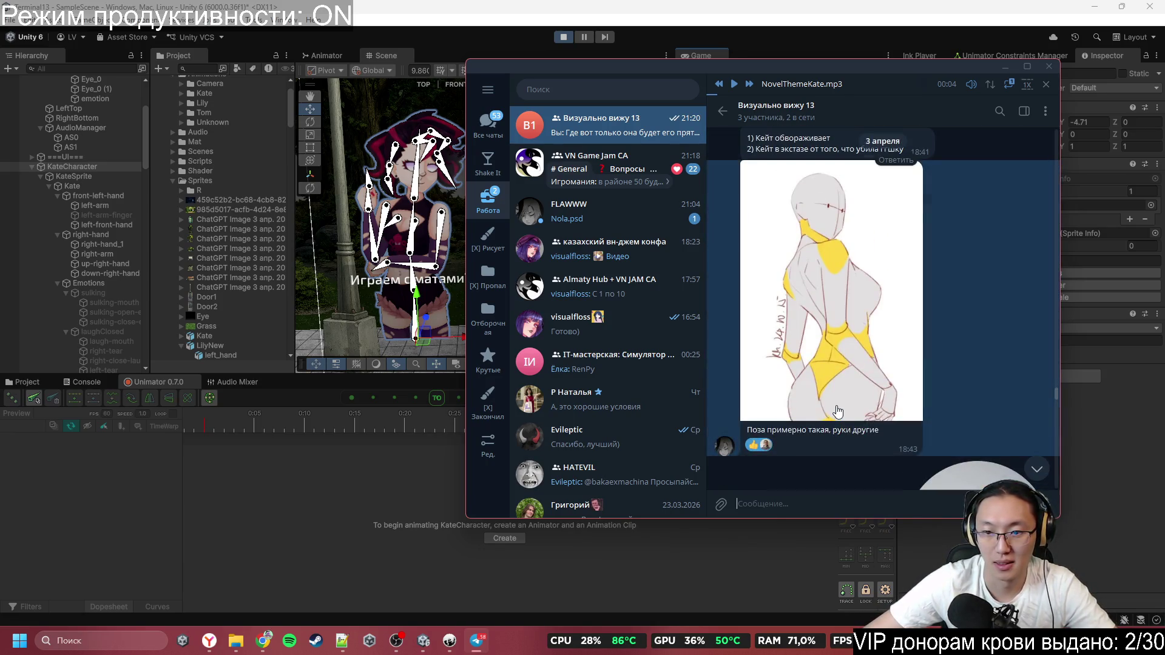
pyautogui.scroll(-15, 869, 404)
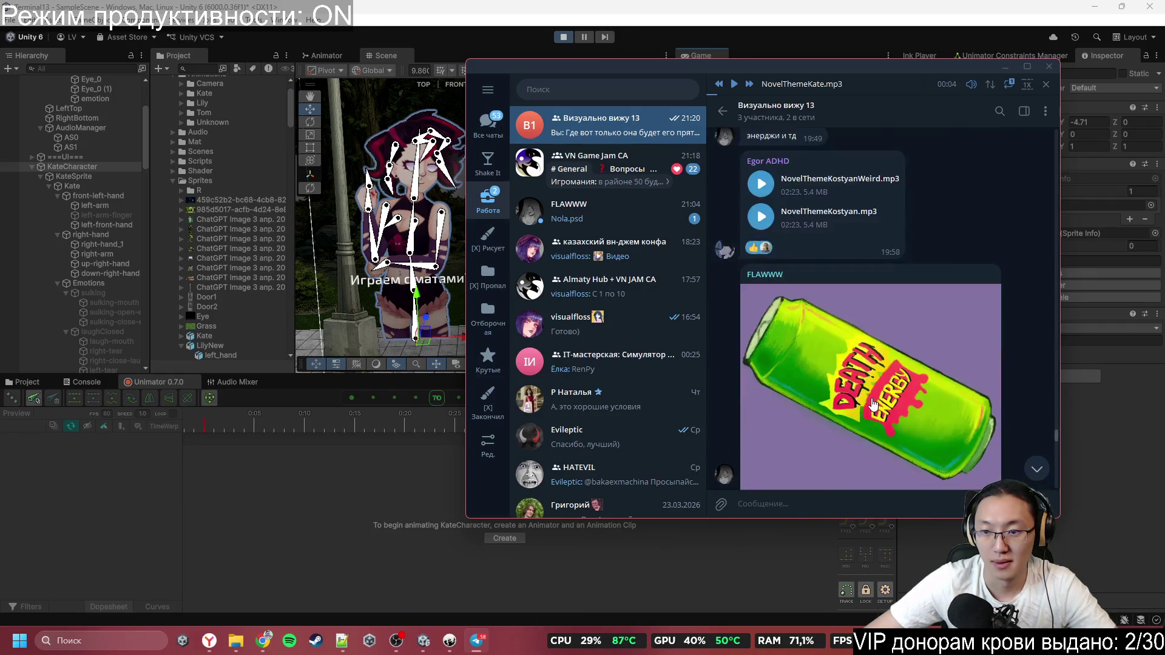
pyautogui.scroll(-10, 874, 407)
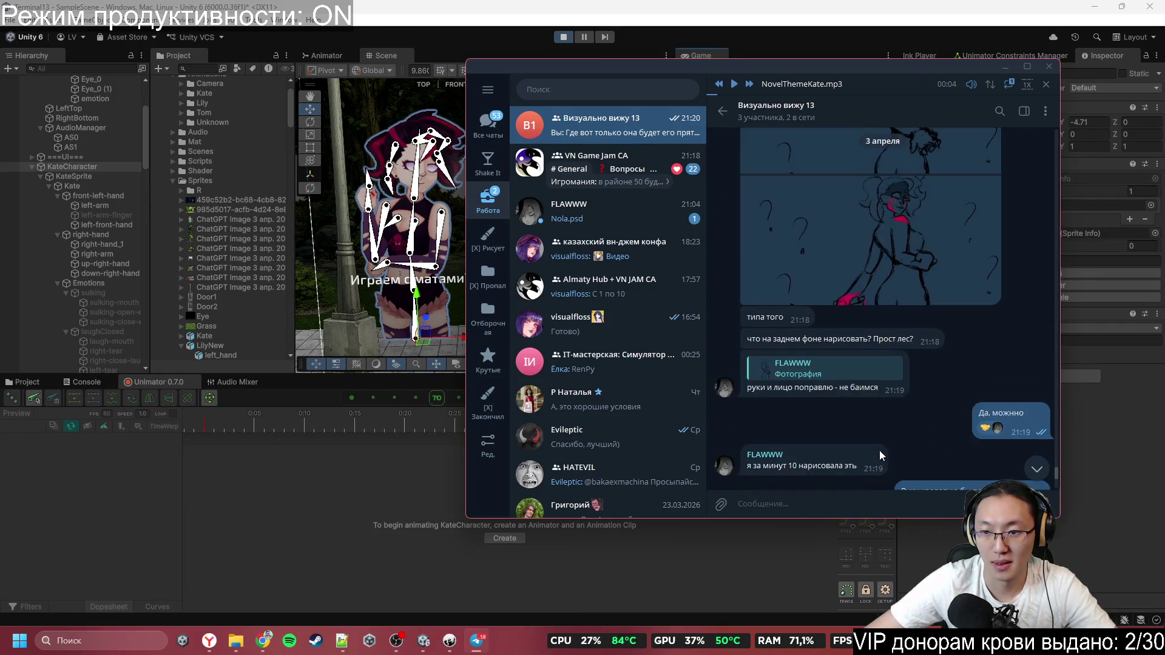
pyautogui.scroll(-5, 937, 466)
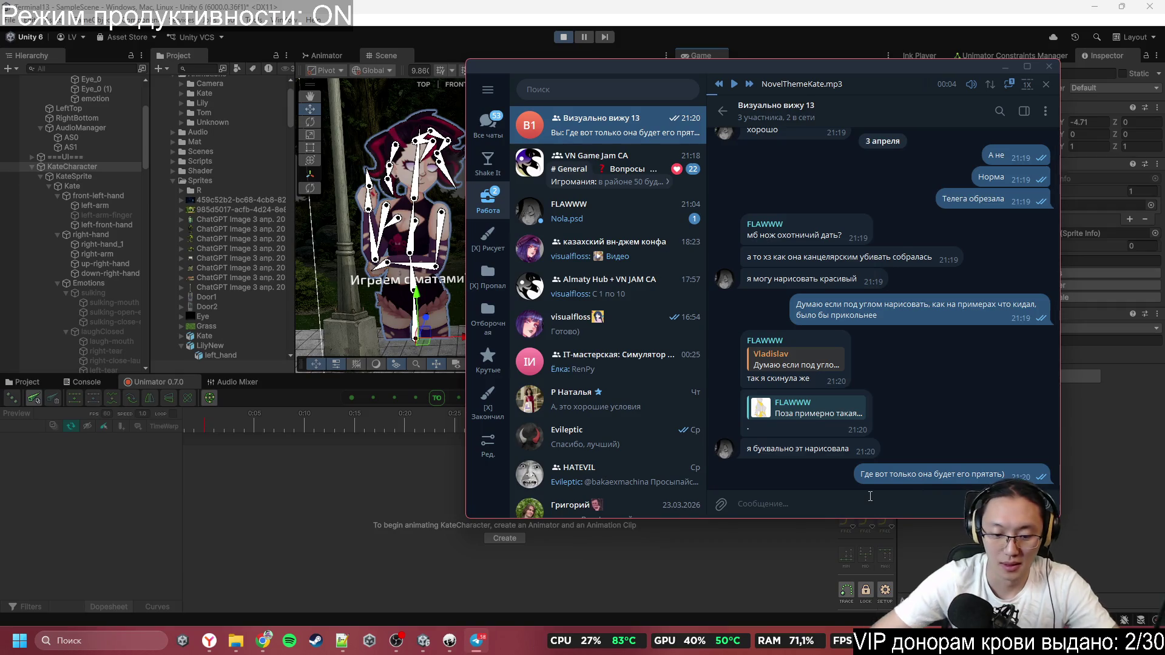
pyautogui.write('Не, я имел')
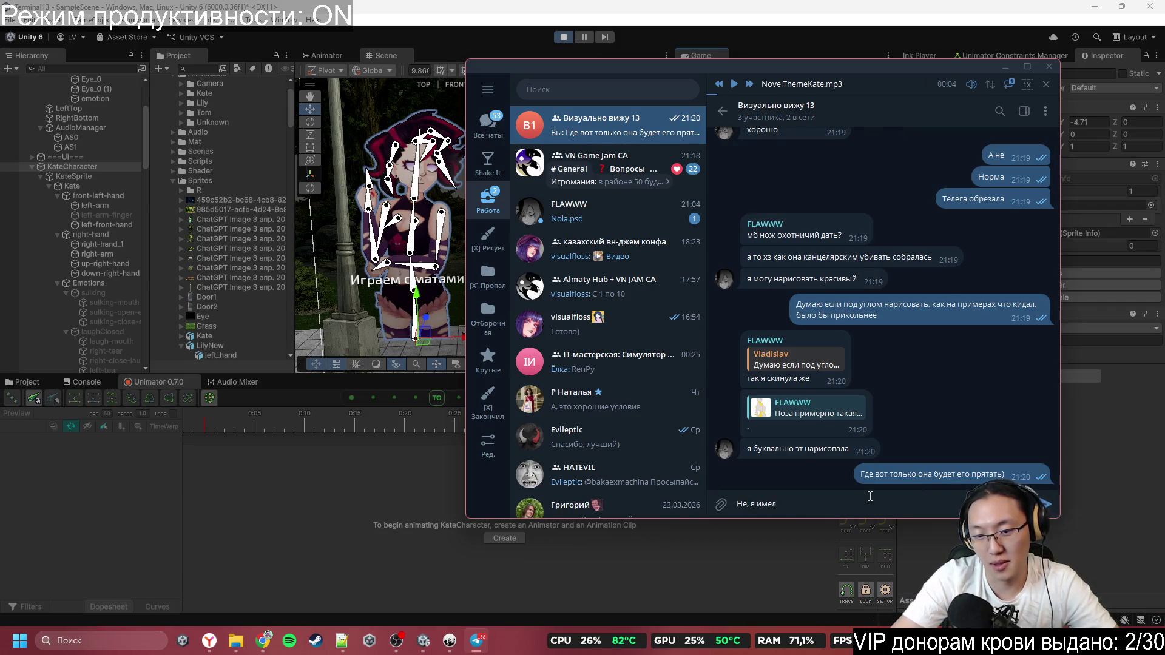
pyautogui.write(' в виду кадр')
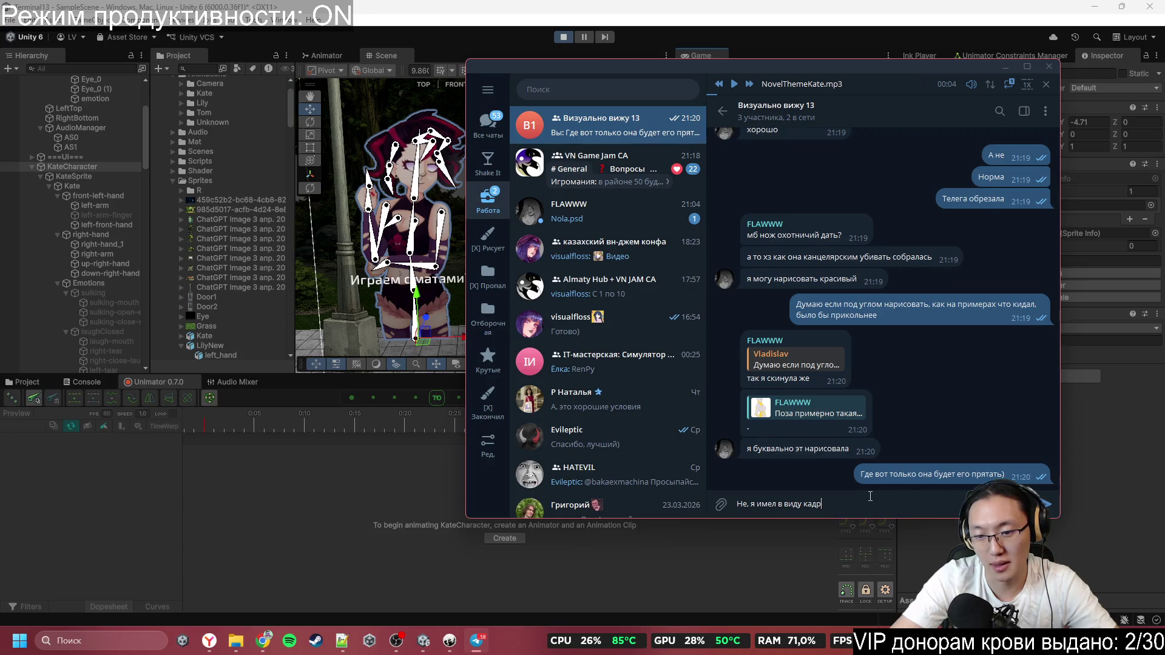
pyautogui.press('Return')
# View the anime reference image full size and send a short reply quoting it
pyautogui.scroll(15, 879, 397)
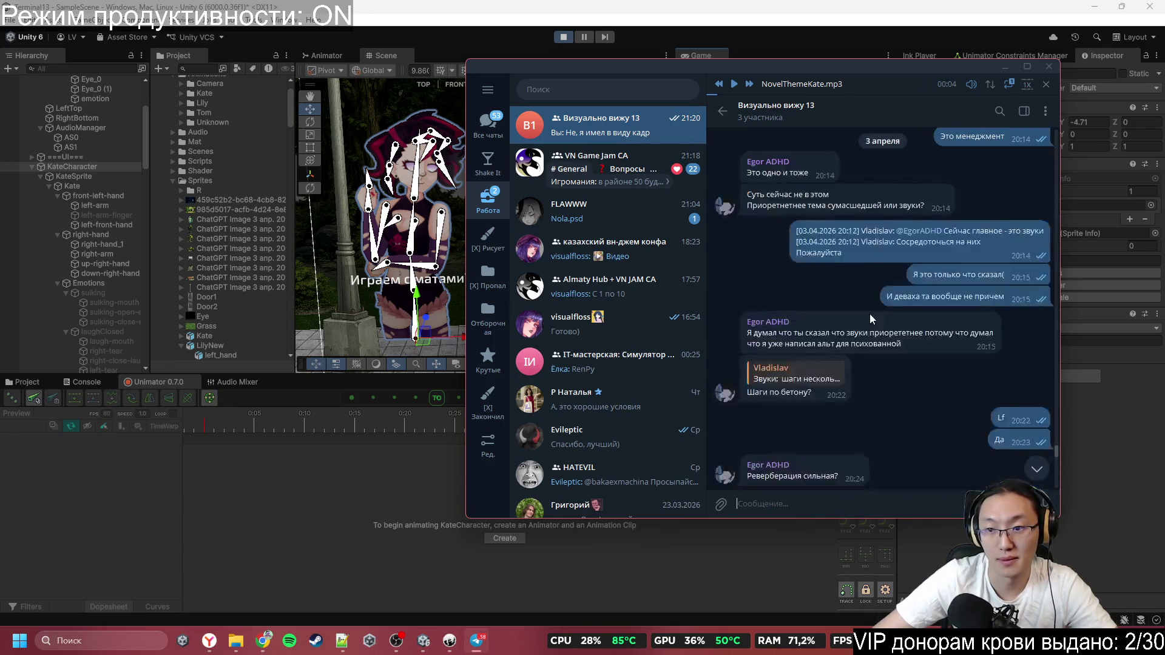
pyautogui.scroll(15, 870, 296)
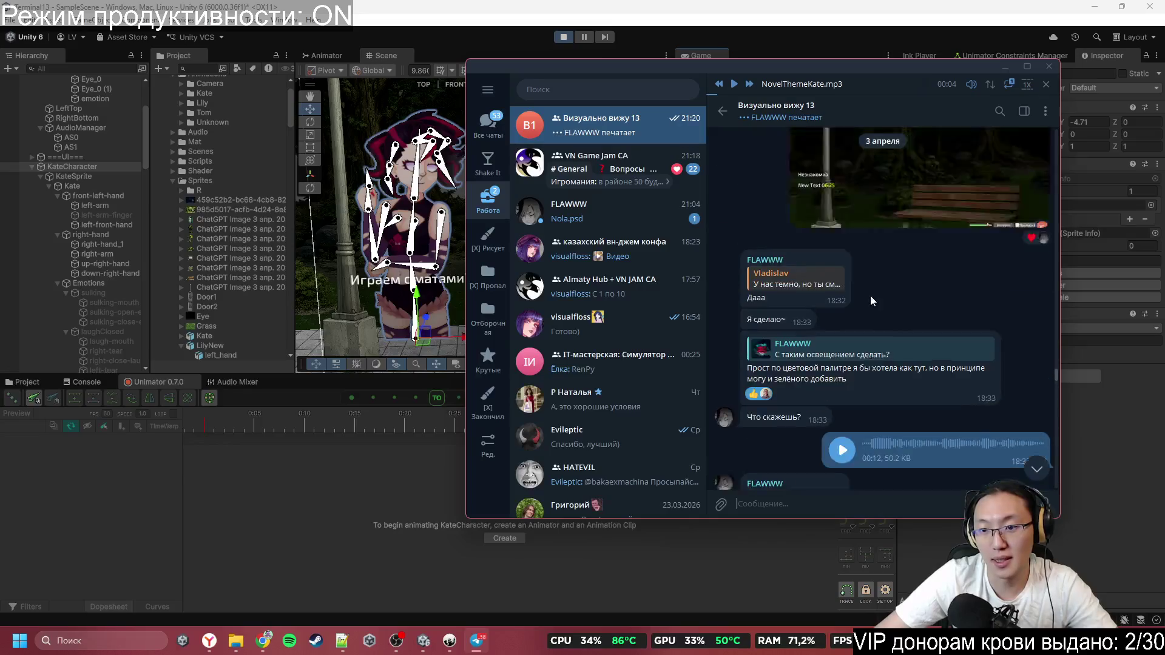
pyautogui.scroll(-3, 868, 294)
pyautogui.click(898, 400)
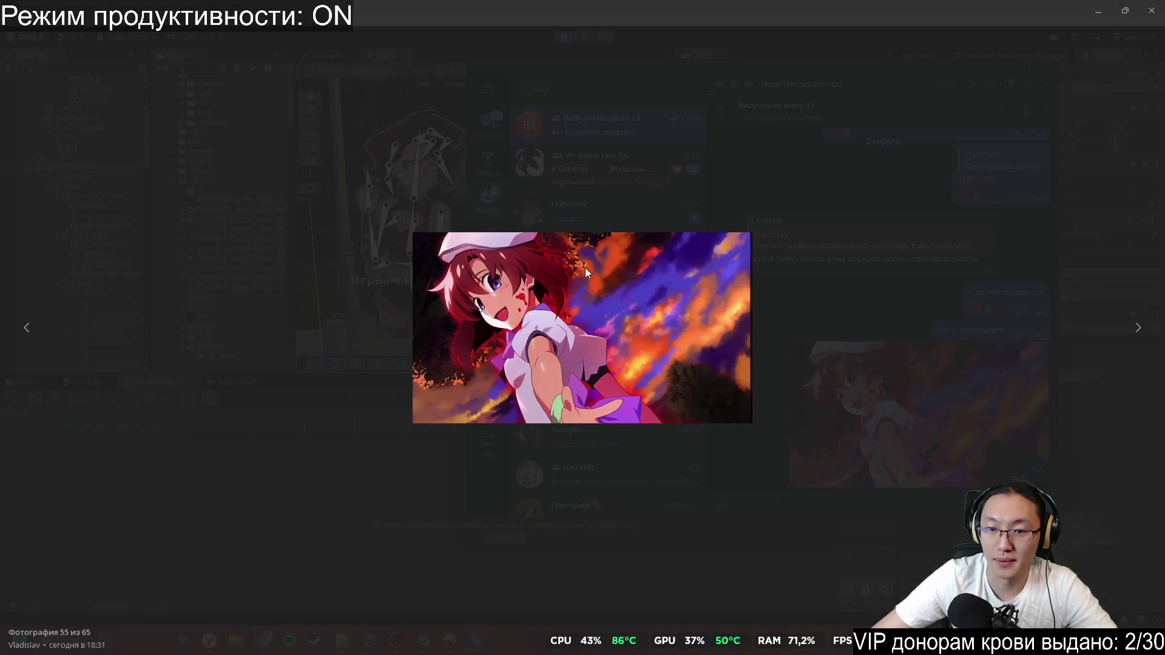
pyautogui.rightClick(554, 275)
pyautogui.click(974, 321)
pyautogui.press('Escape')
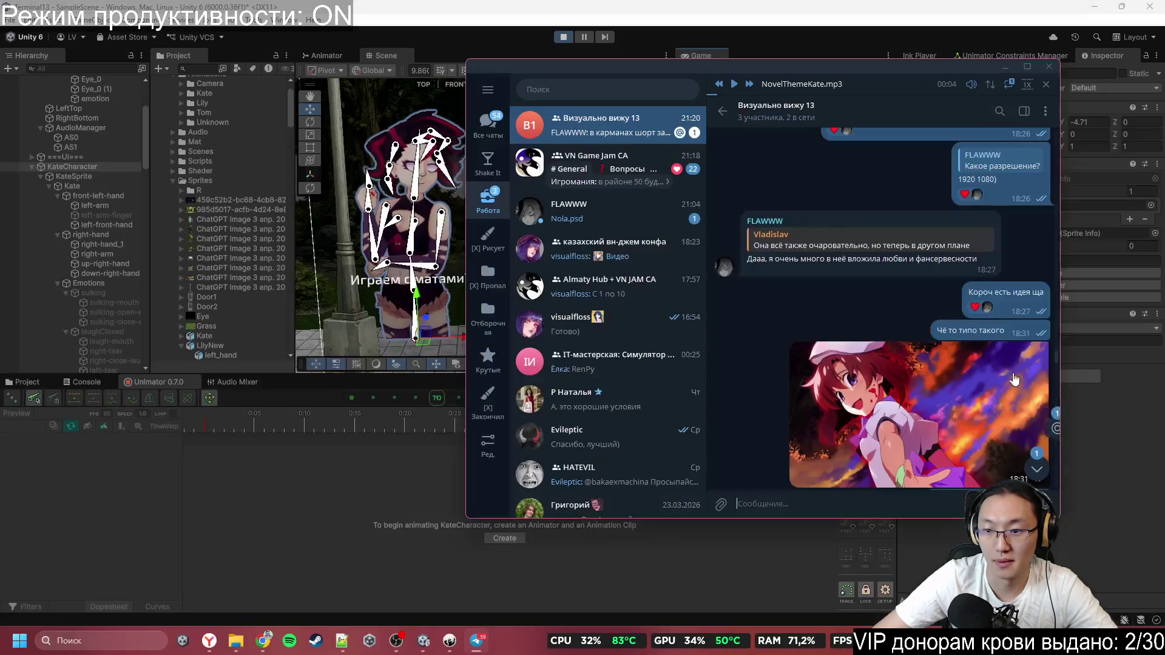
pyautogui.rightClick(939, 372)
pyautogui.click(939, 376)
pyautogui.write('a')
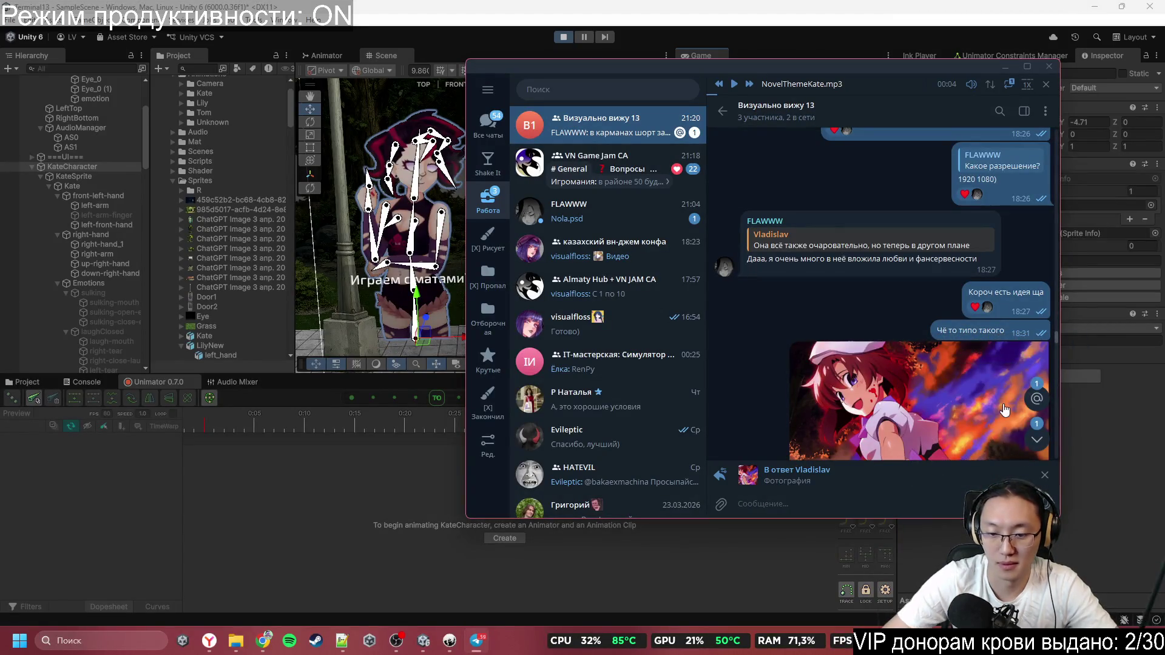
pyautogui.press('Return')
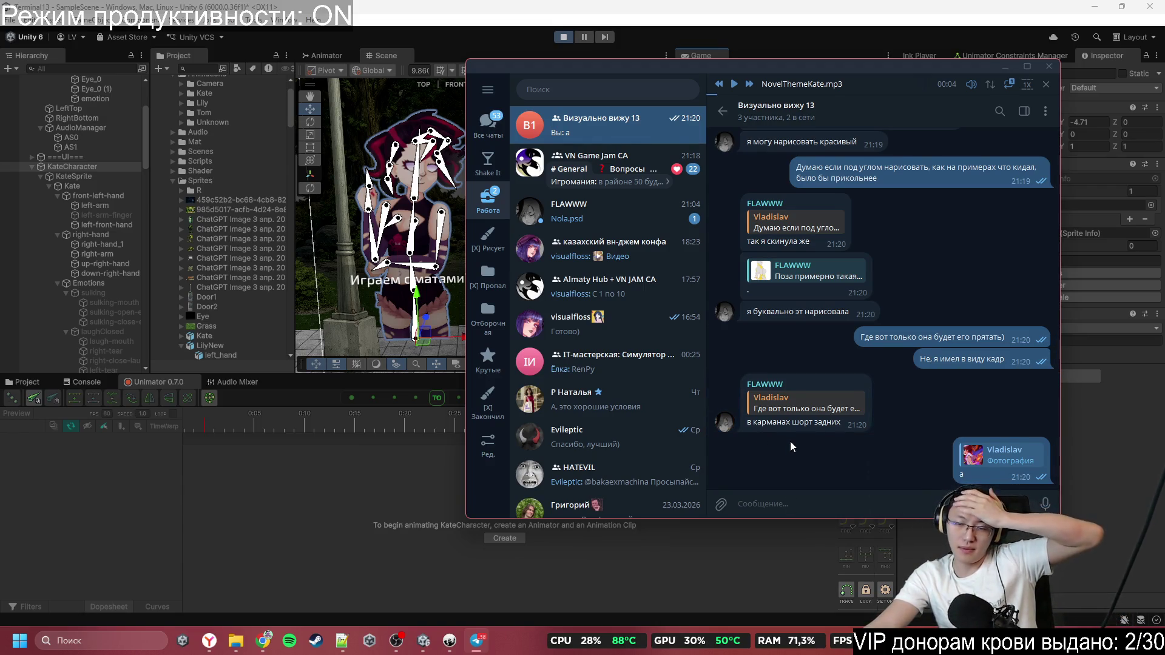
# Reply 'Давай хотя бы раскладной' to the back-pockets message
pyautogui.doubleClick(761, 427)
pyautogui.doubleClick(761, 427)
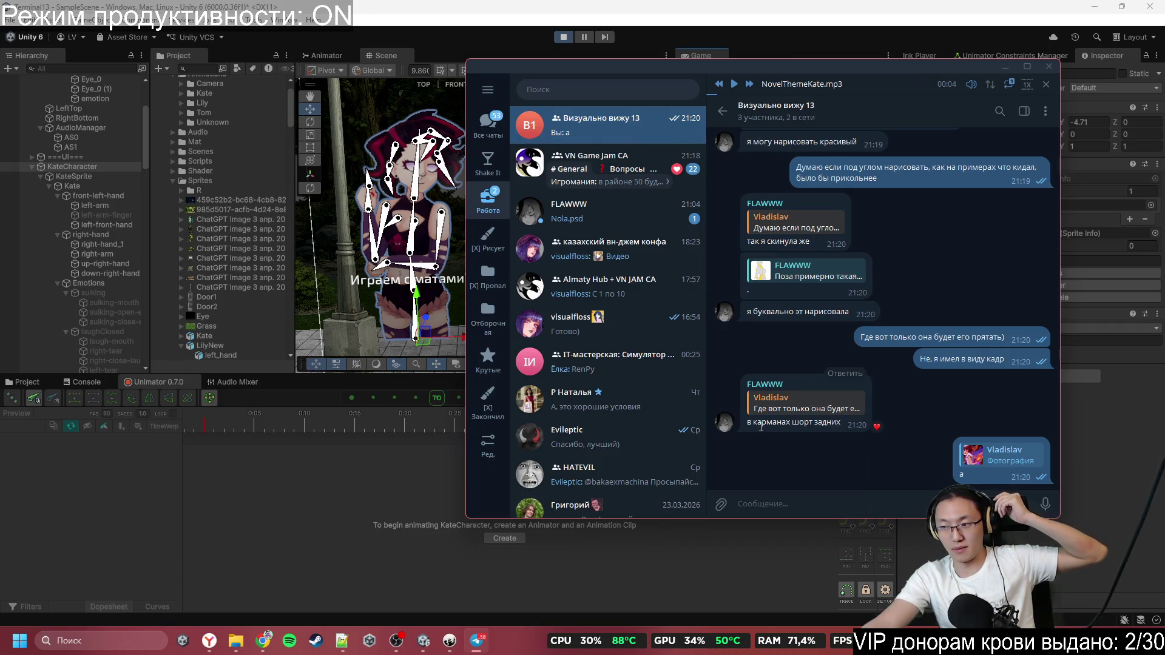
pyautogui.rightClick(824, 423)
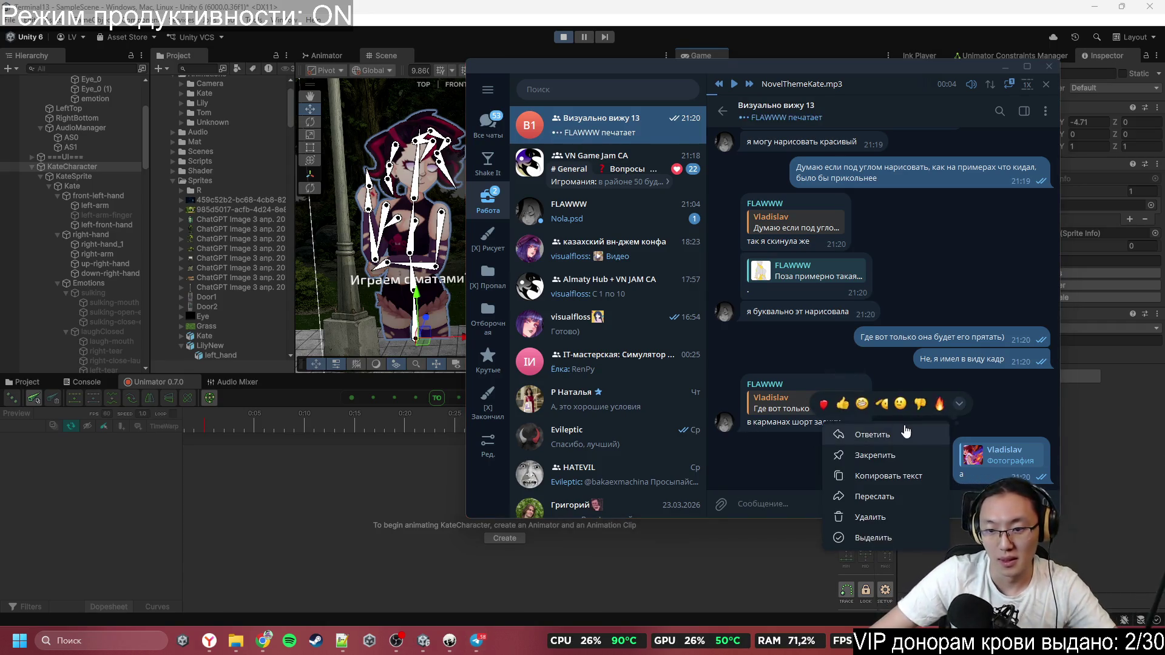
pyautogui.click(898, 433)
pyautogui.write('Дава')
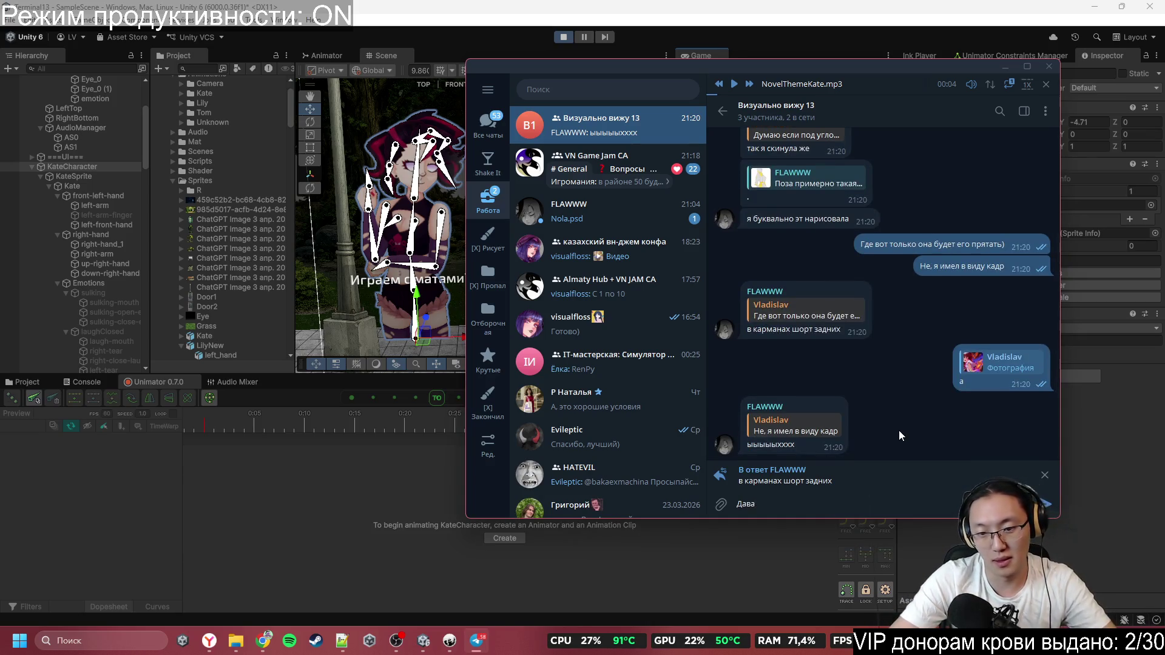
pyautogui.write('й хотя бы ра')
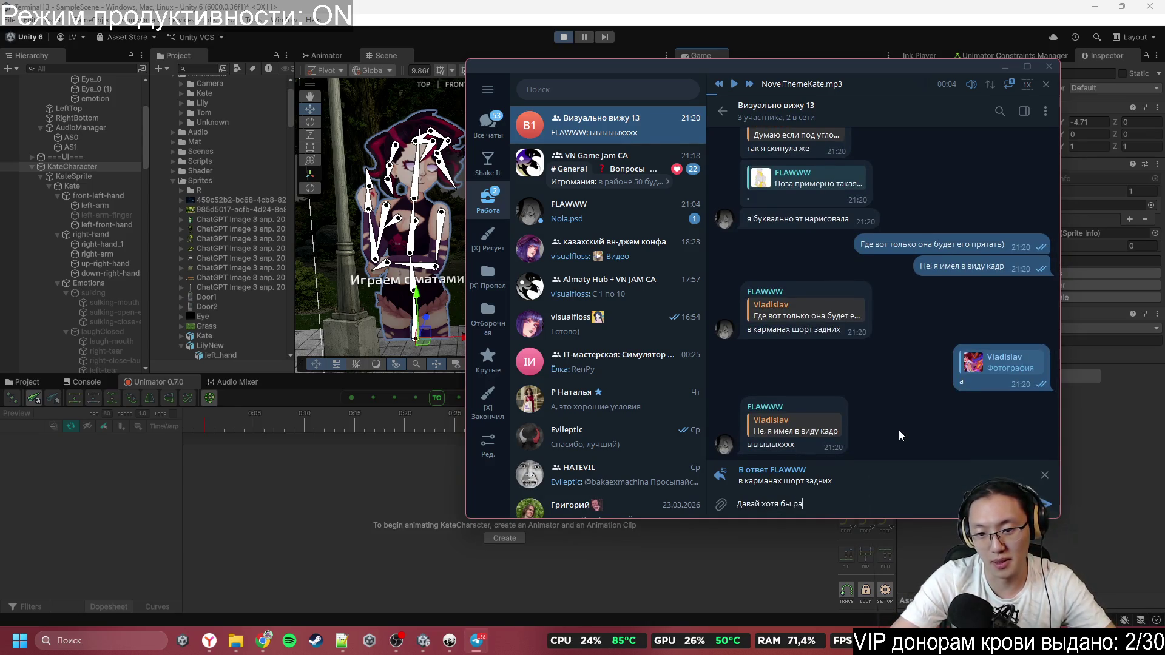
pyautogui.write('складной')
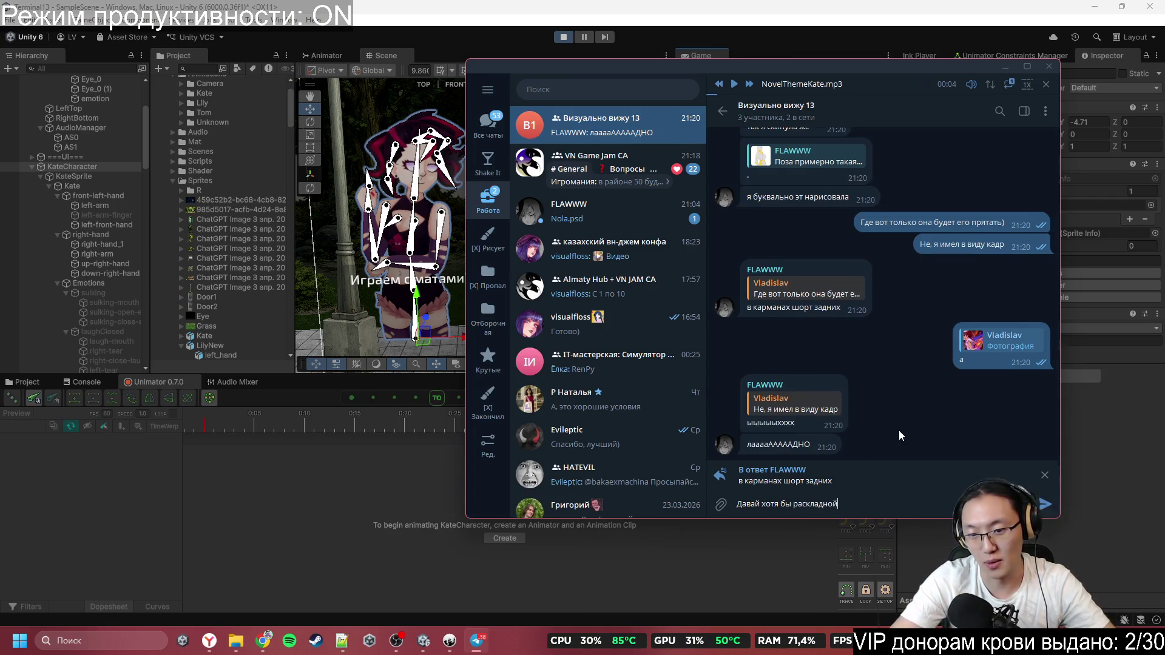
pyautogui.press('Return')
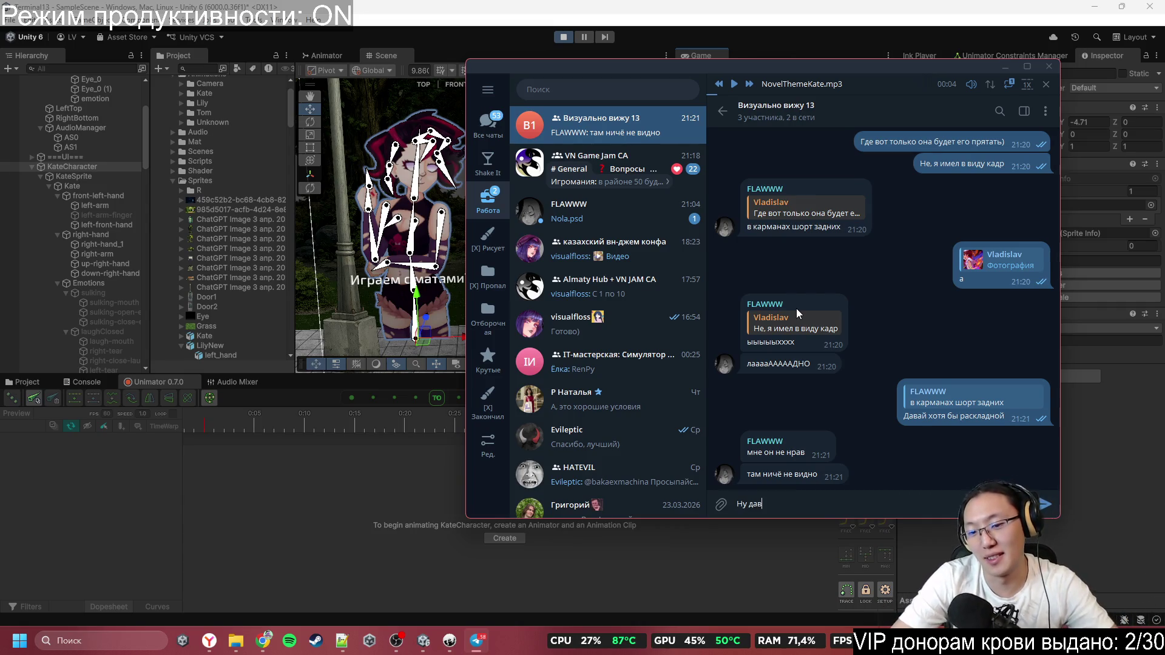
# Send 'Ну давай охотничий)' and look back over the chat
pyautogui.write('ай охотни')
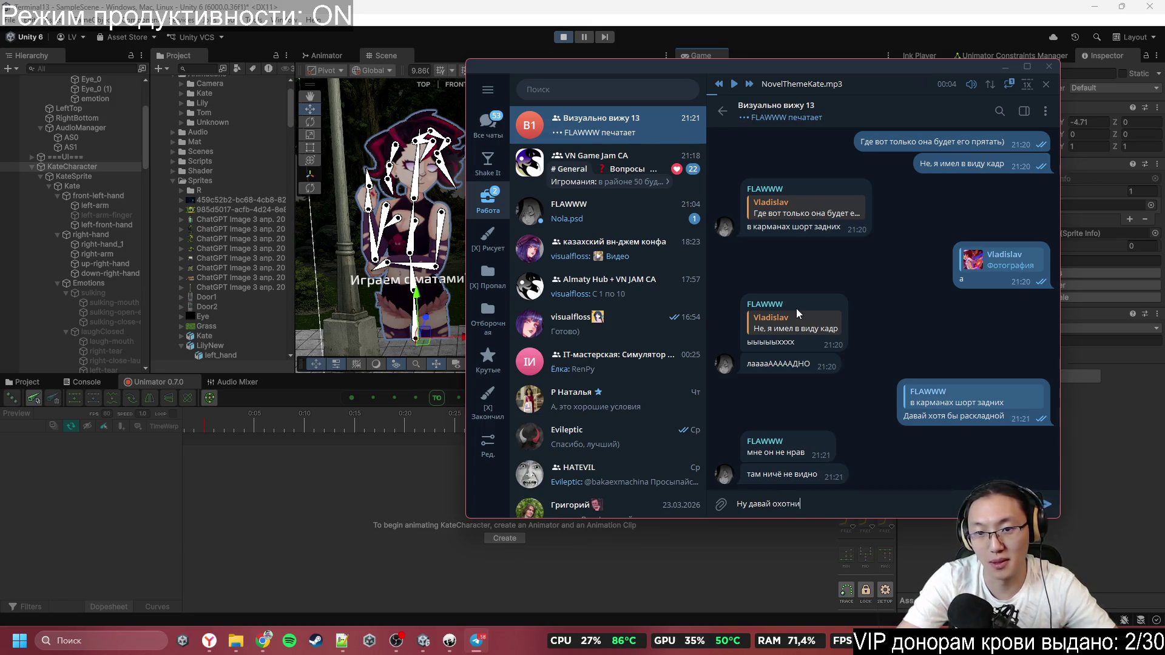
pyautogui.write('чий)')
pyautogui.press('Return')
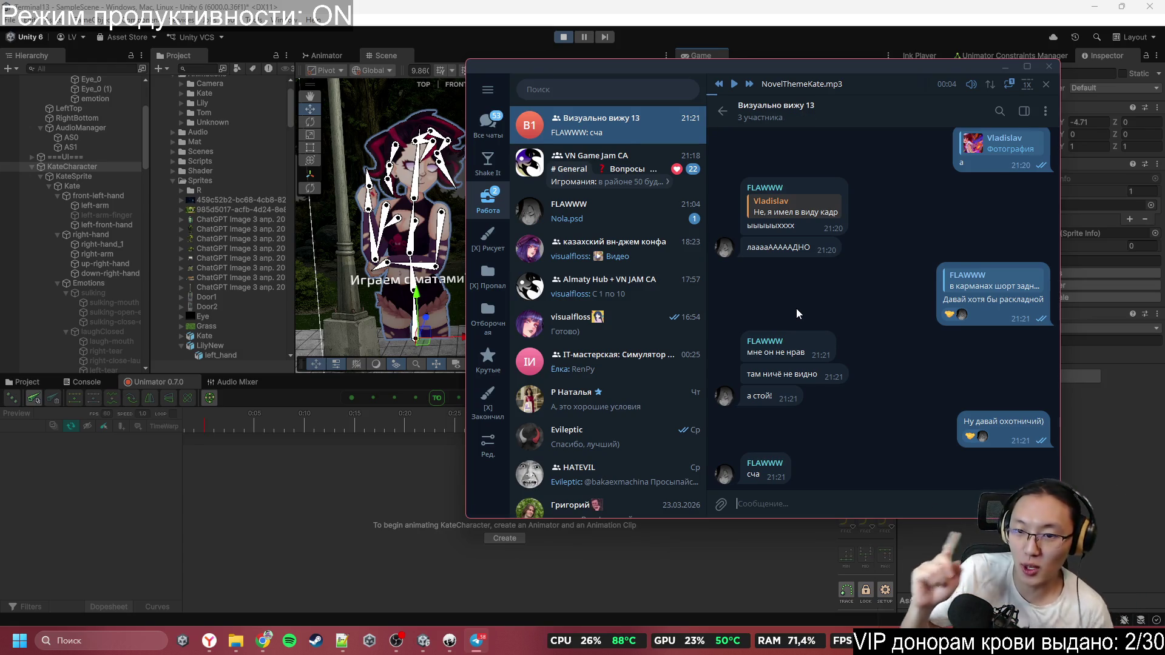
pyautogui.scroll(2, 796, 309)
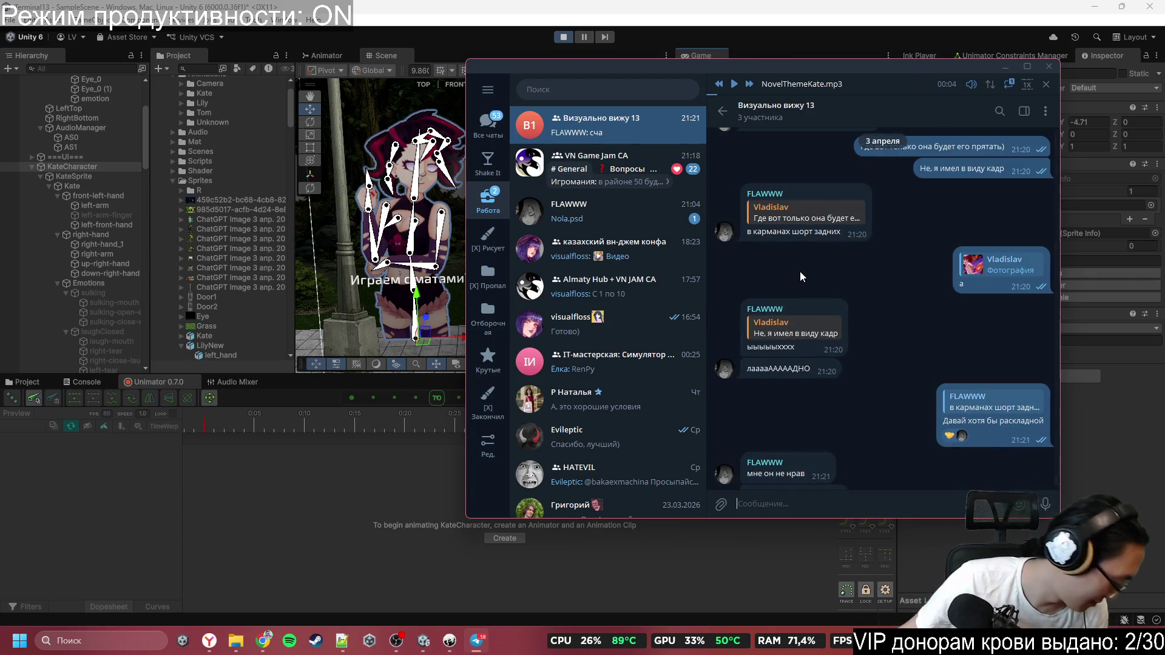
pyautogui.scroll(4, 797, 276)
pyautogui.scroll(-2, 837, 313)
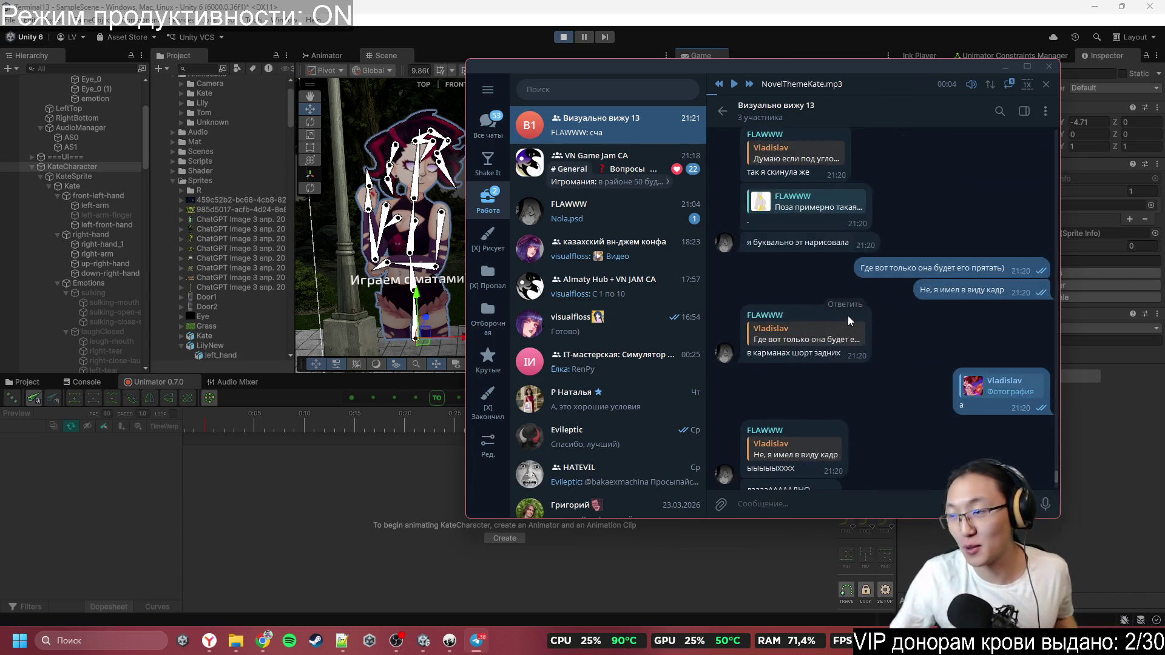
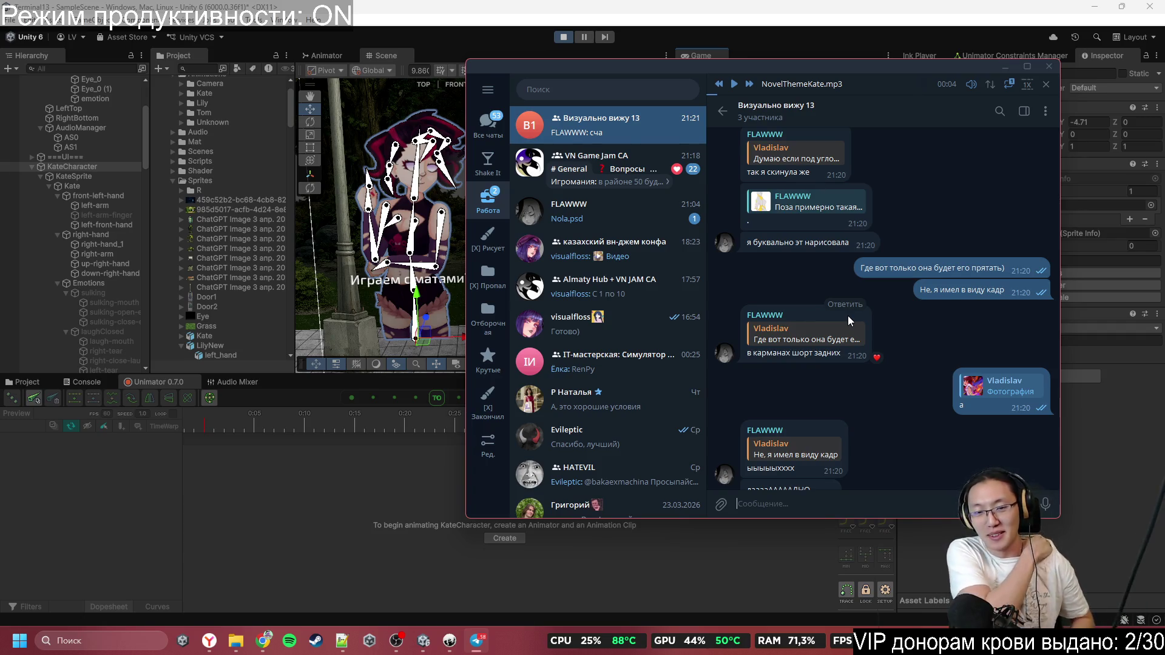
# Launch Adobe Photoshop from the Windows search by typing 'ph'
pyautogui.scroll(5, 847, 315)
pyautogui.click(3, 644)
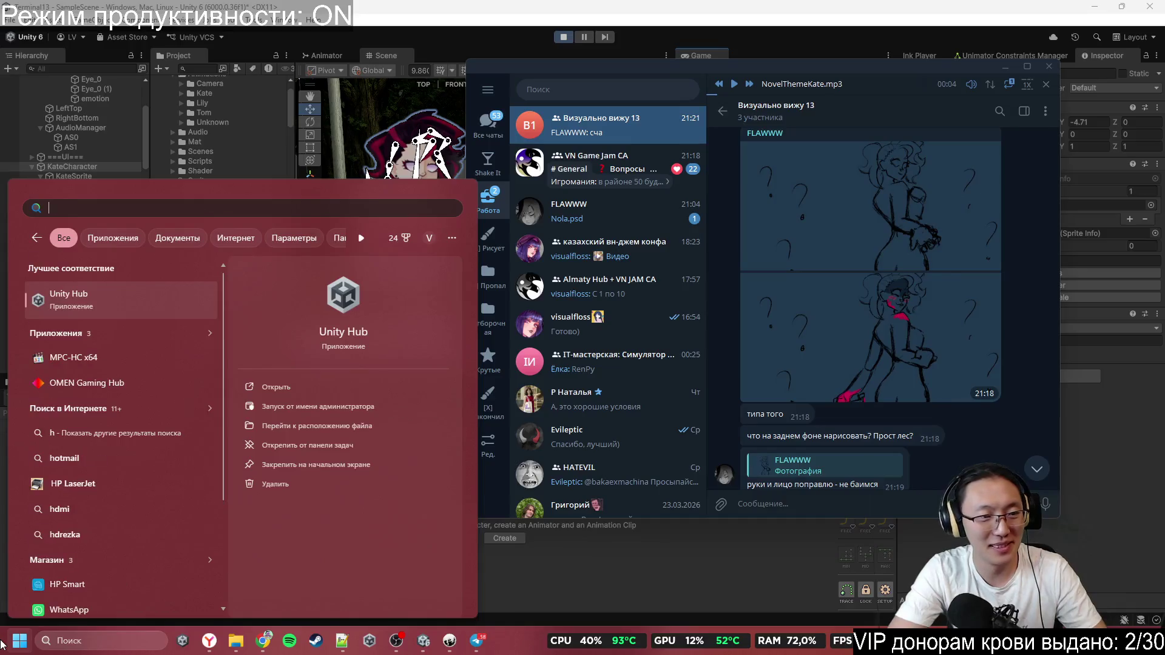
pyautogui.write('ph')
pyautogui.click(3, 644)
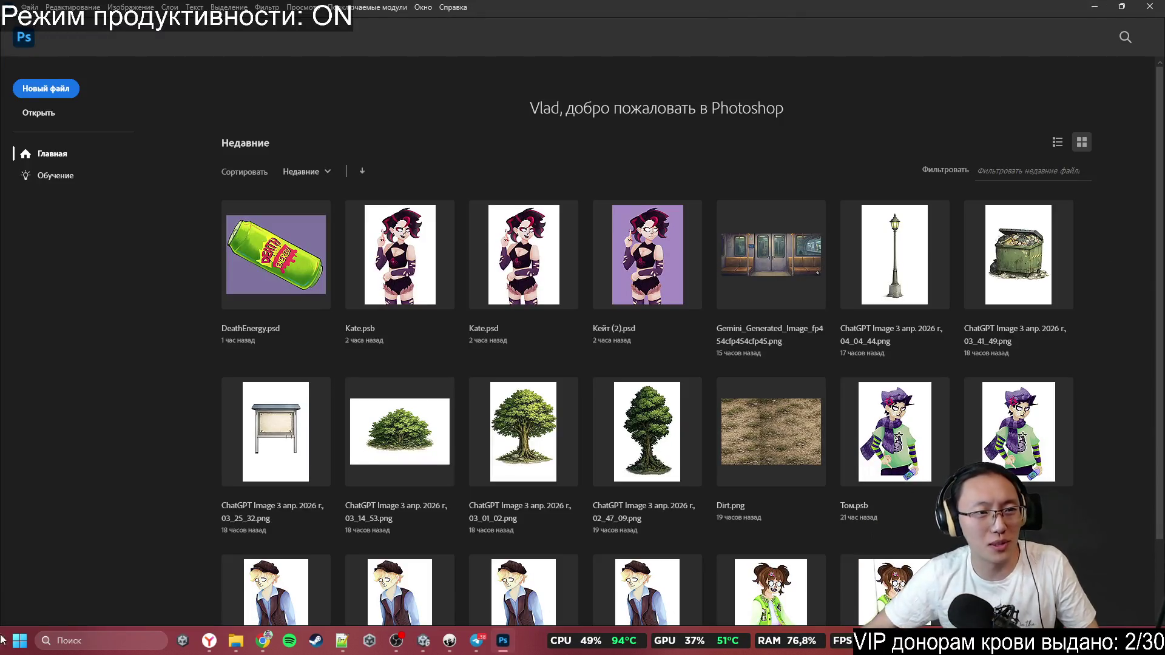
# Create a blank 849 × 541 px, 72 ppi document with a white background
pyautogui.click(63, 91)
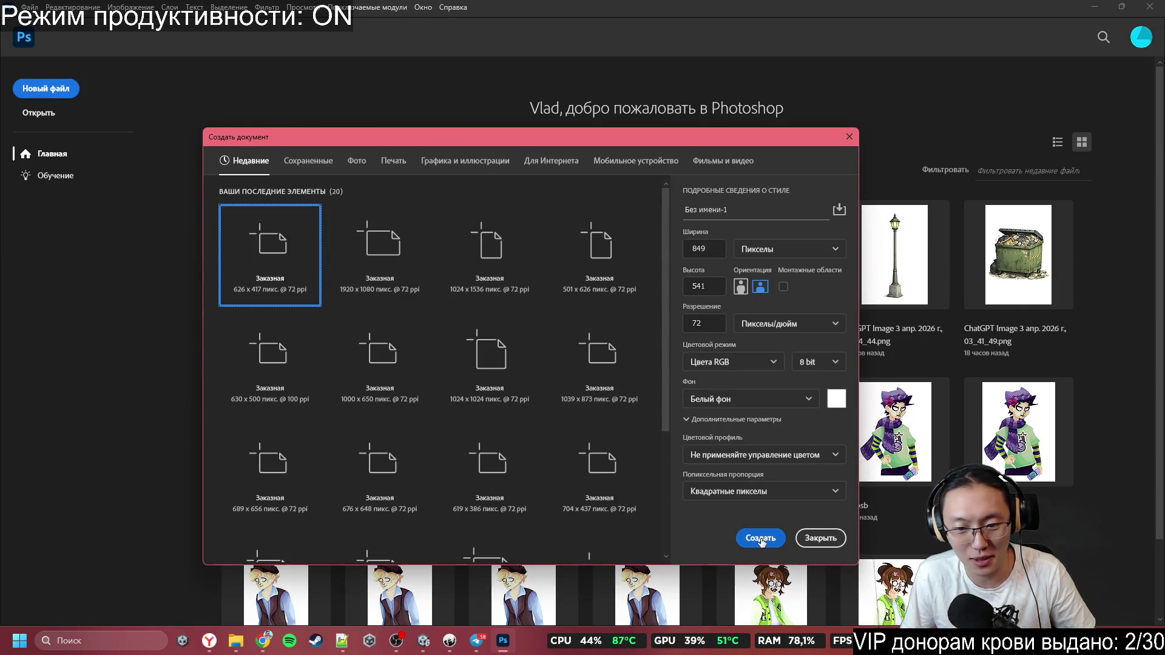
pyautogui.click(760, 539)
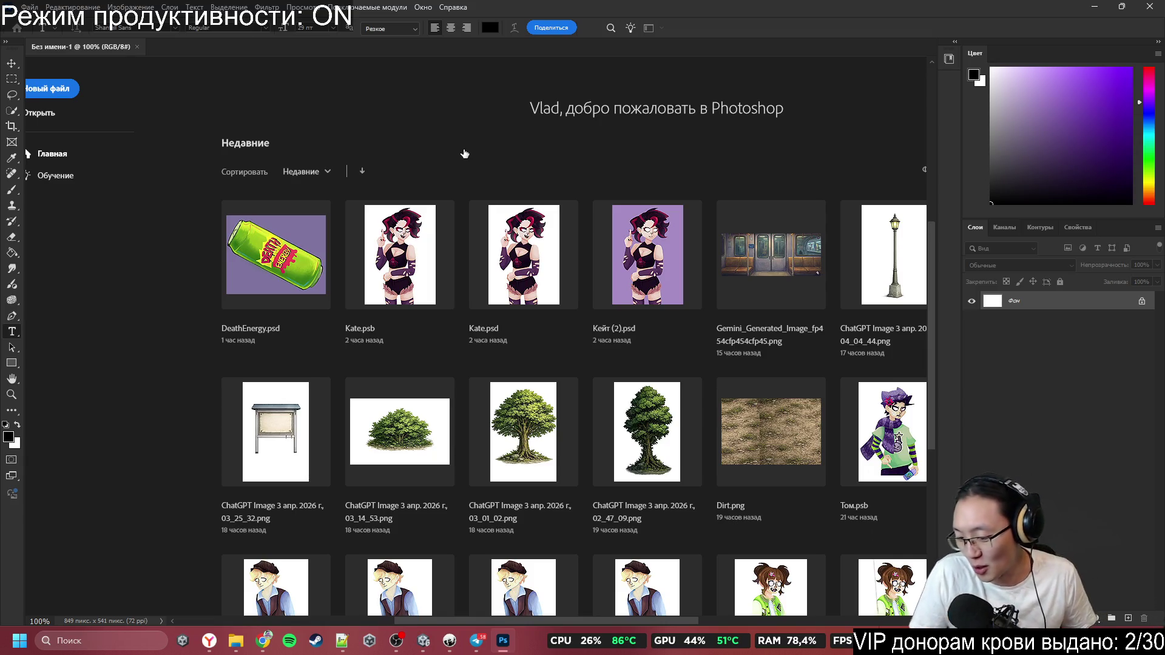
pyautogui.press('Escape')
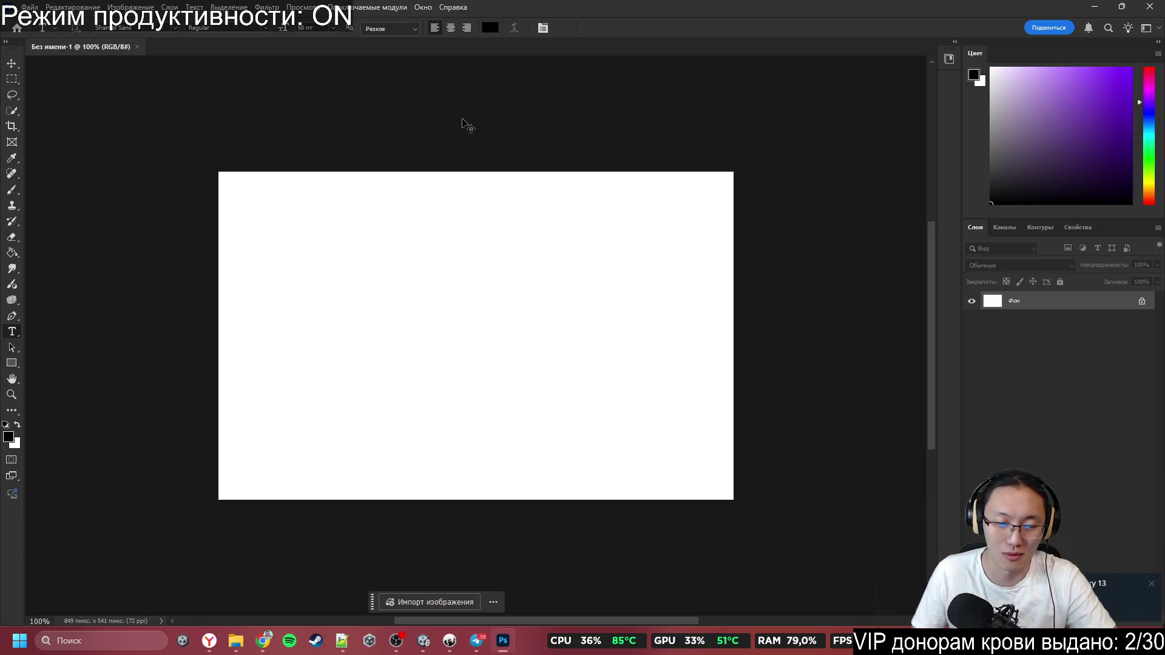
# Paste the blue sketch as a new layer, rotate it diagonally, then undo that rotation
pyautogui.hotkey('ctrl', 'v')
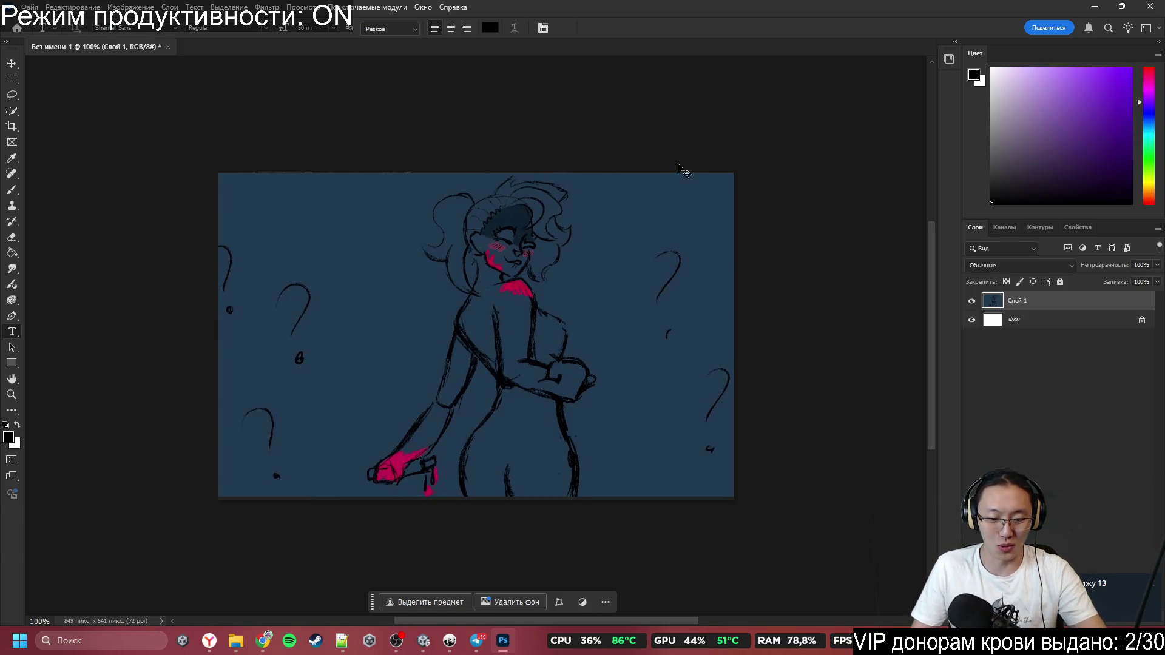
pyautogui.hotkey('ctrl', 't')
pyautogui.moveTo(748, 172)
pyautogui.mouseDown()
pyautogui.moveTo(874, 315)
pyautogui.moveTo(517, 36)
pyautogui.moveTo(643, 79)
pyautogui.moveTo(813, 434)
pyautogui.moveTo(863, 496)
pyautogui.moveTo(871, 489)
pyautogui.mouseUp()
pyautogui.moveTo(558, 352)
pyautogui.mouseDown()
pyautogui.moveTo(640, 369)
pyautogui.moveTo(588, 394)
pyautogui.mouseUp()
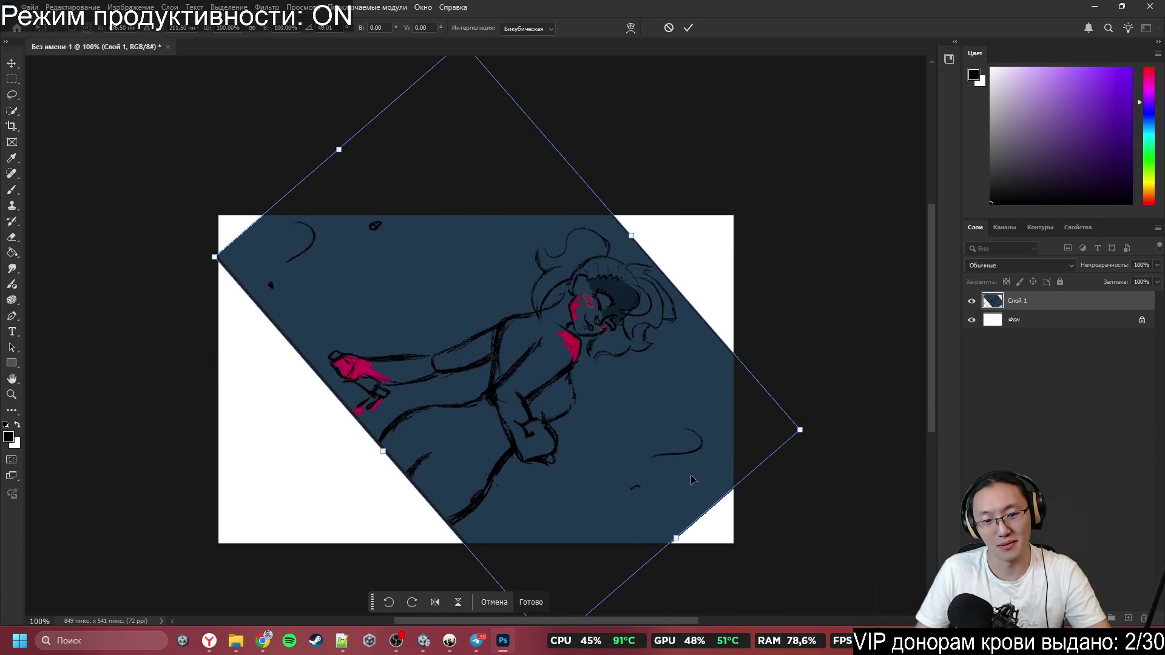
pyautogui.click(531, 604)
pyautogui.press('t')
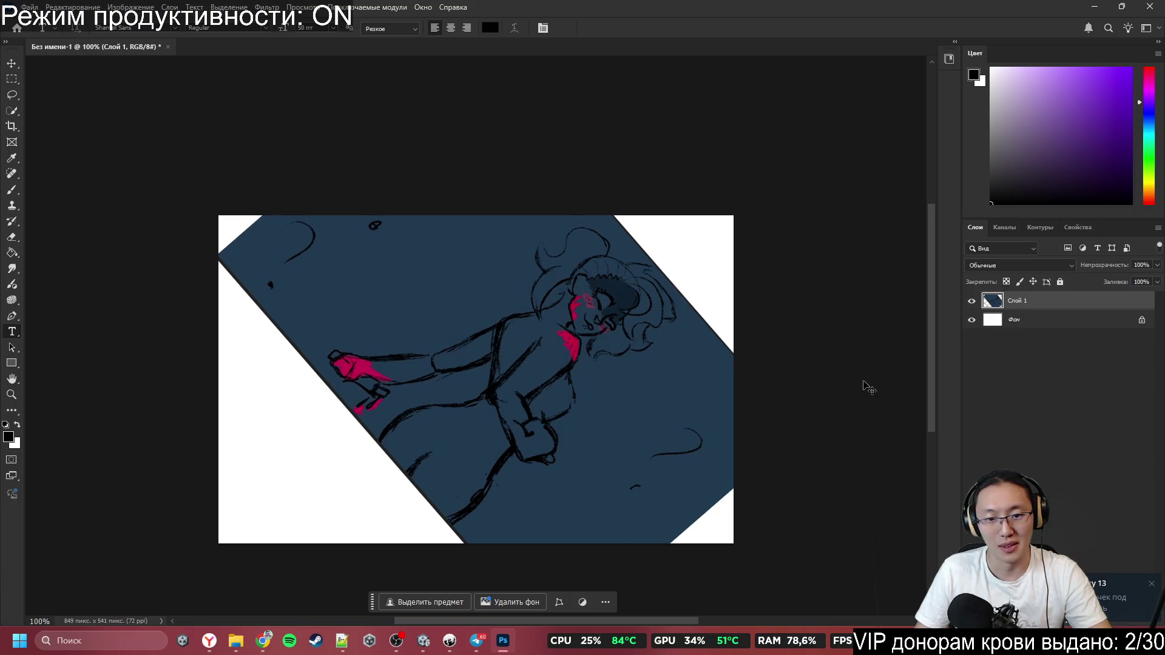
pyautogui.hotkey('ctrl', 'z')
# Re-rotate the sketch to about -44°, shift it left, and commit the transform
pyautogui.hotkey('ctrl', 't')
pyautogui.moveTo(705, 112); pyautogui.dragTo(550, 98)
pyautogui.moveTo(555, 309); pyautogui.dragTo(434, 304)
pyautogui.moveTo(704, 338); pyautogui.dragTo(689, 293)
pyautogui.moveTo(520, 312); pyautogui.dragTo(522, 328)
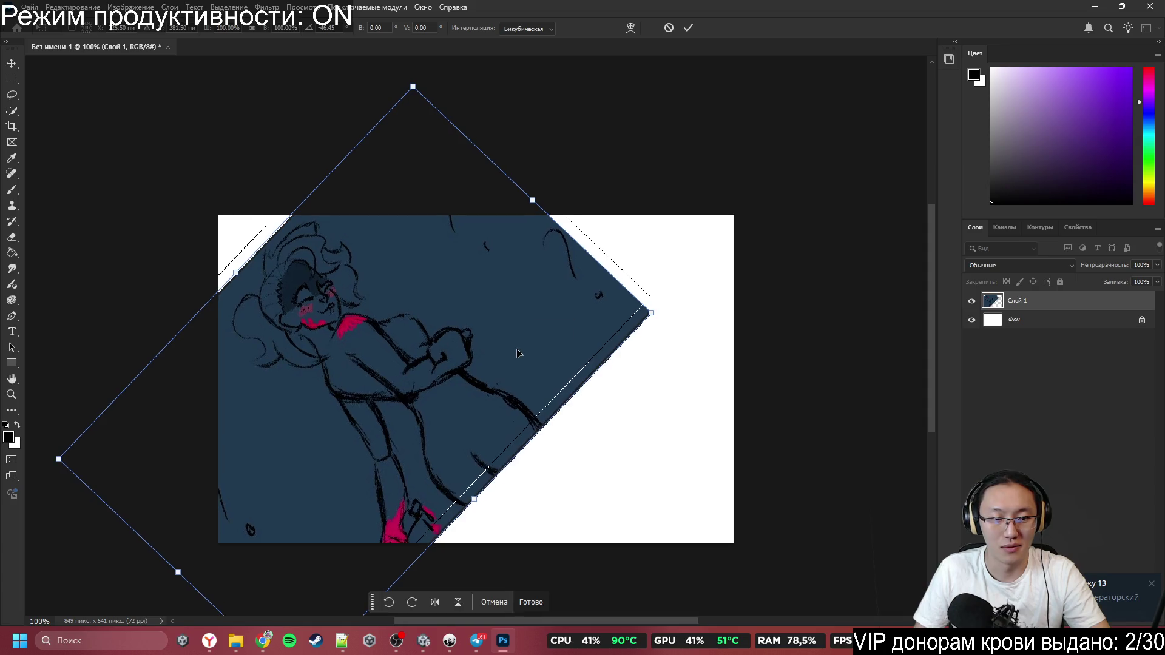
pyautogui.moveTo(691, 319); pyautogui.dragTo(691, 338)
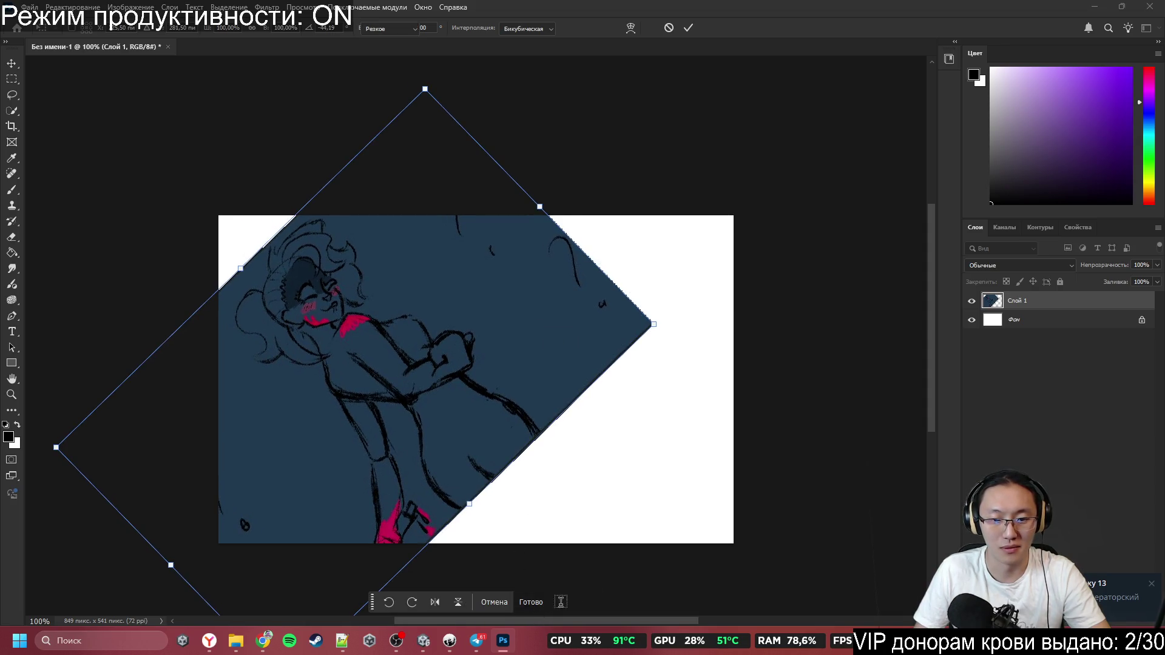
pyautogui.press('t')
pyautogui.press('b')
pyautogui.moveTo(543, 360)
pyautogui.mouseDown()
pyautogui.moveTo(607, 364)
pyautogui.moveTo(263, 384)
pyautogui.moveTo(162, 407)
pyautogui.mouseUp()
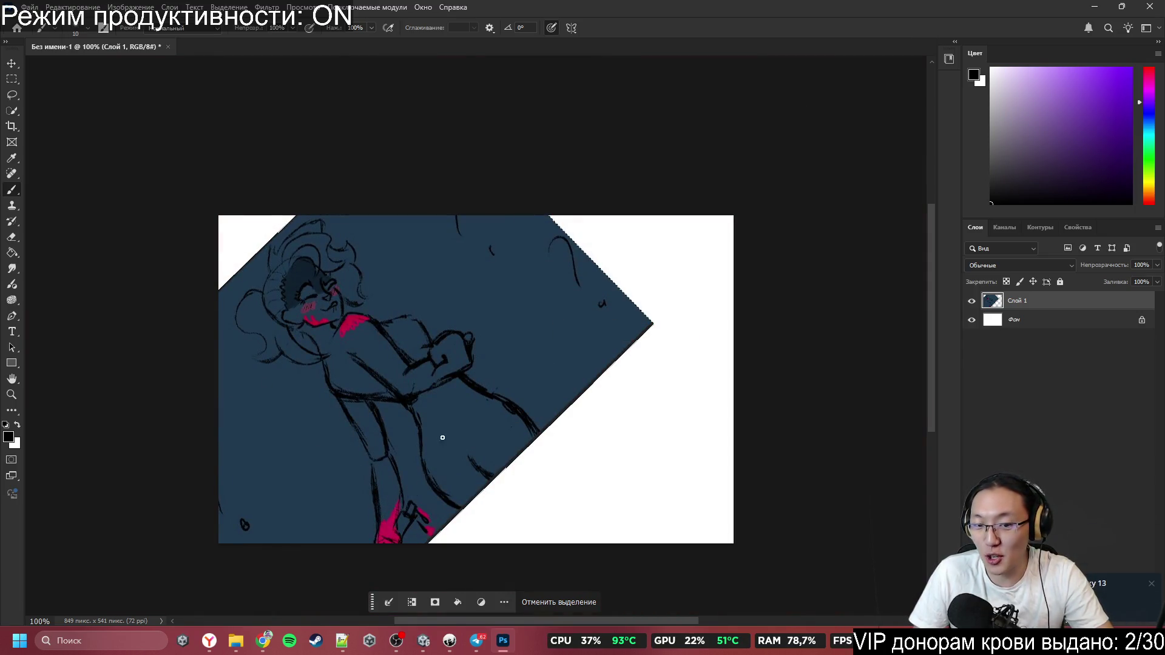
# Move the sketch about 54 px right and shift the unlocked background layer right too
pyautogui.click(1028, 327)
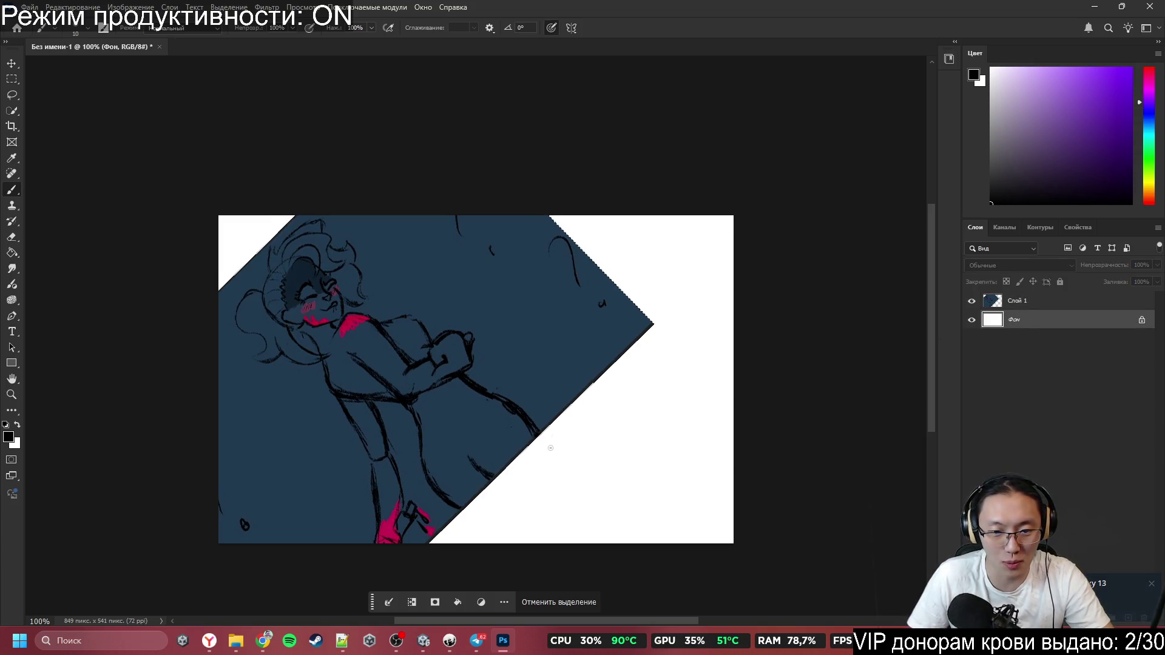
pyautogui.click(572, 602)
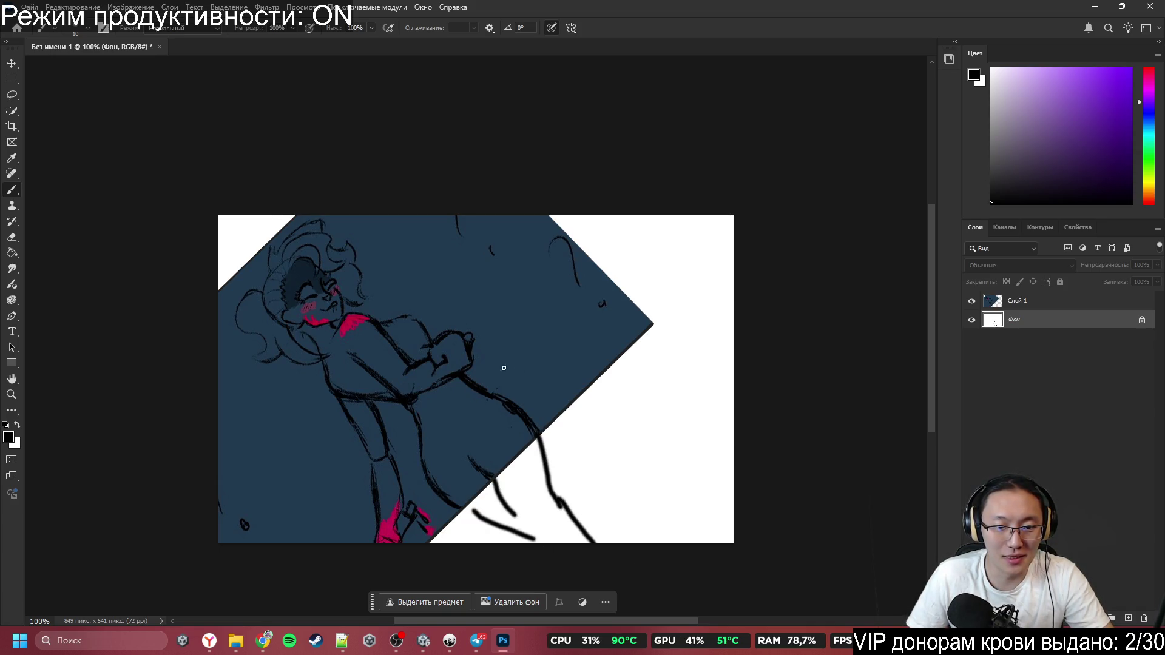
pyautogui.moveTo(464, 379); pyautogui.dragTo(497, 374)
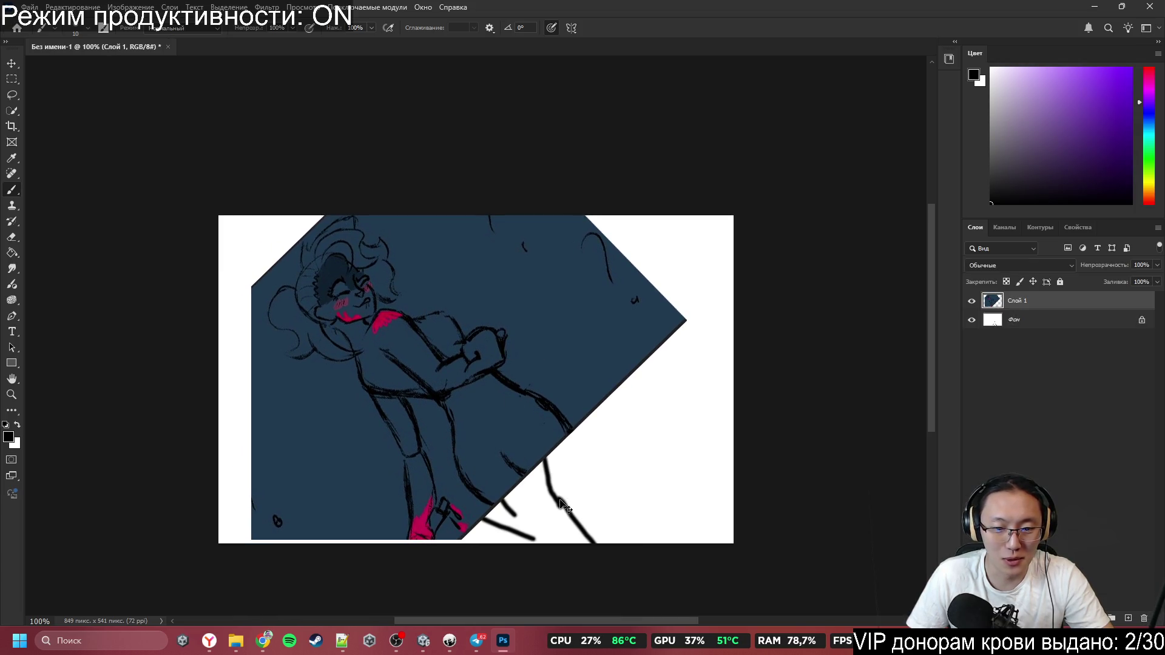
pyautogui.click(1115, 328)
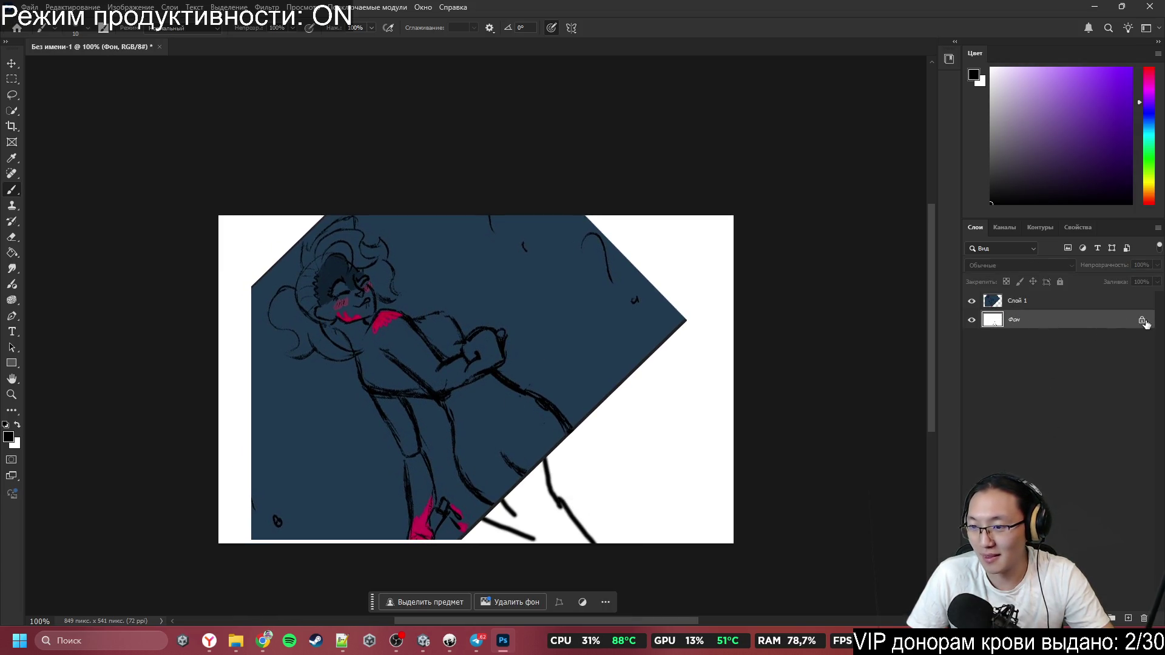
pyautogui.click(1141, 321)
pyautogui.moveTo(568, 514)
pyautogui.mouseDown()
pyautogui.moveTo(614, 512)
pyautogui.moveTo(603, 507)
pyautogui.mouseUp()
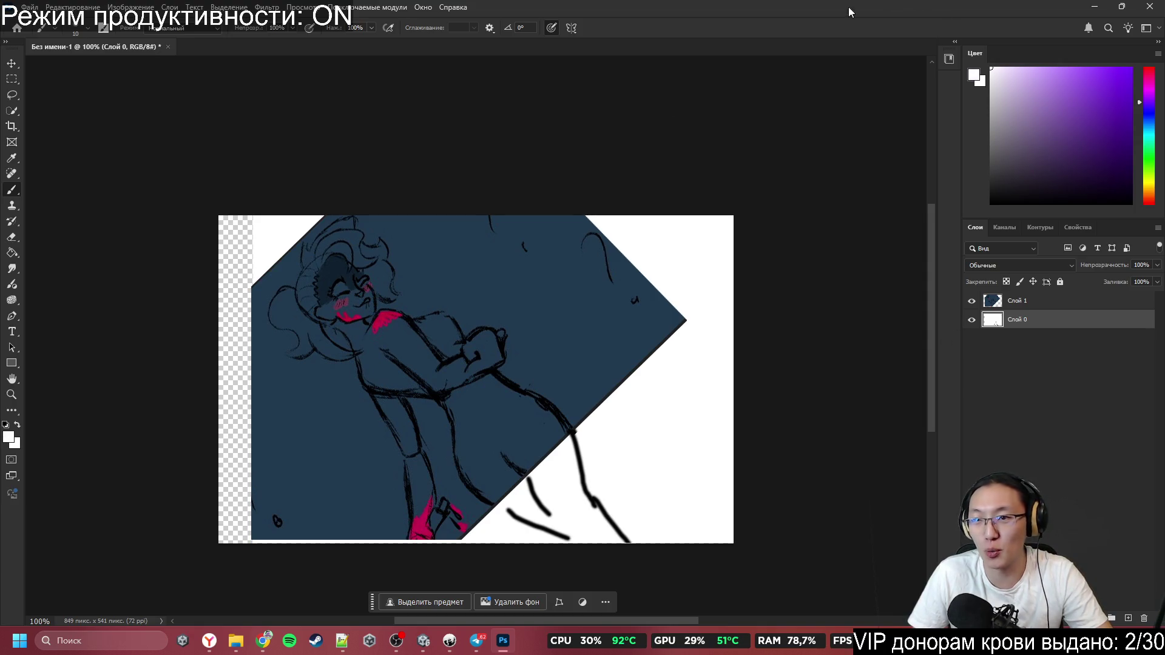
# Paint the exposed left strip white and snip the canvas composition
pyautogui.keyDown('alt'); pyautogui.click(277, 232); pyautogui.keyUp('alt')
pyautogui.moveTo(261, 229)
pyautogui.mouseDown()
pyautogui.moveTo(239, 489)
pyautogui.moveTo(249, 475)
pyautogui.mouseUp()
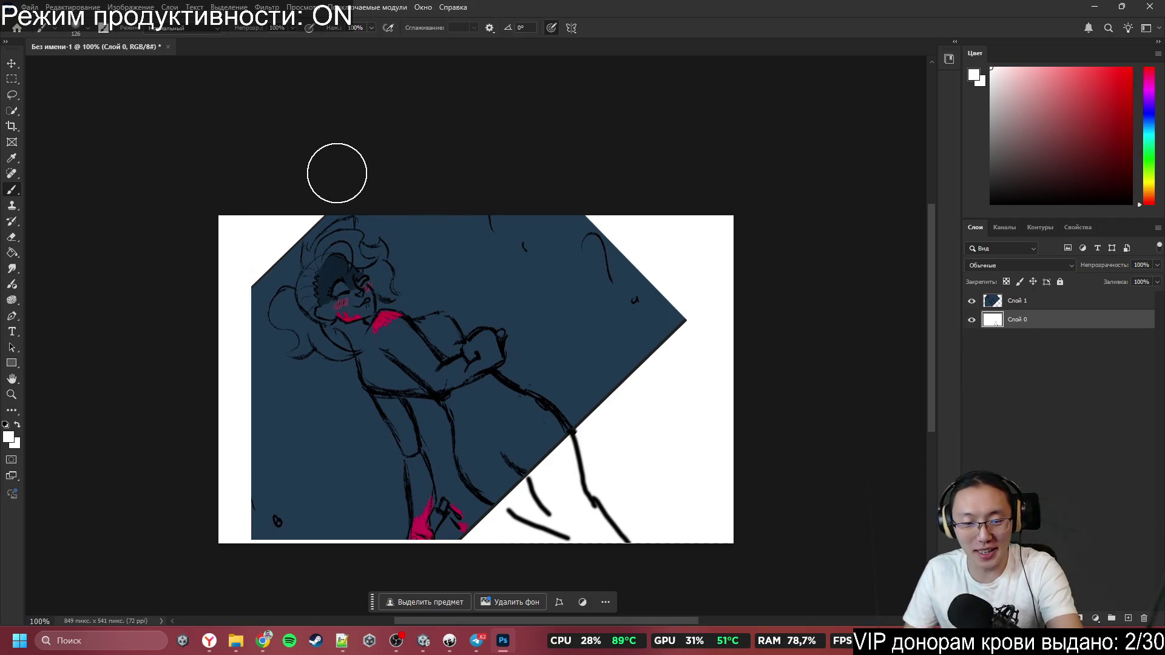
pyautogui.press('super+shift+s')
pyautogui.moveTo(198, 193)
pyautogui.mouseDown()
pyautogui.moveTo(542, 442)
pyautogui.moveTo(770, 563)
pyautogui.mouseUp()
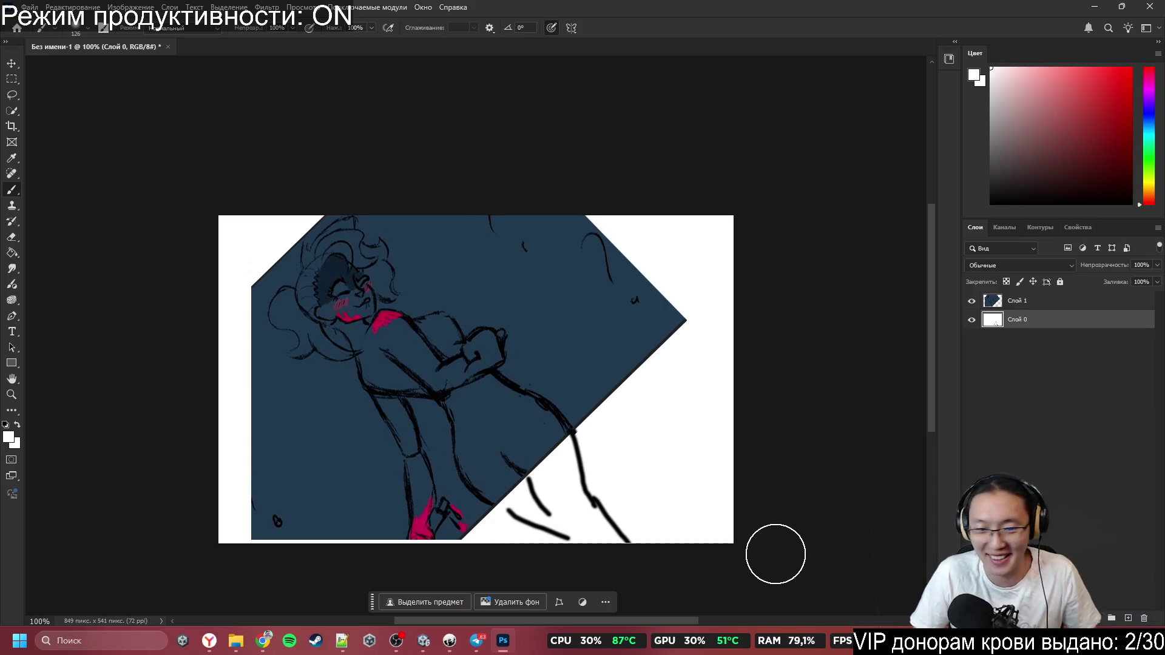
# Send 'Да, типо того' and 'можно еще так', then paste and send the composition screenshot
pyautogui.click(477, 641)
pyautogui.scroll(-10, 869, 483)
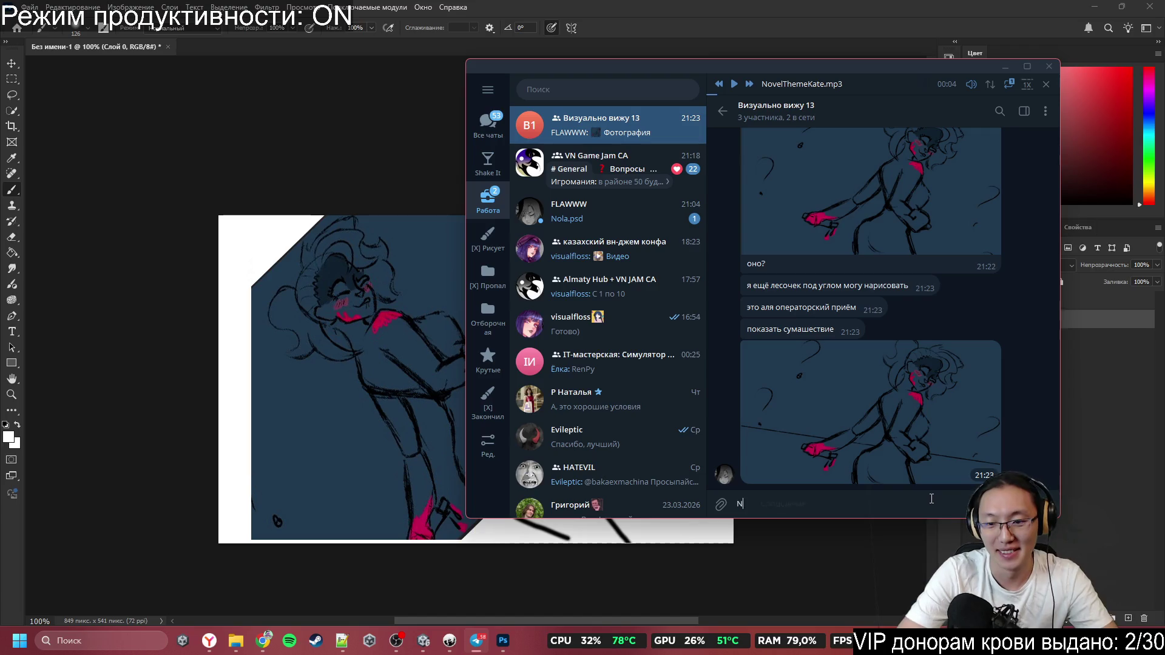
pyautogui.write('Да')
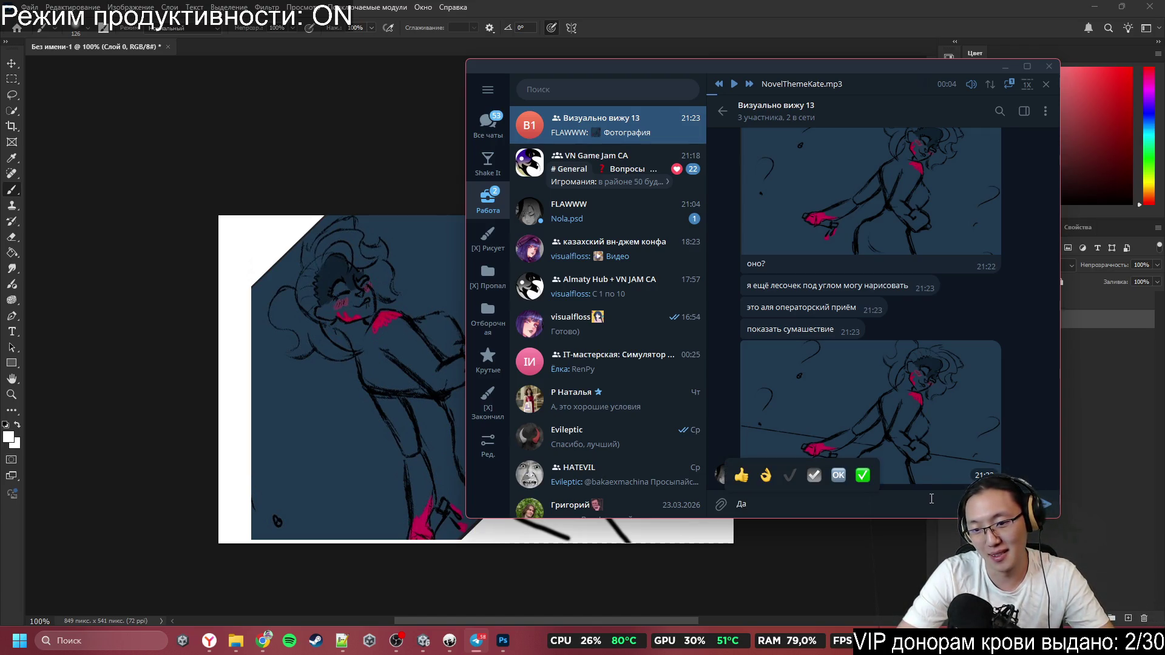
pyautogui.write(', ти')
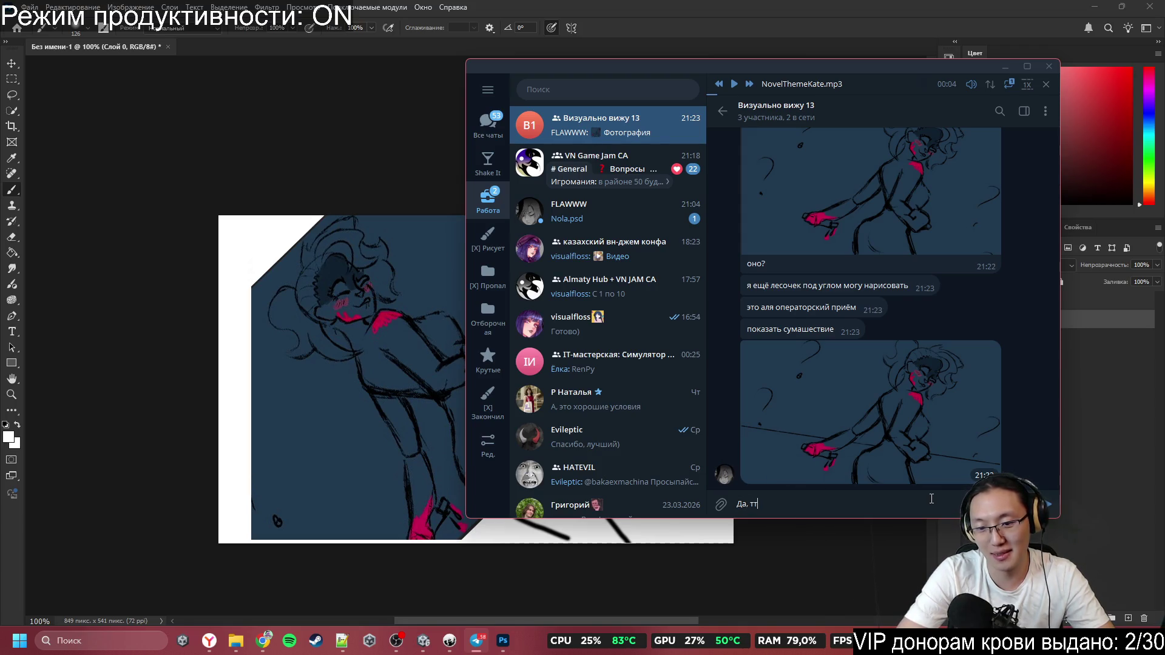
pyautogui.write('по того')
pyautogui.press('Return')
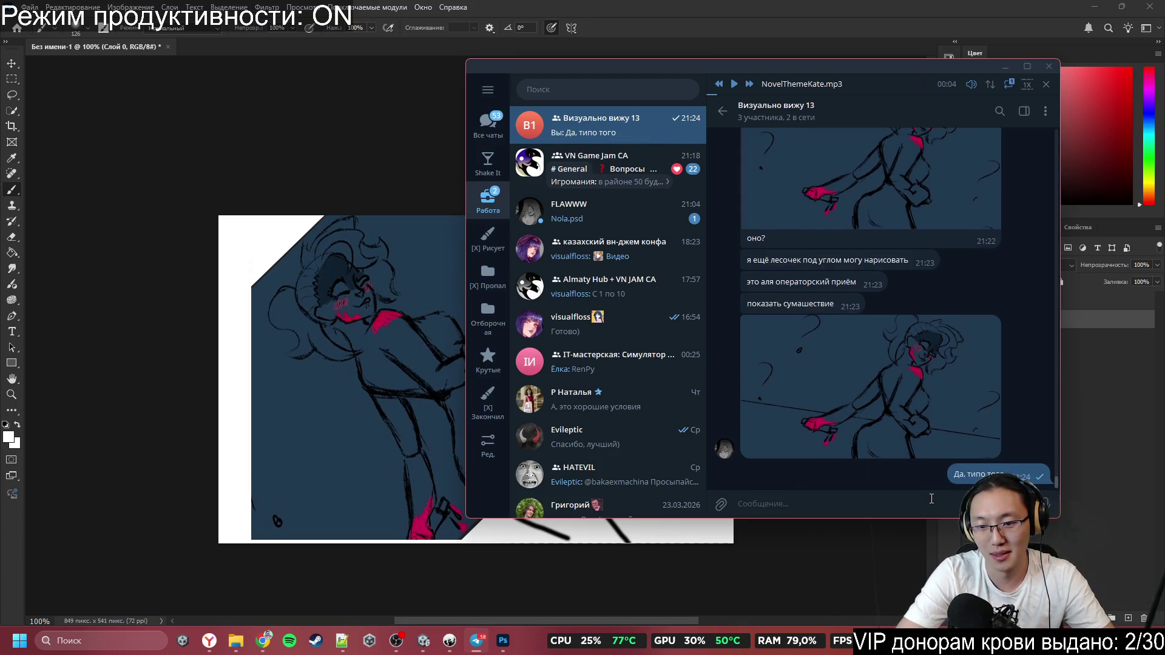
pyautogui.write('можно еще та')
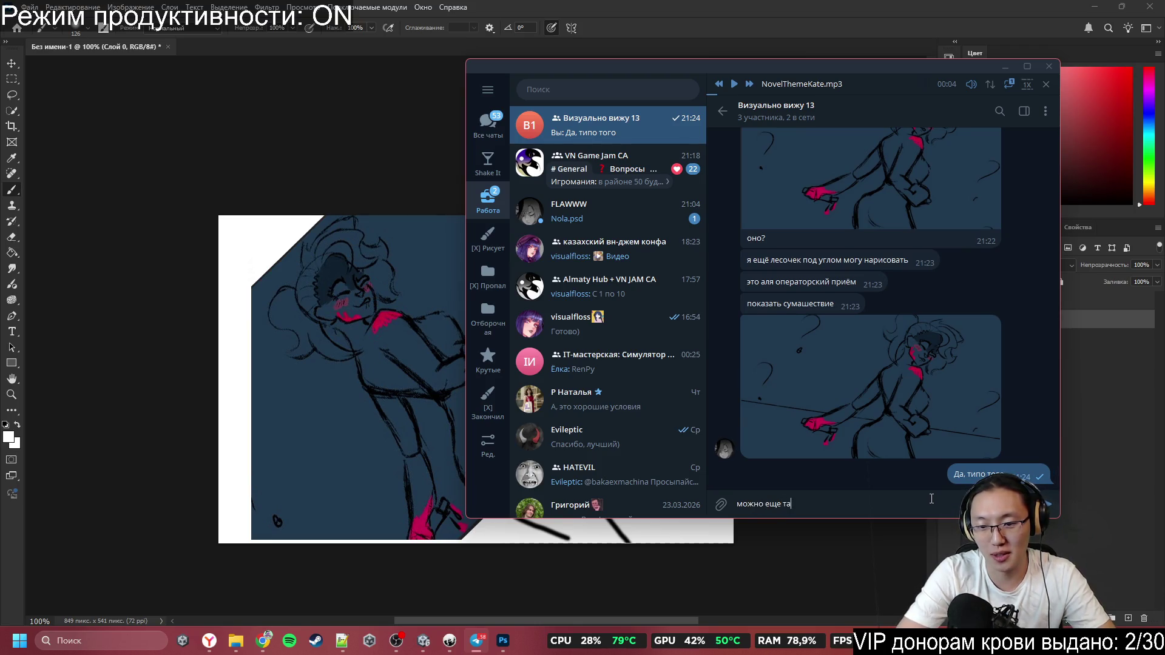
pyautogui.write('к')
pyautogui.press('Return')
pyautogui.hotkey('ctrl', 'v')
pyautogui.press('Return')
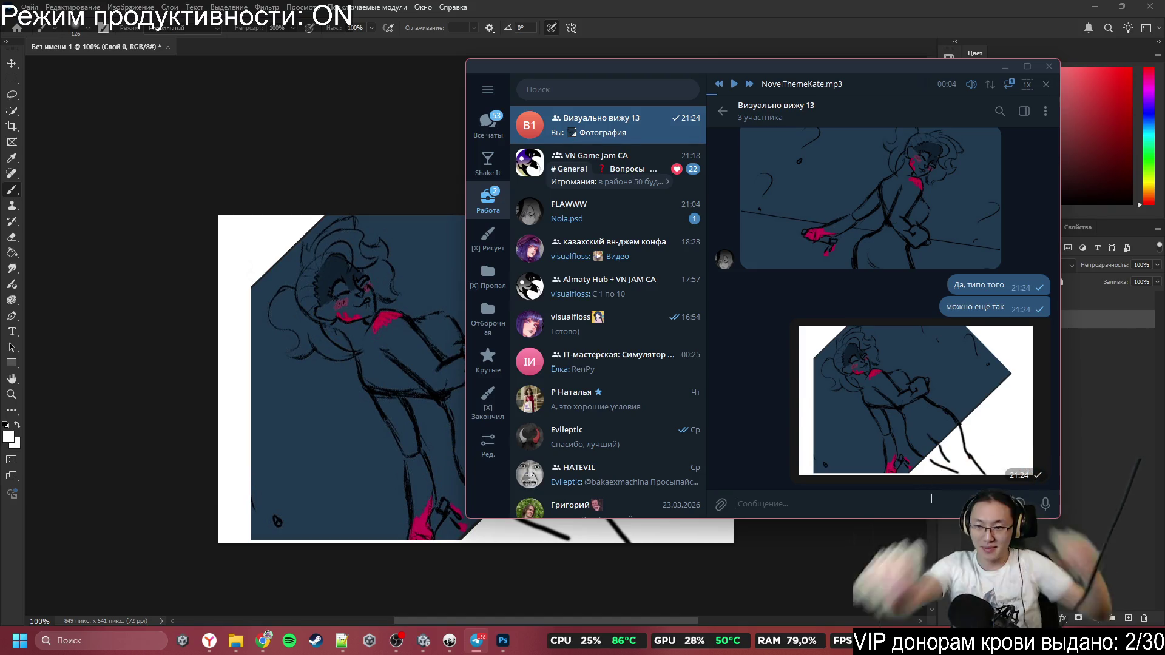
# Scroll back through the group chat history
pyautogui.scroll(2, 934, 360)
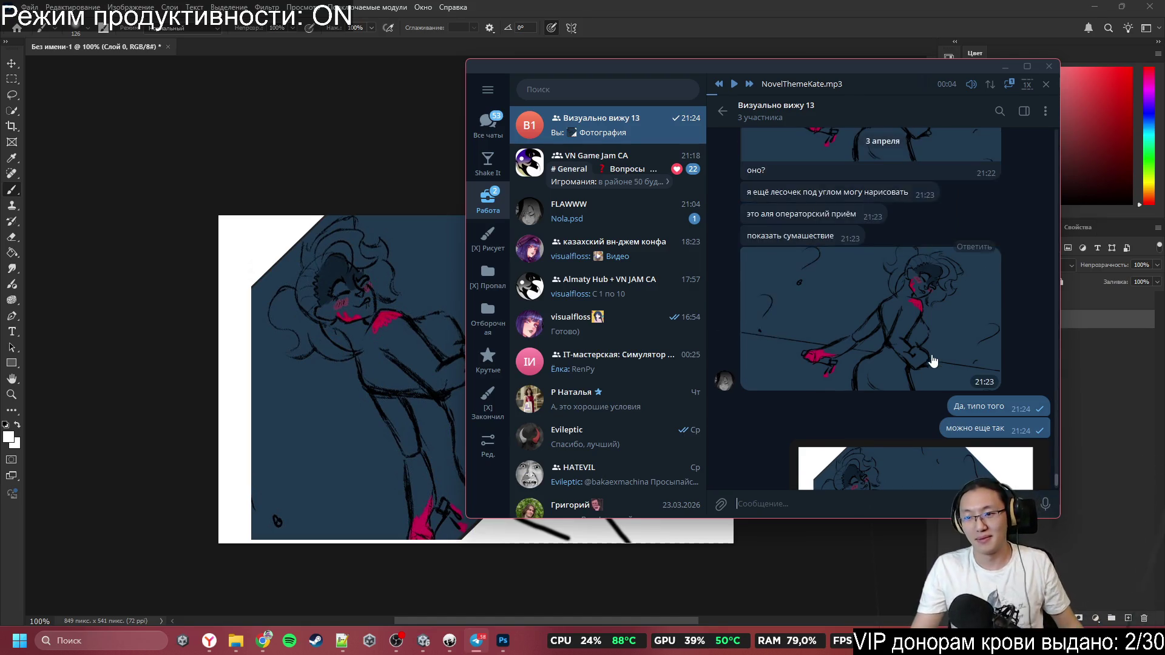
pyautogui.scroll(5, 870, 427)
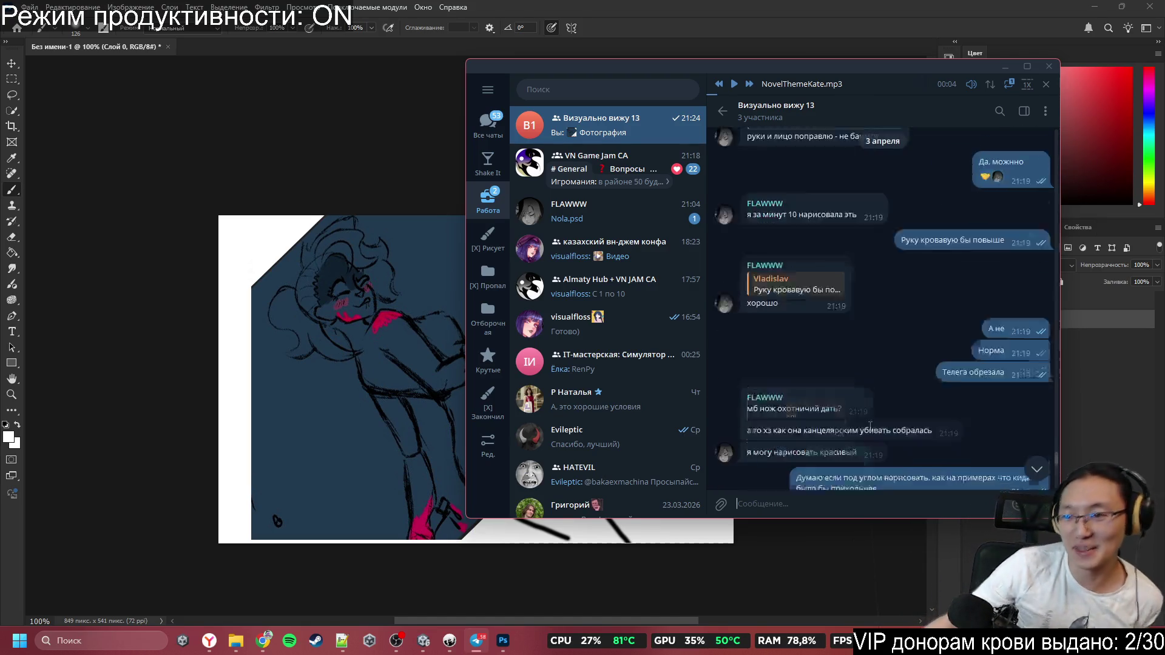
pyautogui.scroll(15, 870, 427)
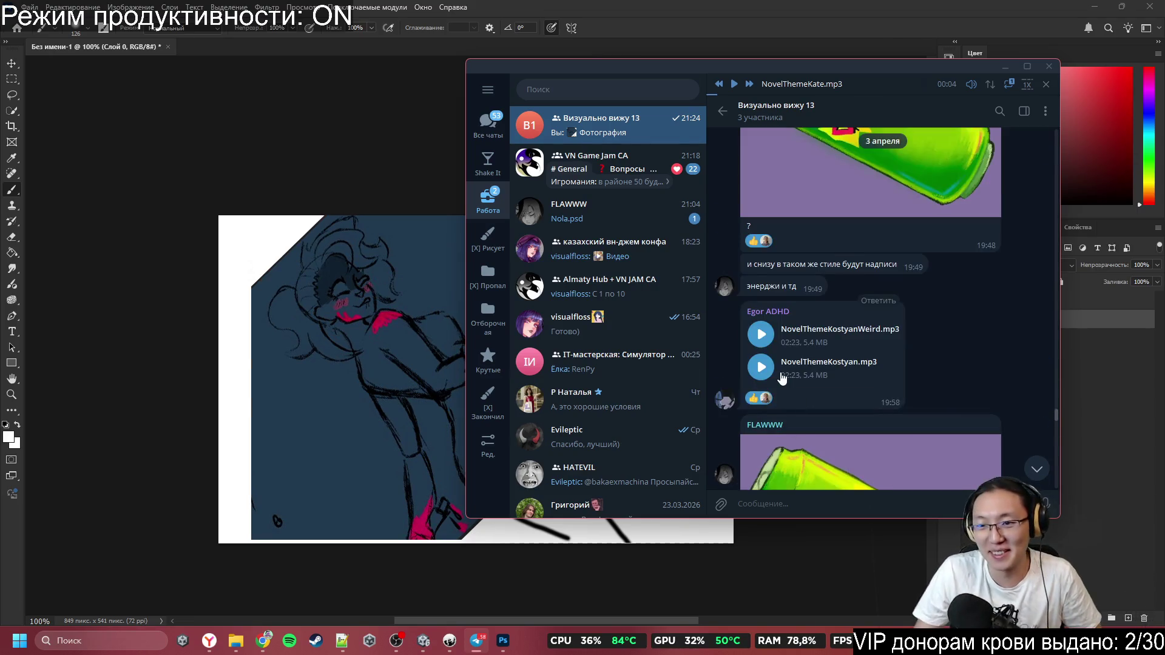
pyautogui.scroll(-10, 782, 377)
pyautogui.scroll(4, 861, 292)
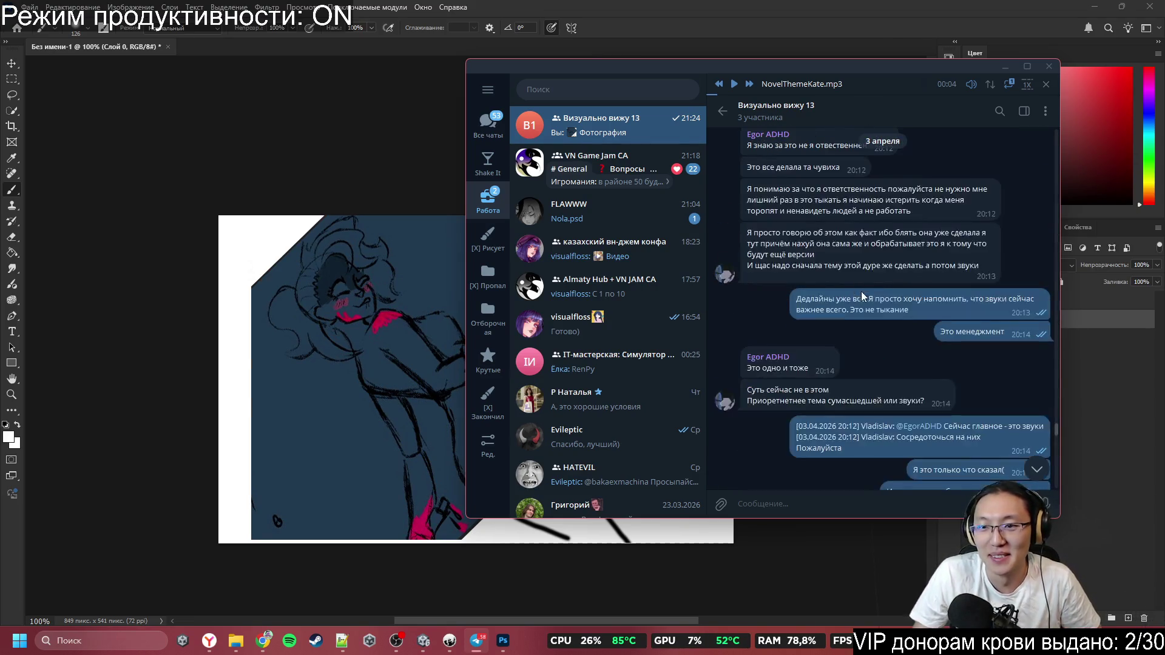
pyautogui.scroll(1, 867, 275)
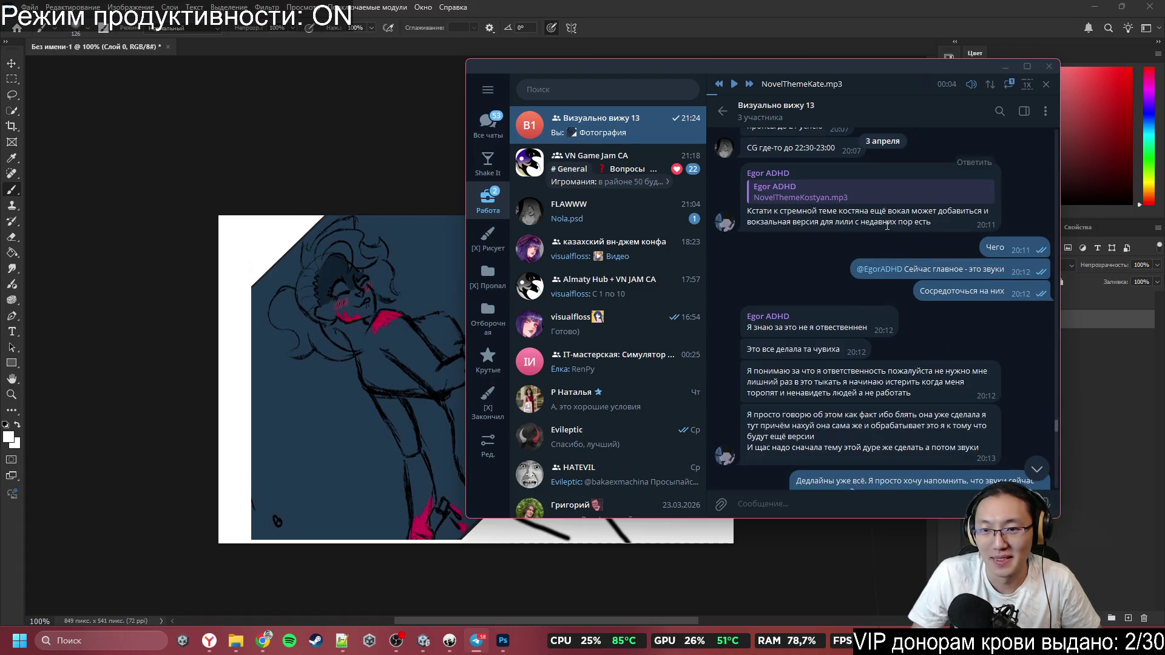
pyautogui.moveTo(934, 248)
pyautogui.mouseDown()
pyautogui.moveTo(978, 265)
pyautogui.moveTo(953, 294)
pyautogui.mouseUp()
pyautogui.press('Escape')
pyautogui.scroll(-1, 949, 242)
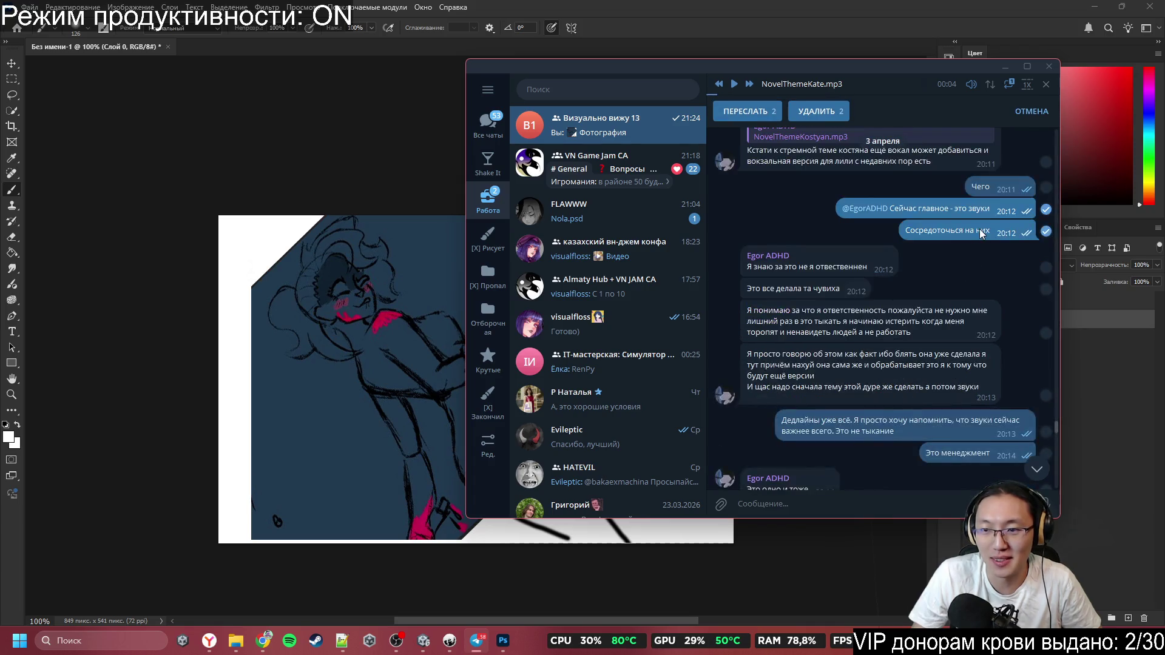
pyautogui.press('Escape')
pyautogui.scroll(-1, 846, 262)
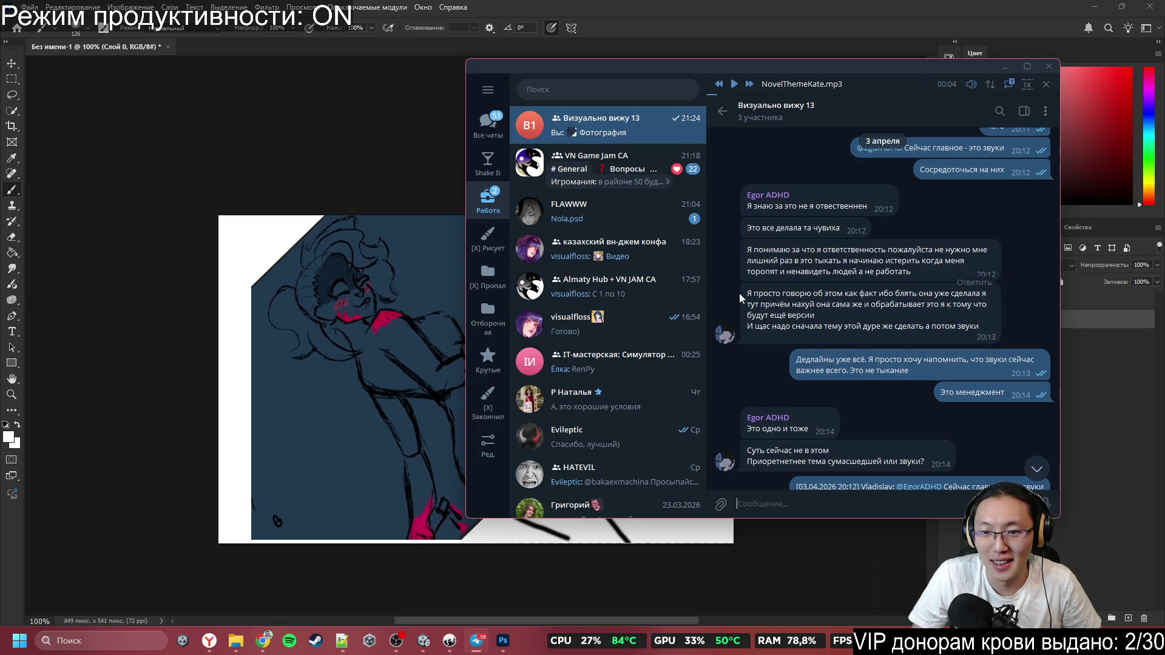
# Highlight passages in the colleague's messages, own deadline message, and the question message
pyautogui.moveTo(806, 251); pyautogui.dragTo(823, 246)
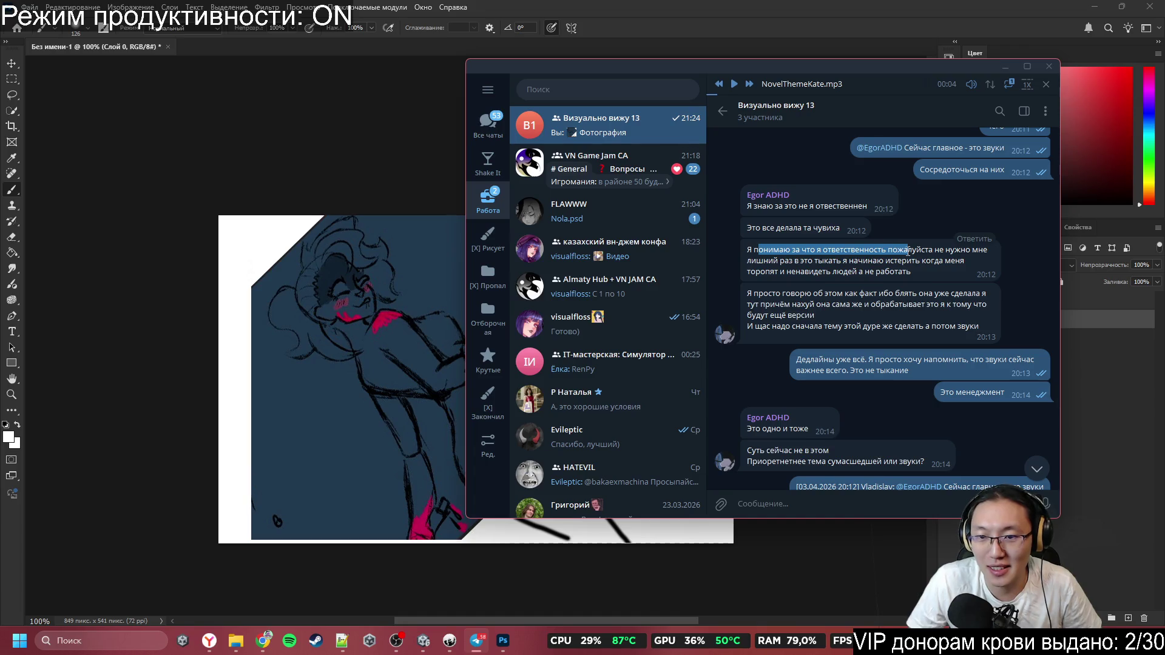
pyautogui.moveTo(907, 251)
pyautogui.mouseDown()
pyautogui.moveTo(937, 260)
pyautogui.moveTo(850, 265)
pyautogui.moveTo(900, 271)
pyautogui.mouseUp()
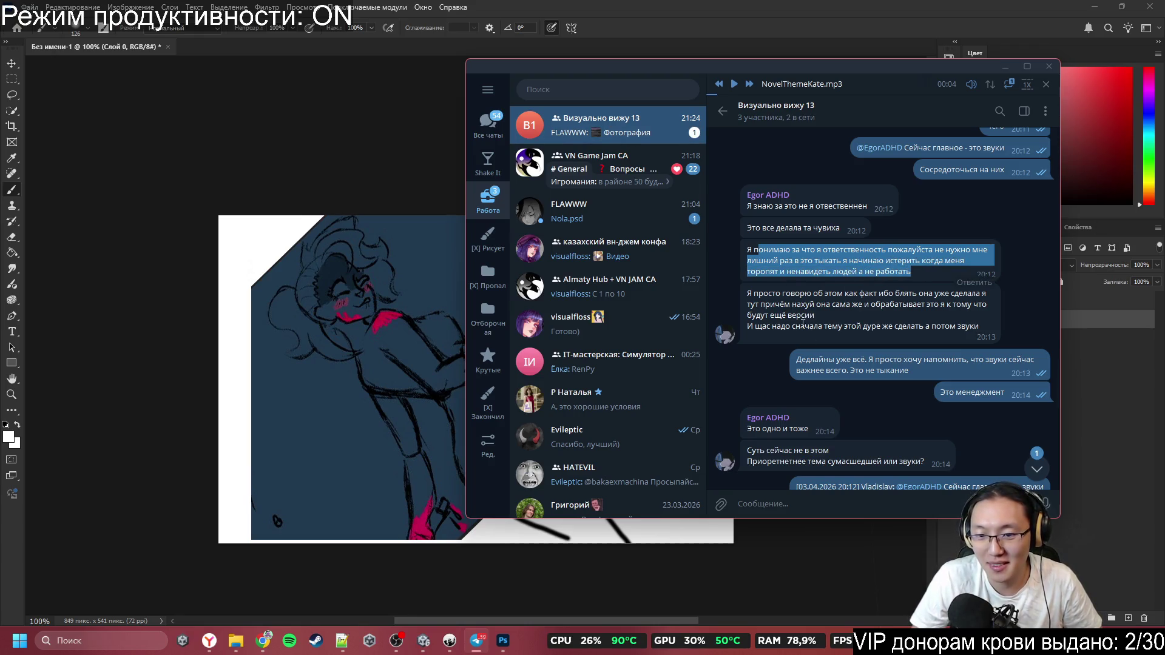
pyautogui.moveTo(811, 371); pyautogui.dragTo(834, 367)
pyautogui.scroll(-2, 868, 365)
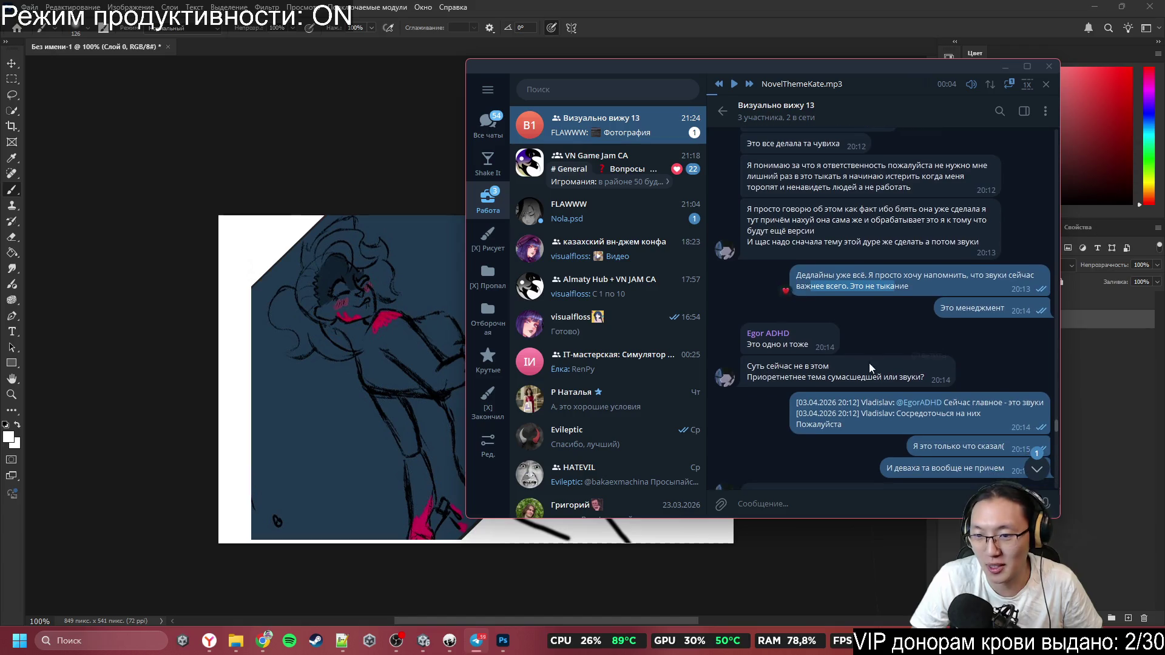
pyautogui.moveTo(860, 276); pyautogui.dragTo(922, 281)
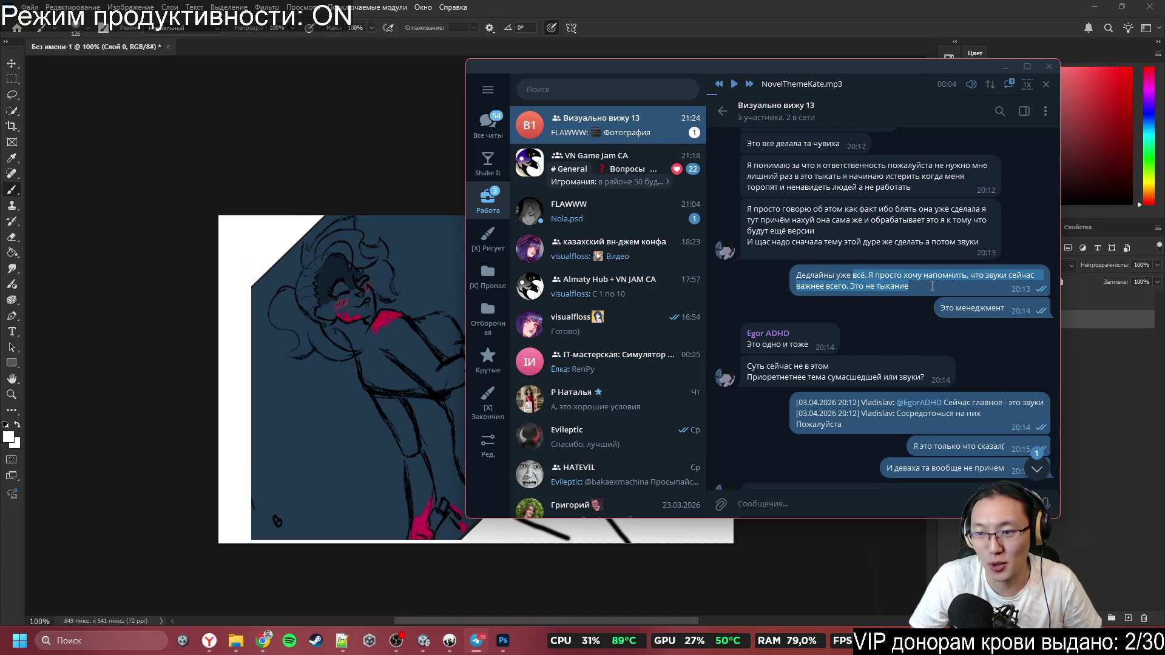
pyautogui.click(909, 292)
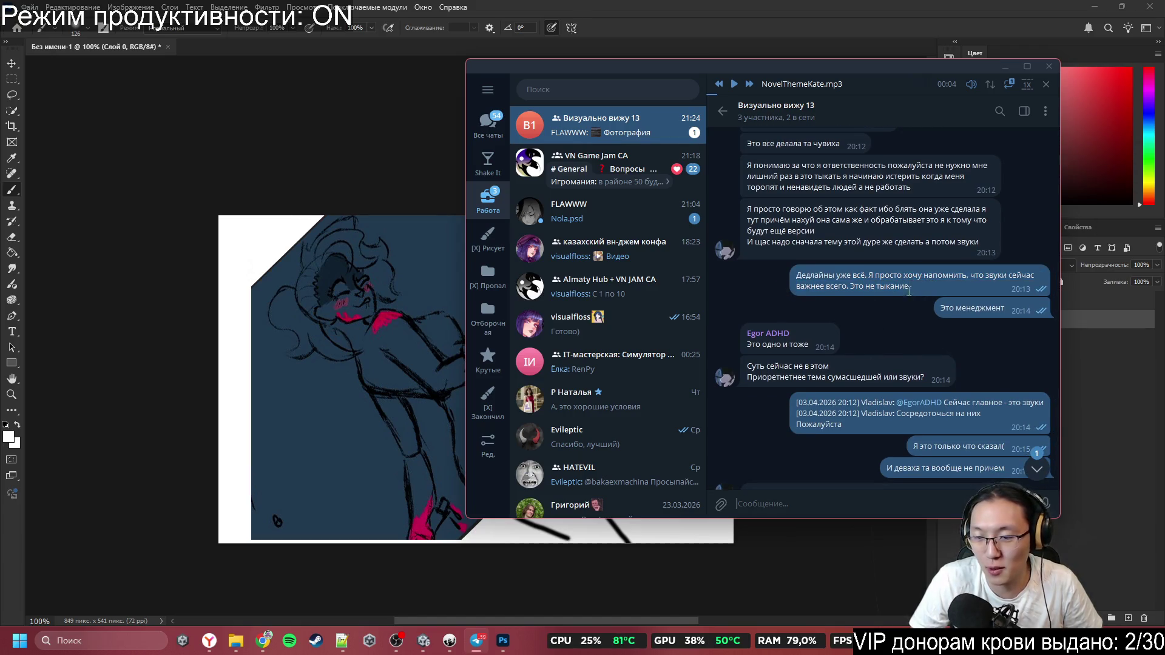
pyautogui.scroll(-2, 916, 332)
pyautogui.moveTo(777, 265); pyautogui.dragTo(808, 265)
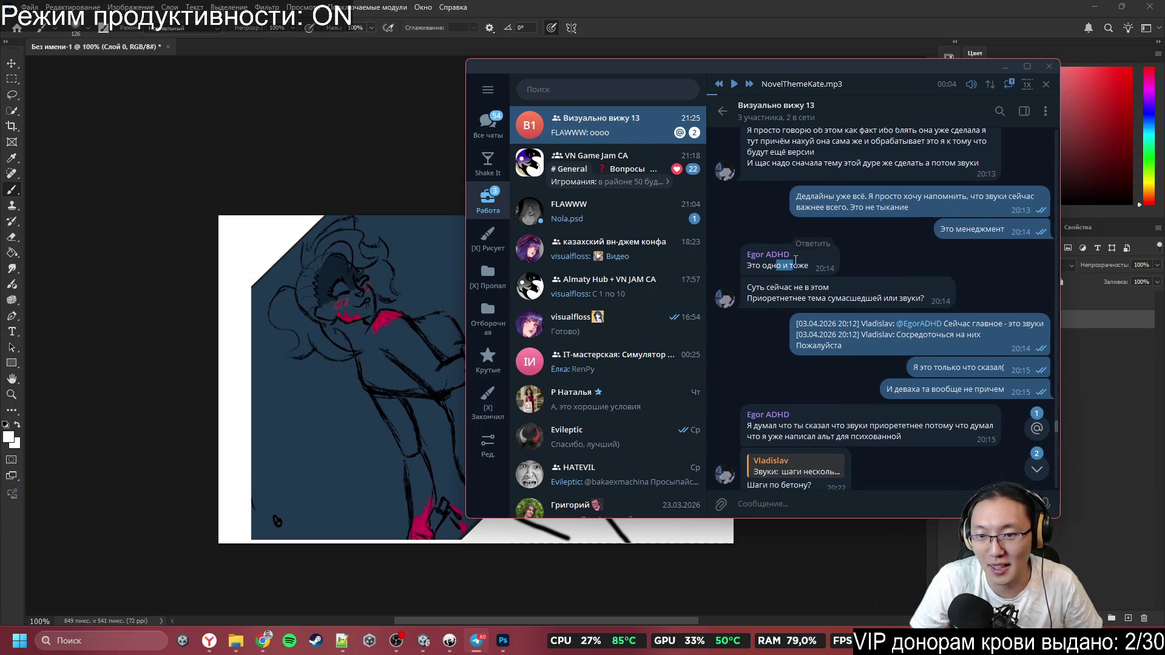
pyautogui.click(794, 293)
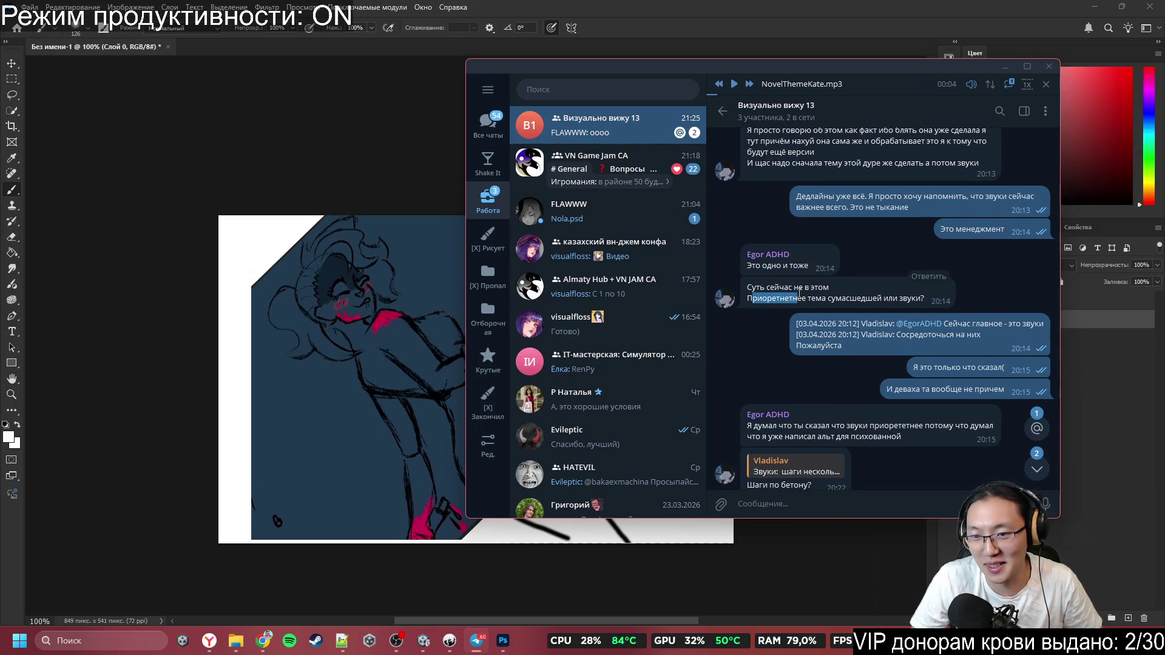
pyautogui.doubleClick(795, 290)
pyautogui.moveTo(829, 298); pyautogui.dragTo(921, 298)
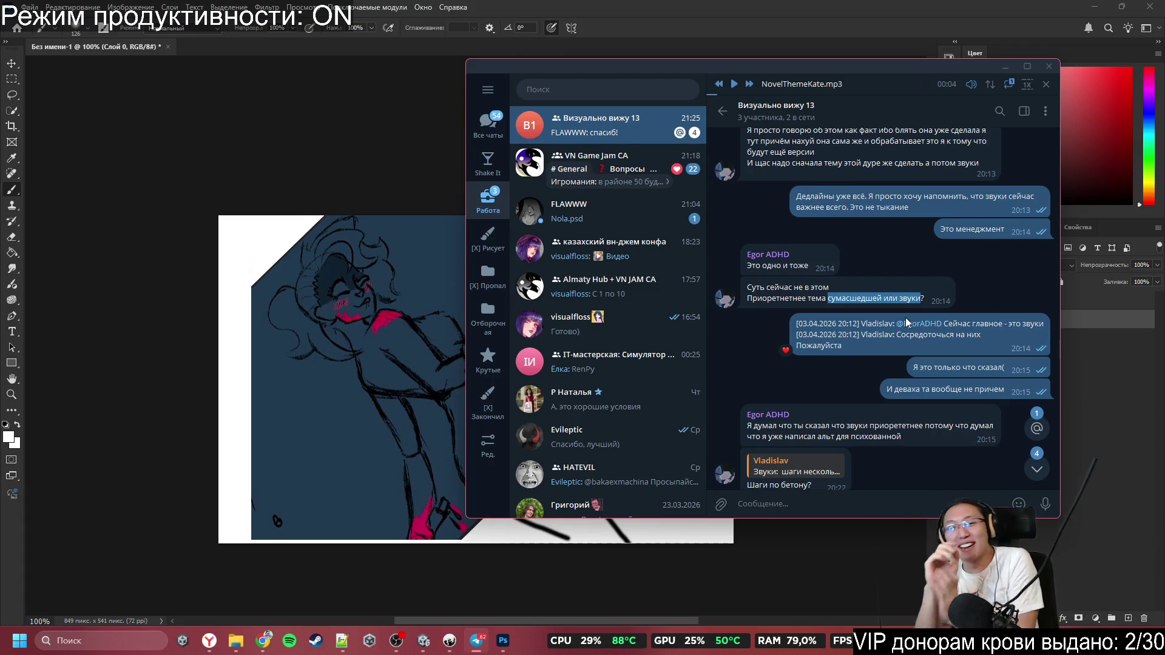
# Jump to the unread mention and react with a heart to the Dutch-angle message
pyautogui.click(1037, 428)
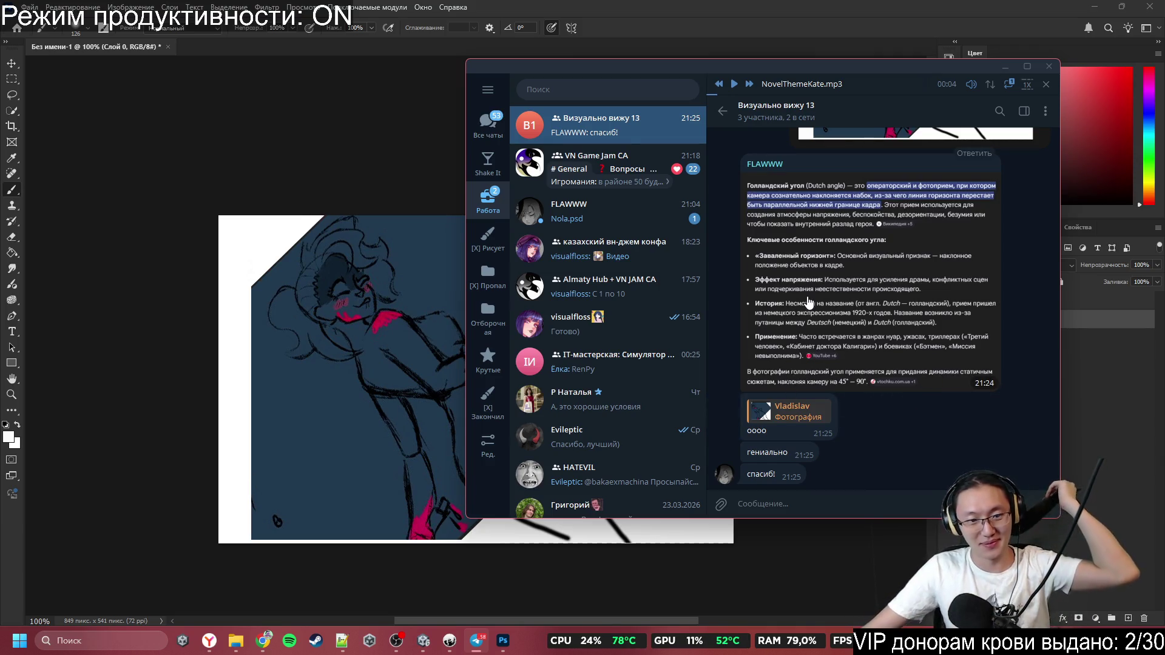
pyautogui.doubleClick(793, 320)
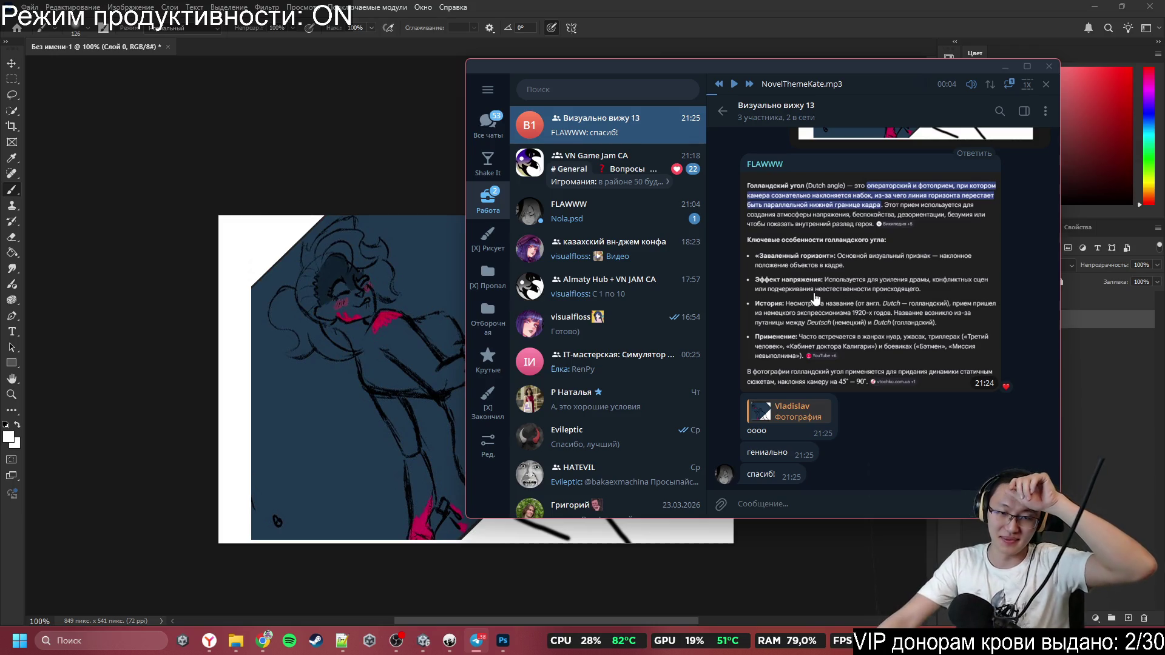
pyautogui.moveTo(733, 66)
pyautogui.mouseDown()
pyautogui.moveTo(982, 432)
pyautogui.moveTo(823, 399)
pyautogui.mouseUp()
pyautogui.moveTo(794, 367); pyautogui.dragTo(572, 91)
pyautogui.write('Только тут возможно нож в другую руку придётся наверное... чтобы')
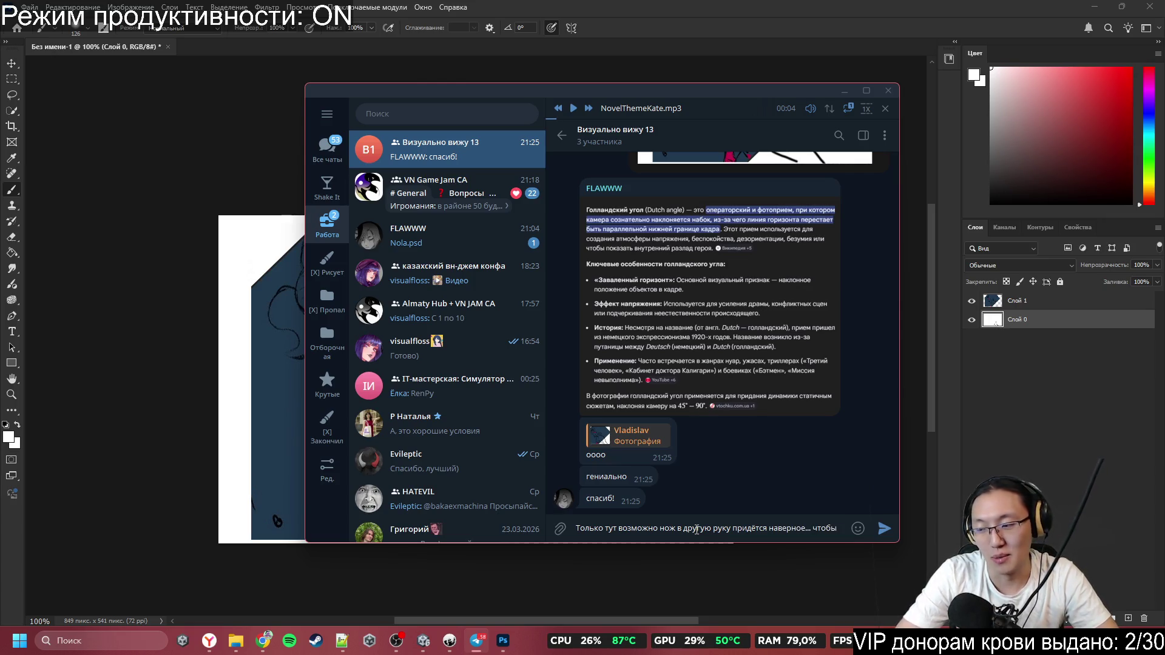
# Send the knife reply ending 'акцент на нём был' and heart the Dutch-angle message
pyautogui.write('акцент')
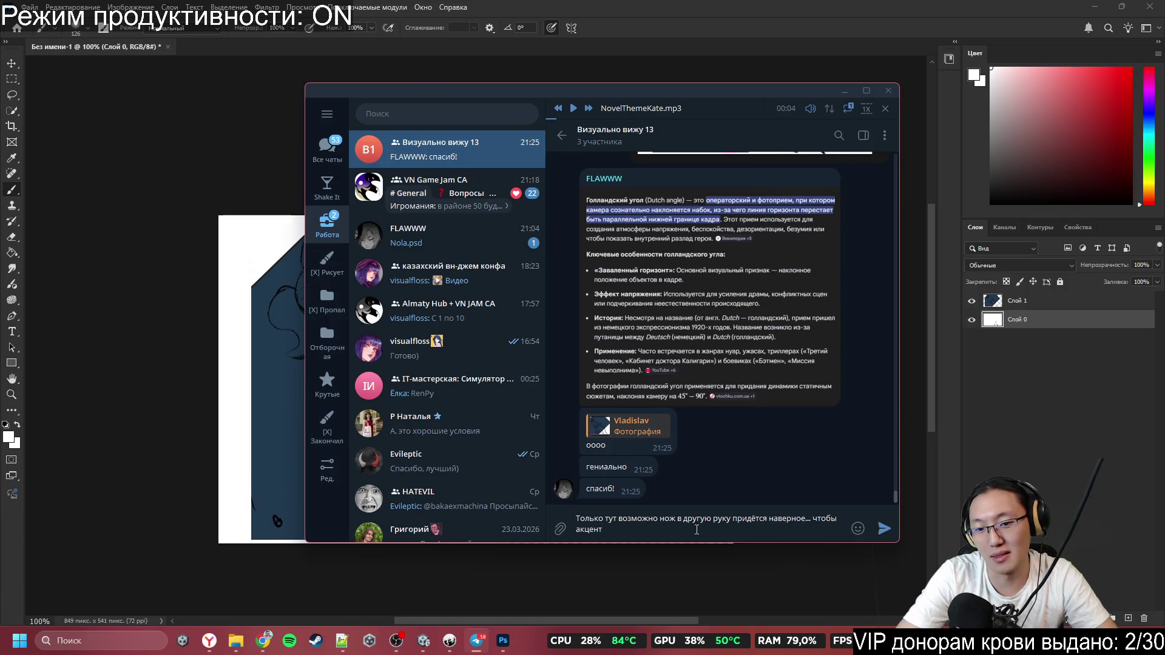
pyautogui.write(' на нём был')
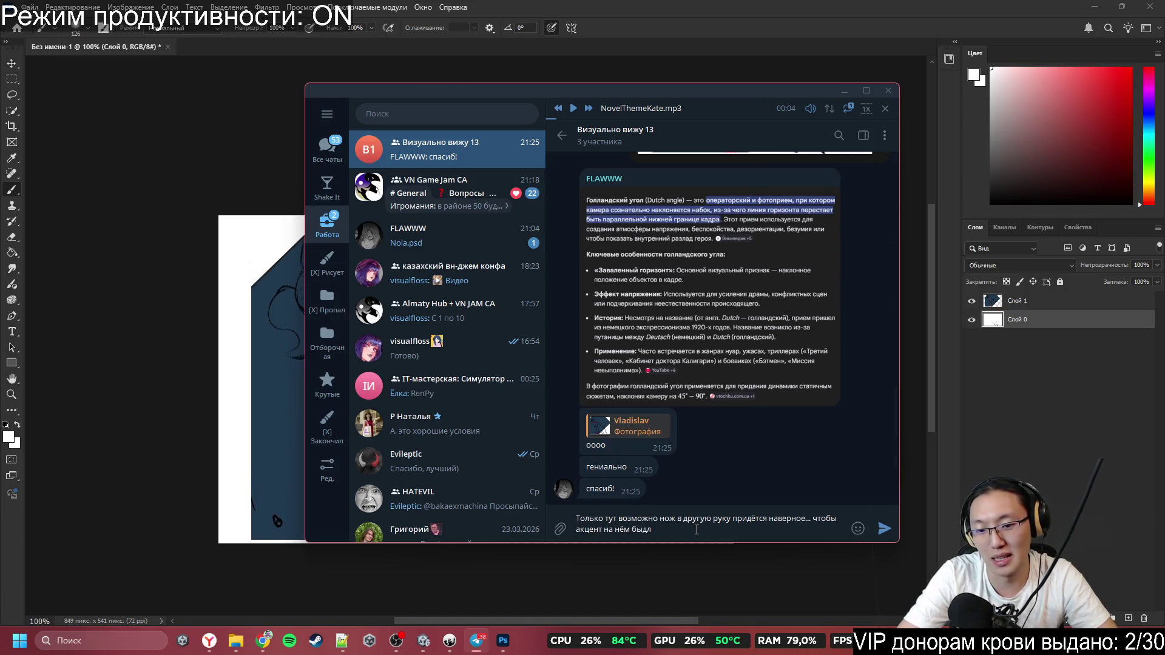
pyautogui.press('Return')
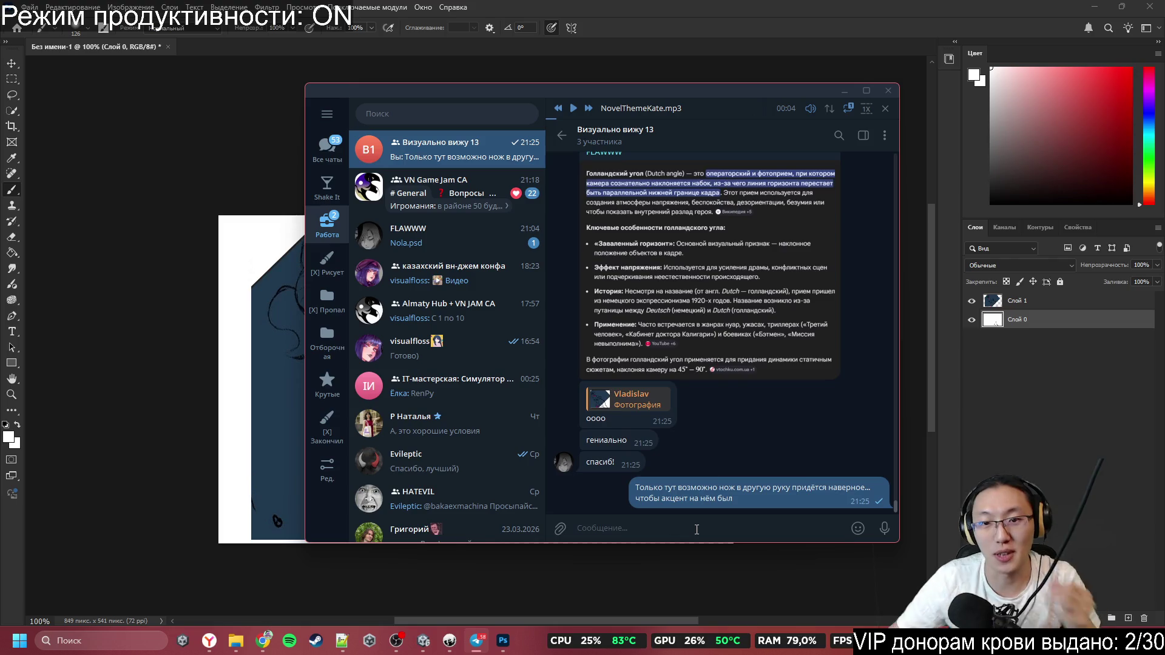
pyautogui.doubleClick(692, 213)
pyautogui.scroll(2, 728, 355)
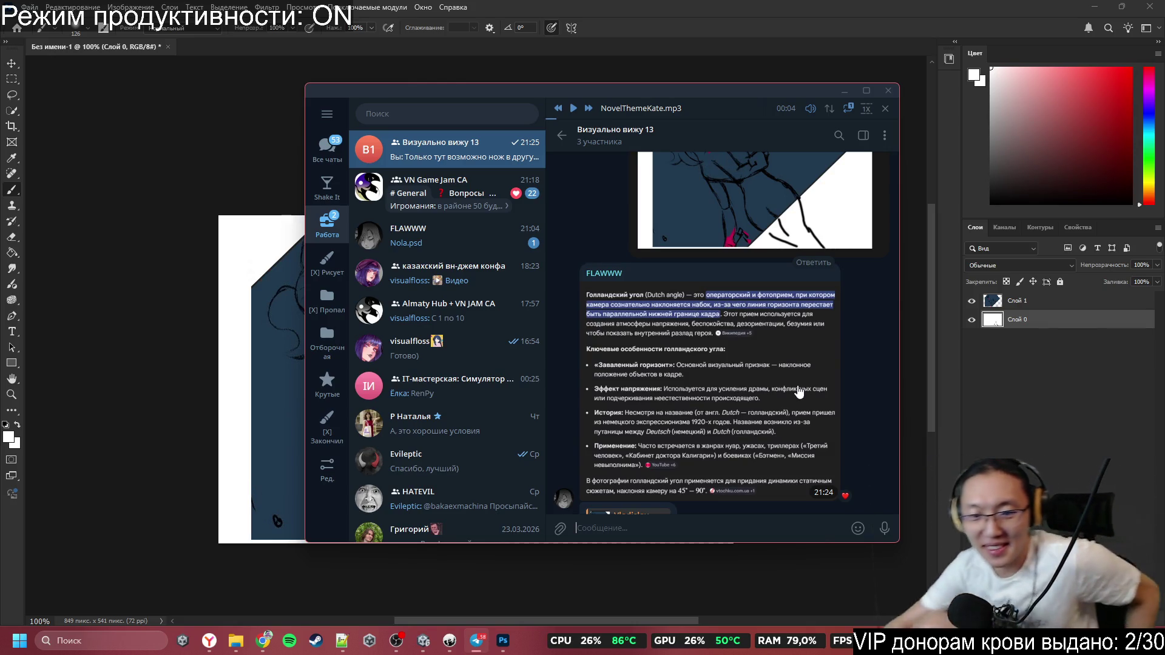
pyautogui.moveTo(833, 108)
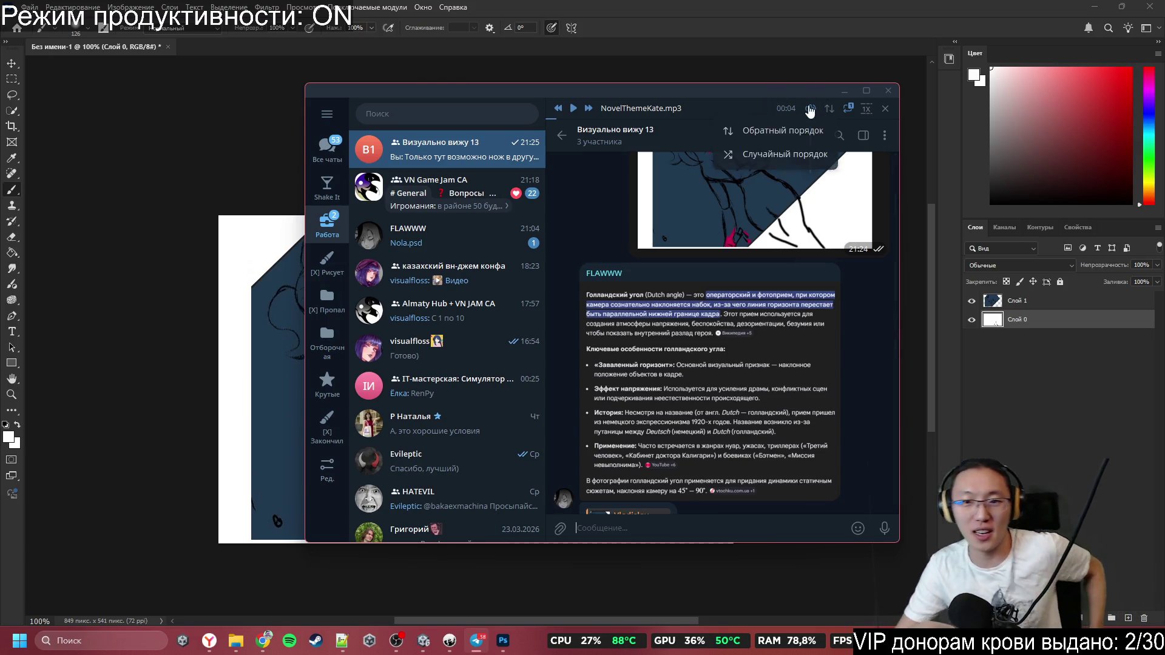
pyautogui.scroll(-3, 766, 262)
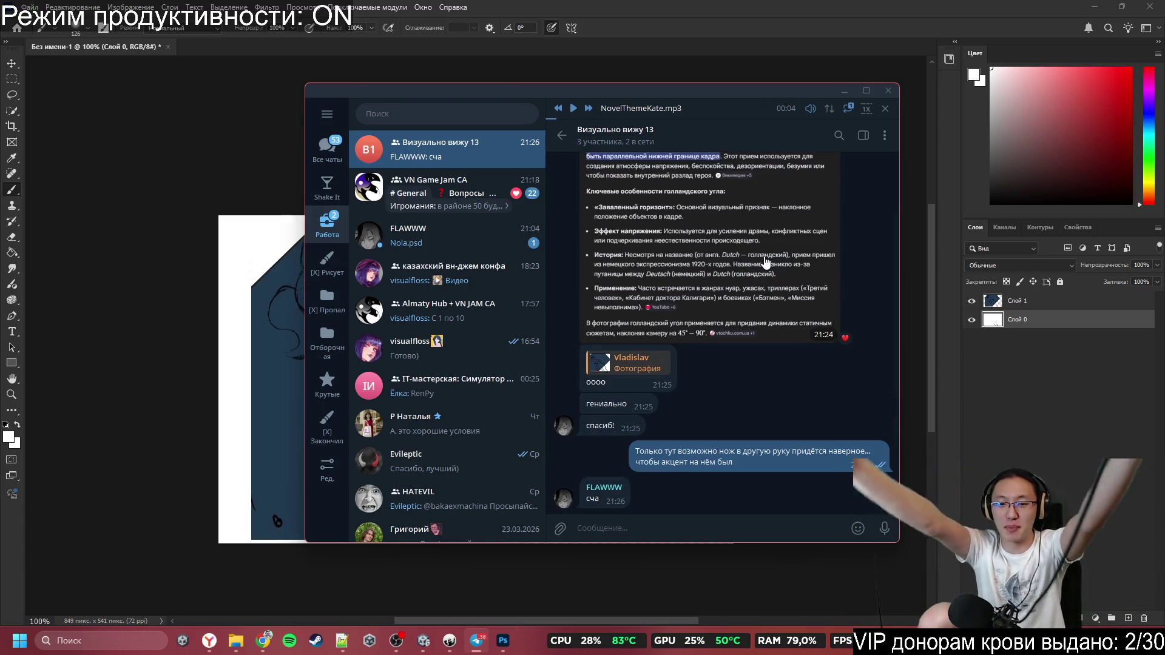
# View the screenshot full-screen, then close the Telegram chat window
pyautogui.click(793, 333)
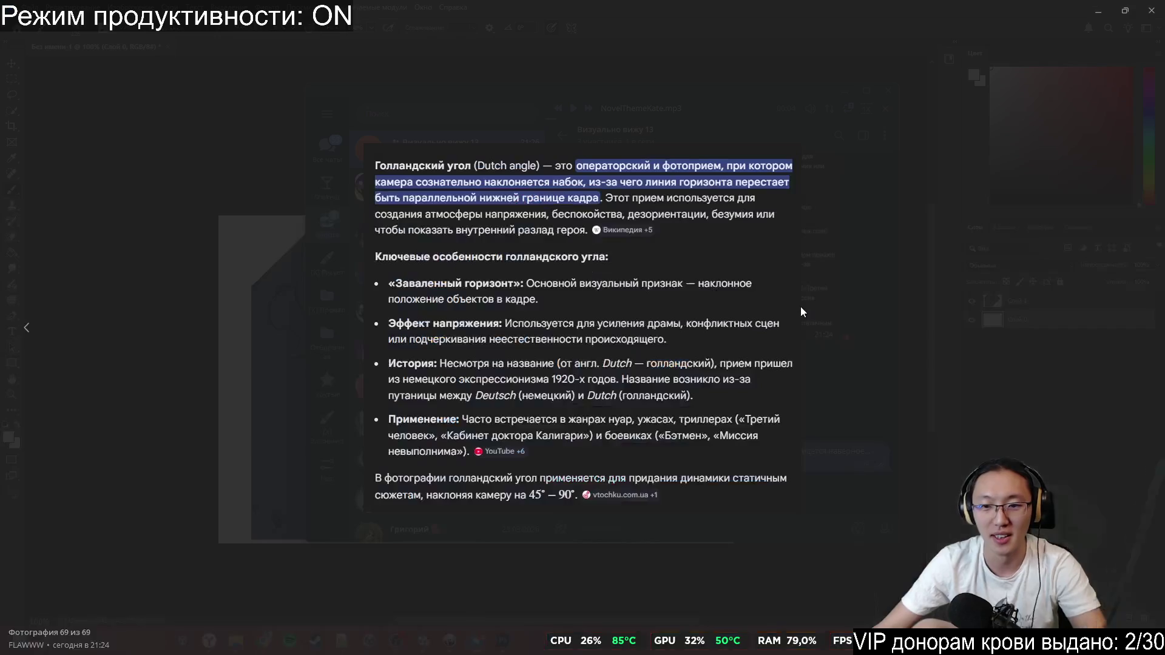
pyautogui.click(868, 293)
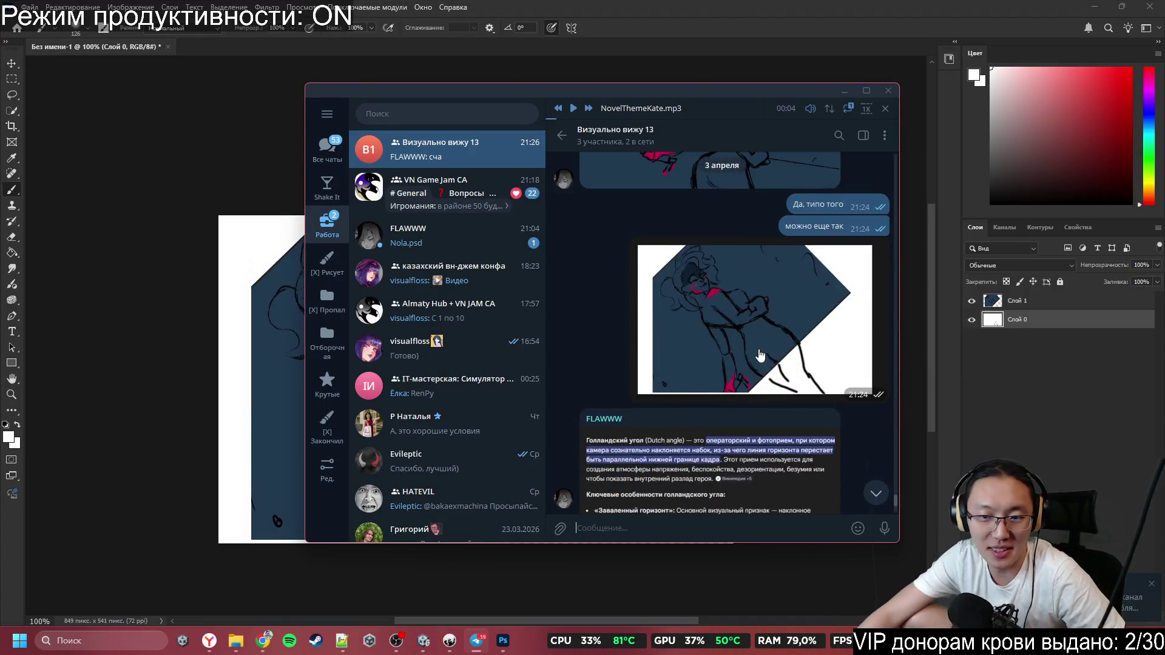
pyautogui.scroll(-3, 686, 373)
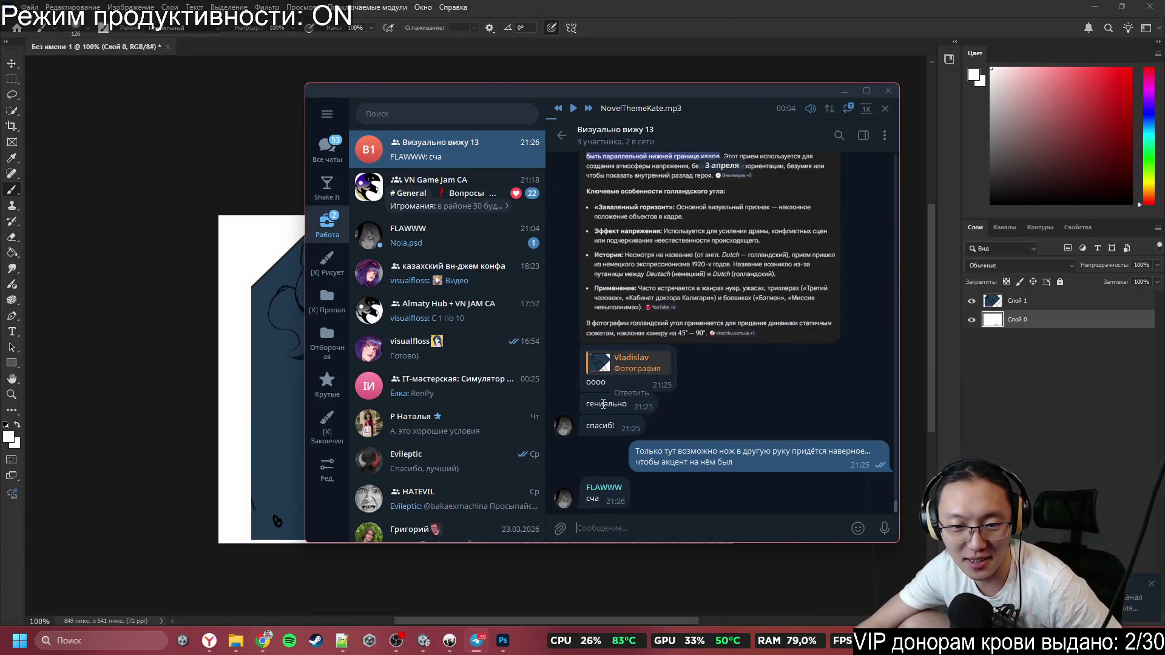
pyautogui.moveTo(622, 435); pyautogui.dragTo(651, 405)
pyautogui.press('Escape')
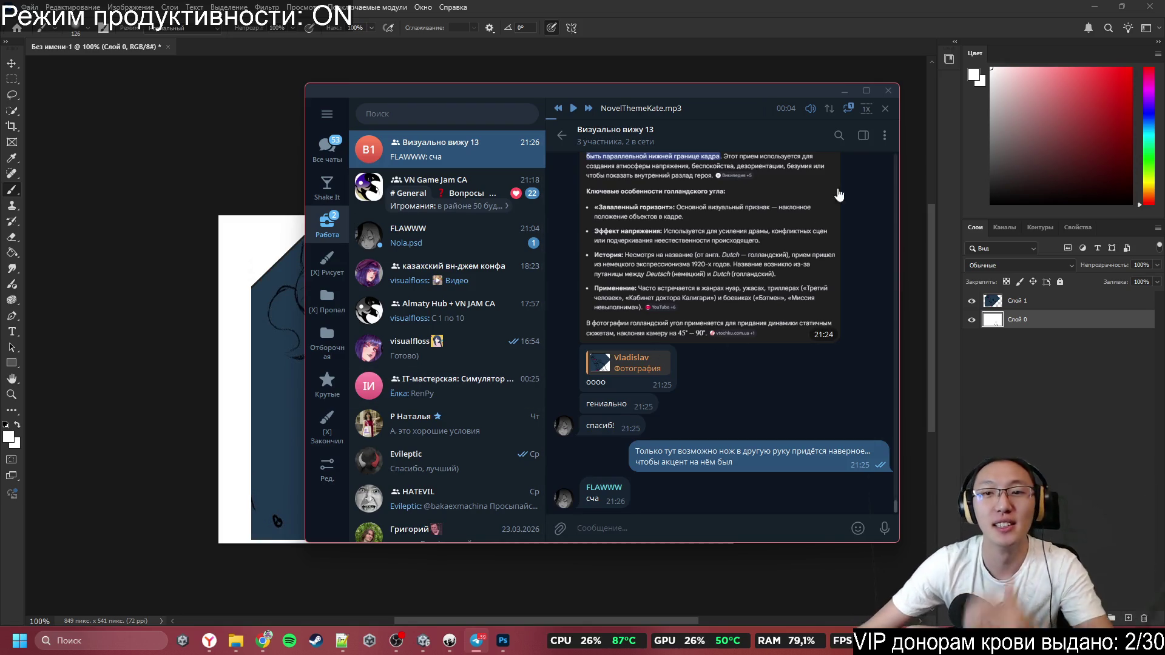
pyautogui.click(886, 93)
# Close Photoshop, discarding the sketch without saving
pyautogui.click(423, 641)
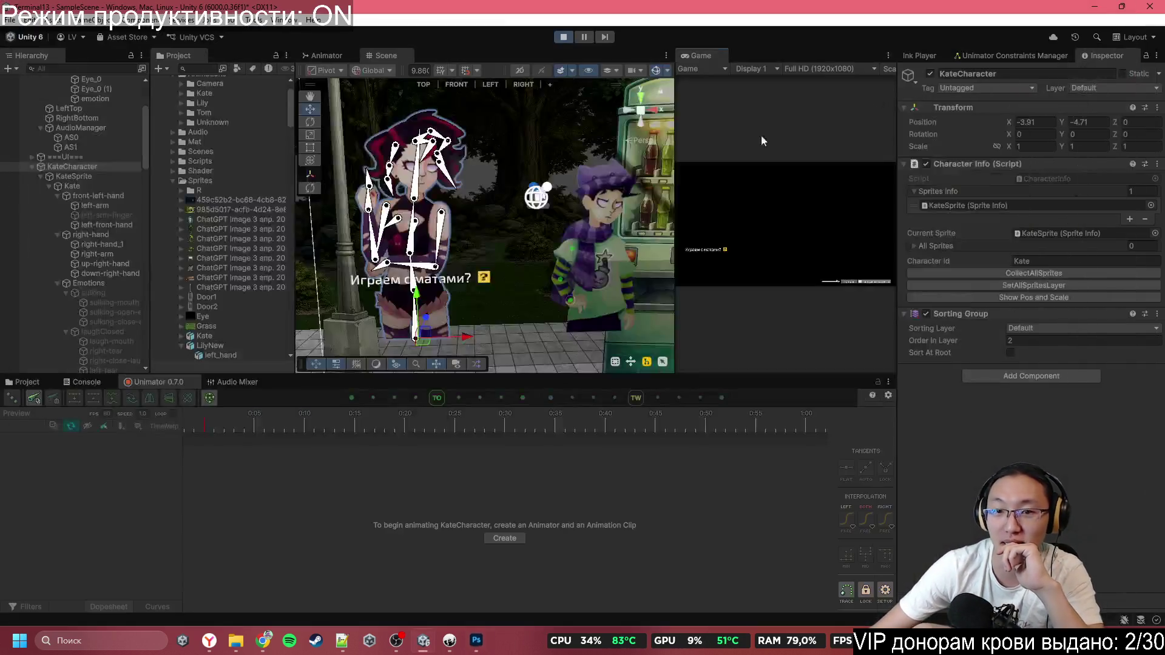
pyautogui.click(472, 643)
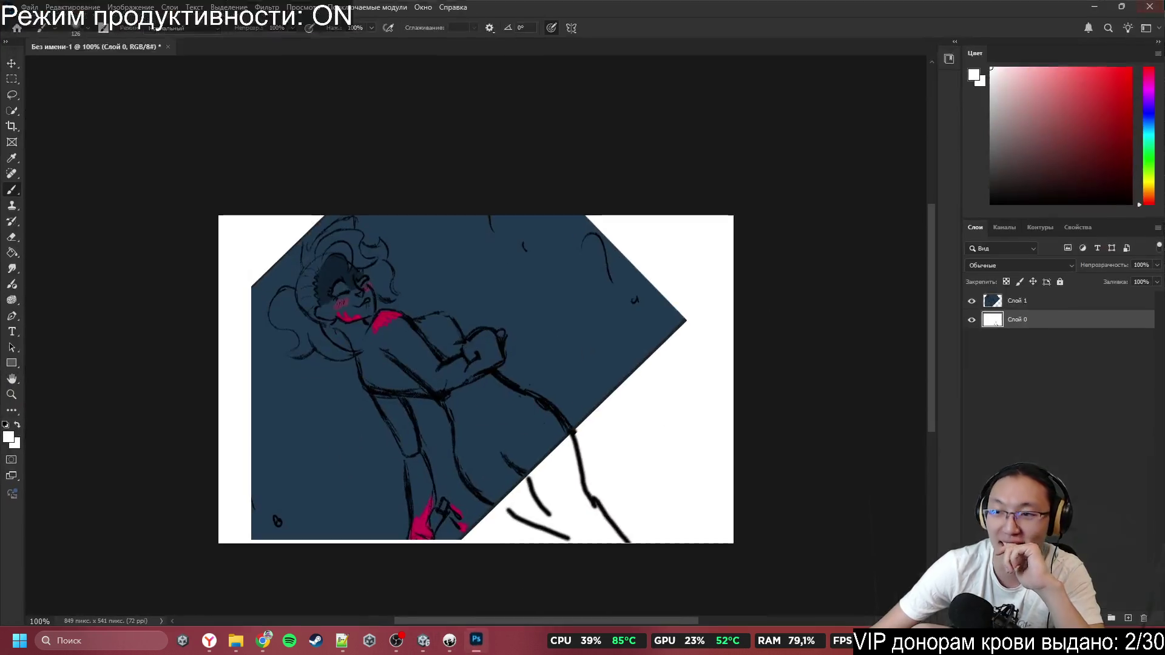
pyautogui.click(1150, 7)
pyautogui.click(621, 238)
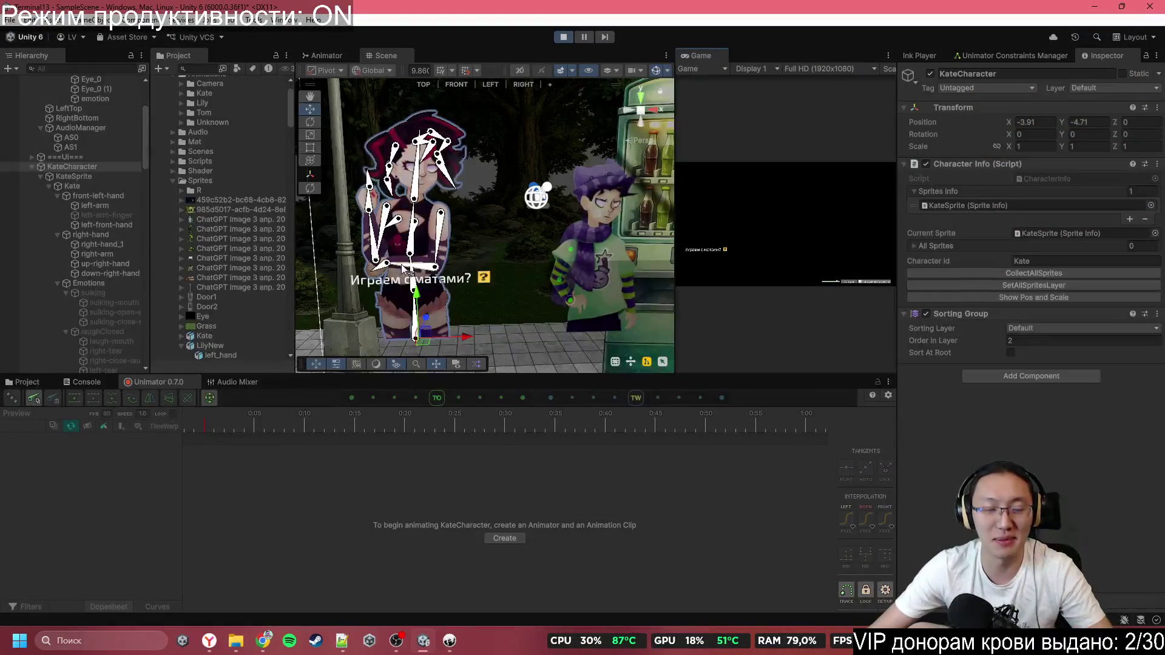
# Frame KateCharacter, maximize the Game view, answer Нет in game, then stop playing
pyautogui.press('f')
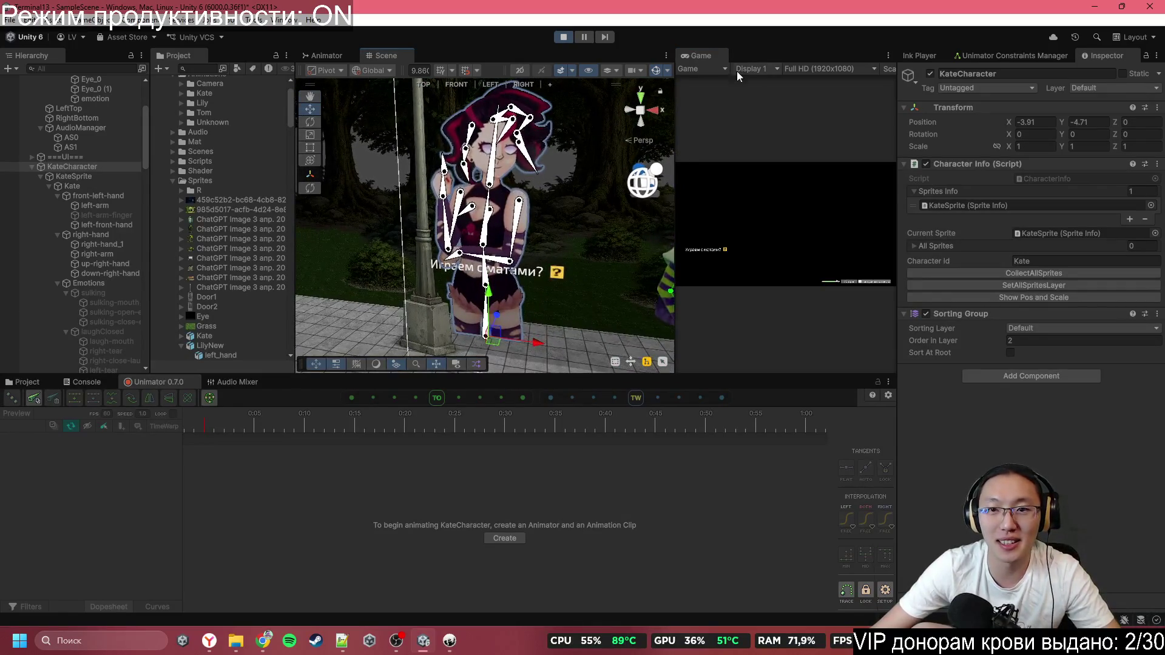
pyautogui.doubleClick(693, 53)
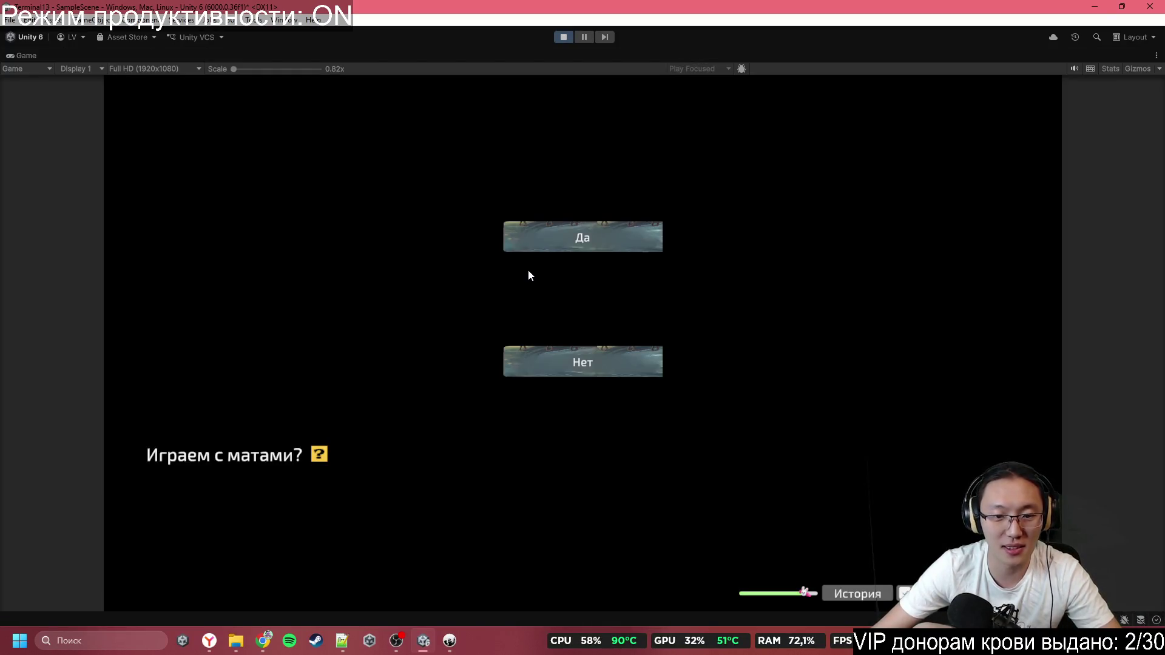
pyautogui.click(562, 351)
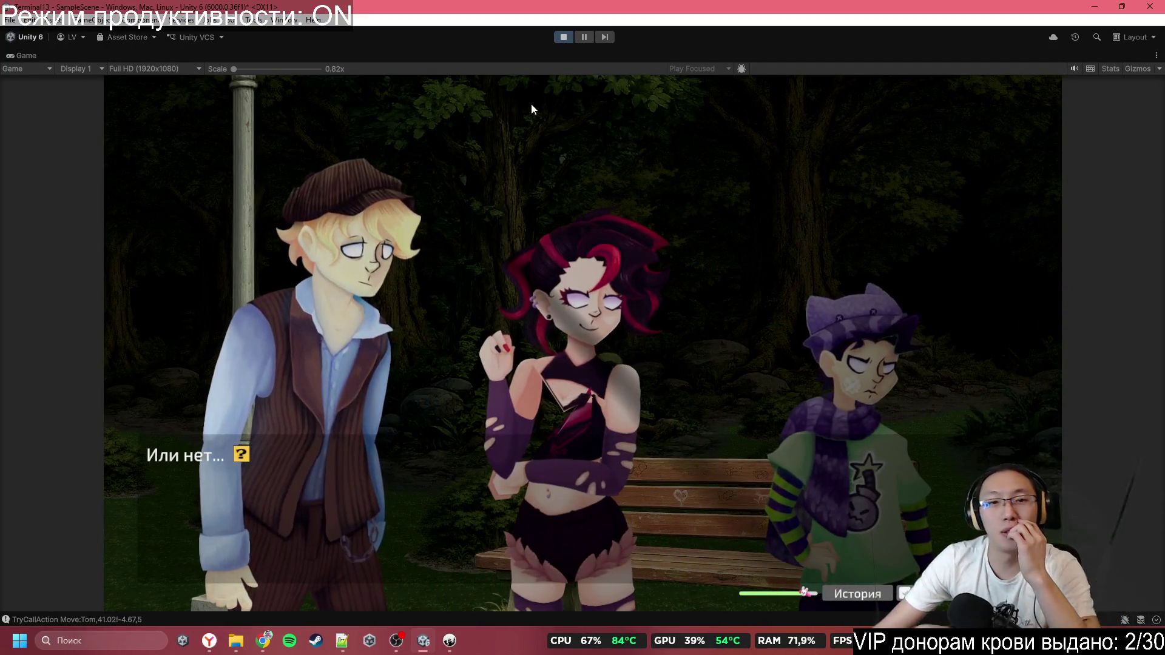
pyautogui.click(571, 38)
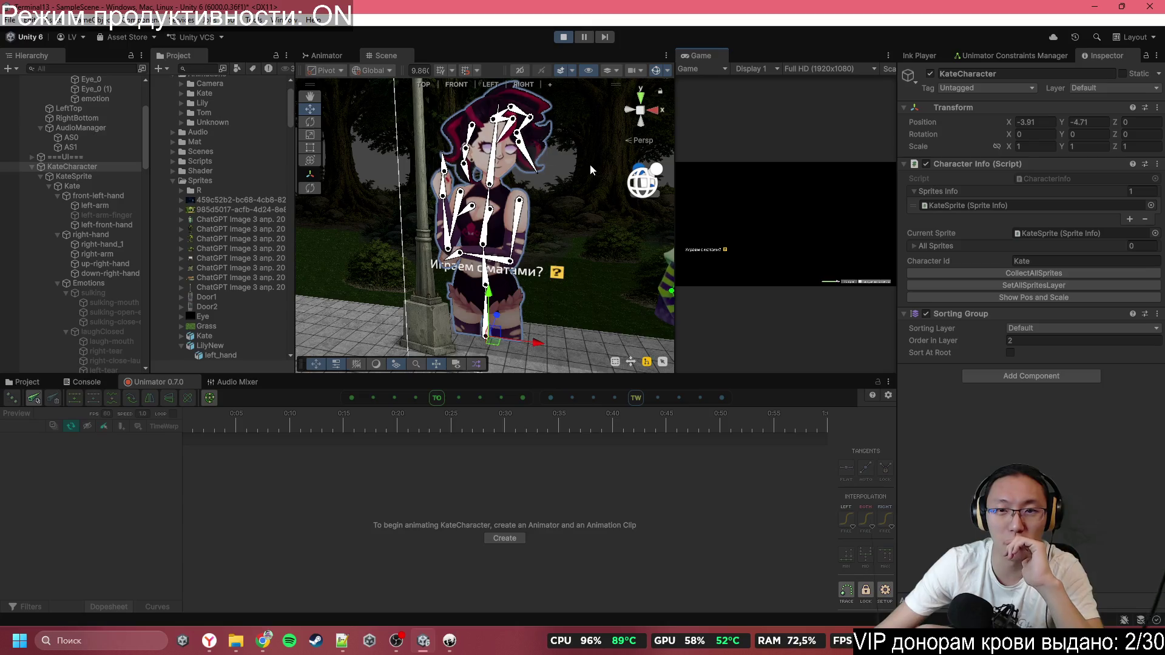
# Shift KateCharacter along X, select bone_15 plus another bone, and raise Rotate influence from 0.76 to 0.91
pyautogui.moveTo(522, 349)
pyautogui.mouseDown()
pyautogui.moveTo(475, 356)
pyautogui.moveTo(554, 379)
pyautogui.mouseUp()
pyautogui.scroll(3, 494, 218)
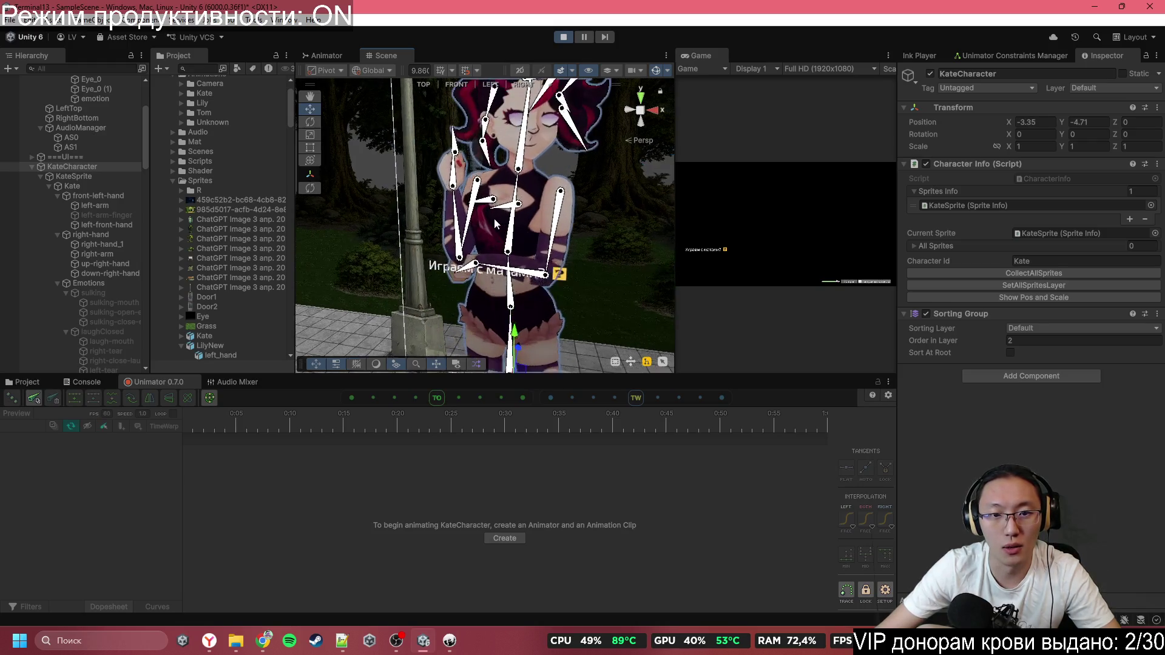
pyautogui.scroll(2, 493, 221)
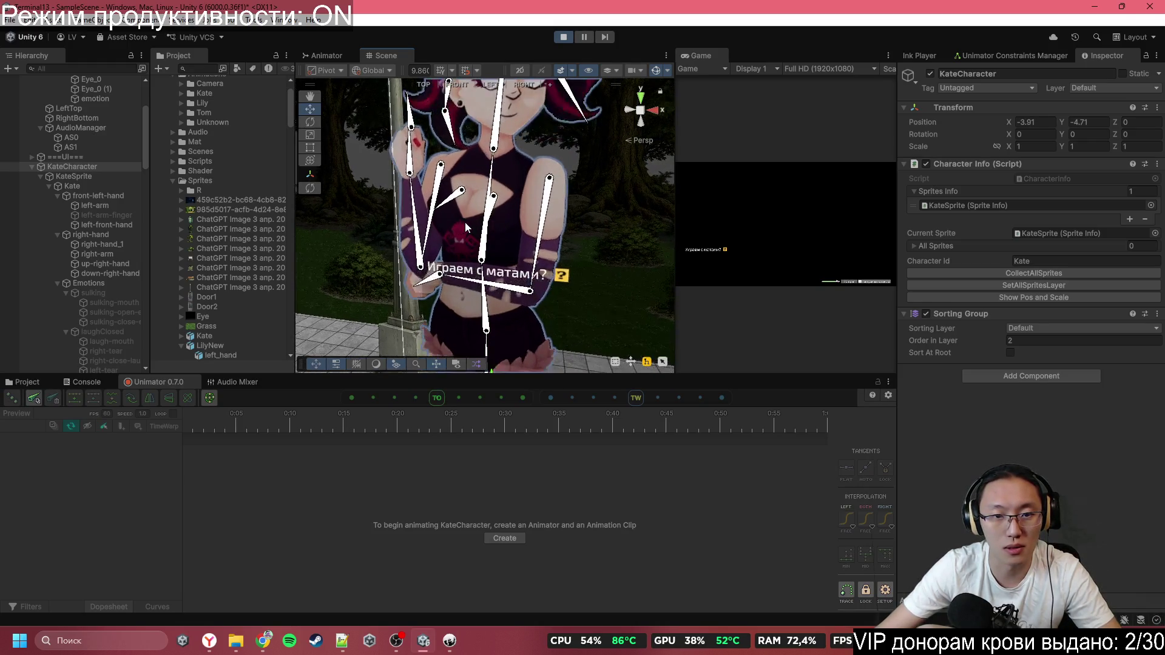
pyautogui.click(456, 194)
pyautogui.keyDown('shift'); pyautogui.click(495, 204); pyautogui.keyUp('shift')
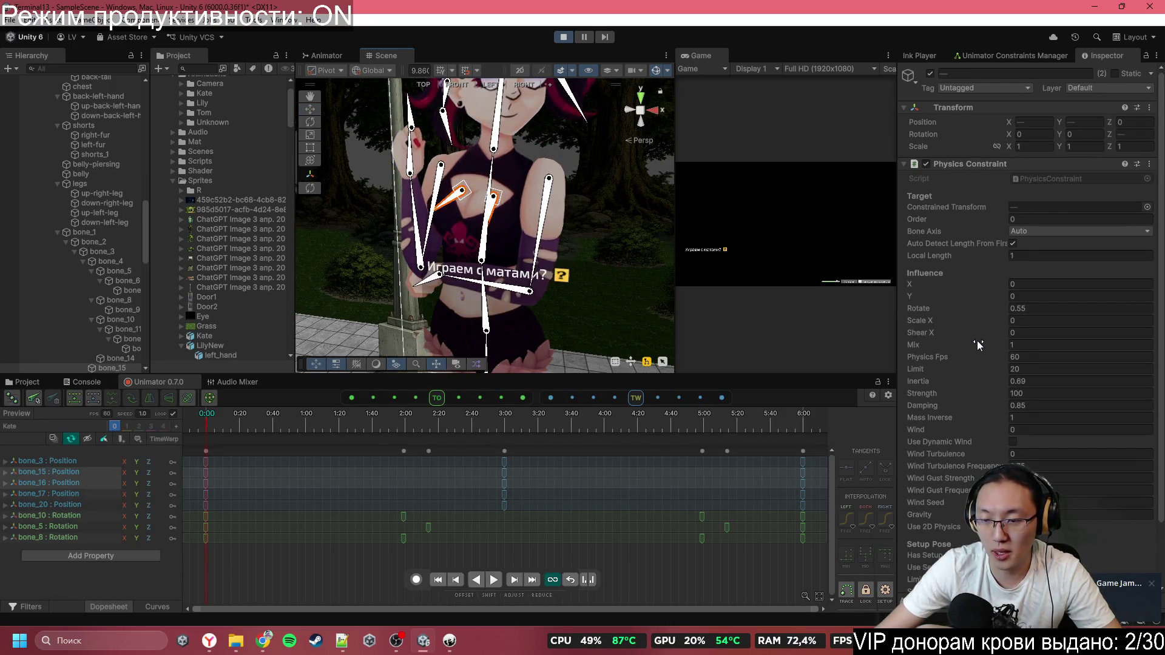
pyautogui.click(985, 311)
pyautogui.moveTo(992, 310); pyautogui.dragTo(996, 310)
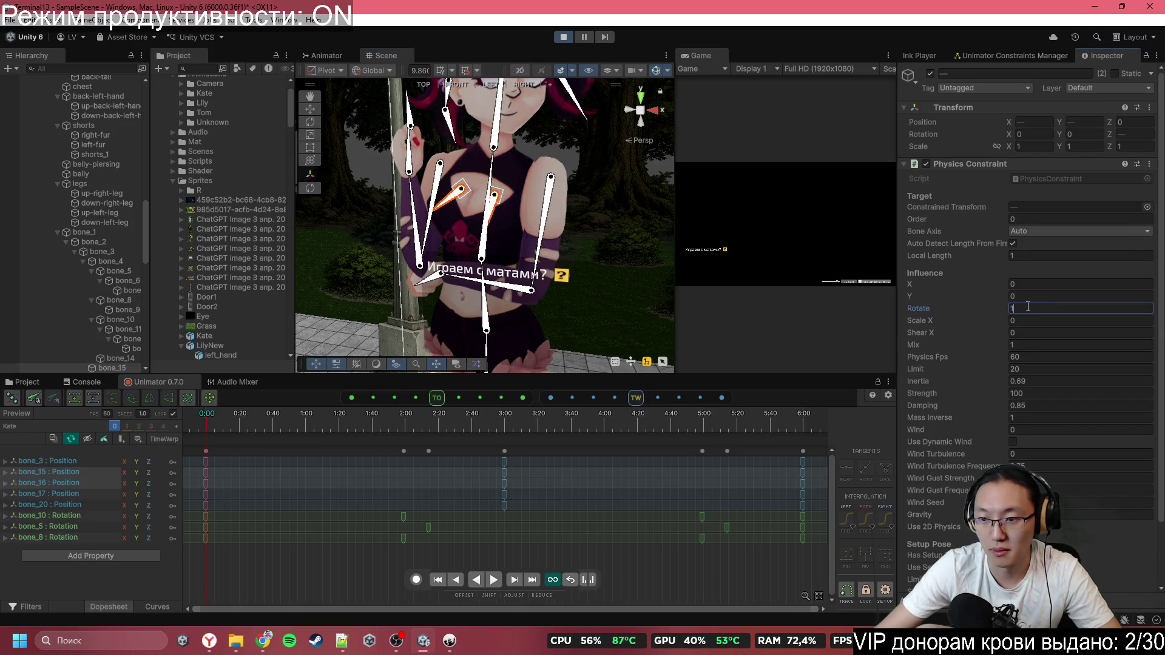
# Rotate bone_1 to swing the bone chain, then select bone_16 on Kate's torso
pyautogui.scroll(-3, 513, 332)
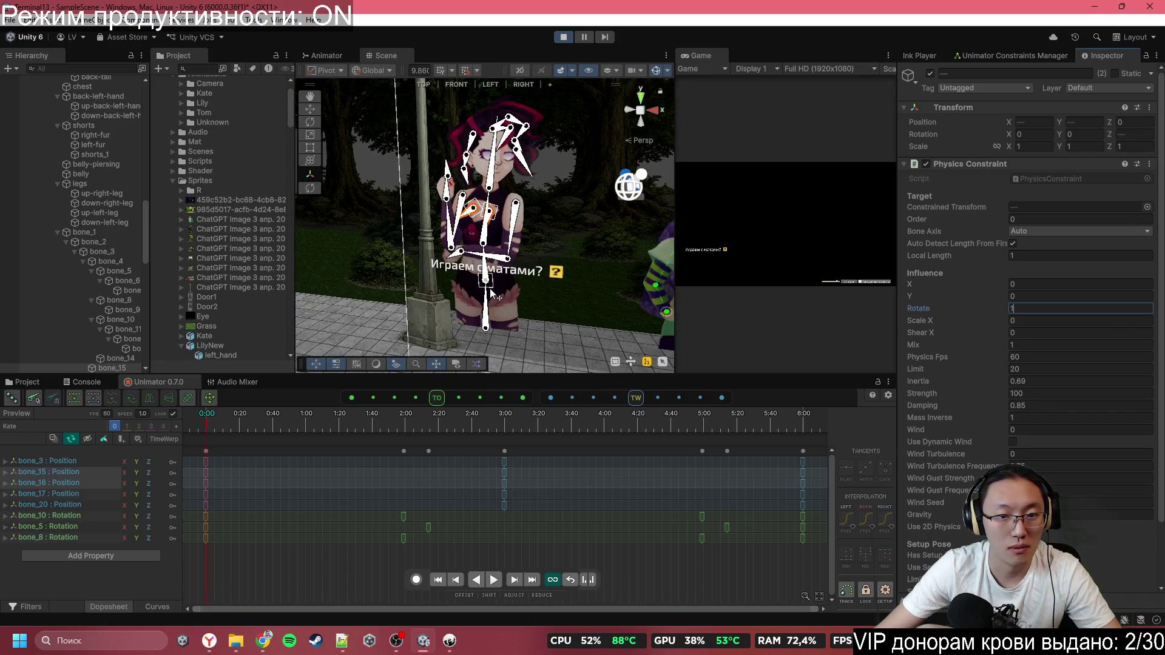
pyautogui.moveTo(494, 296)
pyautogui.mouseDown()
pyautogui.moveTo(483, 300)
pyautogui.moveTo(502, 303)
pyautogui.moveTo(488, 293)
pyautogui.mouseUp()
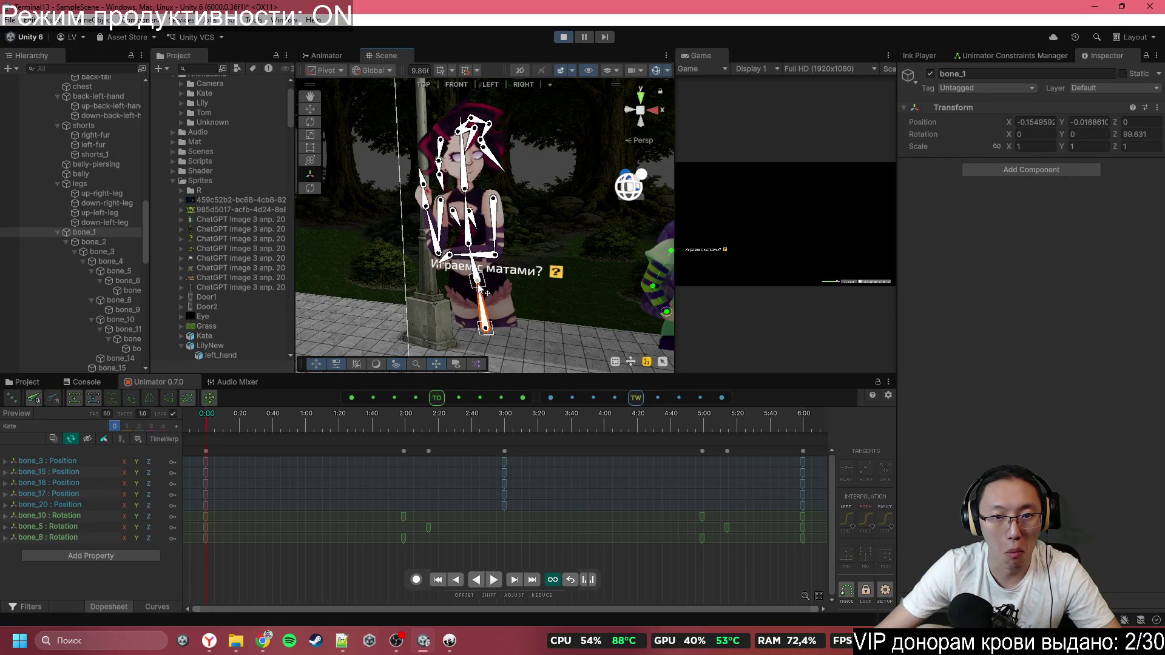
pyautogui.scroll(3, 476, 247)
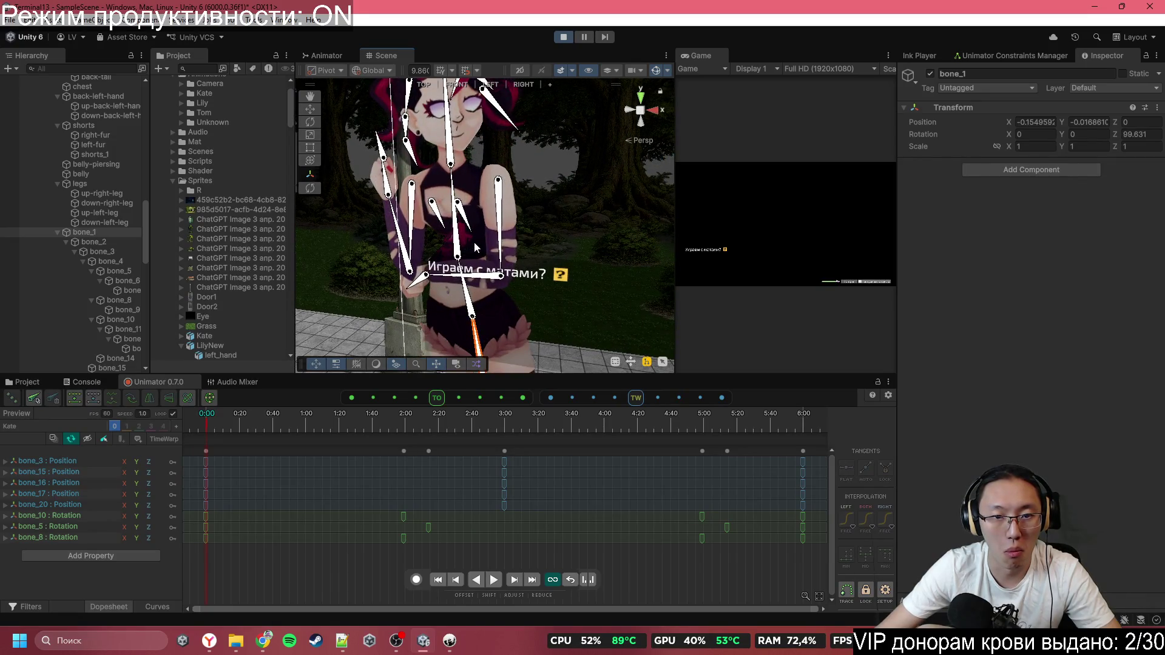
pyautogui.click(468, 226)
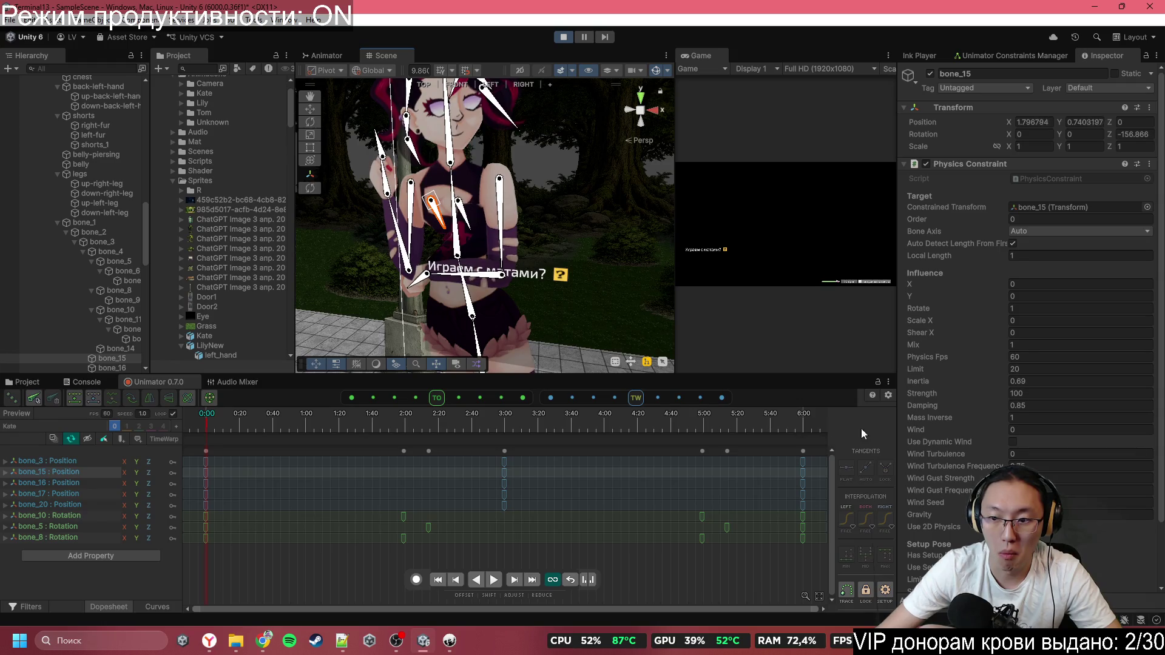
pyautogui.scroll(-3, 1004, 446)
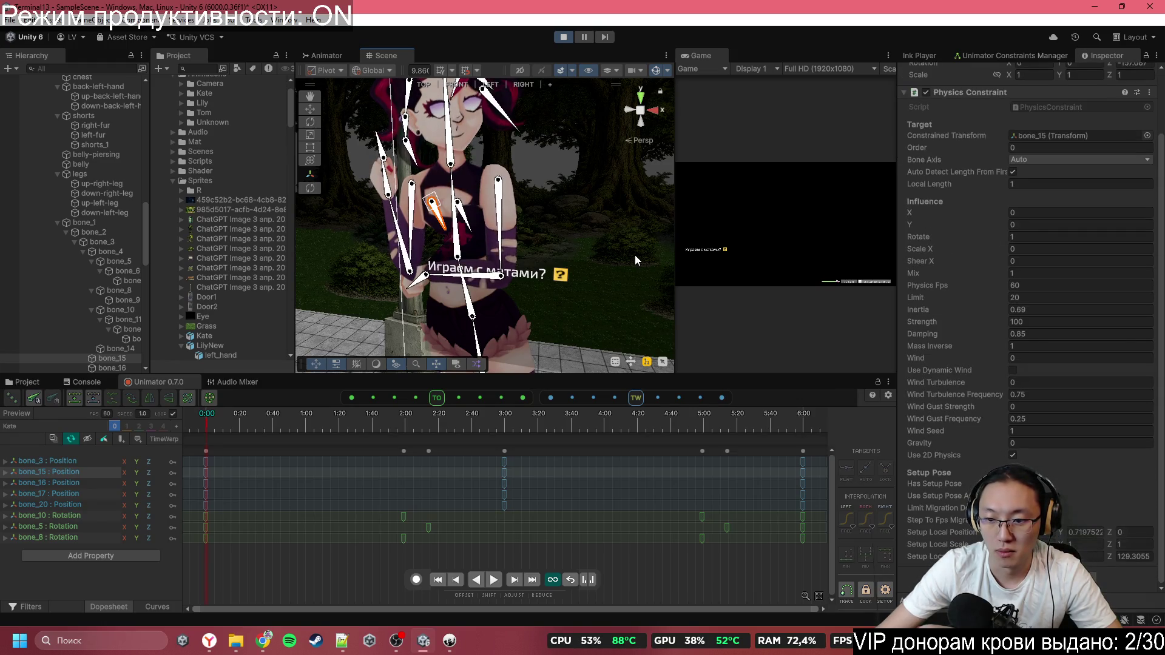
# Stop Play mode and close the Unity editor
pyautogui.click(563, 37)
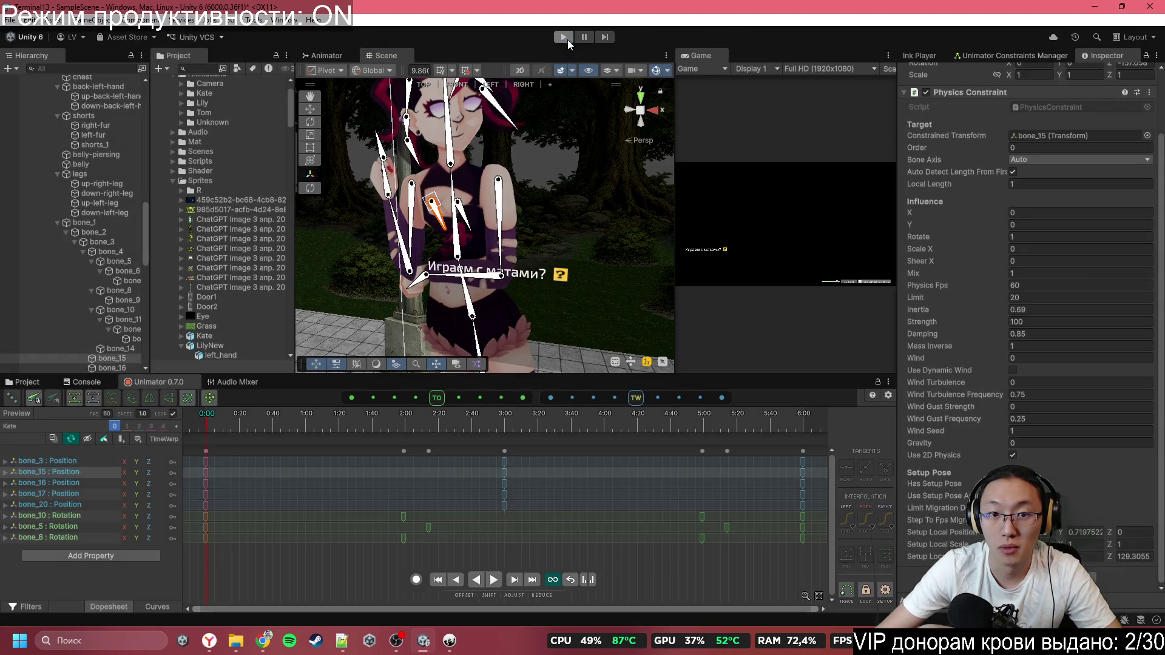
pyautogui.scroll(-4, 581, 251)
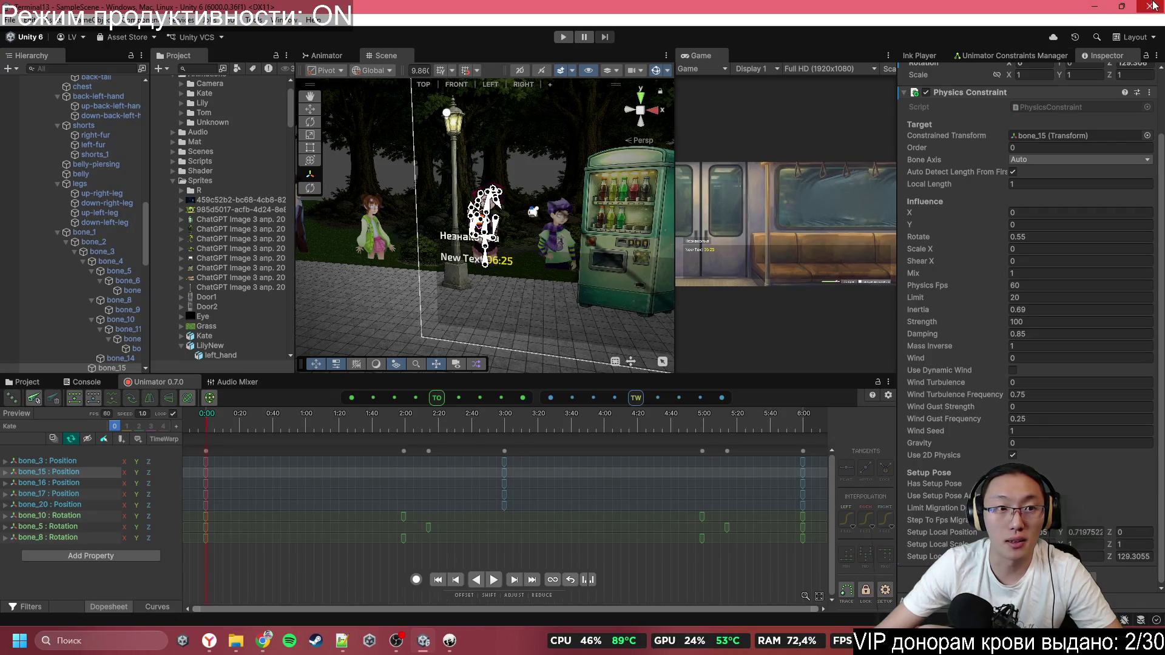
pyautogui.click(1160, 11)
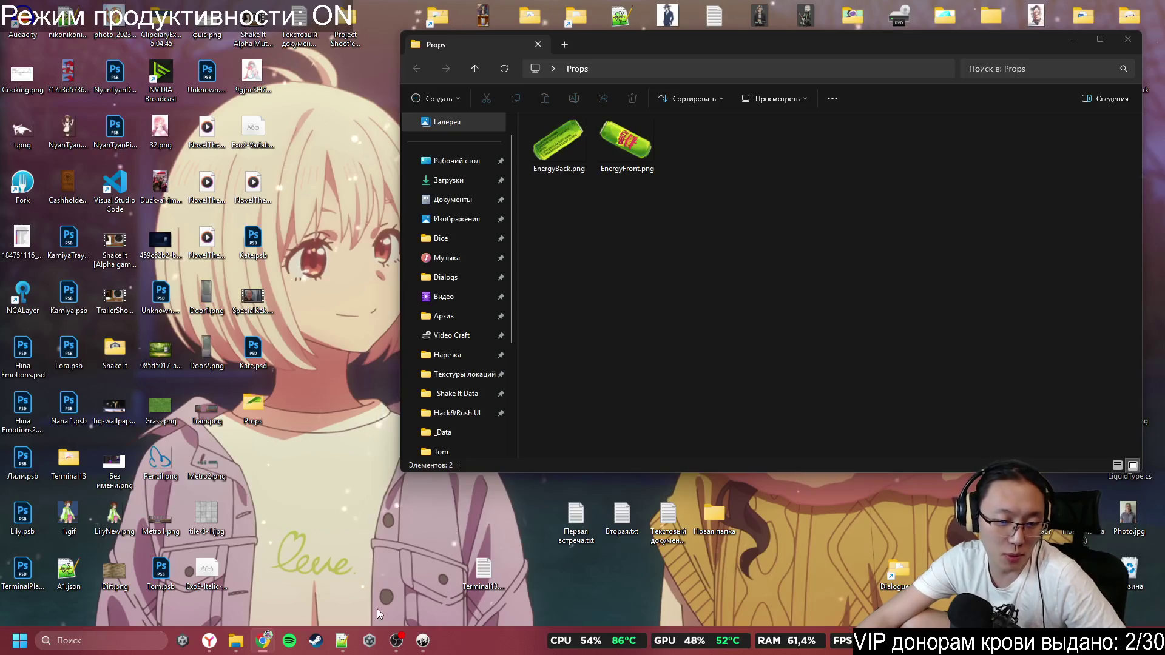
# Launch Unity Hub, move Telegram out of the way, and reopen the Terminal13 project
pyautogui.click(370, 642)
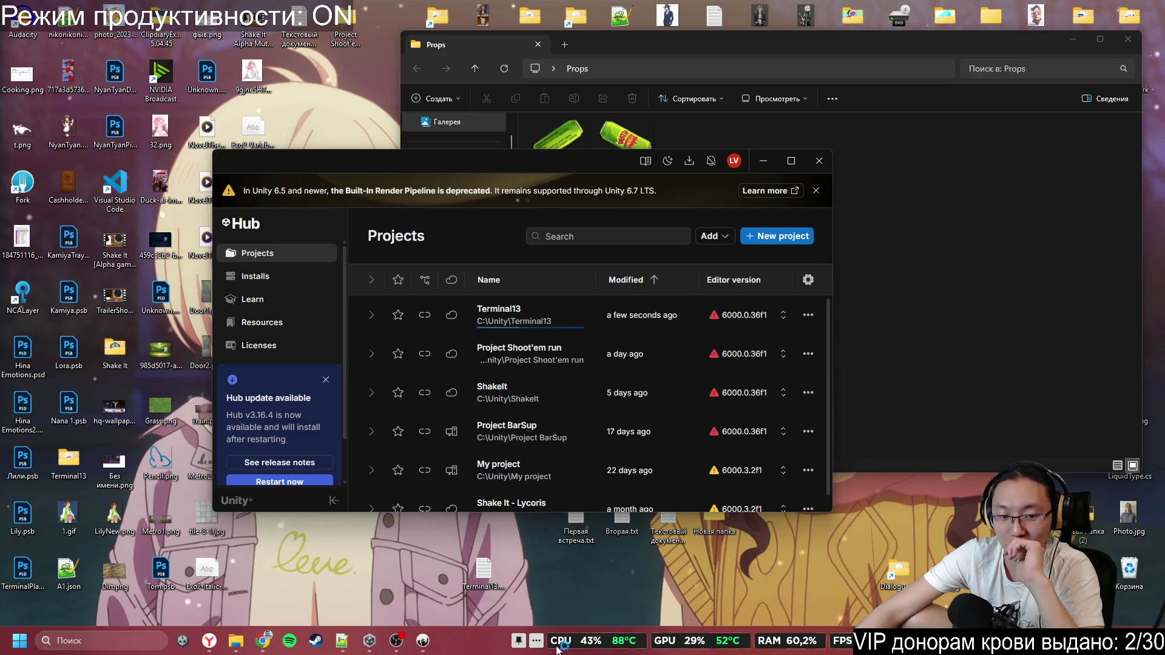
pyautogui.hotkey('alt', 'Tab')
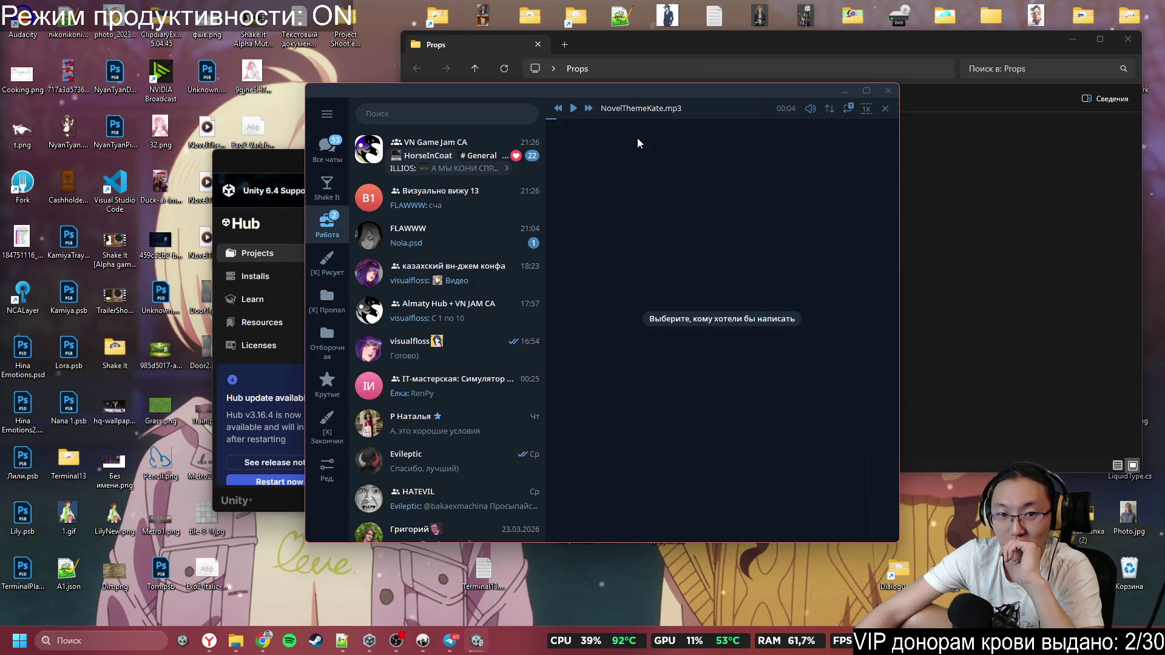
pyautogui.click(840, 91)
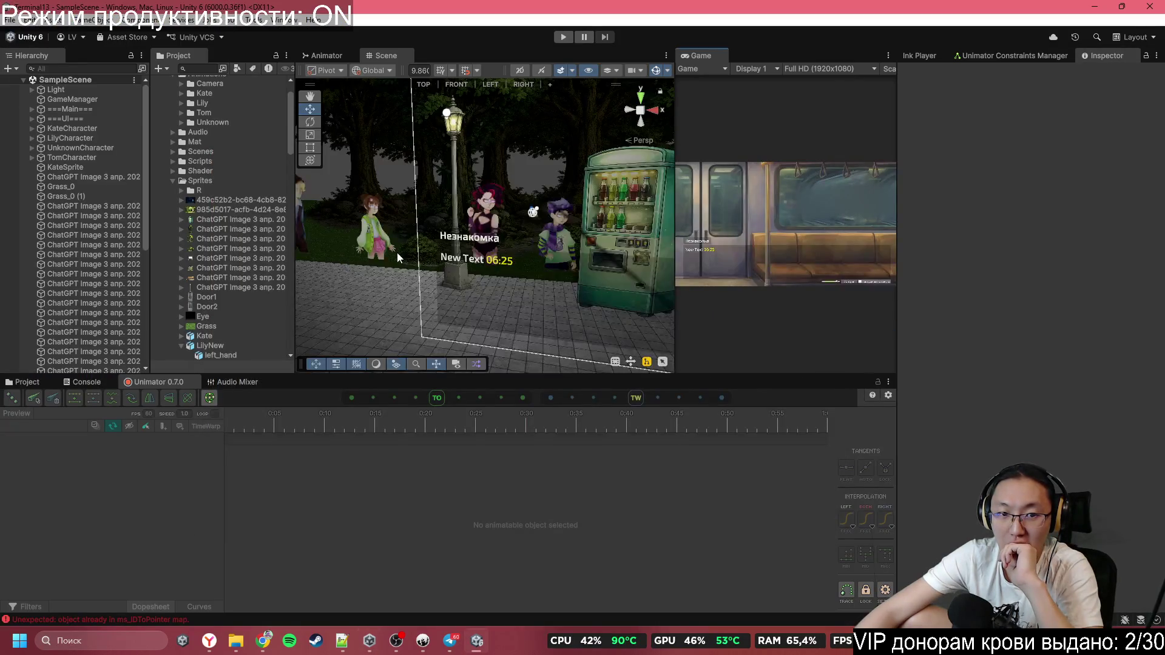
# Select KateCharacter and nudge it left along X to -4.22
pyautogui.click(617, 257)
pyautogui.click(619, 257)
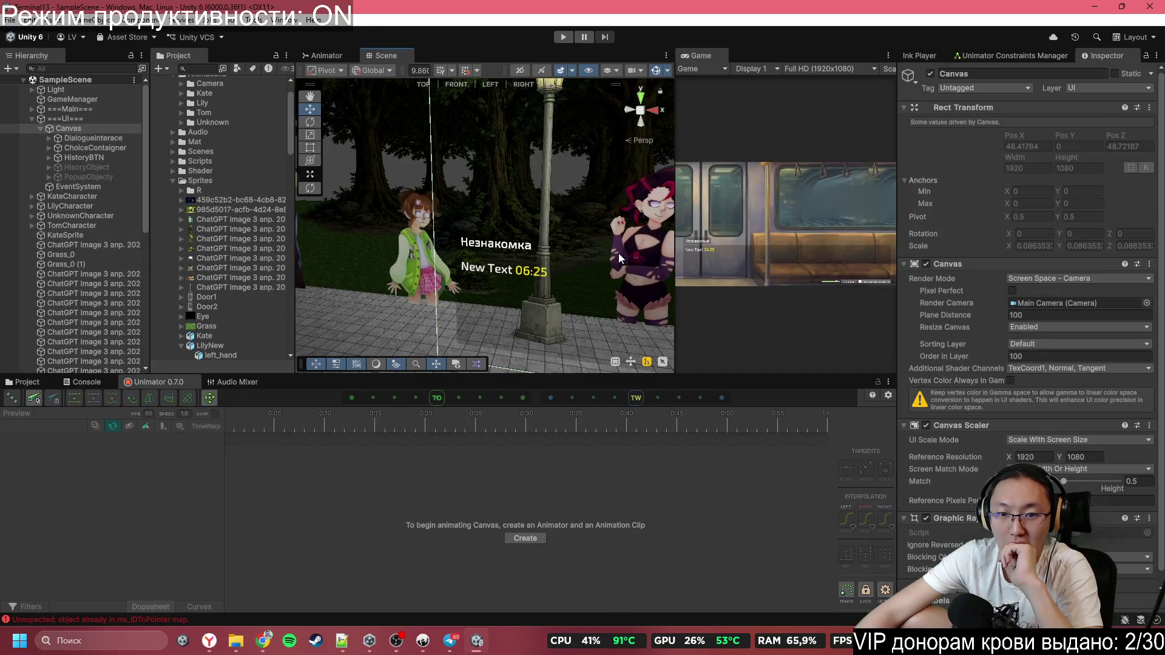
pyautogui.click(620, 260)
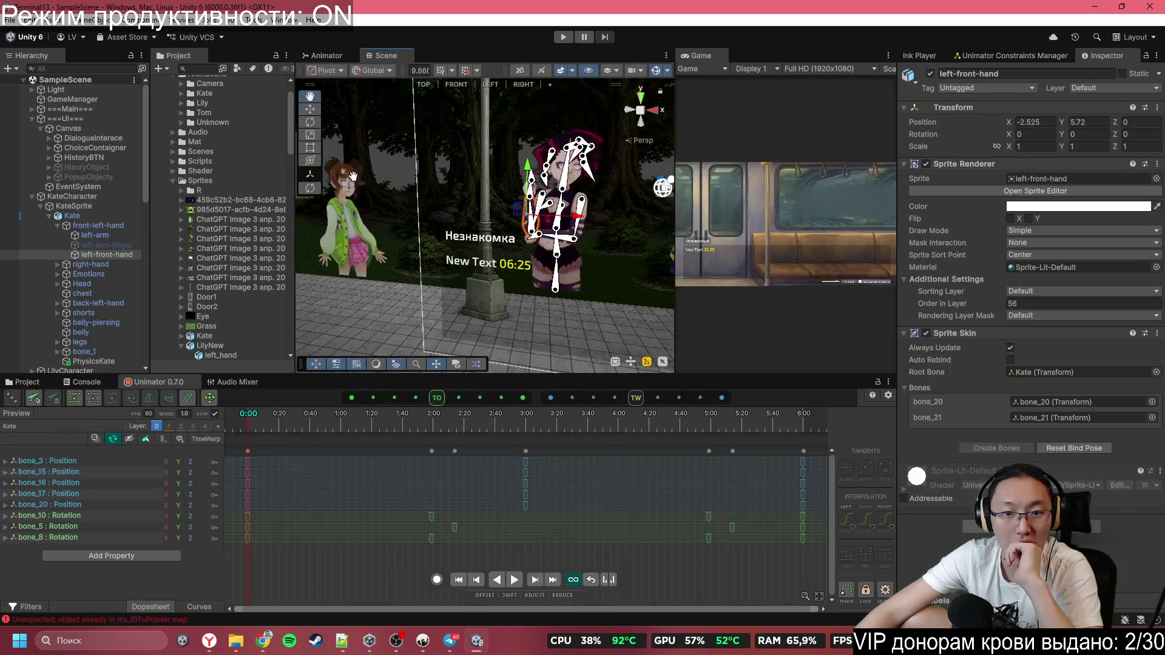
pyautogui.click(129, 198)
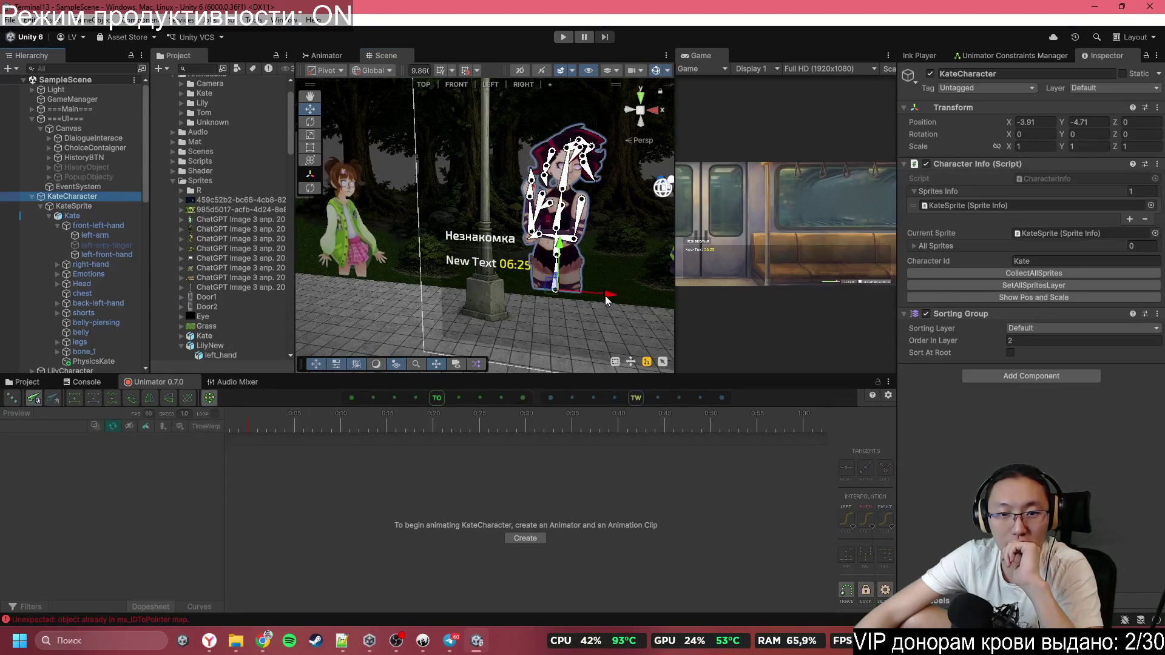
pyautogui.moveTo(606, 300)
pyautogui.mouseDown()
pyautogui.moveTo(533, 295)
pyautogui.moveTo(599, 295)
pyautogui.mouseUp()
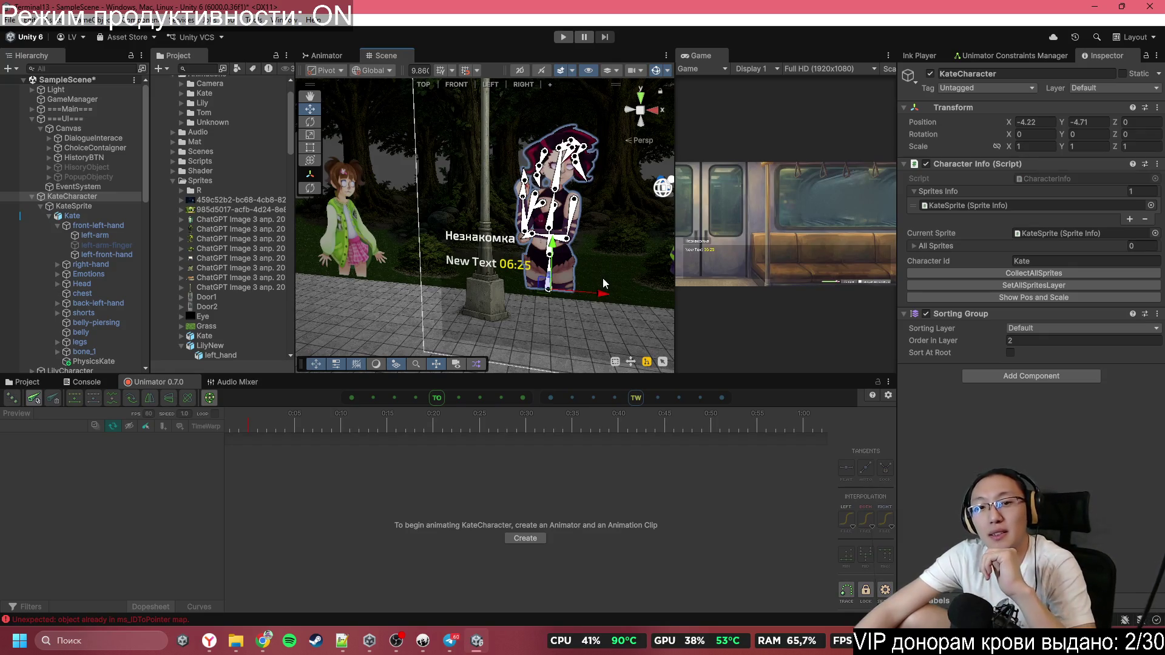
# Check Kate's placement in Play mode, then stop and select her bone_15
pyautogui.scroll(-2, 603, 284)
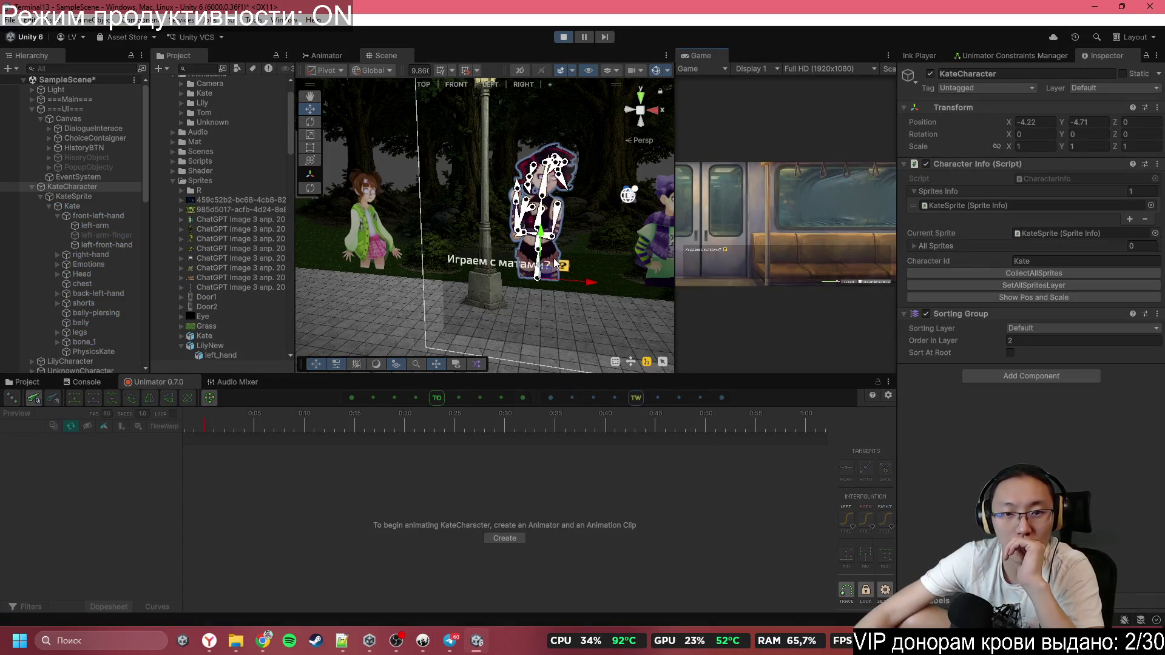
pyautogui.scroll(3, 599, 311)
pyautogui.moveTo(598, 311)
pyautogui.mouseDown()
pyautogui.moveTo(555, 304)
pyautogui.moveTo(614, 312)
pyautogui.moveTo(546, 305)
pyautogui.moveTo(623, 316)
pyautogui.moveTo(576, 319)
pyautogui.mouseUp()
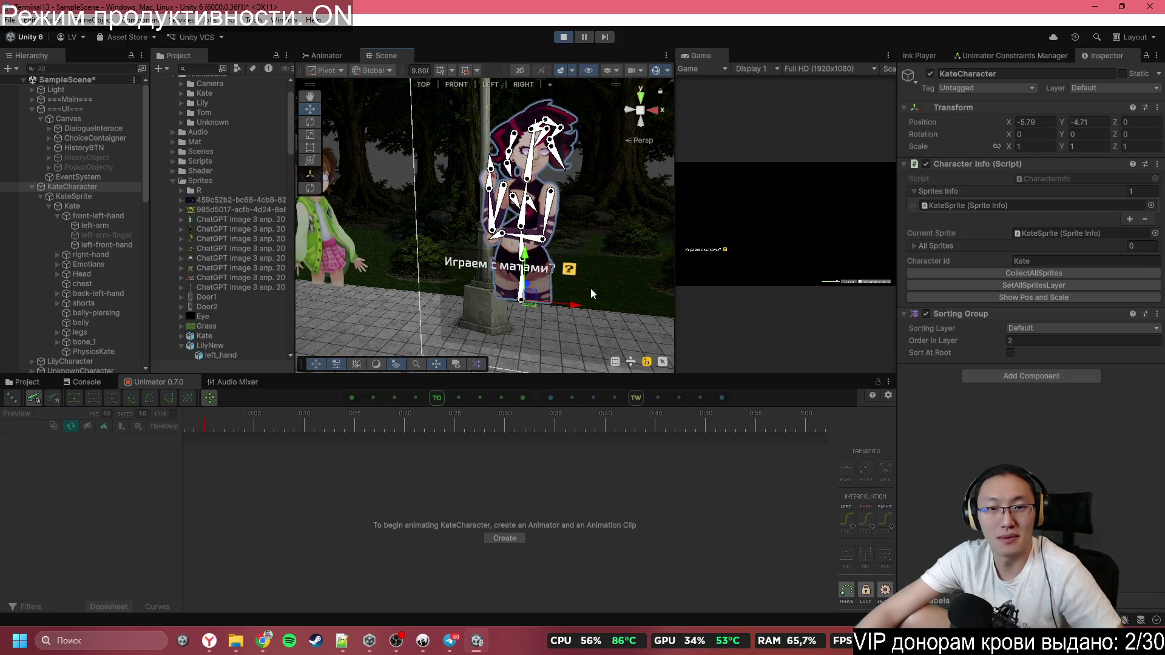
pyautogui.click(571, 40)
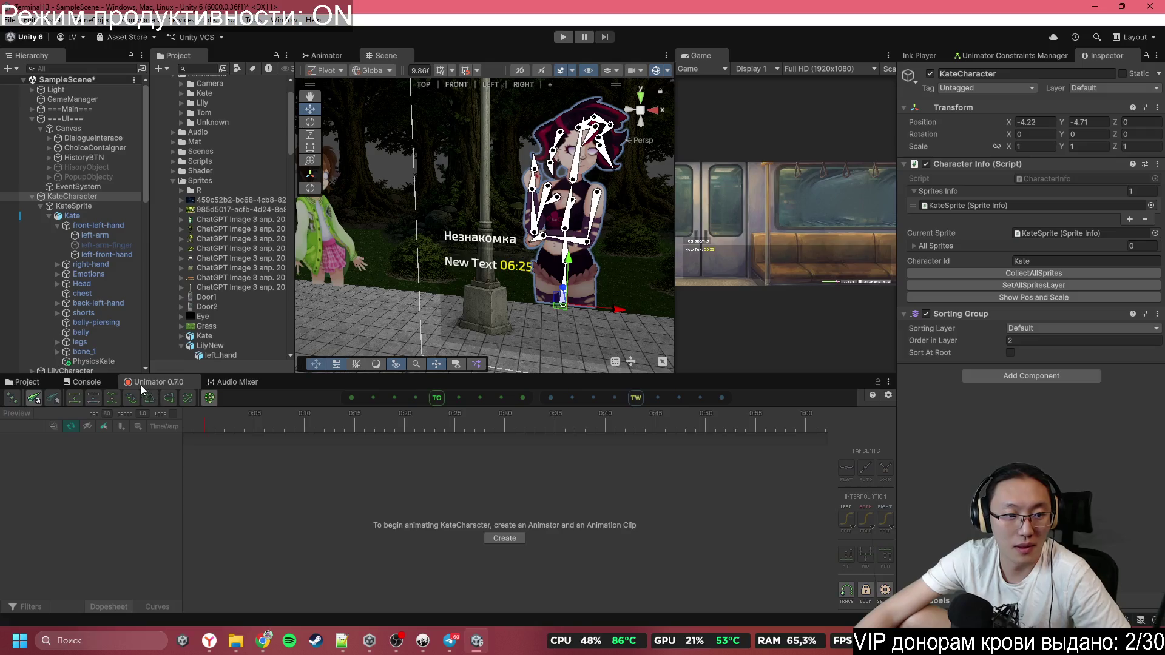
pyautogui.click(73, 196)
pyautogui.scroll(3, 618, 189)
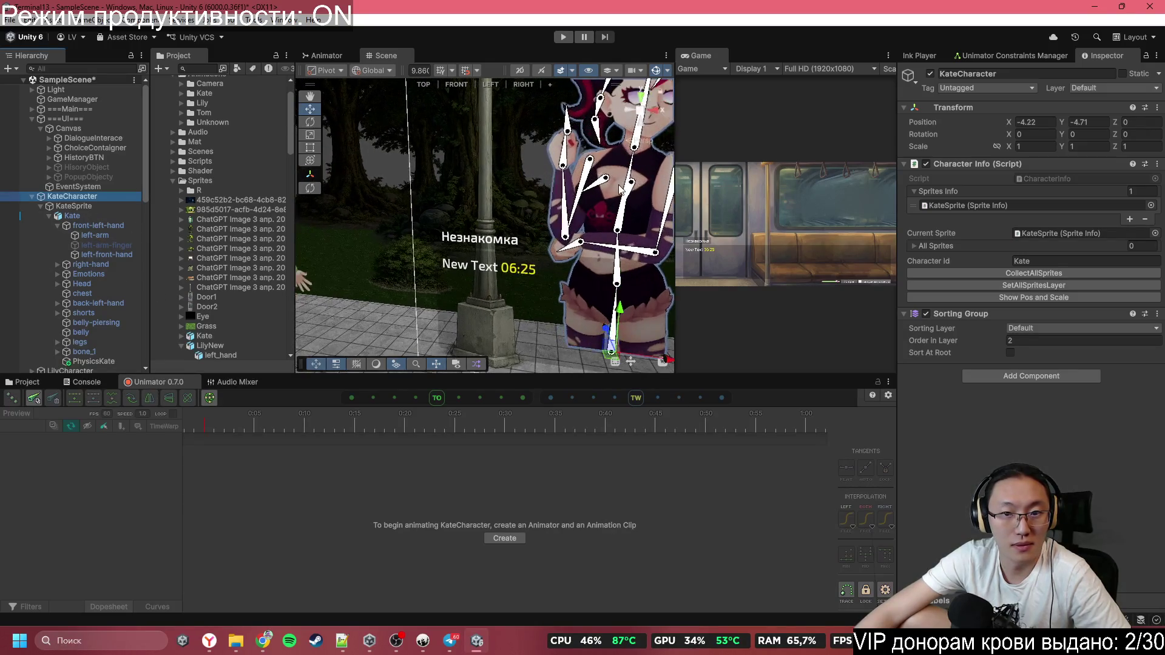
pyautogui.click(609, 184)
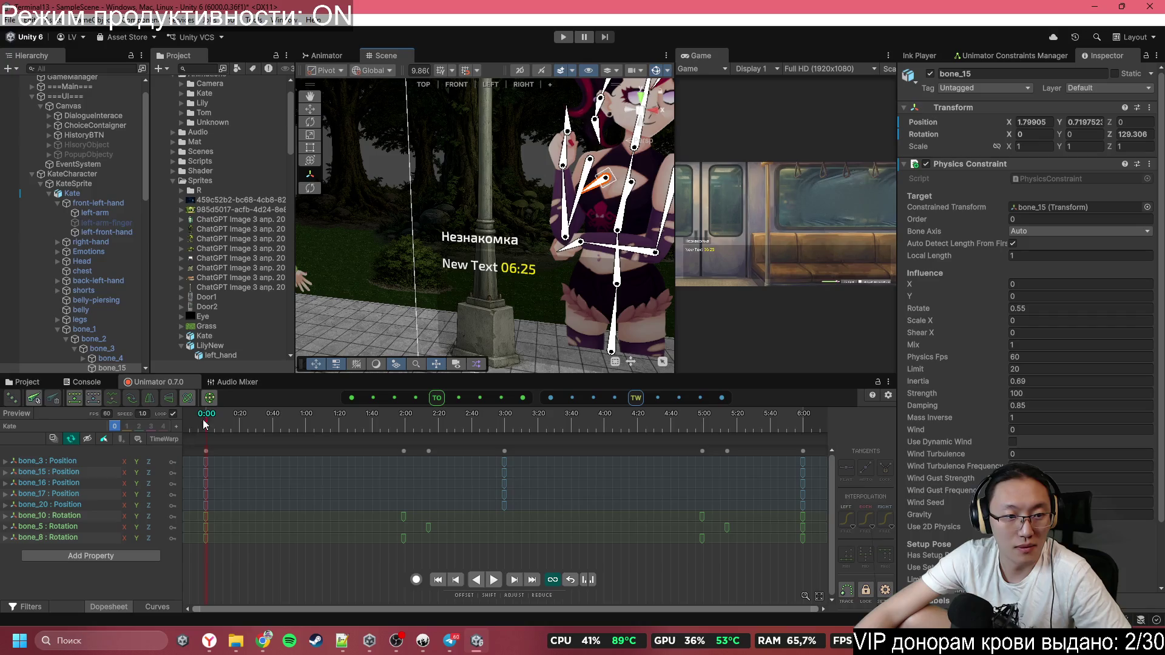
# Delete the bone_16 and bone_15 Position tracks from Kate's animation
pyautogui.click(82, 484)
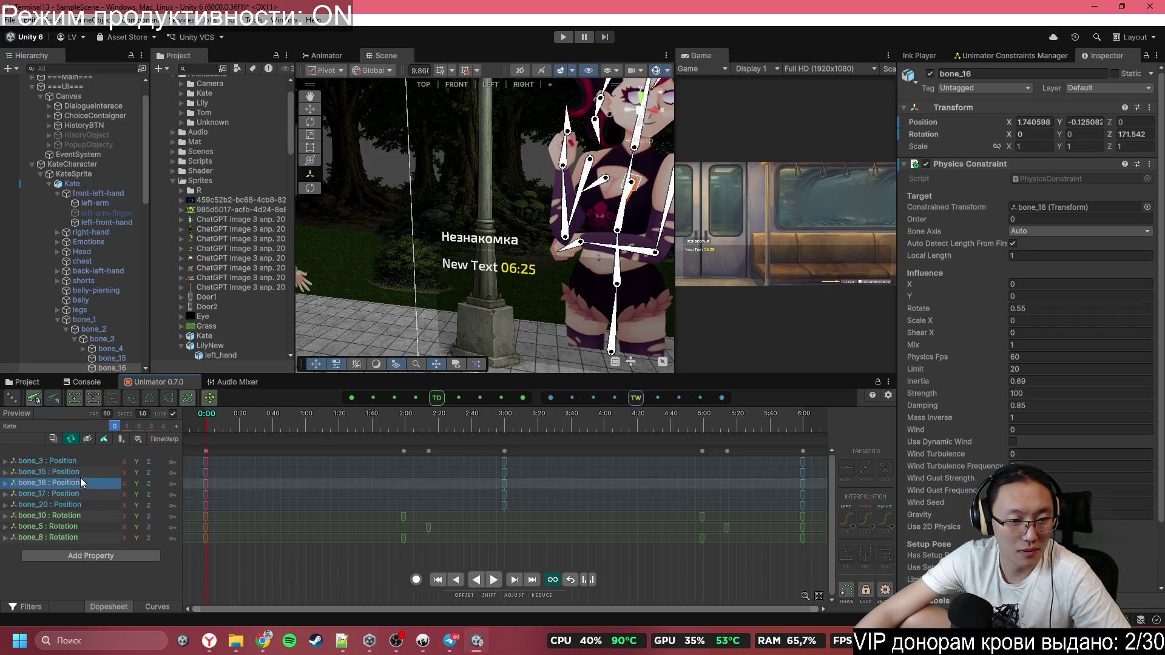
pyautogui.hotkey('shift', 'Up')
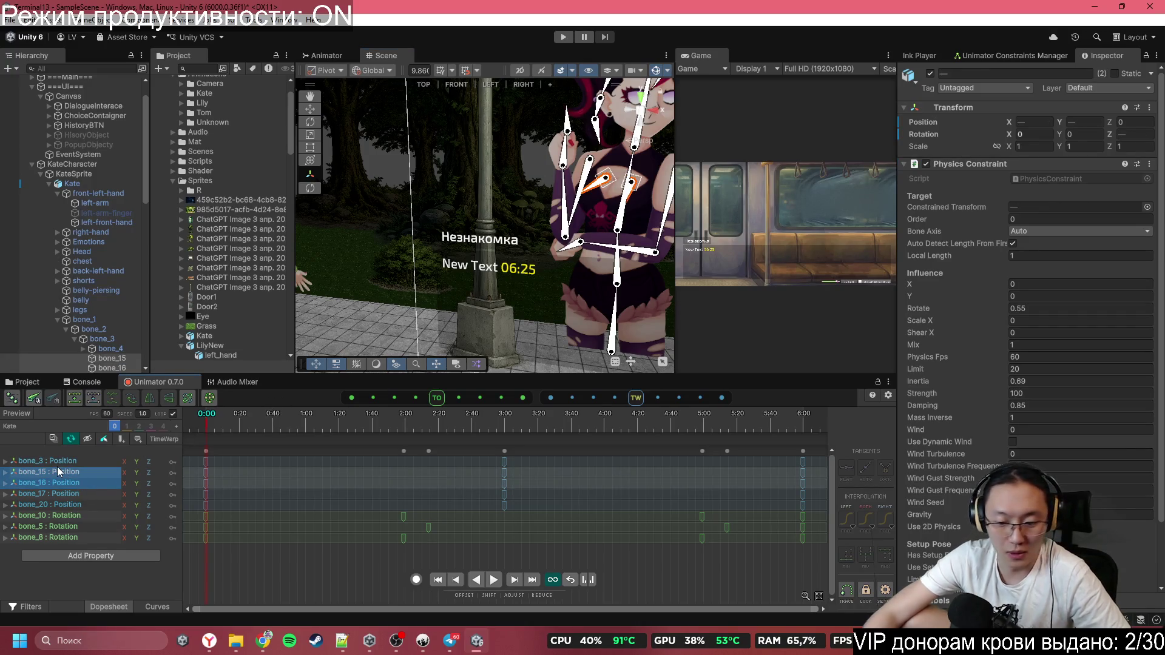
pyautogui.press('Delete')
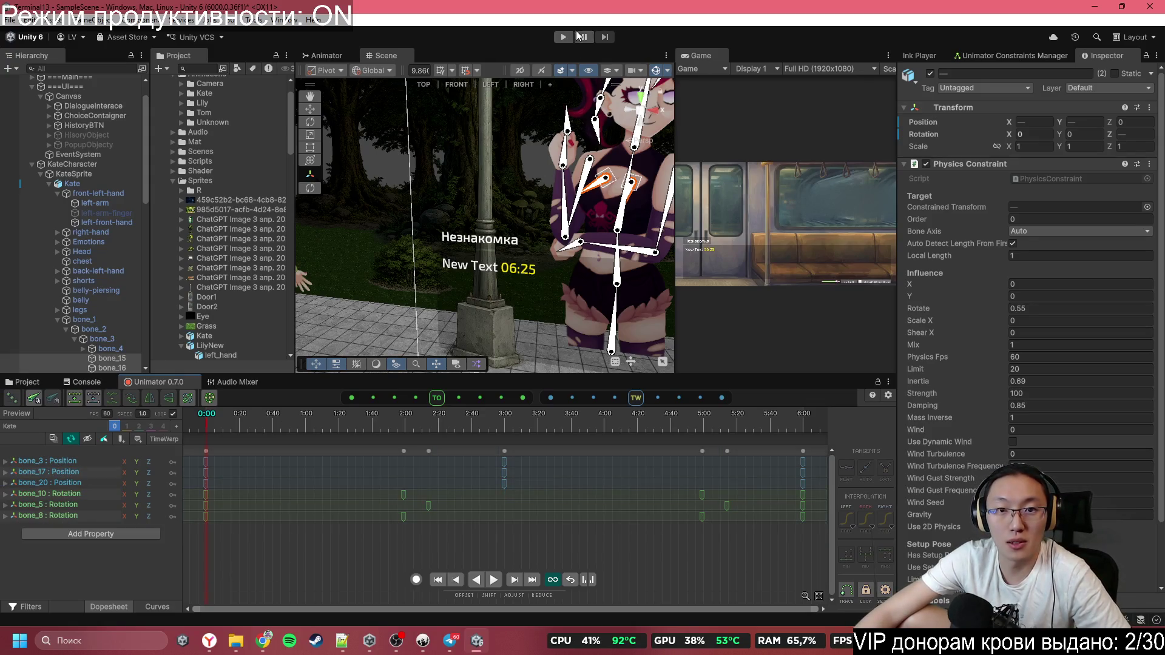
# Test the animation in Play mode by tilting Kate via bone_1, then stop
pyautogui.click(570, 38)
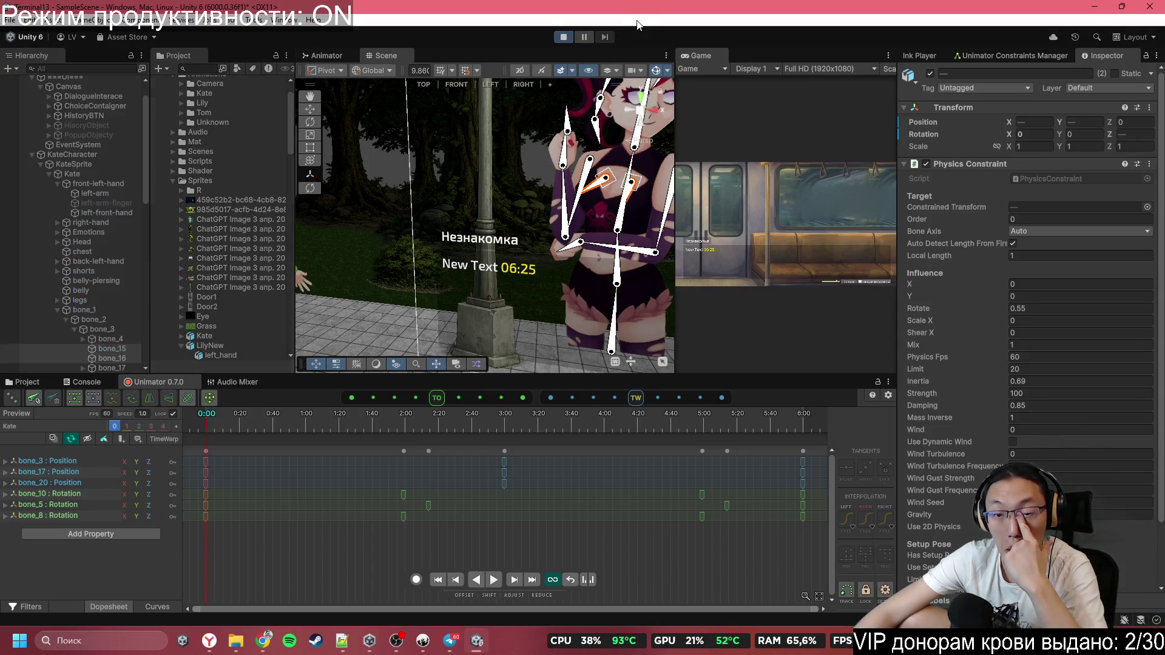
pyautogui.moveTo(615, 318)
pyautogui.mouseDown()
pyautogui.moveTo(635, 302)
pyautogui.moveTo(621, 296)
pyautogui.mouseUp()
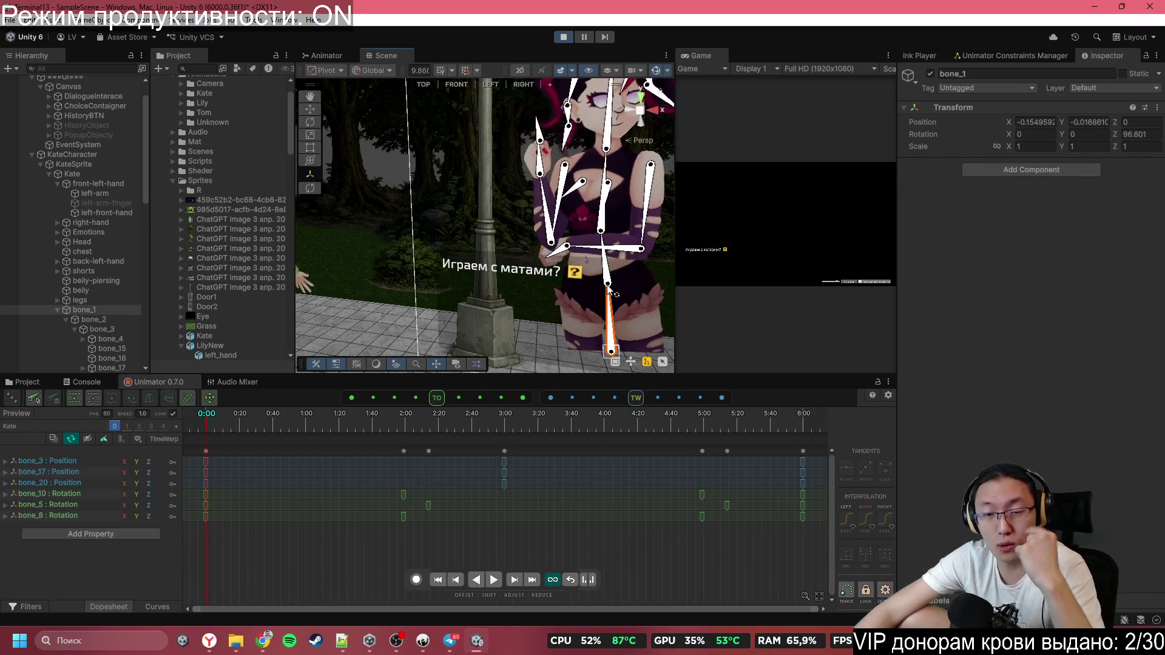
pyautogui.moveTo(646, 164); pyautogui.dragTo(595, 227)
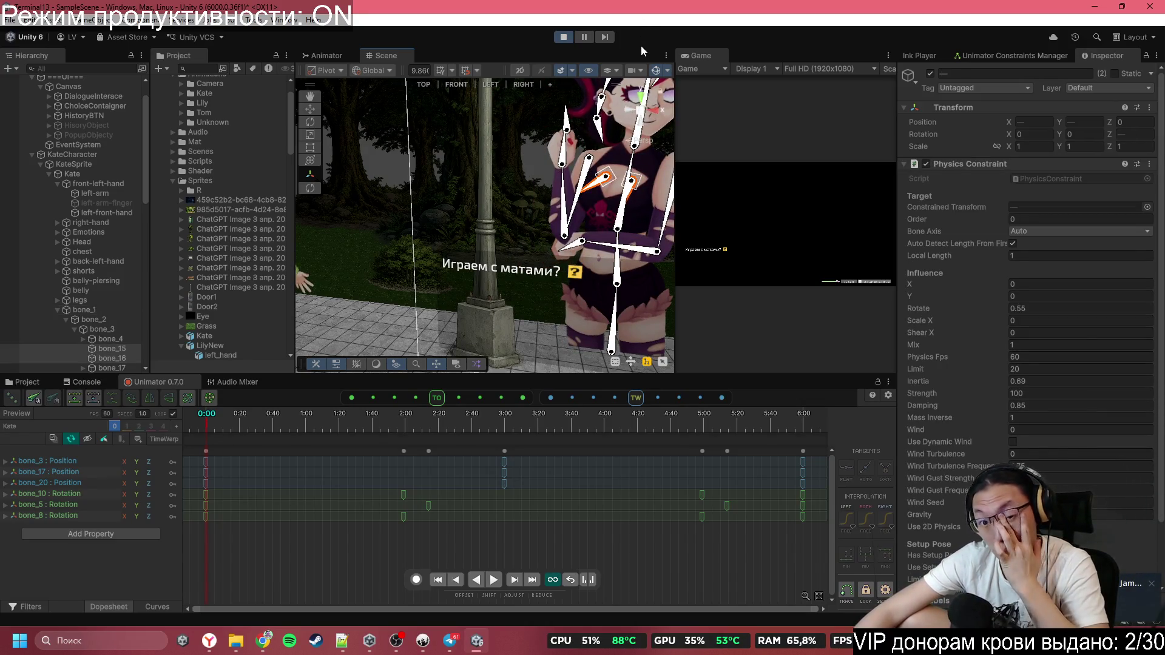
pyautogui.click(563, 37)
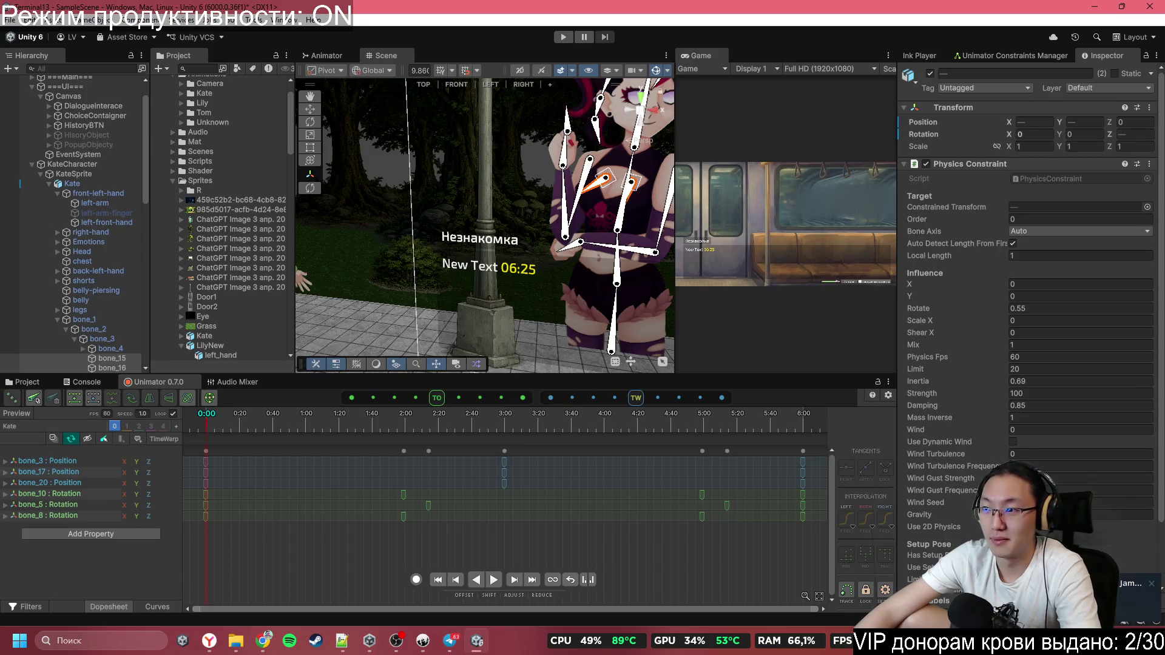
# Try the screen capture overlay, cancel it, and bring up Telegram
pyautogui.press('super+shift+s')
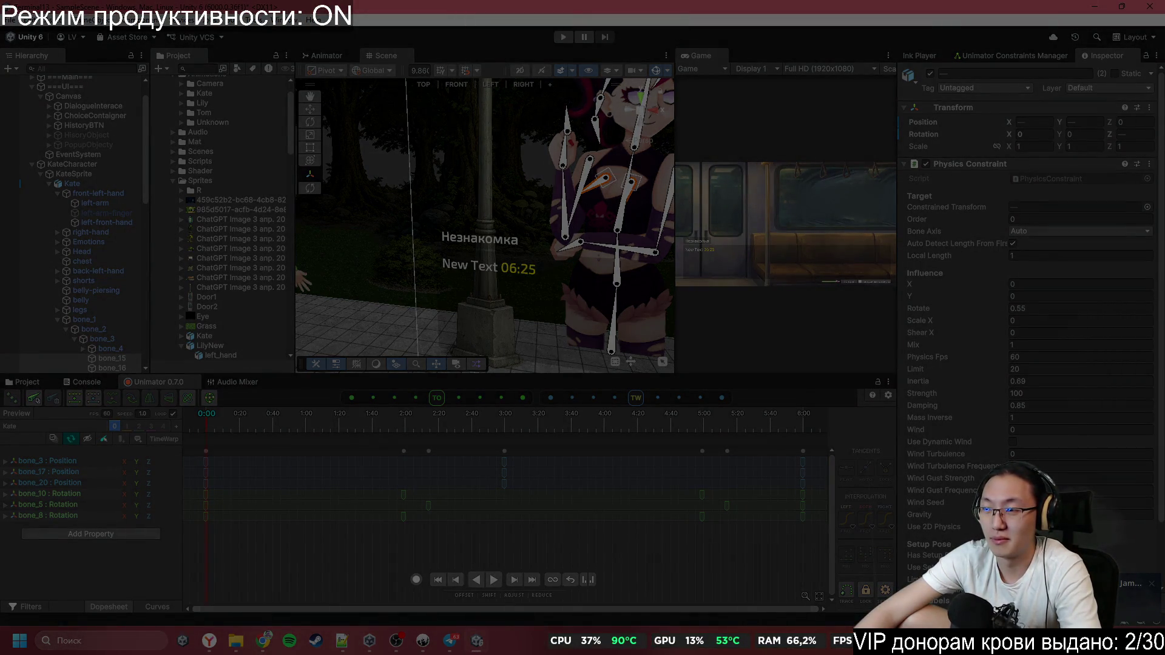
pyautogui.press('Escape')
pyautogui.click(449, 640)
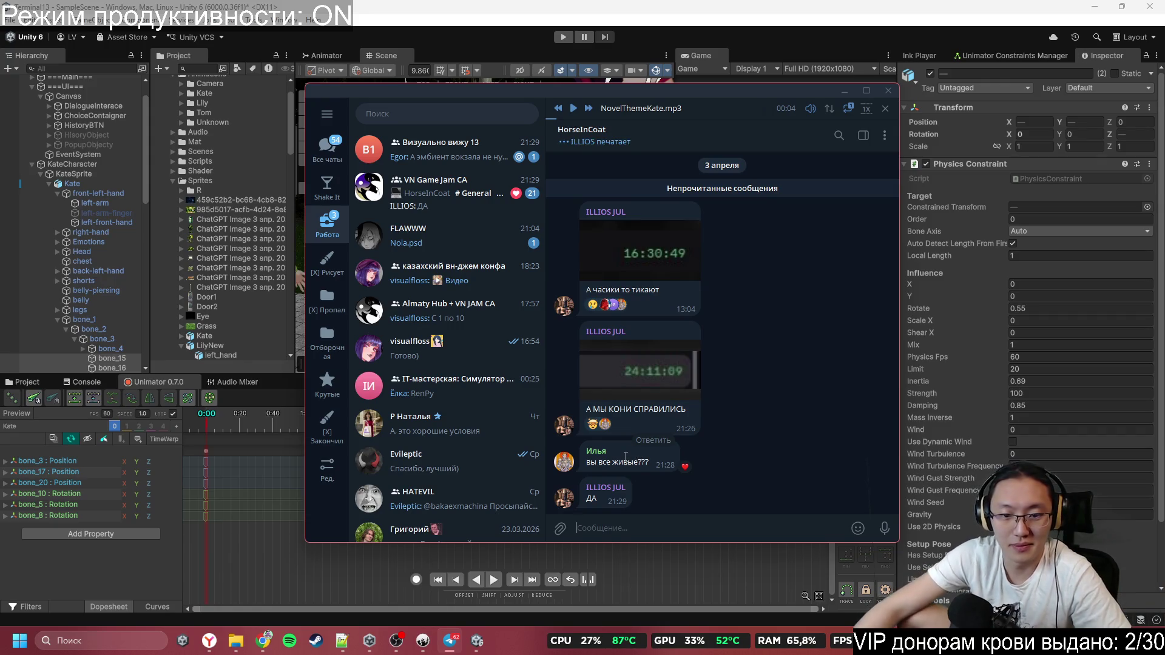
# Reply to the question message with the pasted timer screenshot
pyautogui.rightClick(625, 456)
pyautogui.click(674, 466)
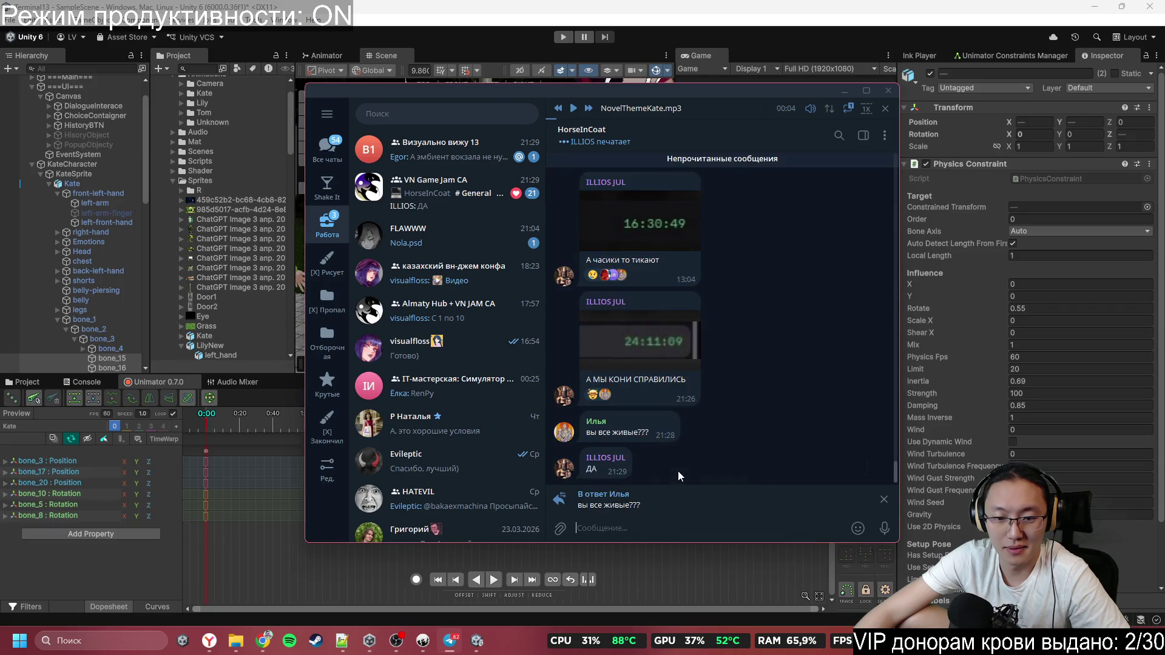
pyautogui.hotkey('ctrl', 'v')
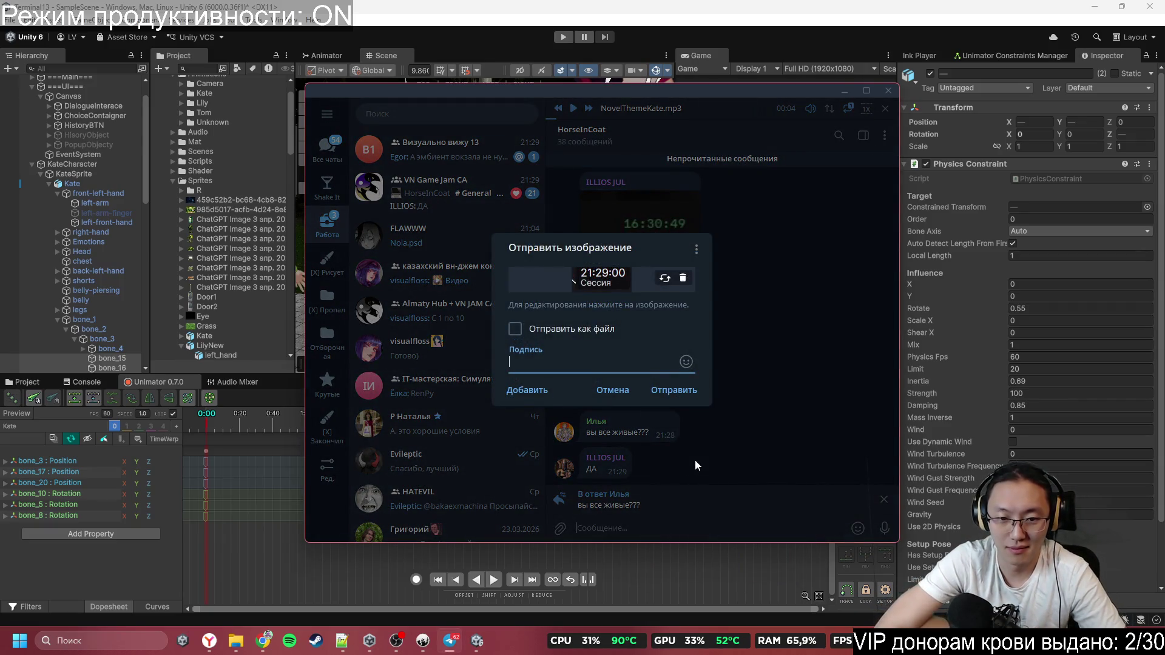
pyautogui.write('ь')
pyautogui.press('Return')
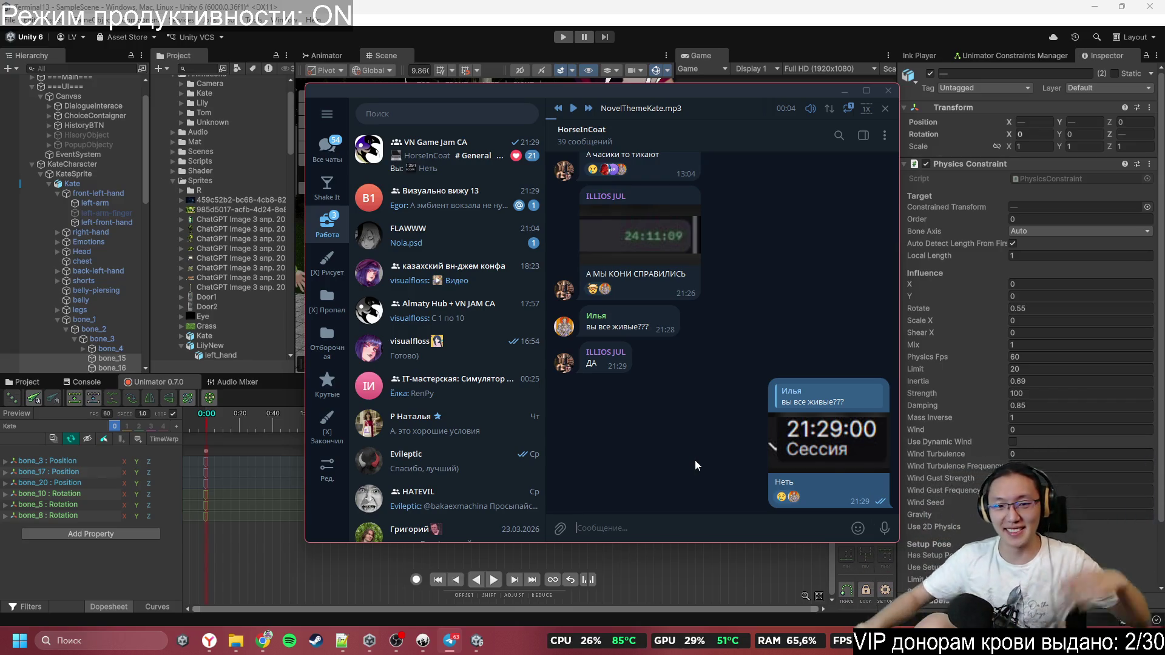
# Send two messages about night-forest ambience in Визуально вижу 13, then return to Unity
pyautogui.click(462, 198)
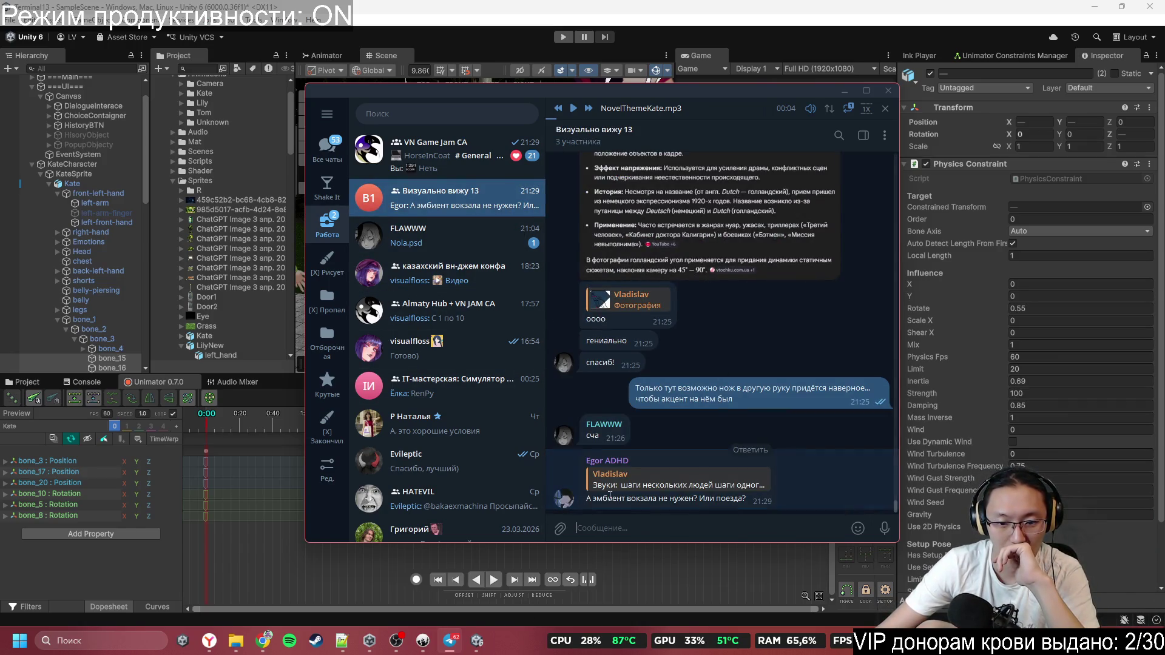
pyautogui.moveTo(608, 498); pyautogui.dragTo(745, 499)
pyautogui.click(726, 527)
pyautogui.write('Блин, кстати да... д')
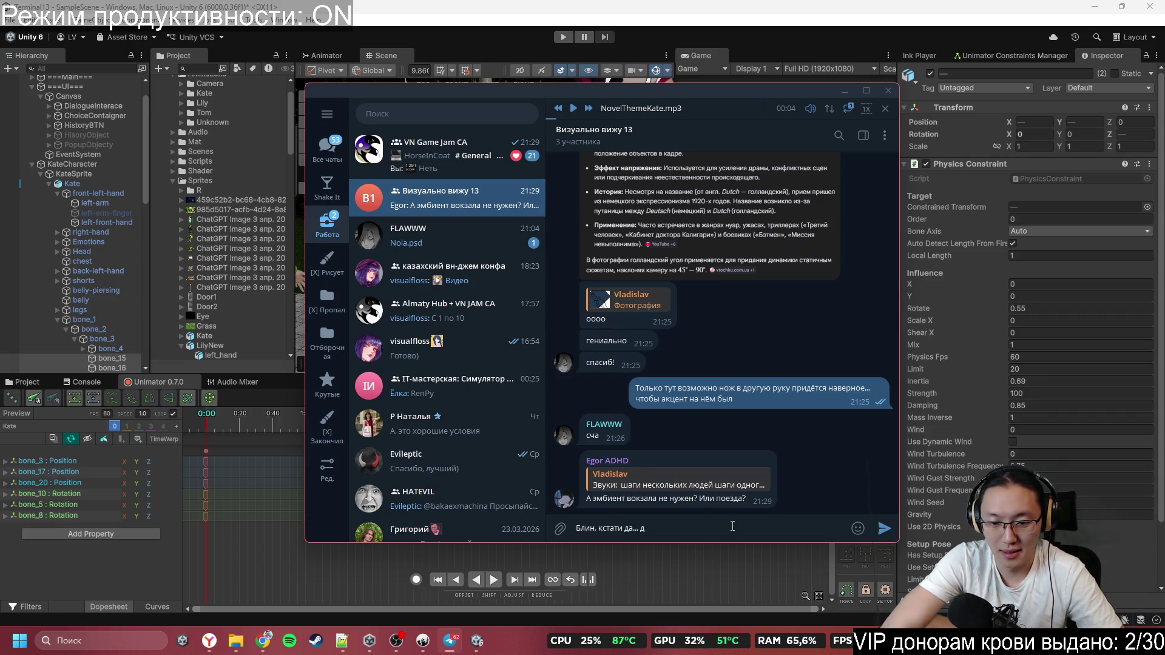
pyautogui.press('BackSpace')
pyautogui.write('л')
pyautogui.press('BackSpace')
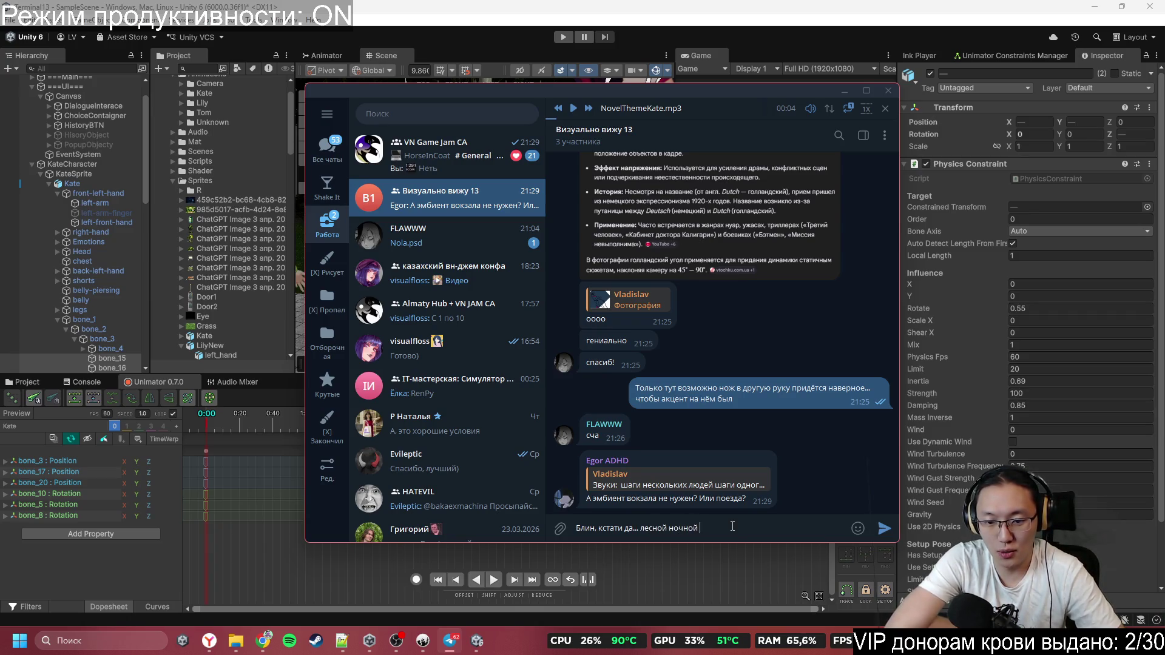
pyautogui.write('эмбиент')
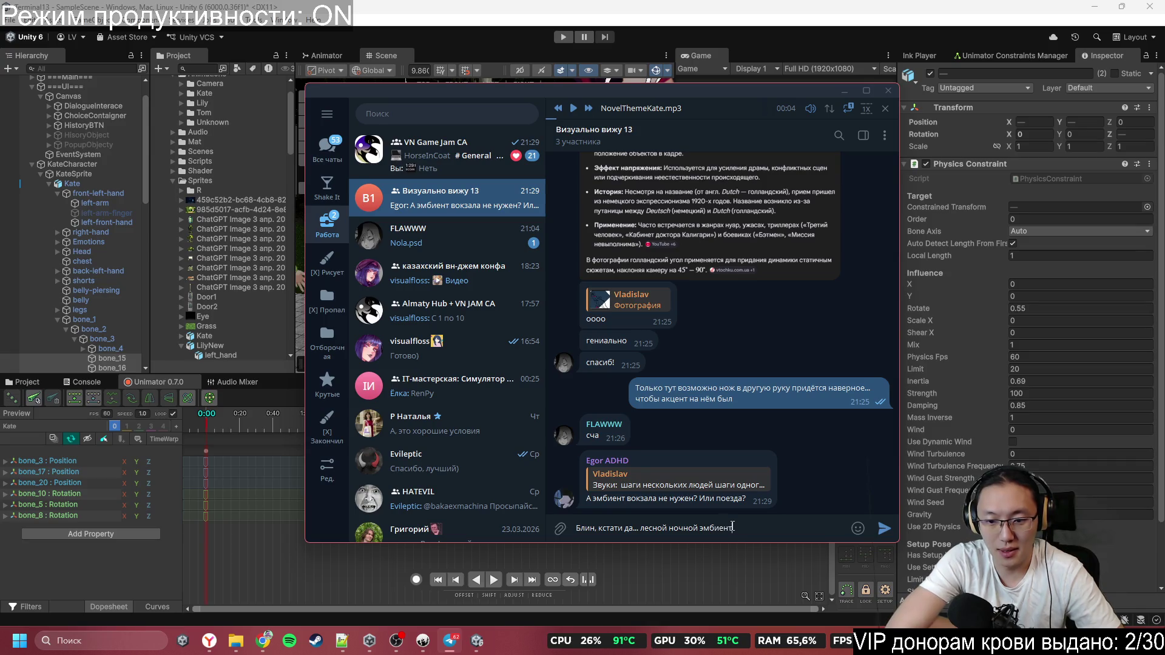
pyautogui.write(' бы не помеша')
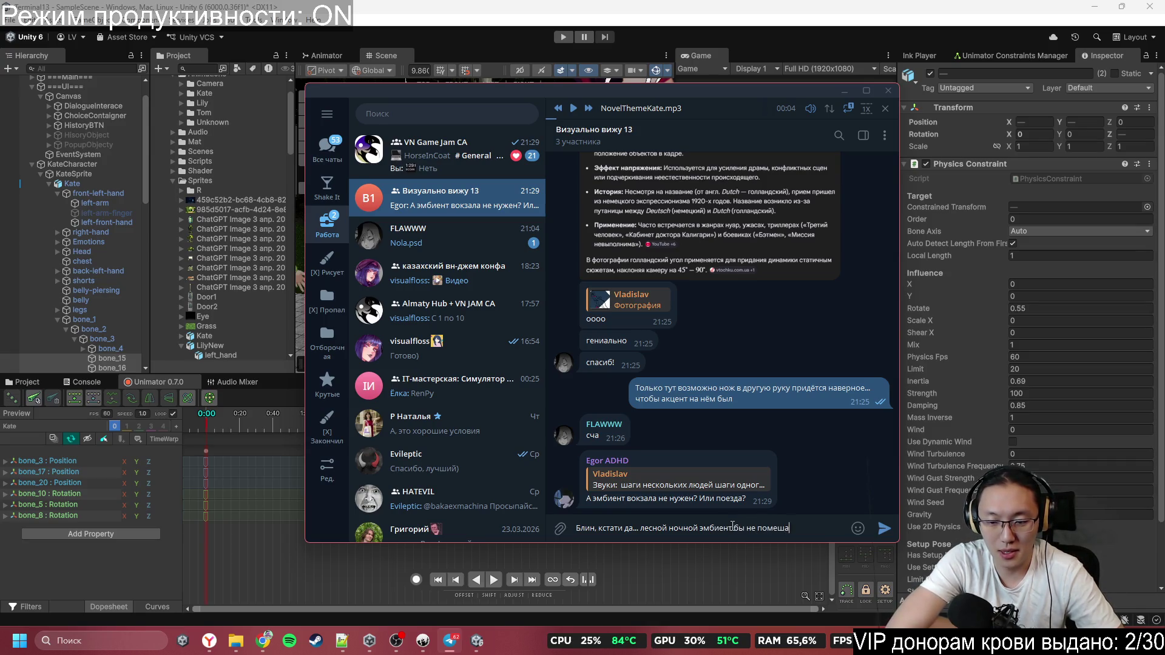
pyautogui.write('л')
pyautogui.press('Return')
pyautogui.write('то')
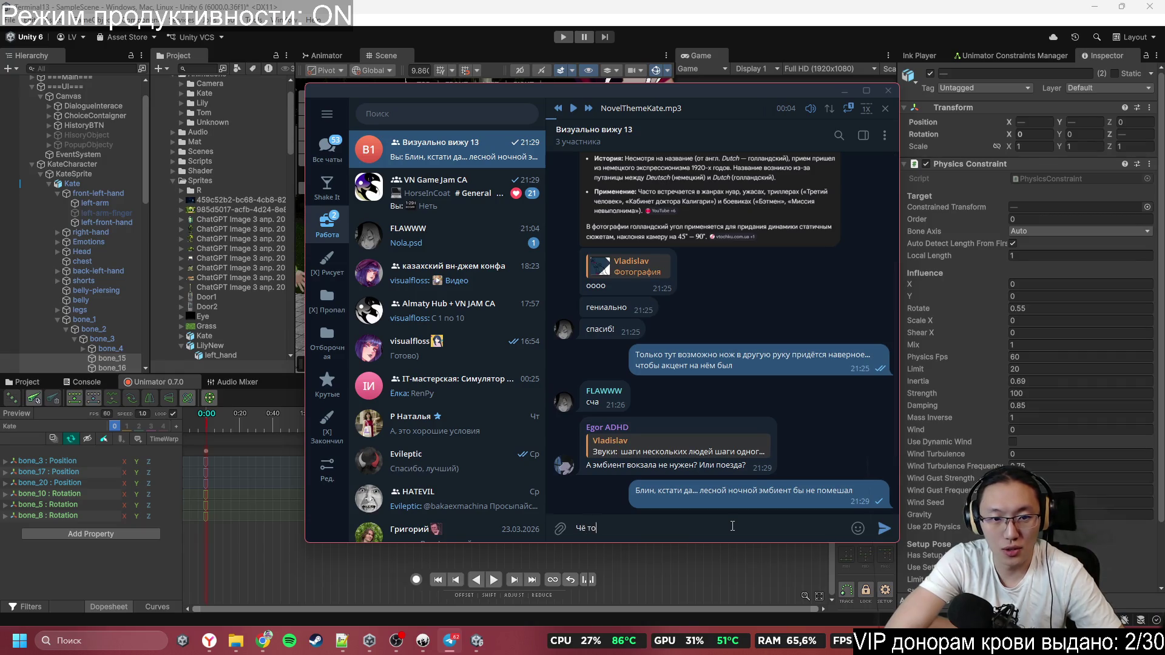
pyautogui.press('Return')
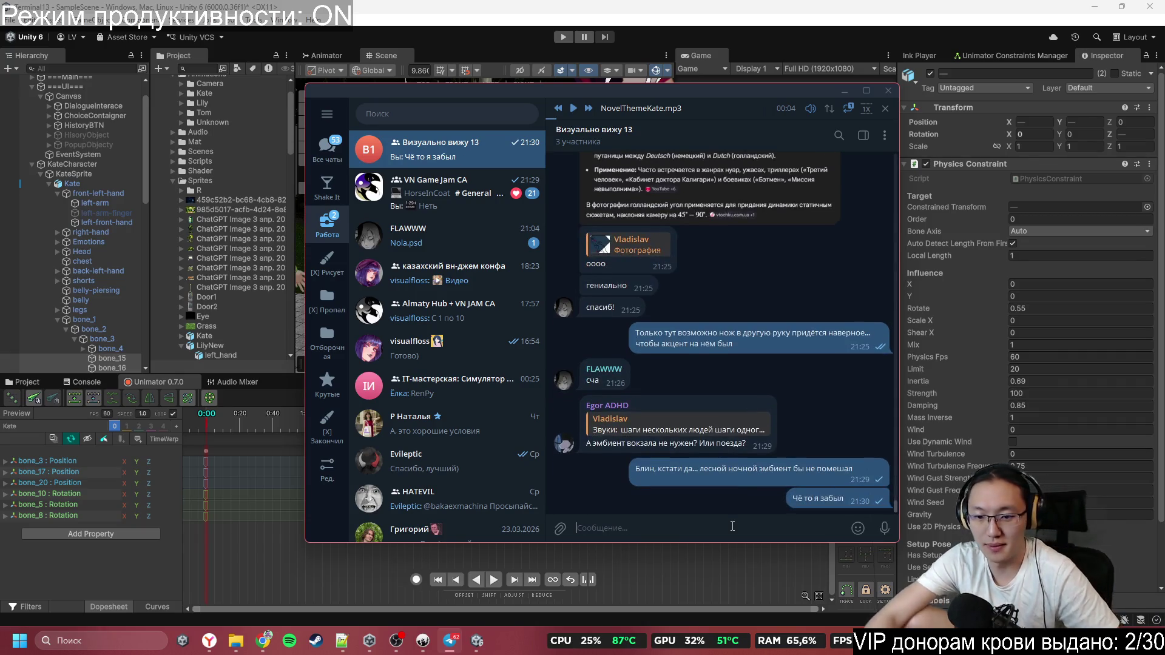
pyautogui.click(905, 125)
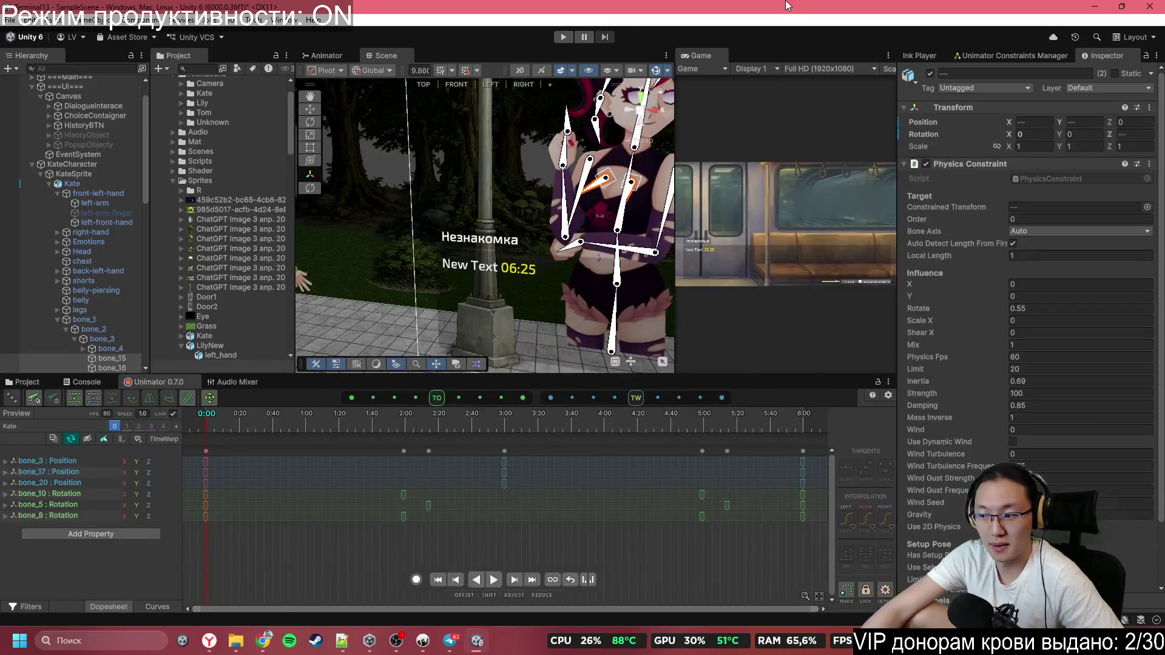
# Turn on animation recording and select bone_16 with the Move tool
pyautogui.moveTo(586, 141); pyautogui.dragTo(537, 183)
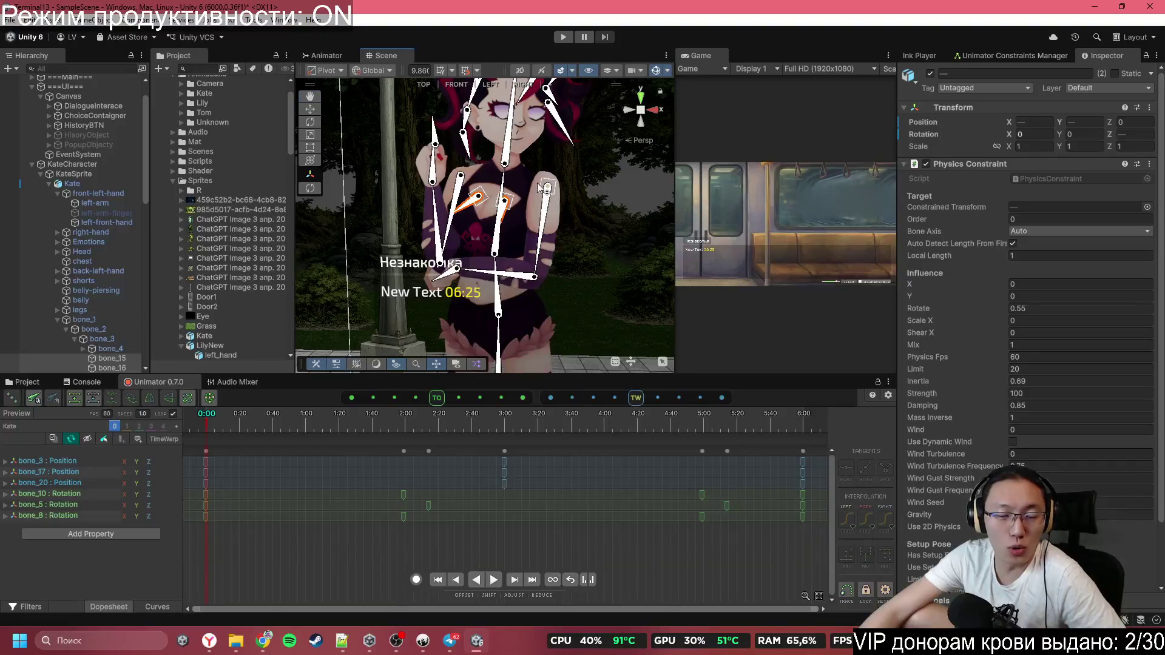
pyautogui.scroll(2, 536, 183)
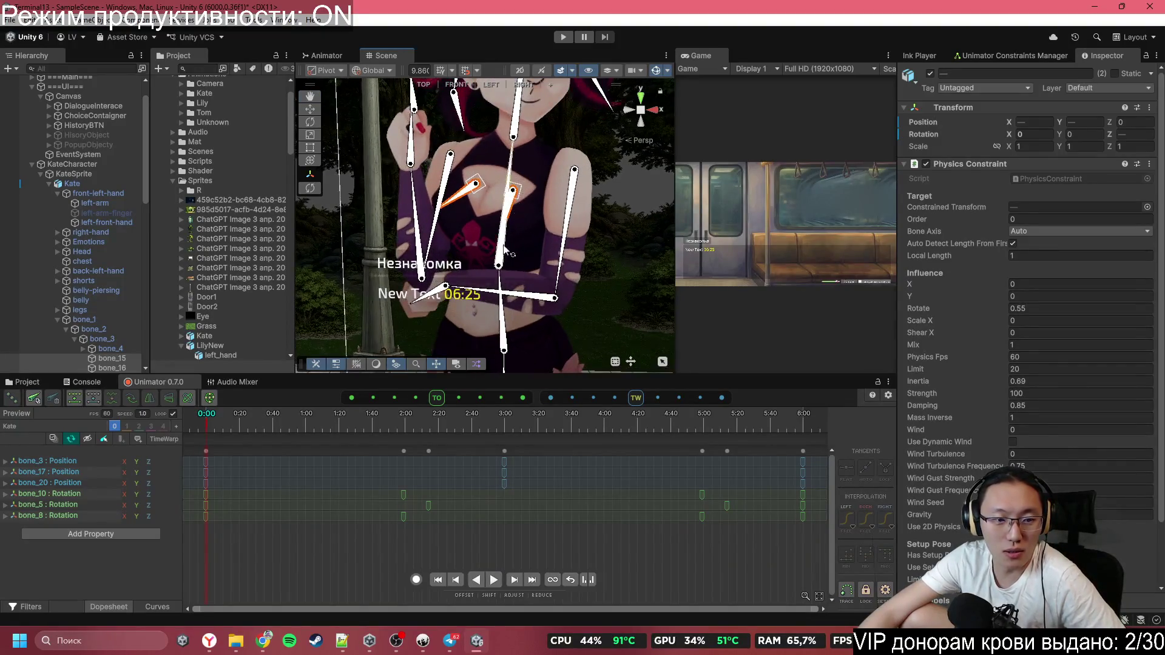
pyautogui.scroll(-4, 482, 304)
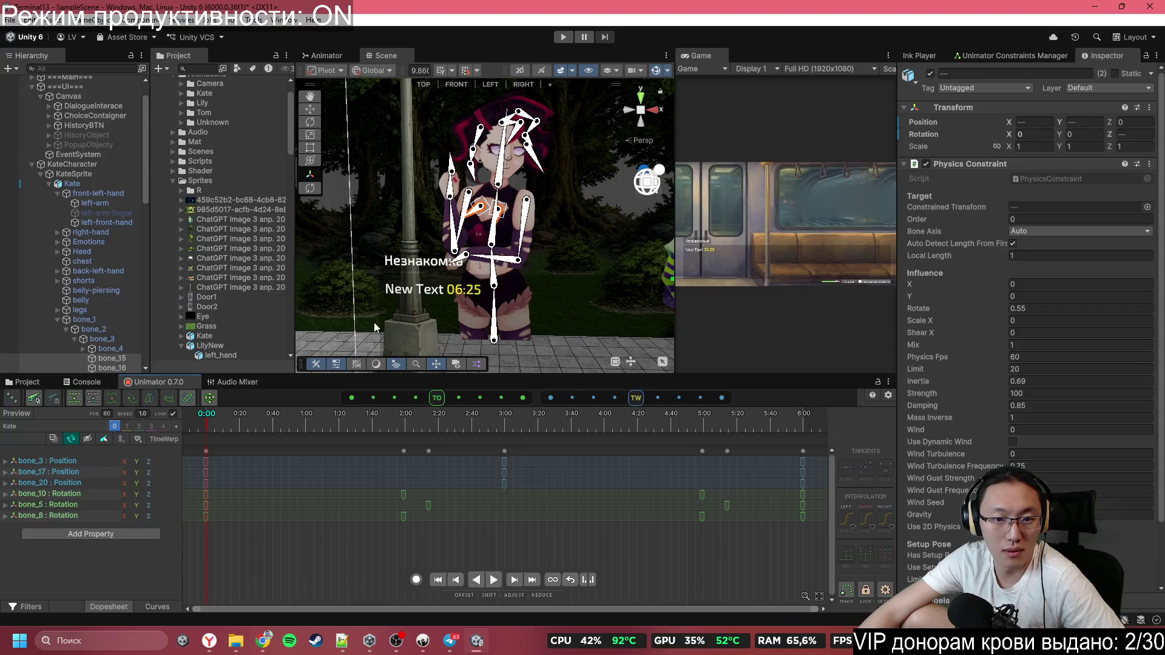
pyautogui.scroll(1, 356, 351)
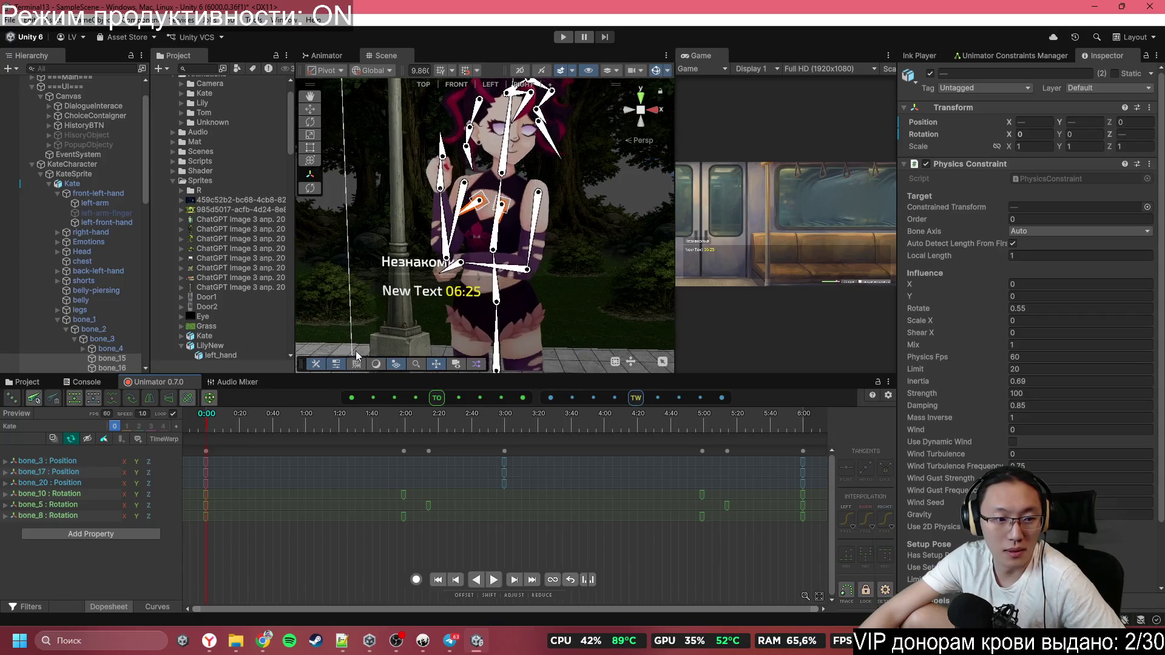
pyautogui.click(417, 579)
pyautogui.scroll(3, 475, 253)
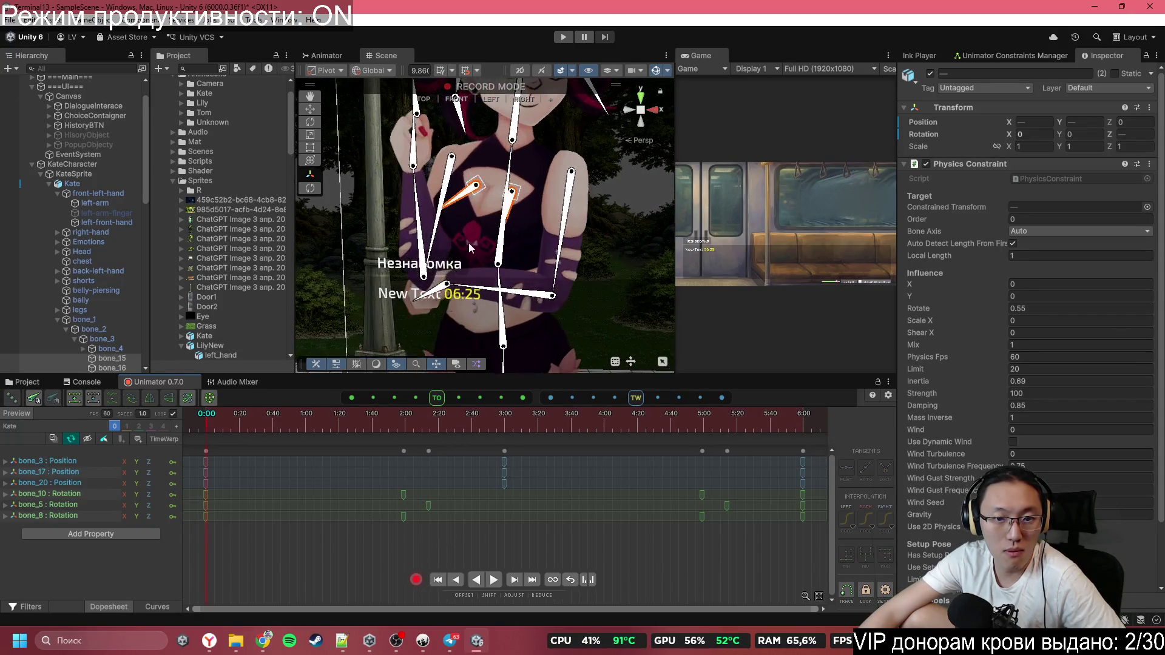
pyautogui.scroll(2, 468, 243)
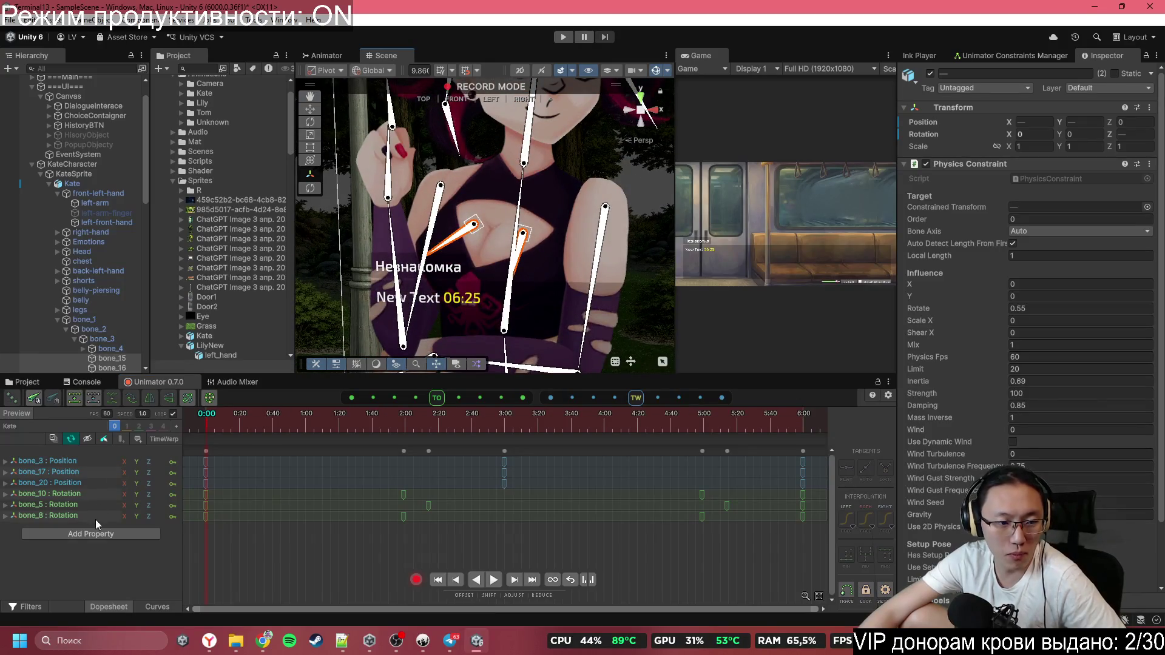
pyautogui.click(106, 366)
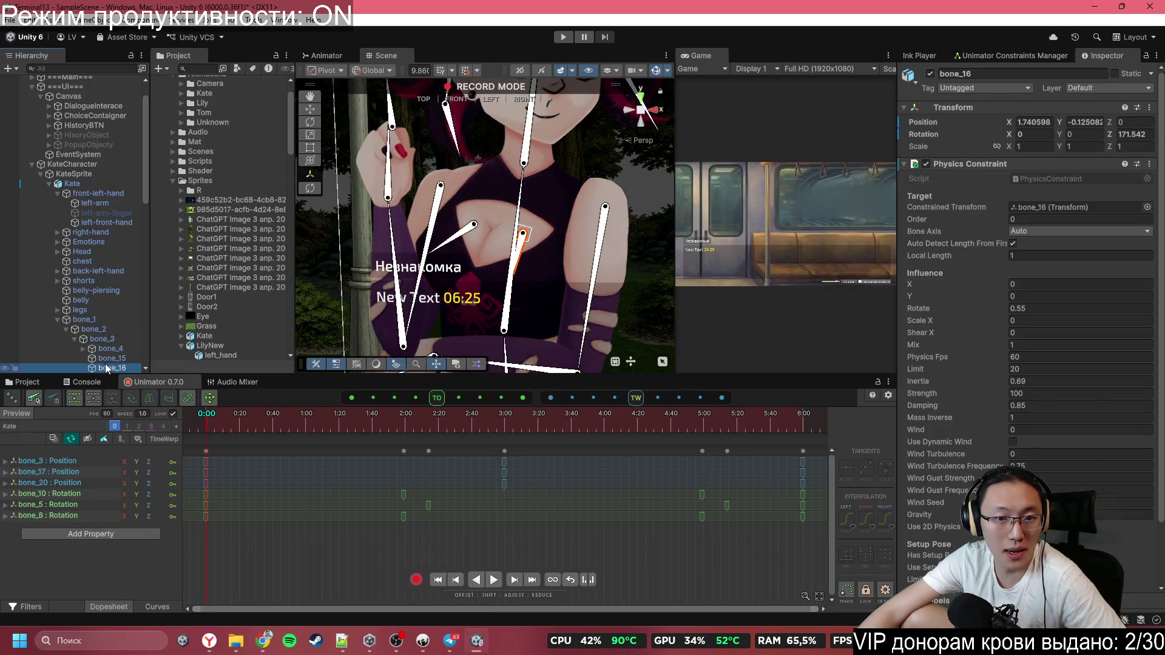
pyautogui.press('w')
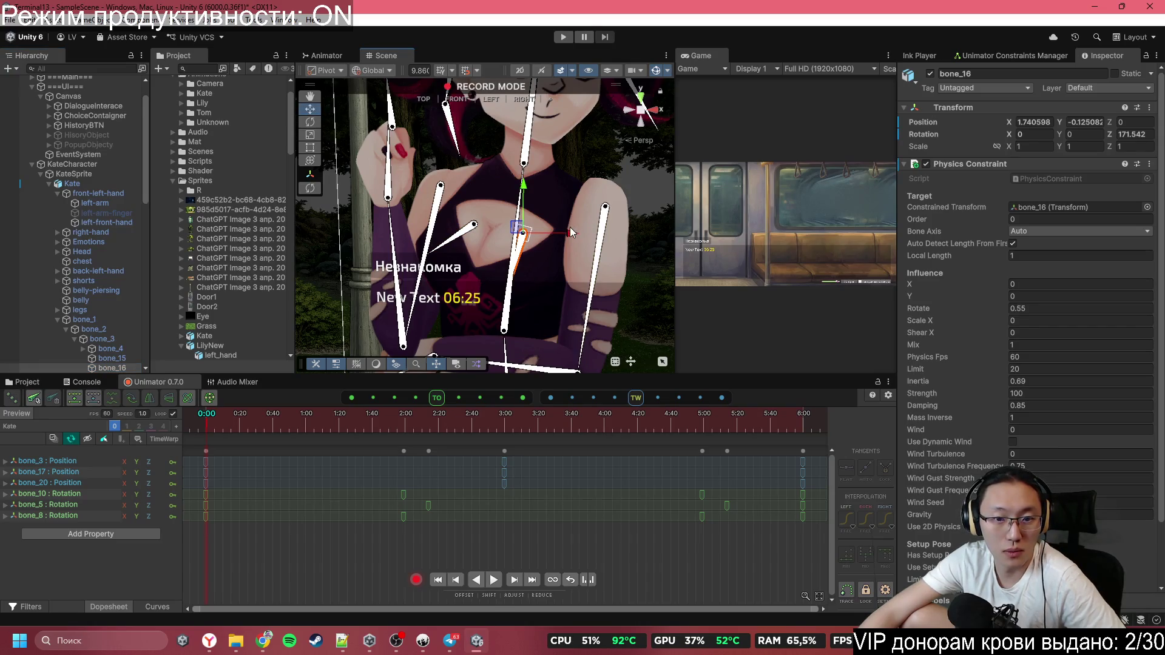
# Key new 3:00 positions for bone_16 and bone_15, shifting both to the right
pyautogui.click(512, 424)
pyautogui.click(503, 421)
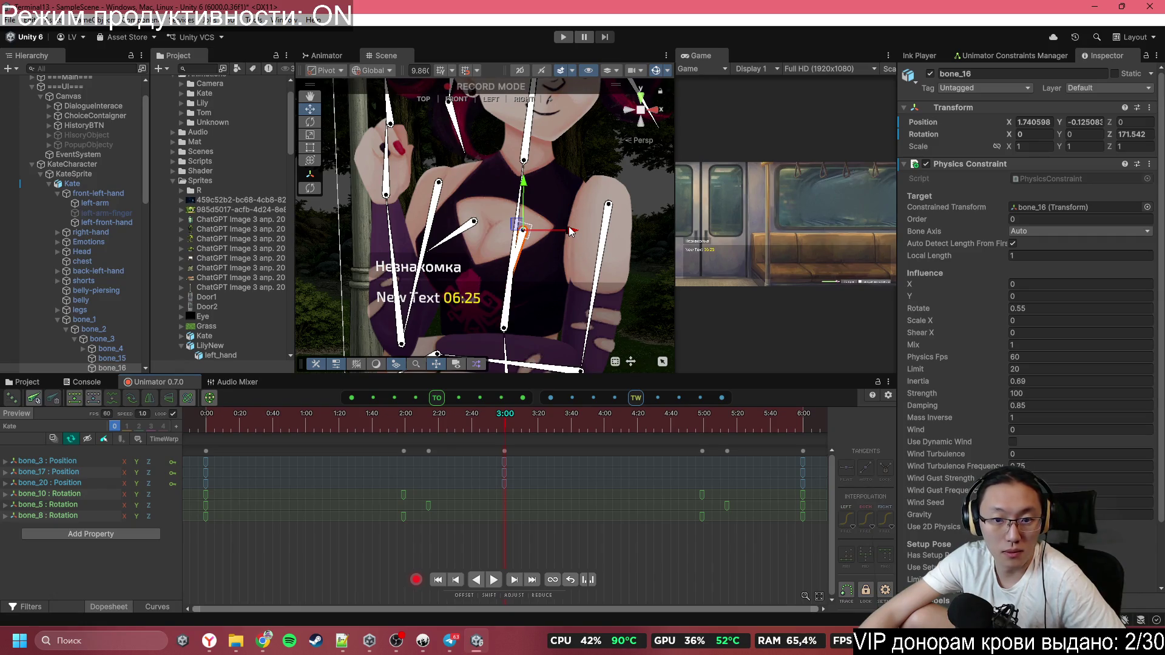
pyautogui.moveTo(570, 231); pyautogui.dragTo(569, 231)
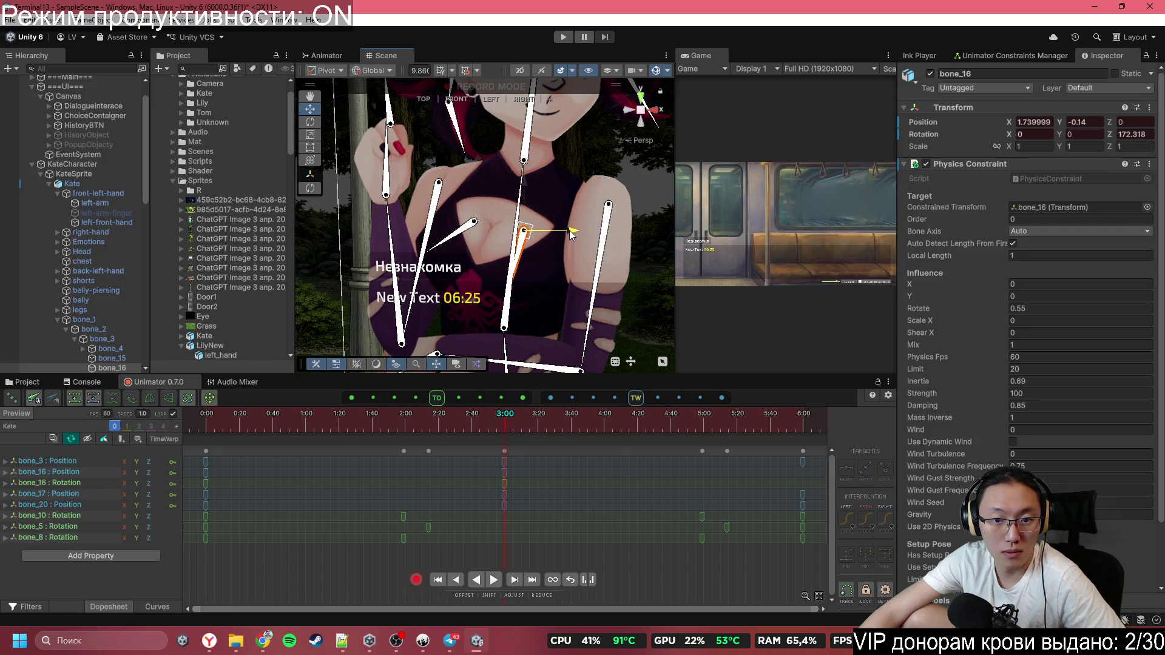
pyautogui.moveTo(352, 428)
pyautogui.mouseDown()
pyautogui.moveTo(306, 428)
pyautogui.moveTo(504, 431)
pyautogui.mouseUp()
pyautogui.moveTo(572, 232); pyautogui.dragTo(577, 231)
pyautogui.click(476, 222)
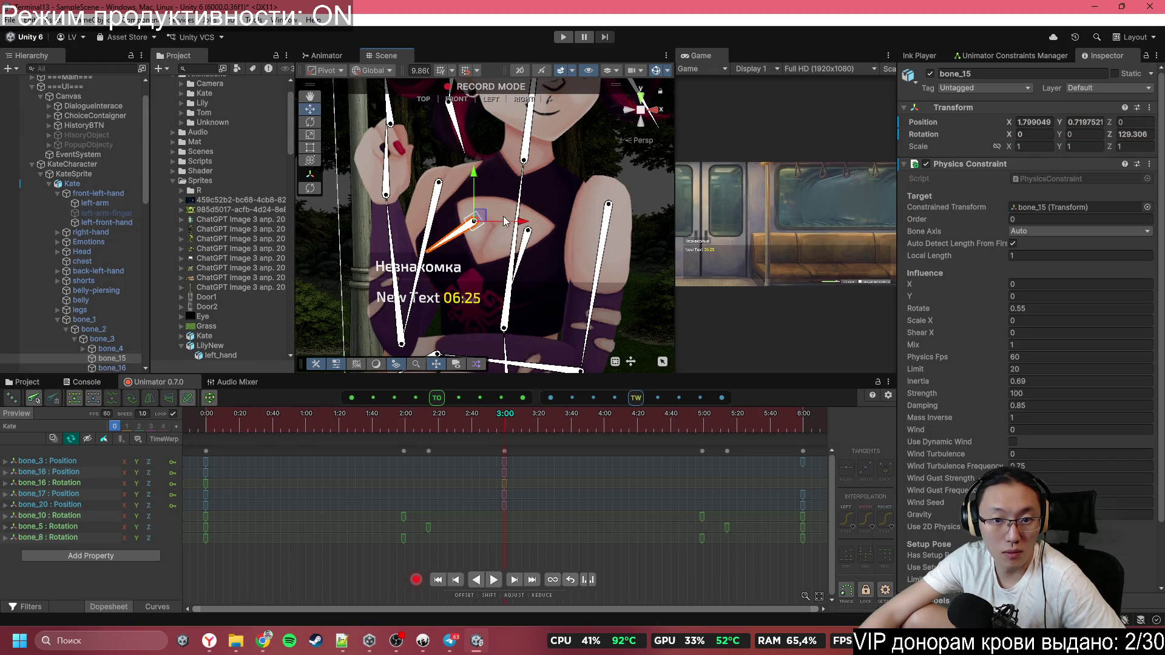
pyautogui.moveTo(505, 222); pyautogui.dragTo(517, 224)
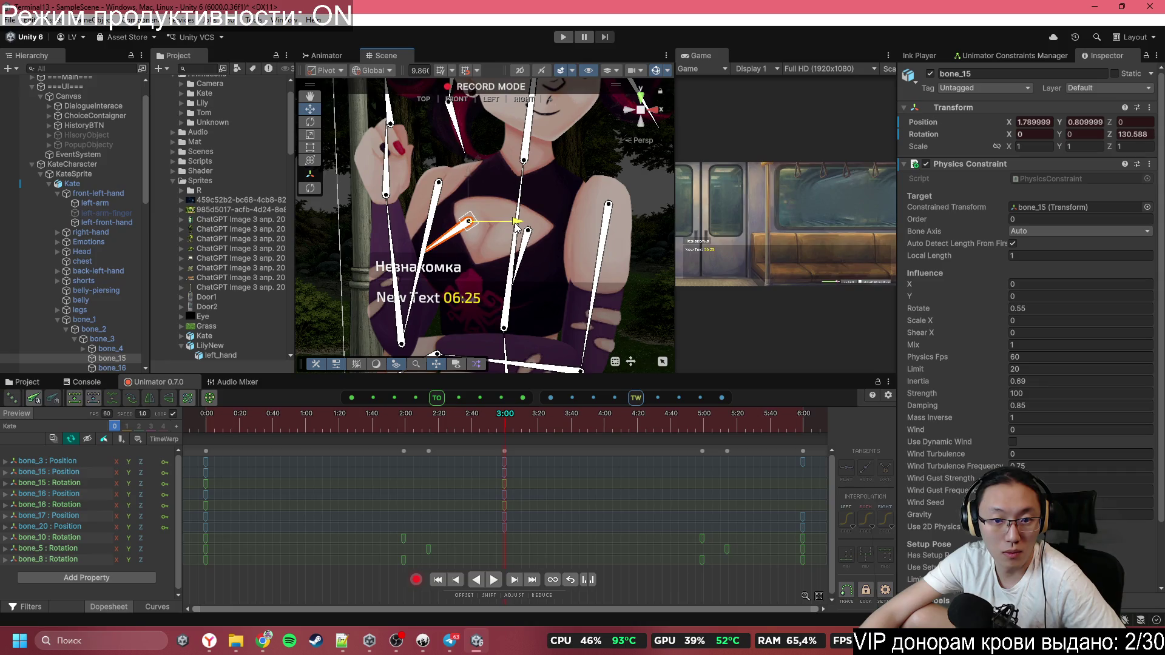
# Preview the motion, then copy the 0:00 keys of bone_15 and bone_16
pyautogui.moveTo(376, 426)
pyautogui.mouseDown()
pyautogui.moveTo(235, 424)
pyautogui.moveTo(504, 419)
pyautogui.mouseUp()
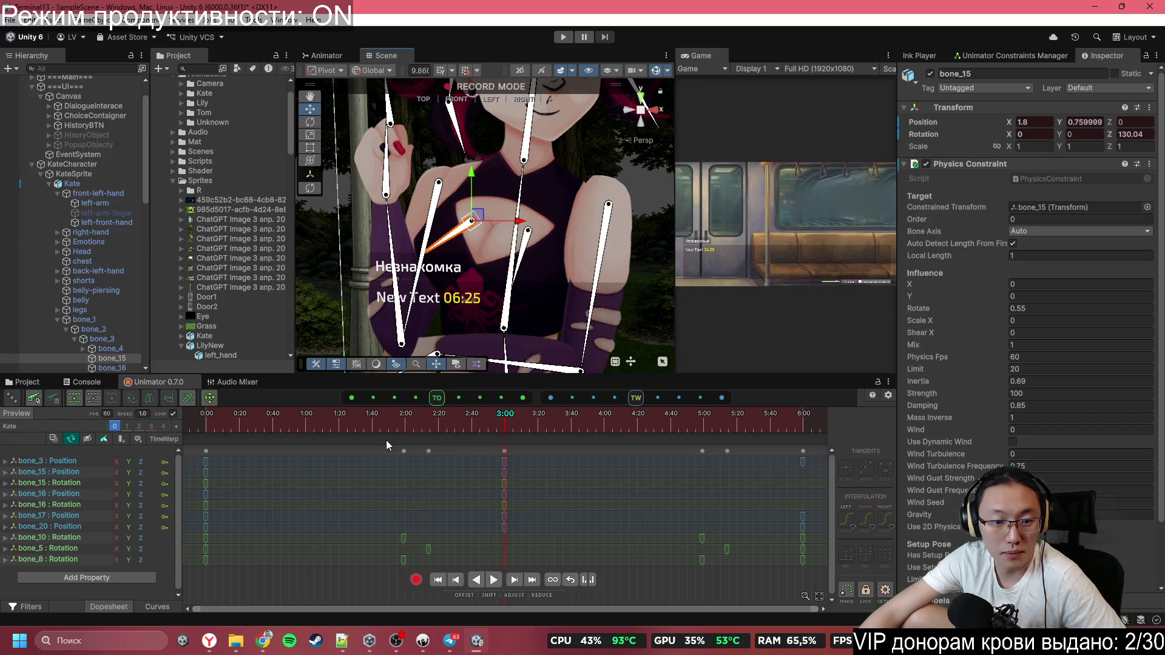
pyautogui.click(251, 435)
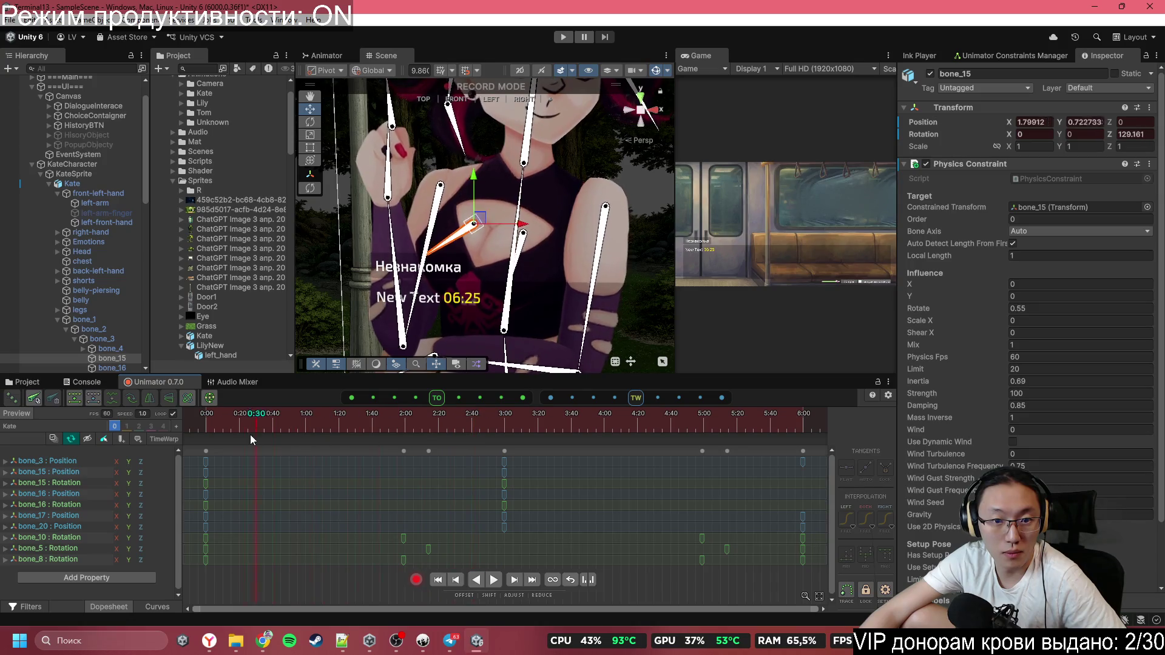
pyautogui.moveTo(250, 434)
pyautogui.mouseDown()
pyautogui.moveTo(493, 446)
pyautogui.moveTo(336, 452)
pyautogui.moveTo(507, 457)
pyautogui.mouseUp()
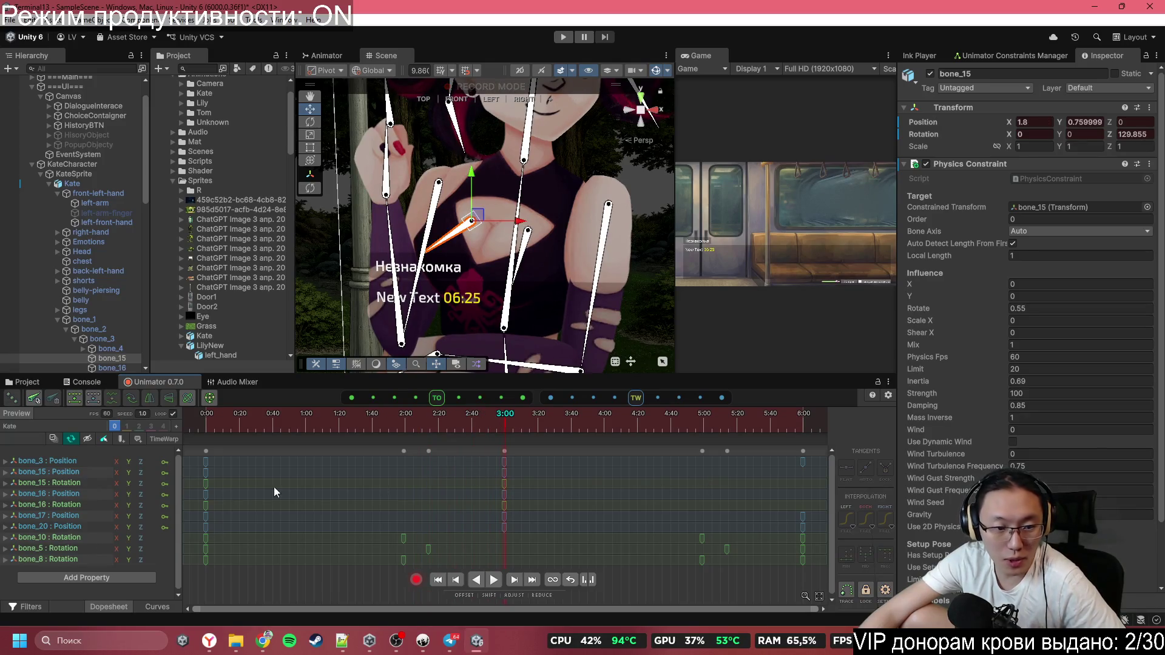
pyautogui.moveTo(260, 500)
pyautogui.mouseDown()
pyautogui.moveTo(201, 479)
pyautogui.moveTo(201, 467)
pyautogui.moveTo(215, 500)
pyautogui.moveTo(201, 504)
pyautogui.mouseUp()
pyautogui.hotkey('ctrl', 'c')
# Paste the copied keys at 6:00 and delete the bone rotation tracks
pyautogui.click(803, 417)
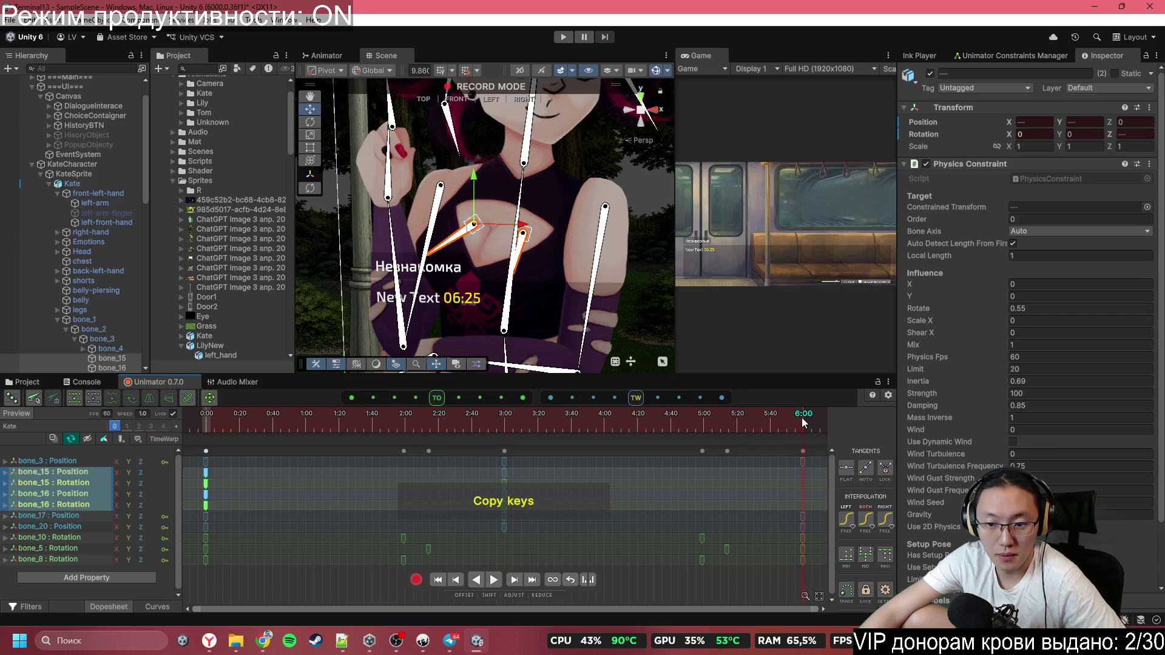
pyautogui.hotkey('ctrl', 'v')
pyautogui.click(83, 494)
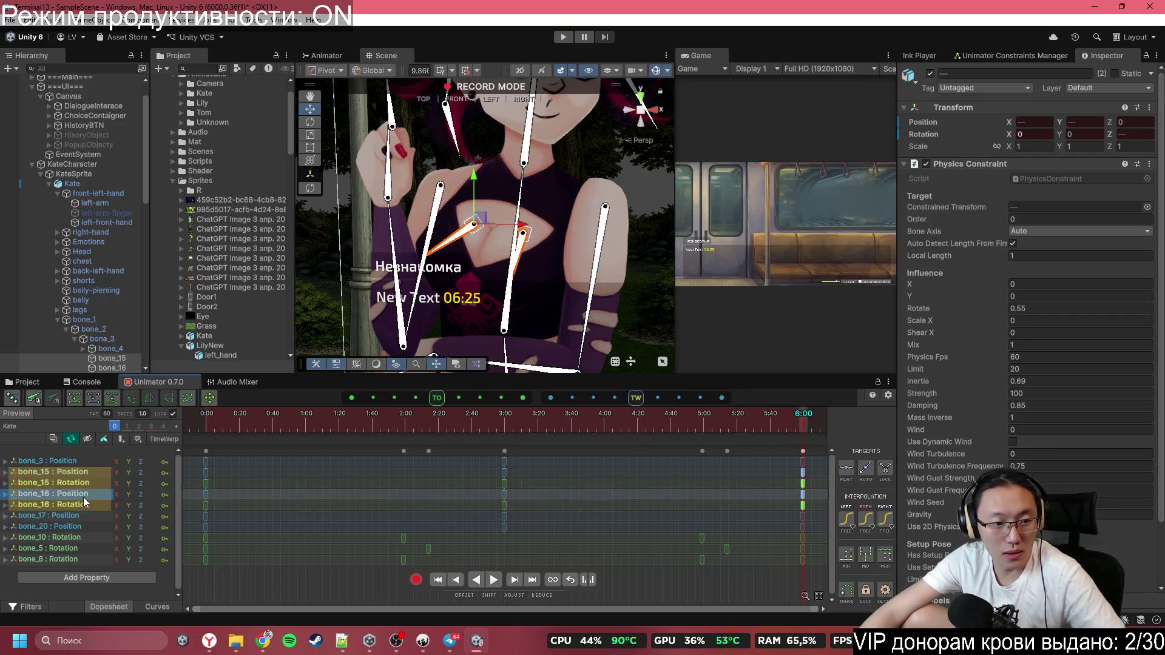
pyautogui.click(87, 482)
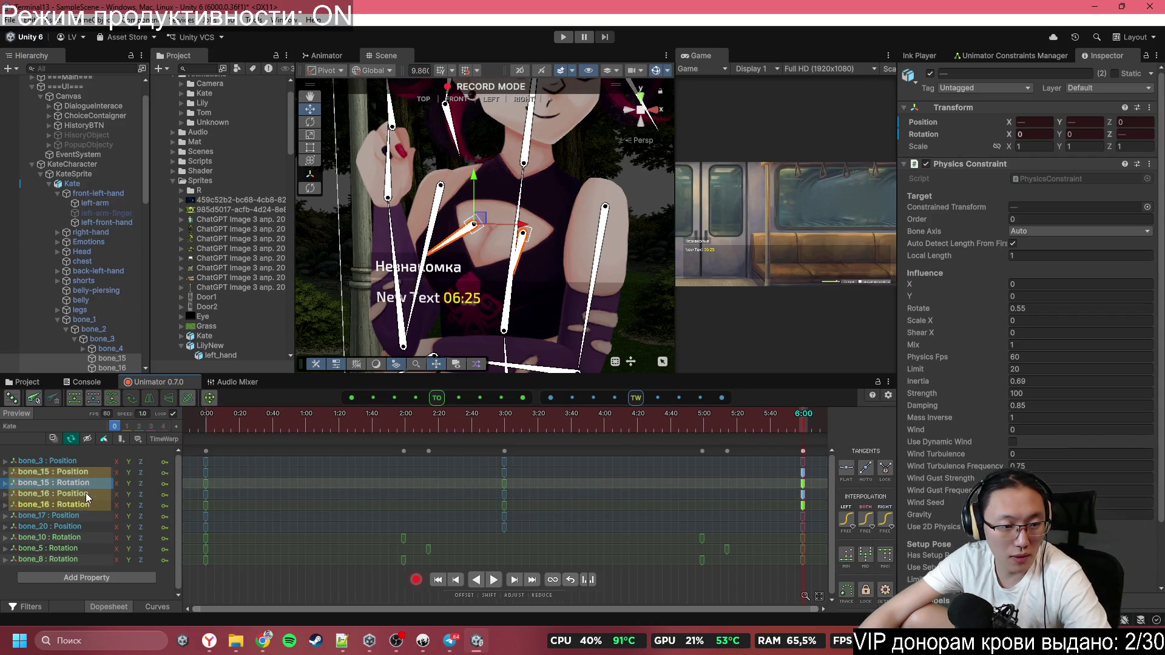
pyautogui.press('Delete')
pyautogui.click(85, 495)
pyautogui.press('Delete')
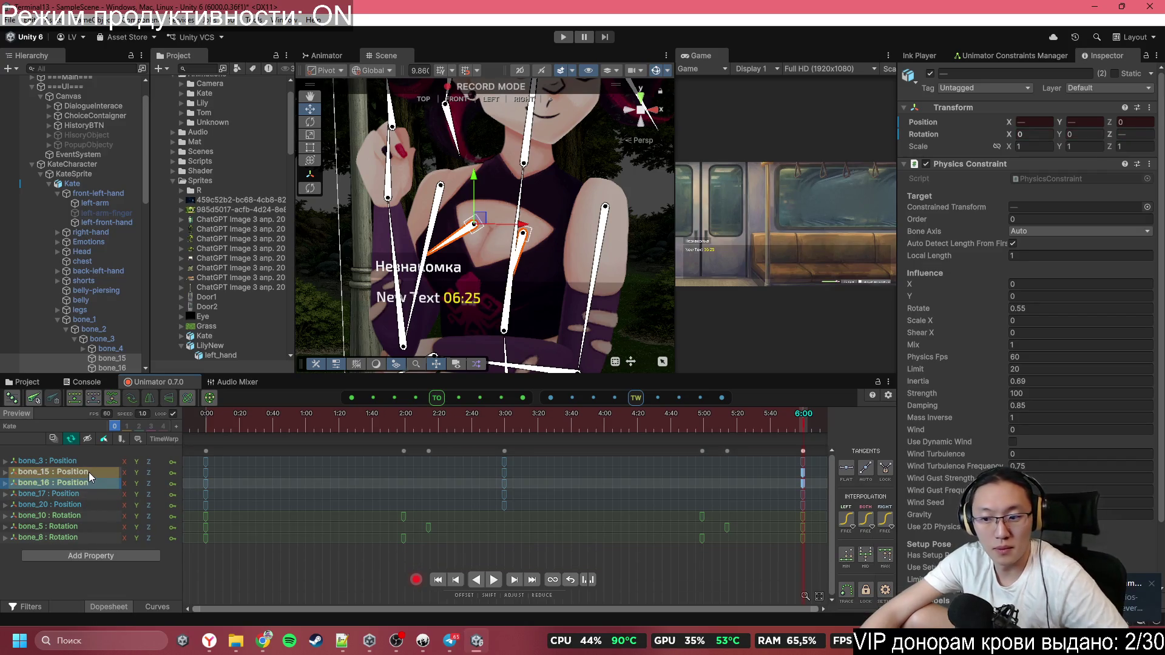
pyautogui.click(89, 472)
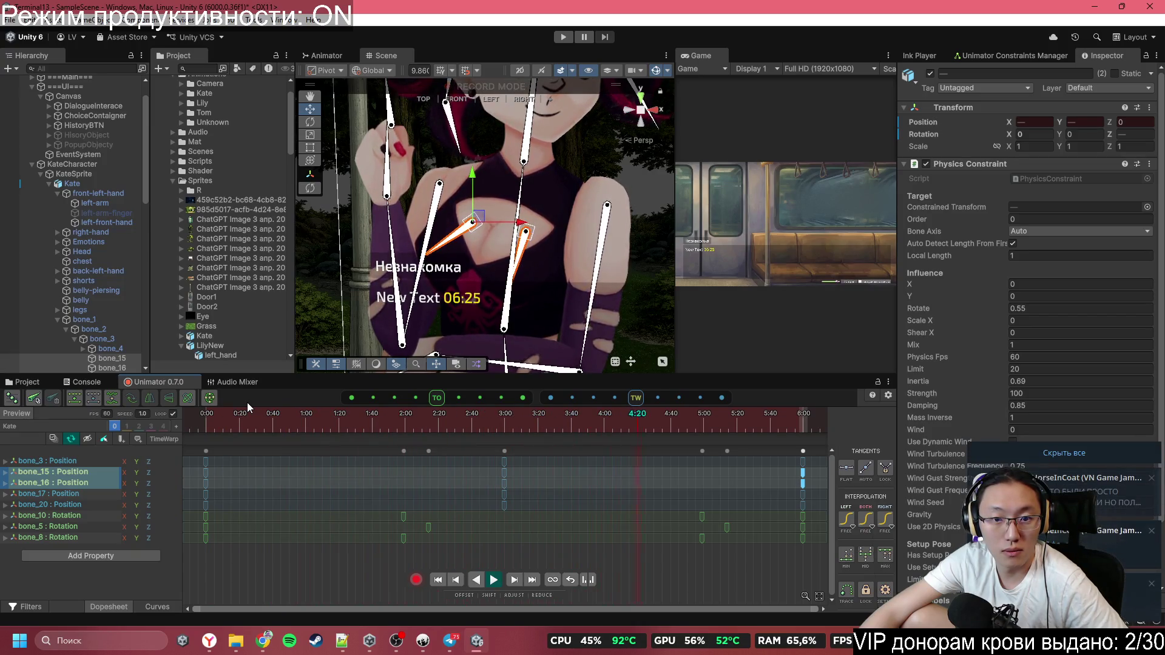
# Hide the bone gizmos, turn off Record mode, and zoom out the Scene view
pyautogui.click(656, 70)
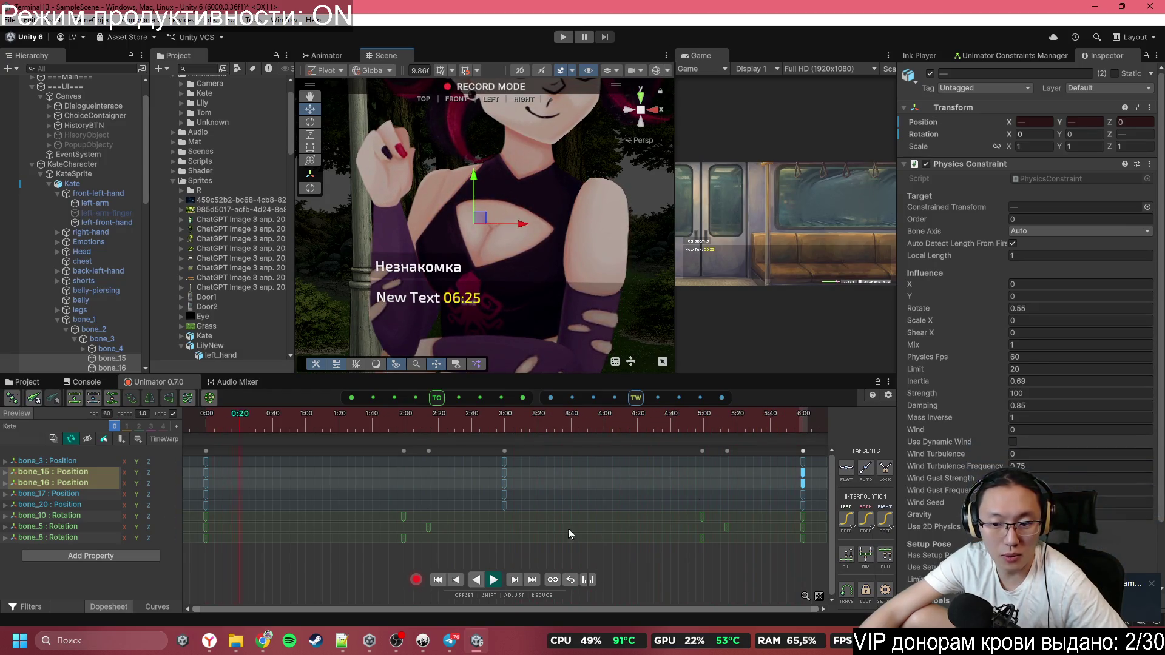
pyautogui.click(417, 579)
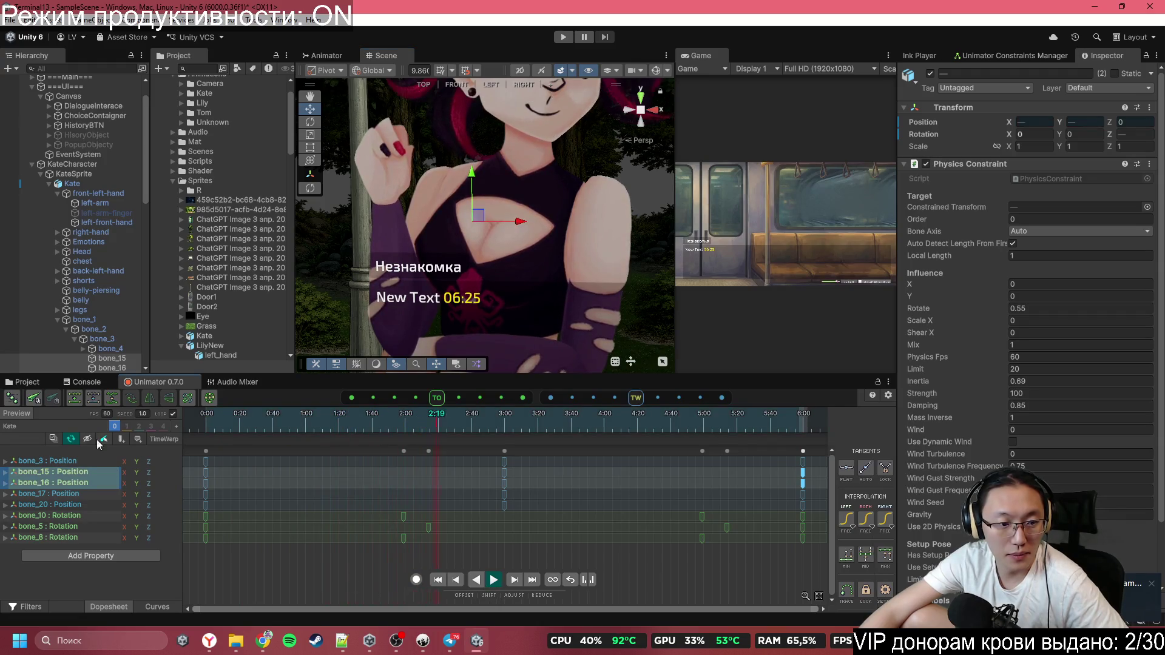
pyautogui.scroll(-3, 600, 246)
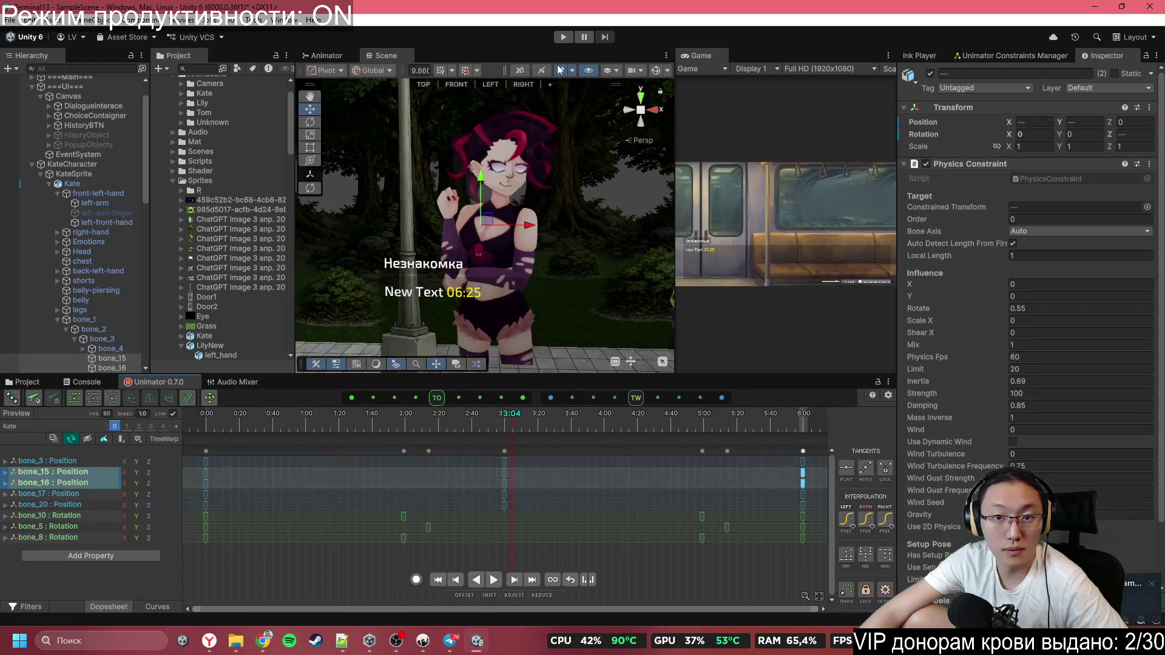
# Test the rig in Play mode by rotating bone_3, then stop
pyautogui.click(563, 37)
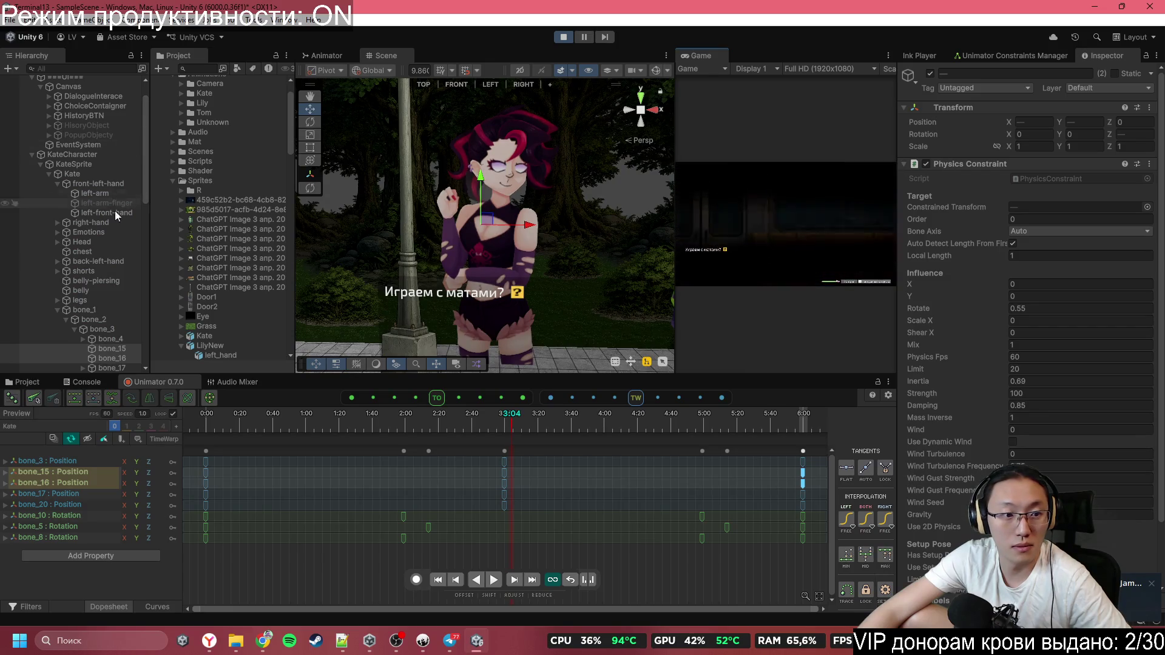
pyautogui.click(662, 71)
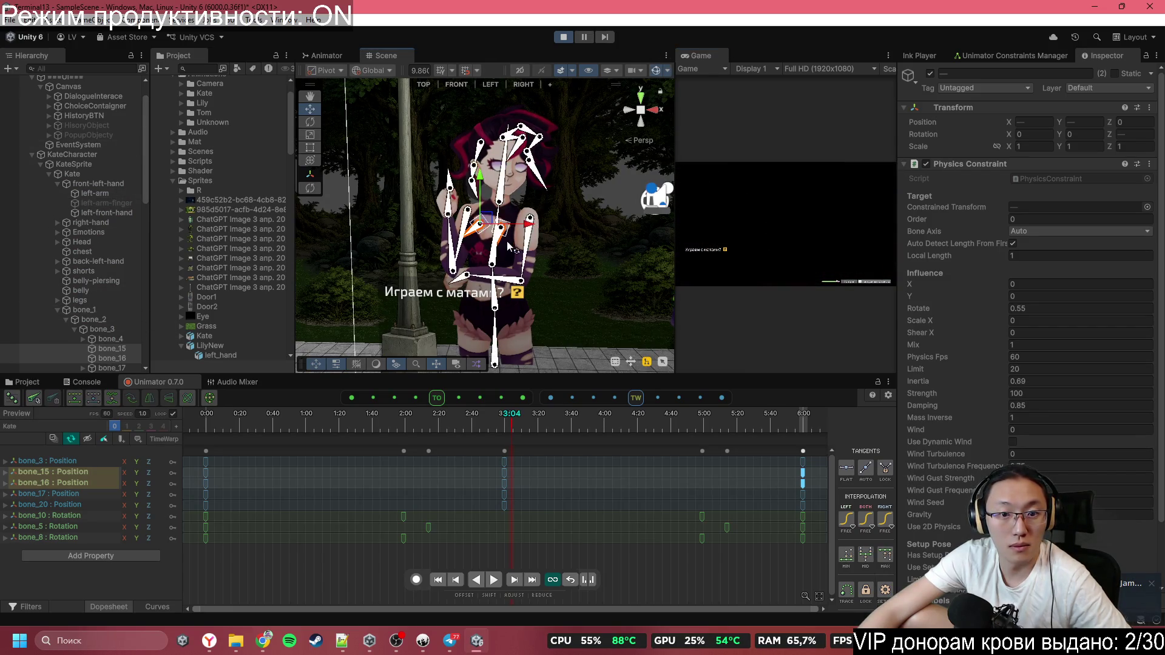
pyautogui.click(498, 261)
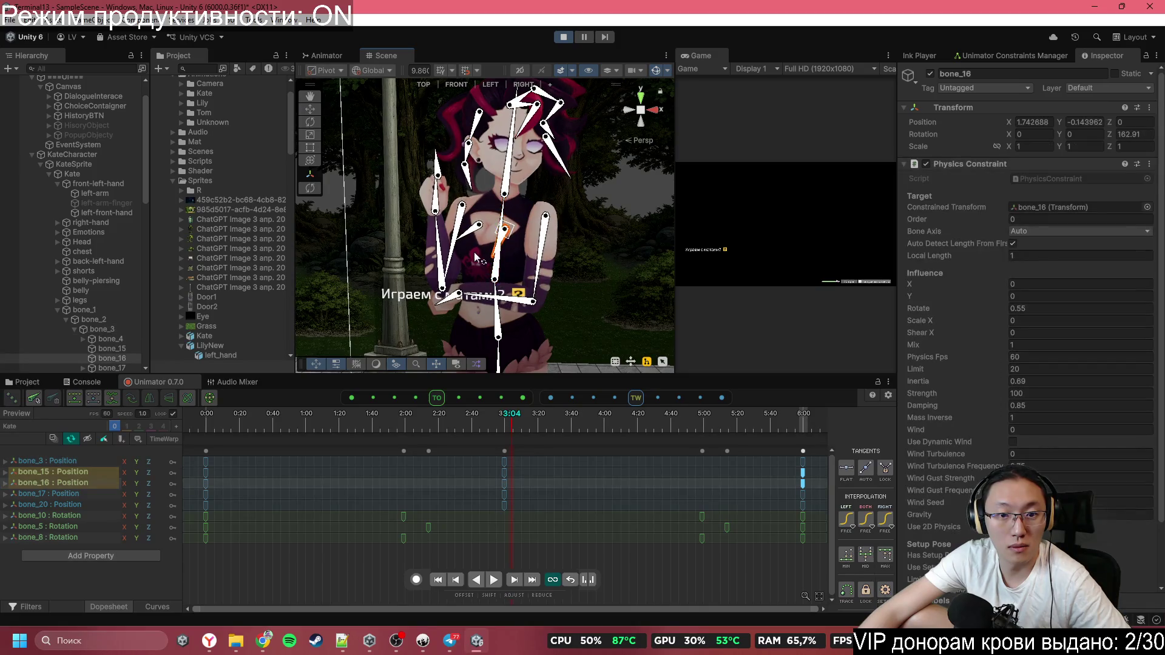
pyautogui.moveTo(500, 242)
pyautogui.mouseDown()
pyautogui.moveTo(447, 221)
pyautogui.moveTo(546, 255)
pyautogui.moveTo(479, 218)
pyautogui.moveTo(381, 262)
pyautogui.moveTo(388, 315)
pyautogui.moveTo(461, 200)
pyautogui.moveTo(425, 254)
pyautogui.moveTo(492, 234)
pyautogui.moveTo(528, 201)
pyautogui.moveTo(546, 231)
pyautogui.moveTo(628, 218)
pyautogui.mouseUp()
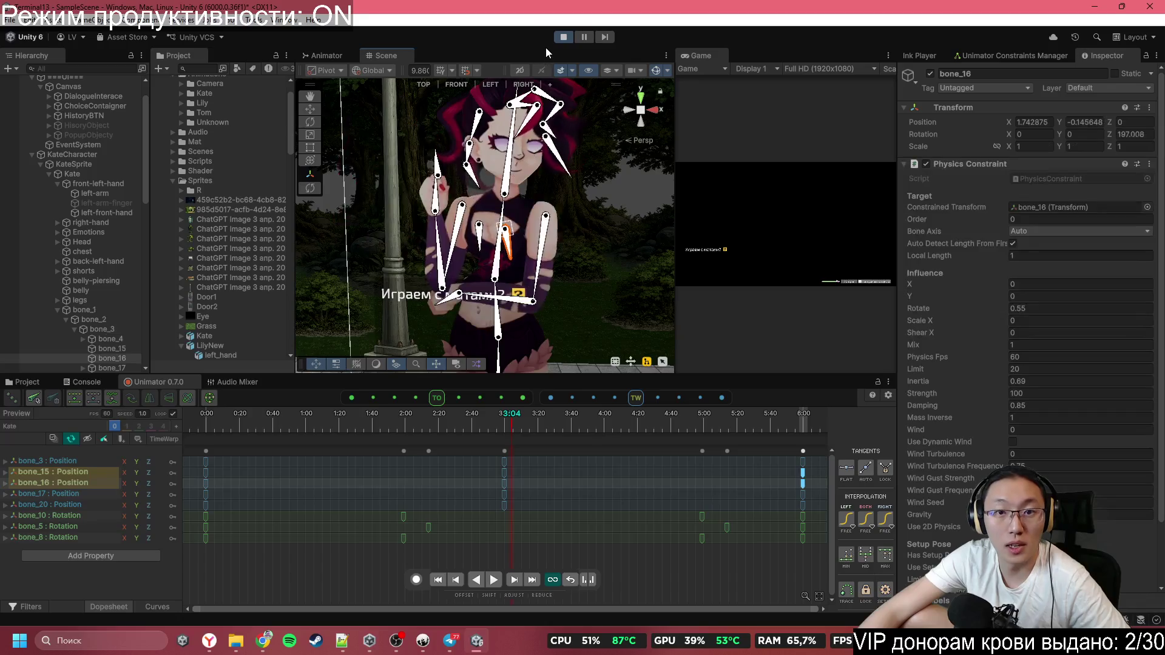
pyautogui.click(563, 38)
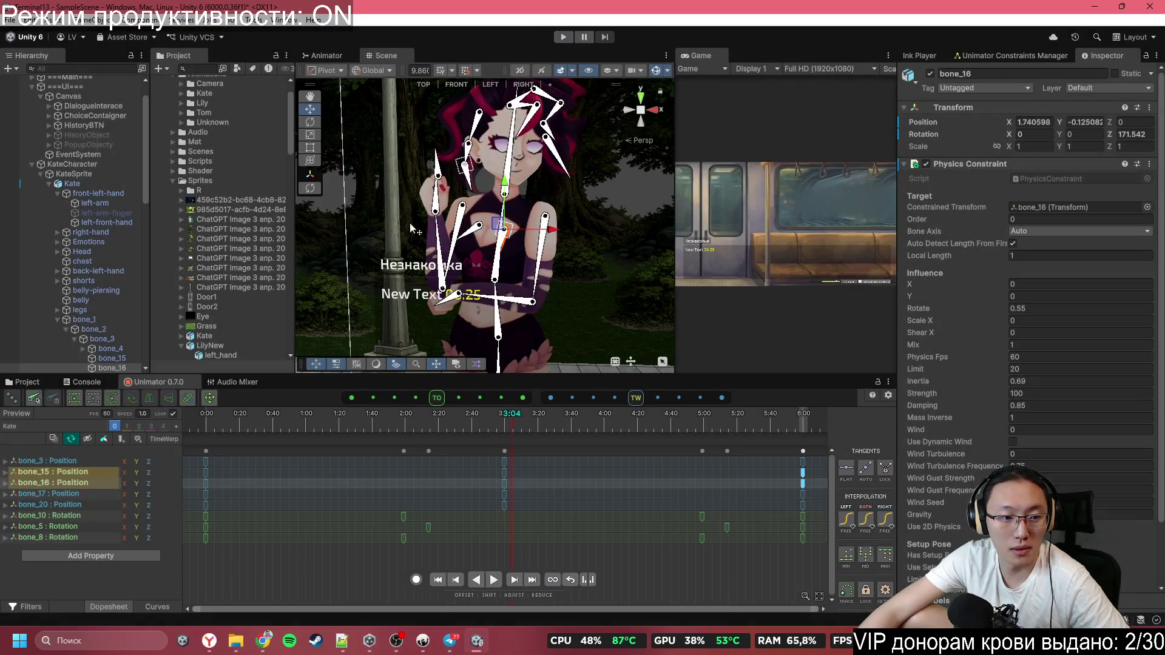
# Delete the bone_15 and bone_16 Position tracks, undoing an accidental bone_1 tilt
pyautogui.keyDown('shift'); pyautogui.click(89, 483); pyautogui.keyUp('shift')
pyautogui.press('Delete')
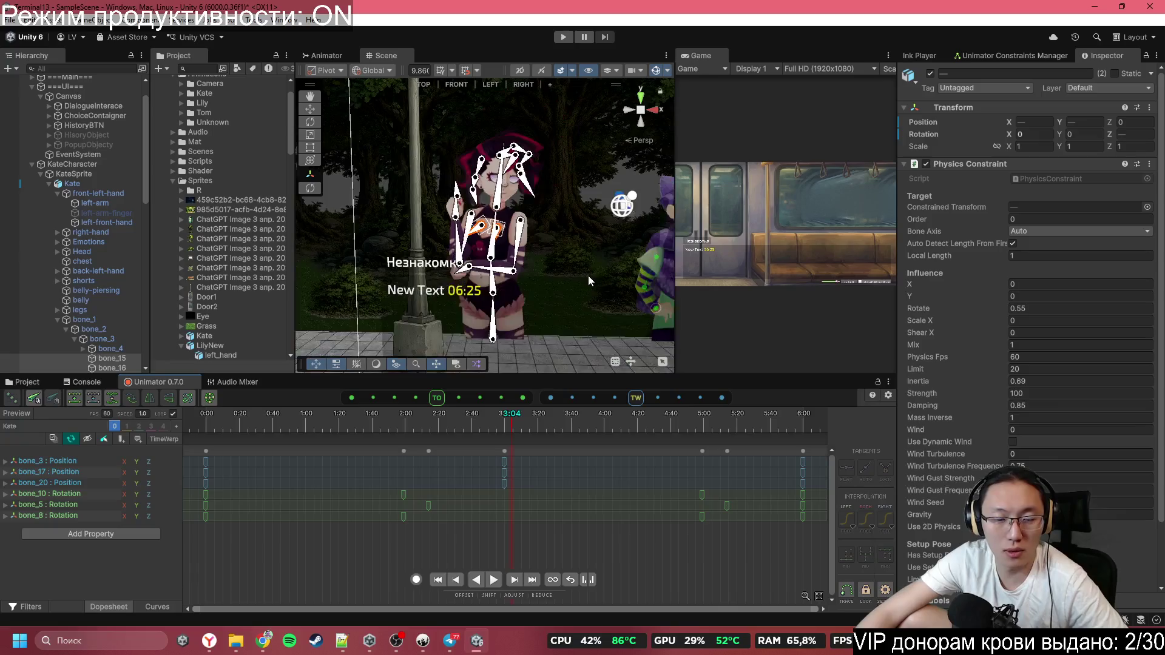
pyautogui.moveTo(475, 343)
pyautogui.mouseDown()
pyautogui.moveTo(513, 330)
pyautogui.moveTo(494, 343)
pyautogui.mouseUp()
pyautogui.hotkey('ctrl', 'z')
pyautogui.hotkey('ctrl', 'z')
pyautogui.hotkey('ctrl', 'z')
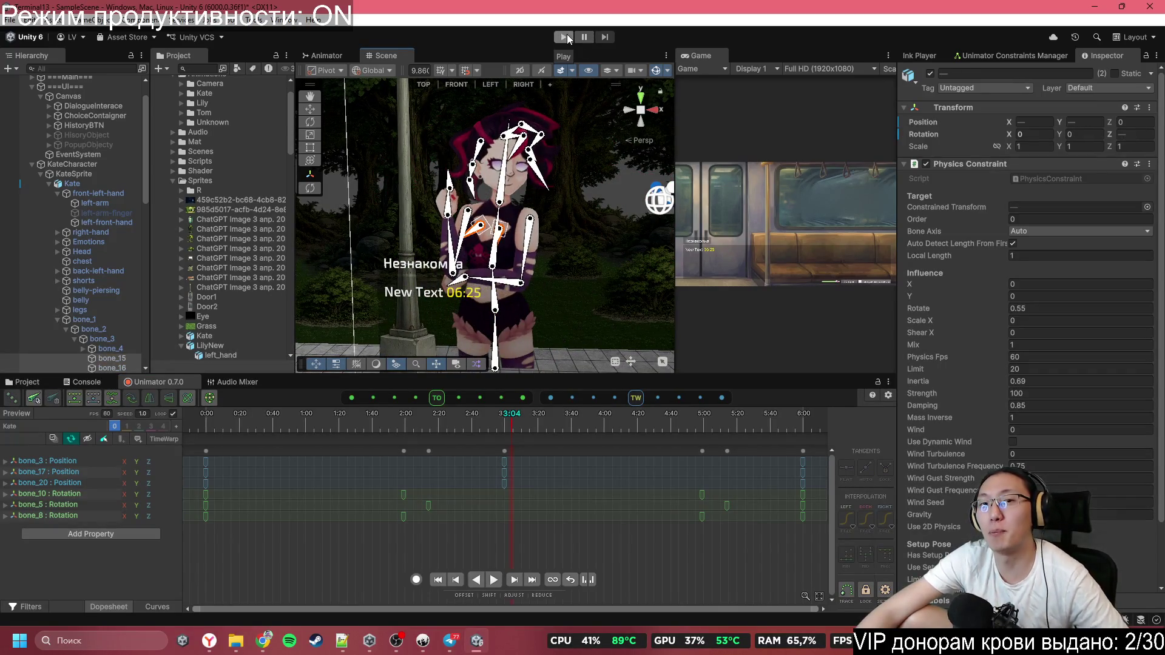
# Run the game maximized and advance from the opening question into the three-character scene
pyautogui.click(567, 35)
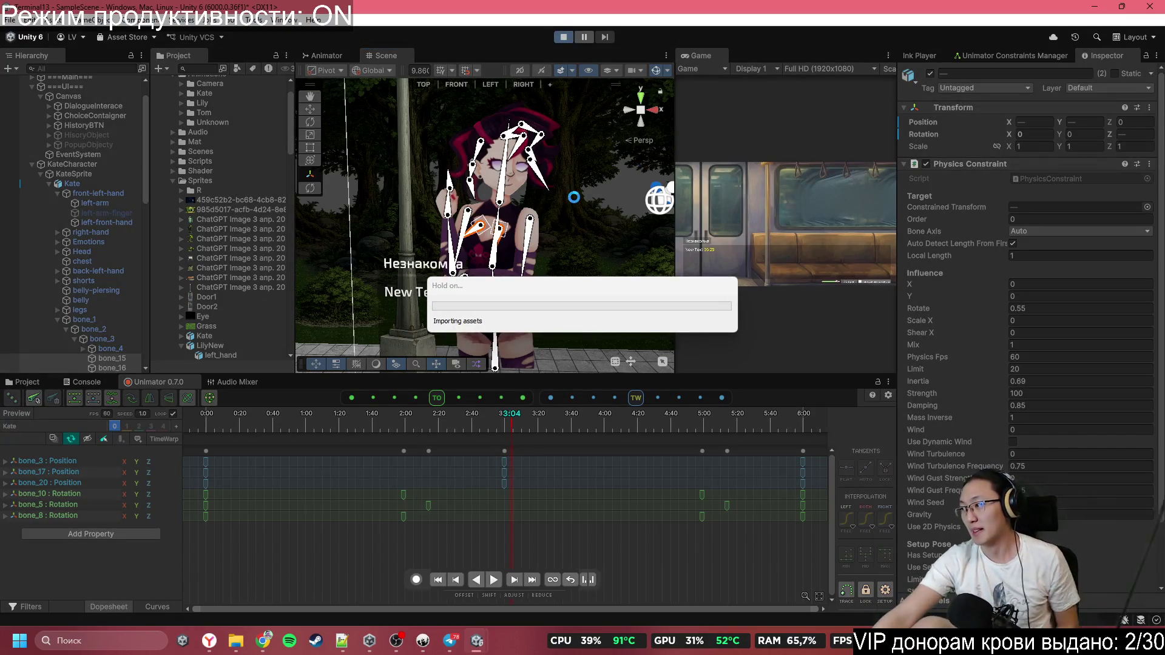
pyautogui.doubleClick(721, 51)
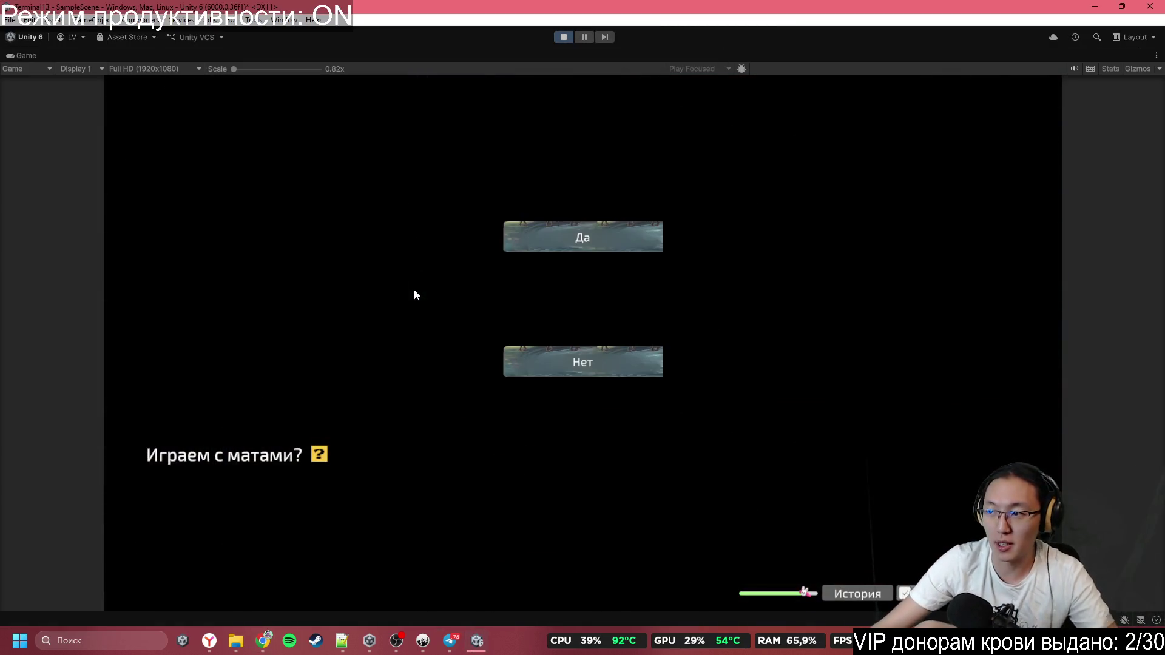
pyautogui.click(541, 363)
pyautogui.click(588, 358)
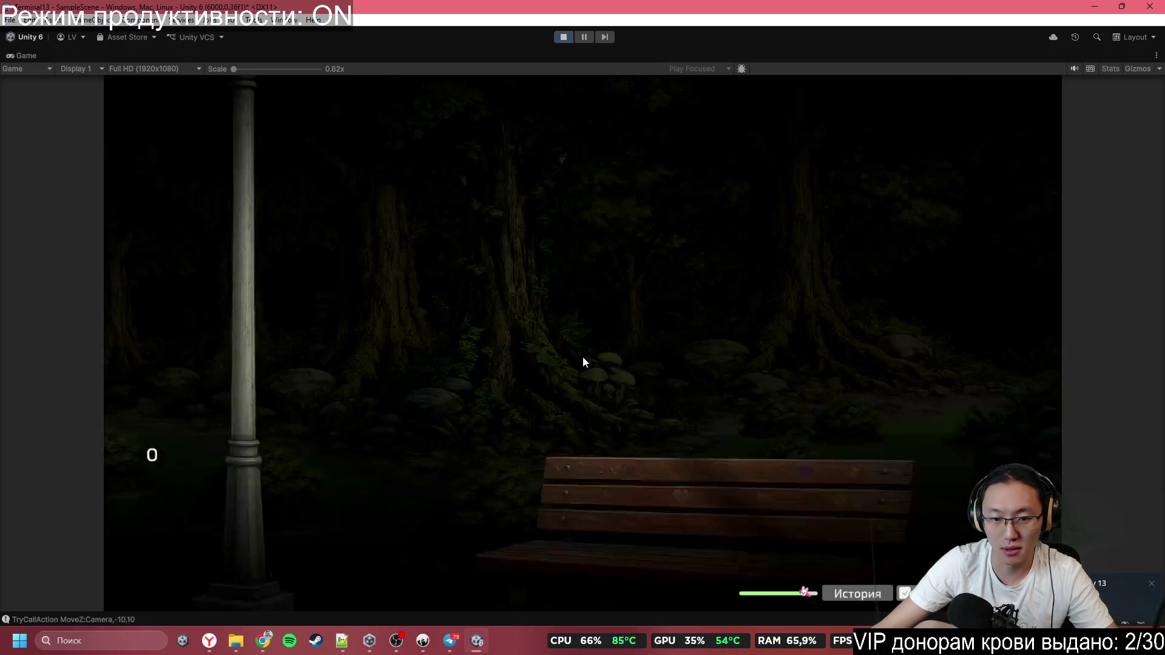
pyautogui.click(577, 355)
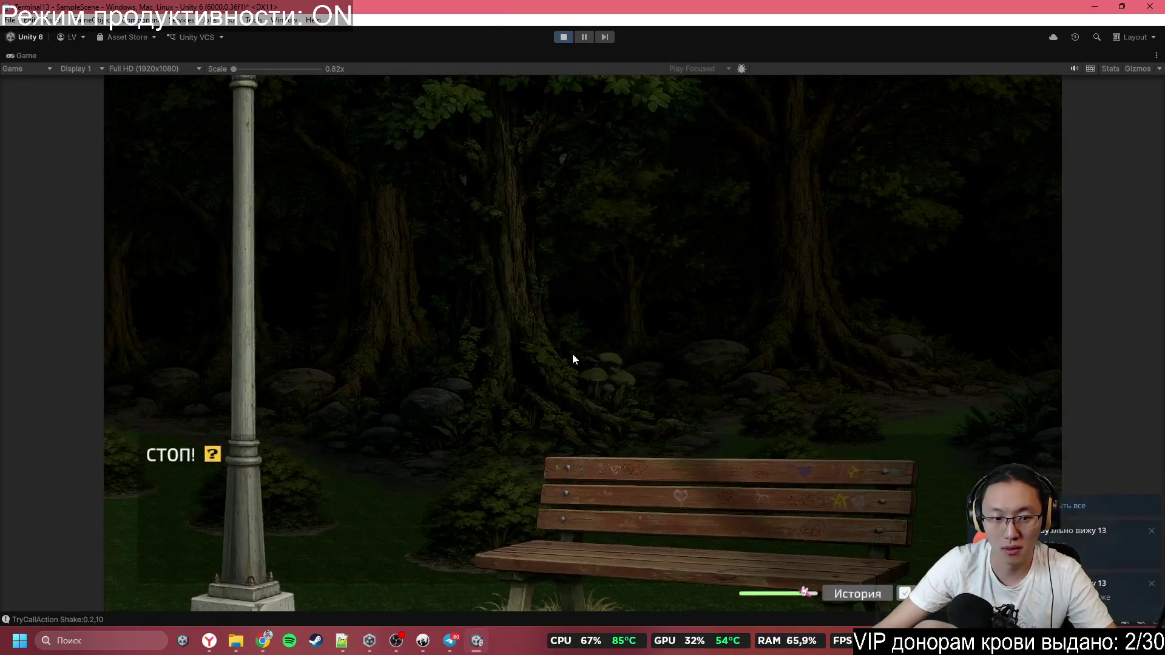
pyautogui.click(567, 357)
pyautogui.click(567, 357)
pyautogui.click(566, 356)
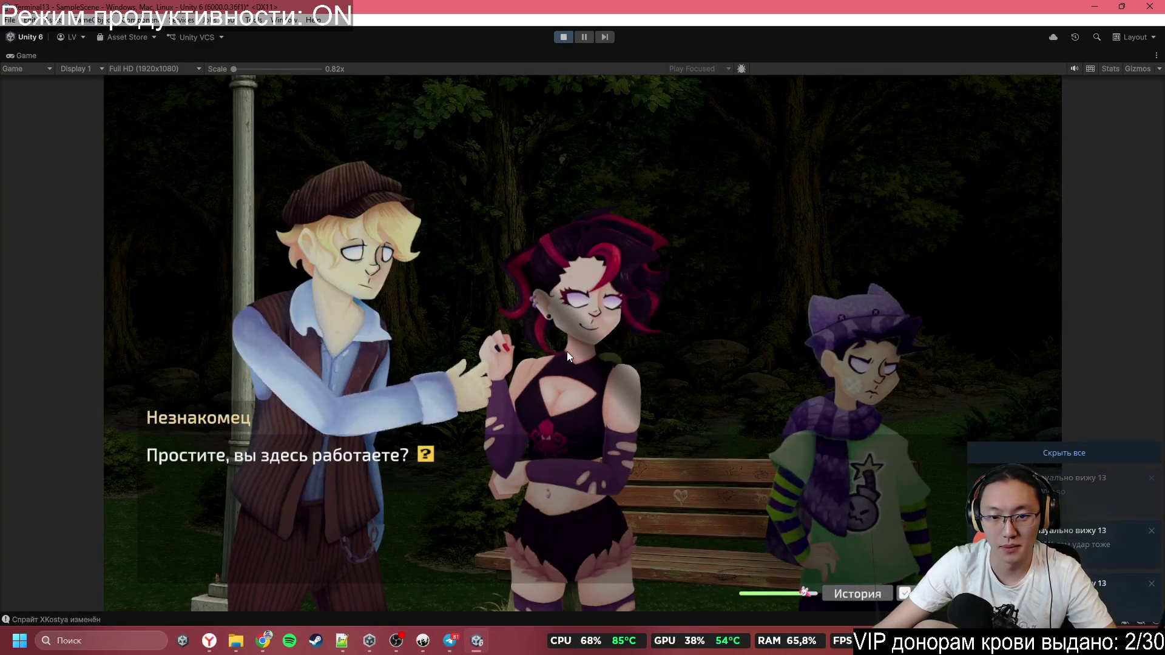
pyautogui.click(567, 353)
pyautogui.click(567, 351)
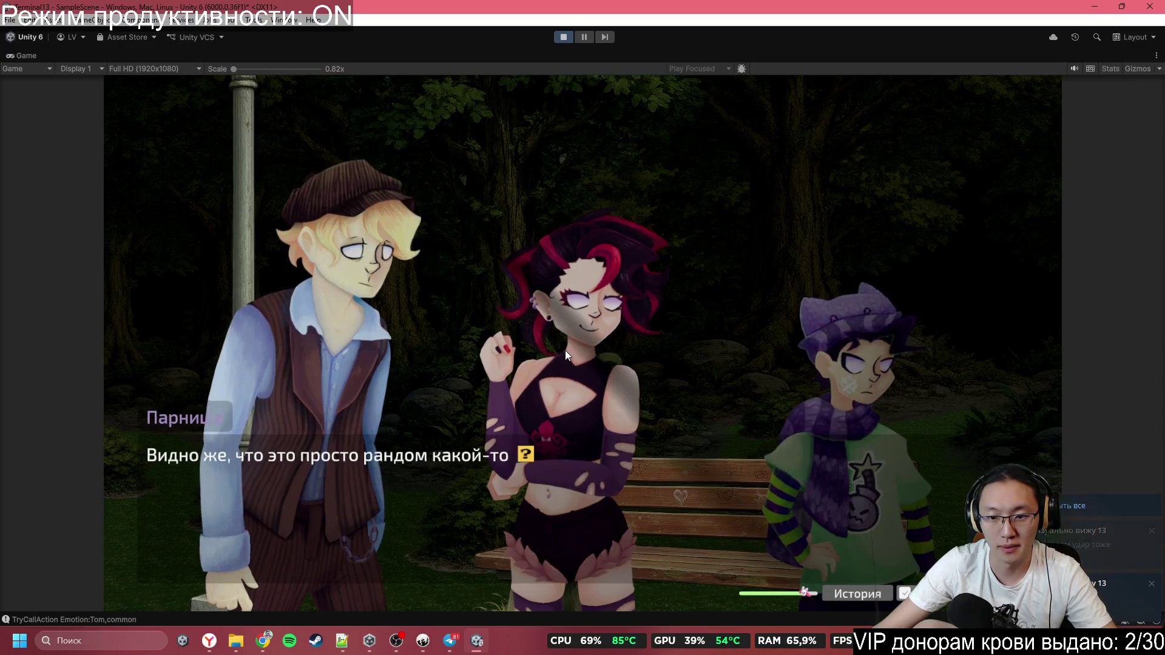
pyautogui.click(565, 350)
pyautogui.click(564, 350)
pyautogui.click(563, 349)
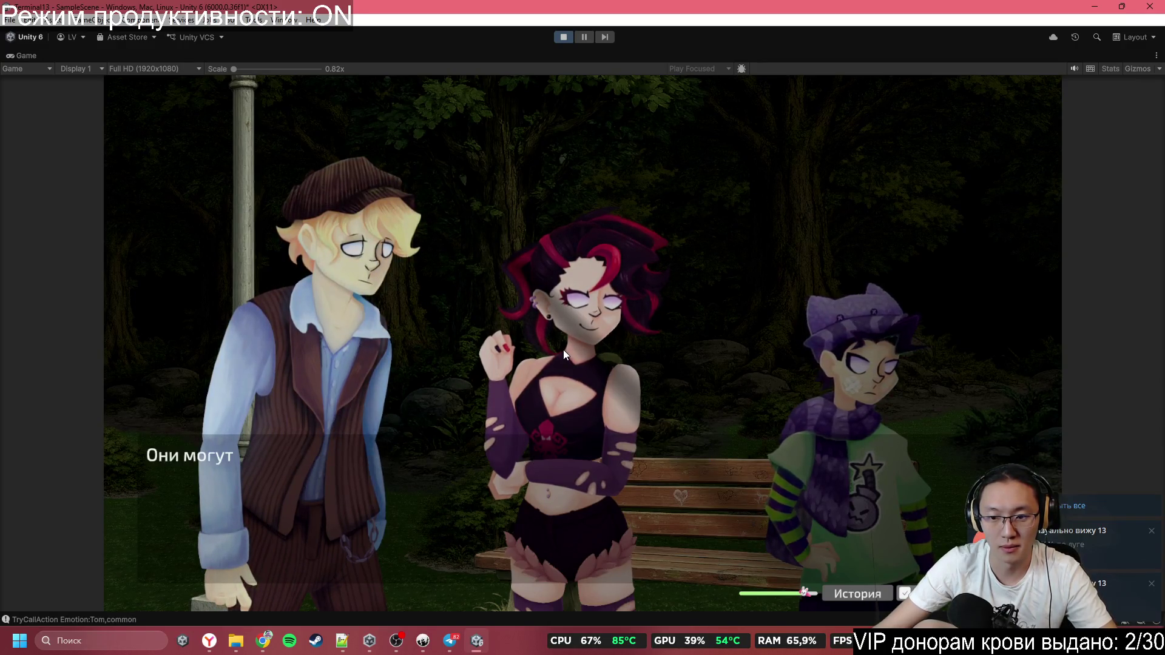
pyautogui.click(563, 349)
pyautogui.click(563, 349)
pyautogui.click(563, 350)
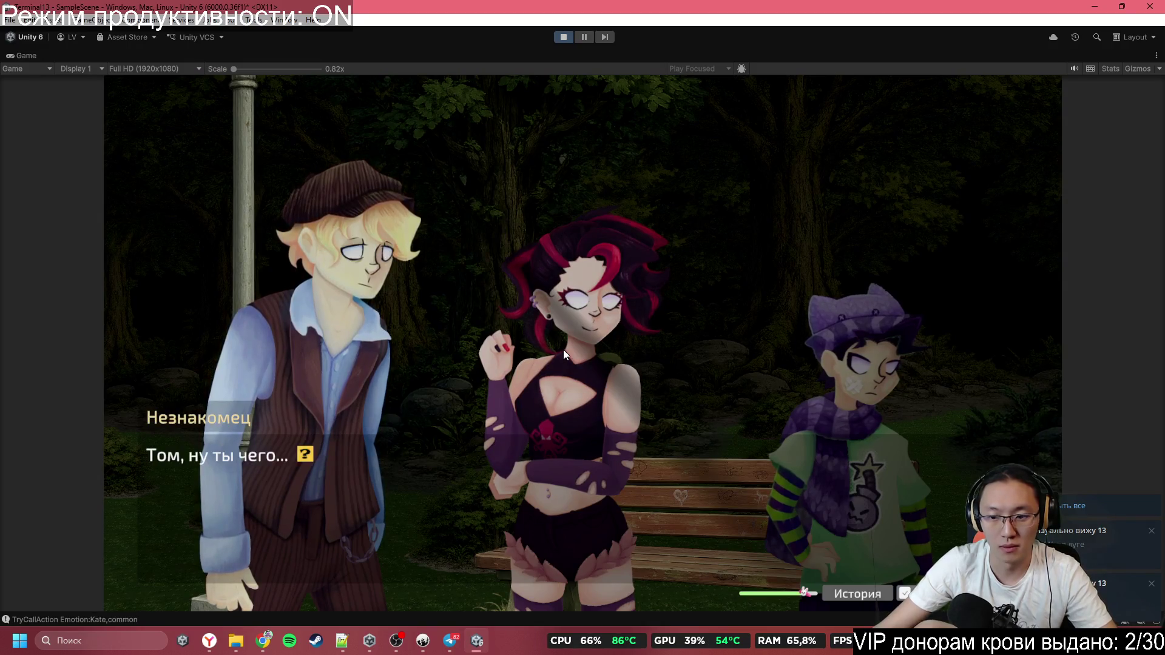
pyautogui.click(563, 349)
# Click through the park dialogue from 'Нет, я здесь не работаю' until Том leaves
pyautogui.click(583, 286)
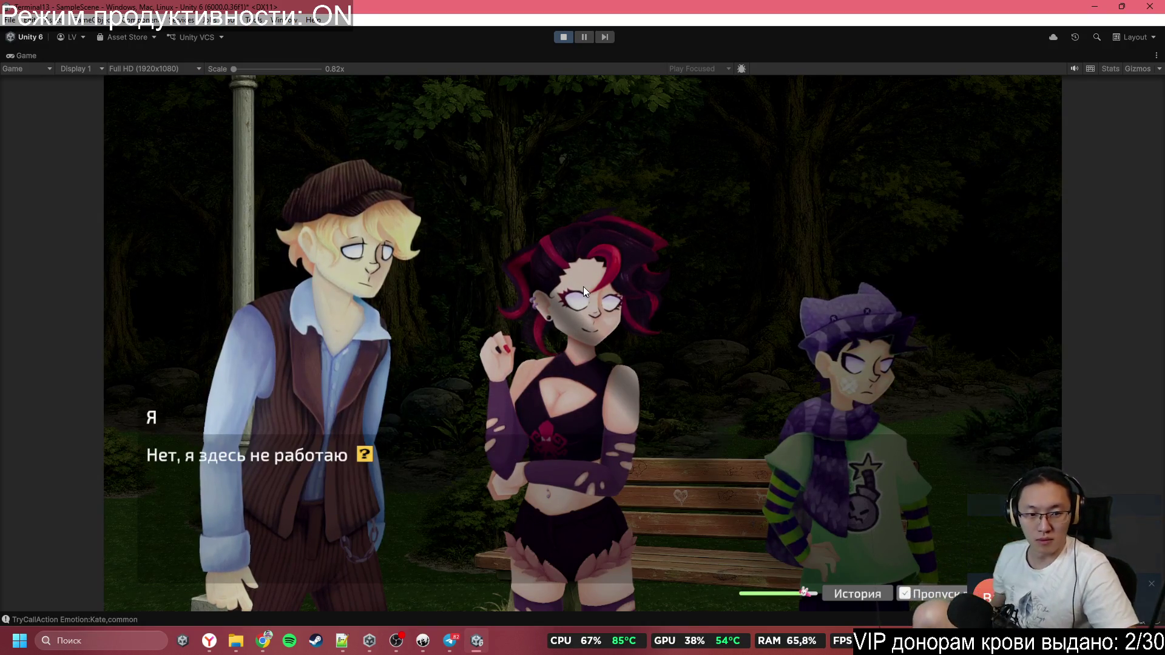
pyautogui.click(584, 287)
pyautogui.click(583, 286)
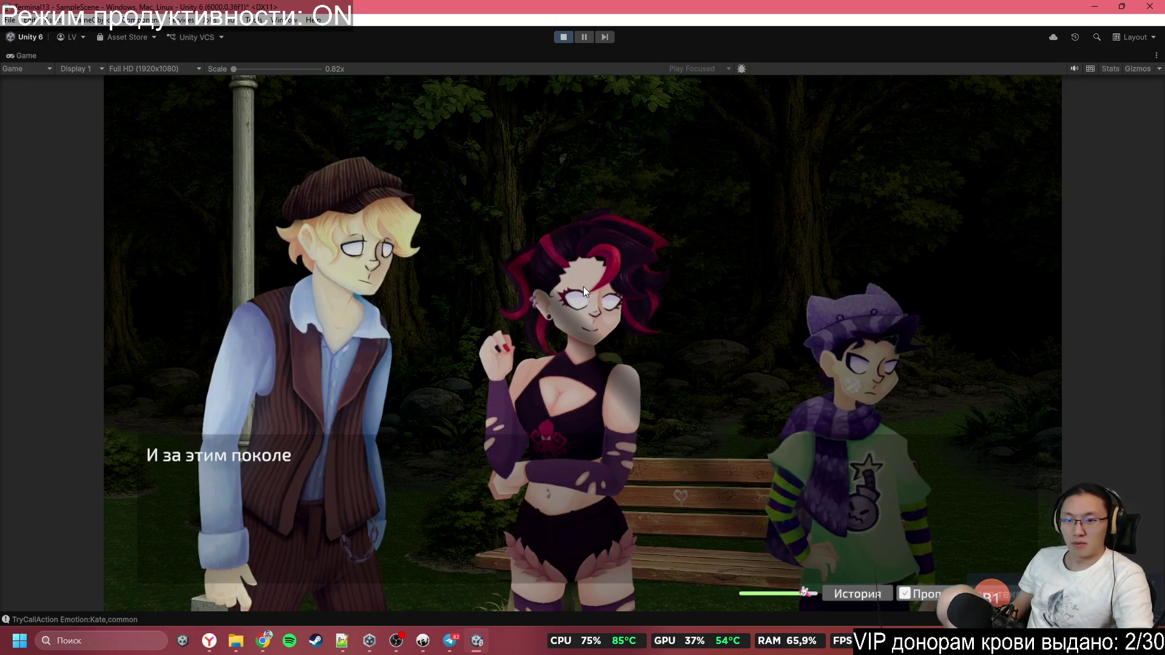
pyautogui.click(583, 286)
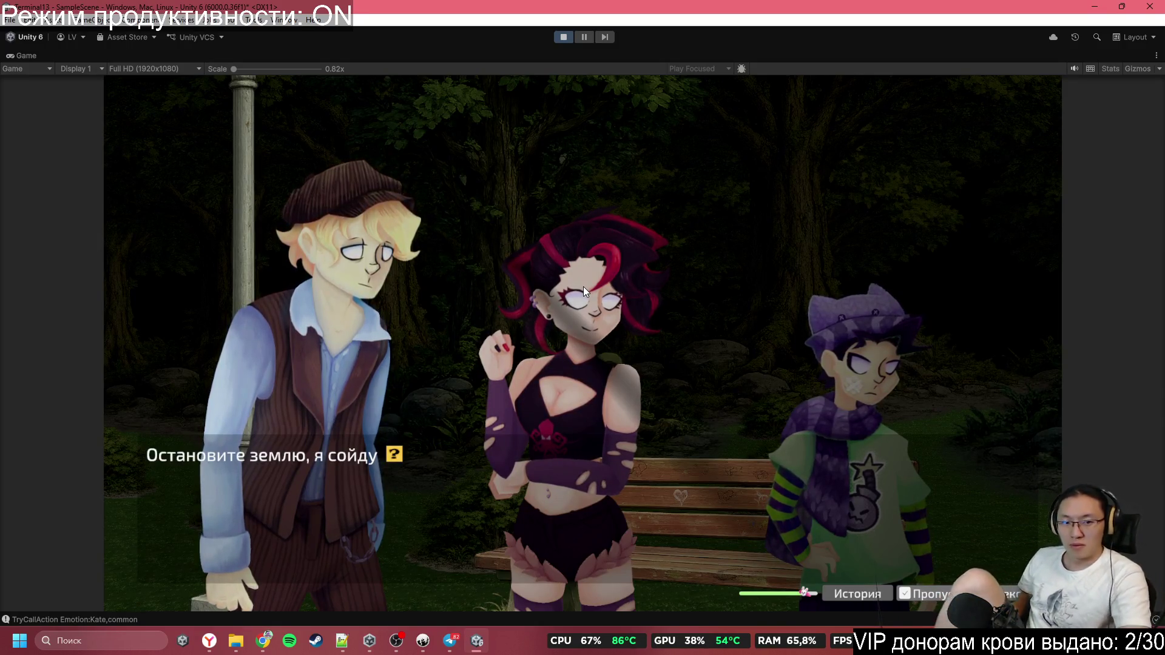
pyautogui.click(583, 287)
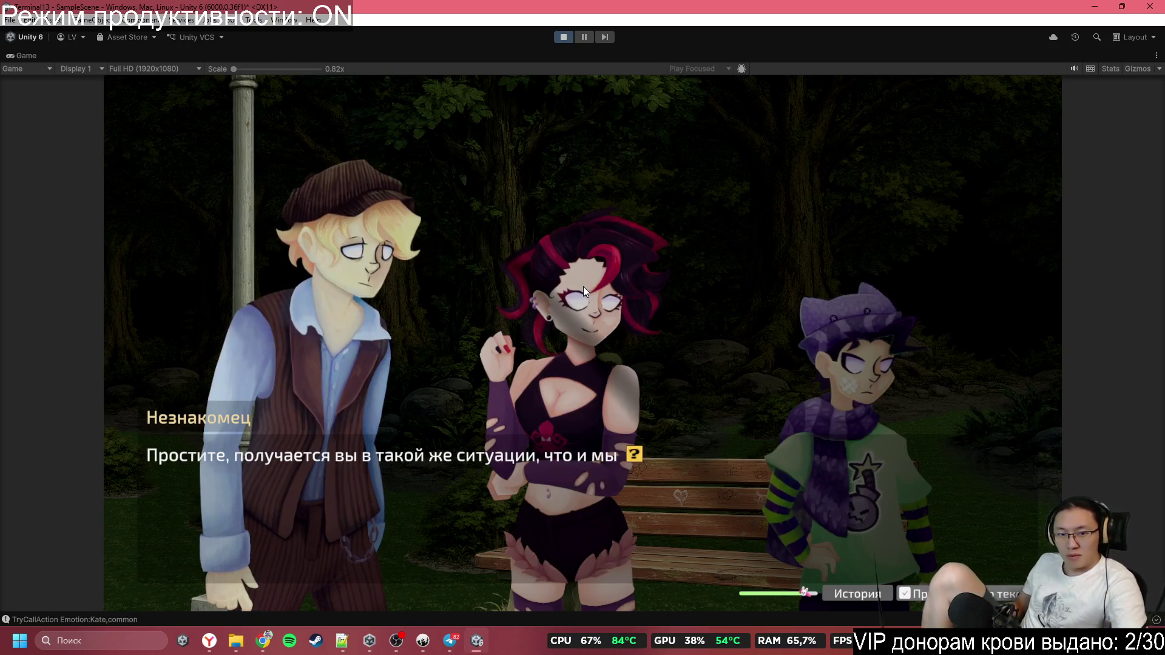
pyautogui.click(584, 286)
pyautogui.click(584, 286)
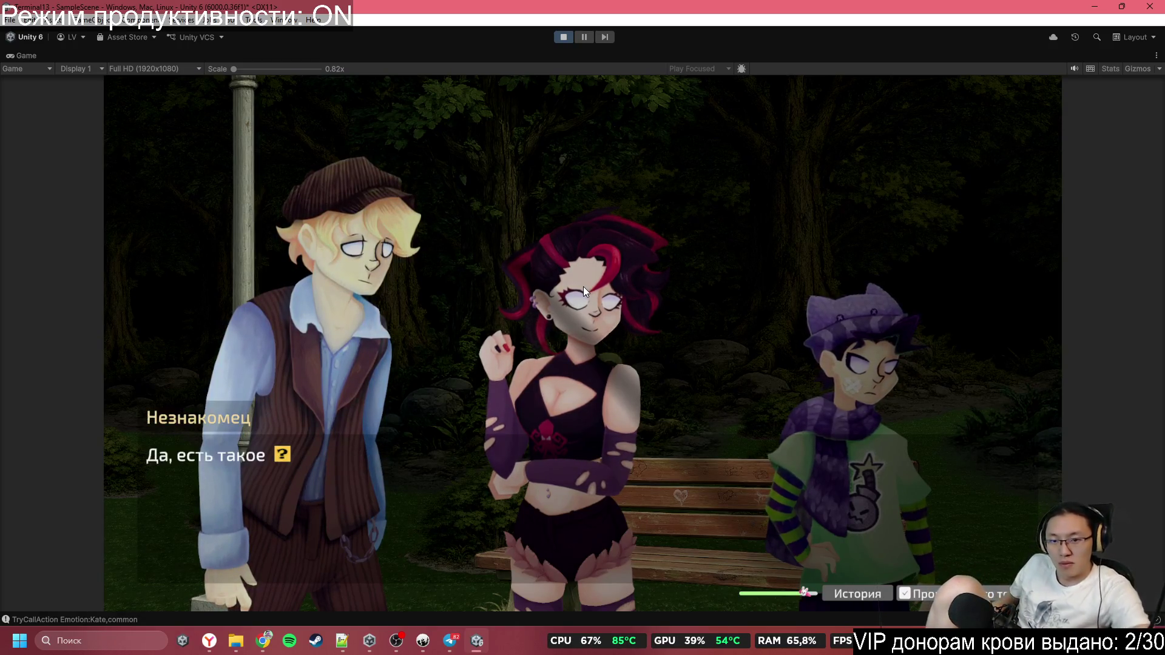
pyautogui.click(583, 286)
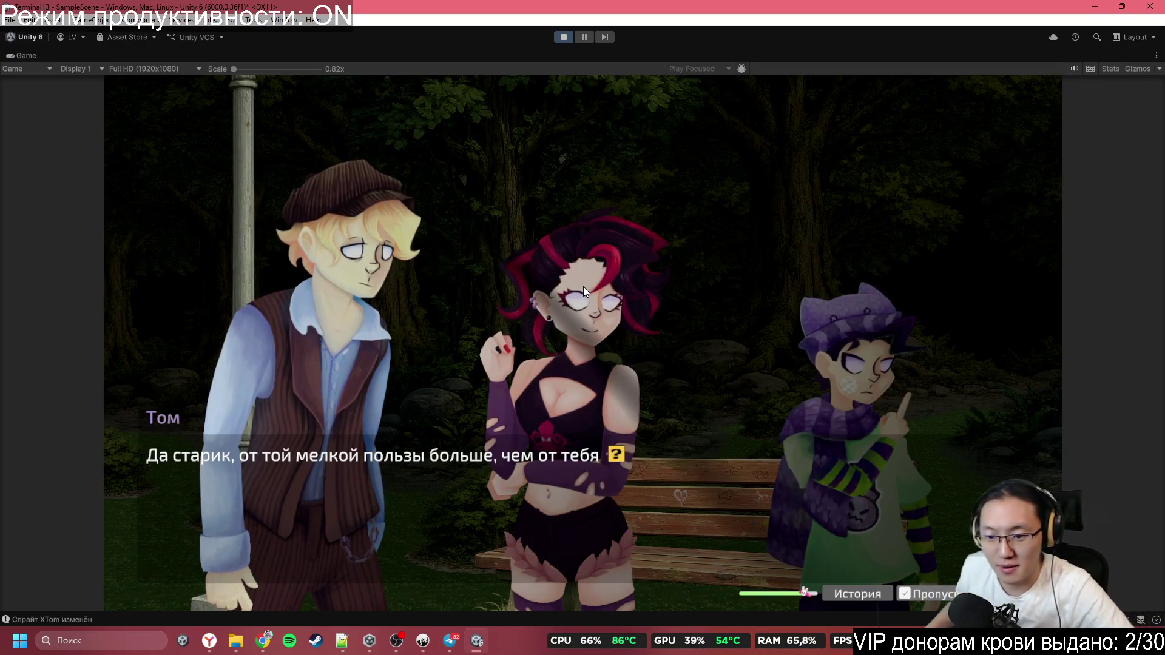
pyautogui.click(583, 286)
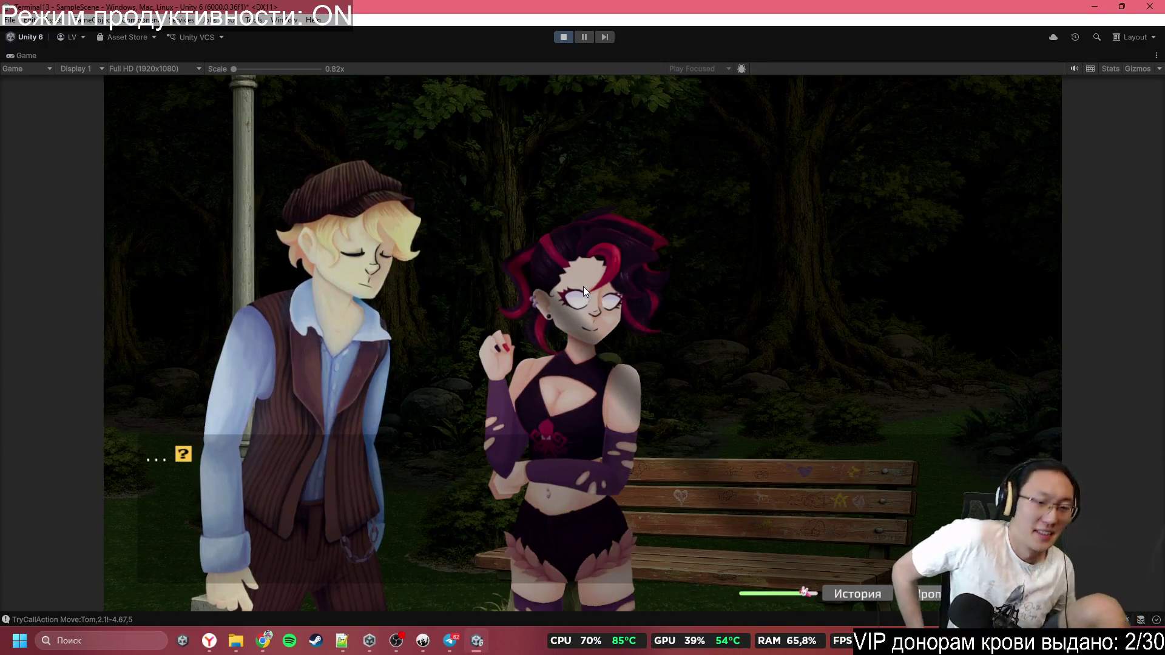
pyautogui.click(584, 286)
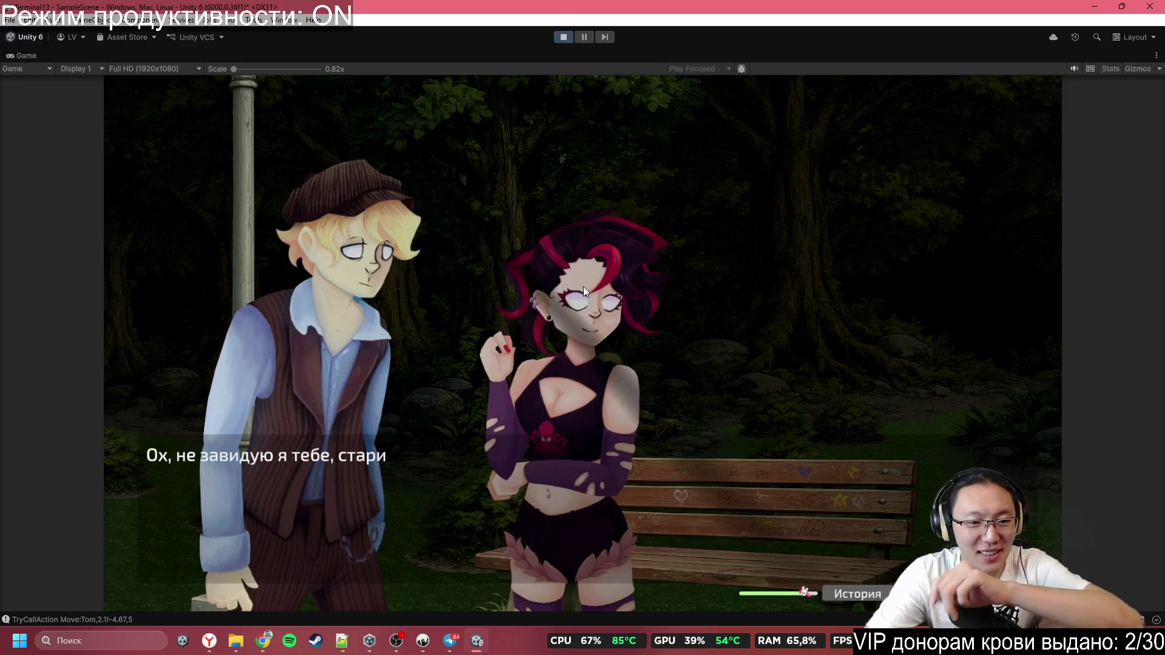
pyautogui.click(584, 287)
# Advance the dialogue as the girl hides behind the boy and he moves left
pyautogui.click(584, 286)
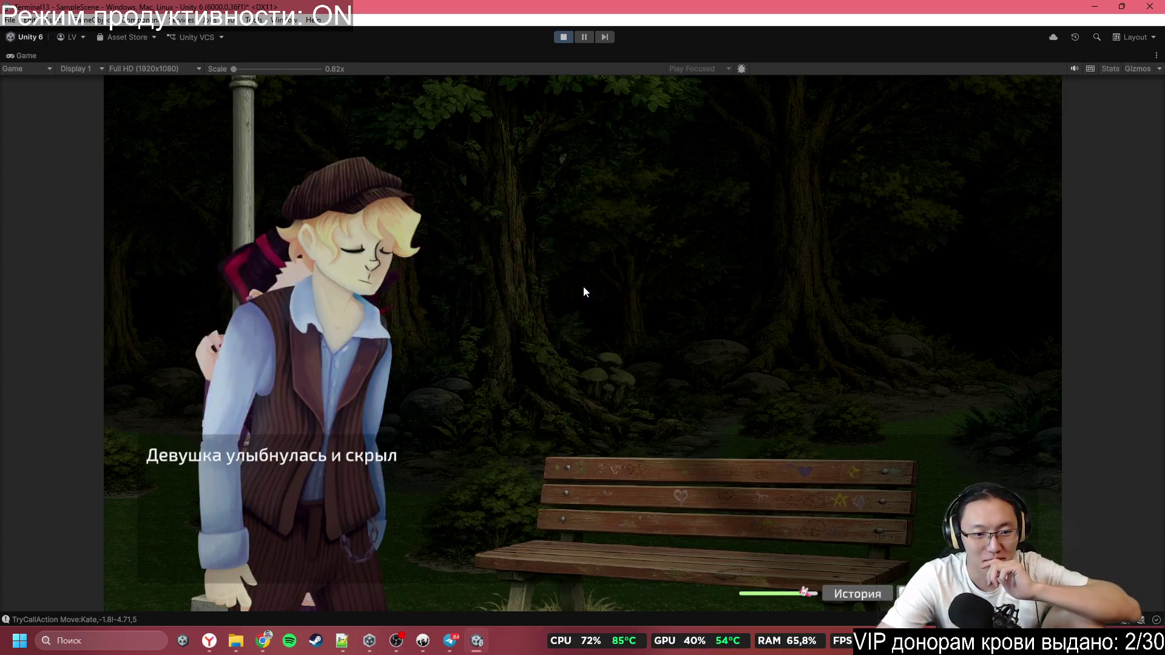
pyautogui.click(584, 286)
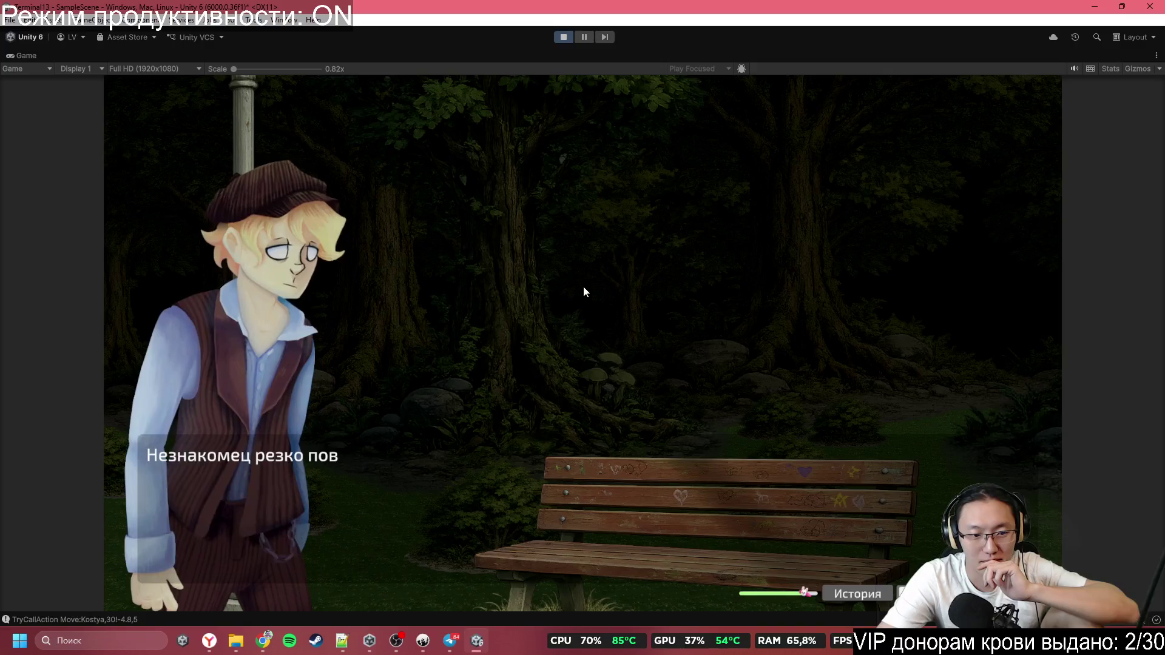
pyautogui.click(584, 285)
pyautogui.click(584, 286)
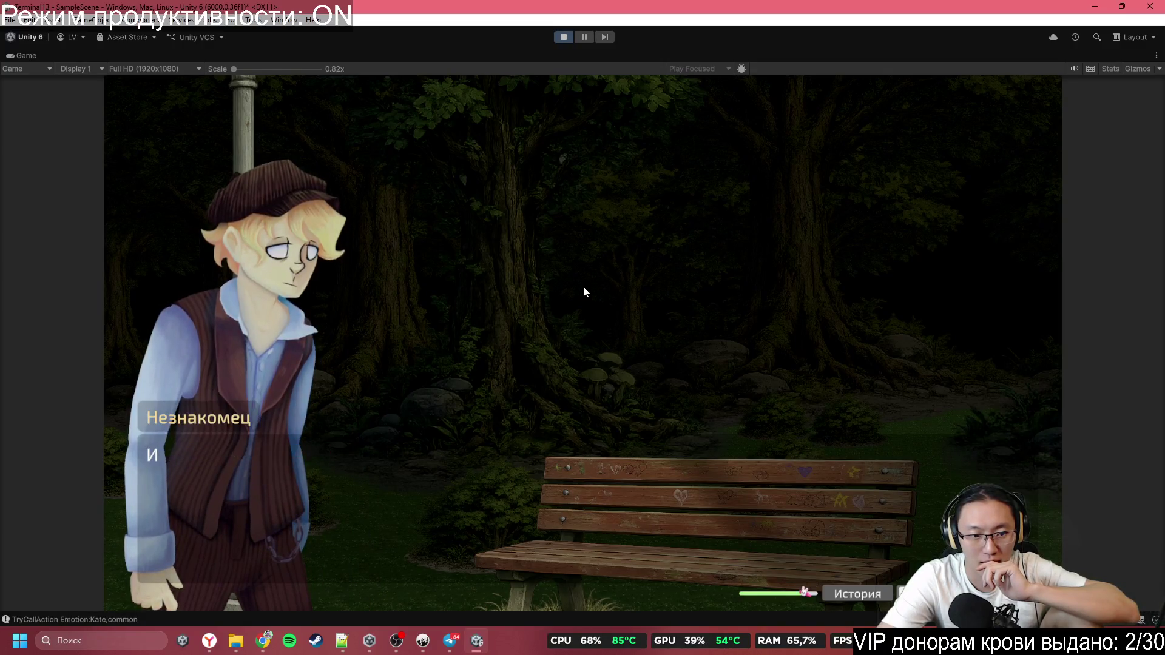
pyautogui.click(583, 286)
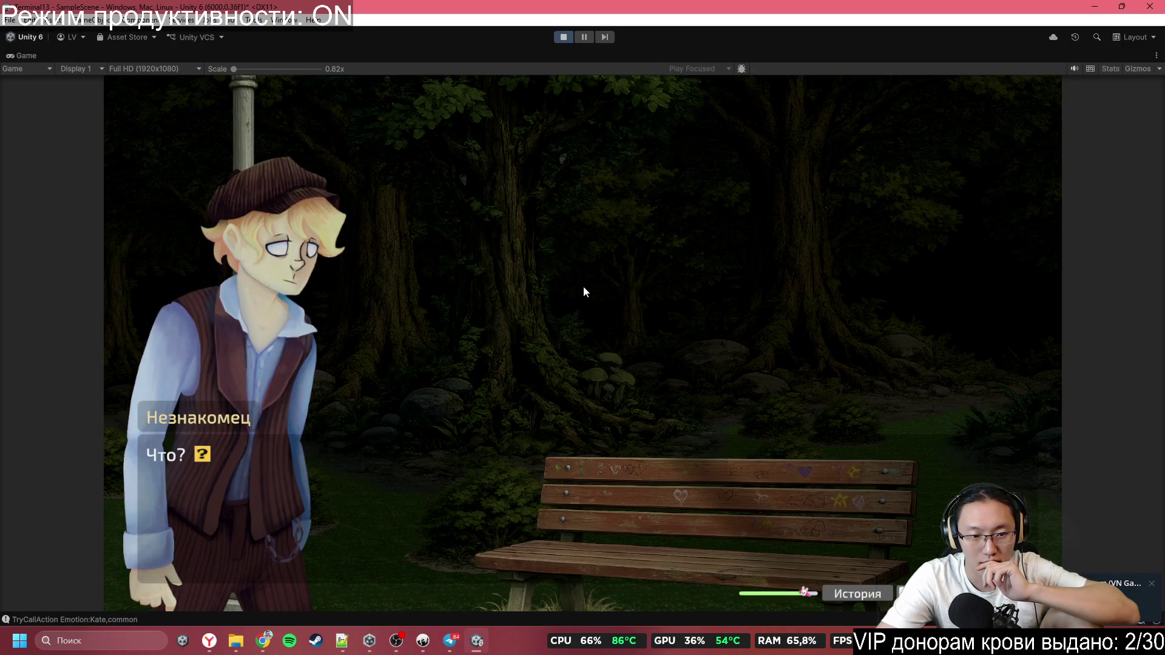
pyautogui.click(584, 287)
pyautogui.click(583, 287)
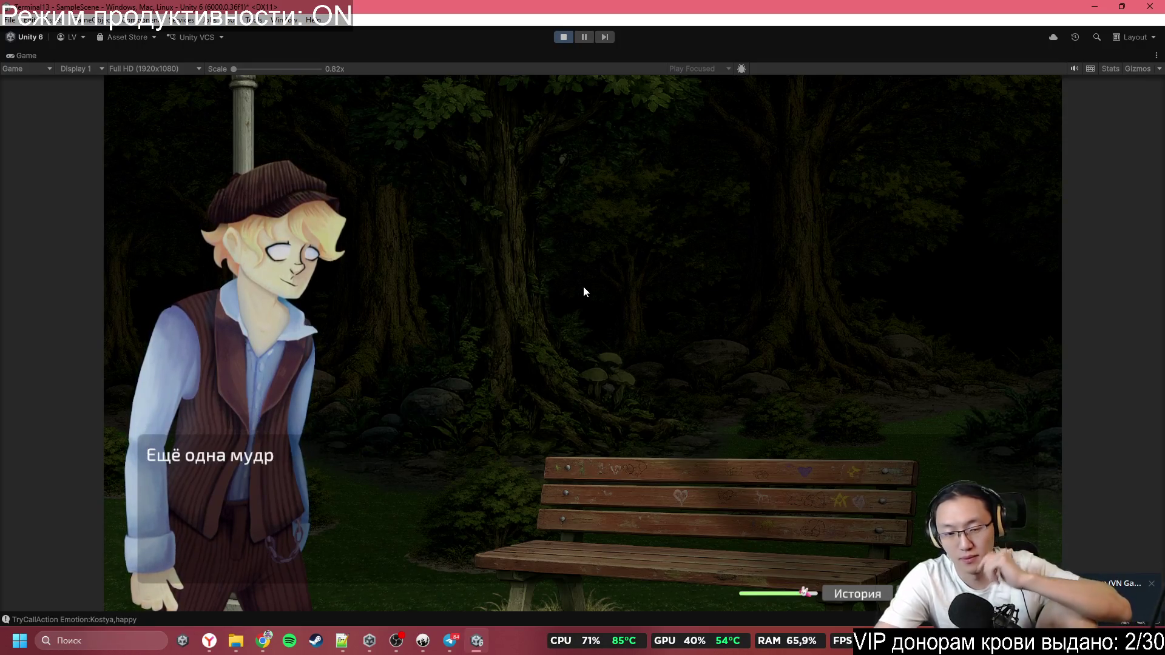
pyautogui.click(584, 287)
pyautogui.click(584, 287)
pyautogui.click(583, 287)
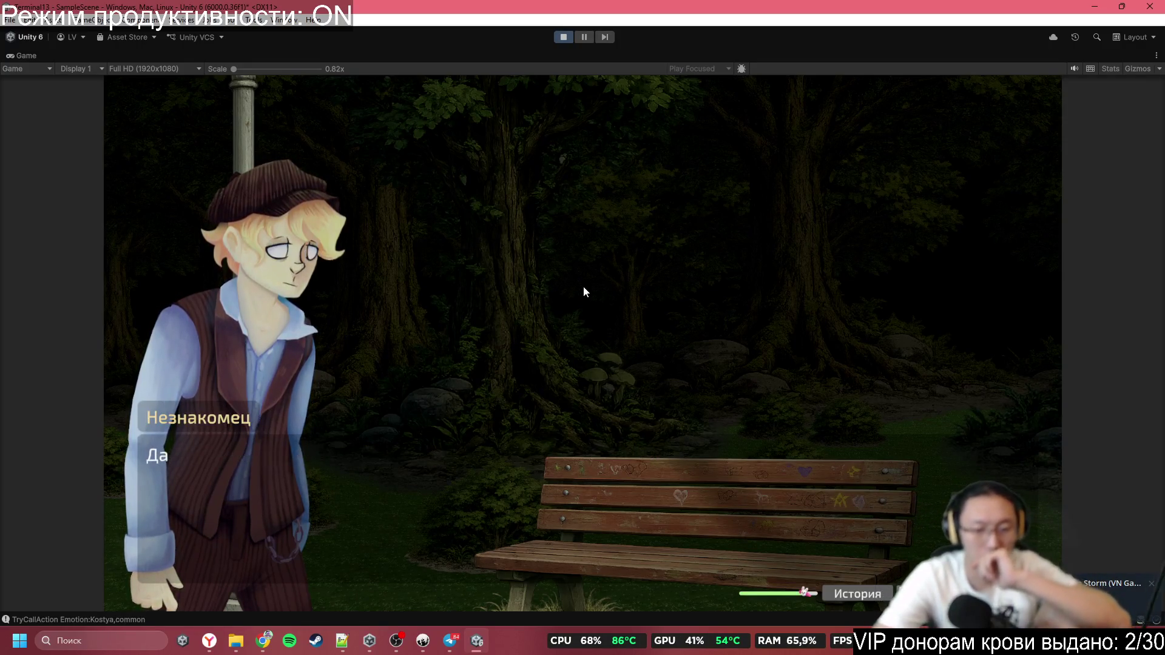
pyautogui.click(583, 287)
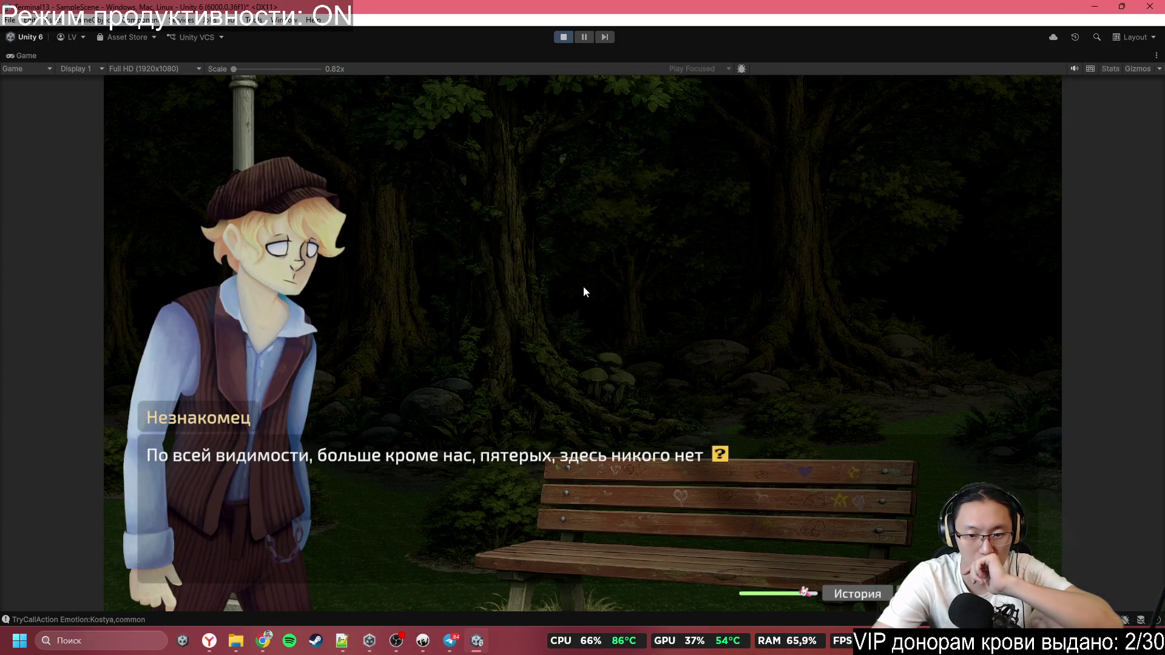
# Continue through the stranger's answers until he walks off toward the information board
pyautogui.click(584, 287)
pyautogui.click(583, 291)
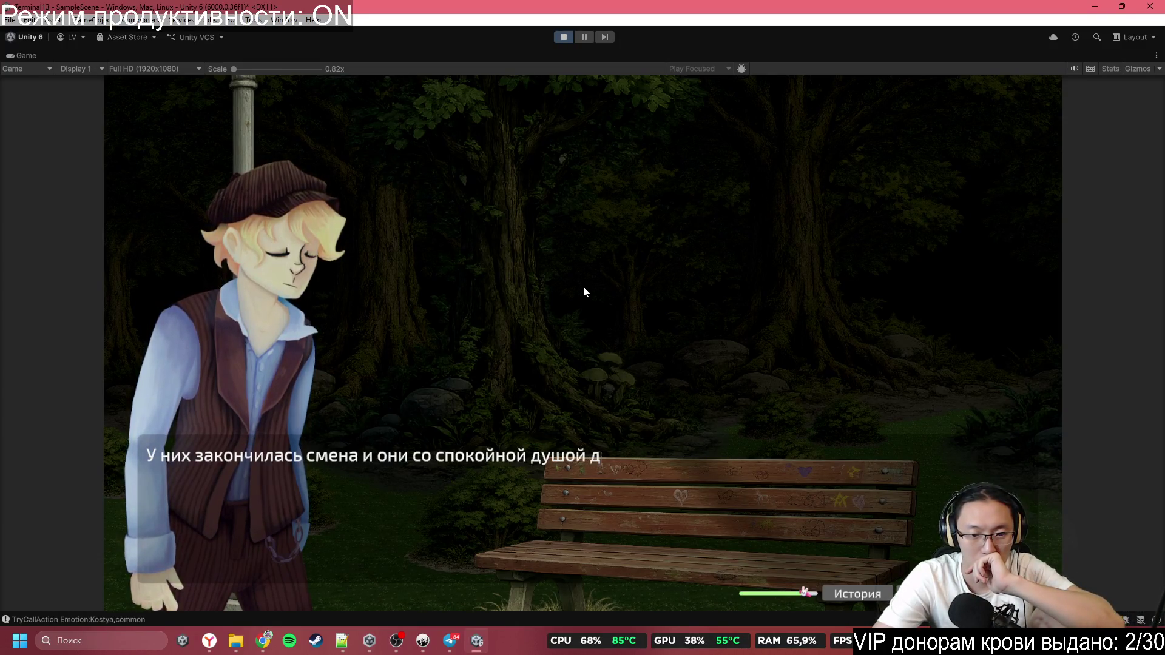
pyautogui.click(584, 287)
pyautogui.click(583, 287)
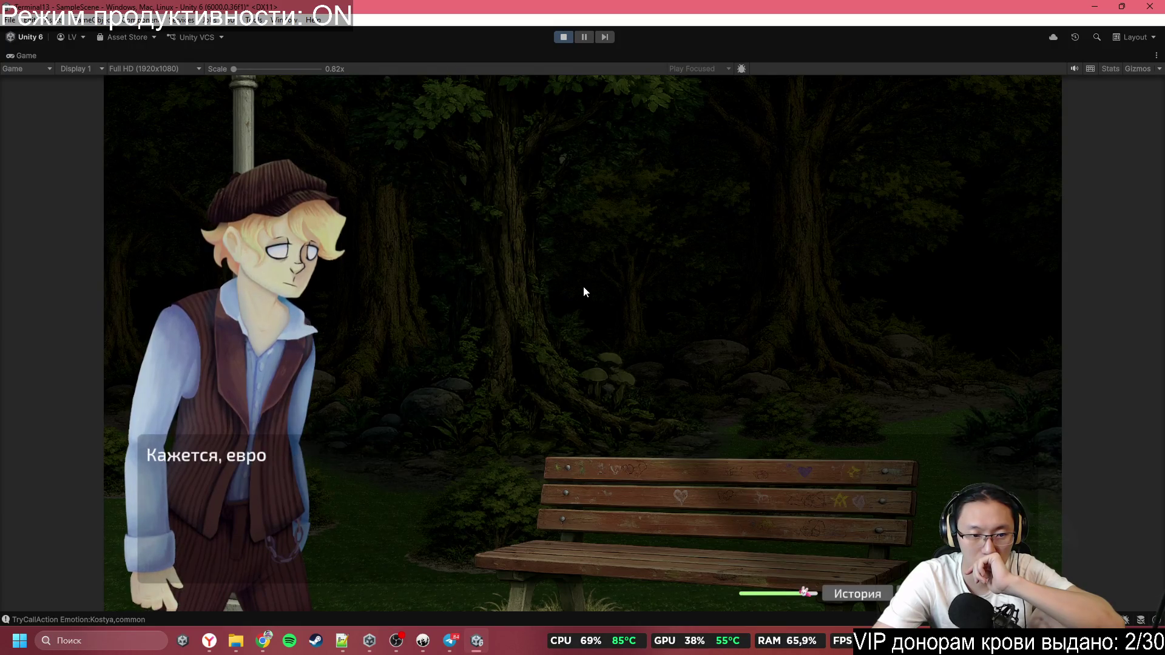
pyautogui.click(584, 287)
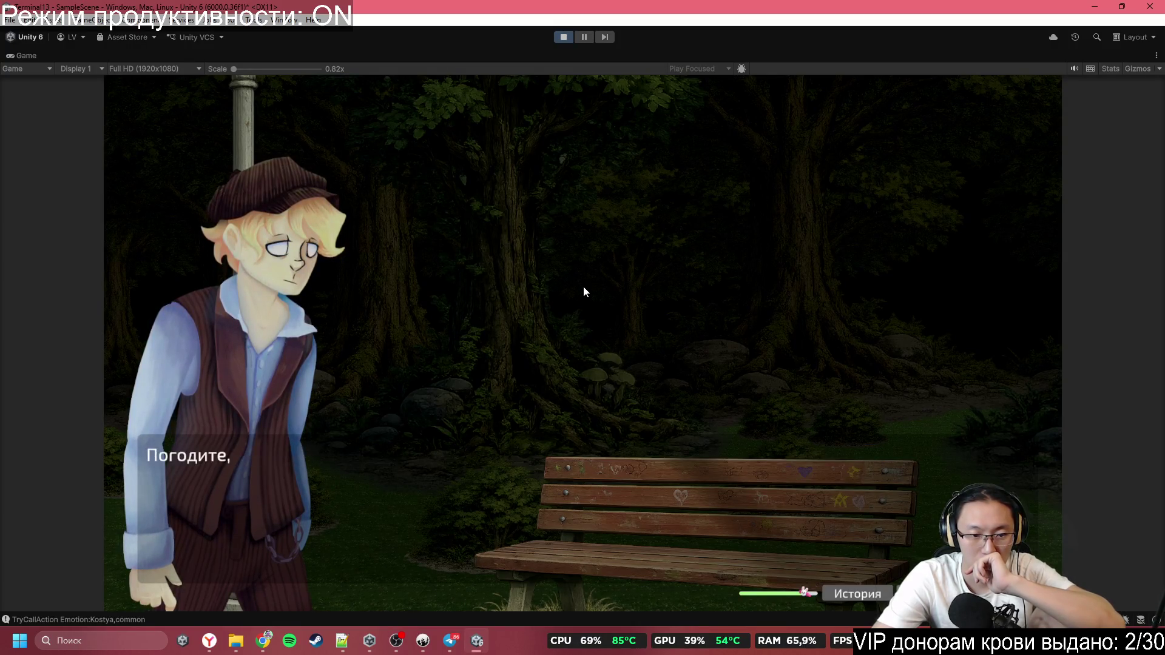
pyautogui.click(584, 287)
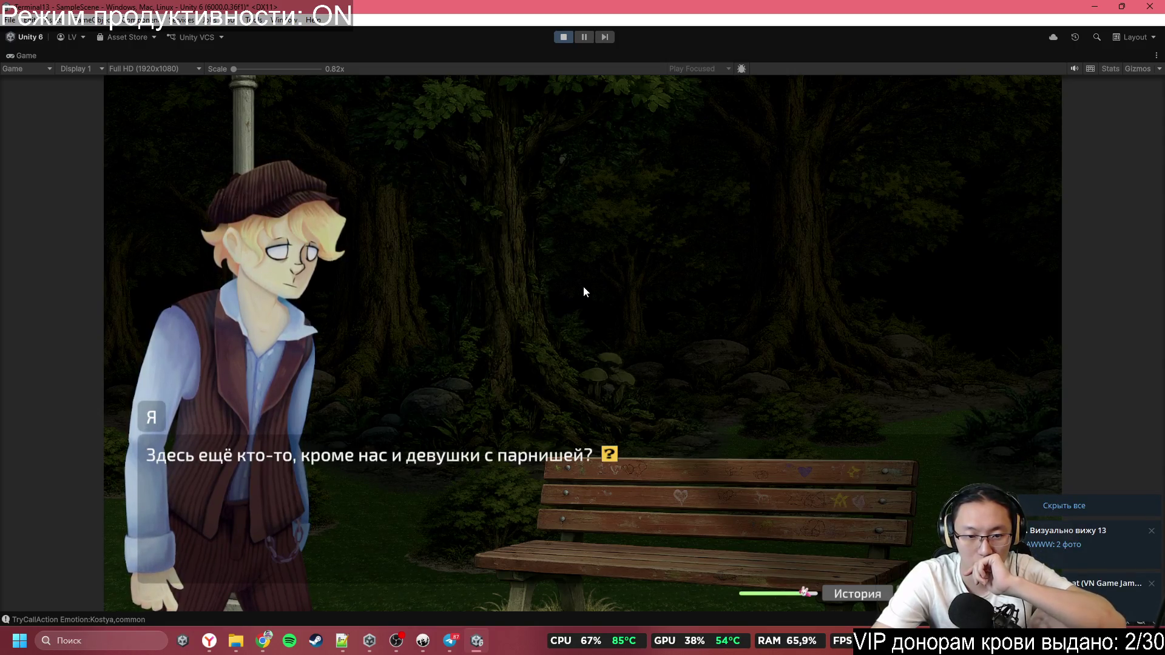
pyautogui.click(584, 287)
pyautogui.click(584, 286)
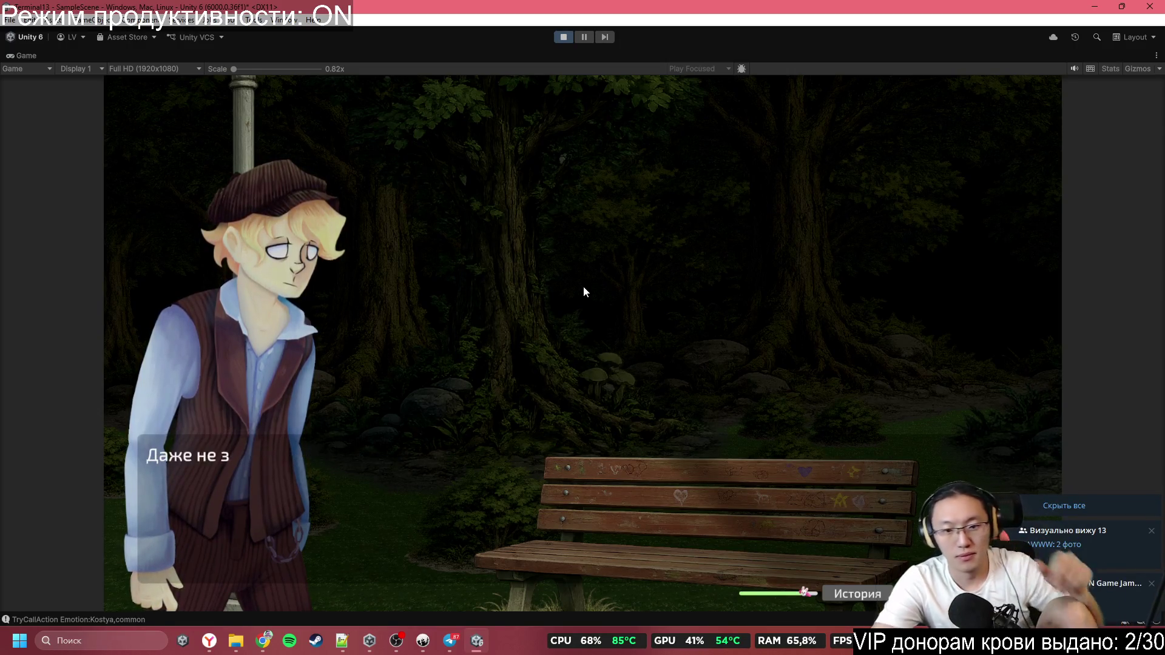
pyautogui.click(583, 287)
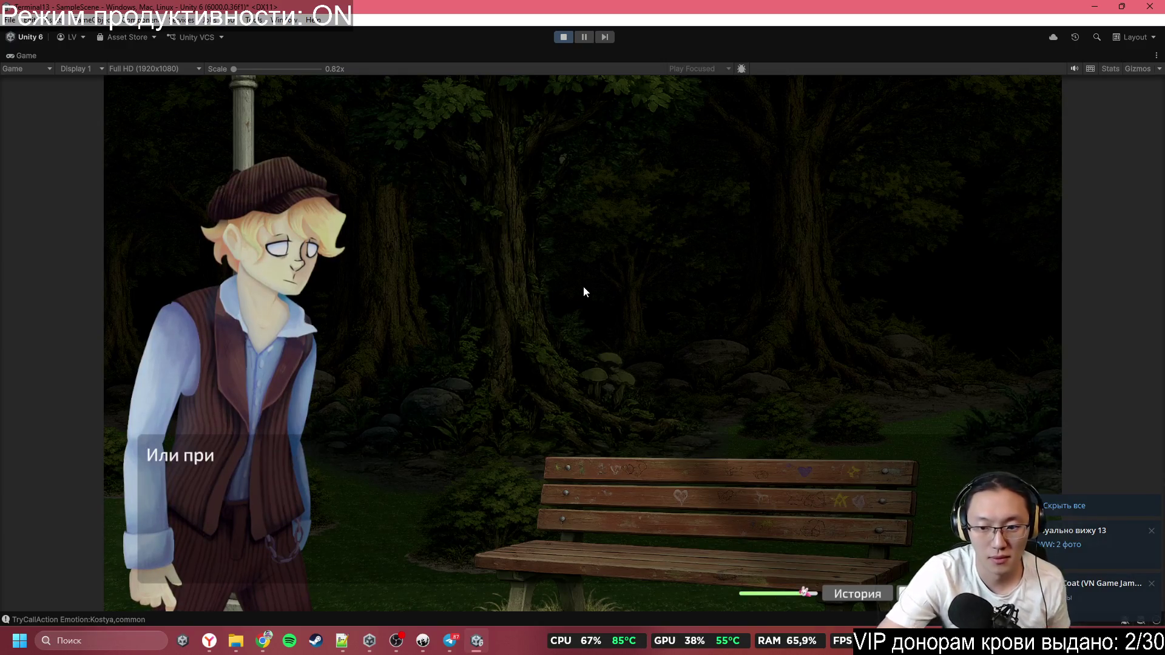
pyautogui.click(584, 287)
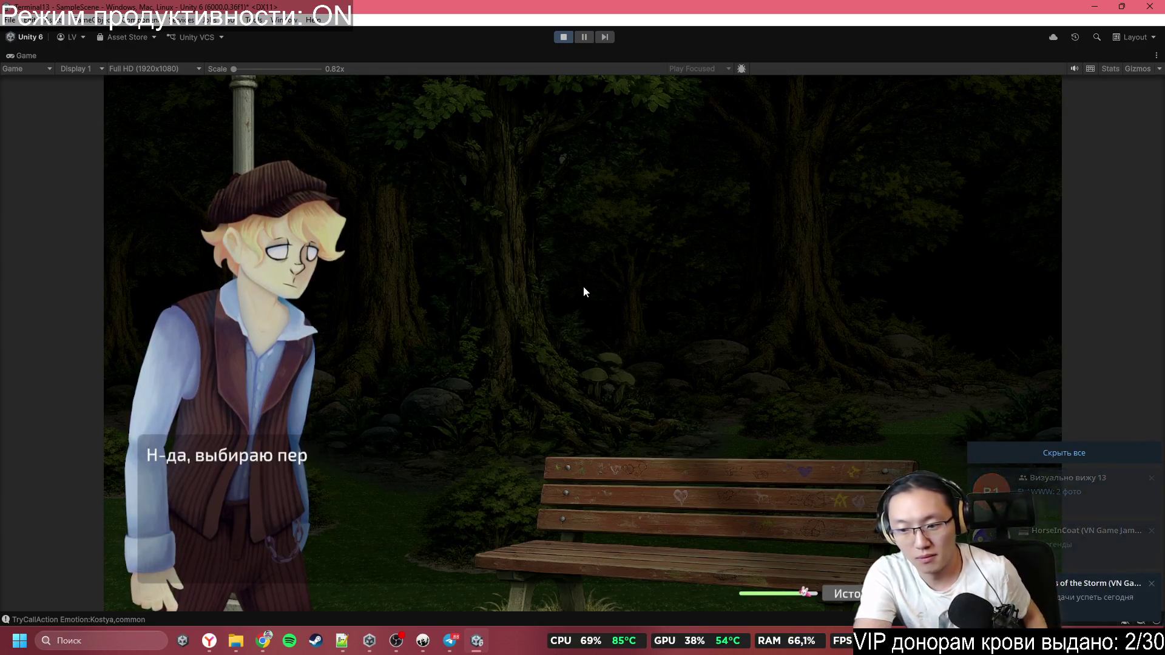
pyautogui.click(584, 287)
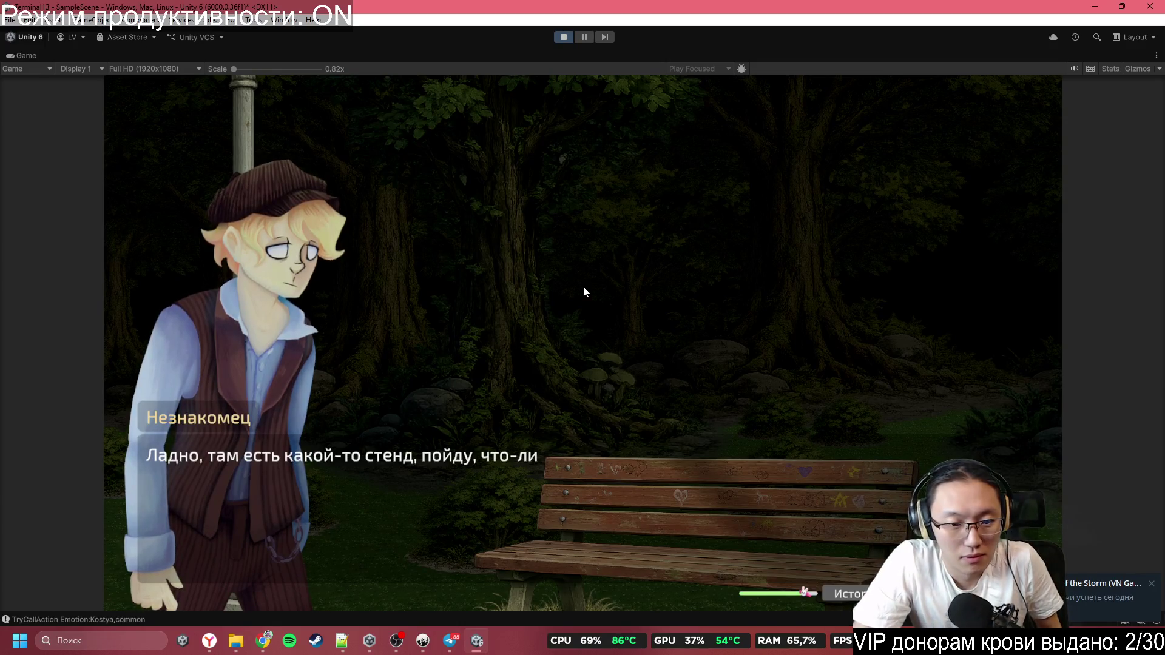
pyautogui.click(584, 287)
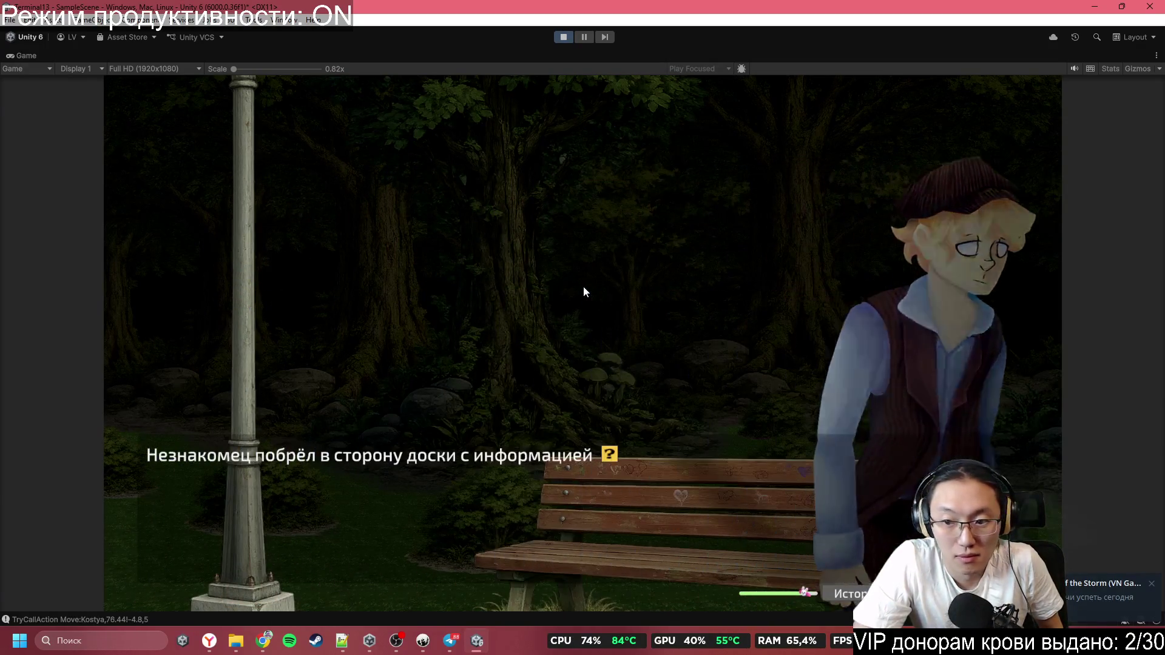
pyautogui.click(583, 287)
pyautogui.click(583, 287)
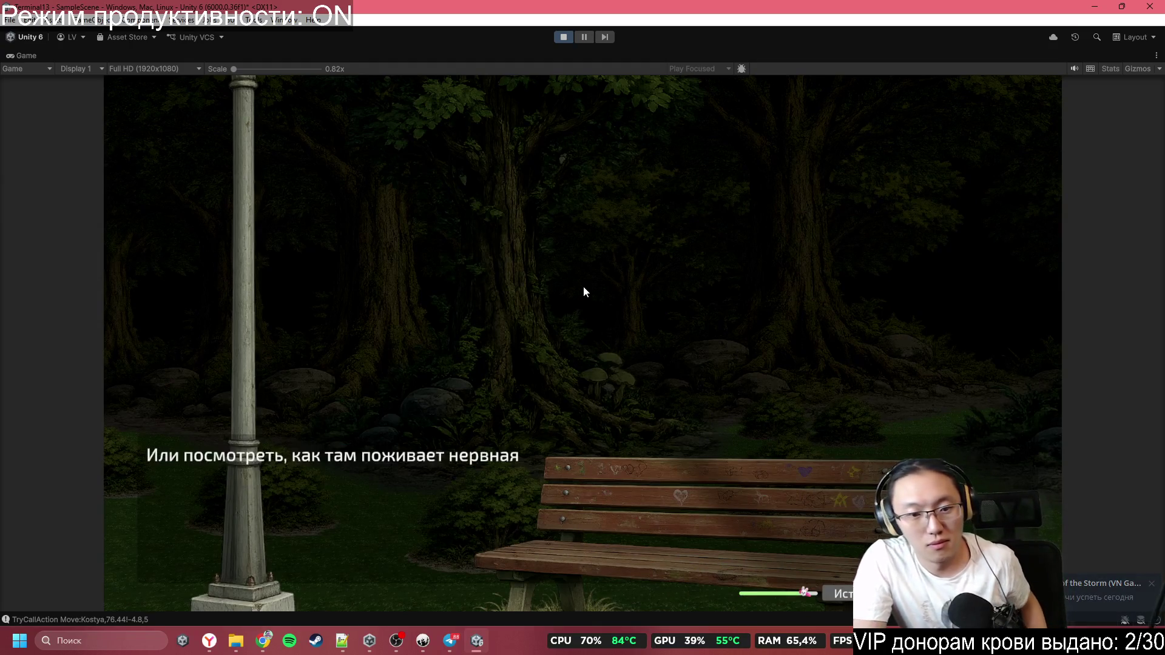
# Advance the dialogue into the bench scene until the girl appears and the player reacts
pyautogui.click(584, 285)
pyautogui.click(584, 286)
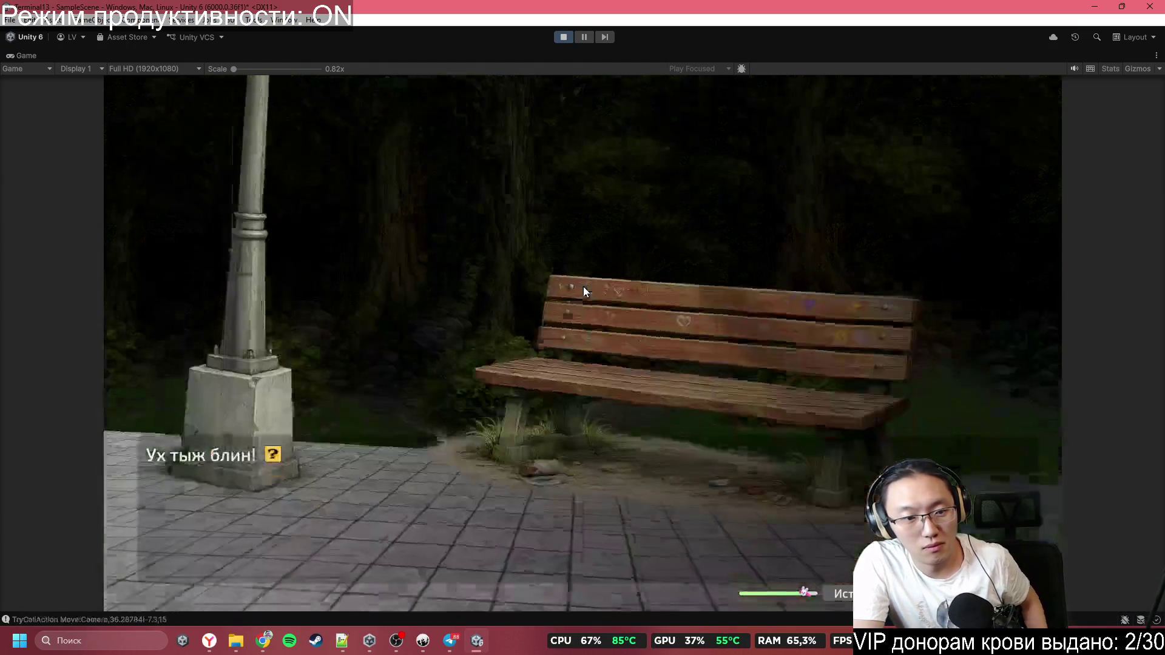
pyautogui.click(583, 287)
pyautogui.click(584, 286)
pyautogui.click(584, 286)
pyautogui.click(584, 287)
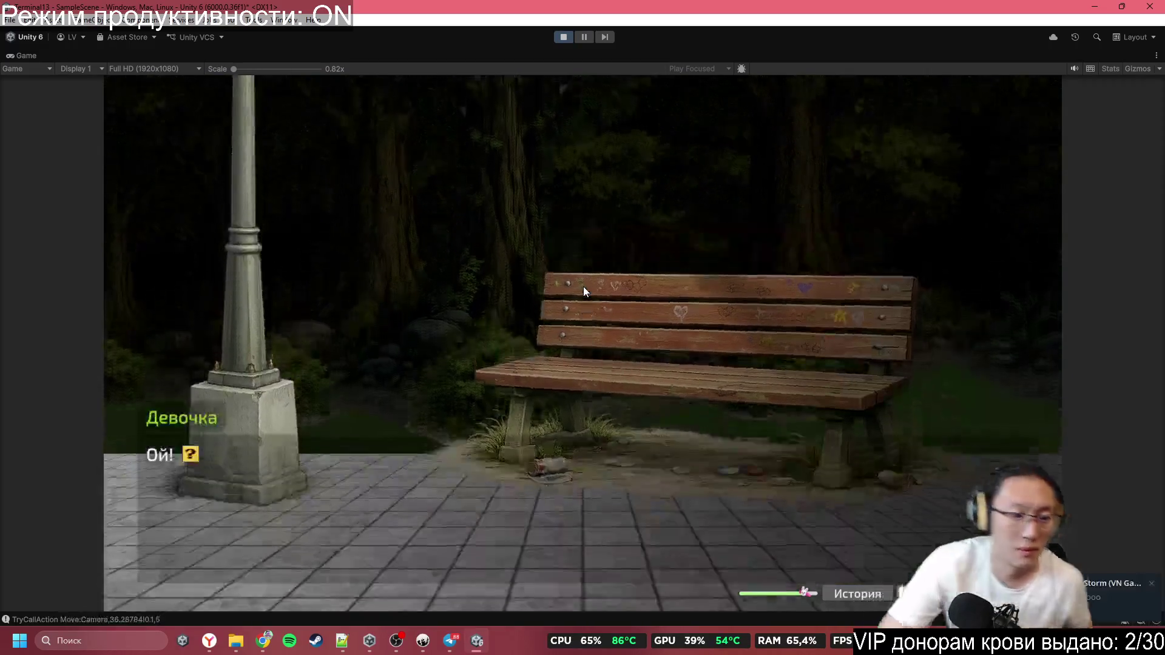
pyautogui.click(584, 286)
pyautogui.click(584, 286)
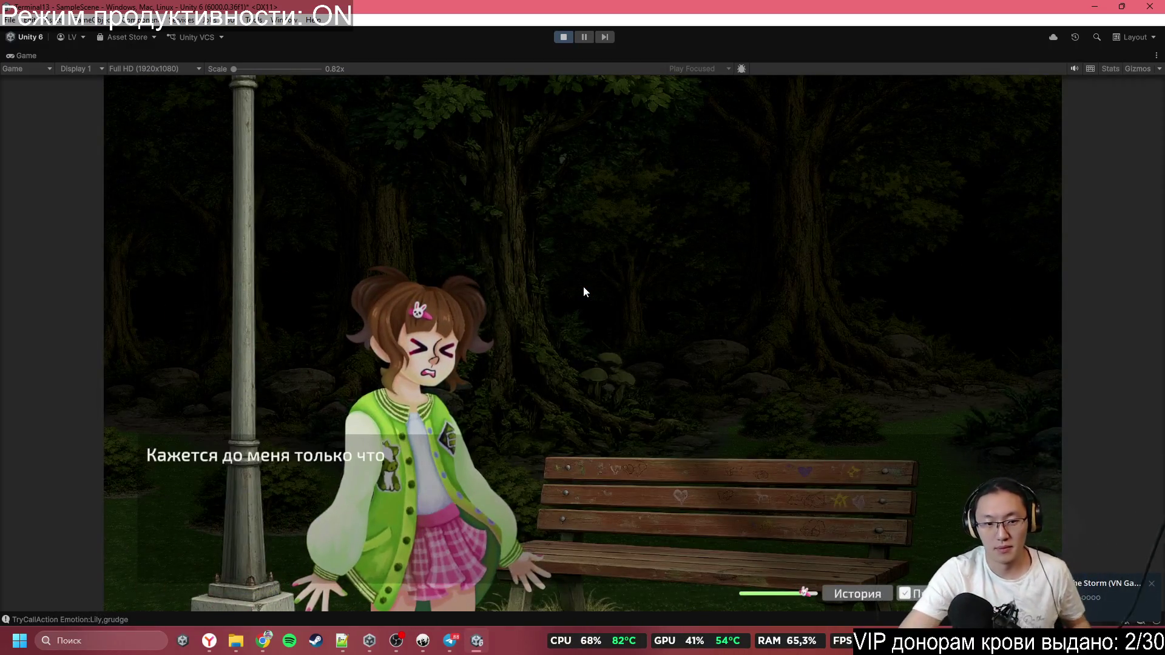
pyautogui.click(584, 286)
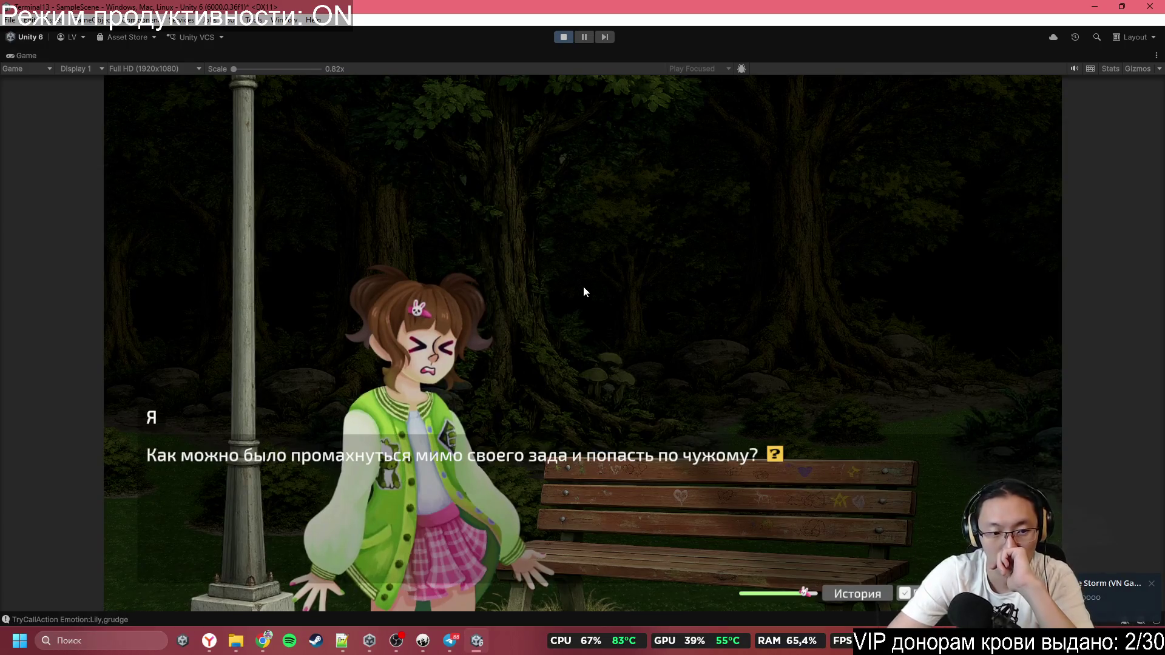
pyautogui.click(584, 286)
pyautogui.click(584, 285)
# Continue through the girl's introduction and drink offer to her apology line, then stop Play mode
pyautogui.click(583, 285)
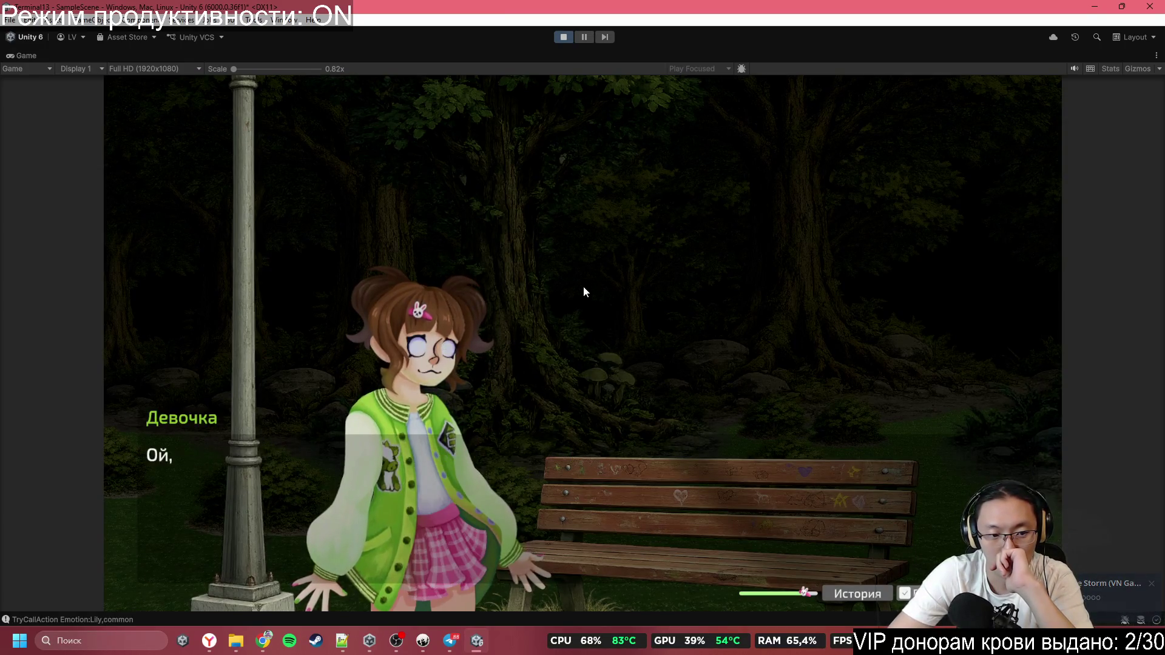
pyautogui.click(583, 286)
pyautogui.click(584, 287)
pyautogui.click(583, 287)
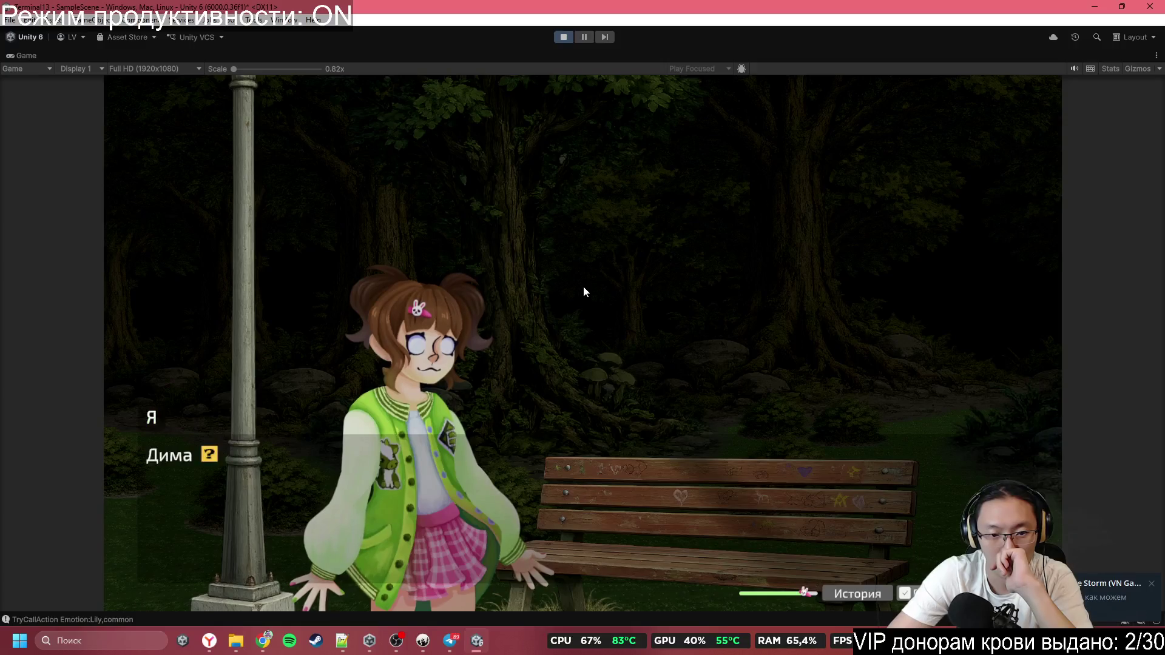
pyautogui.click(583, 287)
pyautogui.click(584, 287)
pyautogui.click(584, 287)
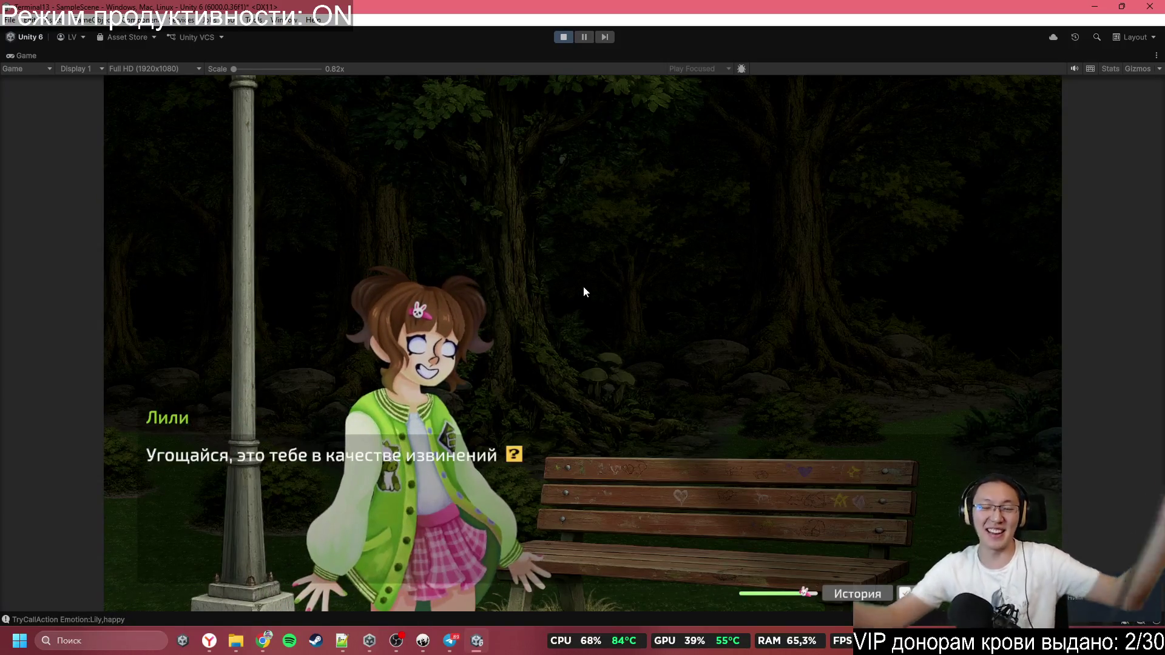
pyautogui.click(559, 37)
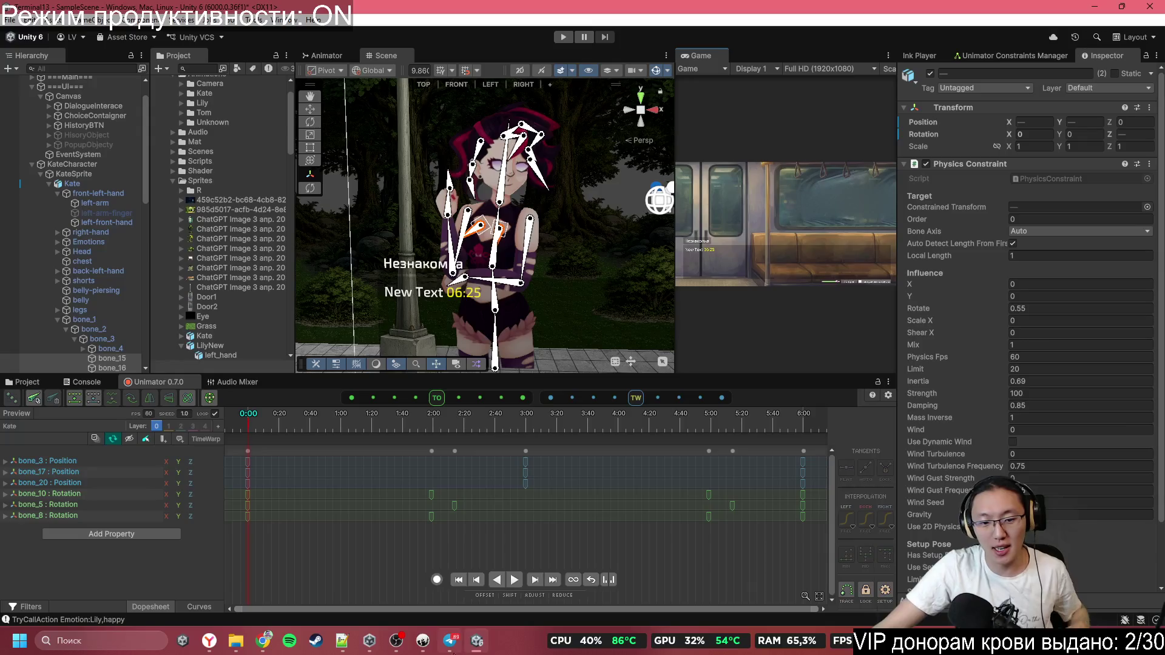
pyautogui.click(450, 642)
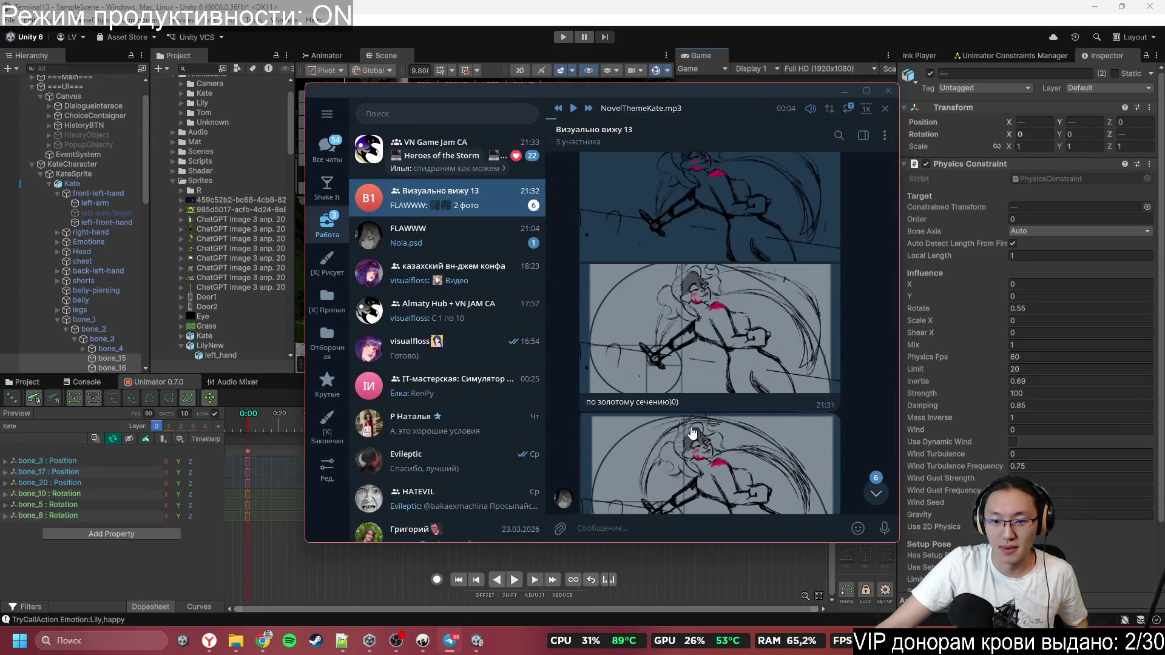
# Scroll through the group chat, then record and send a hands-free voice message
pyautogui.scroll(-3, 692, 432)
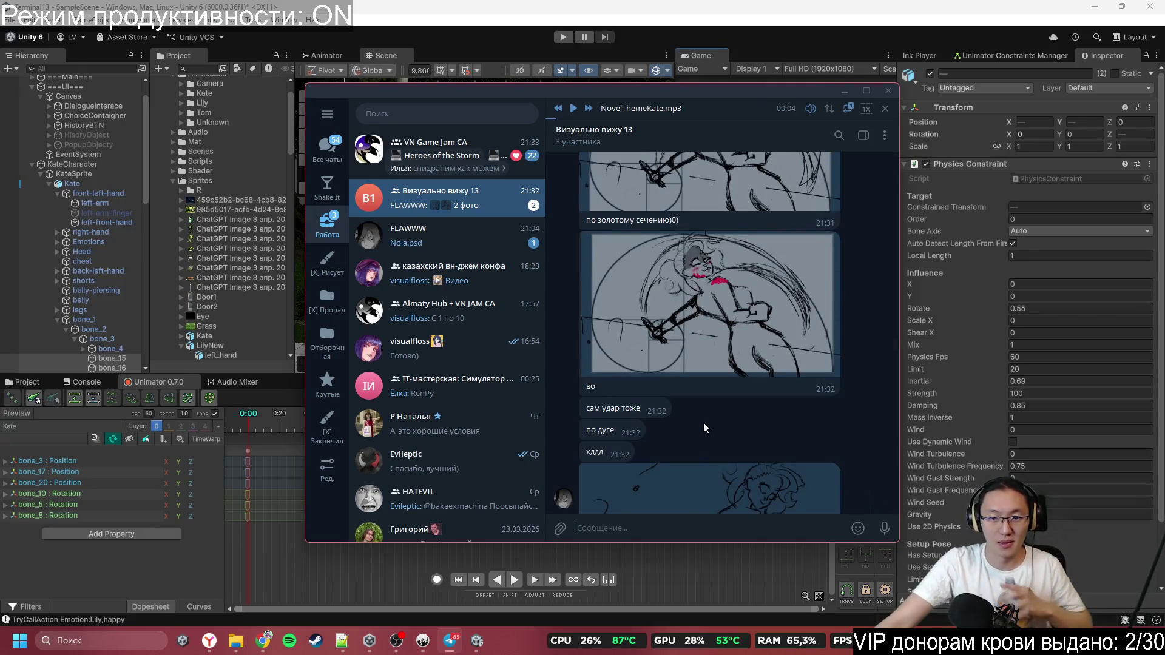
pyautogui.scroll(-3, 753, 417)
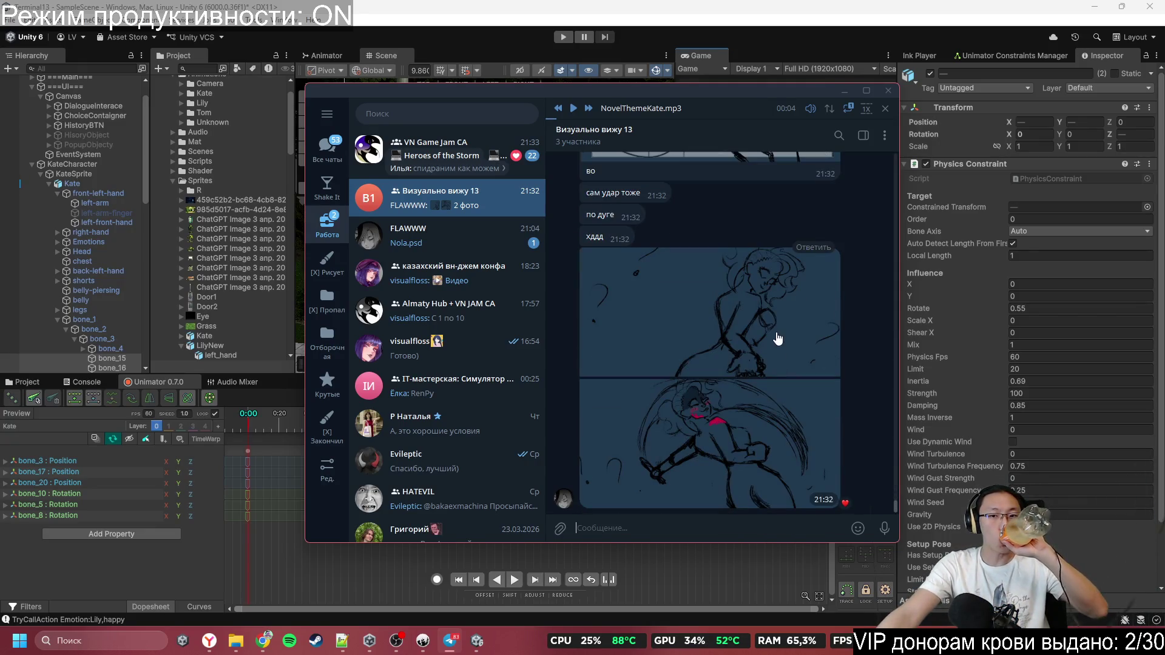
pyautogui.scroll(5, 776, 338)
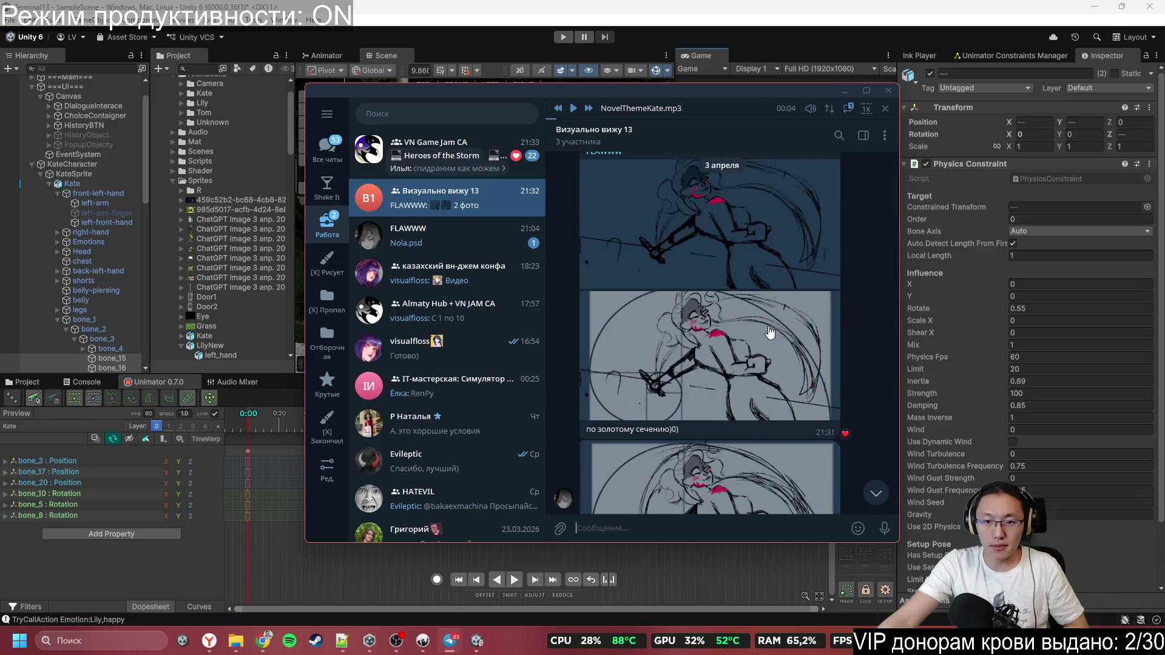
pyautogui.scroll(2, 758, 328)
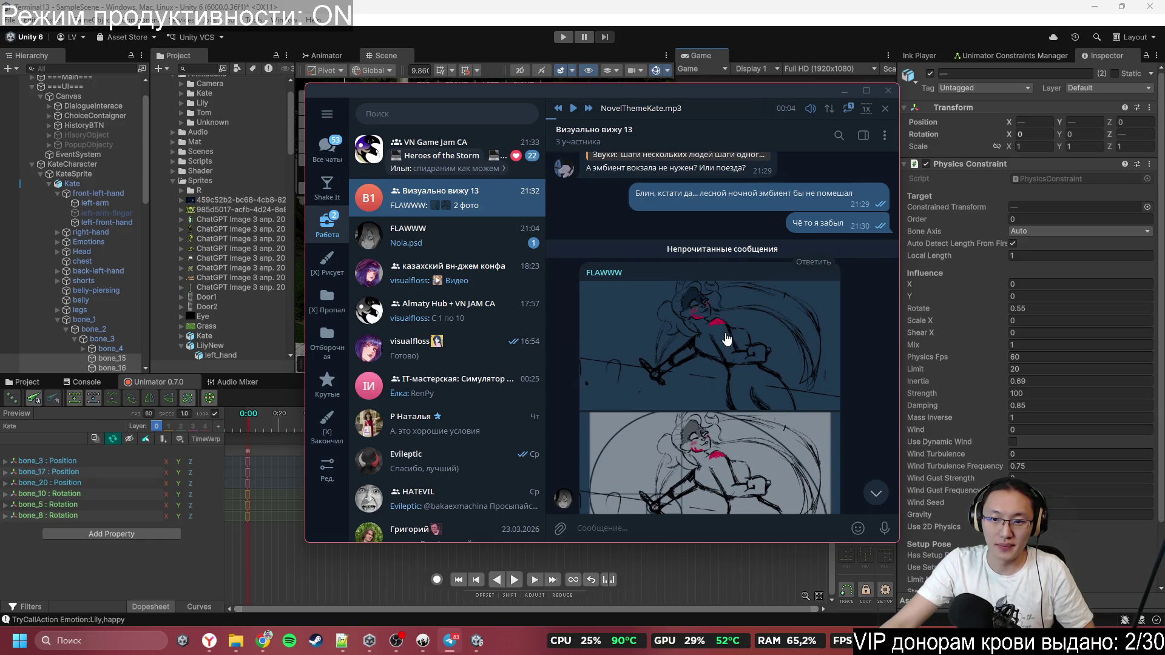
pyautogui.scroll(-5, 724, 332)
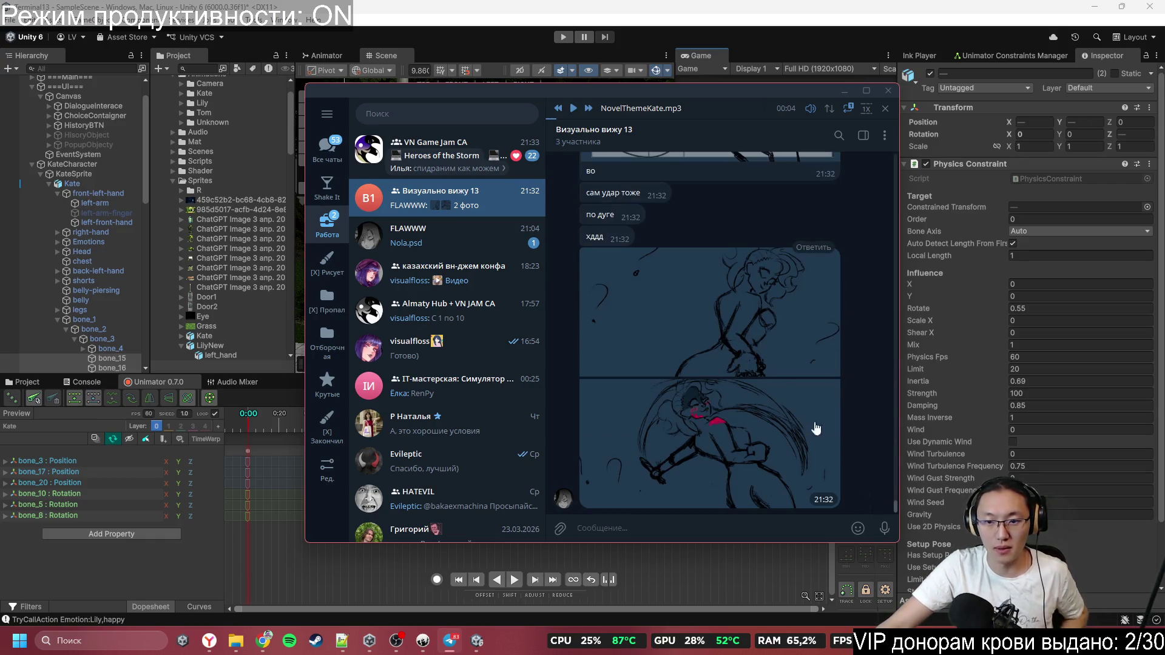
pyautogui.moveTo(869, 531)
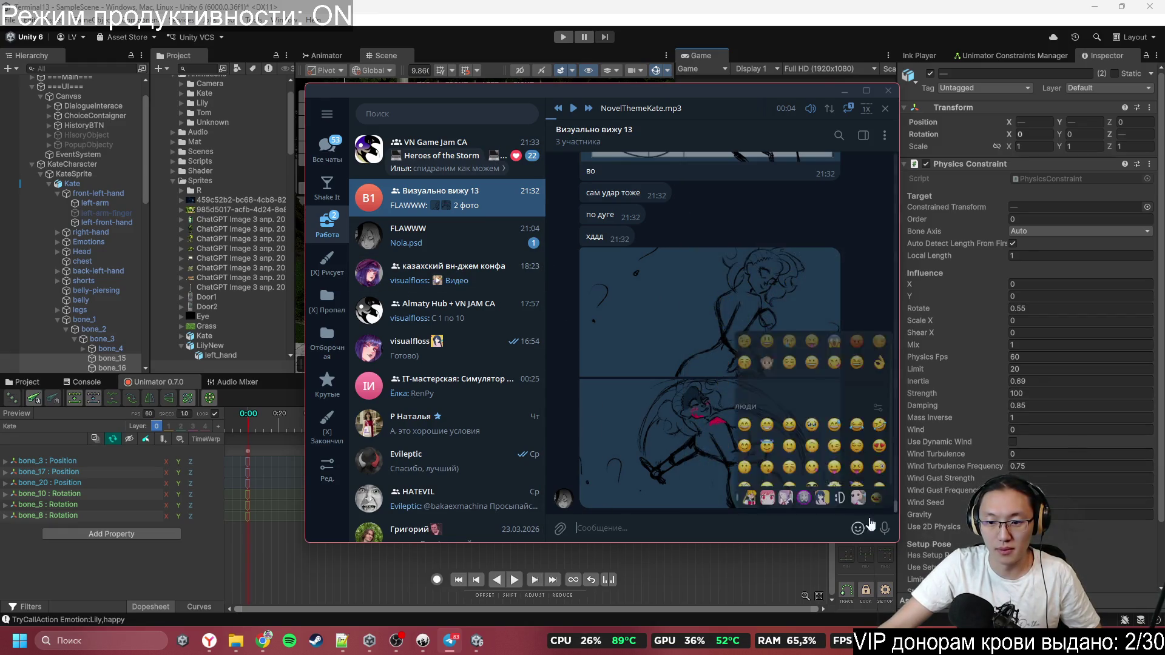
pyautogui.moveTo(883, 523); pyautogui.dragTo(883, 342)
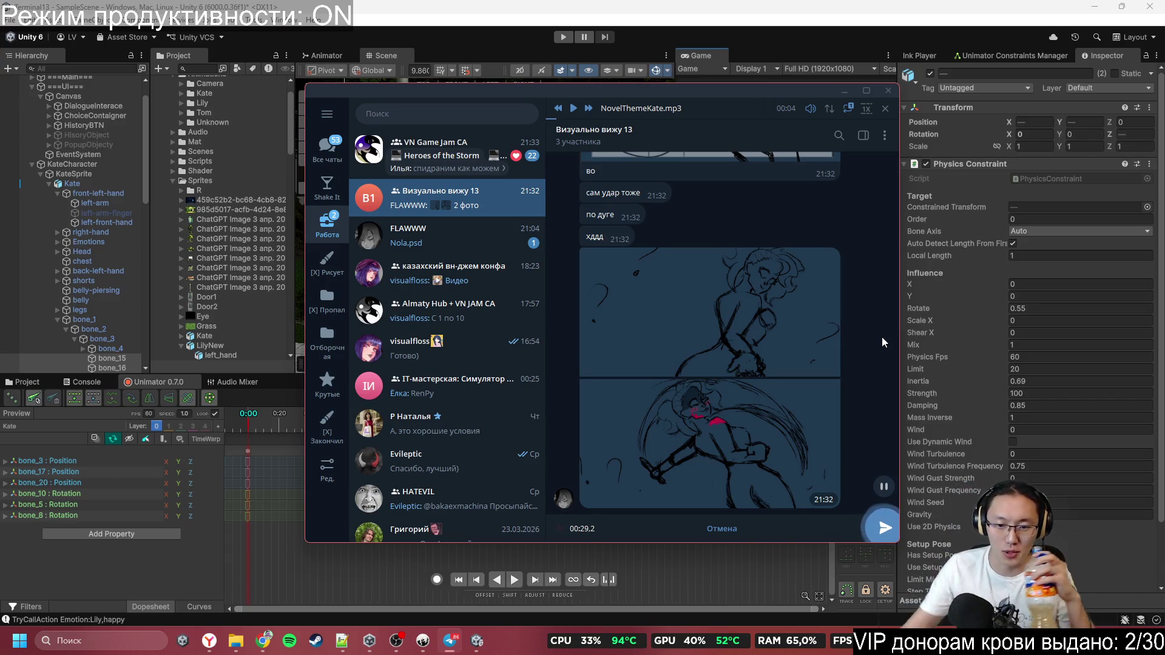
pyautogui.click(885, 533)
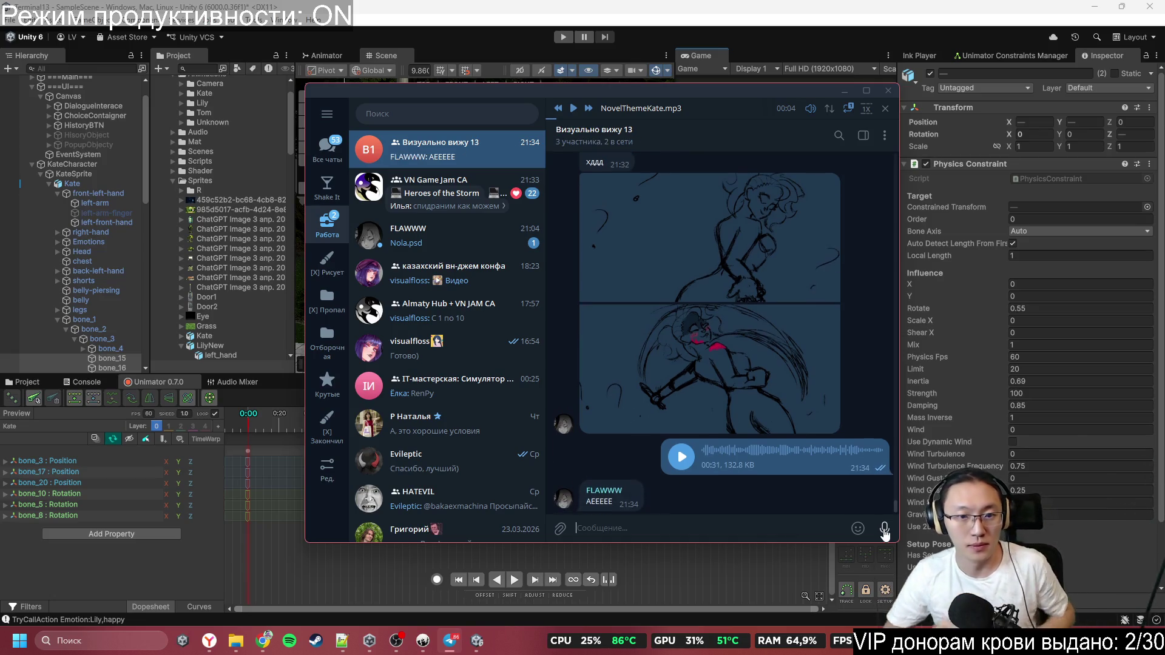
# Send the pasted screenshot to the group with the caption 'жесть т'
pyautogui.moveTo(857, 528)
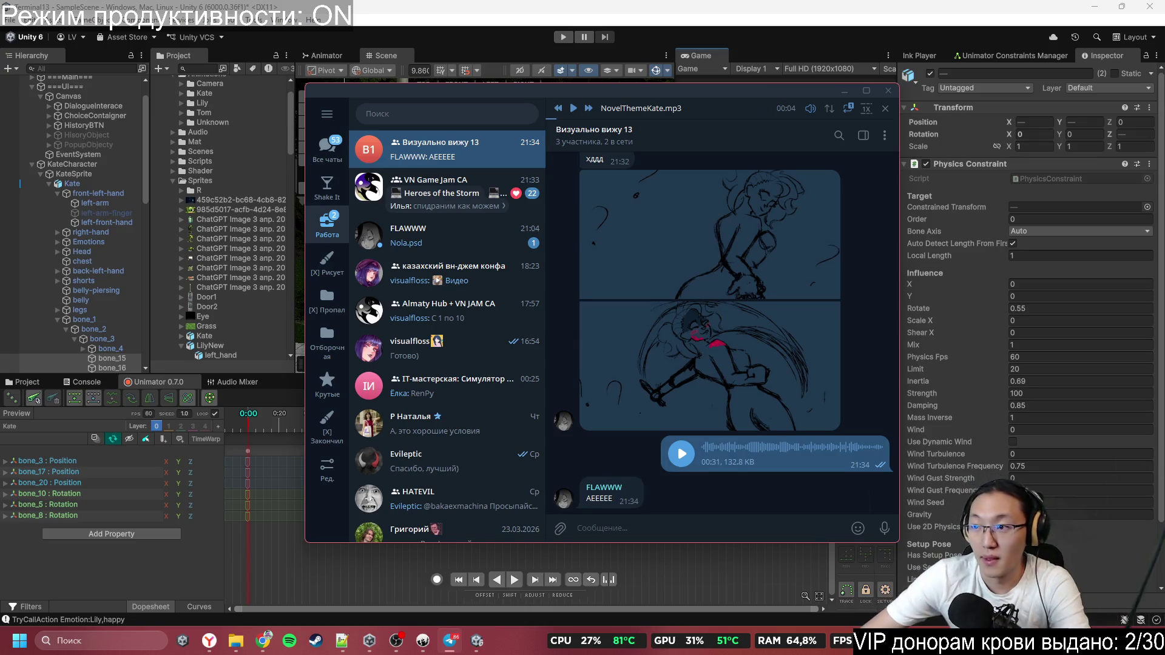
pyautogui.press('super+shift+s')
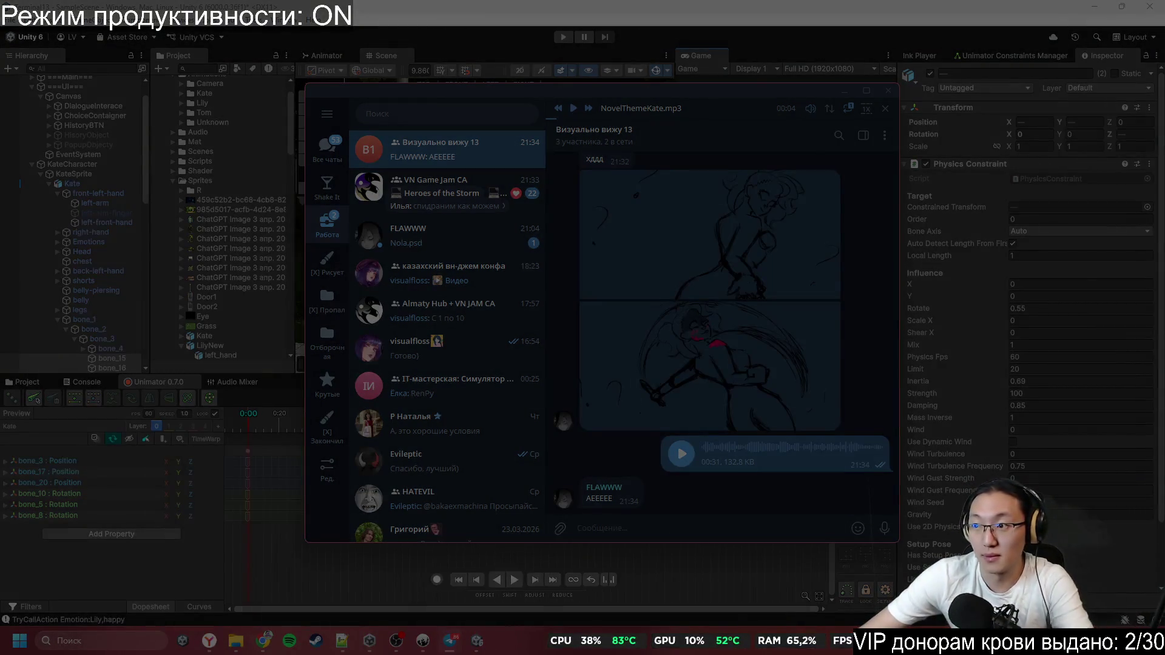
pyautogui.press('Escape')
pyautogui.write('У меня тут')
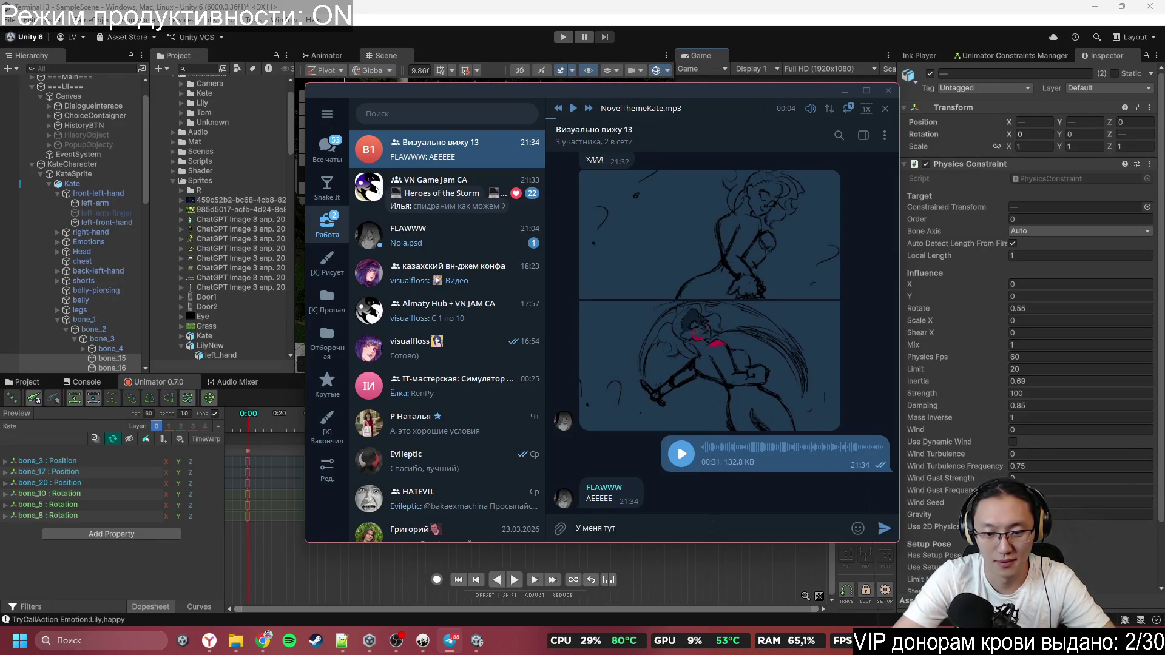
pyautogui.write('жесть')
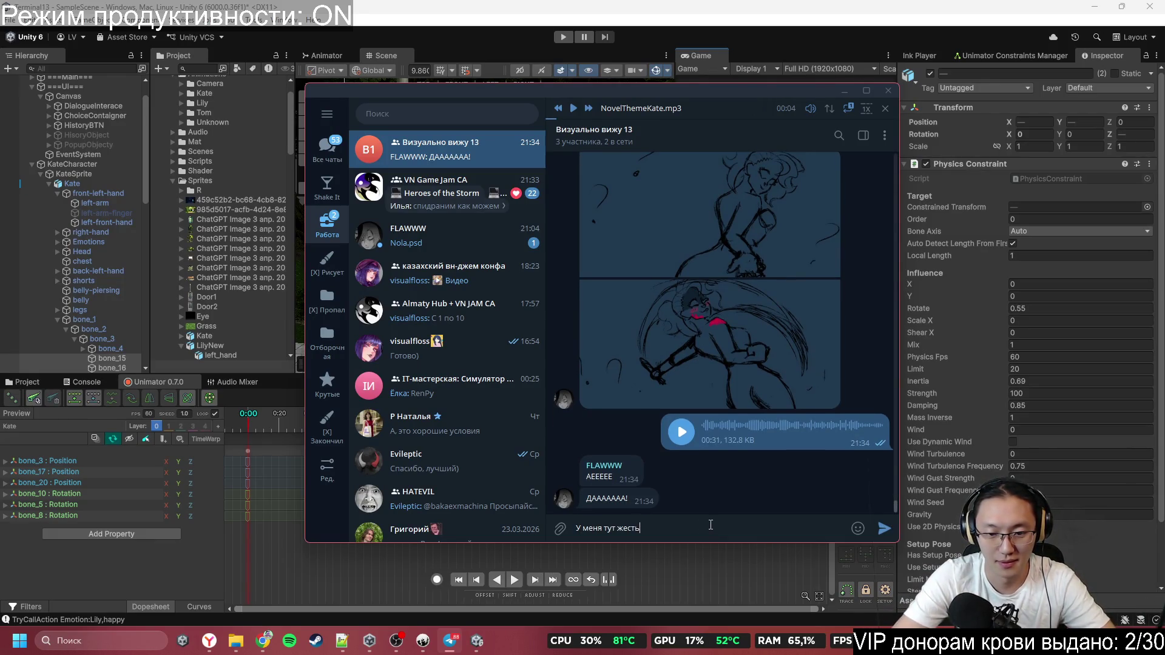
pyautogui.write(' творится')
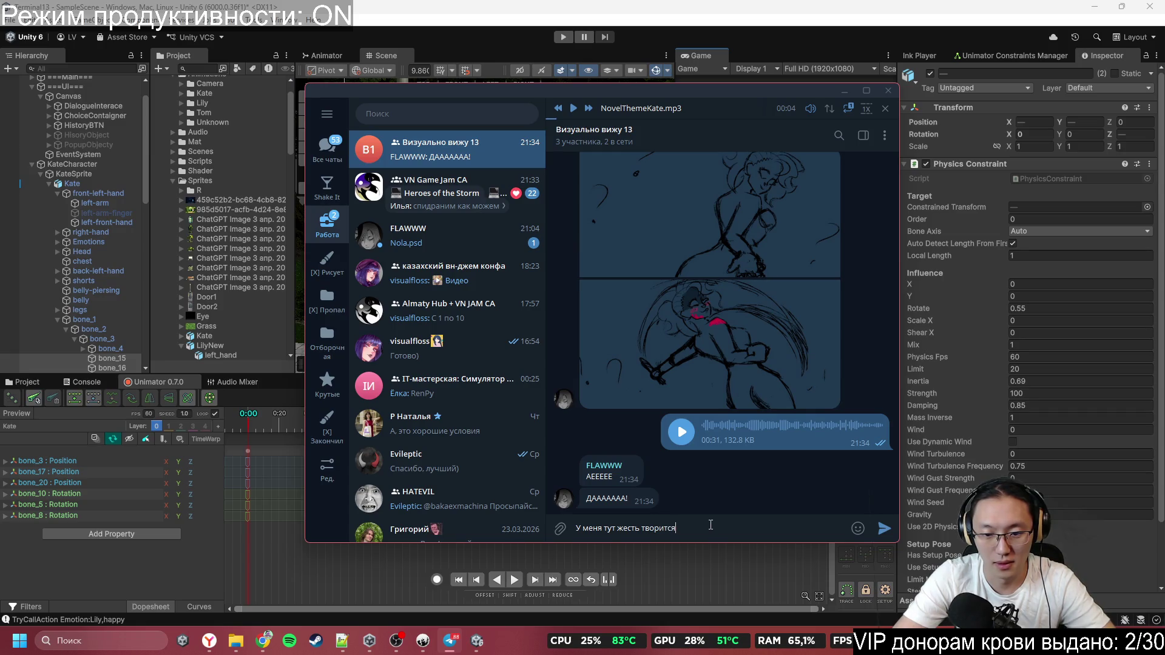
pyautogui.hotkey('ctrl', 'v')
pyautogui.press('Return')
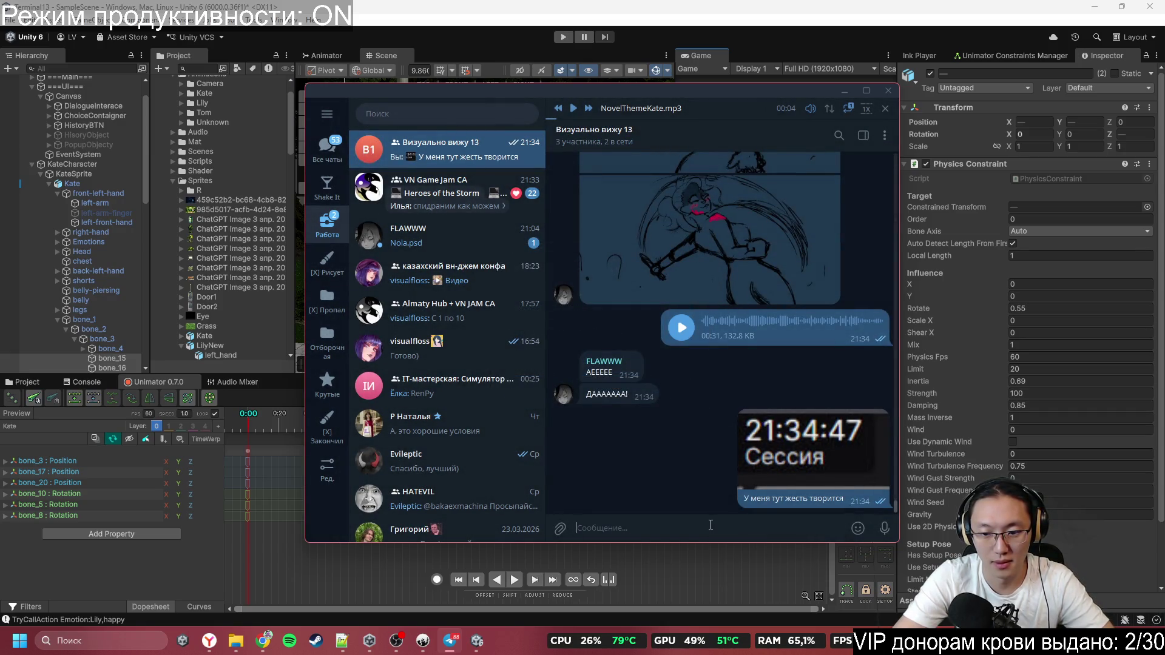
# Send follow-up replies about finishing in time and the sounds ('Кроме зв', 'Но мб и их')
pyautogui.write('я')
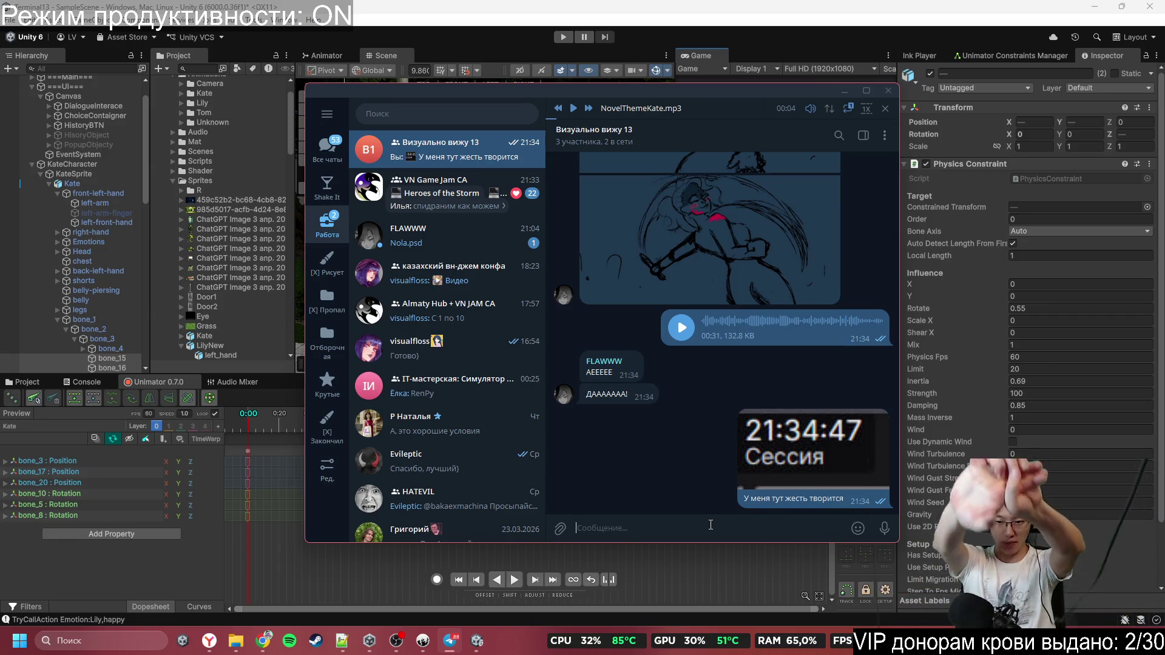
pyautogui.write('Но ВРО')
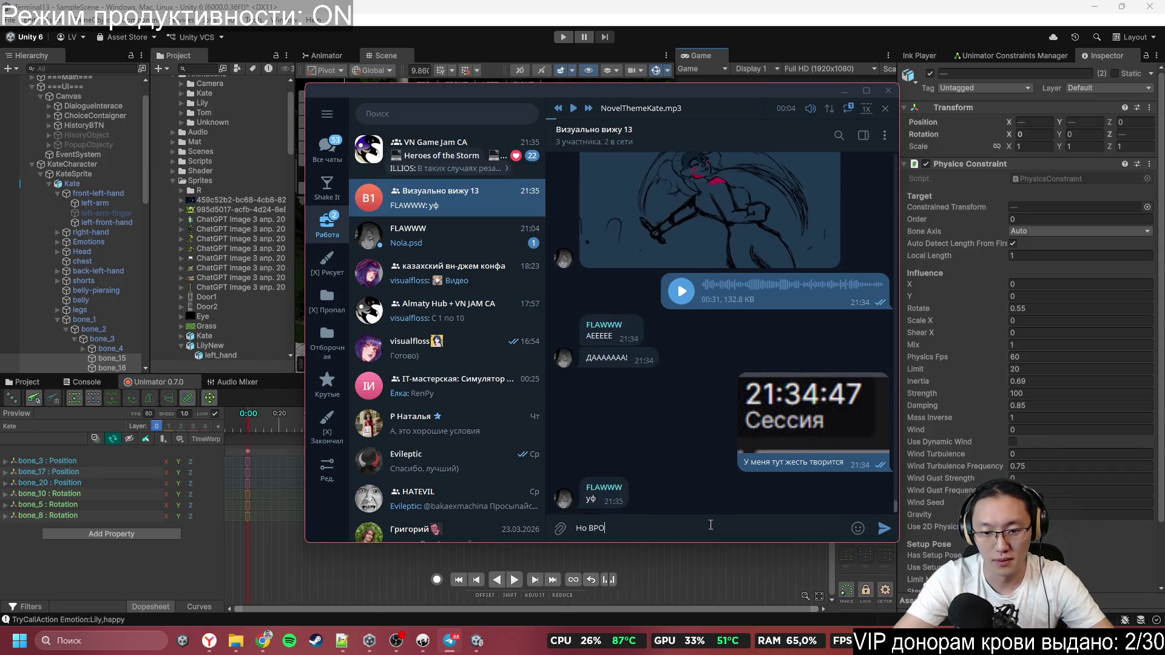
pyautogui.write('ДЕ БЫ всё должны успеть')
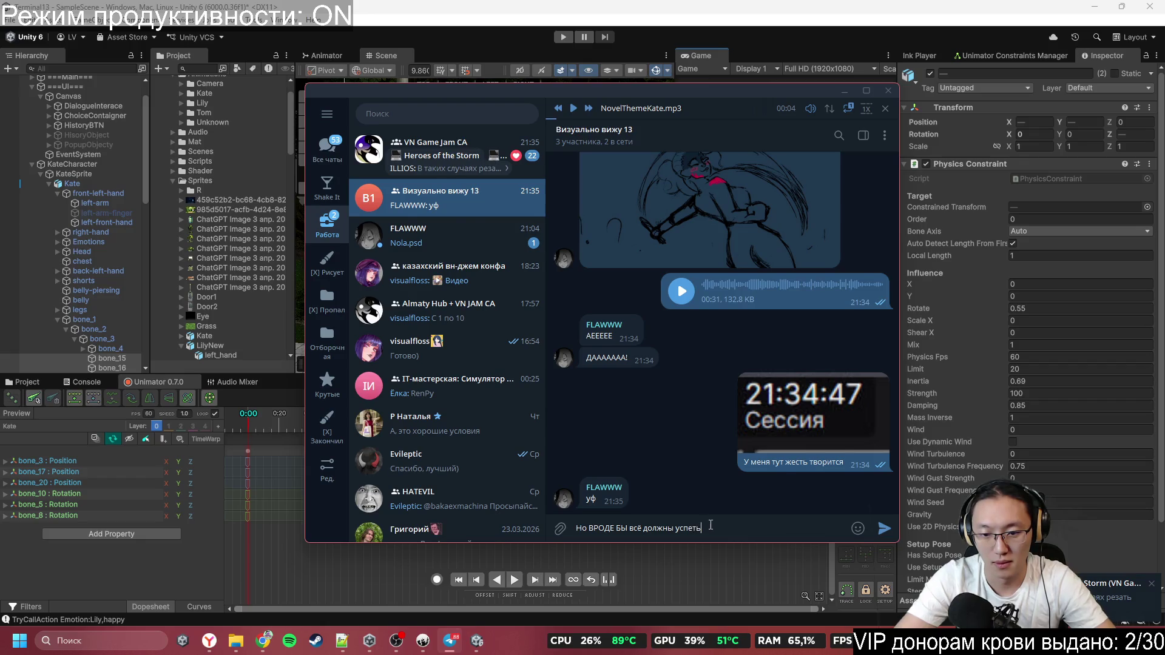
pyautogui.press('Return')
pyautogui.write('Кроме з')
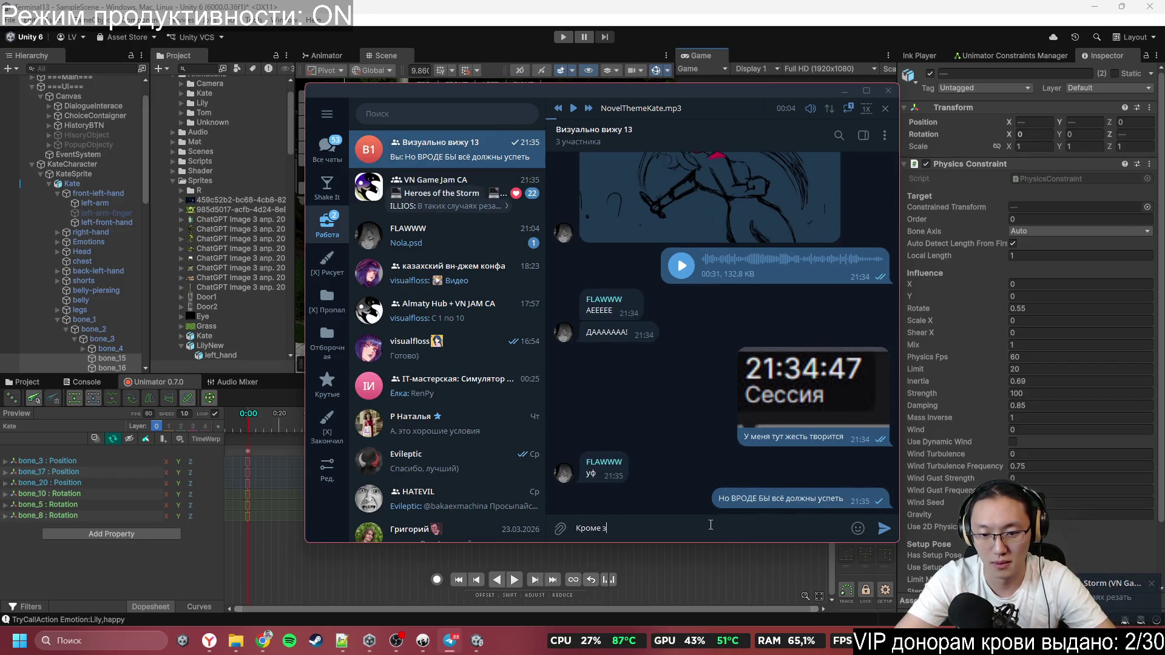
pyautogui.write('вуко')
pyautogui.press('Return')
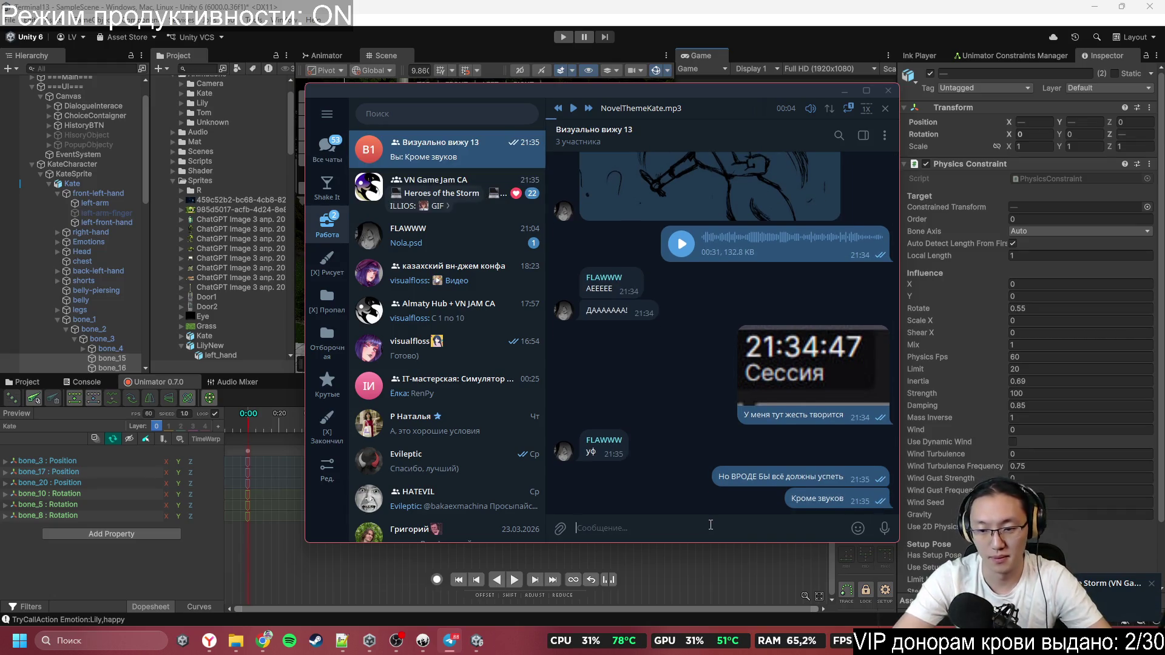
pyautogui.press('BackSpace')
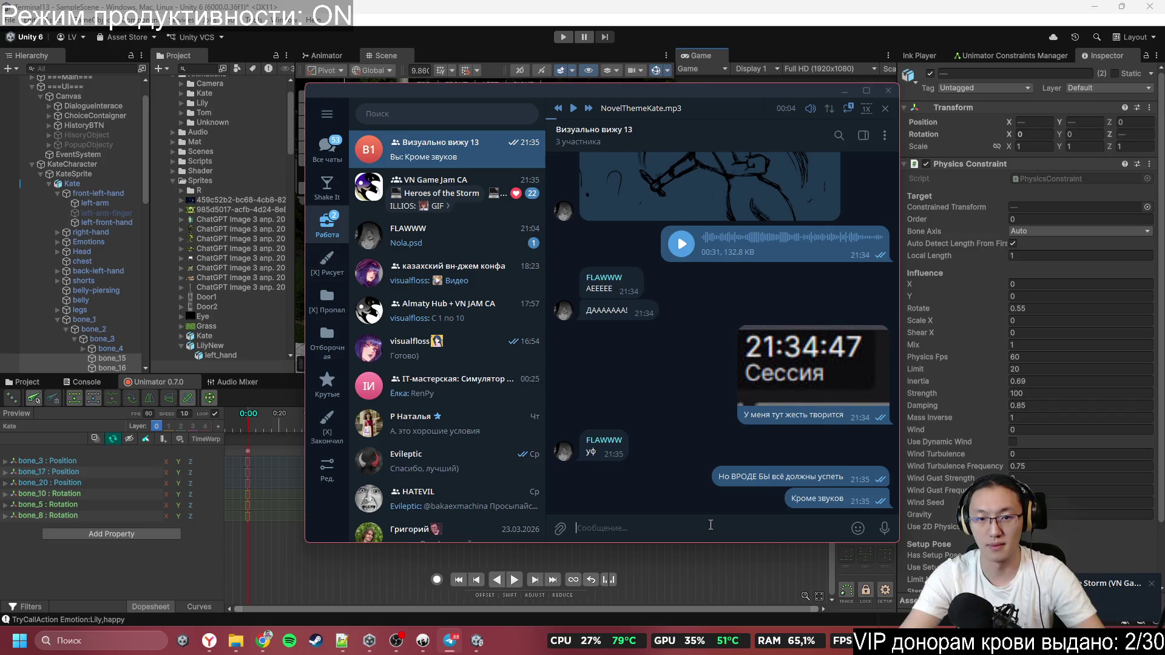
pyautogui.write('Но')
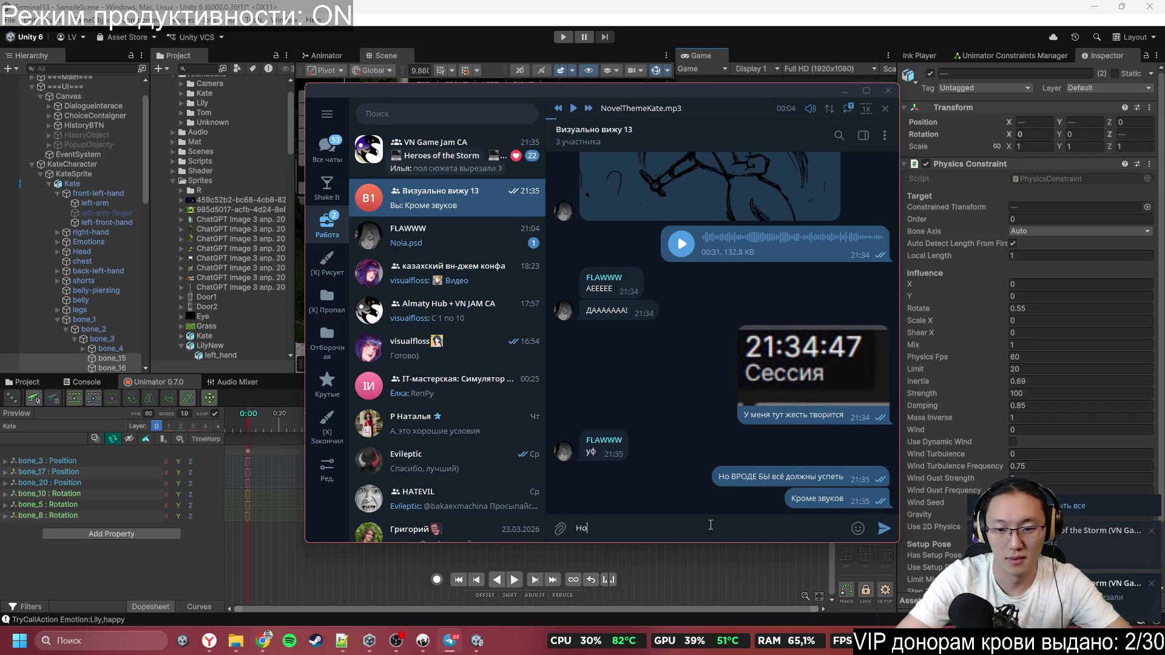
pyautogui.write(' мб и их')
pyautogui.press('Return')
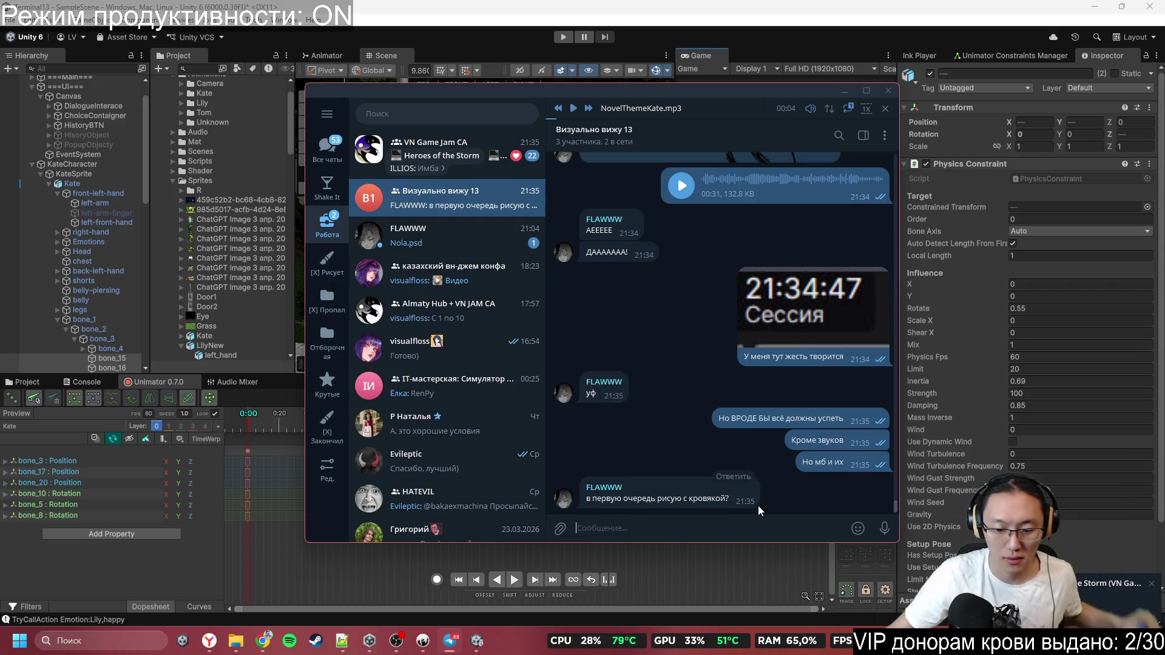
# Answer the latest question with a short 'Да' reply and minimize Telegram
pyautogui.write('Дп')
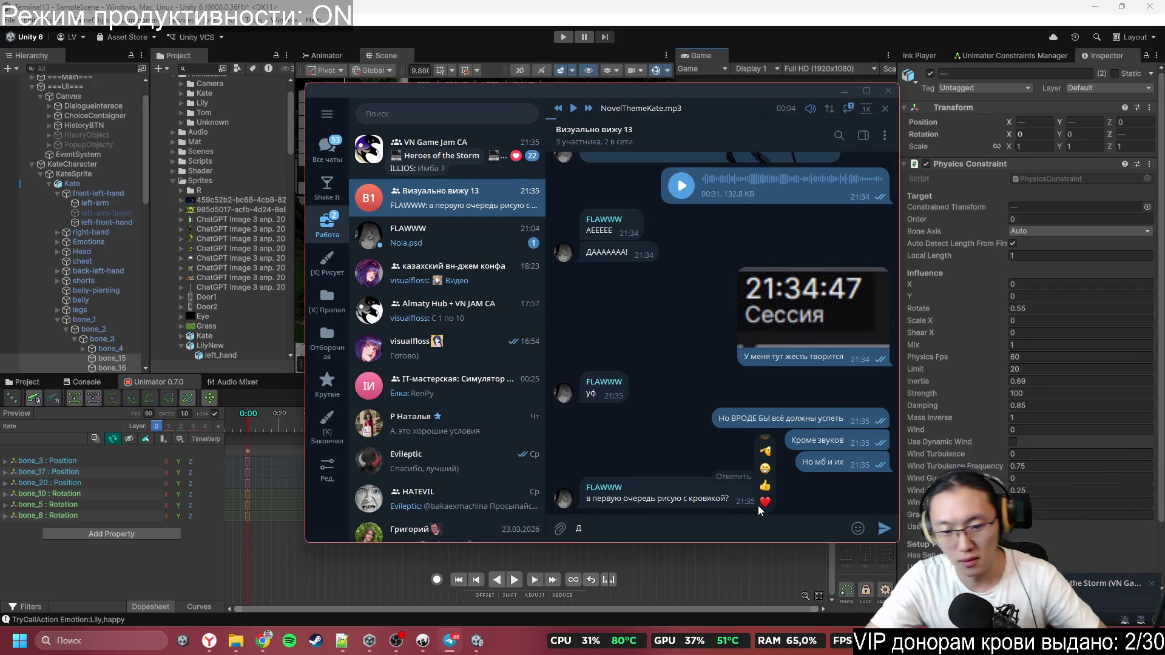
pyautogui.press('Return')
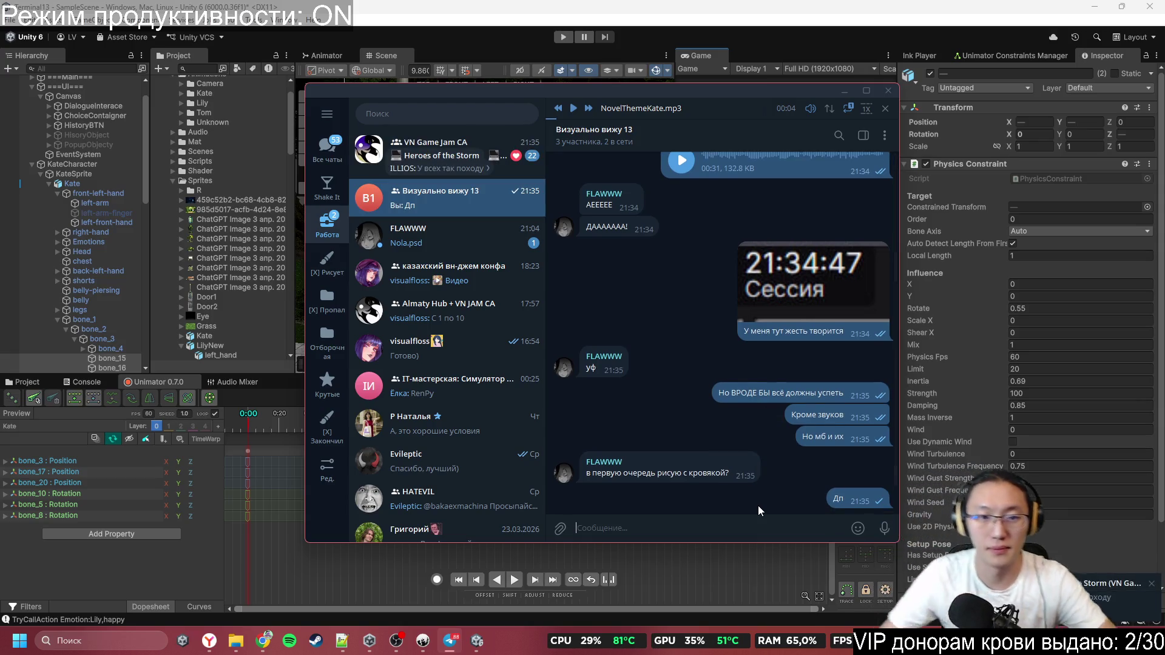
pyautogui.moveTo(848, 113)
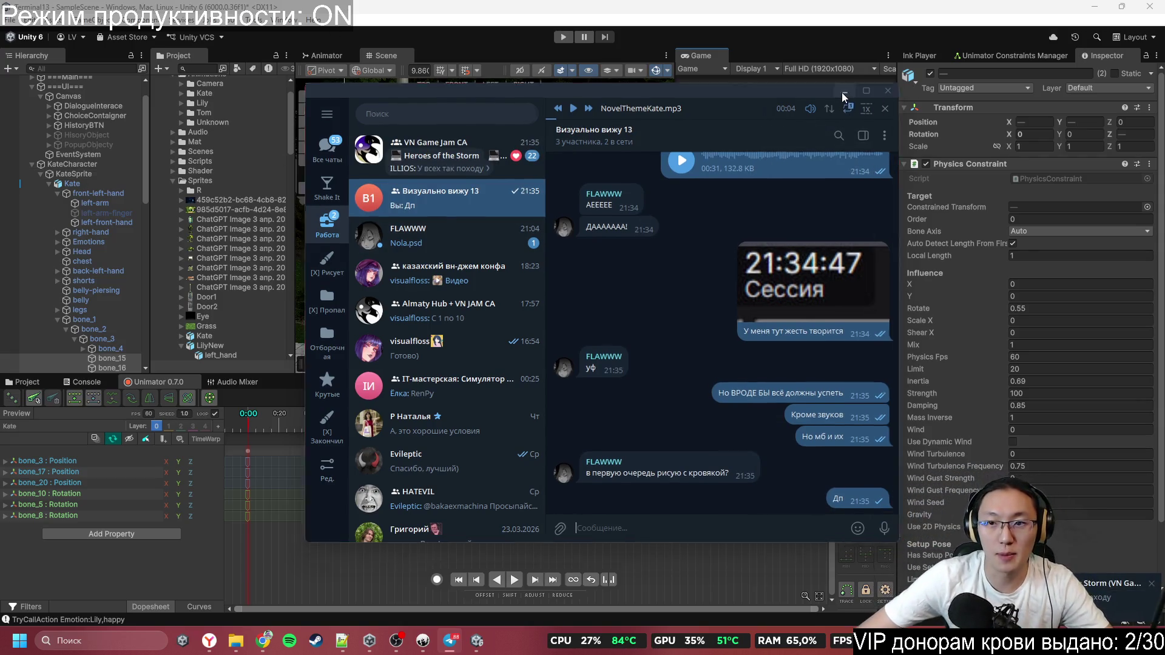
pyautogui.click(843, 91)
# Move Kate's animation playhead to 2:07 to preview her pose in the scene
pyautogui.click(444, 425)
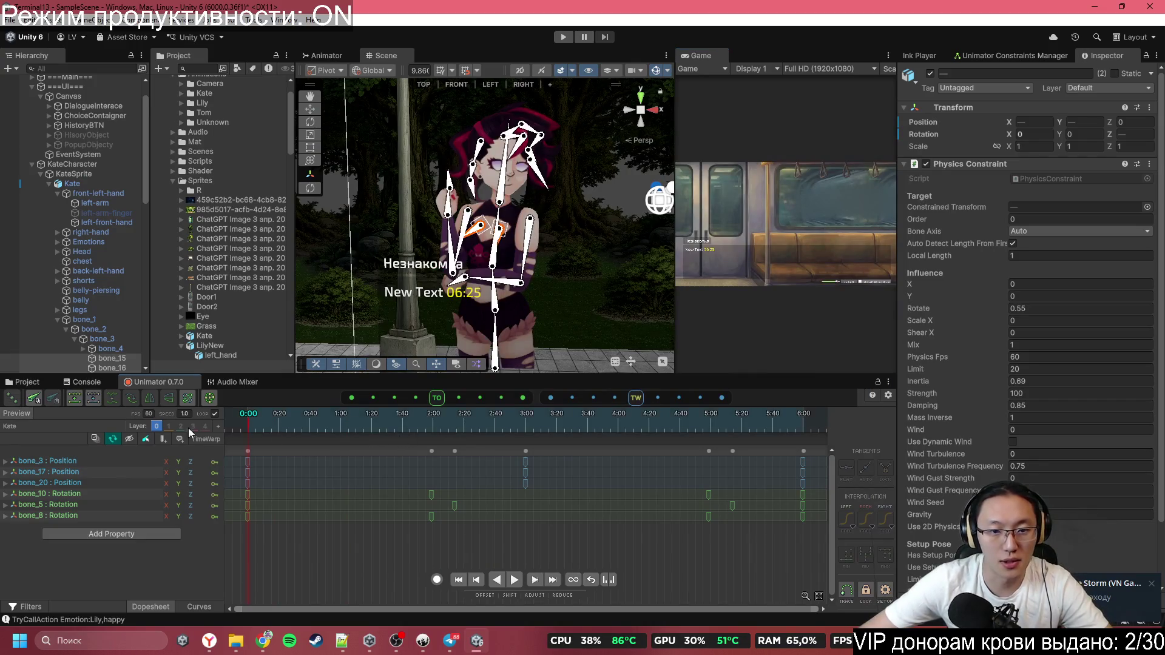
pyautogui.moveTo(408, 651)
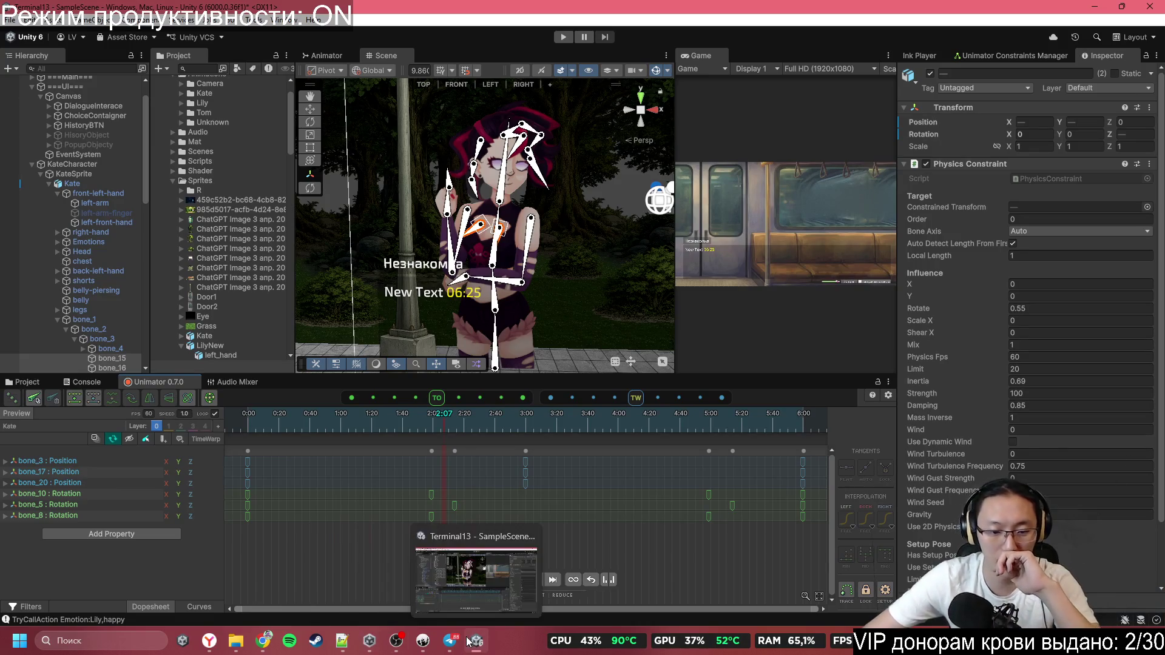
pyautogui.scroll(-5, 510, 289)
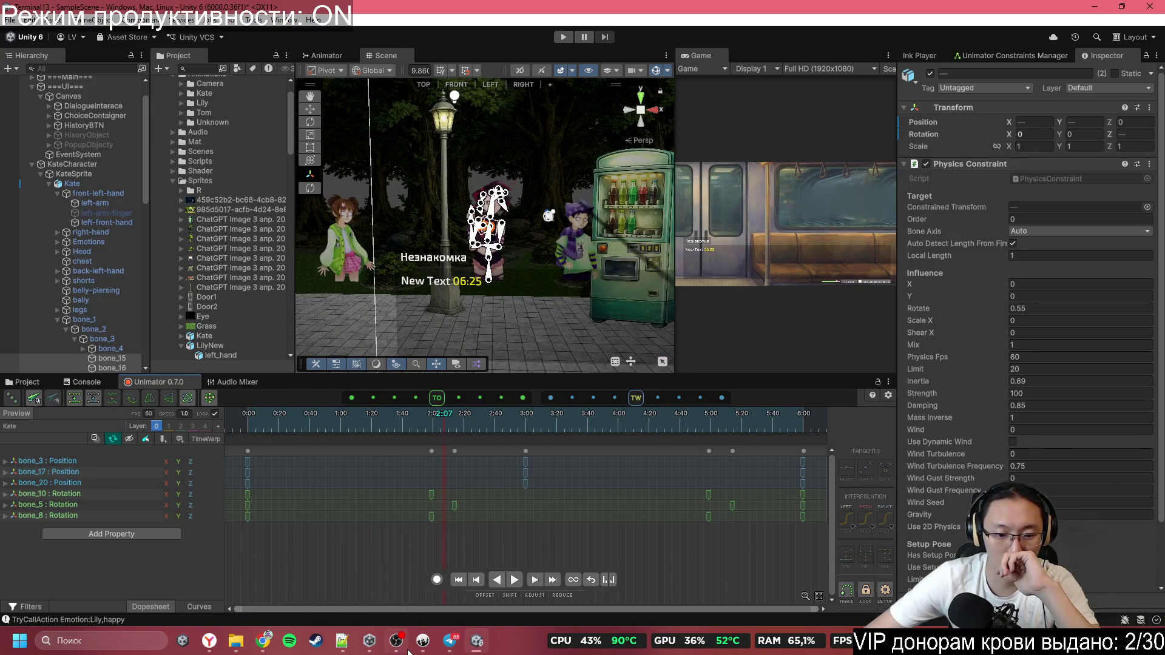
# Scroll through the Terminal13 script in Inky past the energy-drink lines 444–452
pyautogui.click(423, 642)
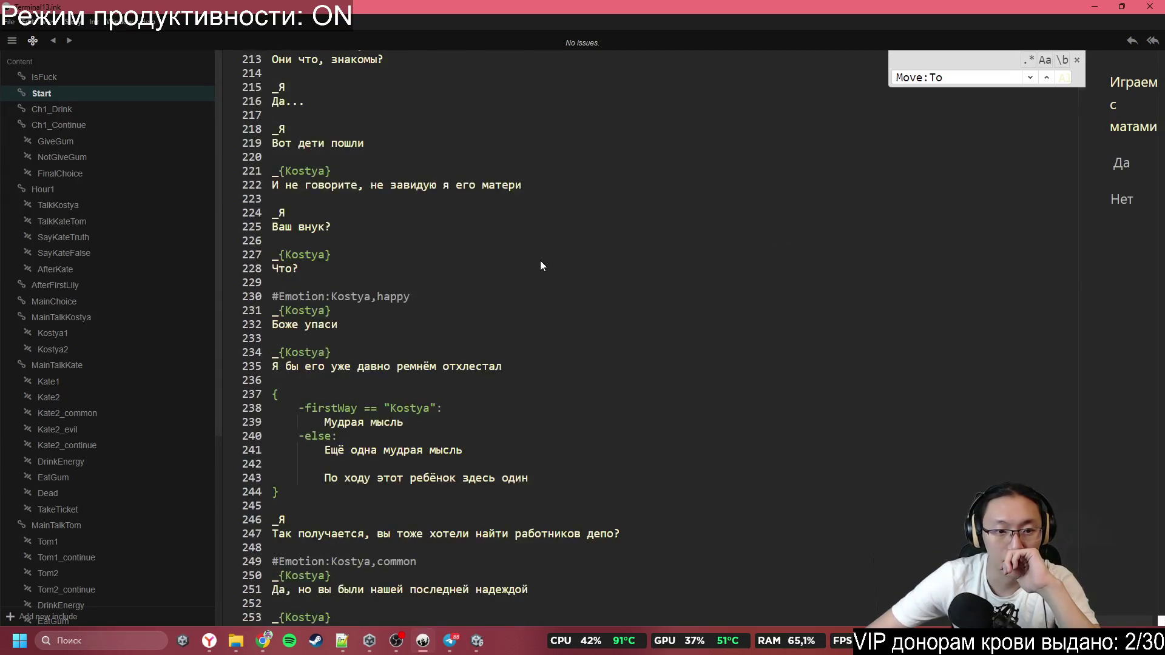
pyautogui.scroll(-10, 392, 216)
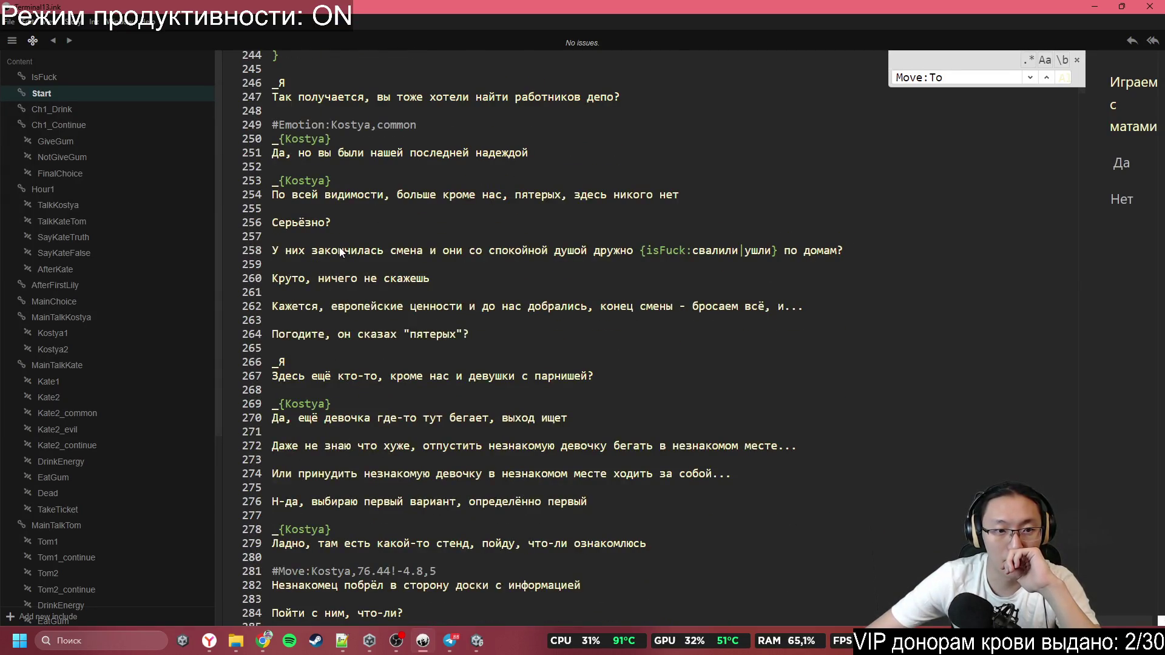
pyautogui.scroll(-8, 338, 243)
pyautogui.scroll(-5, 321, 212)
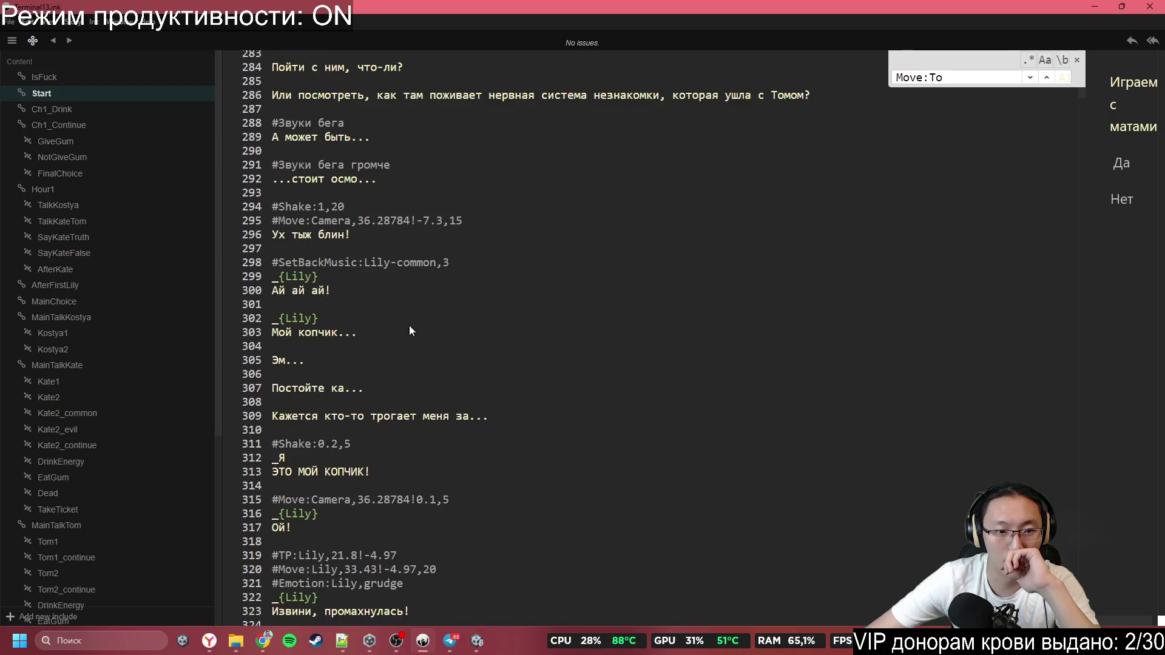
pyautogui.scroll(-20, 336, 176)
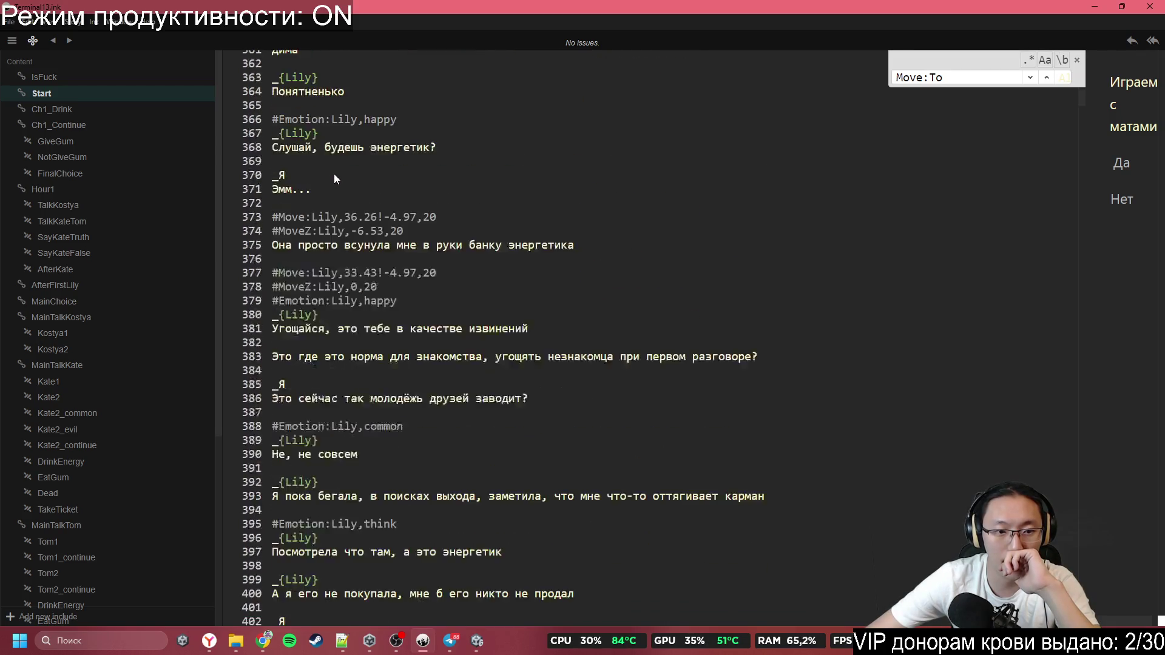
pyautogui.scroll(-20, 334, 182)
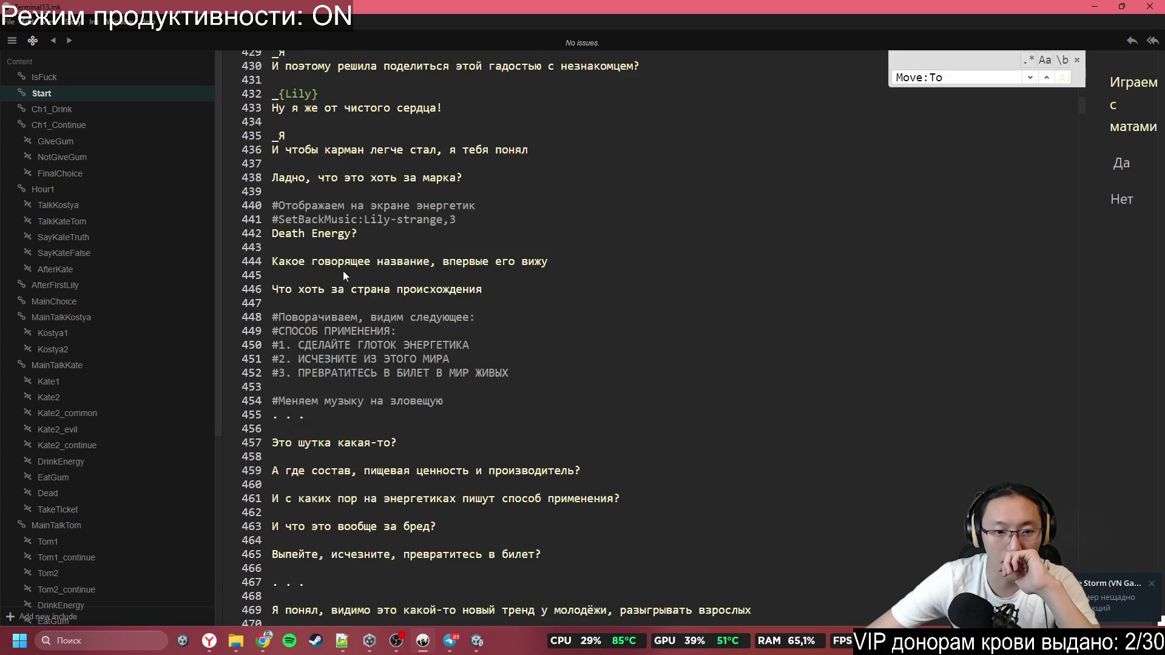
pyautogui.moveTo(343, 261)
pyautogui.mouseDown()
pyautogui.moveTo(486, 371)
pyautogui.moveTo(546, 389)
pyautogui.mouseUp()
pyautogui.click(546, 392)
# Delete the '#Убираем картинку' comment line along with the blank line beside it
pyautogui.scroll(-4, 398, 229)
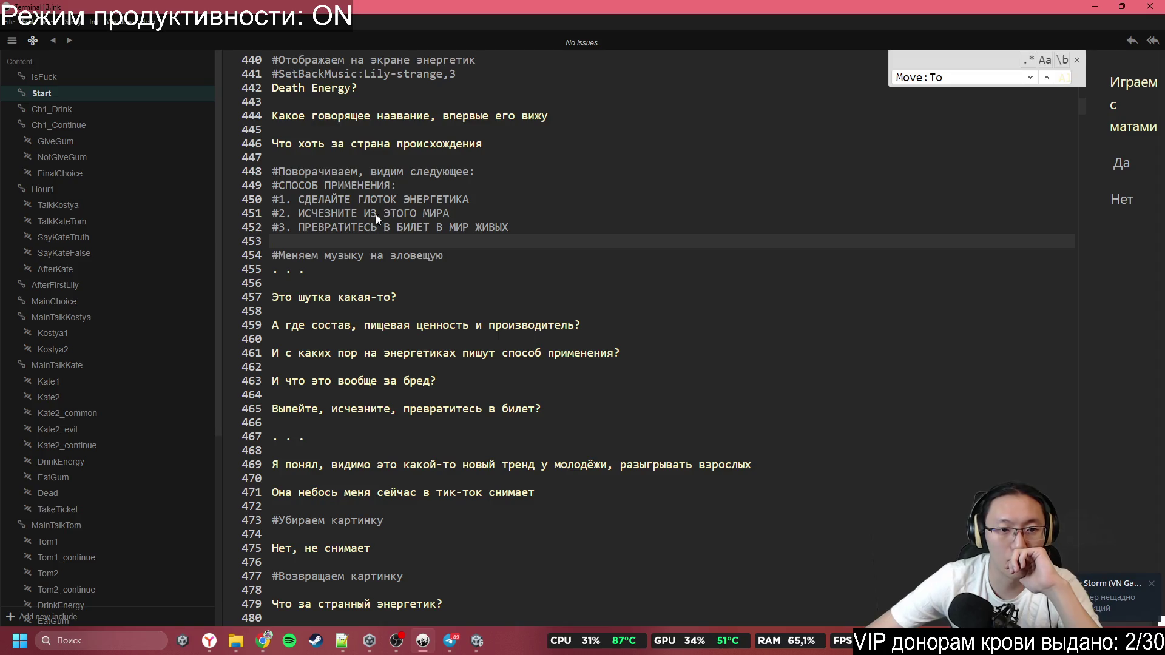
pyautogui.scroll(-5, 340, 323)
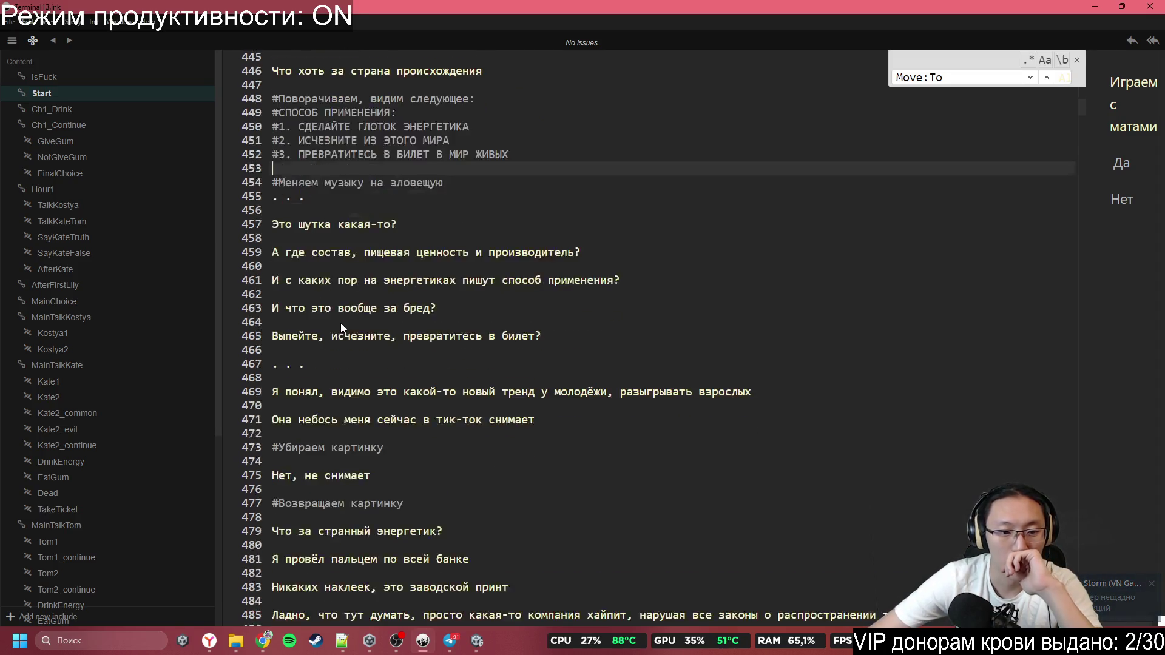
pyautogui.scroll(-3, 352, 419)
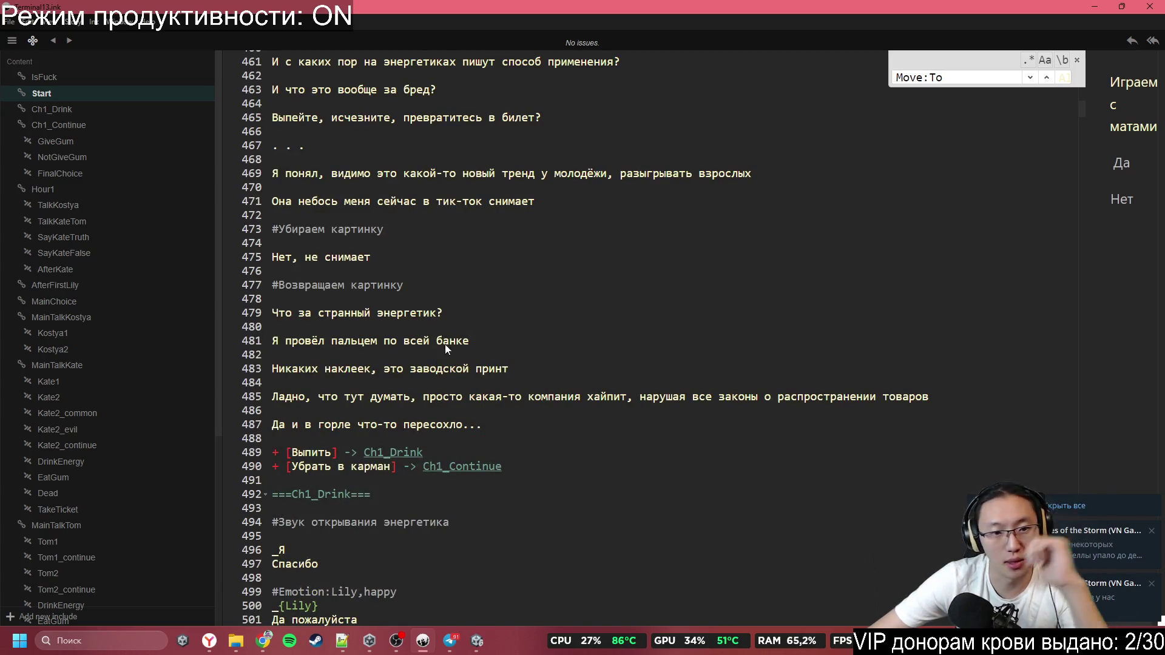
pyautogui.click(417, 228)
pyautogui.hotkey('shift', 'Up')
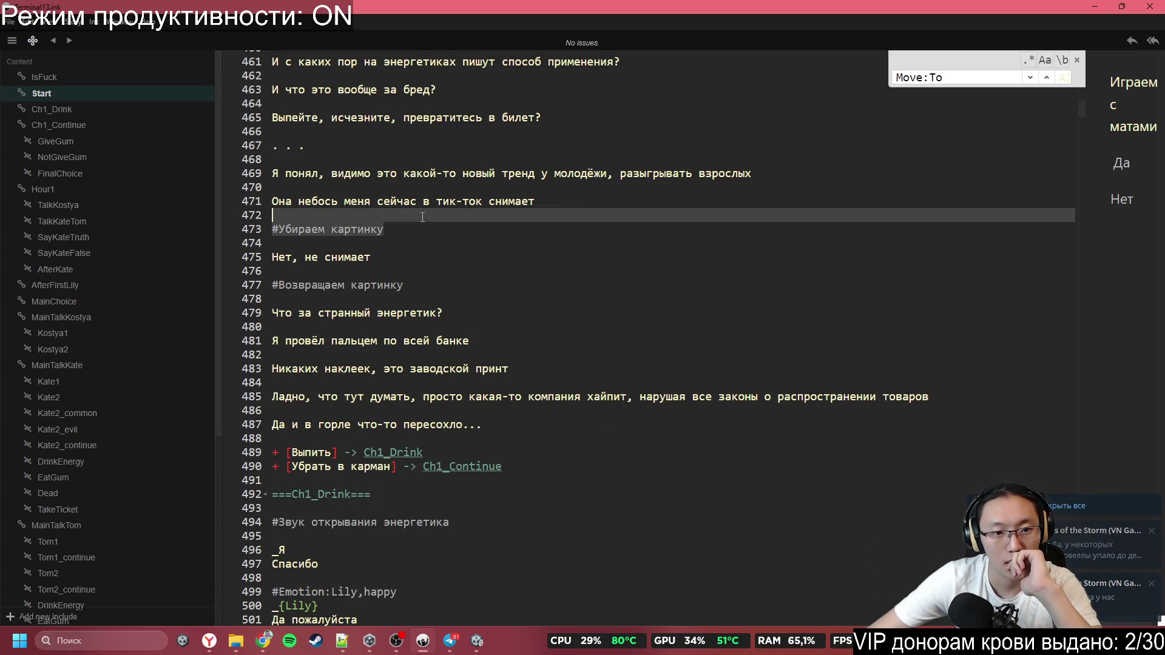
pyautogui.press('BackSpace')
# Scroll to the =TalkKateTom knot and select the camera x value 1.83784 in its #Move:Camera tag
pyautogui.scroll(-2, 409, 359)
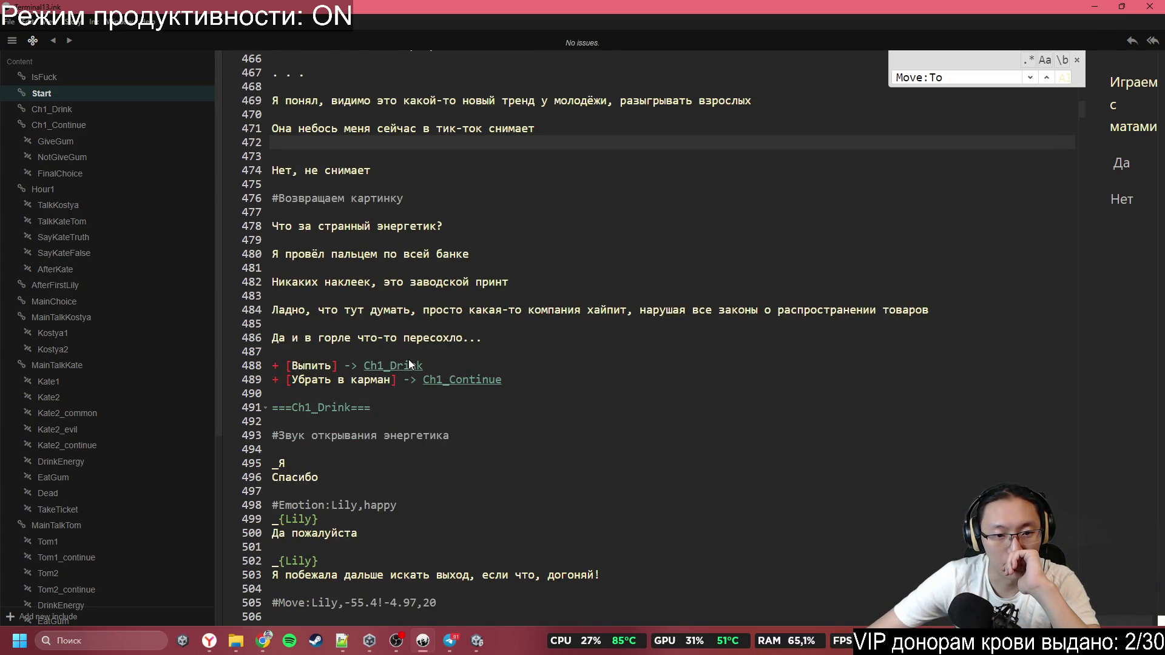
pyautogui.scroll(-2, 409, 359)
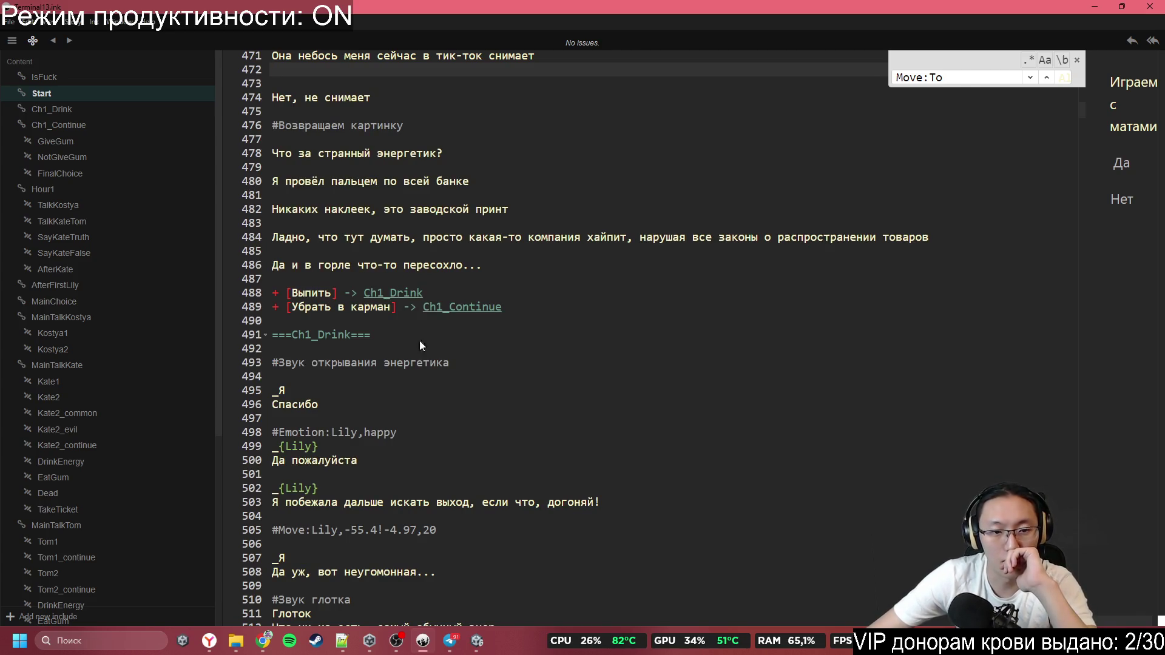
pyautogui.scroll(-13, 372, 365)
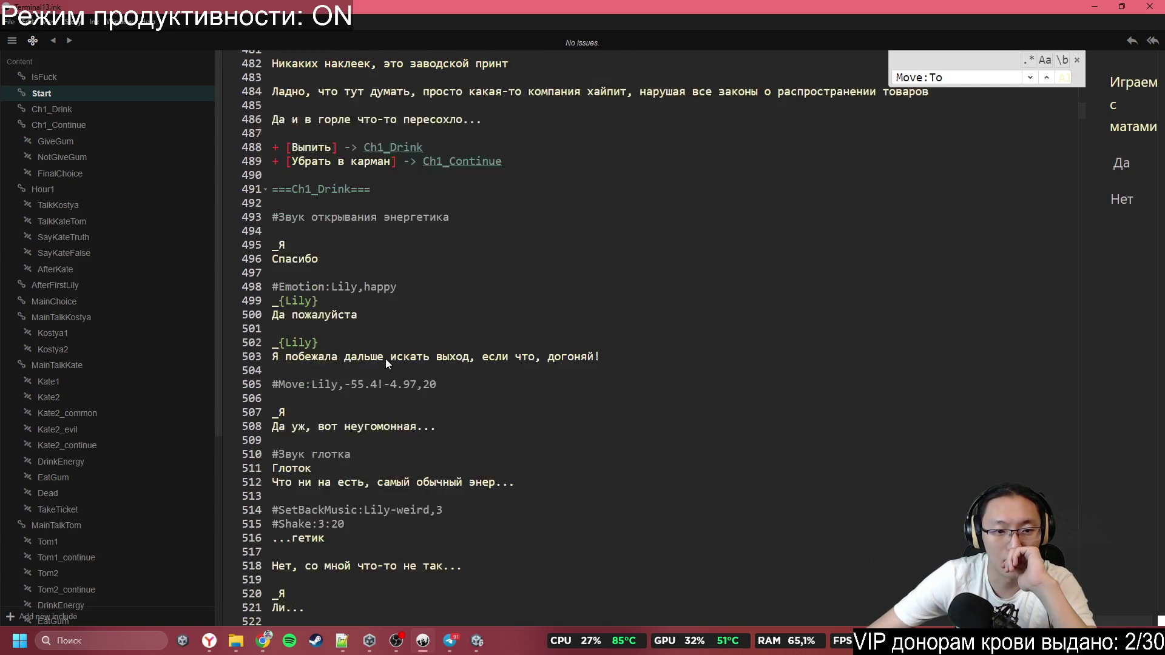
pyautogui.scroll(-20, 375, 315)
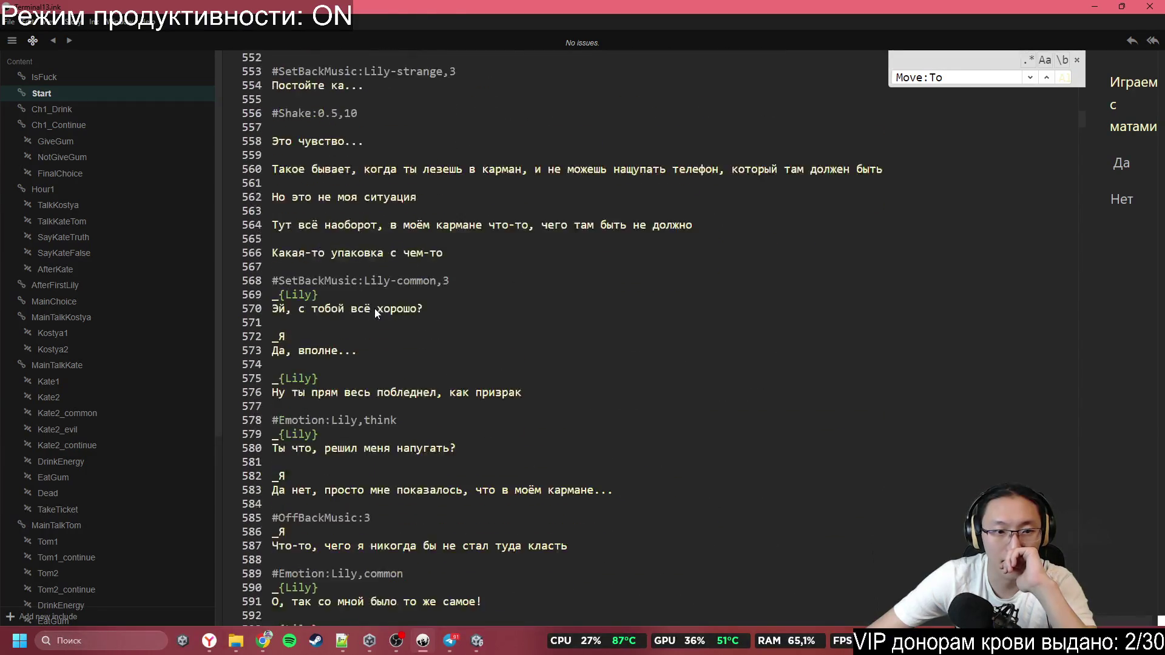
pyautogui.scroll(-9, 391, 320)
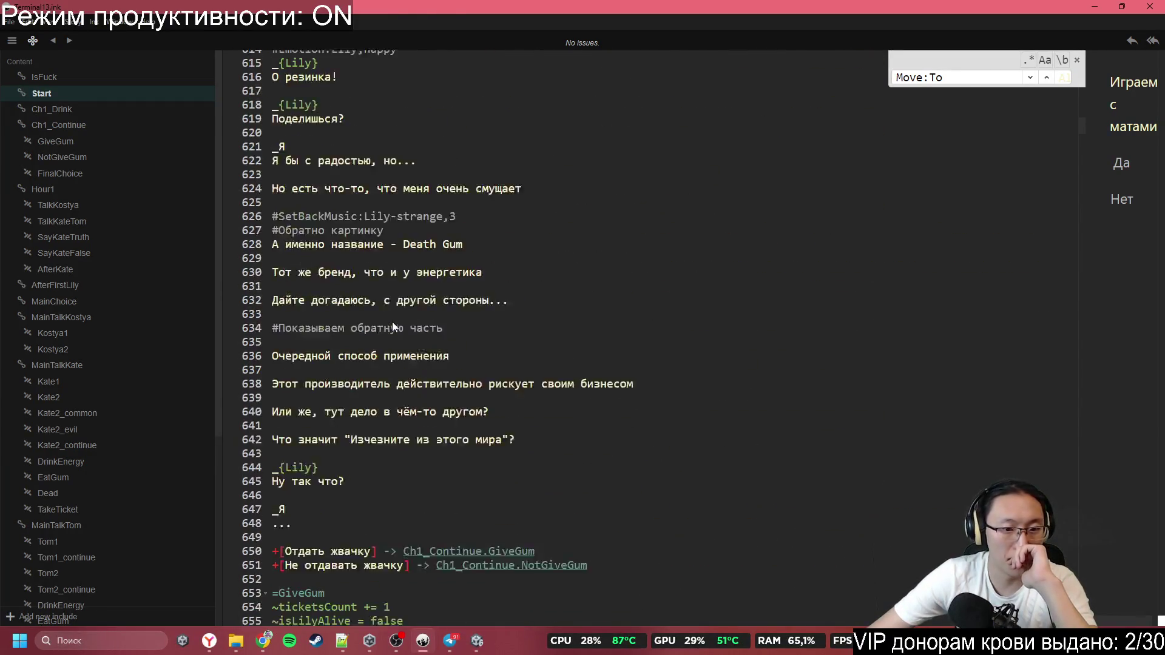
pyautogui.scroll(-8, 392, 322)
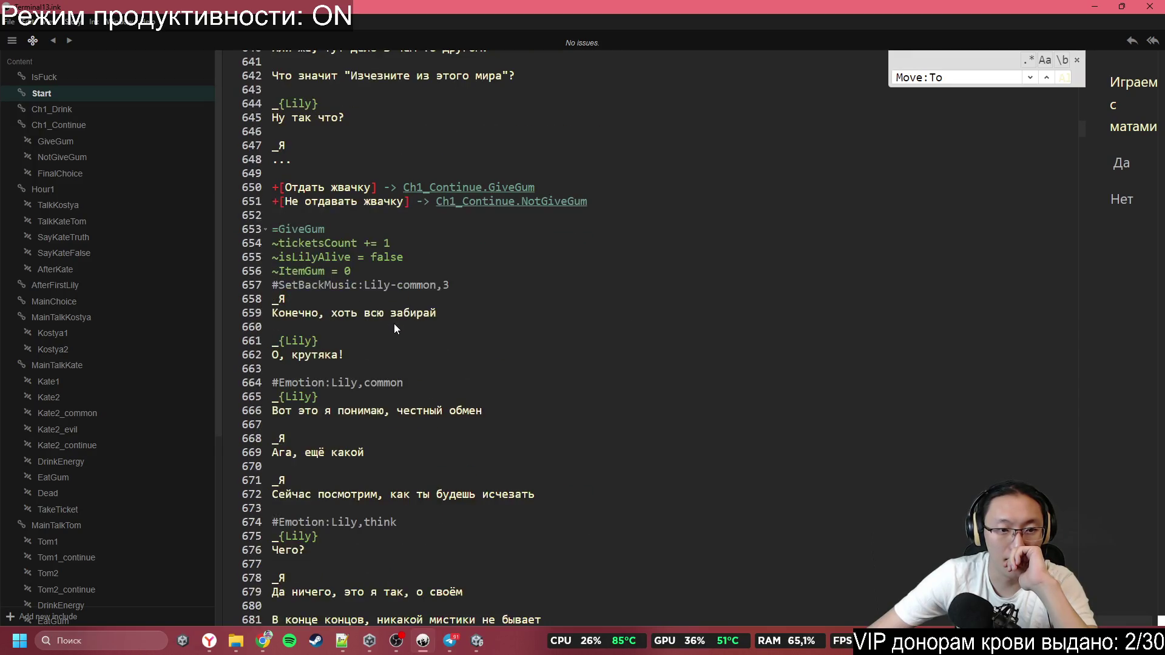
pyautogui.scroll(-2, 395, 328)
pyautogui.scroll(-20, 394, 331)
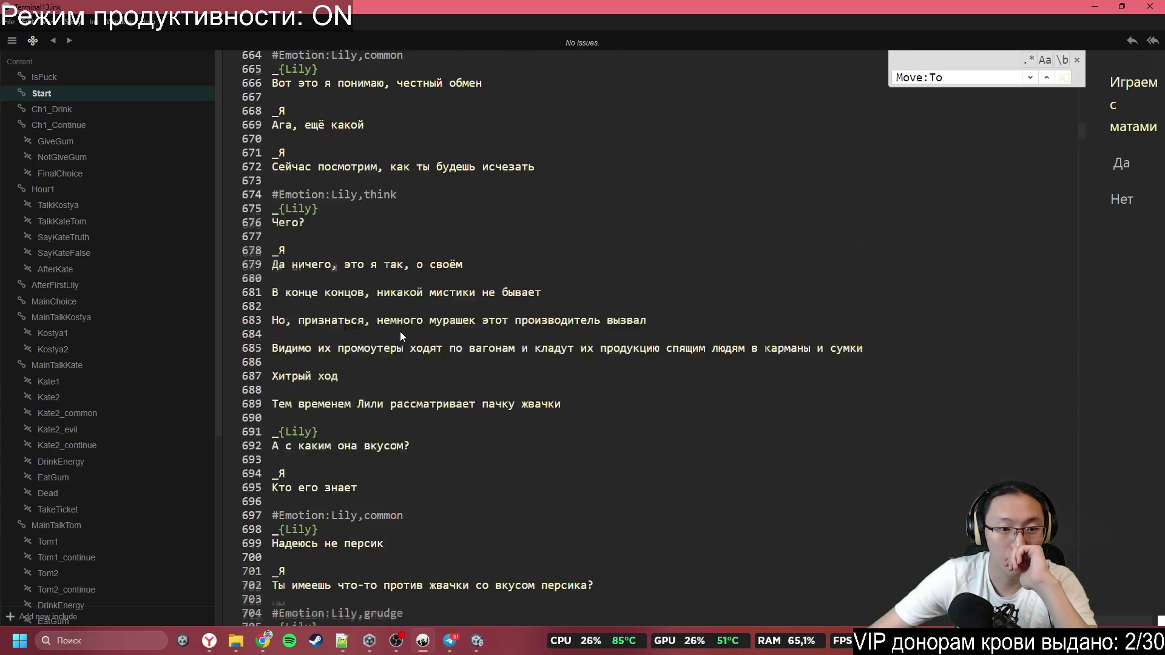
pyautogui.scroll(-20, 416, 322)
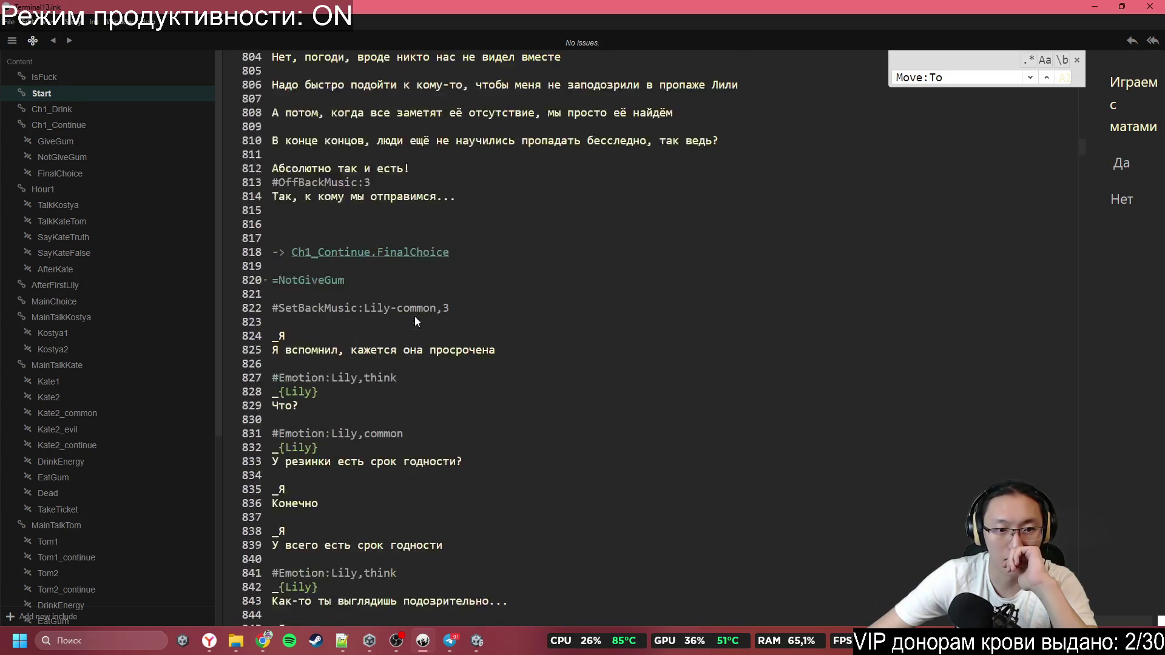
pyautogui.scroll(-7, 389, 319)
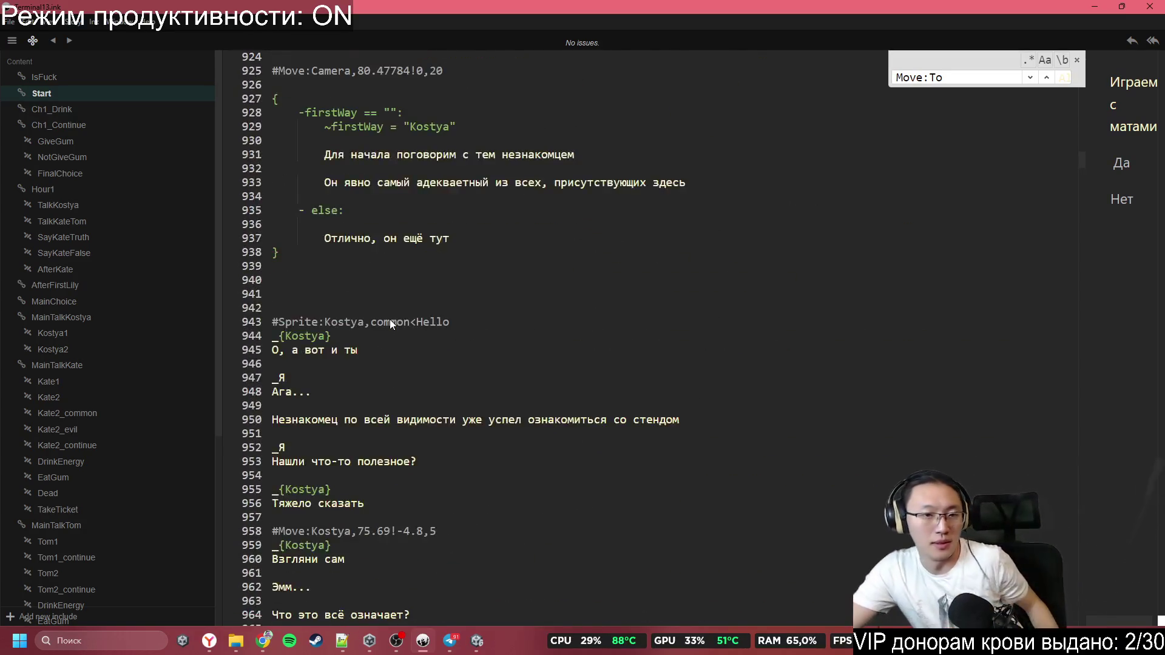
pyautogui.scroll(6, 390, 319)
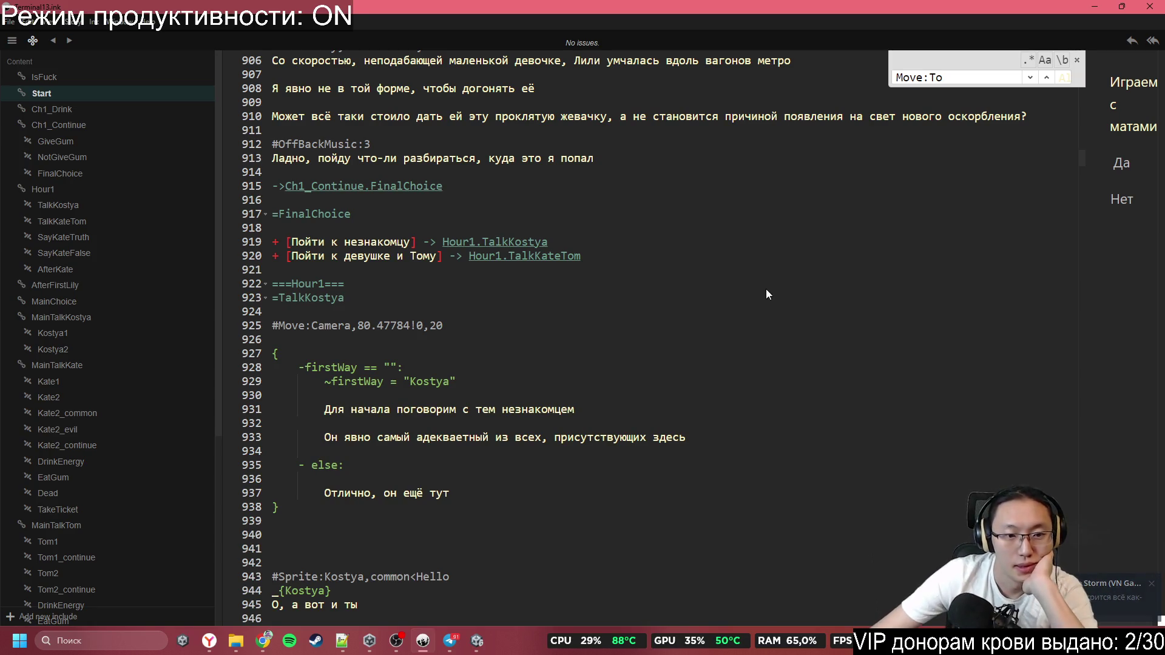
pyautogui.scroll(-13, 766, 291)
pyautogui.scroll(-20, 766, 290)
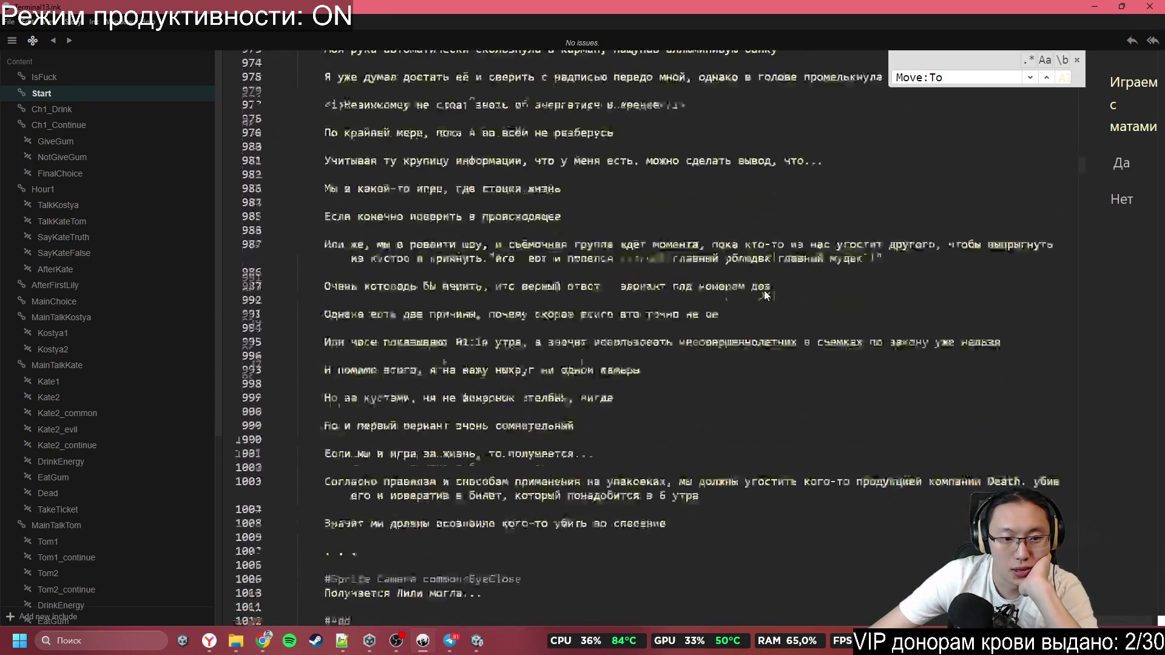
pyautogui.scroll(-20, 765, 293)
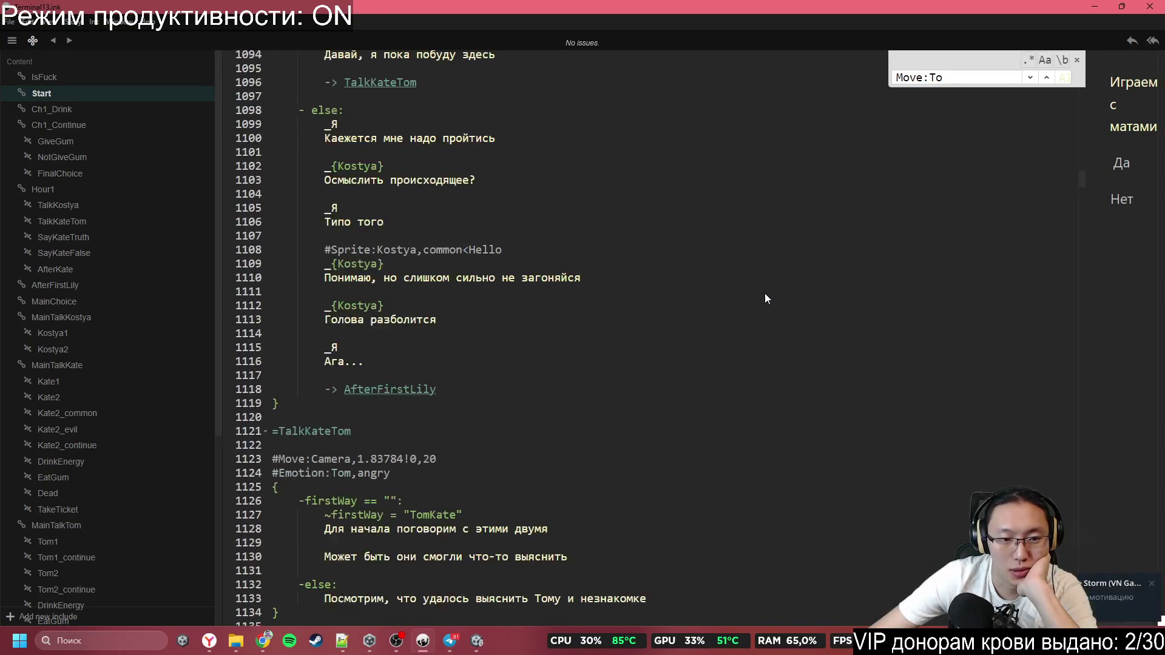
pyautogui.scroll(4, 769, 288)
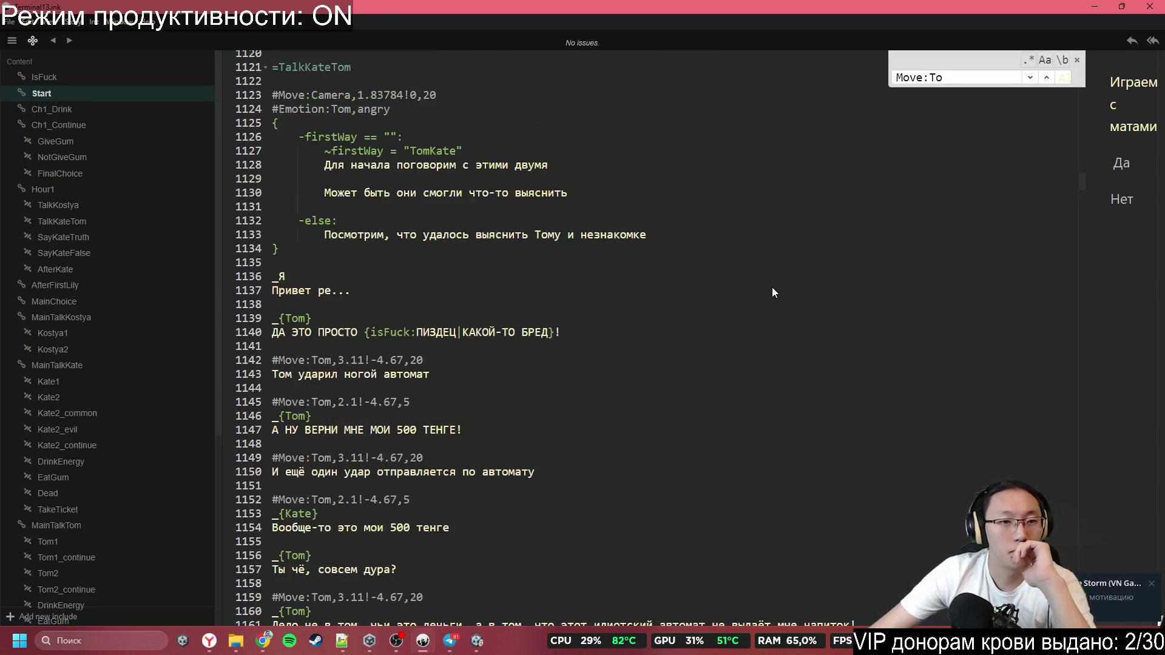
pyautogui.scroll(-4, 780, 285)
pyautogui.scroll(-17, 782, 297)
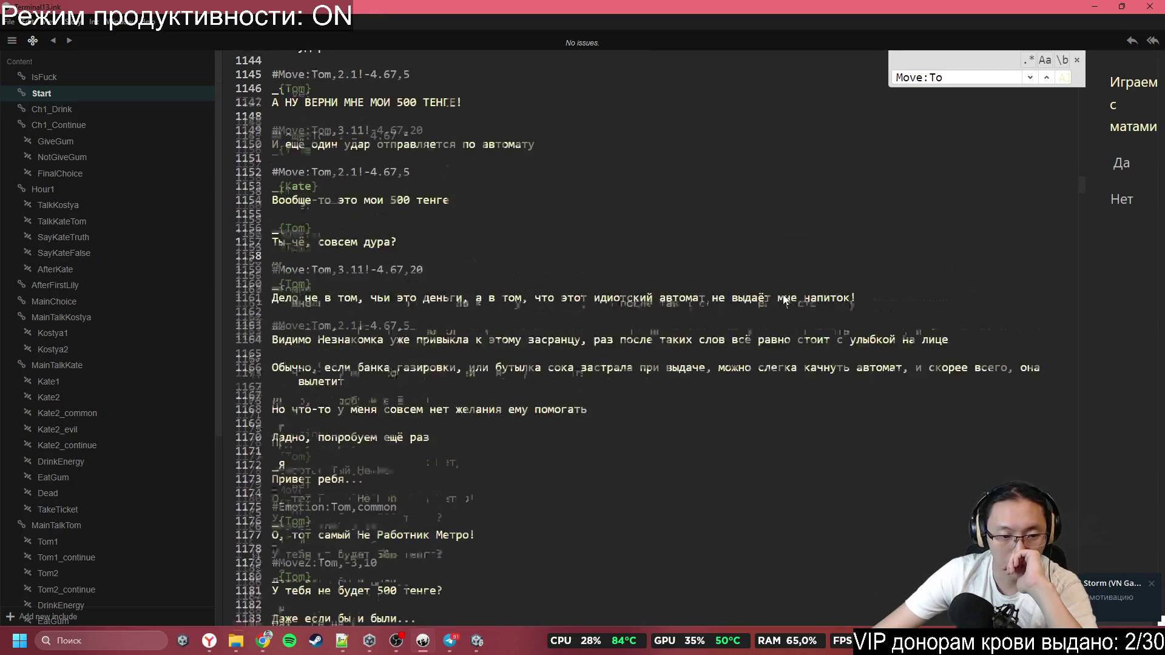
pyautogui.scroll(20, 782, 305)
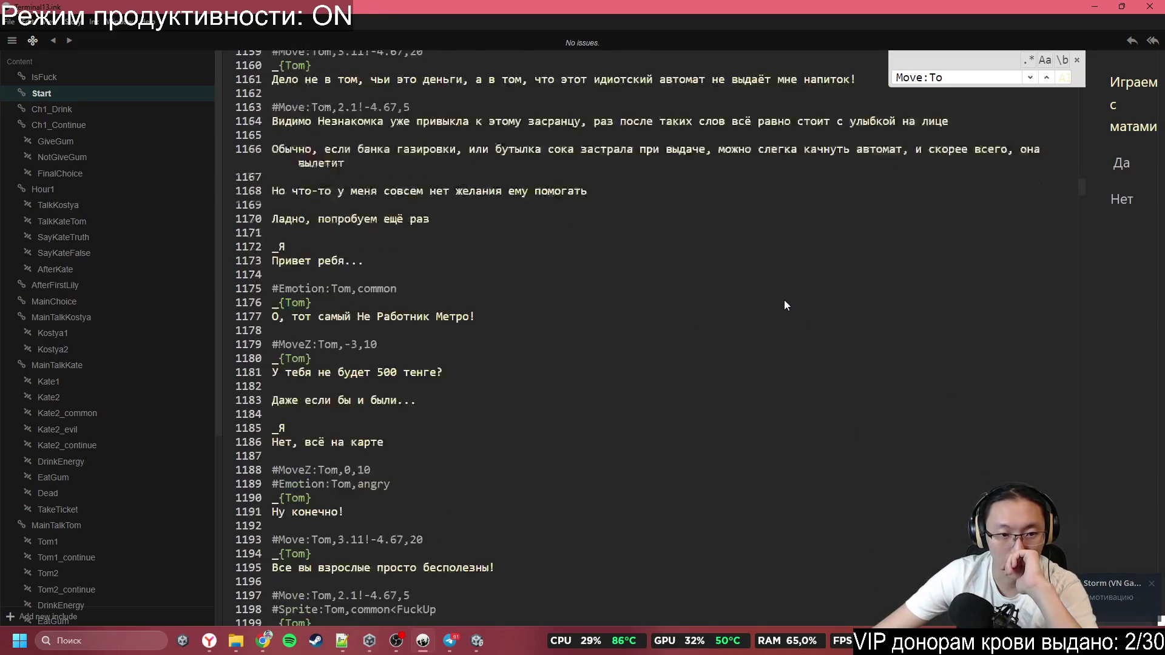
pyautogui.scroll(-2, 784, 305)
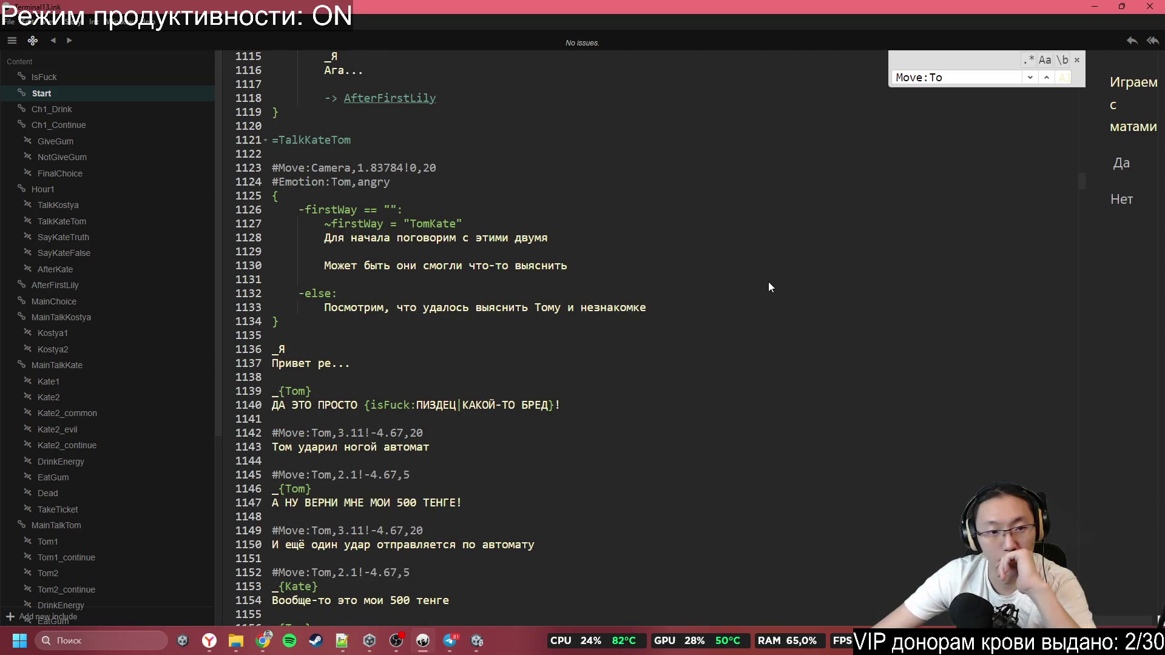
pyautogui.scroll(-9, 768, 283)
pyautogui.scroll(9, 768, 282)
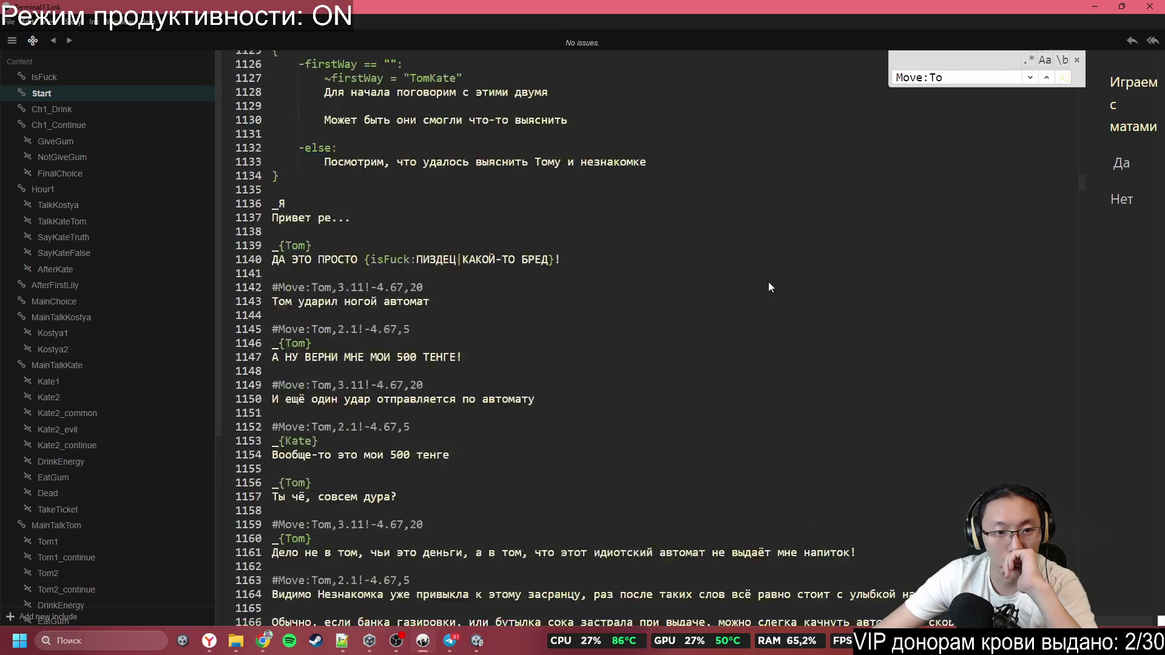
pyautogui.scroll(-3, 769, 281)
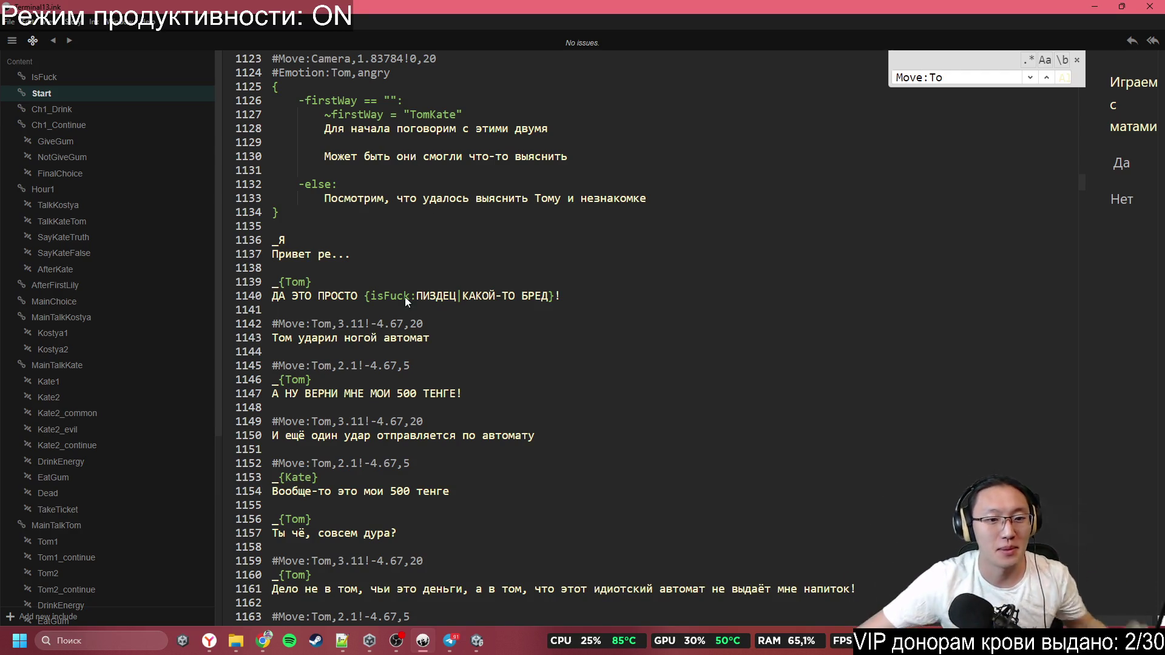
pyautogui.scroll(-5, 485, 384)
pyautogui.scroll(3, 424, 336)
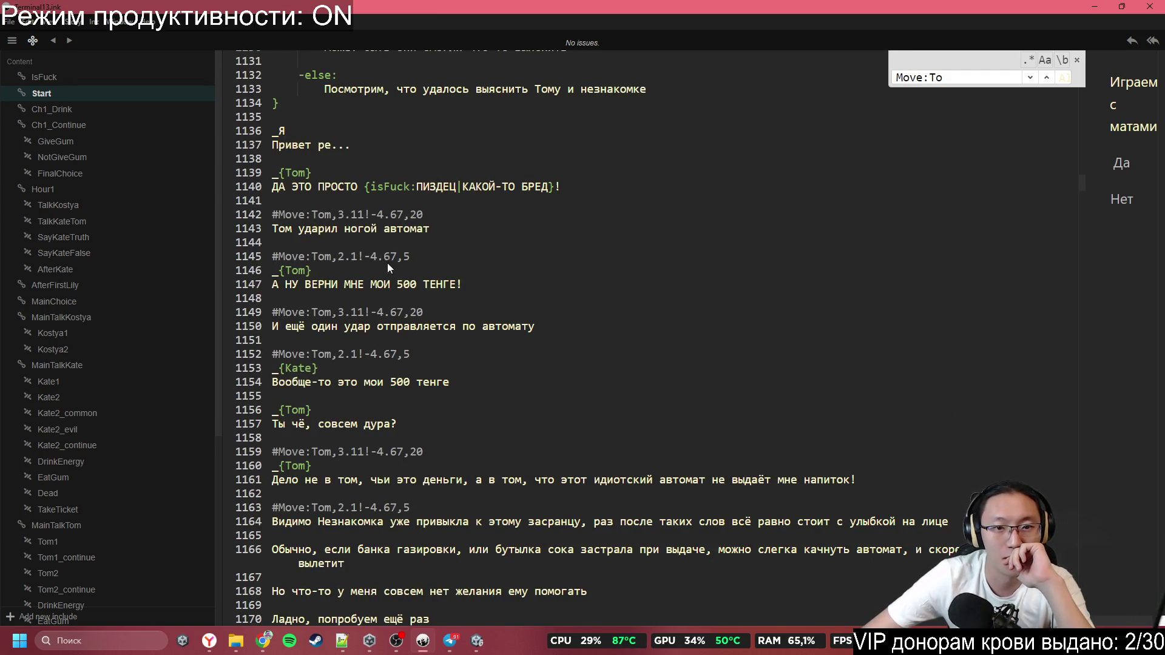
pyautogui.scroll(4, 338, 227)
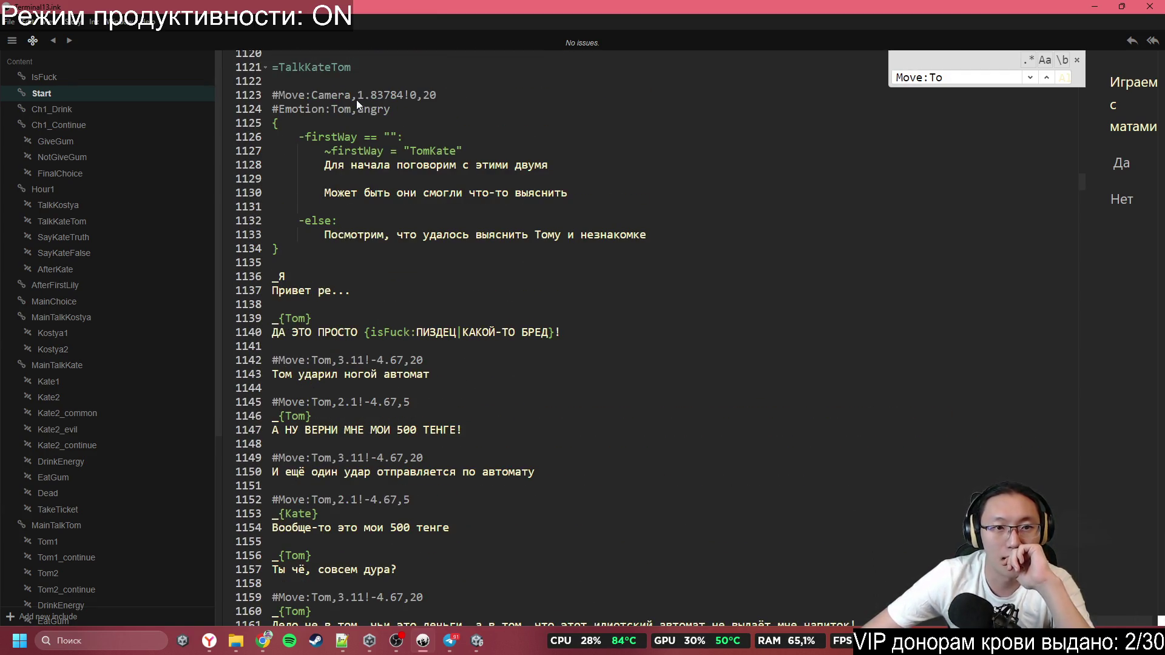
pyautogui.click(370, 94)
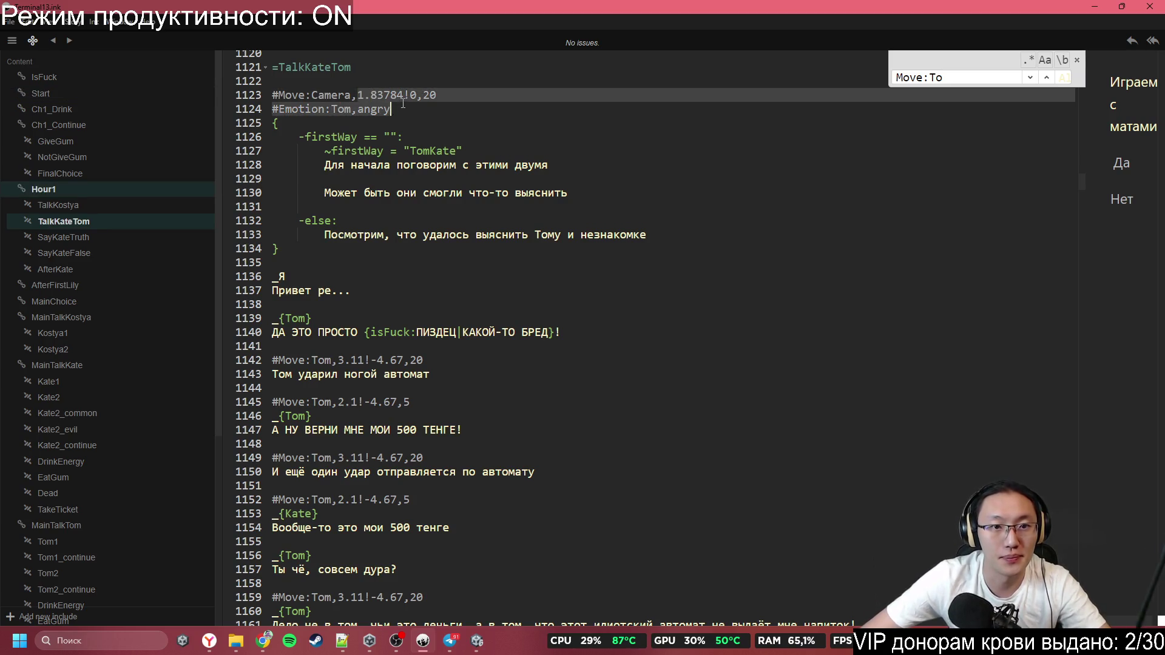
# Move Main Camera out of ===Main=== to the Hierarchy's scene root
pyautogui.click(1102, 6)
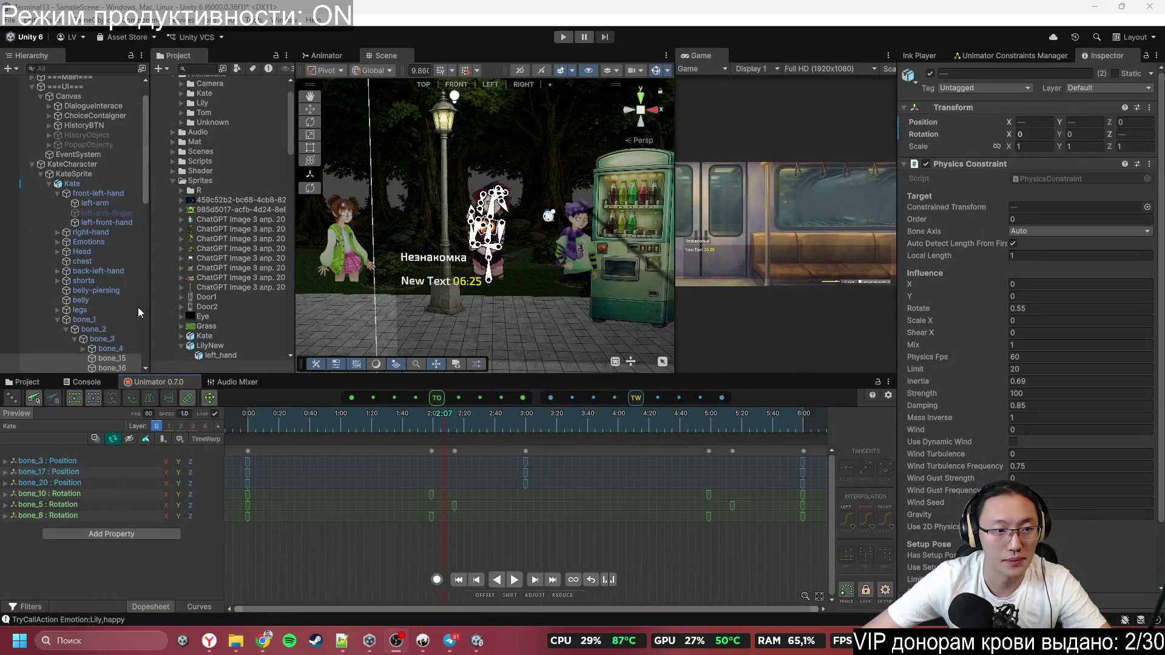
pyautogui.scroll(3, 94, 167)
pyautogui.click(100, 117)
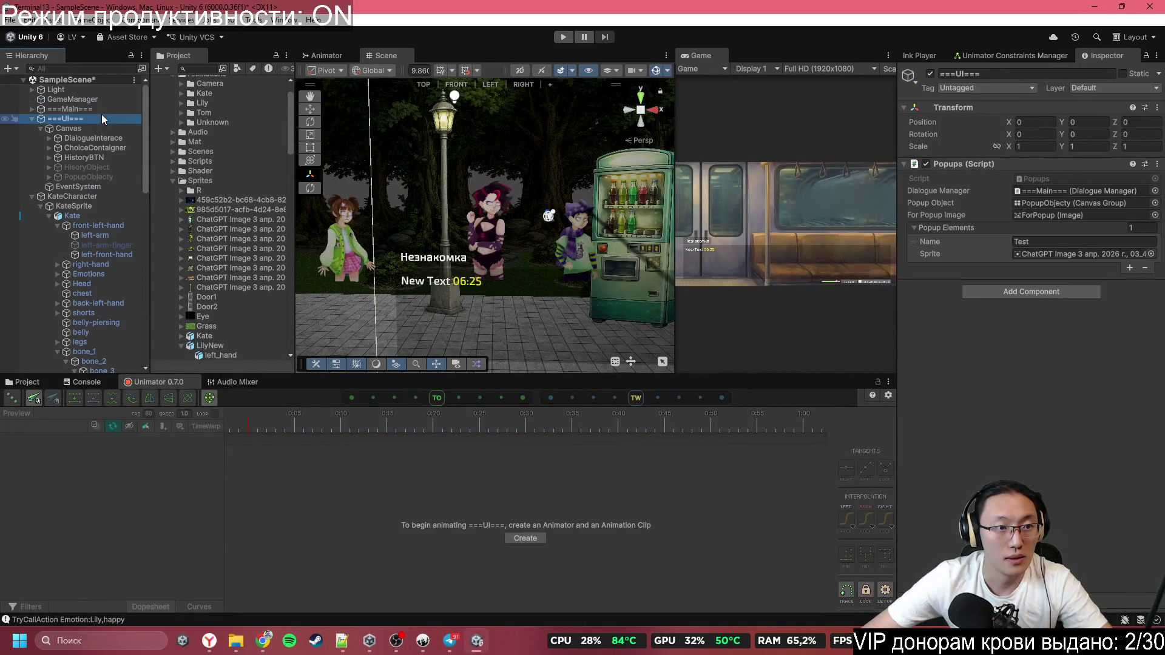
pyautogui.click(105, 109)
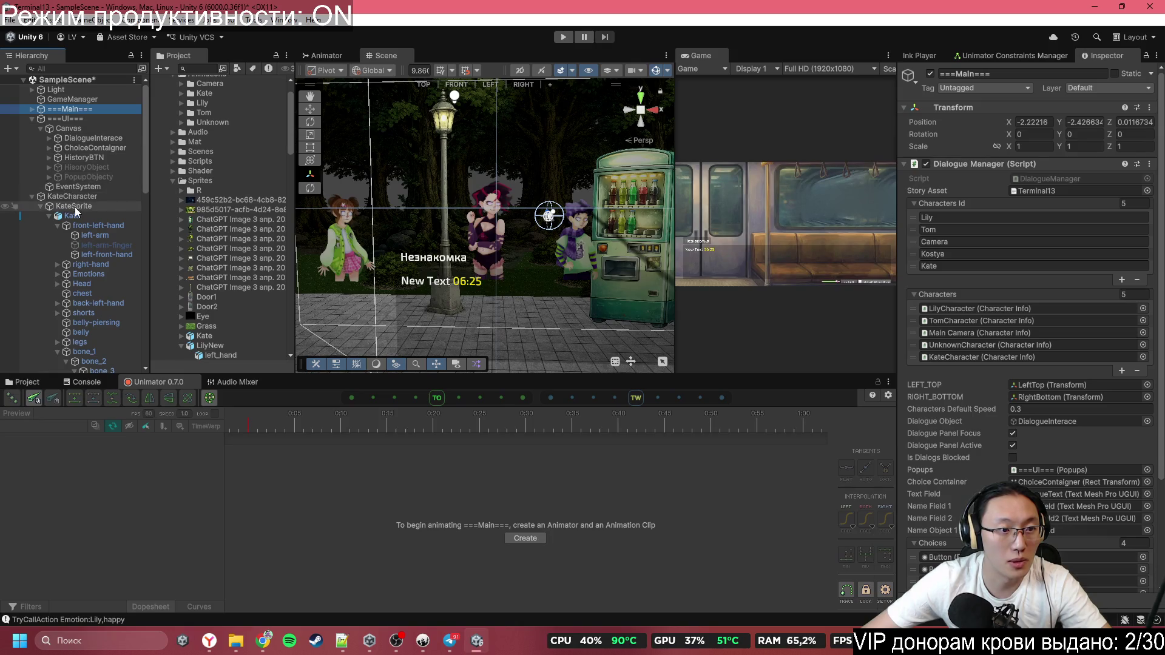
pyautogui.click(31, 108)
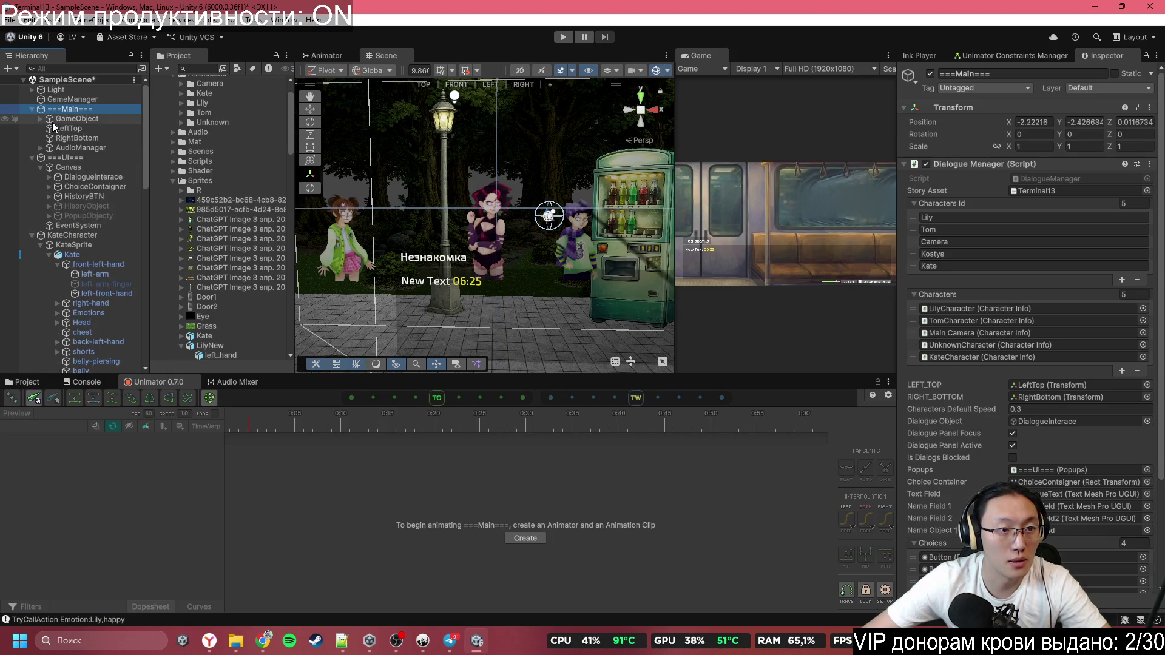
pyautogui.click(41, 119)
pyautogui.moveTo(54, 129); pyautogui.dragTo(53, 109)
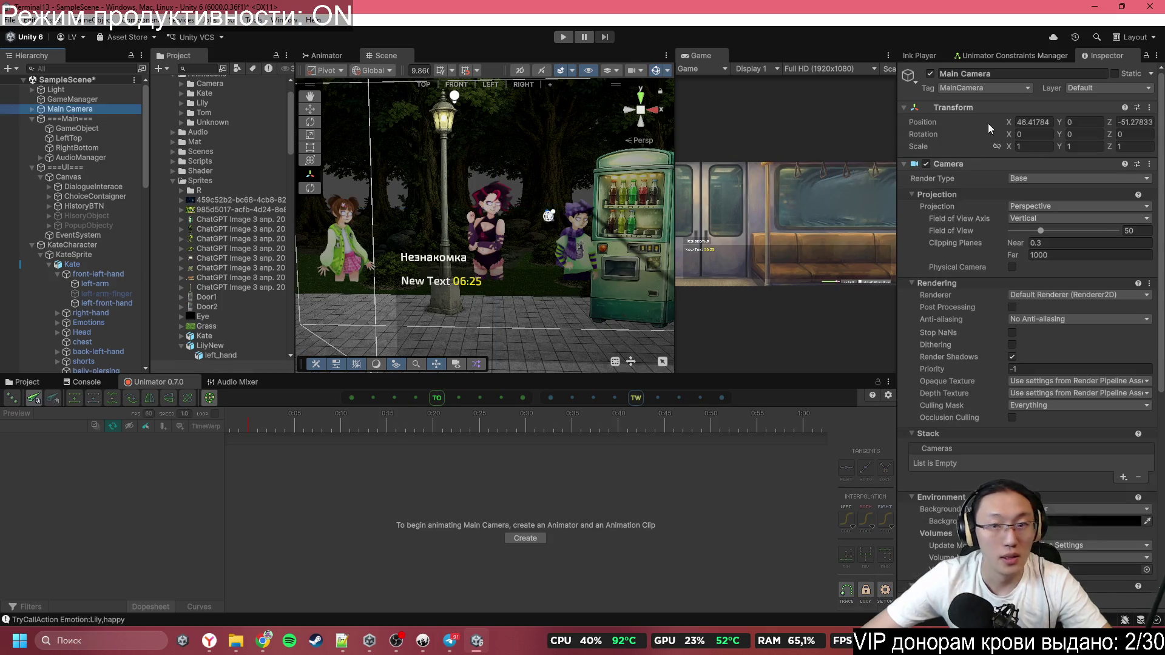
# Set Main Camera's Transform Position to Z -10 and X 1.83784
pyautogui.click(1142, 122)
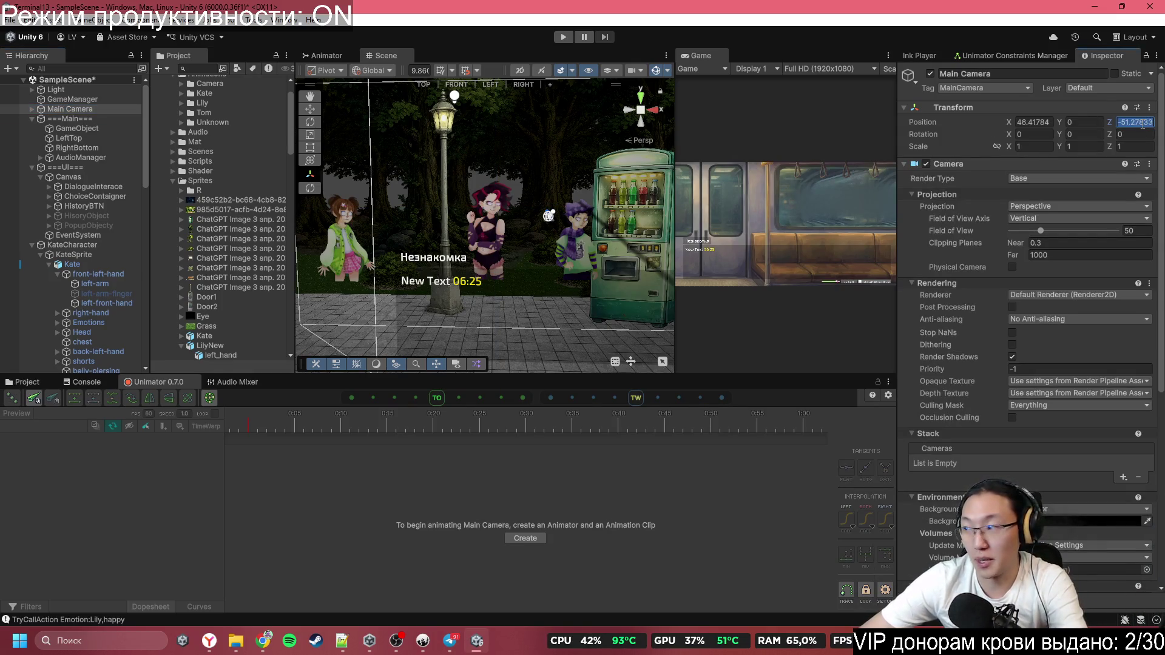
pyautogui.write('-10')
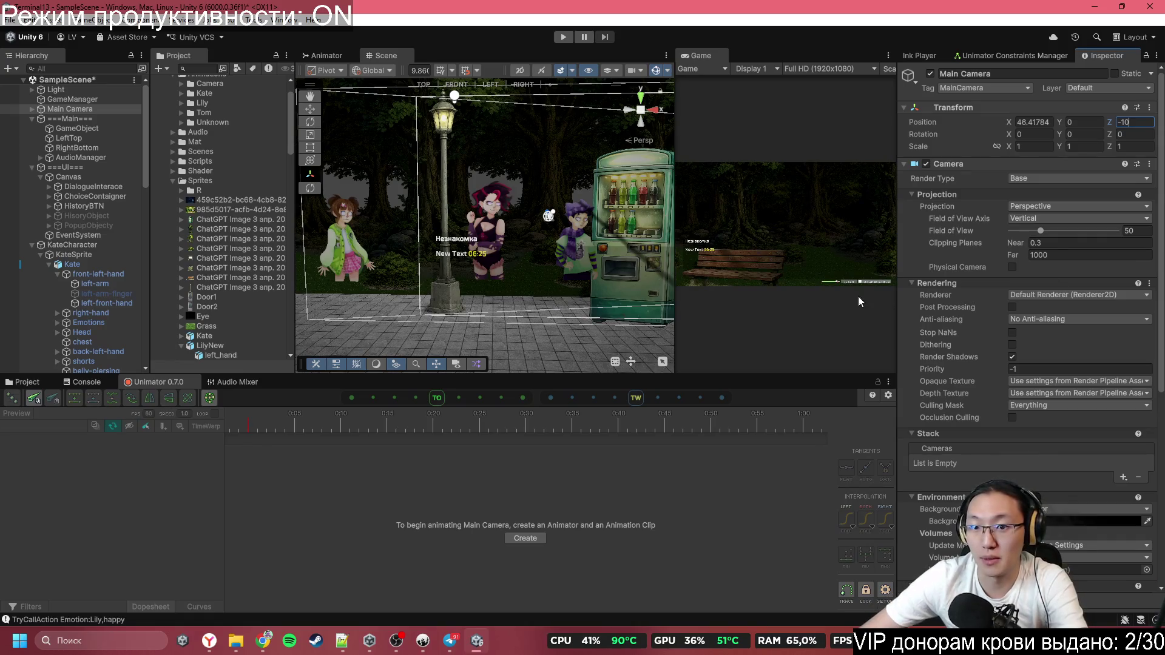
pyautogui.click(1044, 121)
pyautogui.write('1.83784')
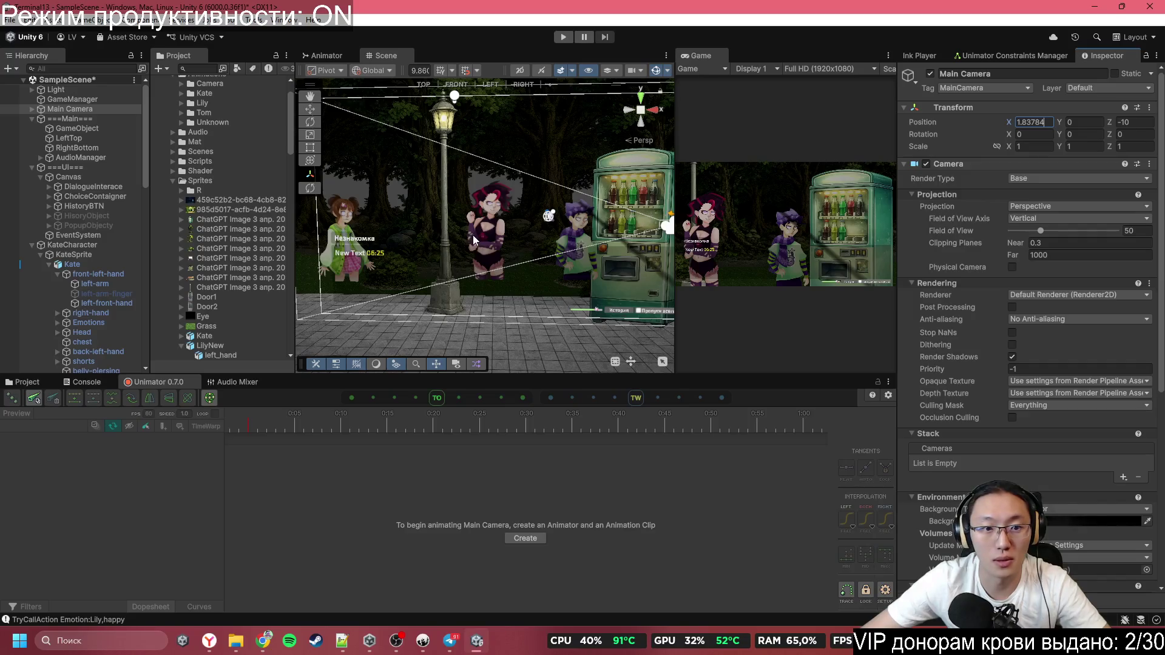
pyautogui.scroll(2, 472, 234)
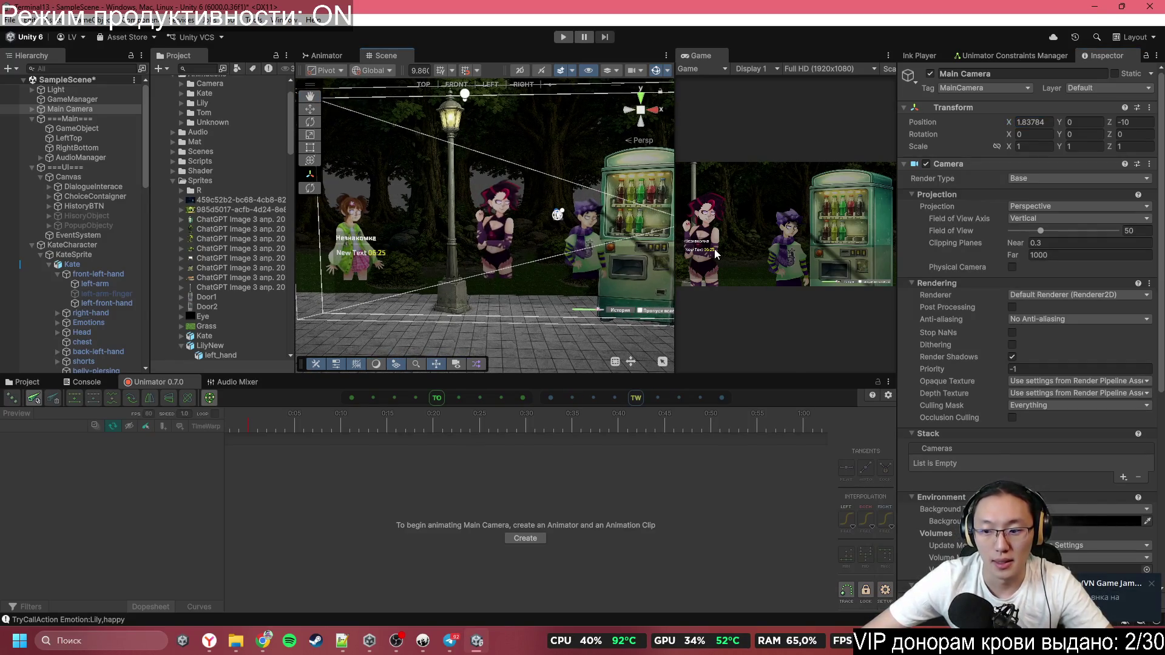
pyautogui.scroll(2, 605, 242)
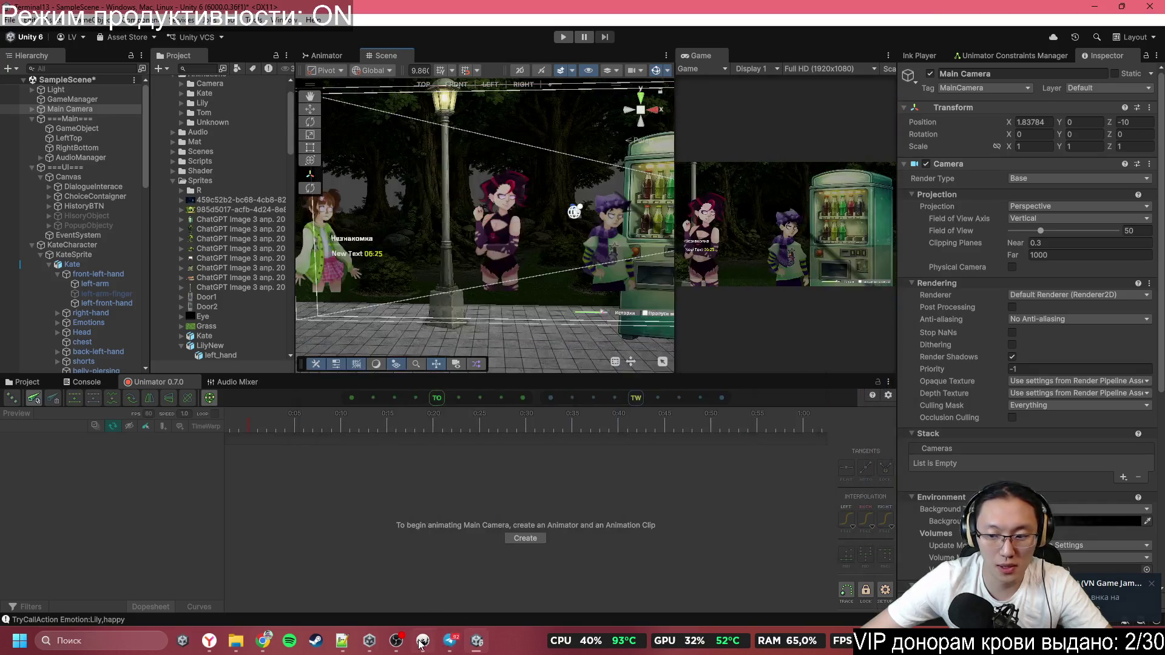
# Browse the Ink script back through the FinalChoice, NotGiveGum and Ch1_Continue knots
pyautogui.click(421, 642)
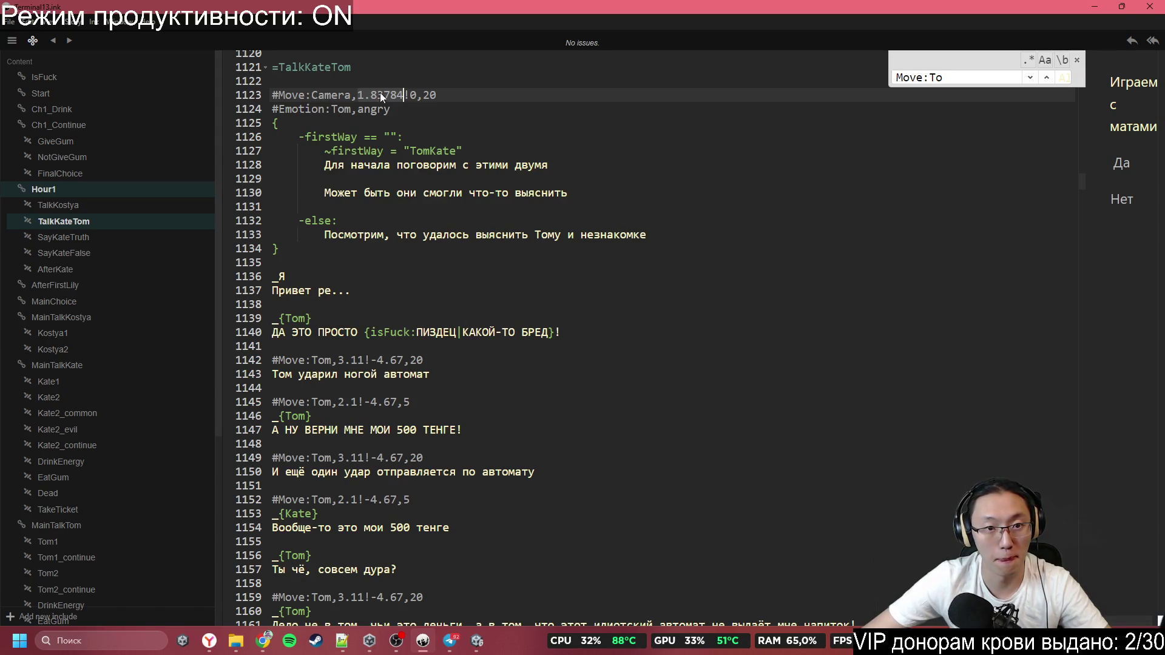
pyautogui.scroll(-2, 358, 336)
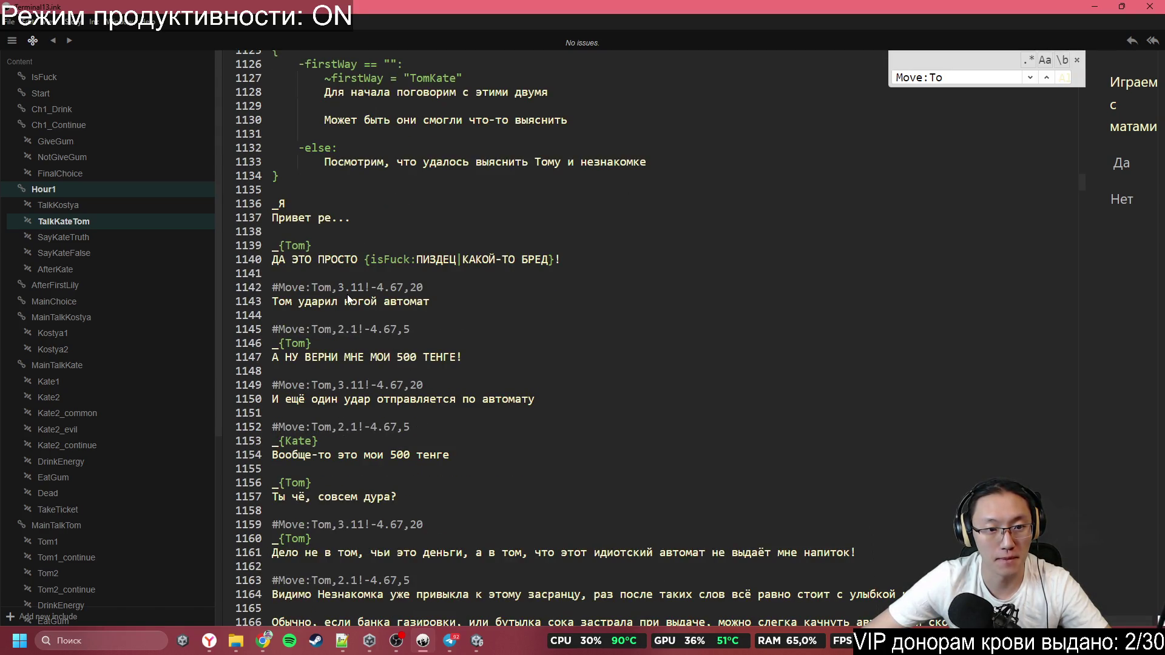
pyautogui.scroll(20, 350, 301)
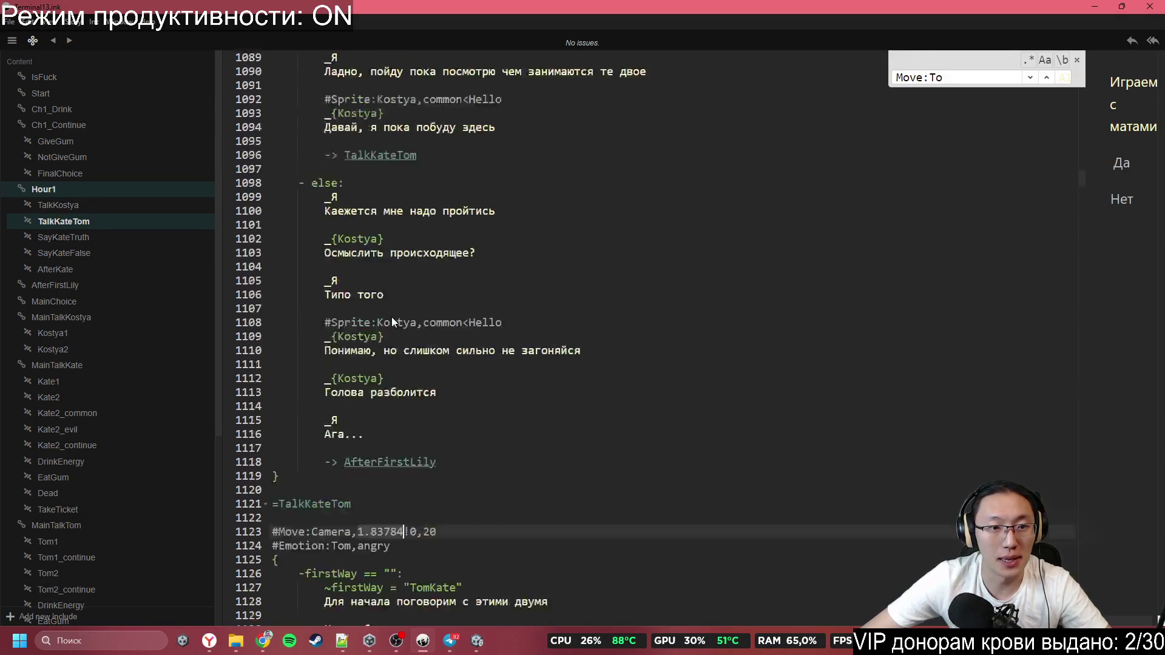
pyautogui.scroll(20, 391, 312)
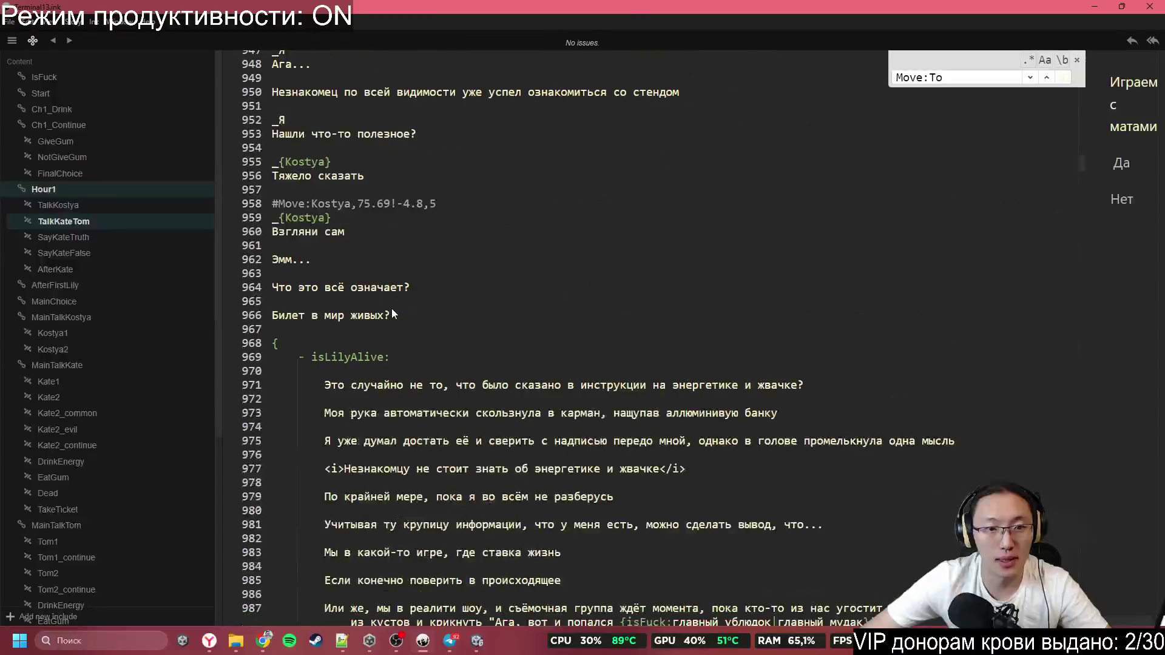
pyautogui.scroll(20, 392, 312)
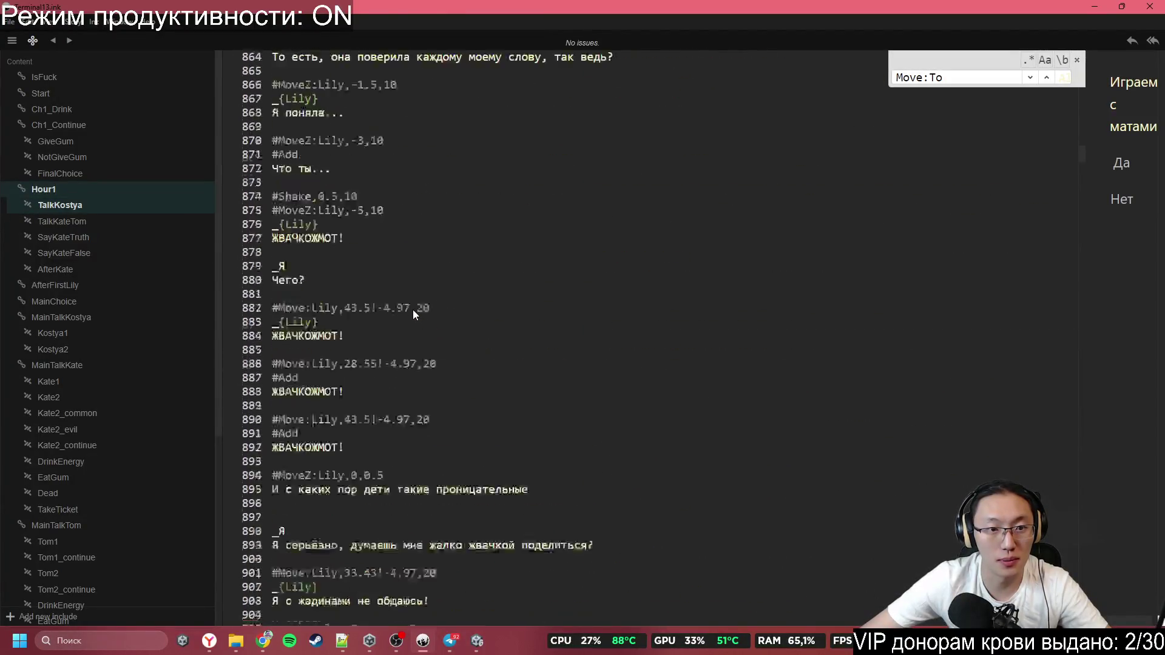
pyautogui.scroll(20, 389, 316)
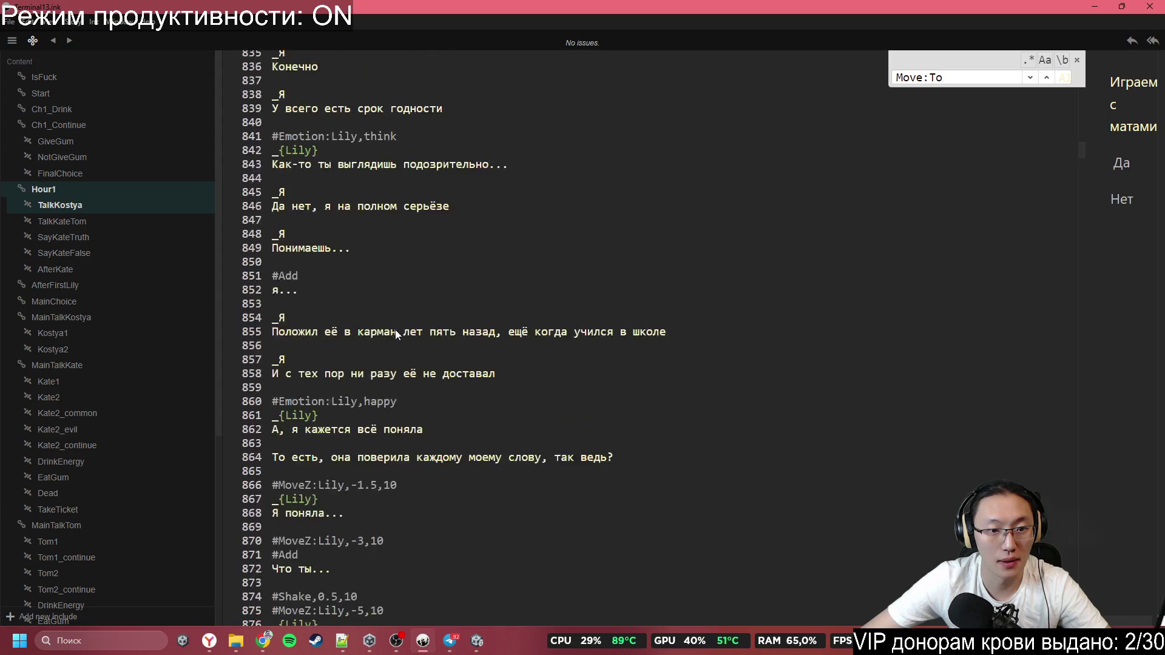
pyautogui.scroll(20, 444, 282)
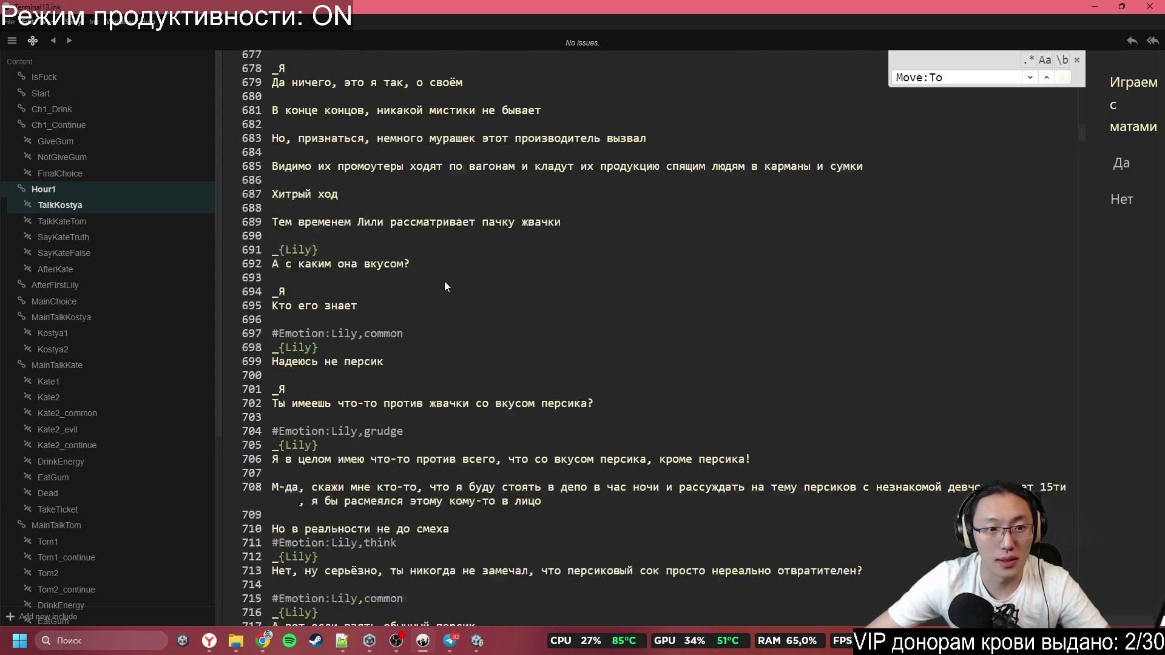
pyautogui.scroll(5, 446, 243)
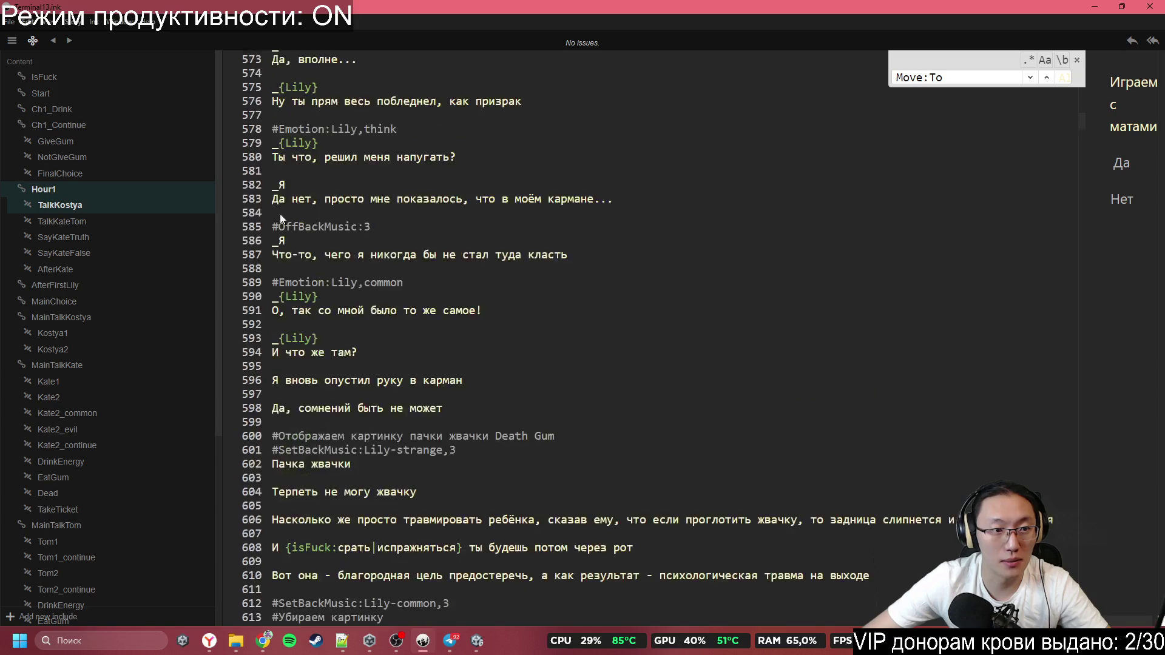
pyautogui.click(104, 170)
pyautogui.click(104, 158)
pyautogui.click(108, 127)
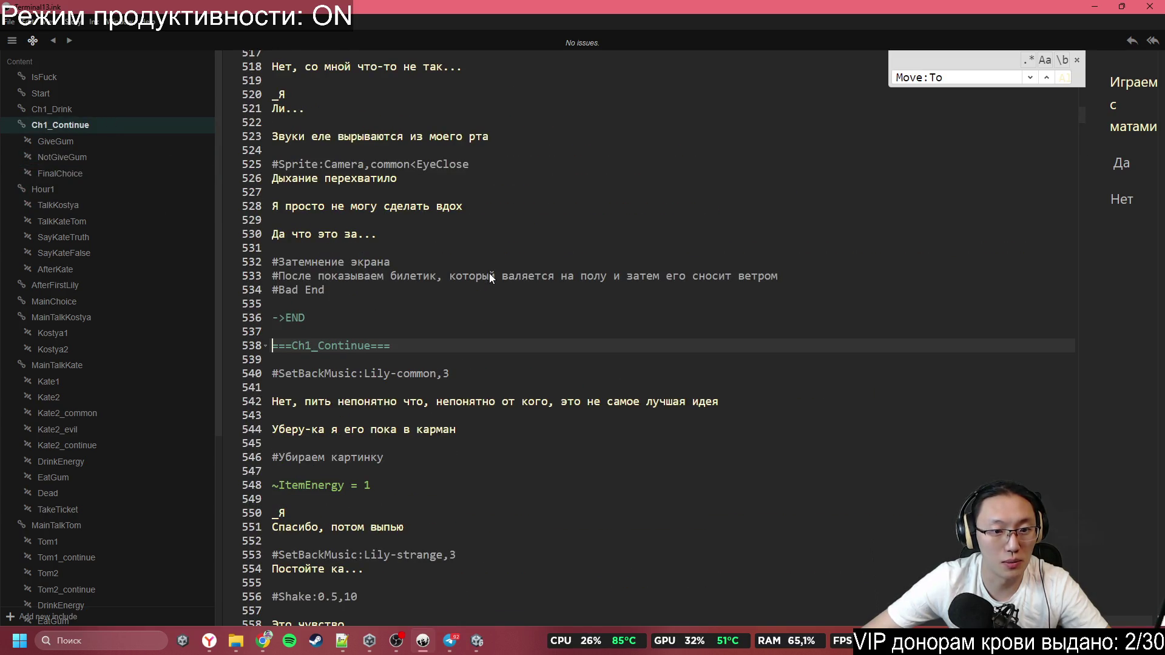
# Select Kate's x-coordinate -1.8 in the #Move:Kate tag on line 206 and minimize Inky
pyautogui.scroll(6, 482, 328)
pyautogui.scroll(15, 481, 327)
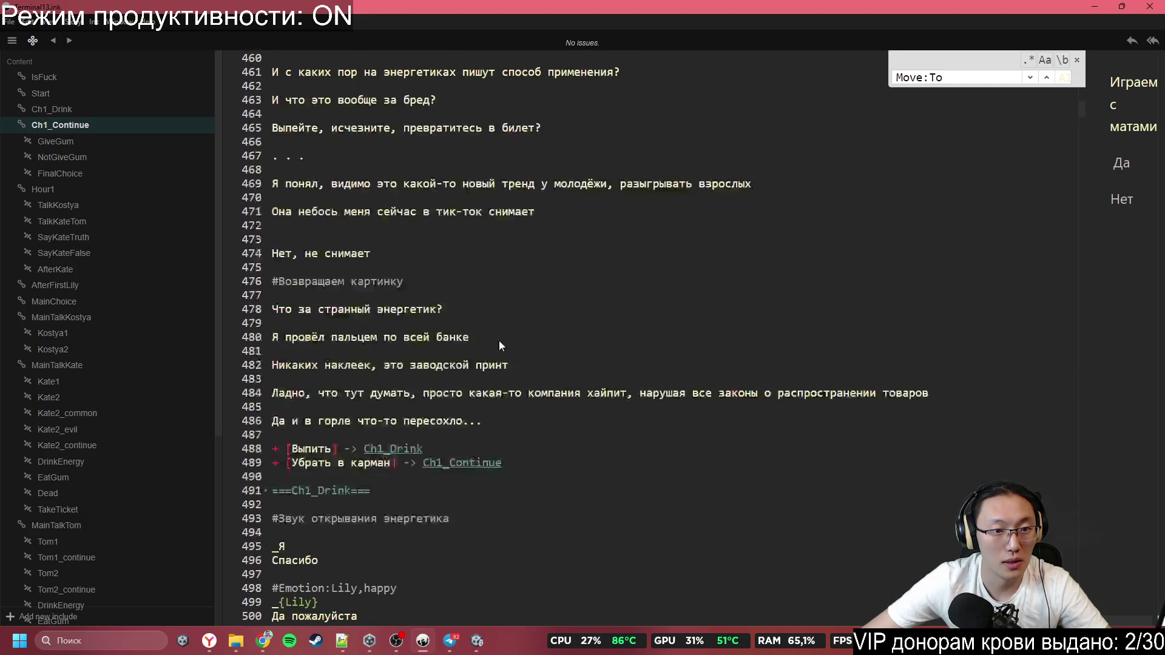
pyautogui.scroll(20, 501, 341)
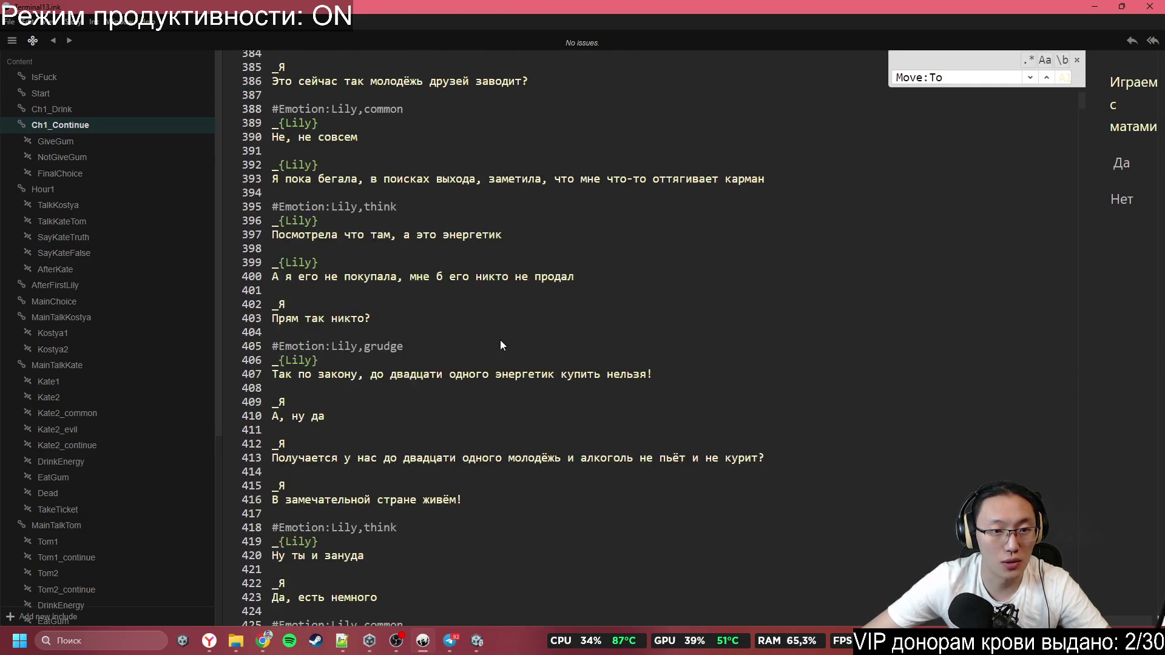
pyautogui.scroll(5, 504, 330)
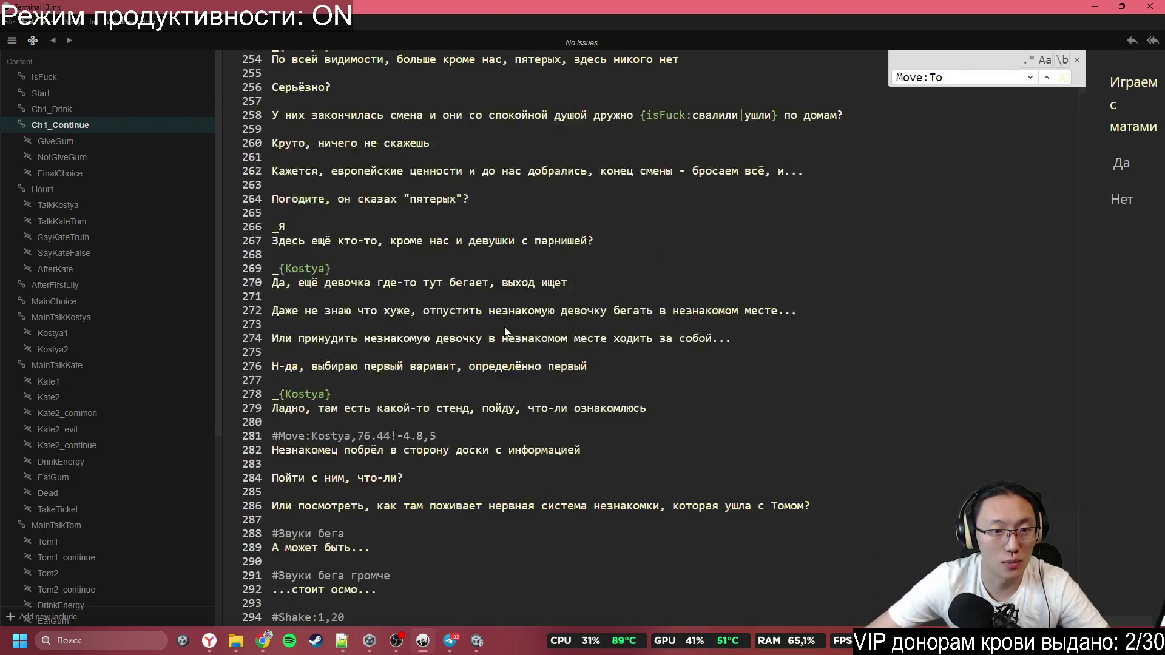
pyautogui.scroll(-1, 509, 342)
pyautogui.scroll(-3, 497, 366)
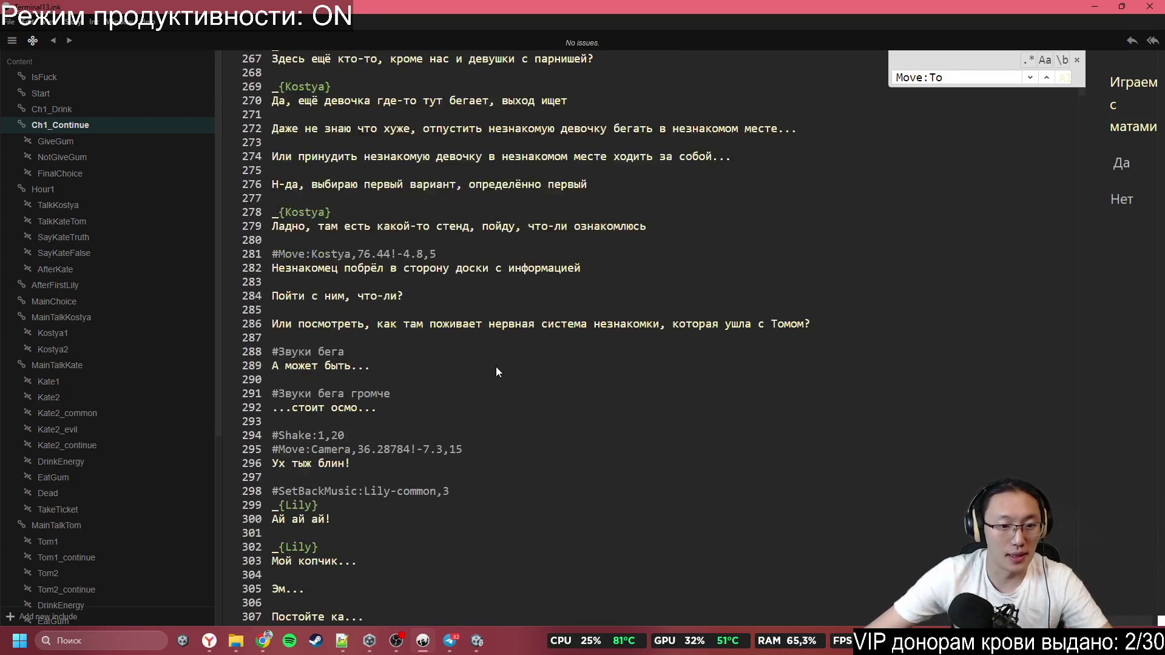
pyautogui.scroll(3, 478, 378)
pyautogui.scroll(10, 510, 403)
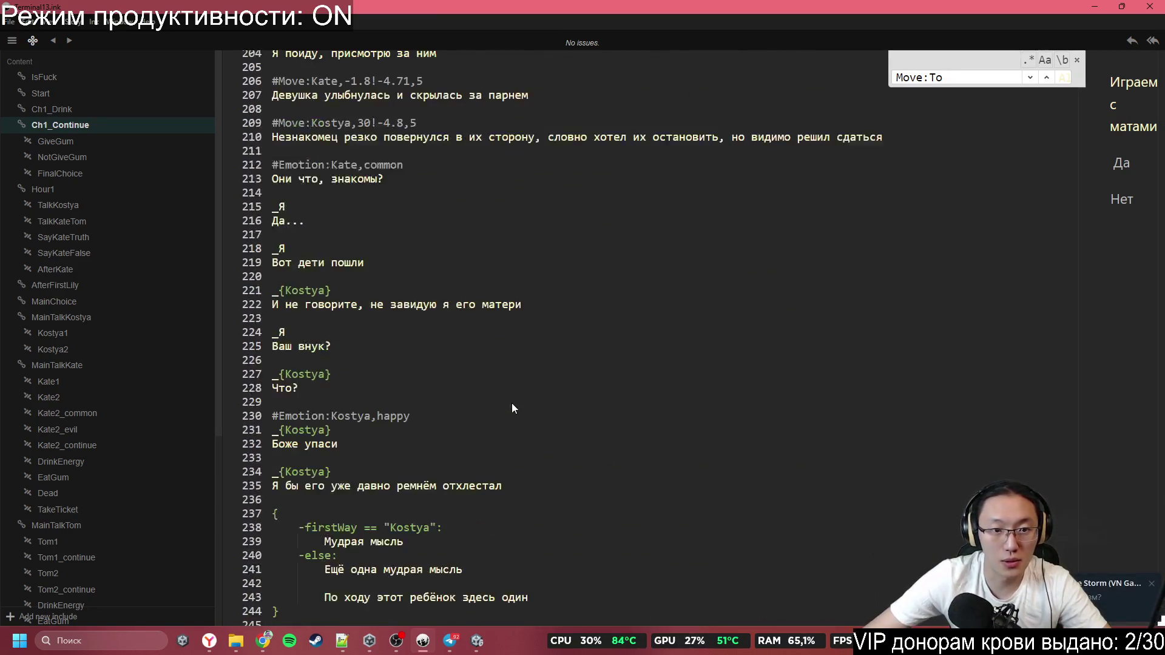
pyautogui.scroll(2, 394, 351)
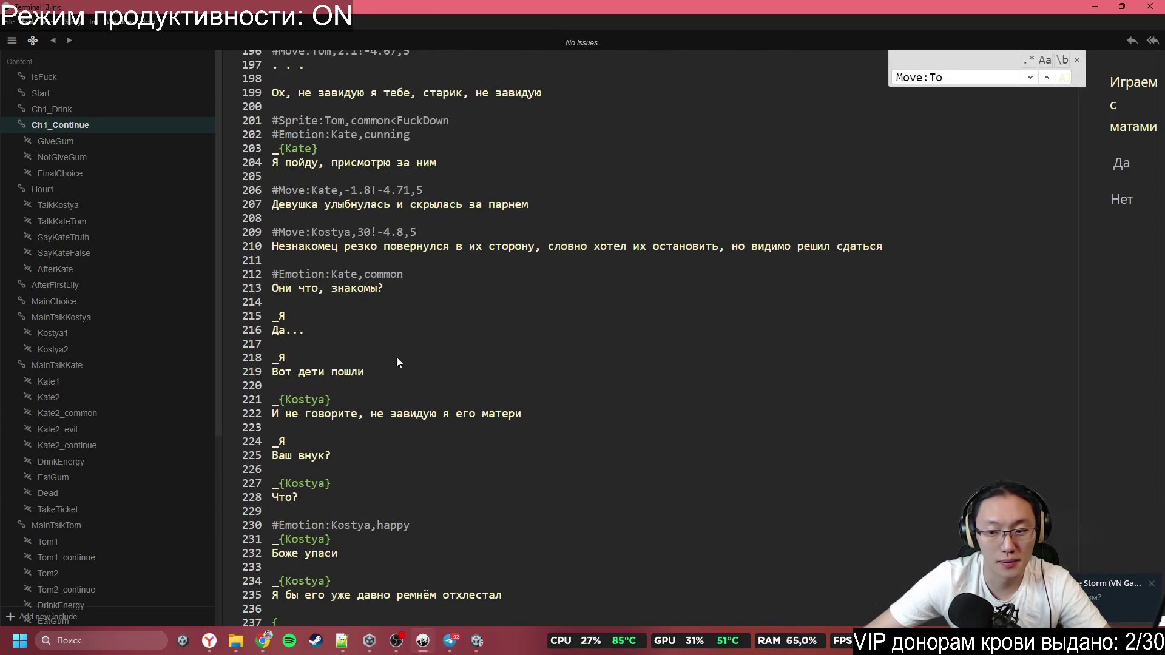
pyautogui.scroll(-6, 397, 362)
pyautogui.scroll(7, 537, 327)
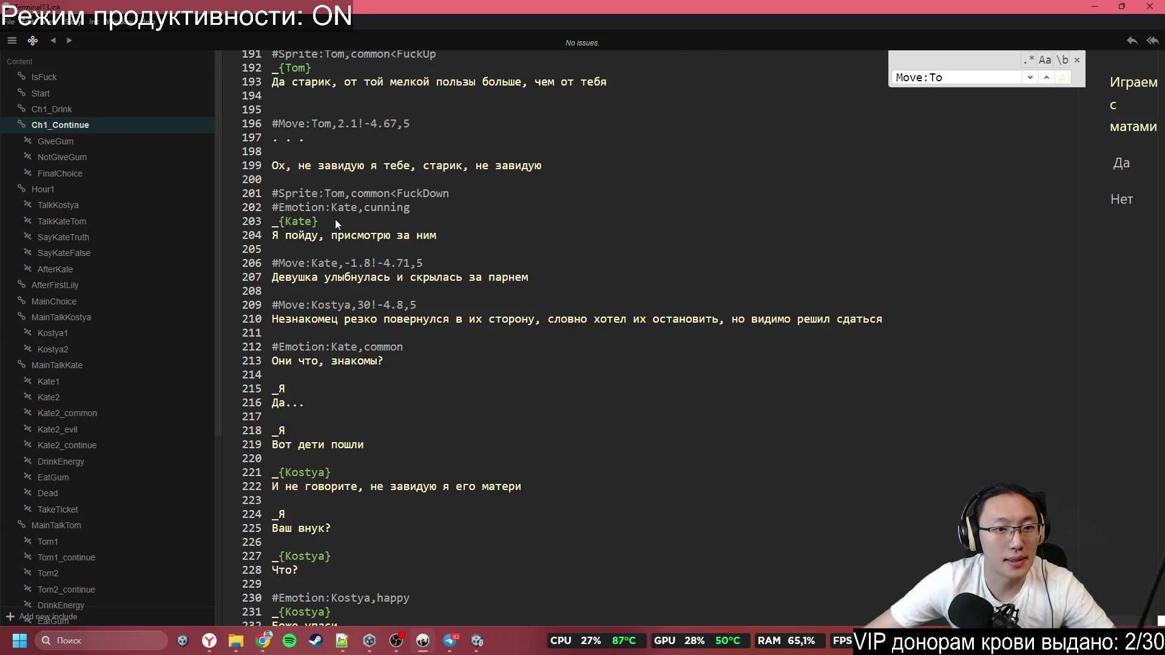
pyautogui.scroll(2, 357, 285)
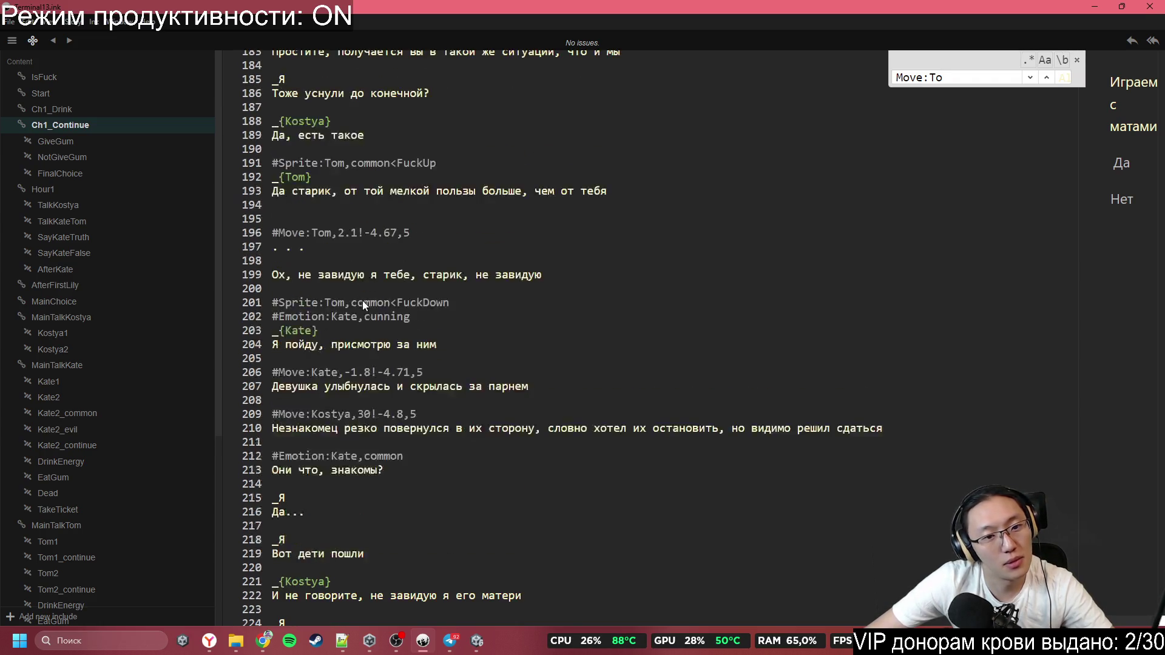
pyautogui.click(358, 372)
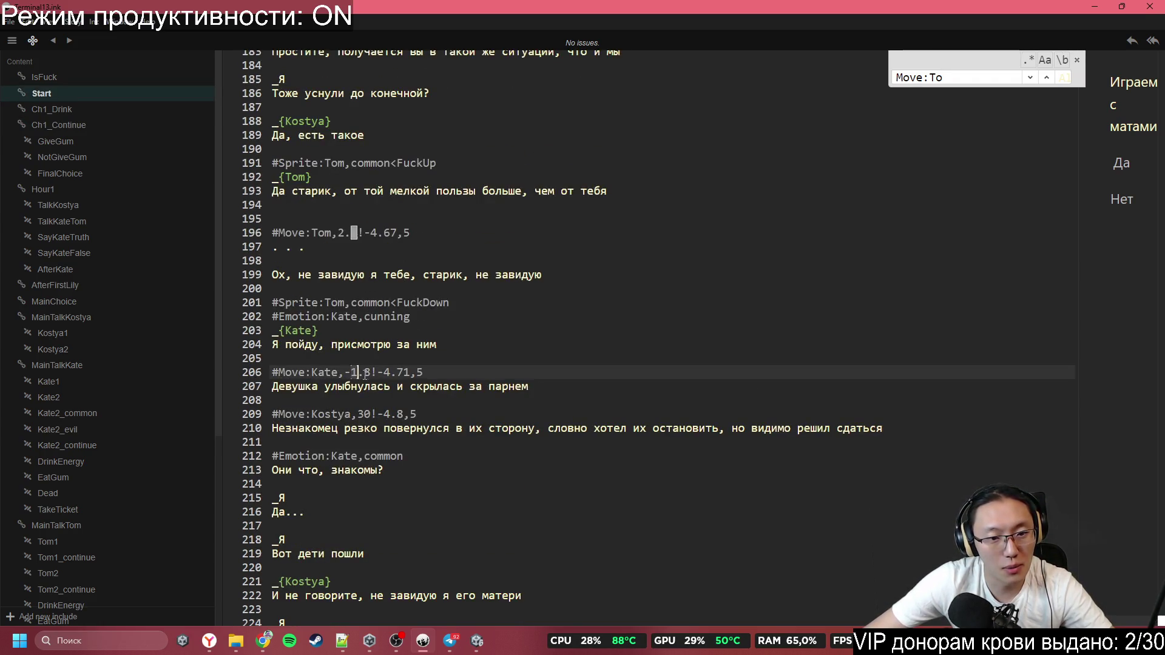
pyautogui.moveTo(365, 374); pyautogui.dragTo(372, 378)
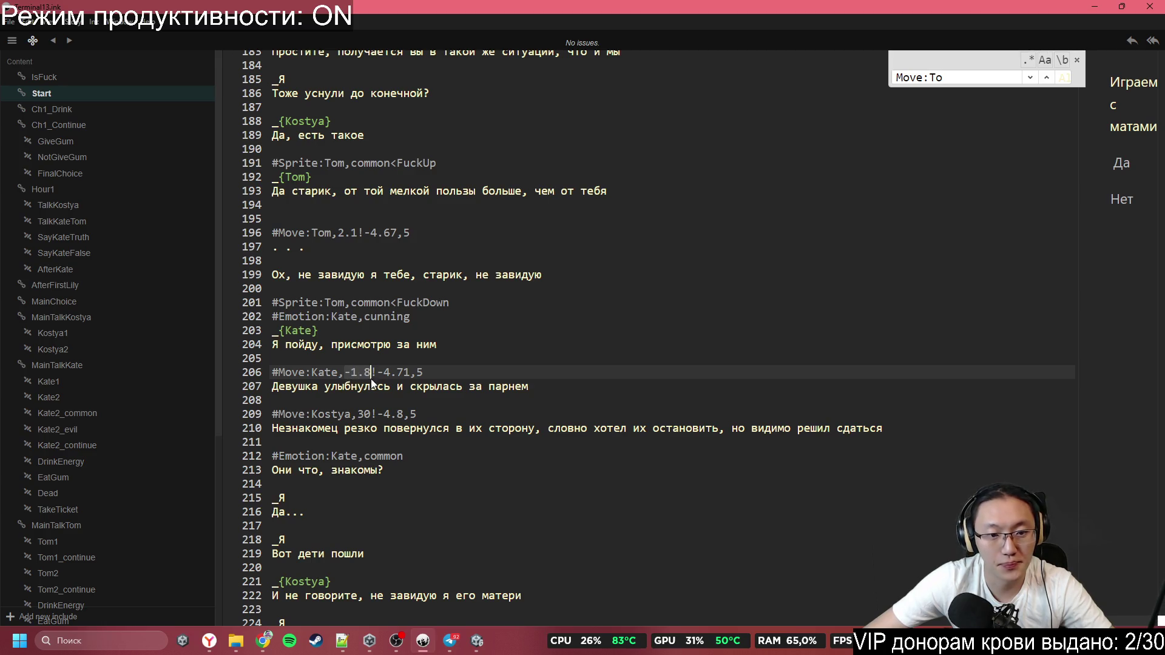
pyautogui.click(1095, 7)
# Set KateCharacter's Position X to -1.8, cancelling a stray paste into the camera's X
pyautogui.click(1041, 123)
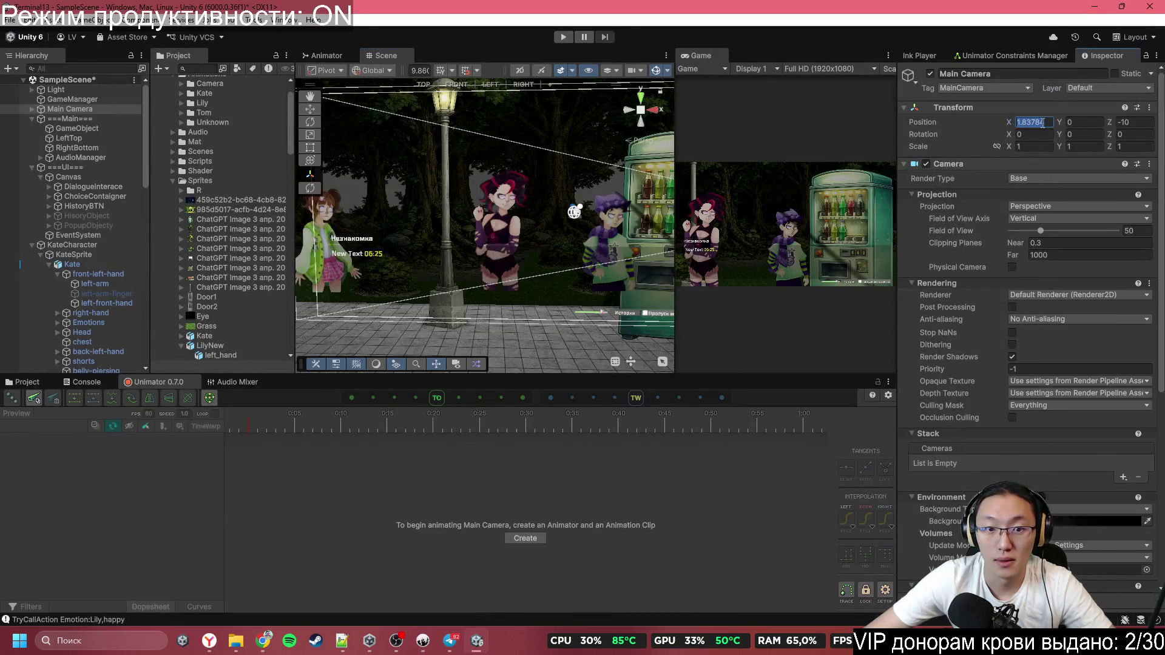
pyautogui.write('-1.8')
pyautogui.press('Escape')
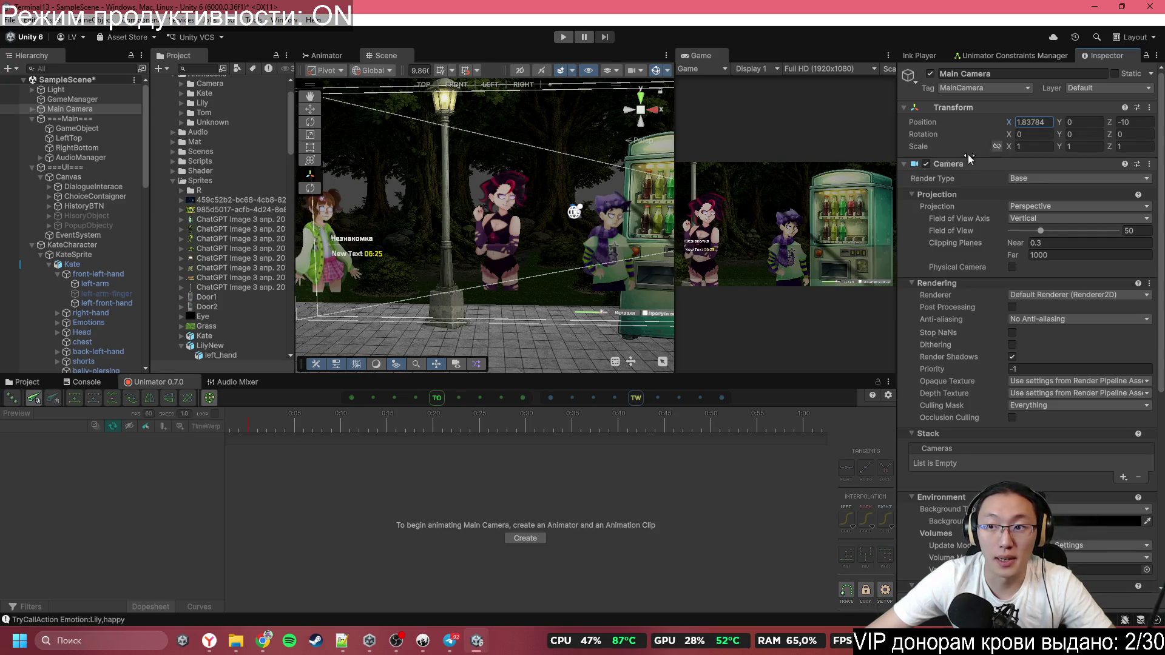
pyautogui.click(72, 245)
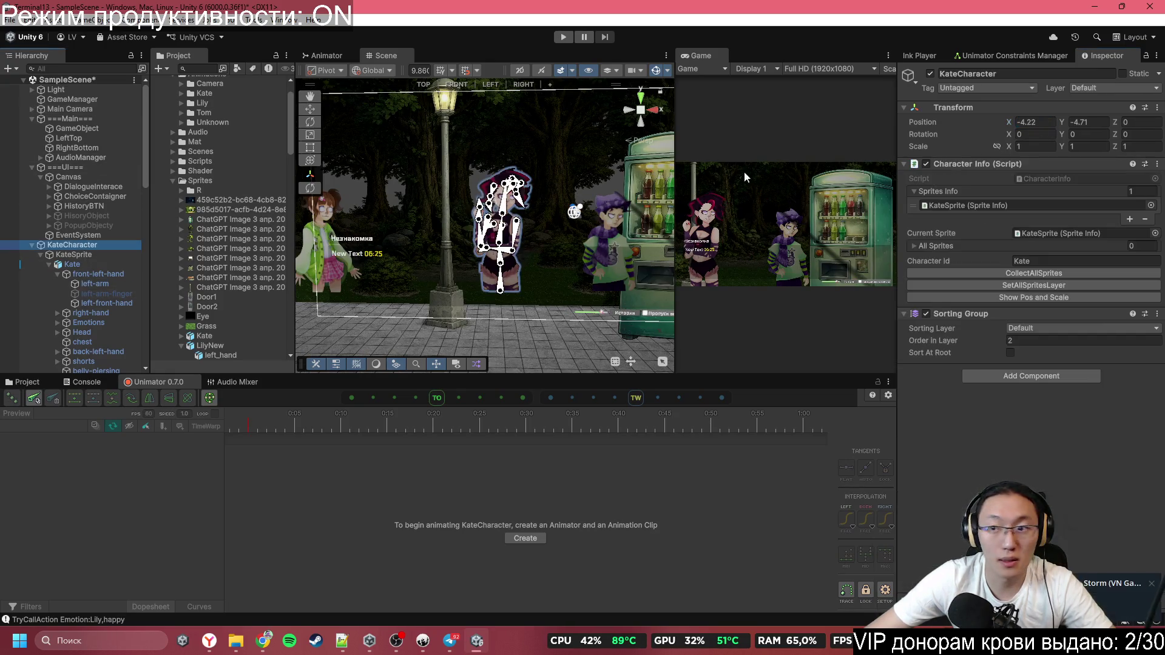
pyautogui.click(1035, 122)
pyautogui.write('-1.8')
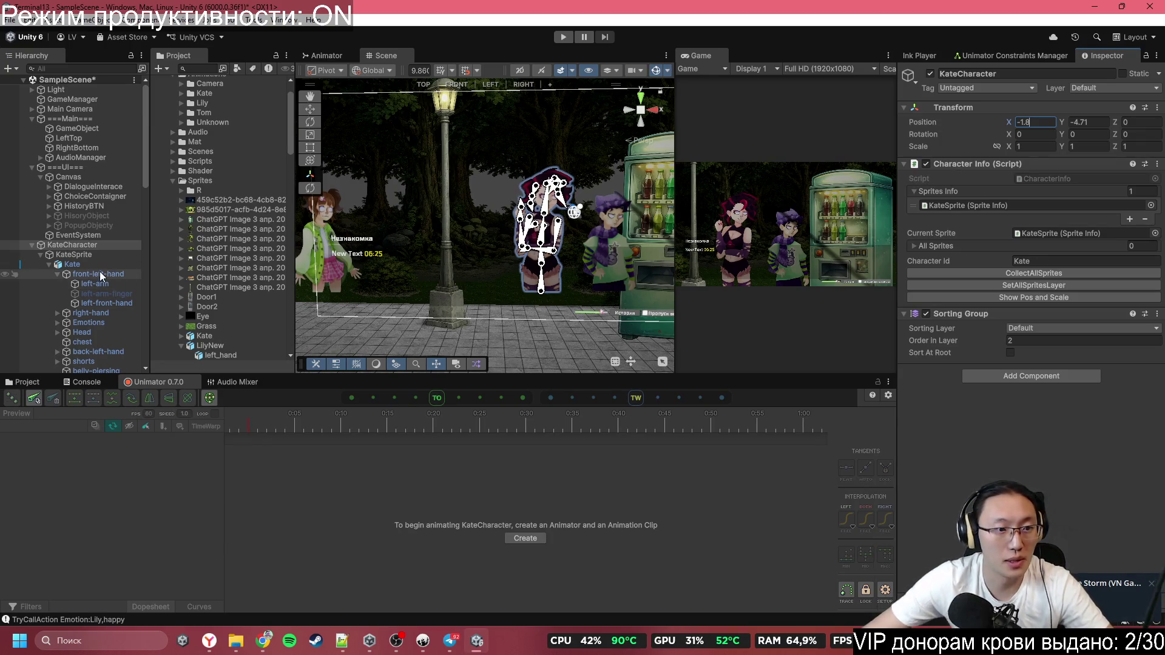
# Check Tom's scripted x-coordinate 2.1 on line 196, then return to Unity
pyautogui.hotkey('alt', 'Tab')
pyautogui.scroll(-5, 414, 409)
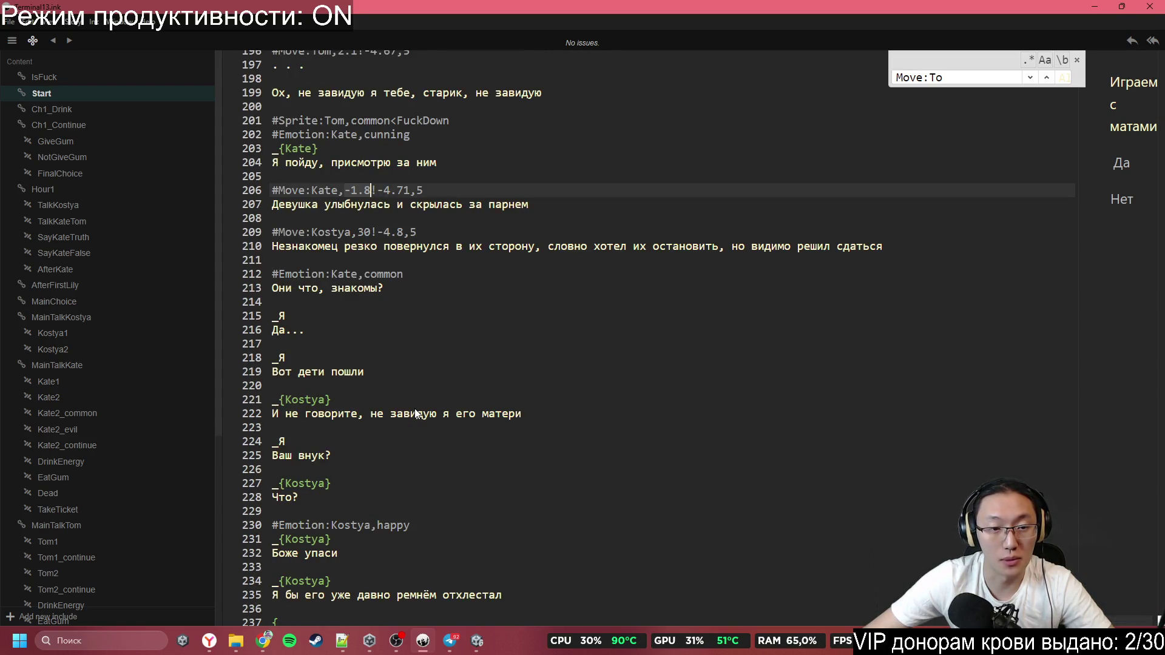
pyautogui.scroll(4, 360, 261)
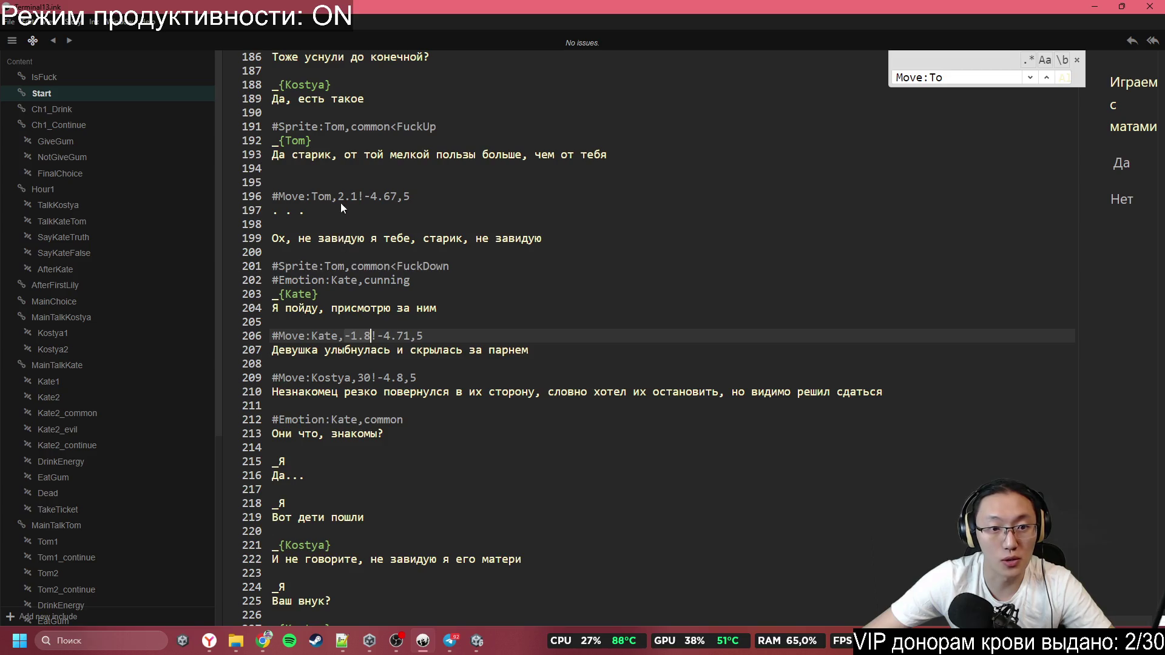
pyautogui.moveTo(339, 196); pyautogui.dragTo(359, 196)
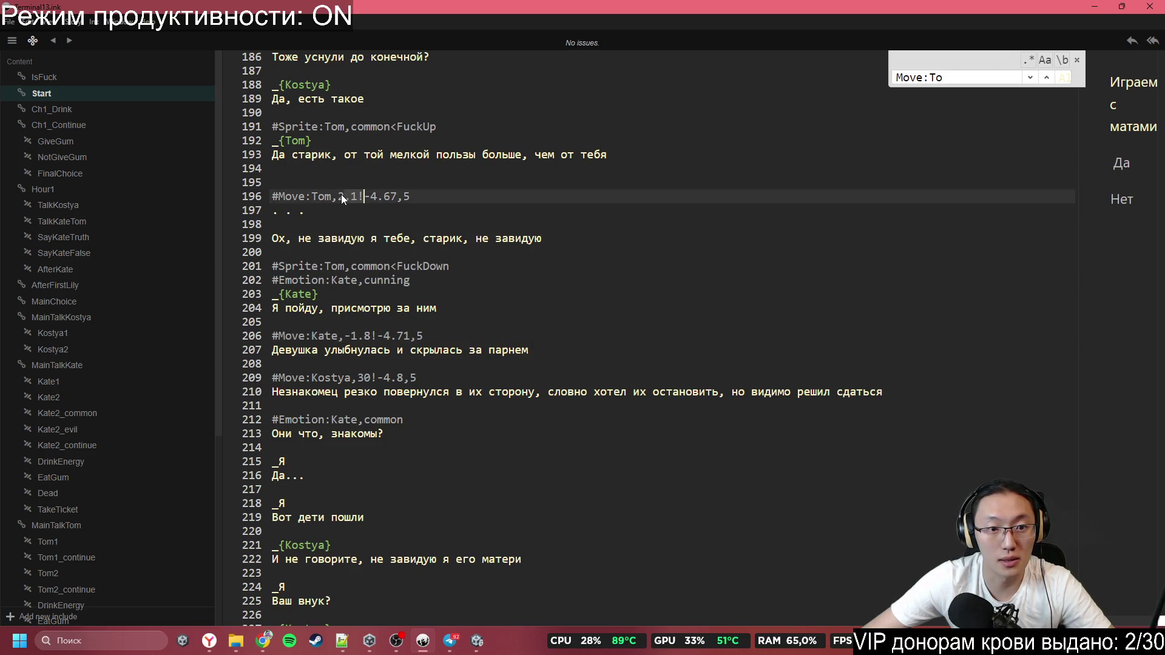
pyautogui.click(1082, 9)
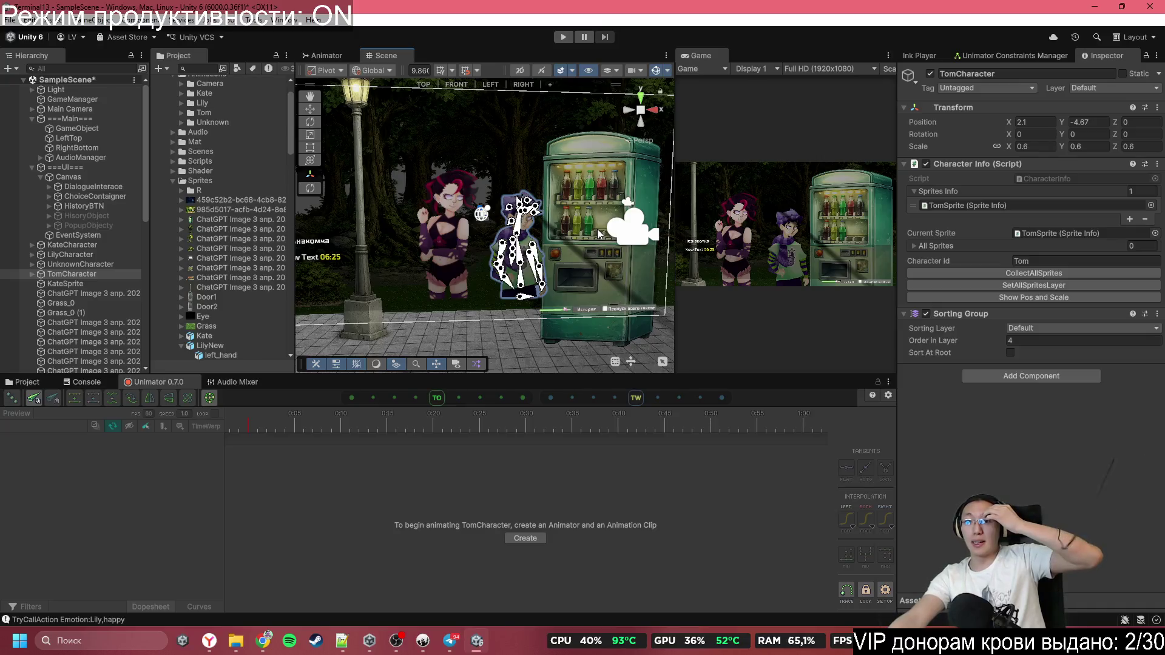
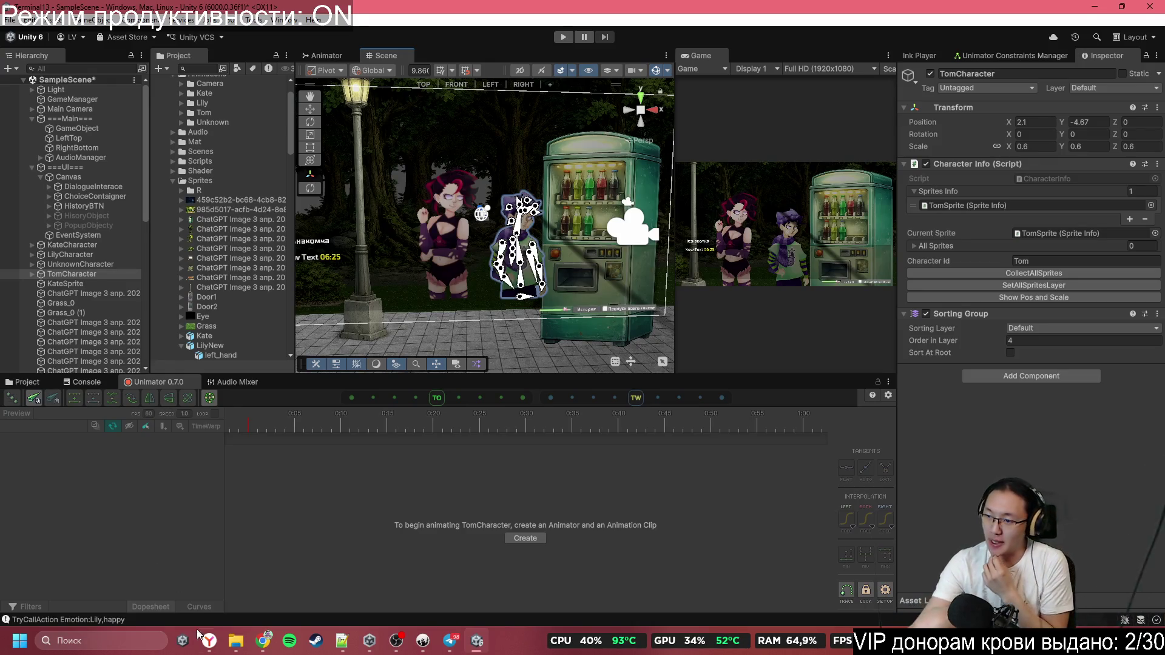
# Bring Inky to the front, showing the #Move:Tom,2.1!-4.67,5 tag on line 196
pyautogui.click(419, 645)
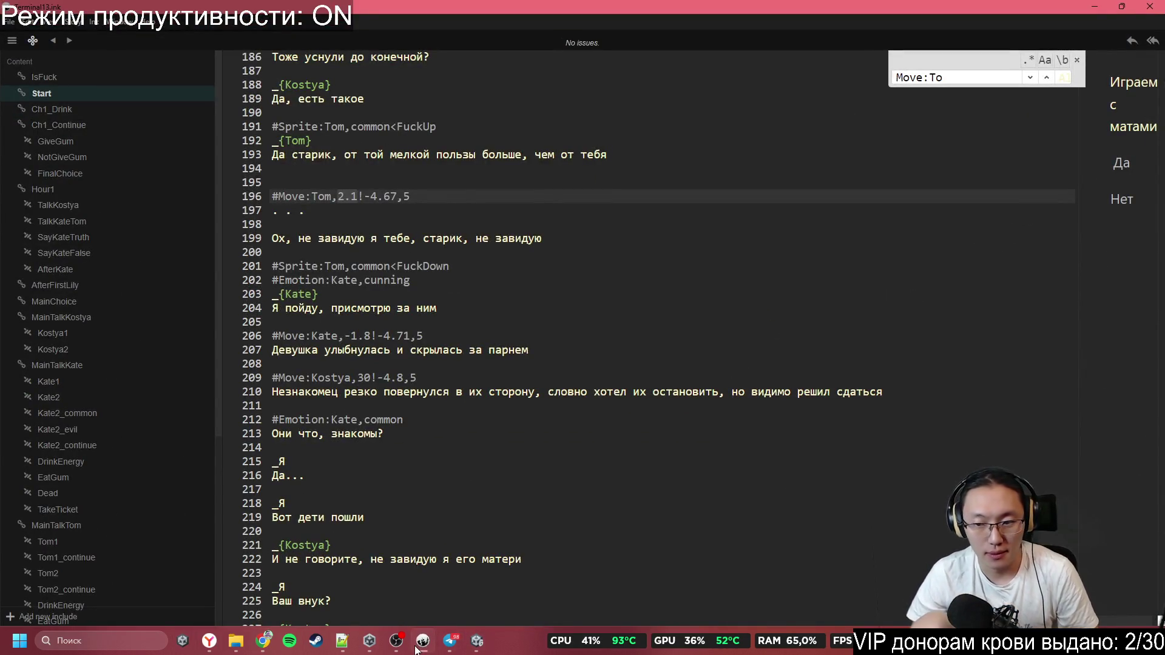
pyautogui.click(416, 650)
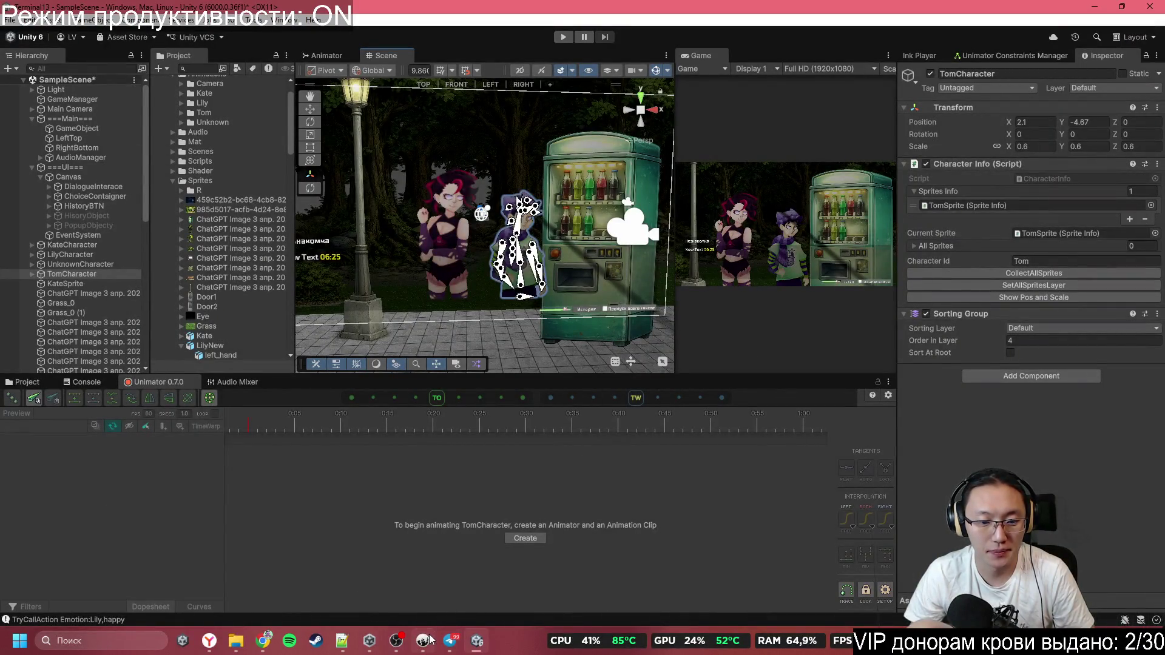
pyautogui.moveTo(364, 645)
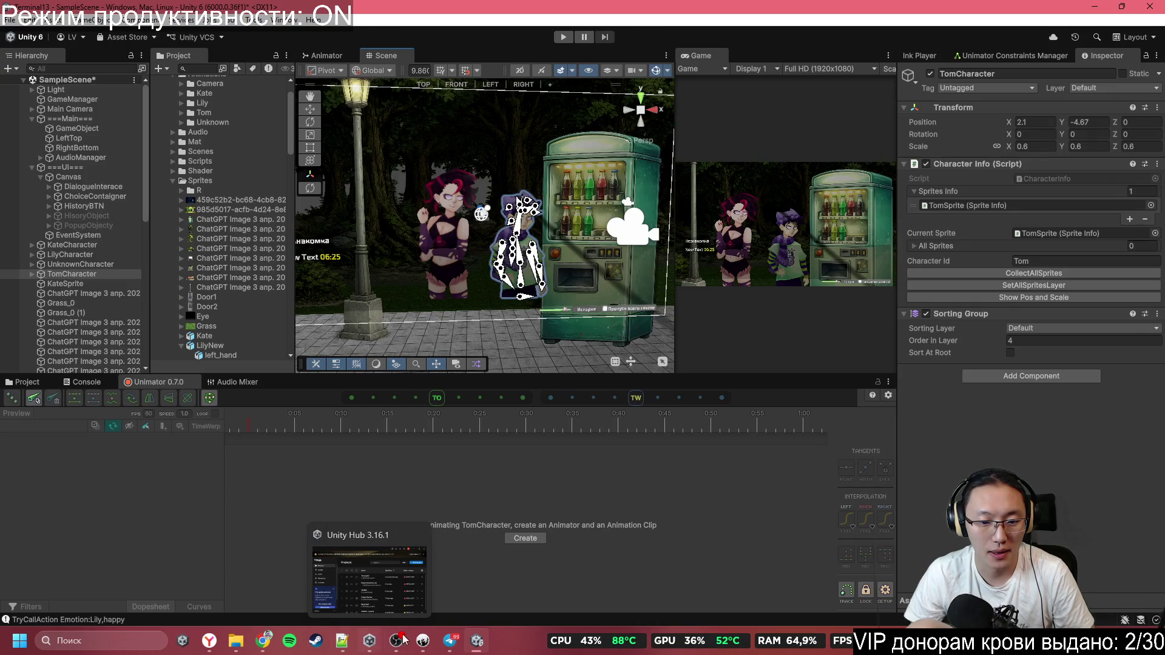
pyautogui.click(477, 645)
pyautogui.click(477, 645)
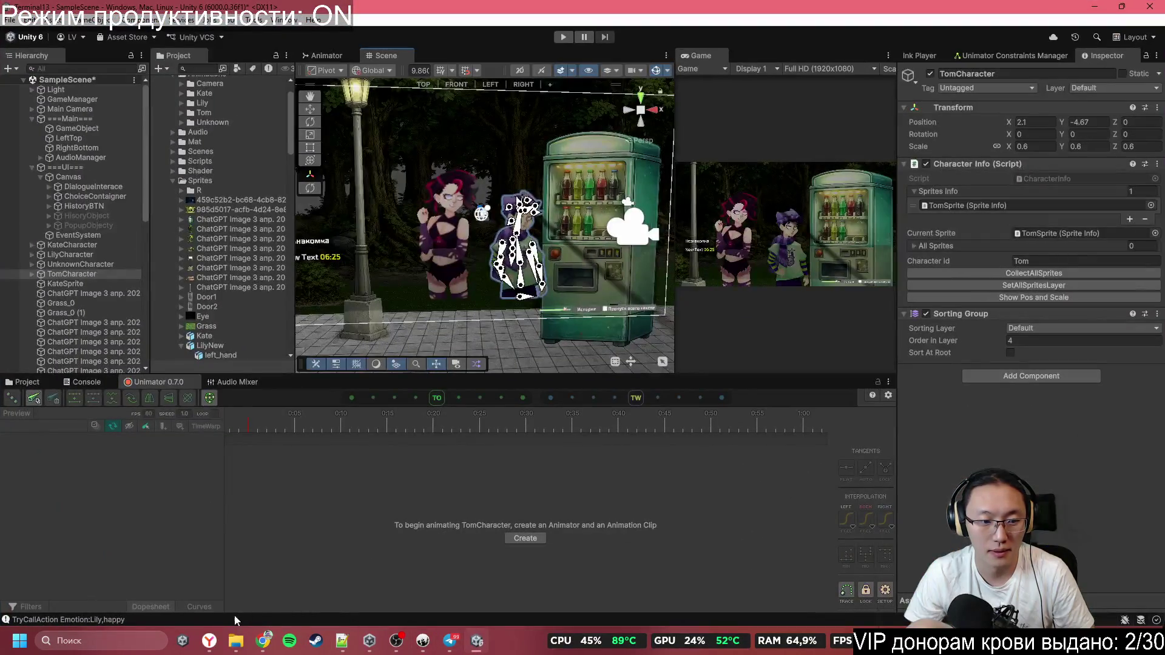
pyautogui.click(259, 651)
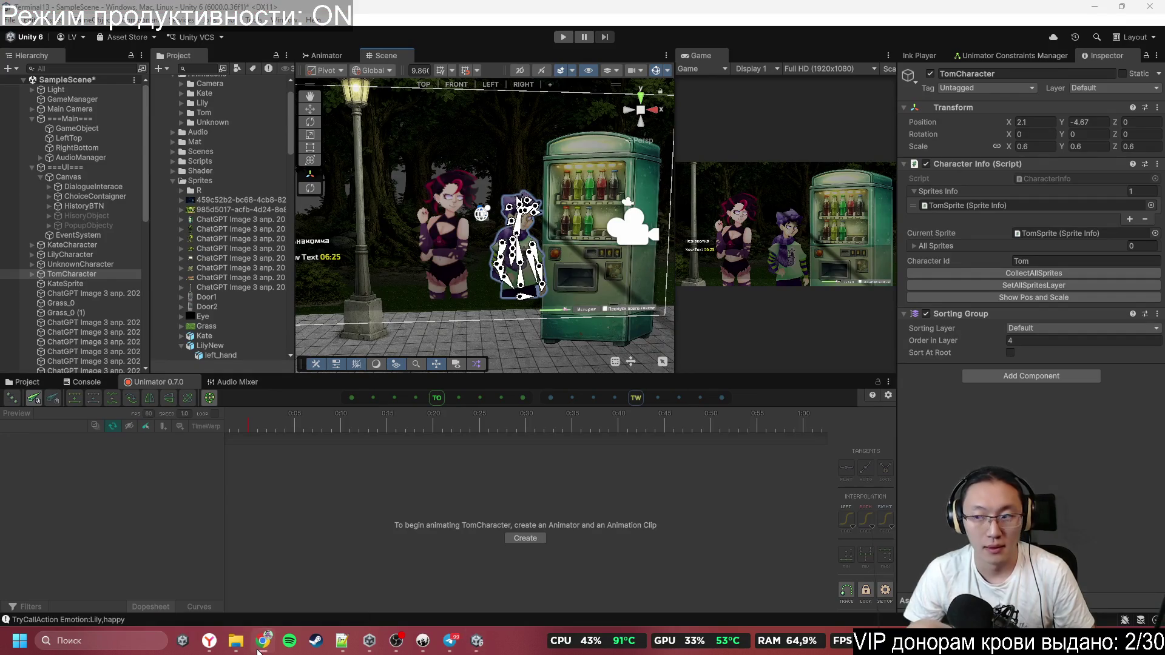
pyautogui.click(257, 642)
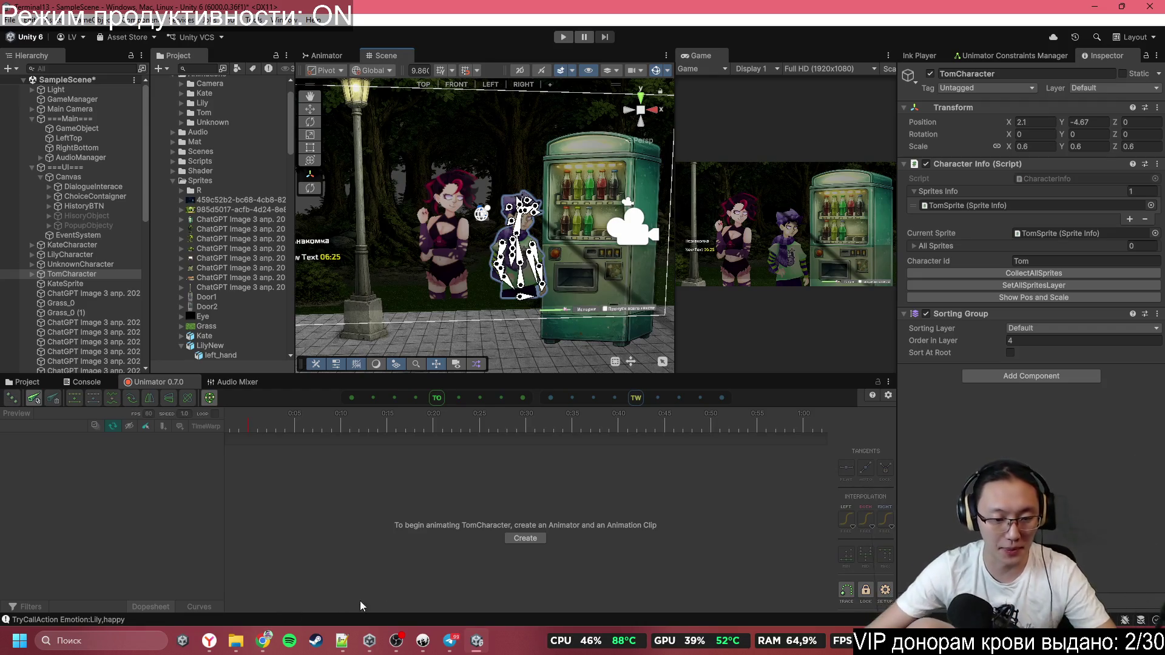
pyautogui.click(423, 641)
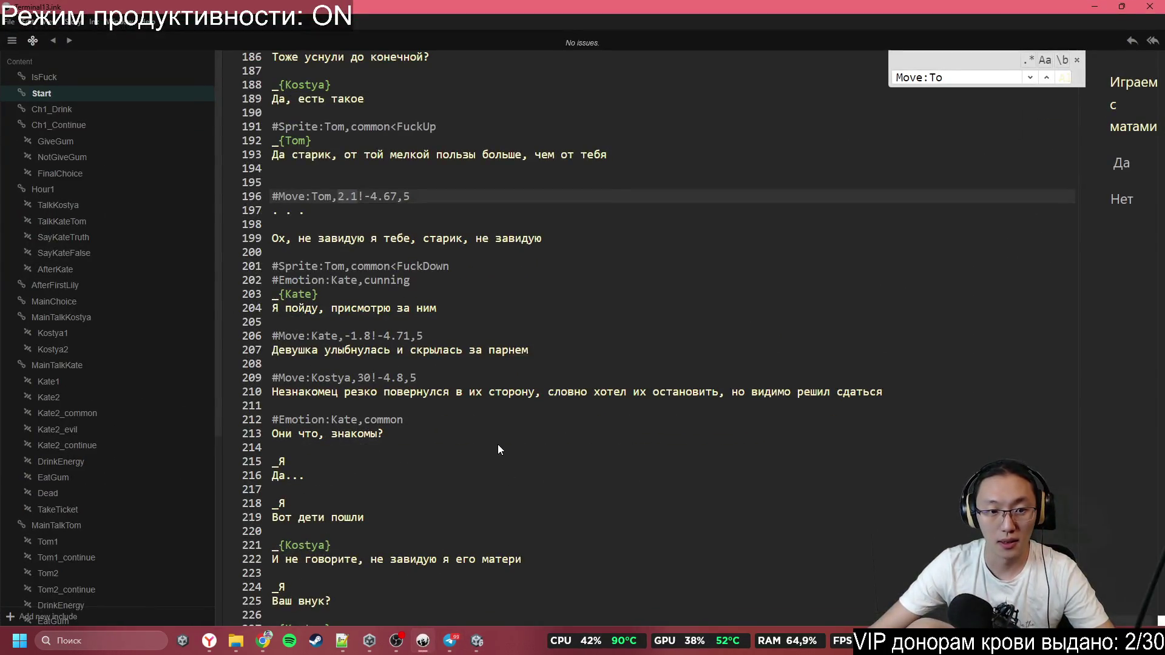
# Open DialogueManager from Assets/_GAME/Scripts in Visual Studio 2022
pyautogui.click(477, 641)
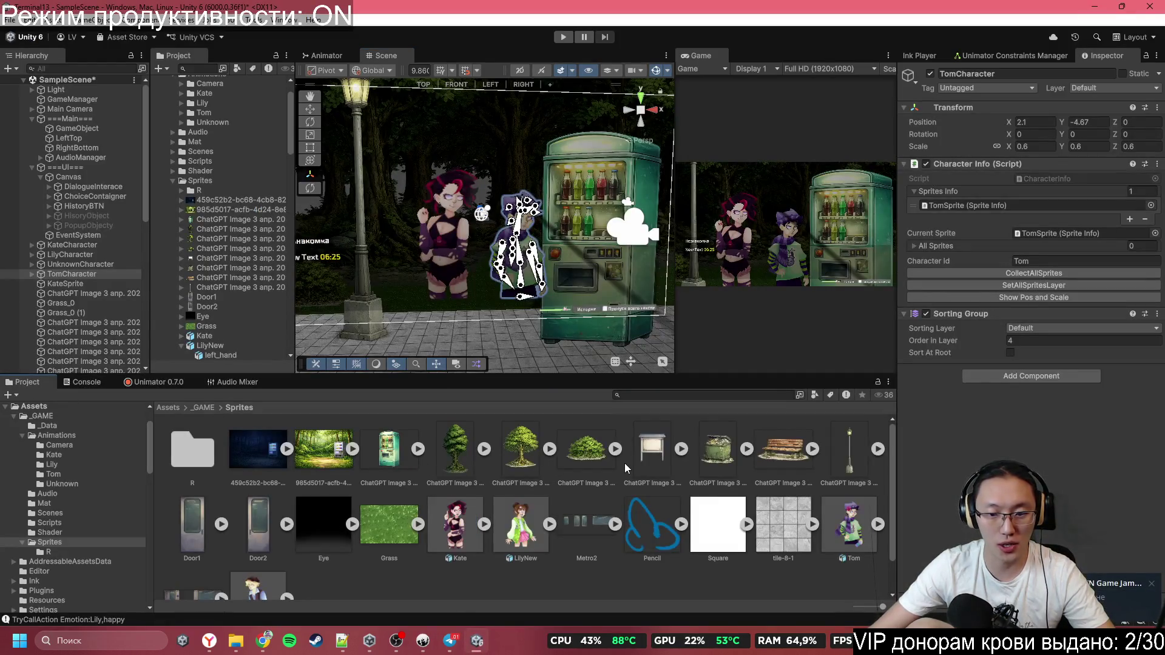
pyautogui.click(202, 410)
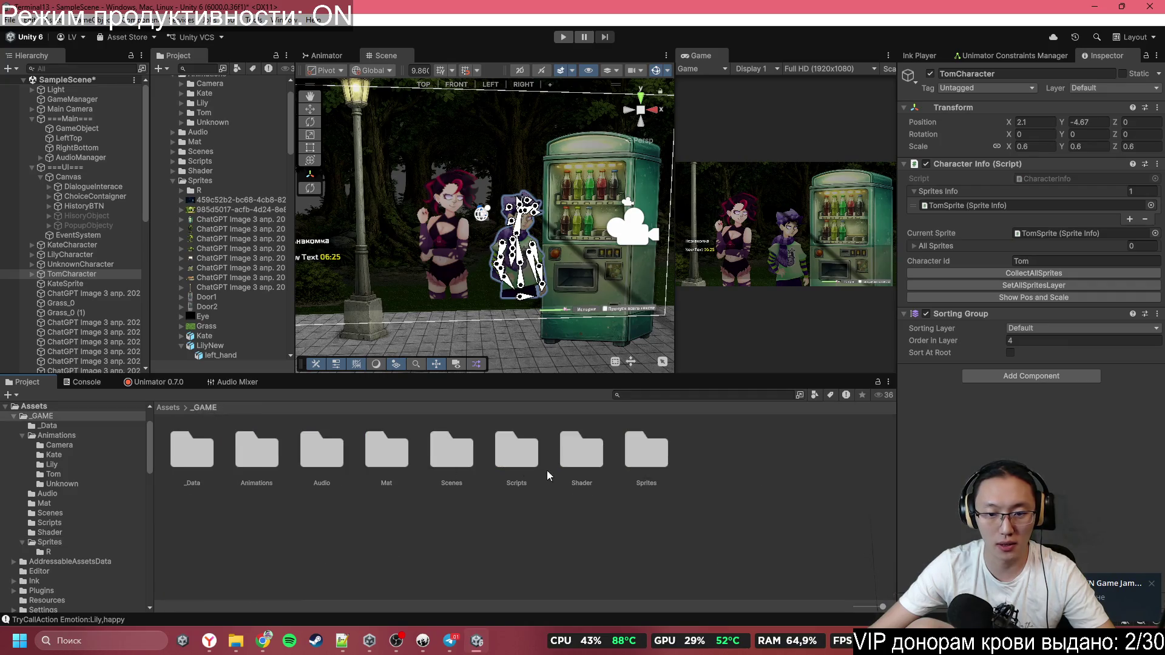
pyautogui.doubleClick(519, 470)
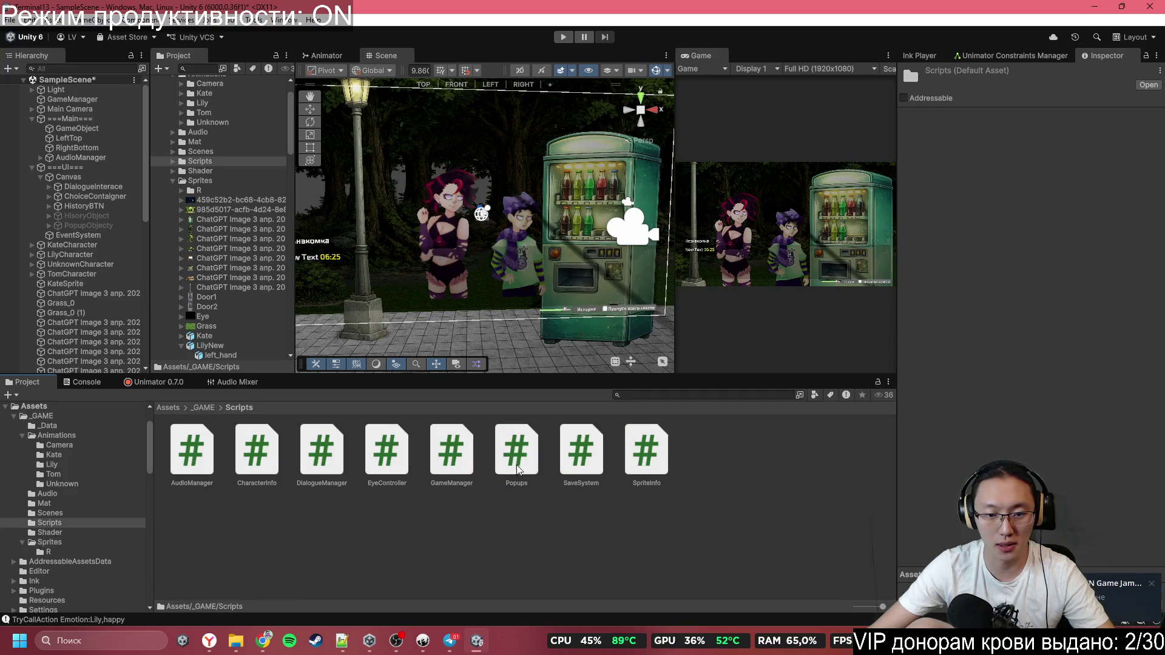
pyautogui.doubleClick(330, 449)
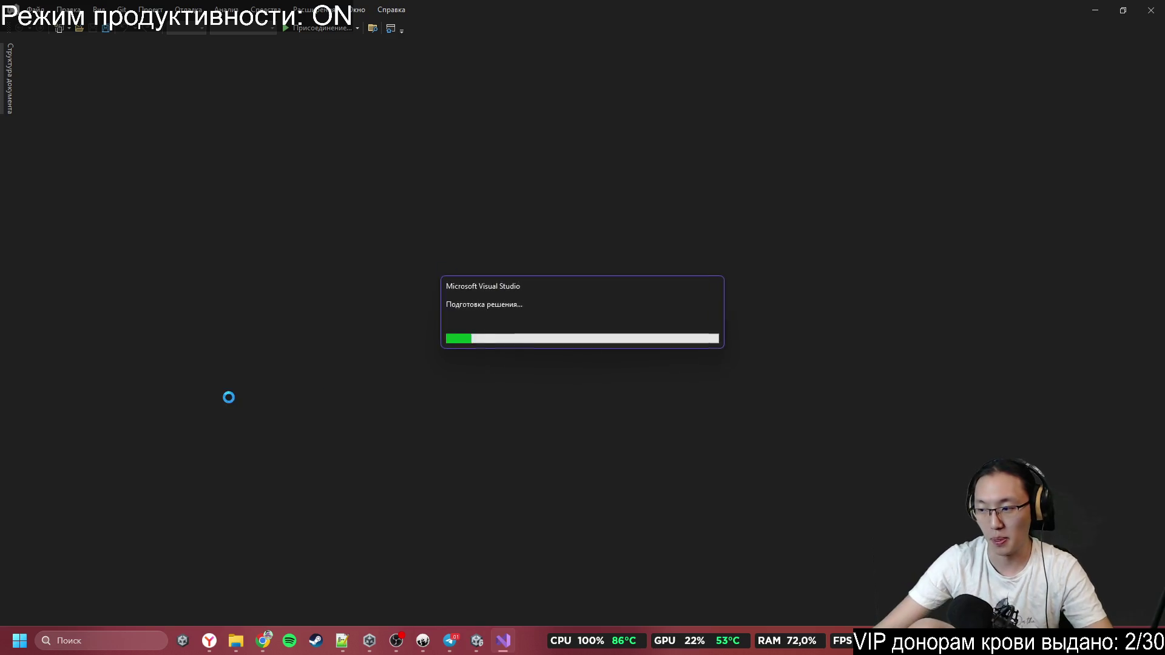
# Search for 'Shake' and jump to the Shake method's definition
pyautogui.hotkey('ctrl', 'f')
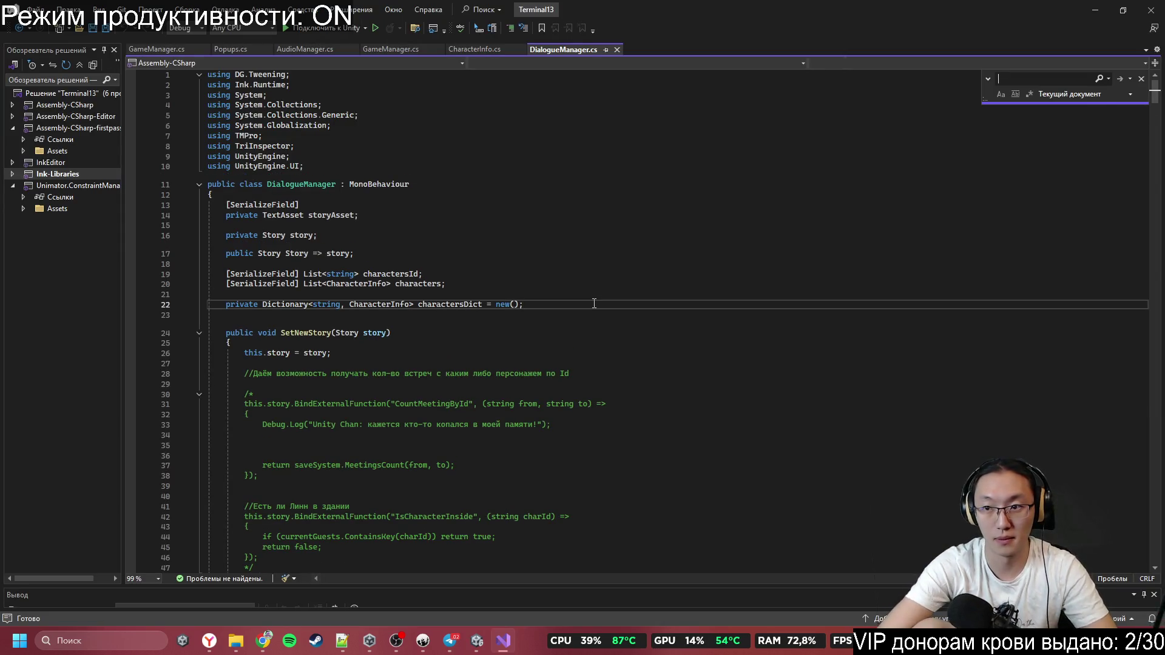
pyautogui.write('ырф')
pyautogui.write('Shaje')
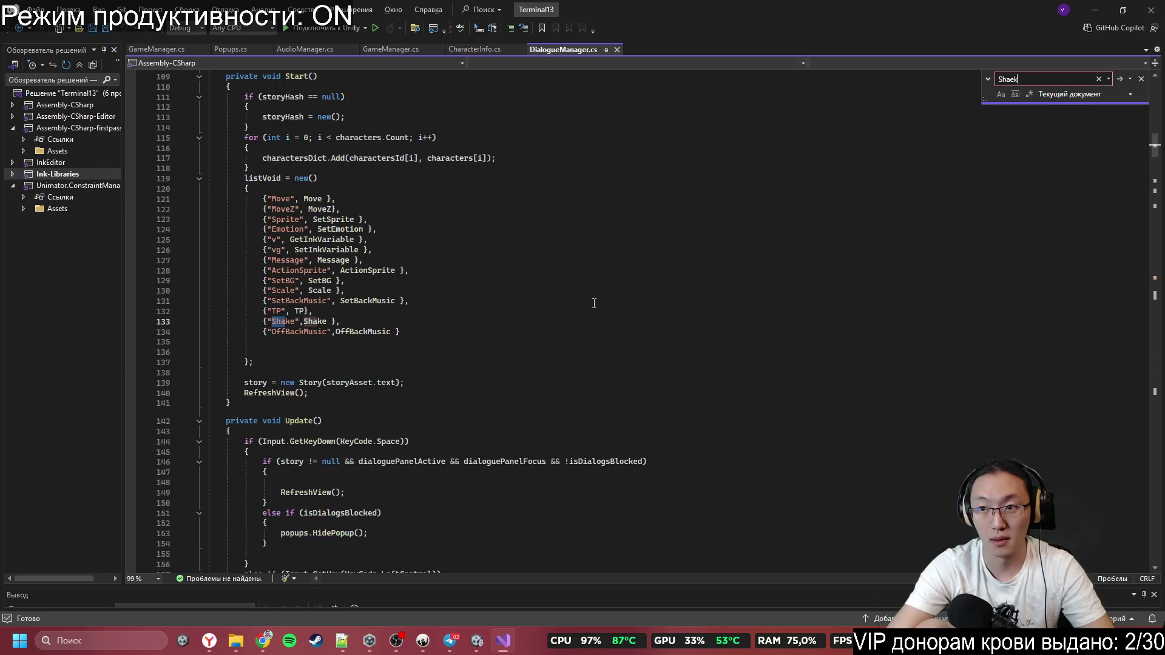
pyautogui.press('BackSpace')
pyautogui.press('BackSpace')
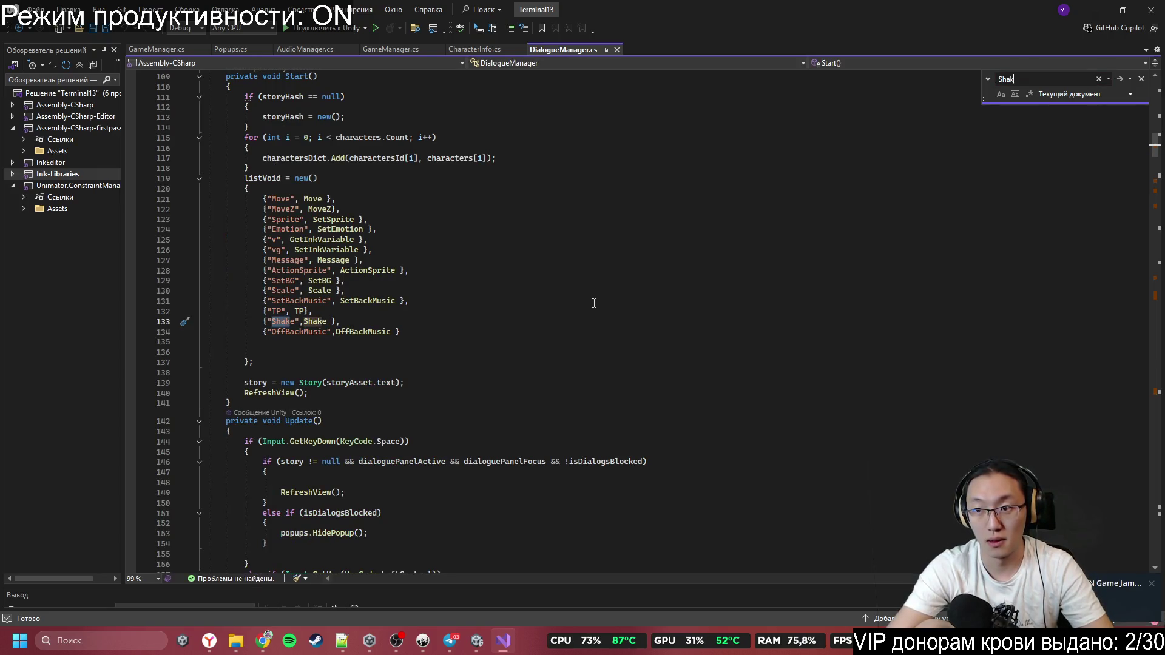
pyautogui.write('ke')
pyautogui.press('Return')
pyautogui.doubleClick(312, 321)
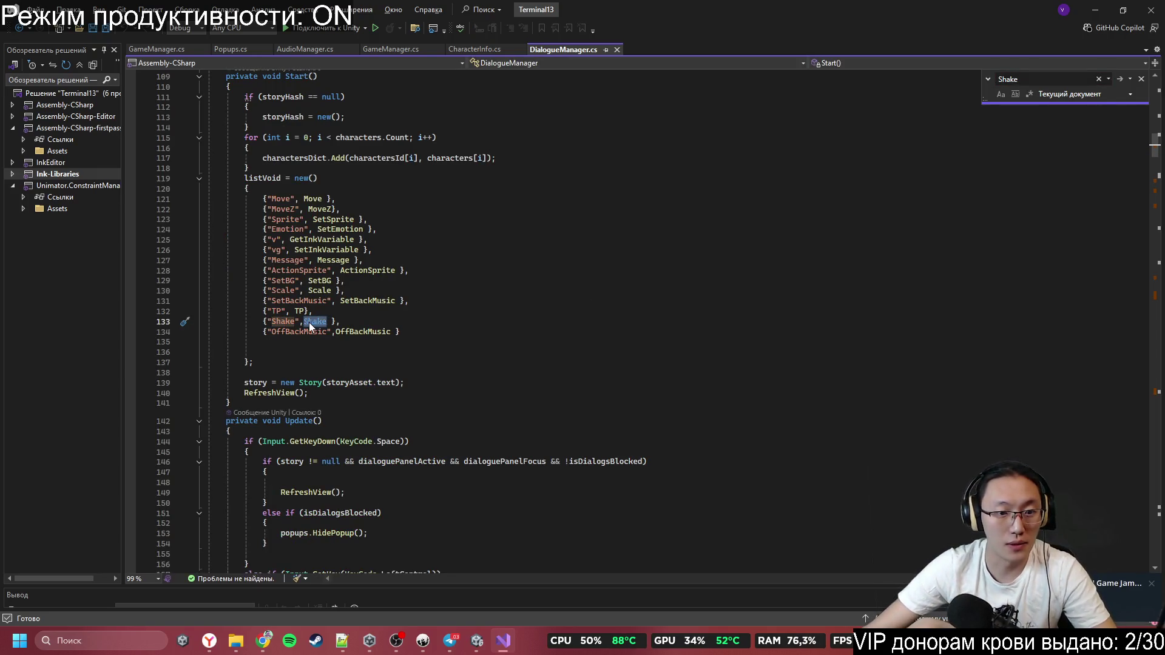
pyautogui.press('F12')
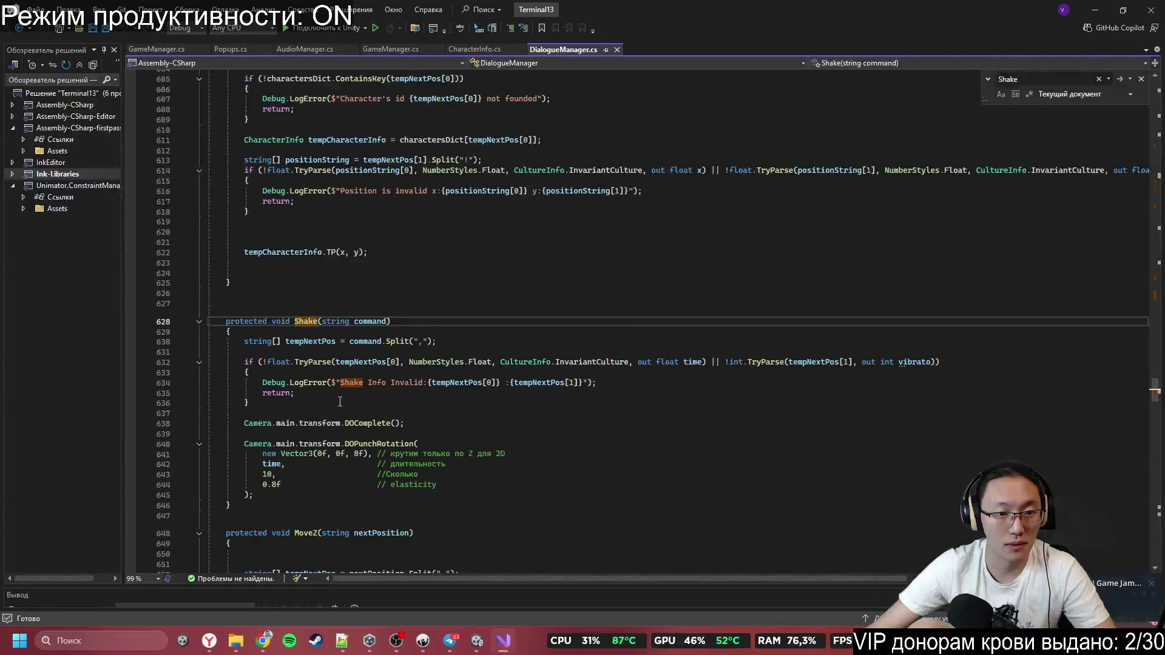
# Paste a duplicate of the Shake method just above the original
pyautogui.scroll(-2, 283, 292)
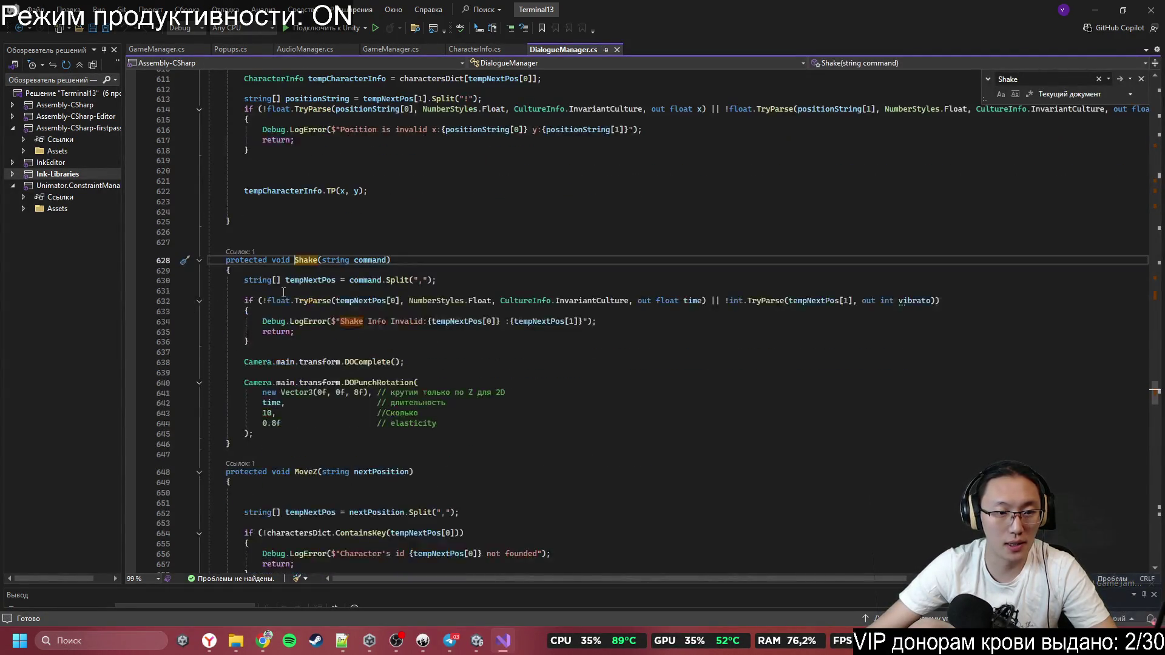
pyautogui.moveTo(225, 261)
pyautogui.mouseDown()
pyautogui.moveTo(328, 396)
pyautogui.moveTo(341, 440)
pyautogui.mouseUp()
pyautogui.hotkey('ctrl', 'c')
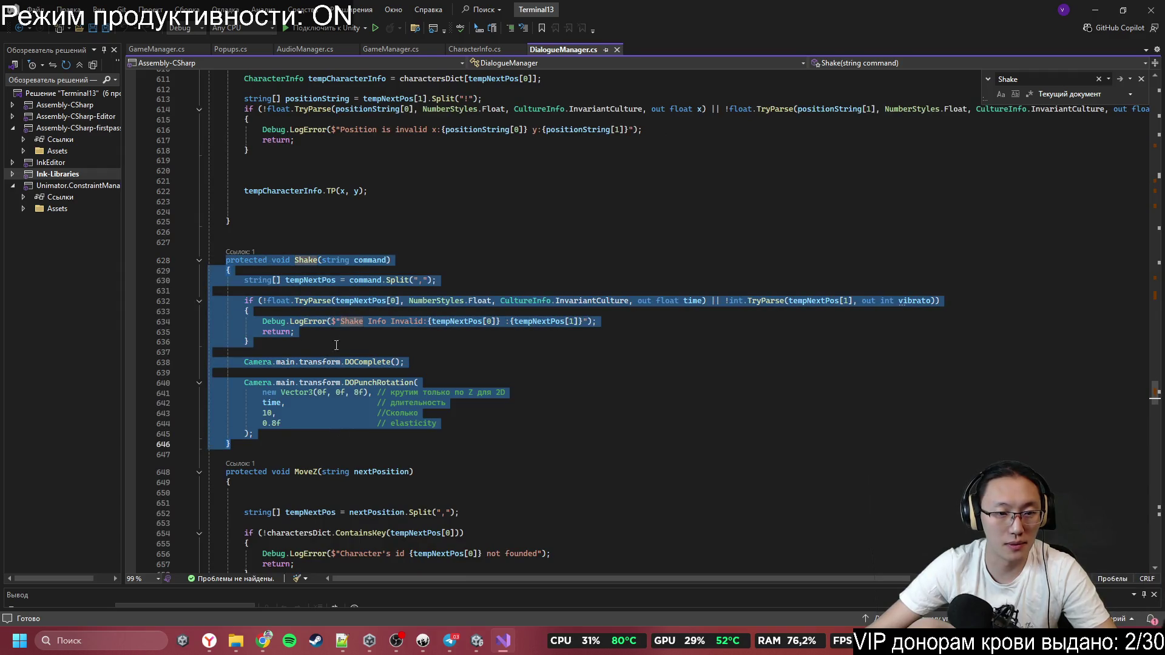
pyautogui.click(322, 243)
pyautogui.click(332, 231)
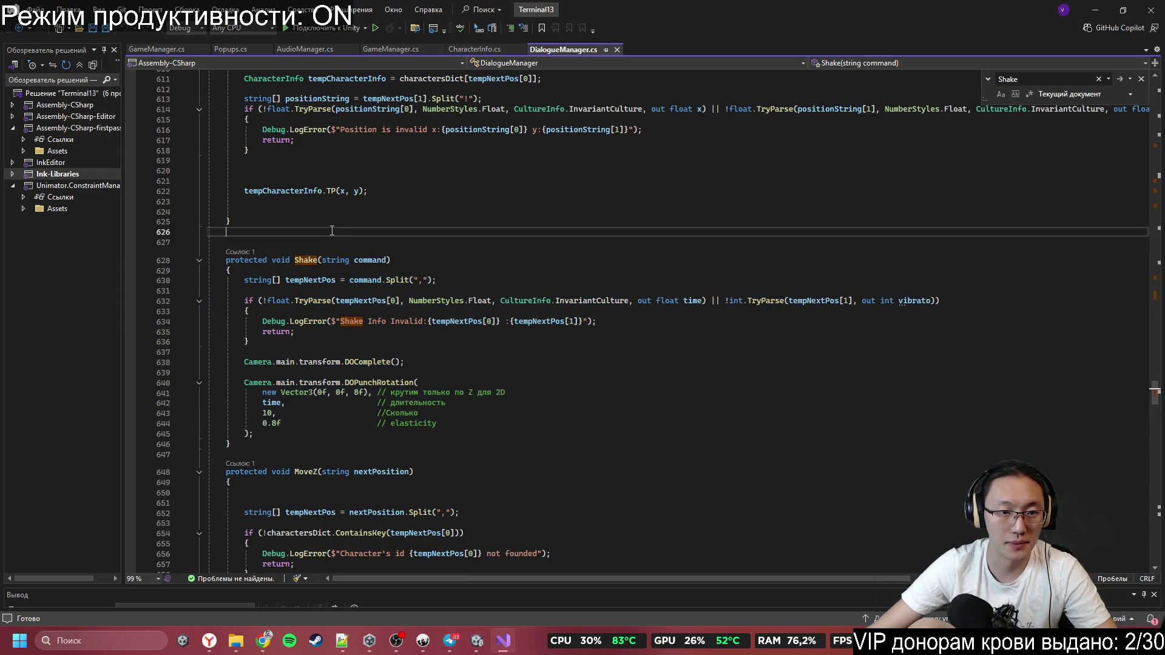
pyautogui.hotkey('ctrl', 'v')
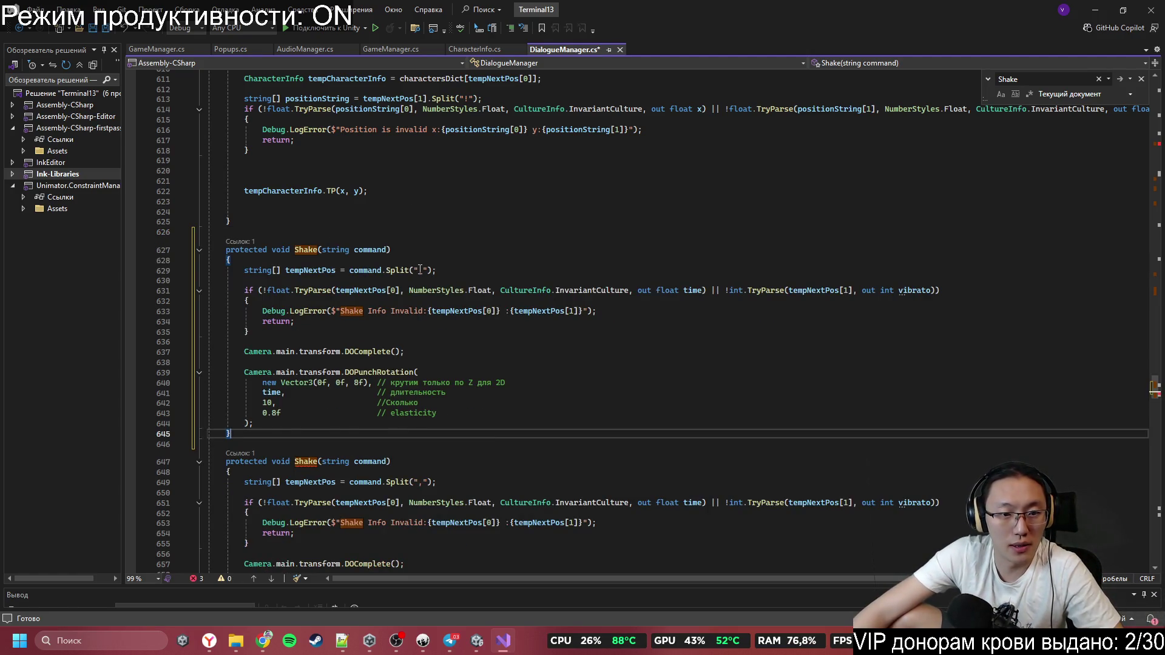
# Replace the duplicate's Split line with TP's character-id lookup lines
pyautogui.scroll(5, 422, 279)
pyautogui.scroll(6, 422, 279)
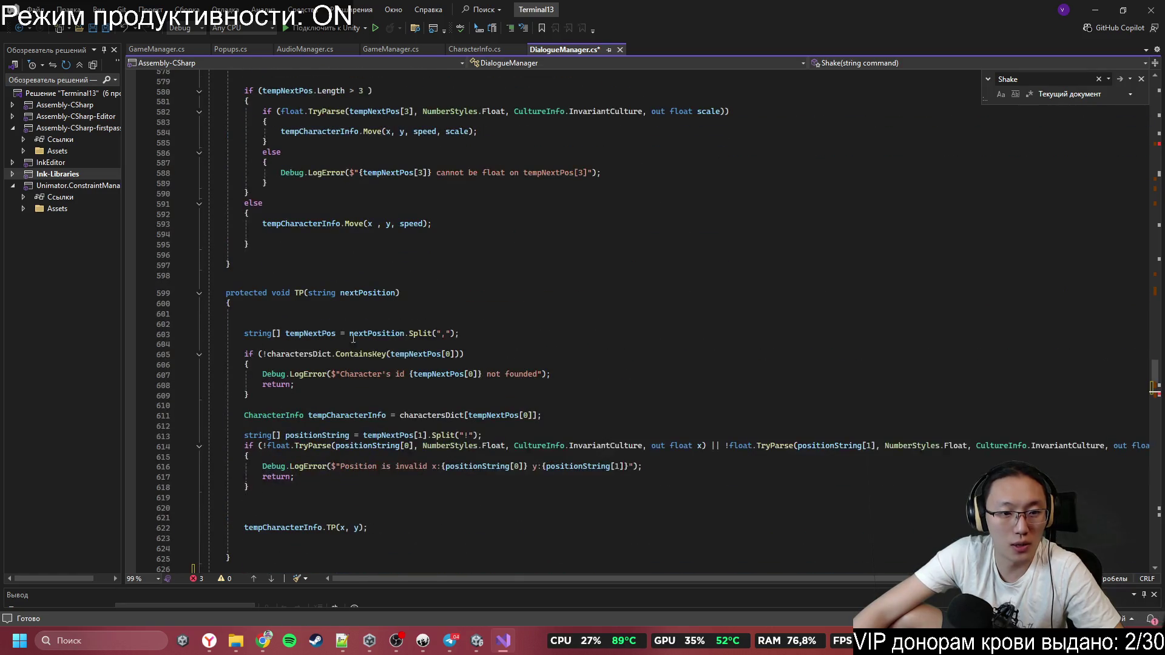
pyautogui.moveTo(541, 415)
pyautogui.mouseDown()
pyautogui.moveTo(243, 415)
pyautogui.moveTo(241, 336)
pyautogui.mouseUp()
pyautogui.scroll(-9, 388, 364)
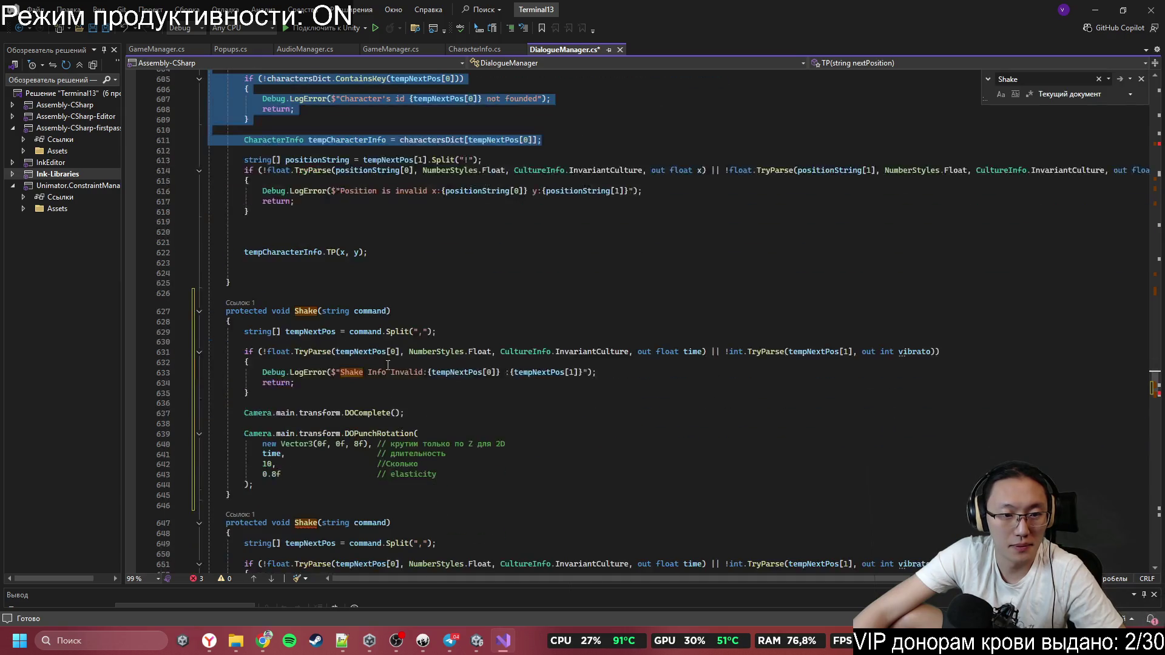
pyautogui.hotkey('ctrl', 'c')
pyautogui.click(244, 331)
pyautogui.hotkey('shift', 'End')
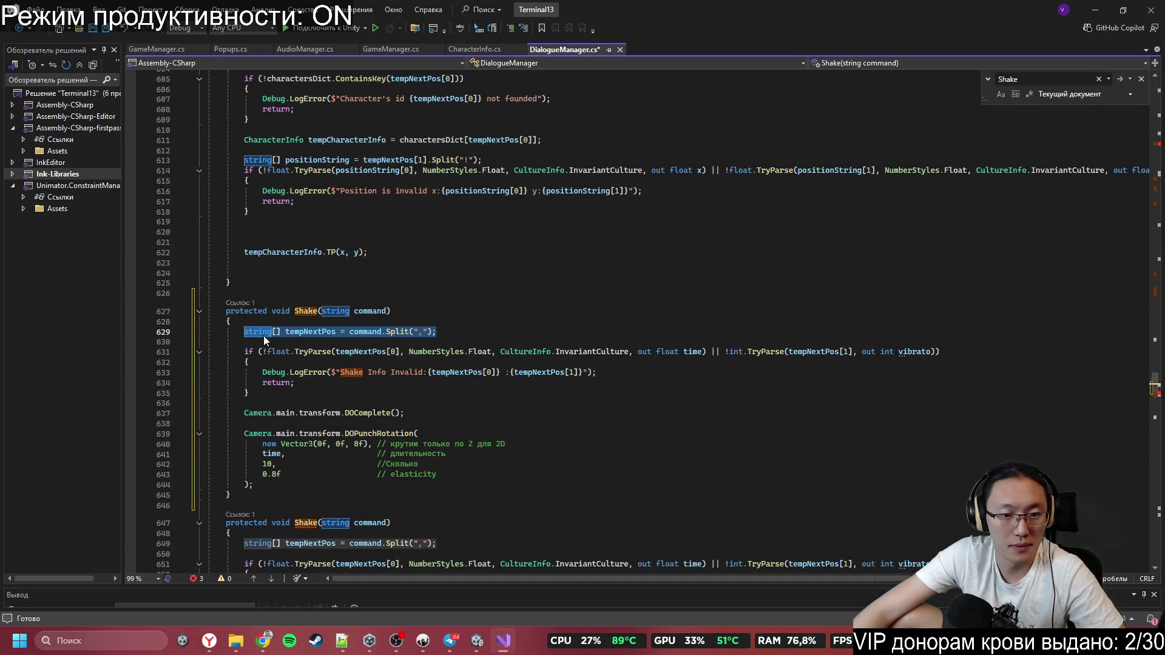
pyautogui.hotkey('ctrl', 'v')
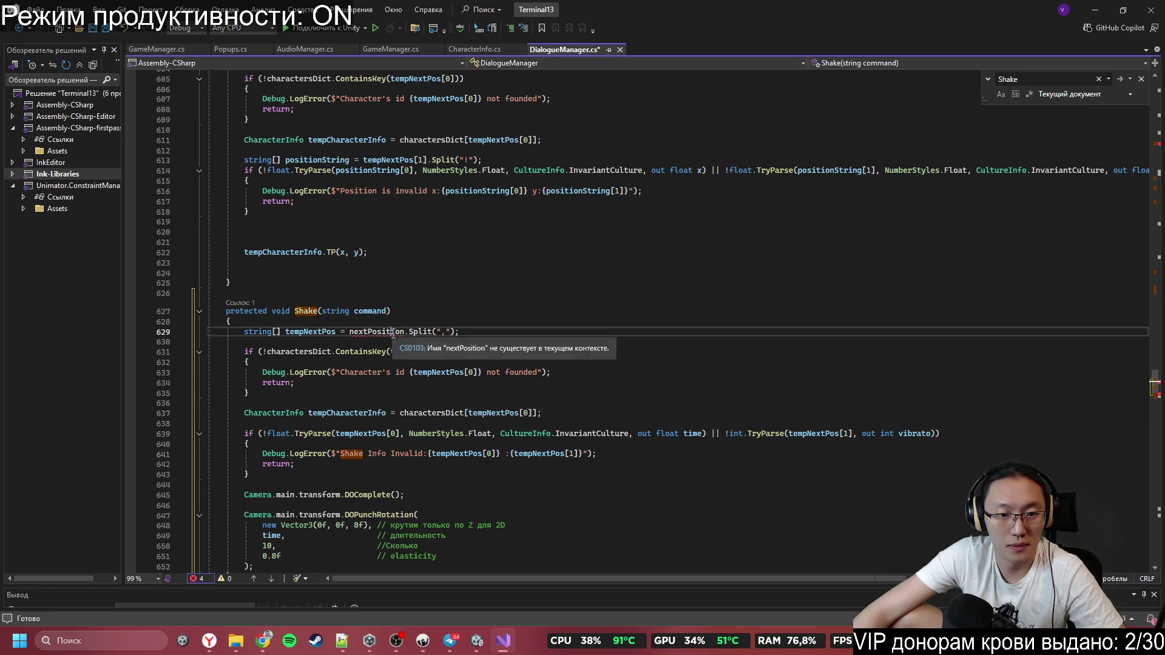
# Rename nextPosition to command, use indices 1 and 2, and name the copy ShakeChar
pyautogui.doubleClick(376, 331)
pyautogui.write('command')
pyautogui.click(445, 361)
pyautogui.scroll(-3, 455, 360)
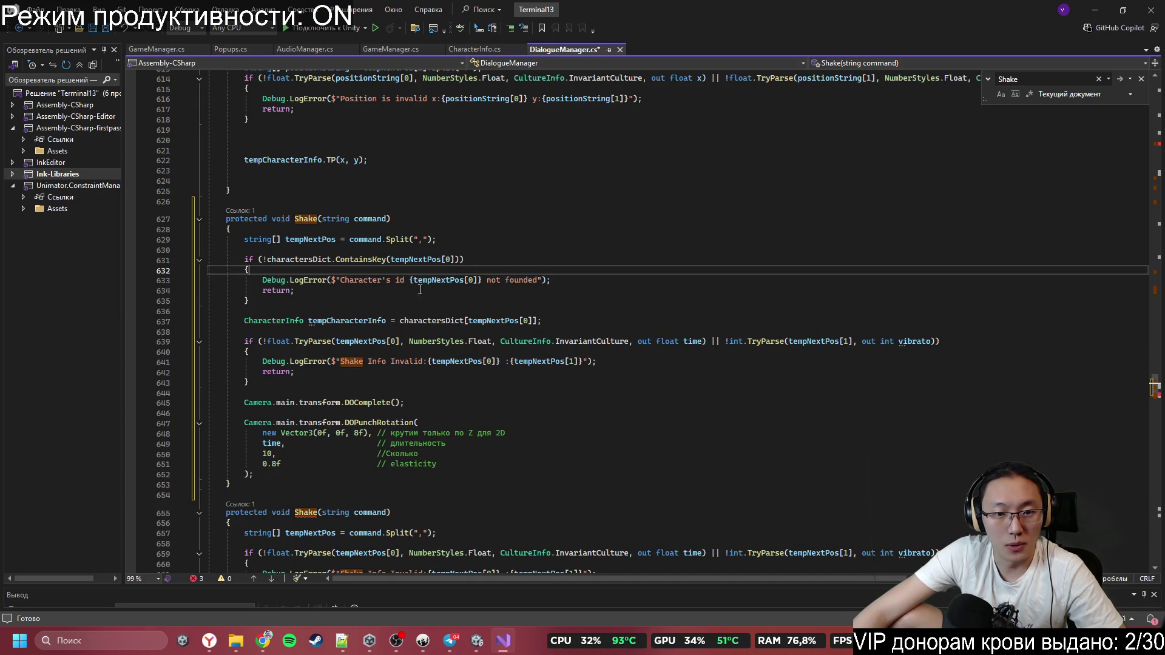
pyautogui.doubleClick(393, 342)
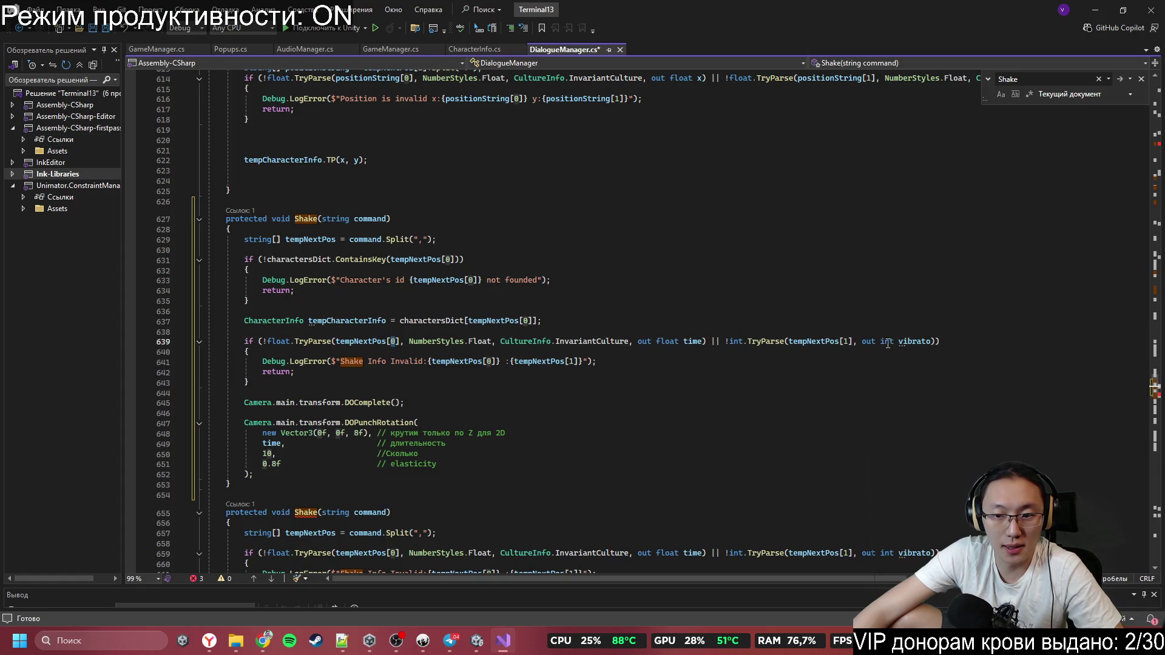
pyautogui.write('1')
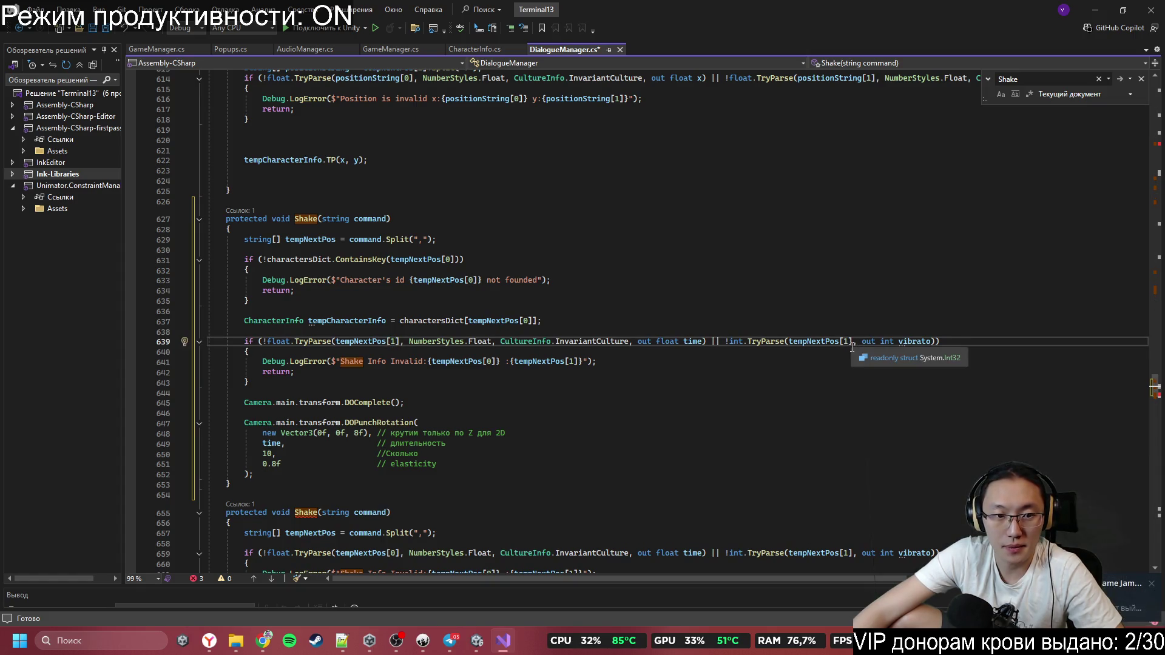
pyautogui.doubleClick(845, 342)
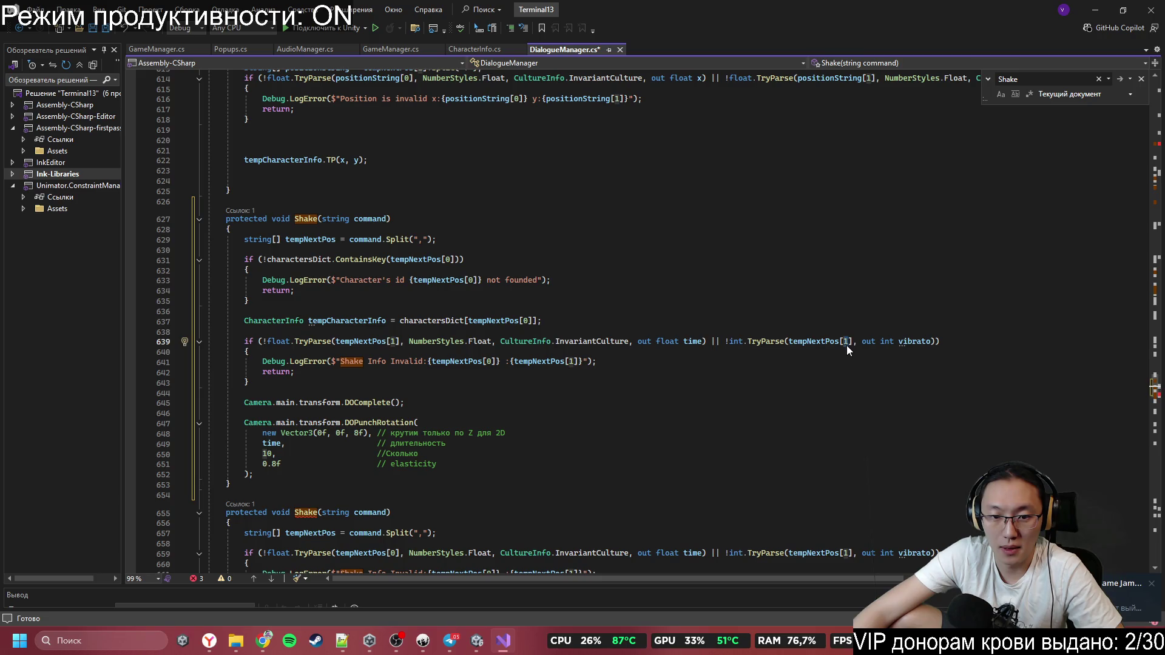
pyautogui.write('2')
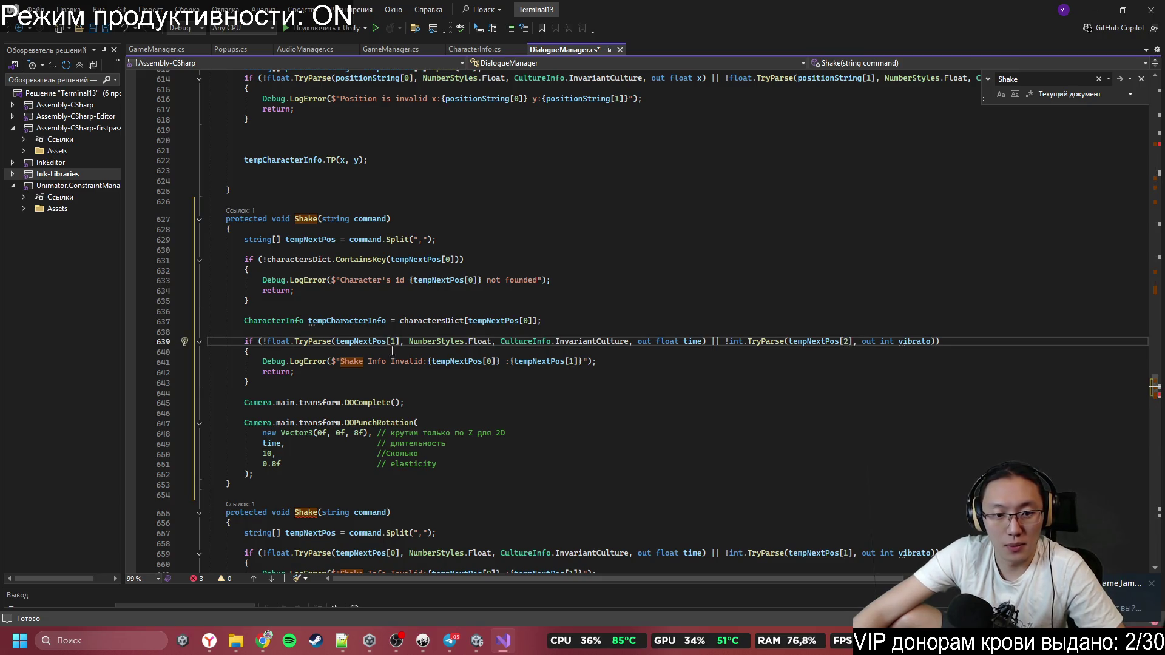
pyautogui.click(320, 219)
pyautogui.write('Char')
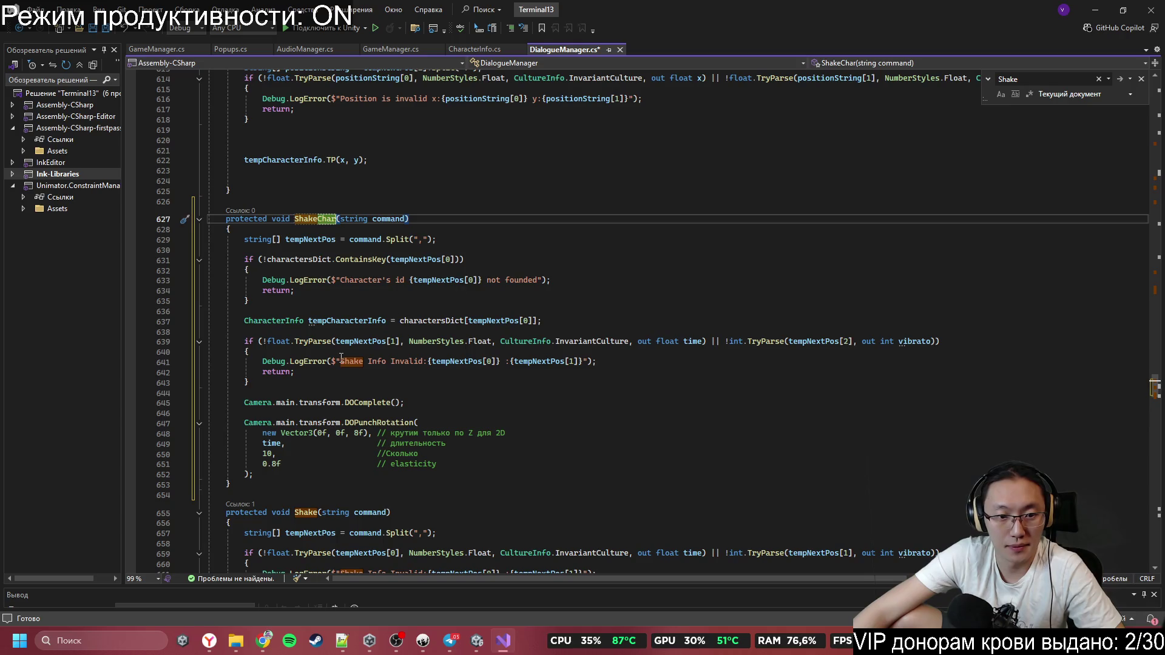
# Replace Camera.main with tempCharacterInfo on lines 645 and 647
pyautogui.scroll(-2, 358, 367)
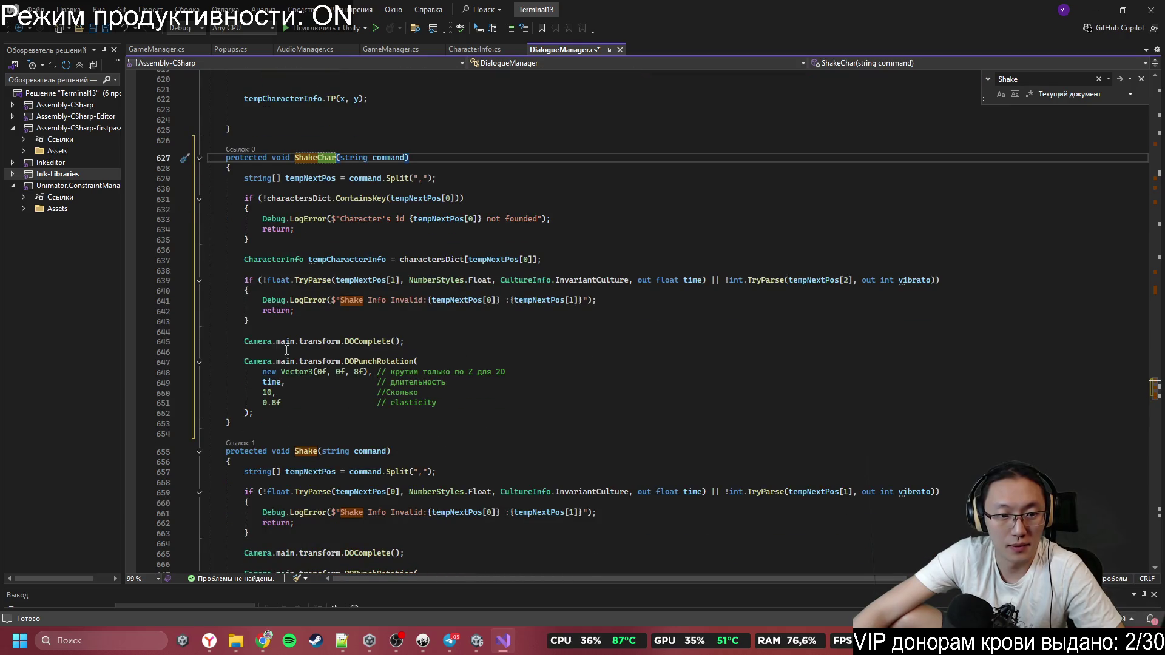
pyautogui.moveTo(304, 259); pyautogui.dragTo(209, 250)
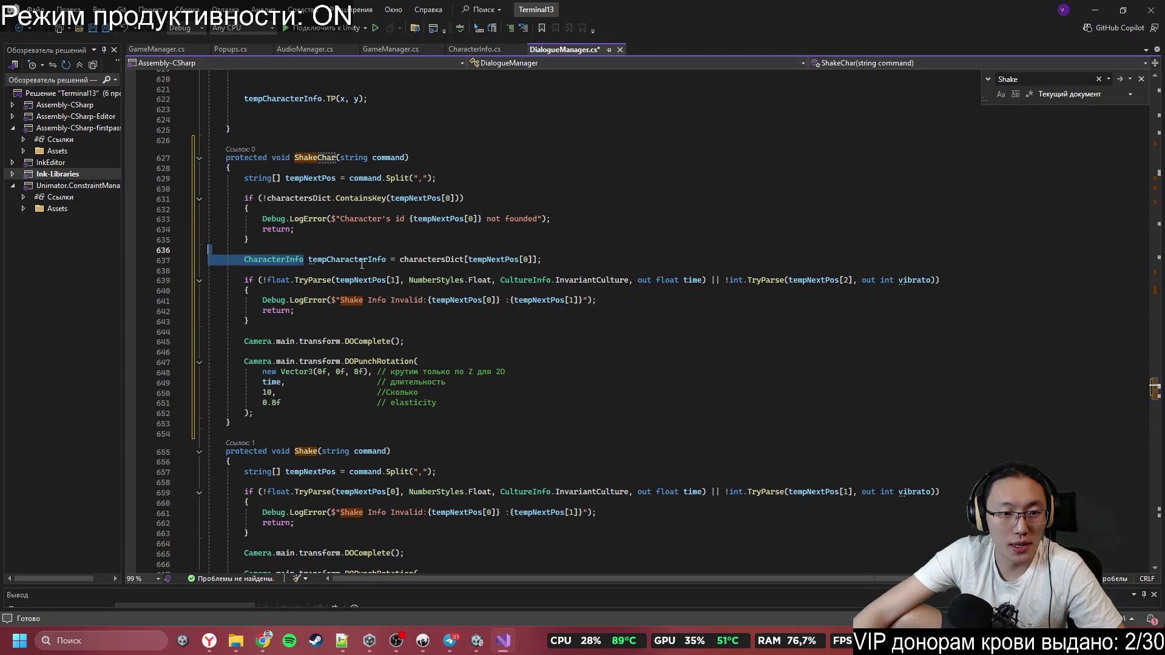
pyautogui.click(358, 257)
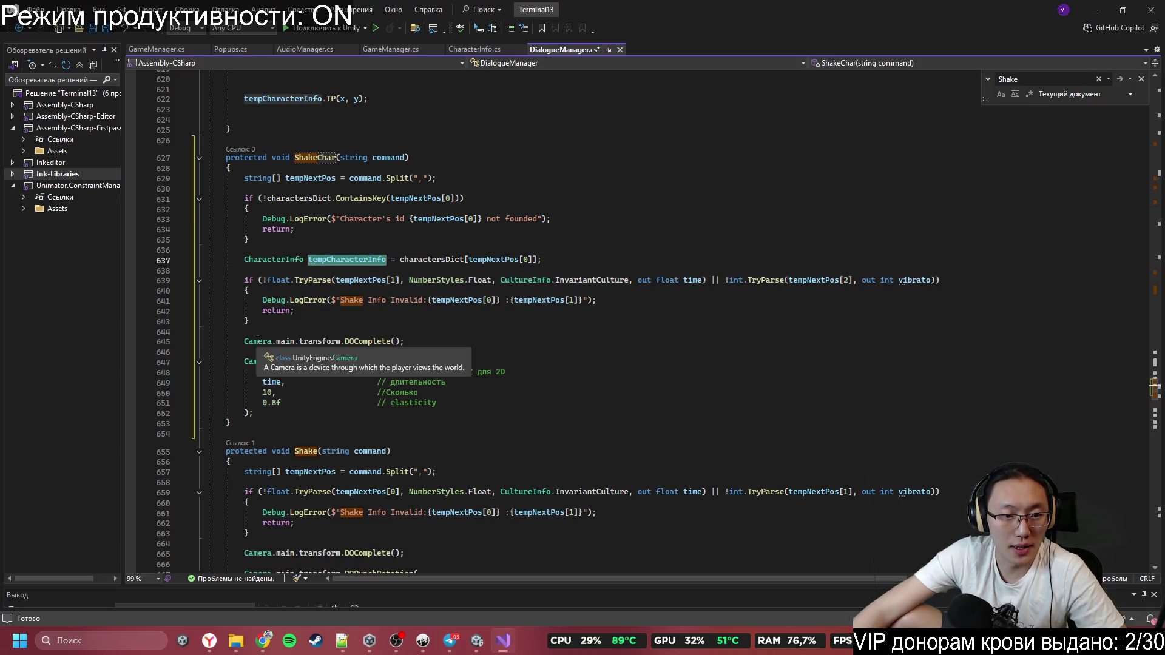
pyautogui.click(286, 341)
pyautogui.moveTo(286, 341); pyautogui.dragTo(340, 341)
pyautogui.hotkey('ctrl', 'v')
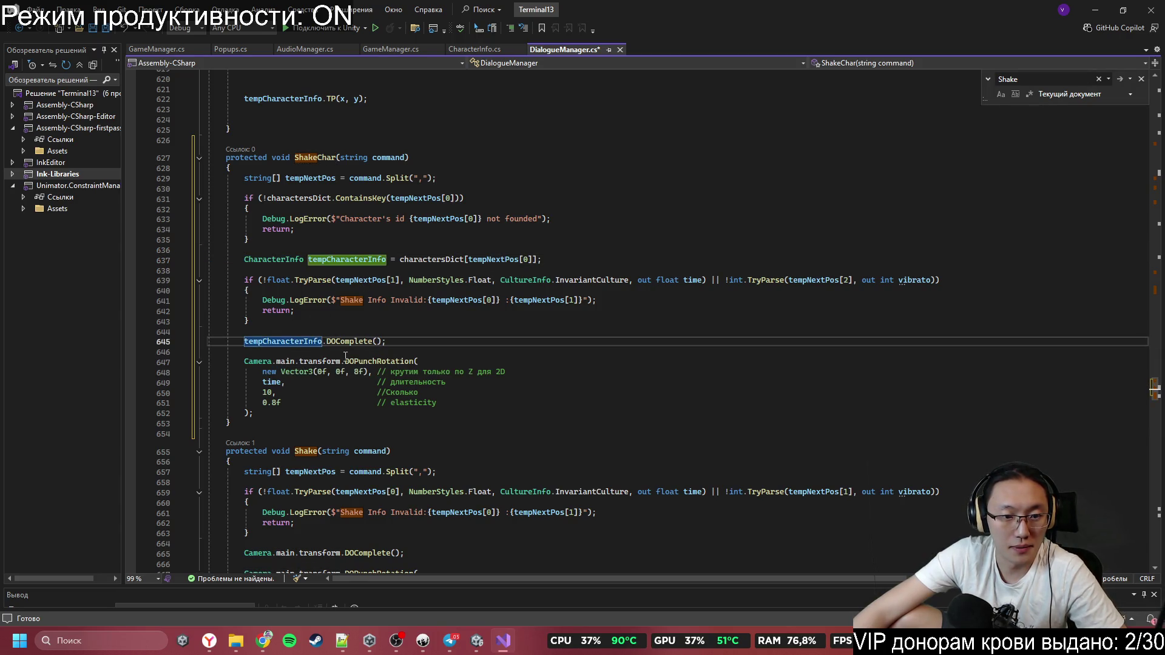
pyautogui.write('.transform')
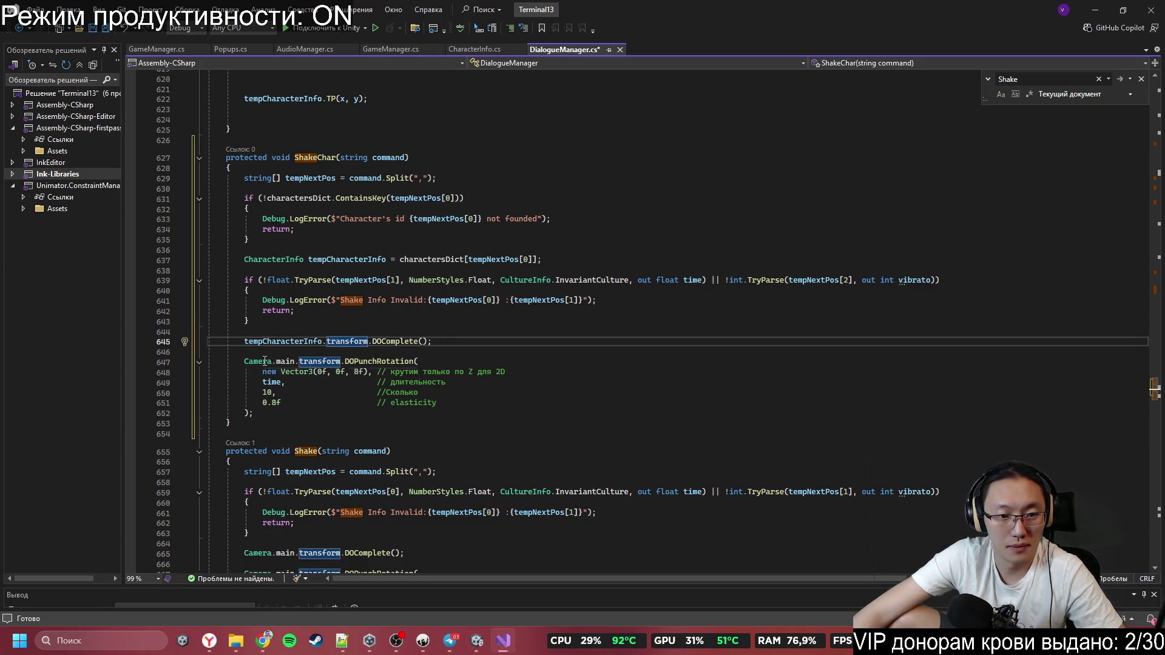
pyautogui.moveTo(244, 361)
pyautogui.mouseDown()
pyautogui.moveTo(425, 372)
pyautogui.moveTo(417, 364)
pyautogui.mouseUp()
pyautogui.hotkey('ctrl', 'v')
# Change the LogError indices on line 641 to [1] and [2], then save DialogueManager.cs
pyautogui.press('Down')
pyautogui.press('Down')
pyautogui.press('Down')
pyautogui.click(417, 364)
pyautogui.moveTo(299, 310); pyautogui.dragTo(476, 390)
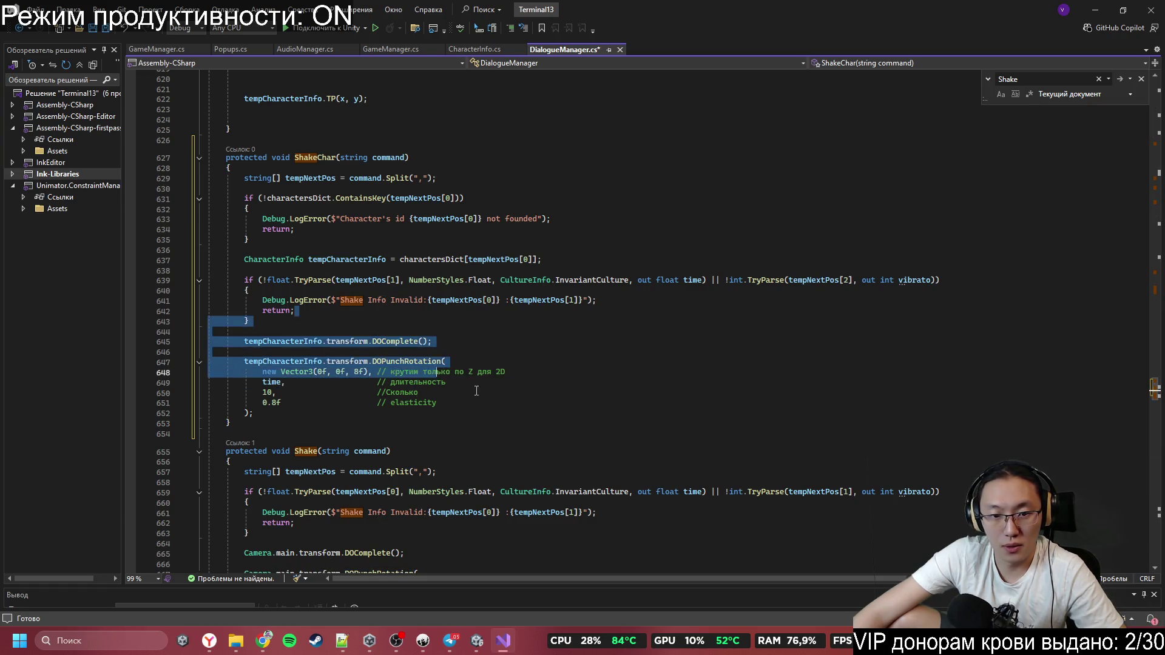
pyautogui.click(476, 392)
pyautogui.doubleClick(488, 300)
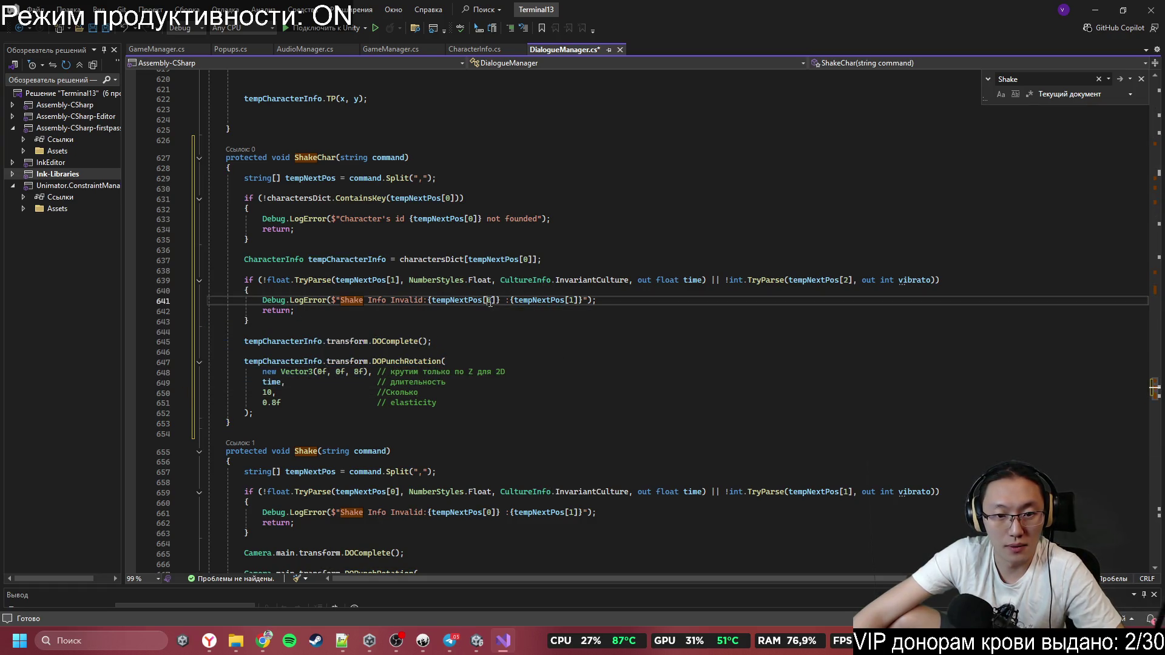
pyautogui.write('1')
pyautogui.doubleClick(570, 300)
pyautogui.write('2')
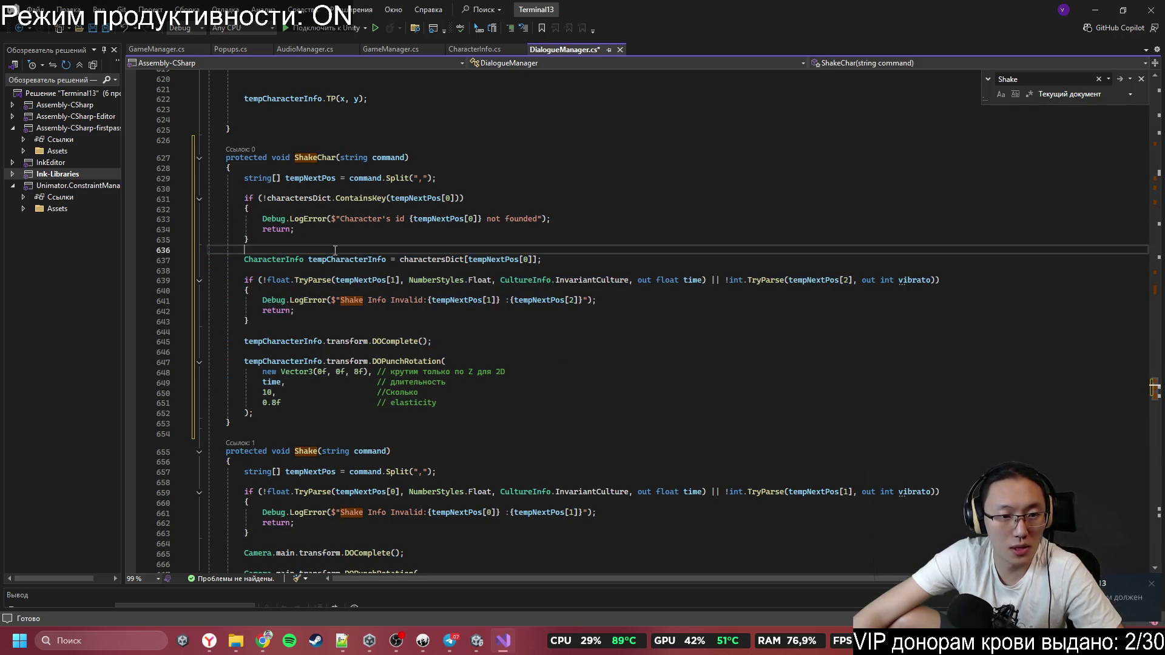
pyautogui.click(468, 411)
pyautogui.click(519, 400)
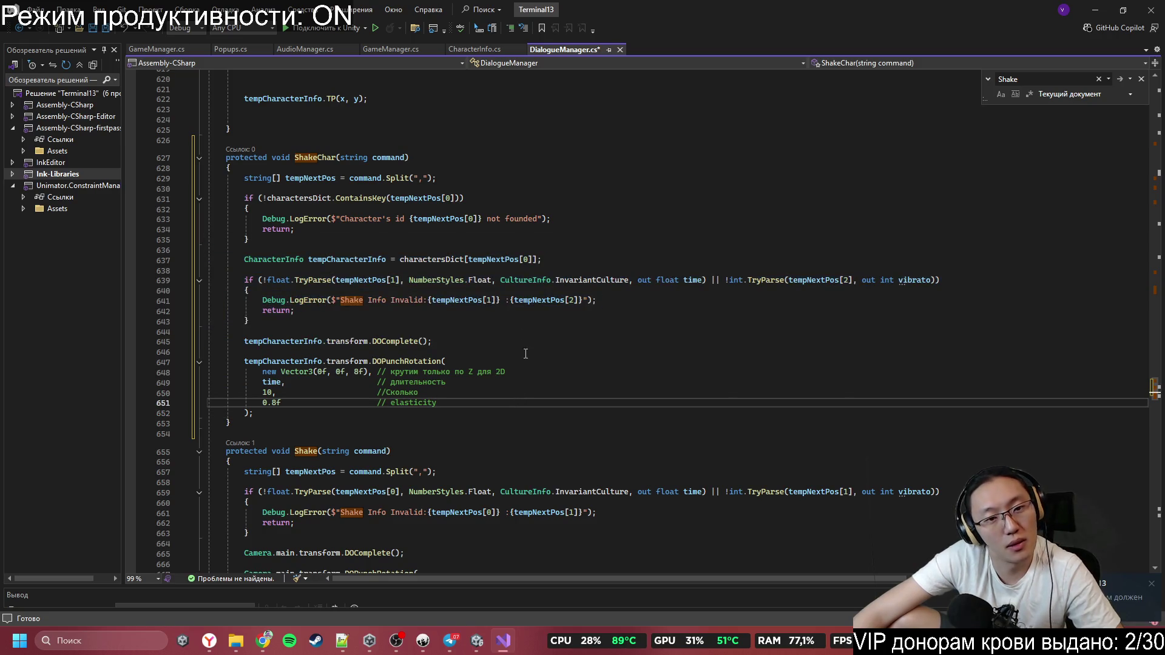
pyautogui.hotkey('ctrl', 's')
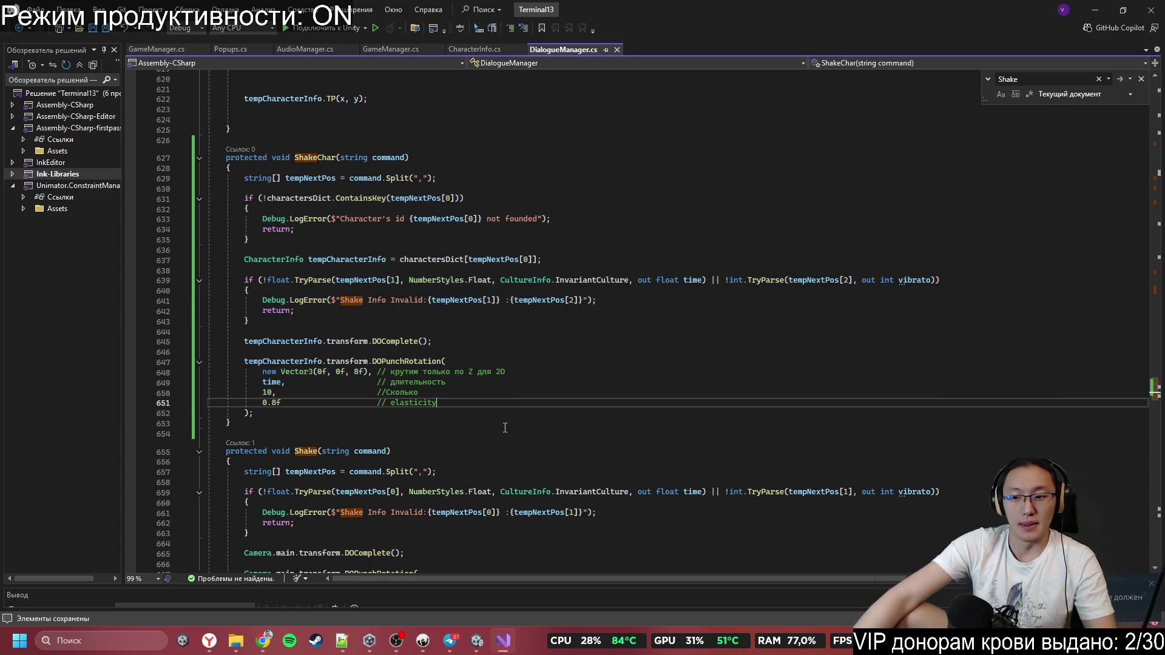
# Reply 'Быстрым' in the Telegram group chat about the glitch sound
pyautogui.click(450, 641)
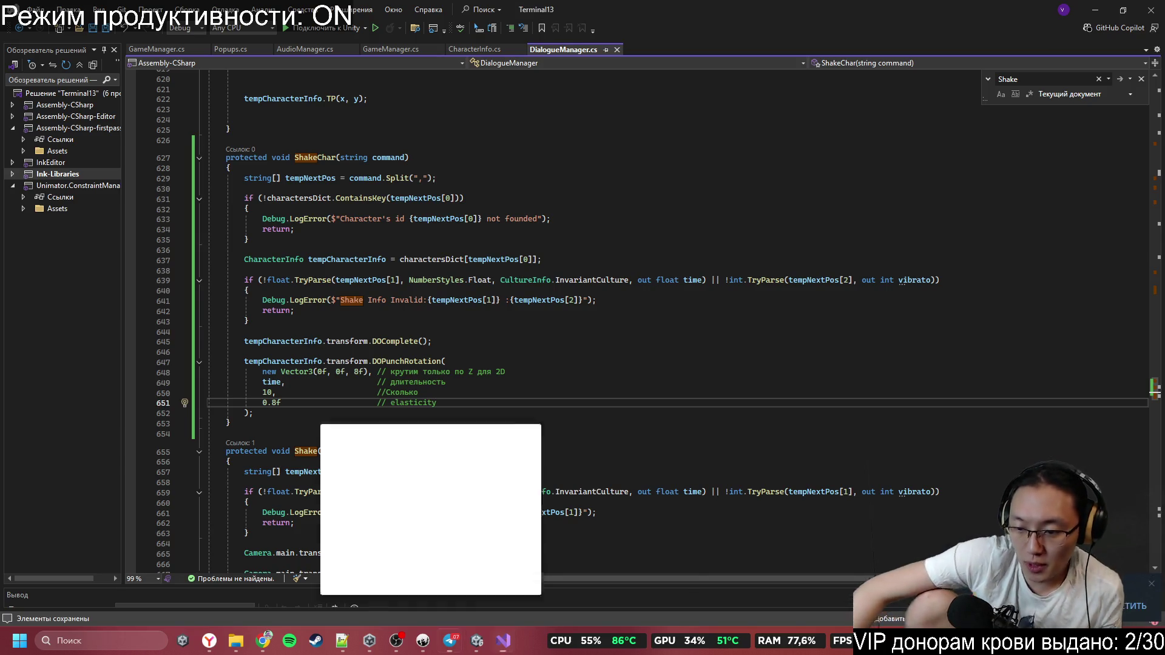
pyautogui.write('<')
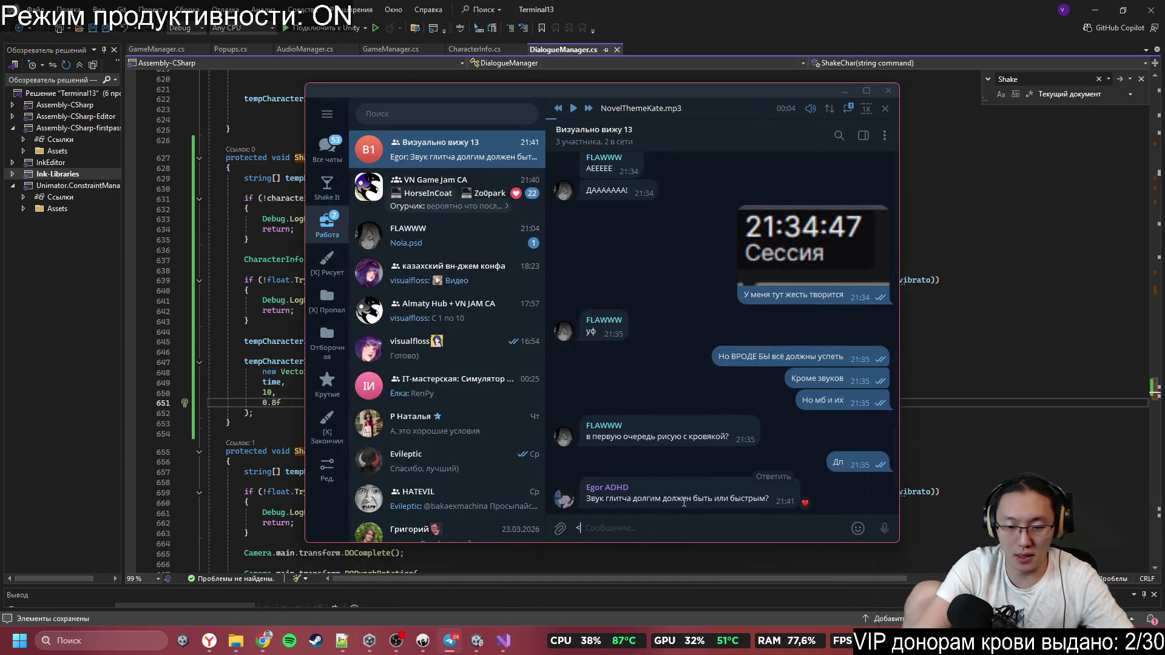
pyautogui.write('Бы')
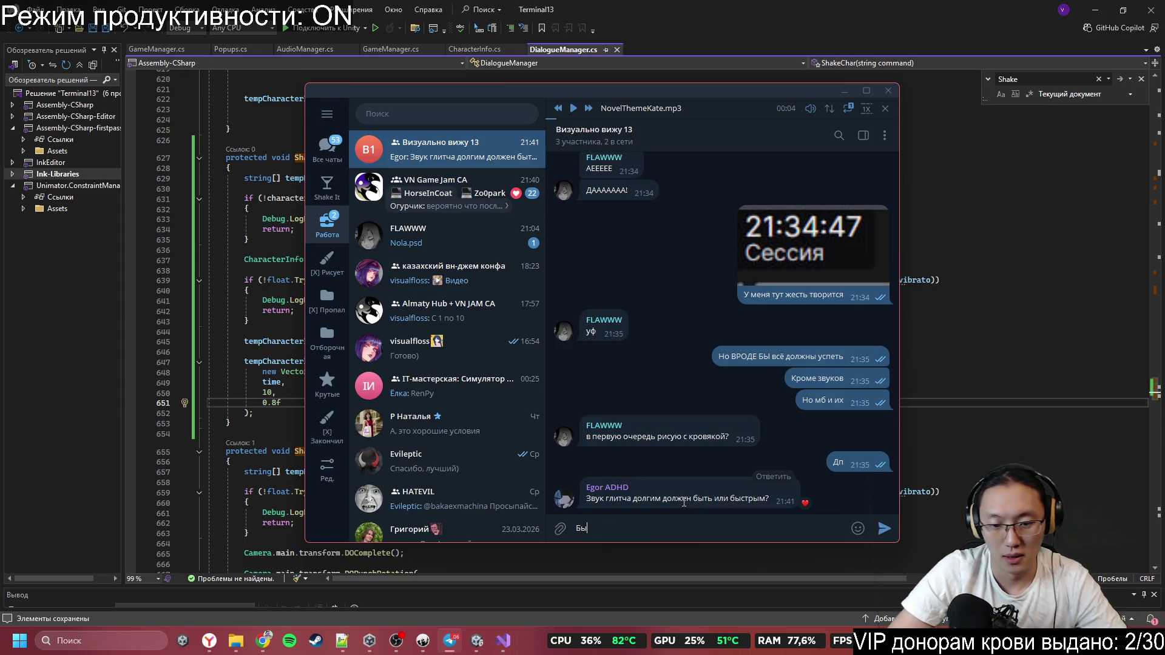
pyautogui.write('стрым')
pyautogui.press('Return')
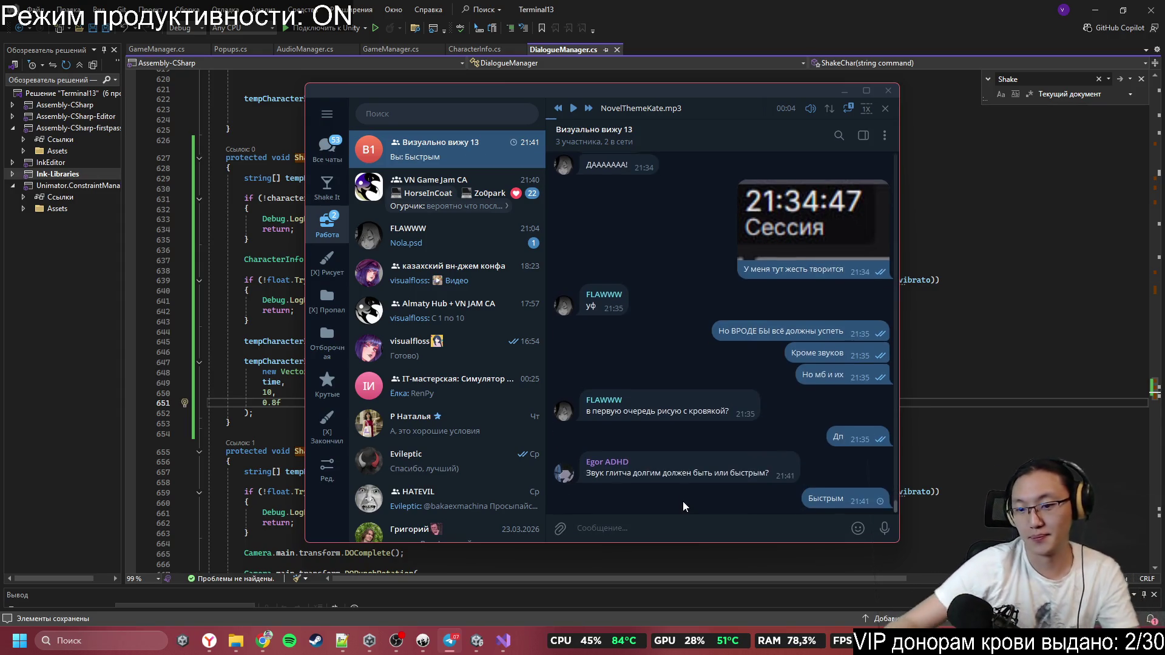
# Minimize Telegram and scroll up to Start's listVoid dictionary near line 120
pyautogui.moveTo(828, 109)
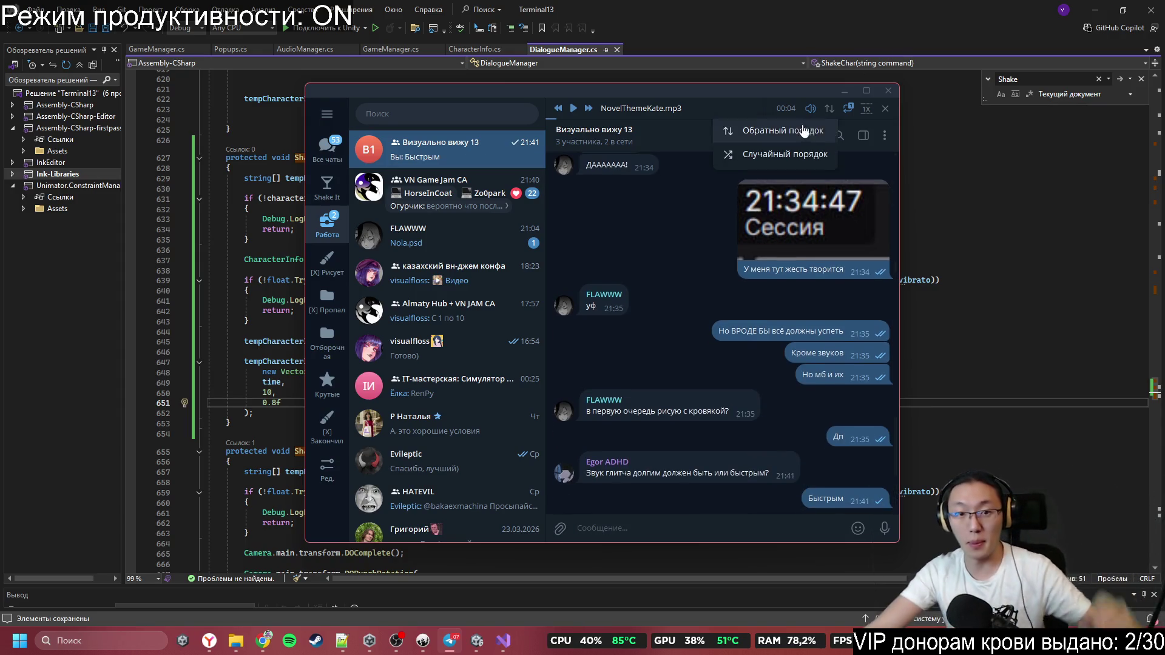
pyautogui.click(844, 90)
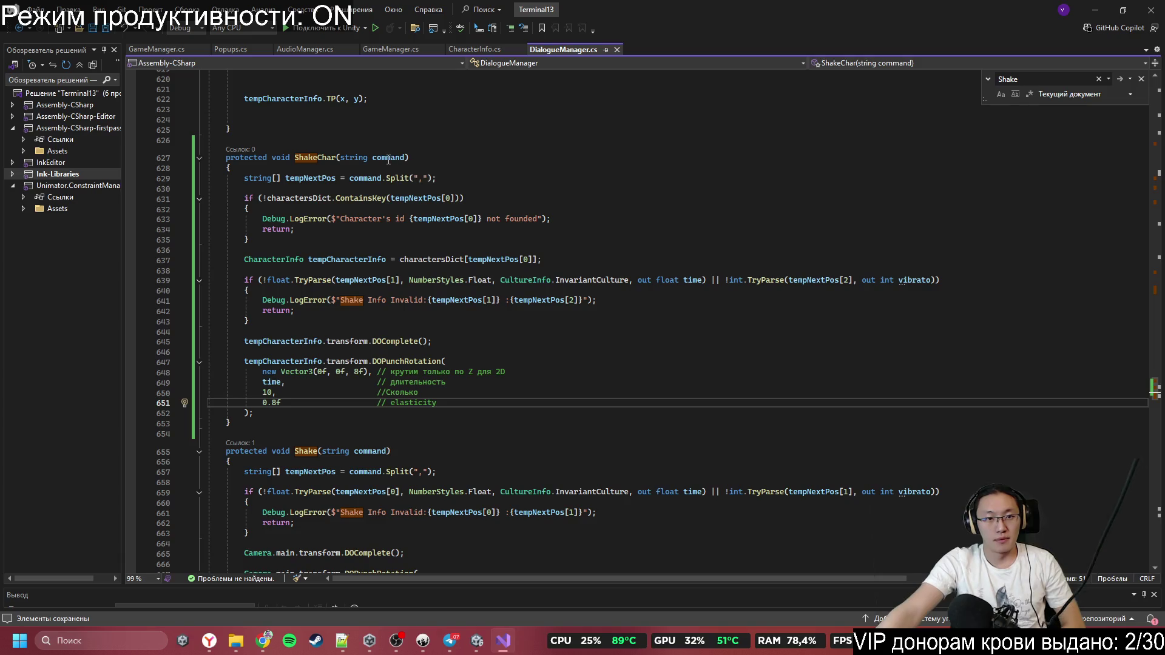
pyautogui.doubleClick(315, 158)
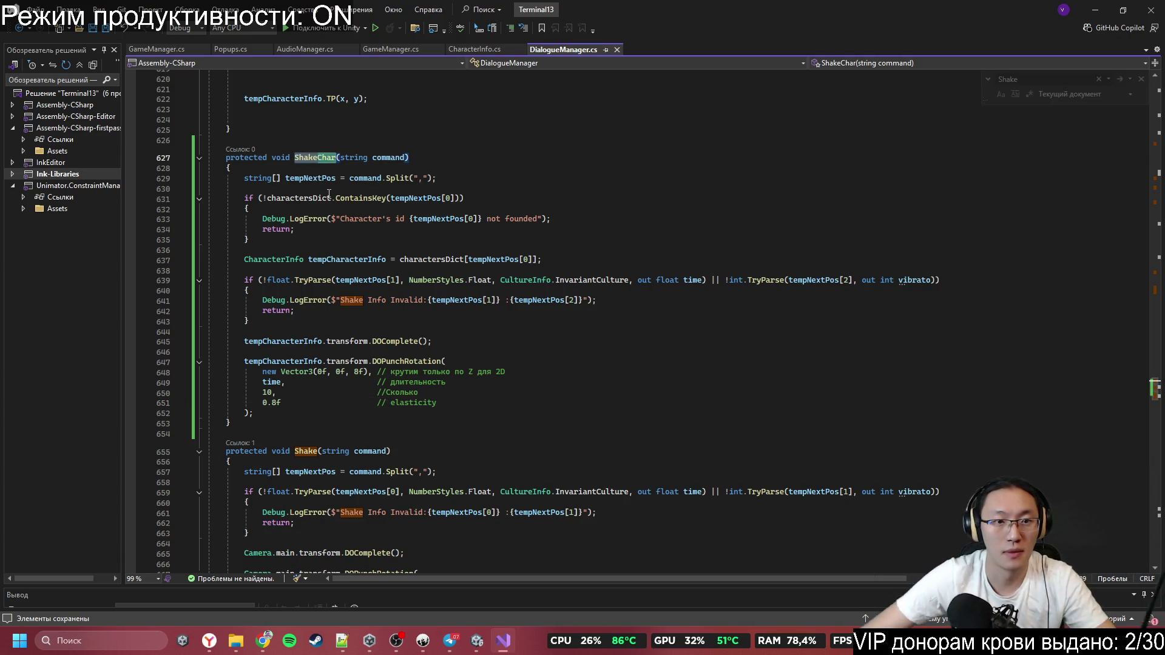
pyautogui.scroll(15, 1154, 386)
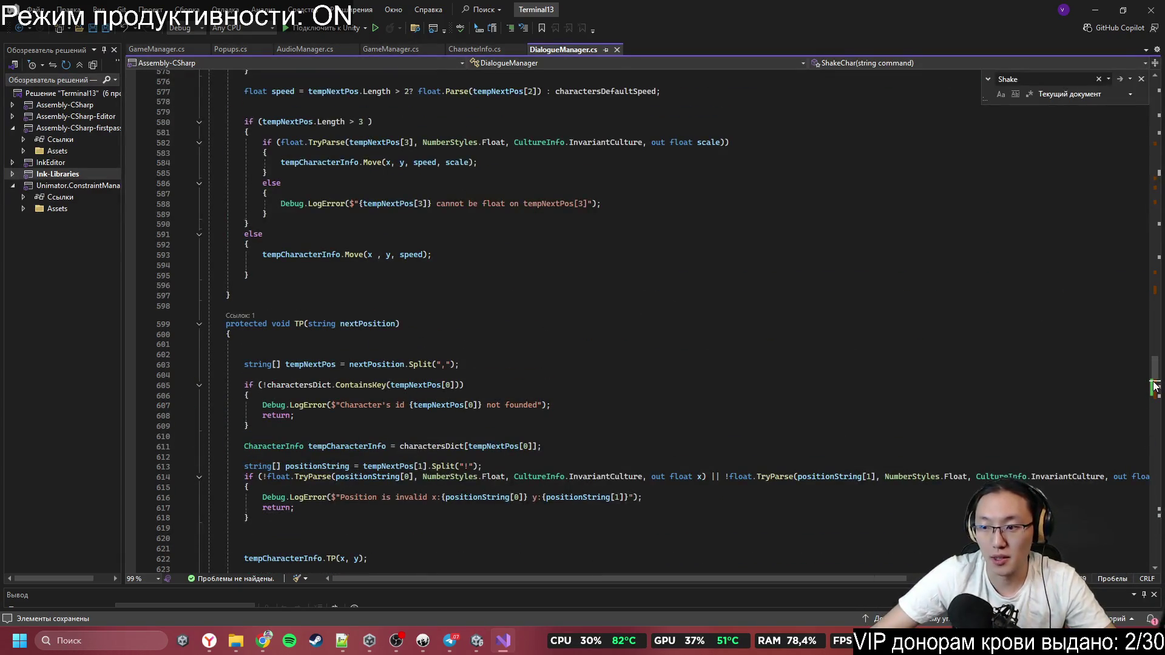
pyautogui.scroll(-16, 1155, 386)
pyautogui.moveTo(1157, 389)
pyautogui.mouseDown()
pyautogui.moveTo(1156, 113)
pyautogui.moveTo(1155, 137)
pyautogui.mouseUp()
# Add a {"ShakeChar",ShakeChar} entry after OffBackMusic in listVoid, then return to Unity
pyautogui.click(456, 485)
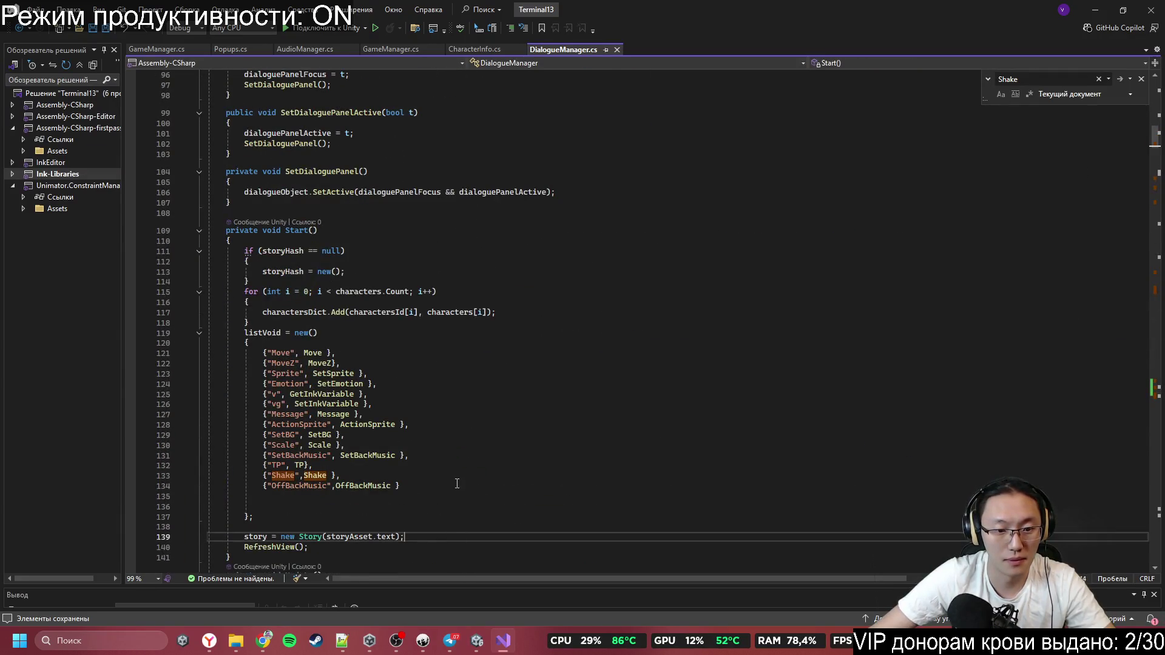
pyautogui.write('6')
pyautogui.press('Return')
pyautogui.write('x')
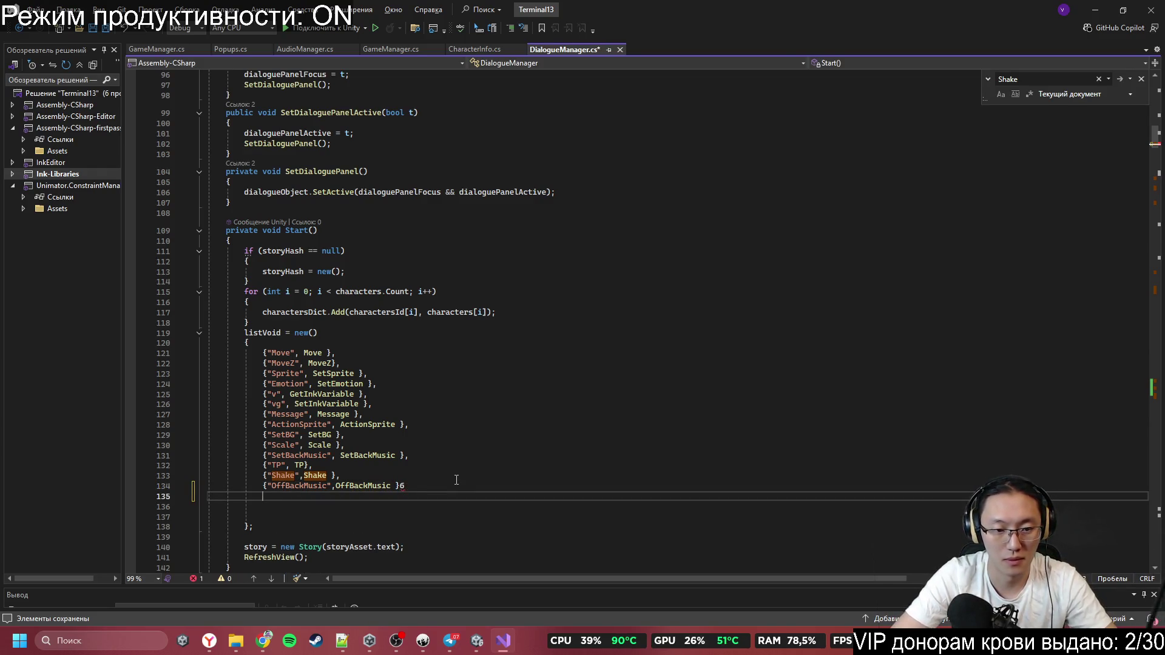
pyautogui.press('BackSpace')
pyautogui.write(',')
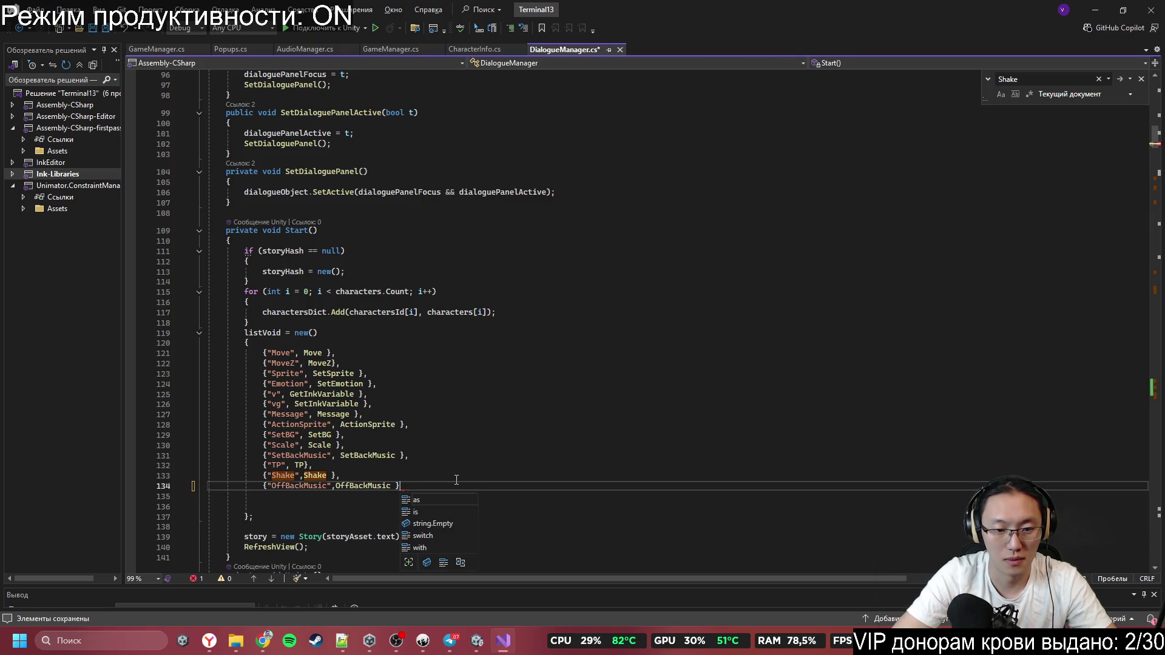
pyautogui.press('Return')
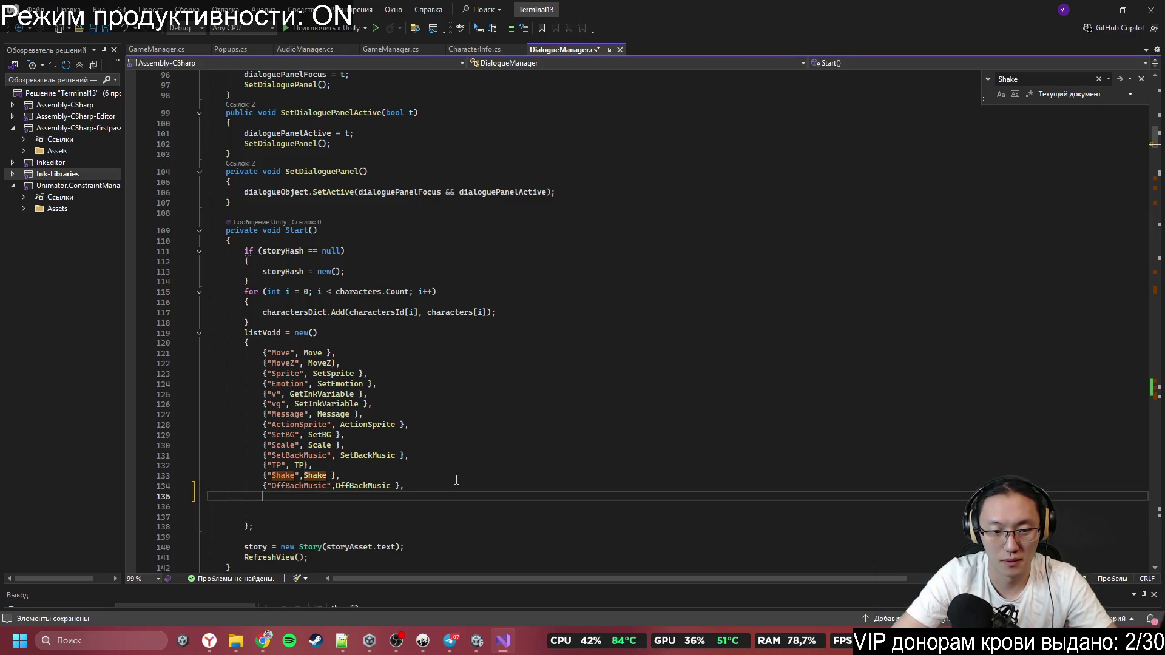
pyautogui.write('{"ShakeChar"')
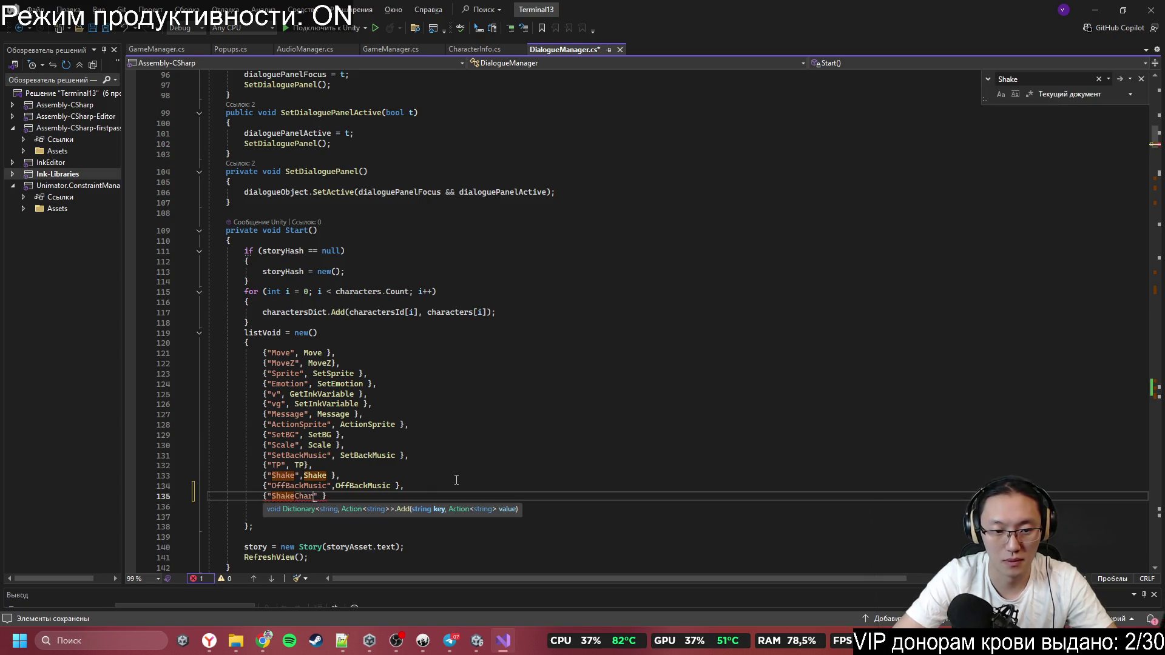
pyautogui.write(',ShakeChar')
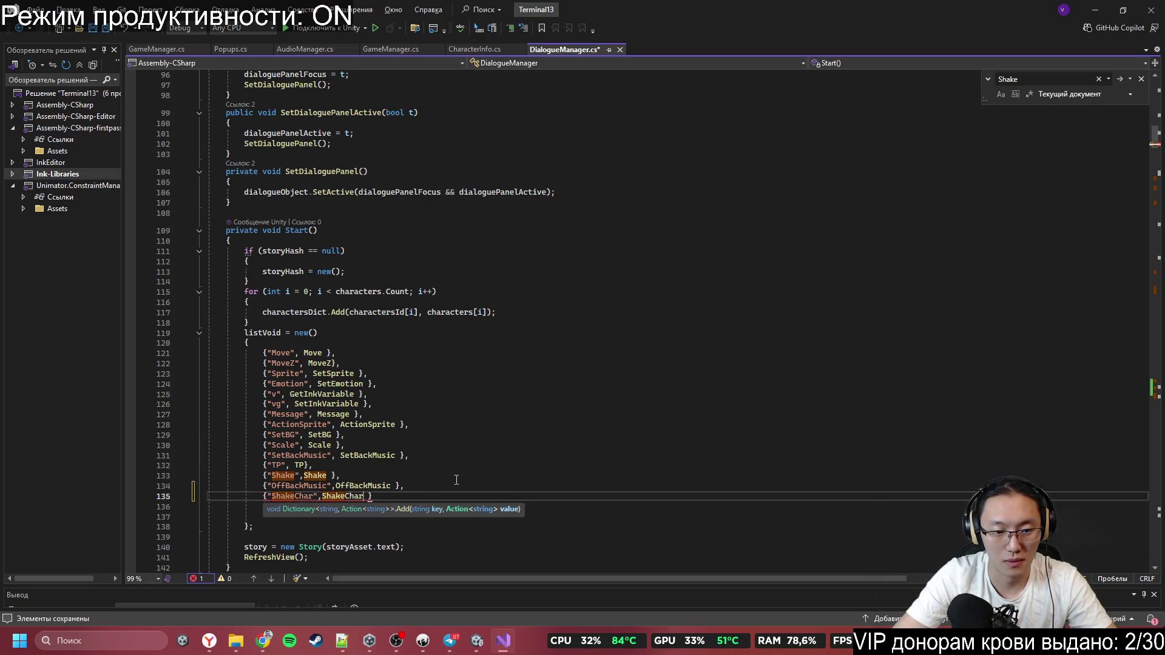
pyautogui.click(456, 480)
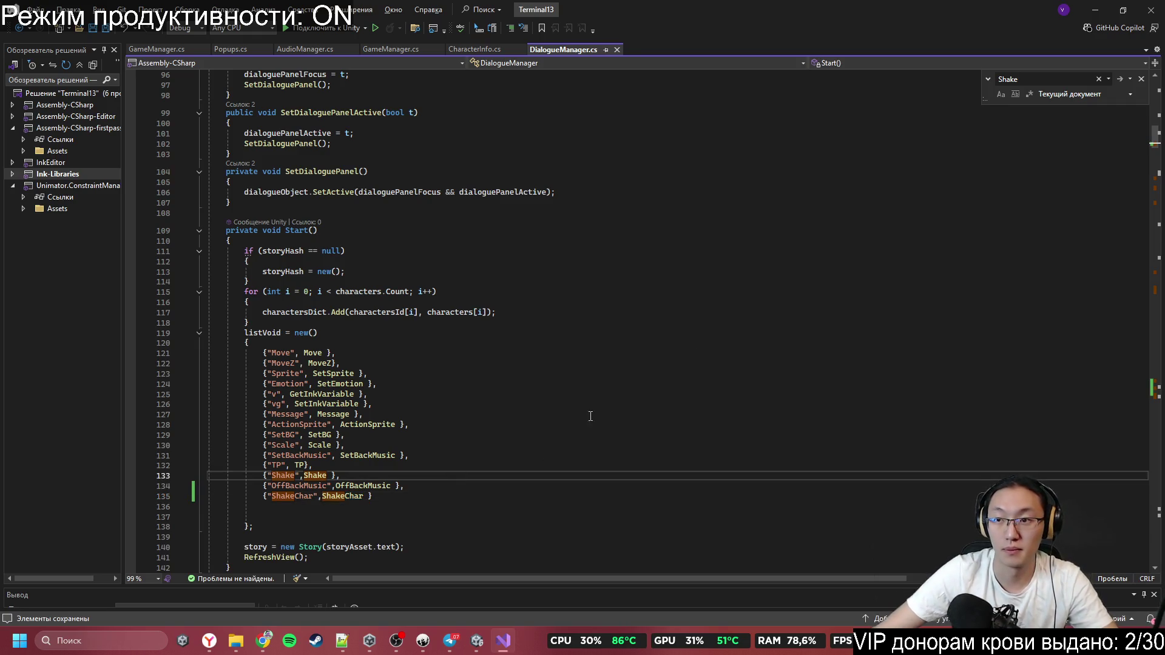
pyautogui.click(1095, 9)
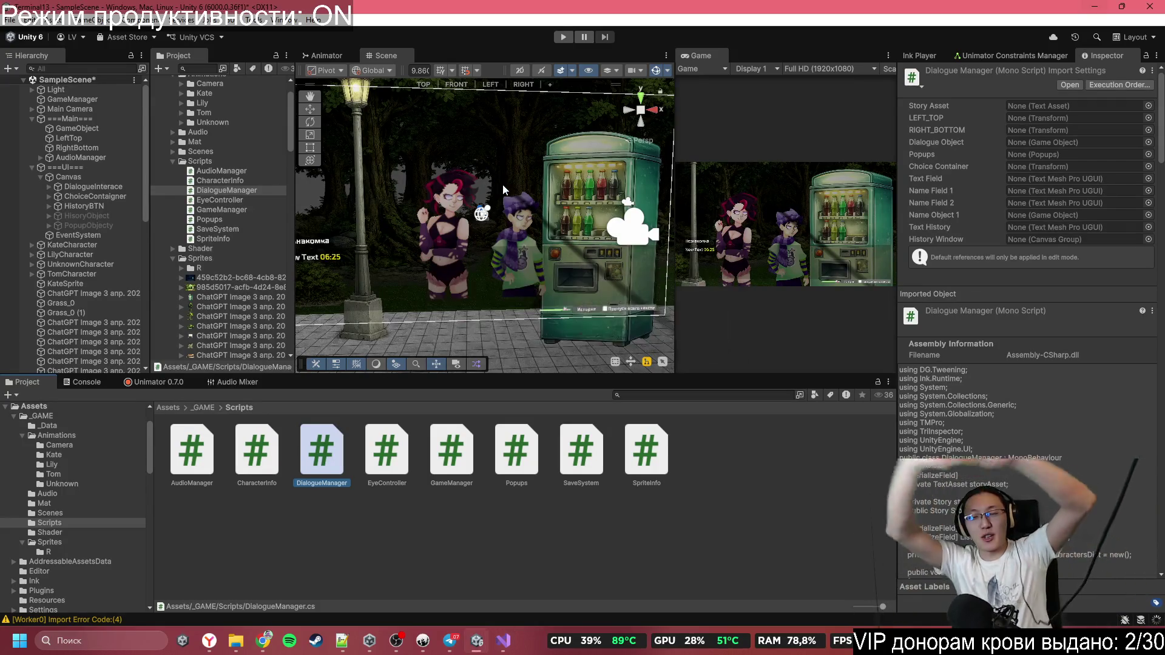
# Select the vending machine sprite and add Character Info via an Add Component search for 'Chara'
pyautogui.click(569, 198)
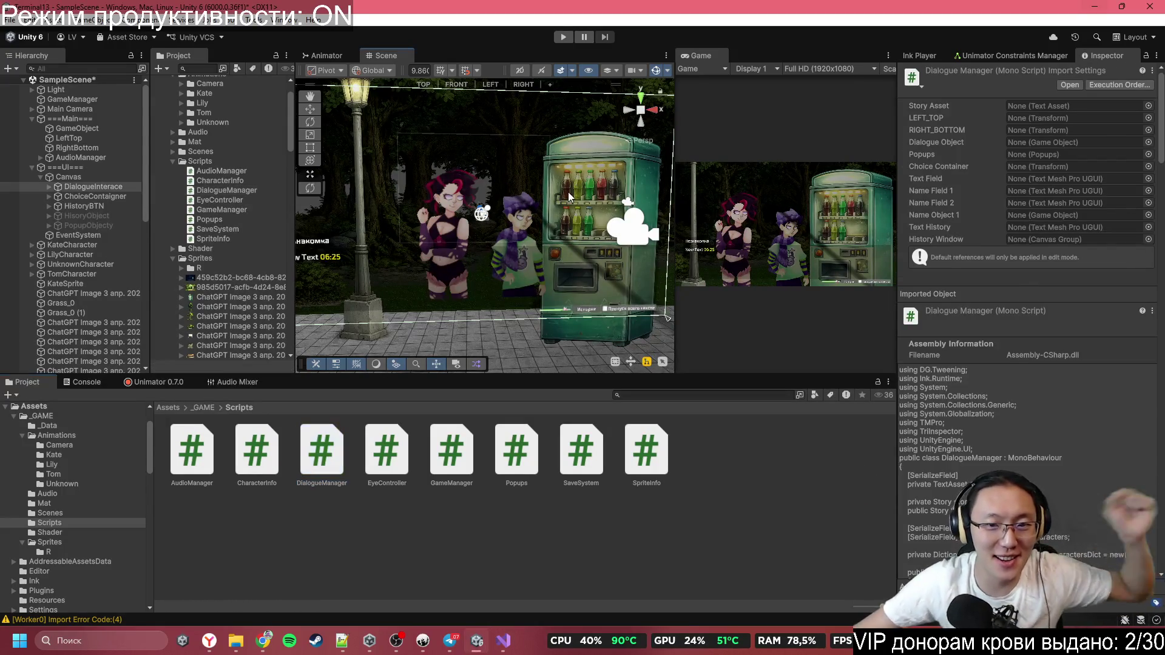
pyautogui.click(569, 197)
pyautogui.click(569, 198)
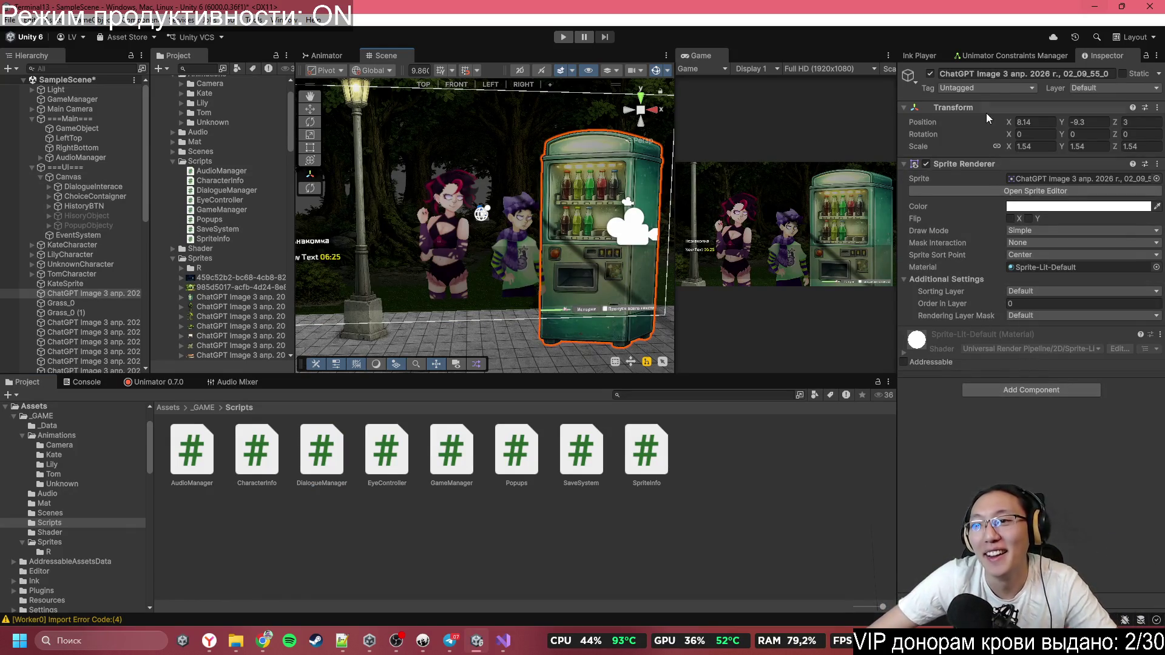
pyautogui.click(1036, 390)
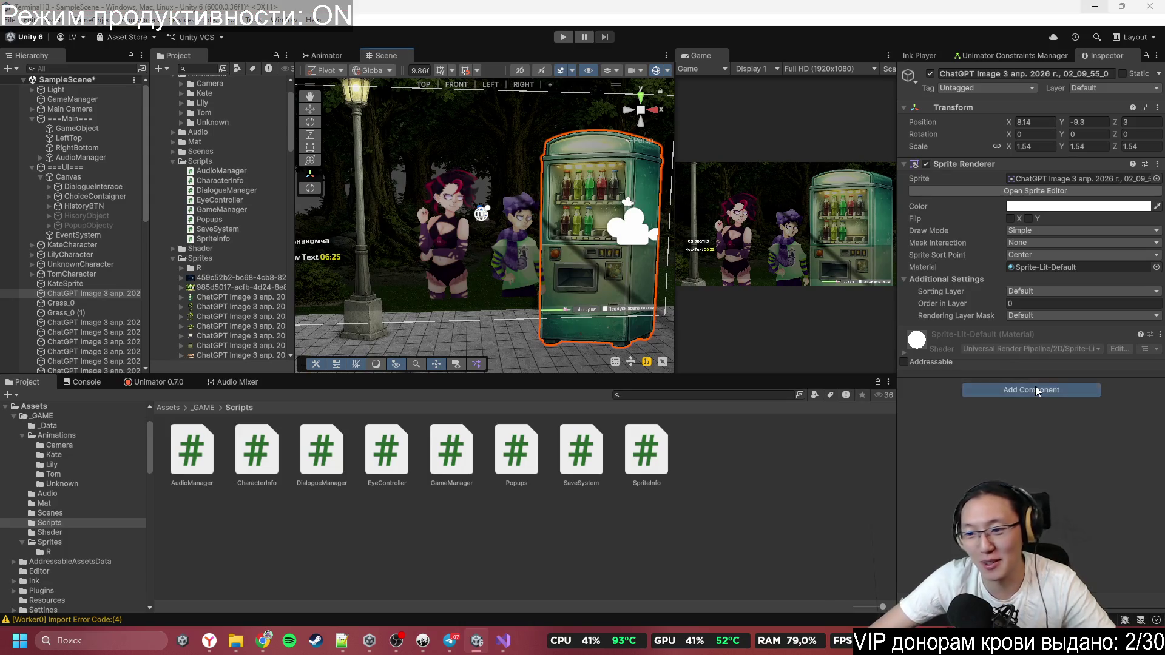
pyautogui.write('cHARA')
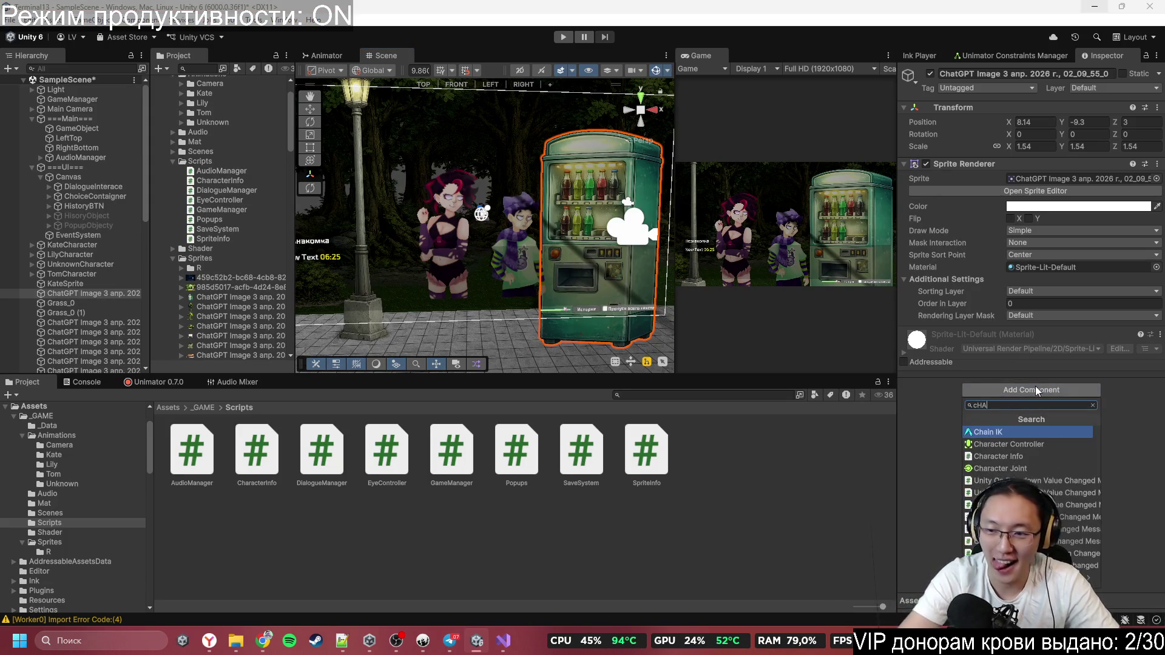
pyautogui.press('Down')
pyautogui.press('Return')
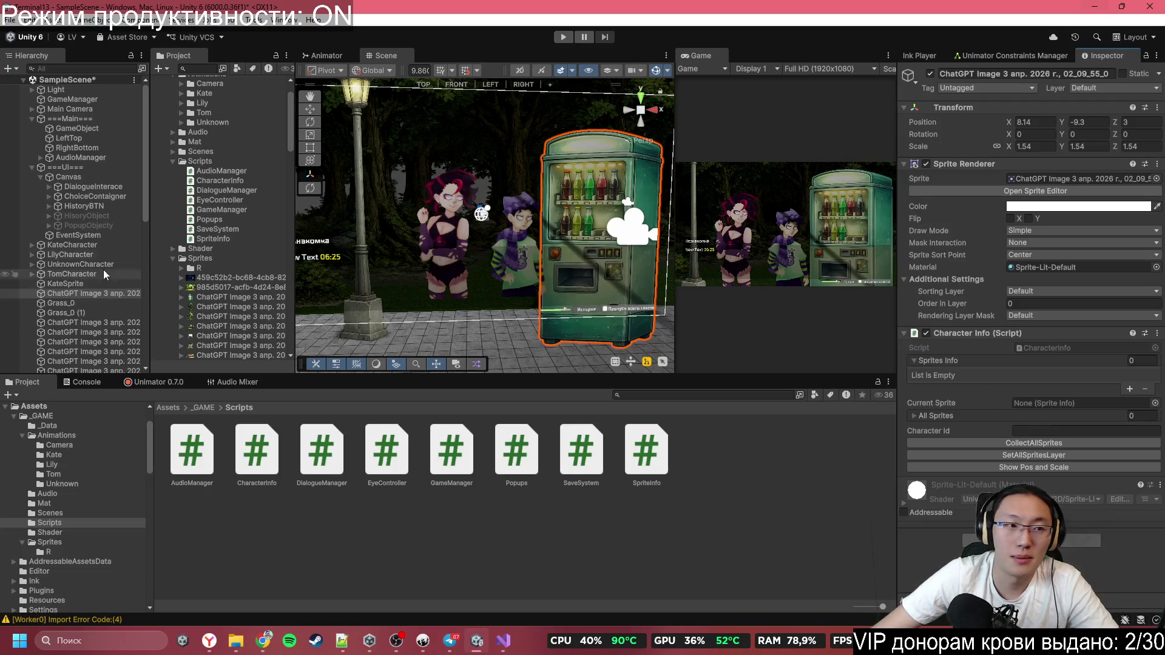
# On ===Main===, add a sixth Characters Id and Characters slot, naming the id Shop
pyautogui.click(78, 116)
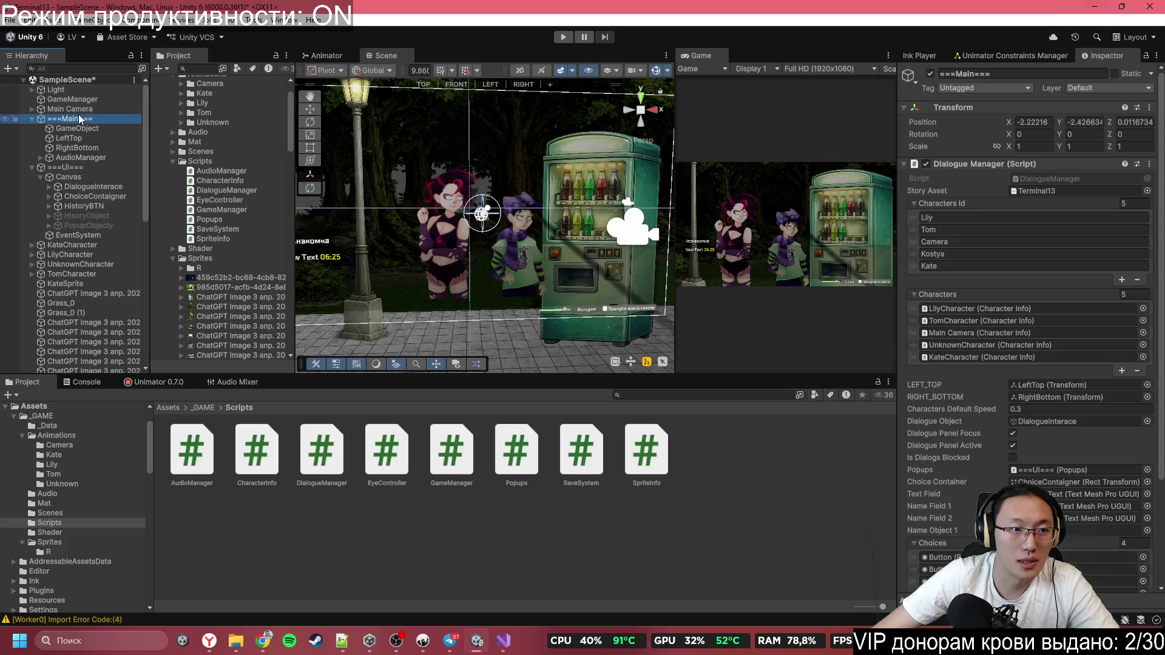
pyautogui.click(1121, 280)
pyautogui.click(1119, 382)
pyautogui.click(970, 278)
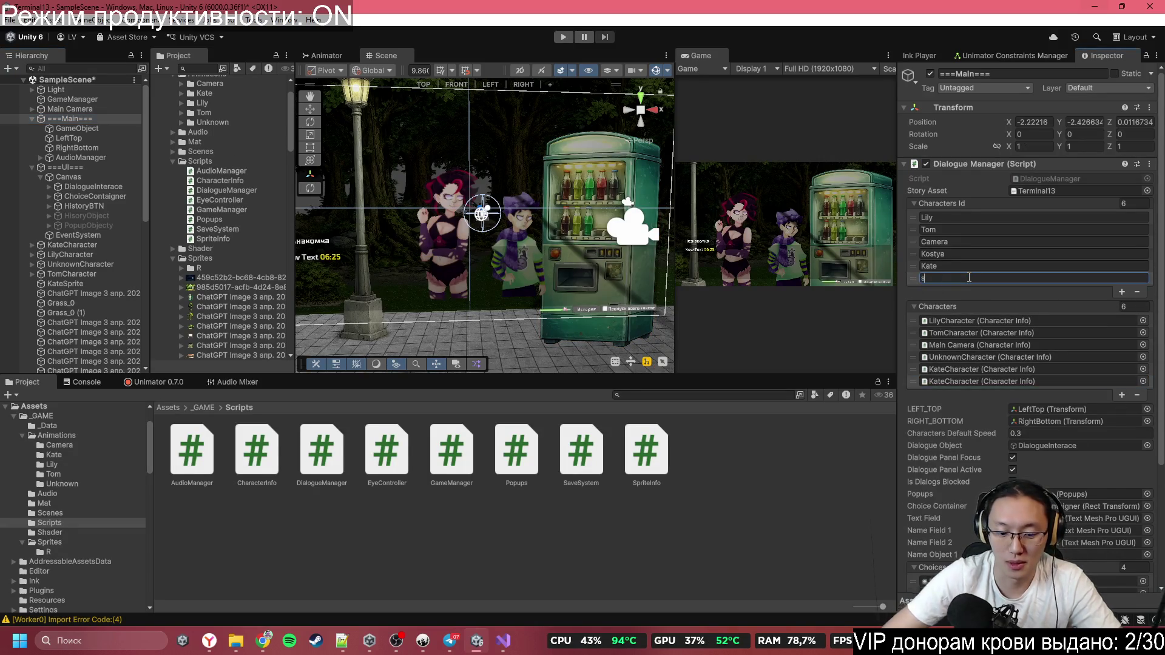
pyautogui.write('sHOP')
pyautogui.press('BackSpace')
pyautogui.press('BackSpace')
pyautogui.press('BackSpace')
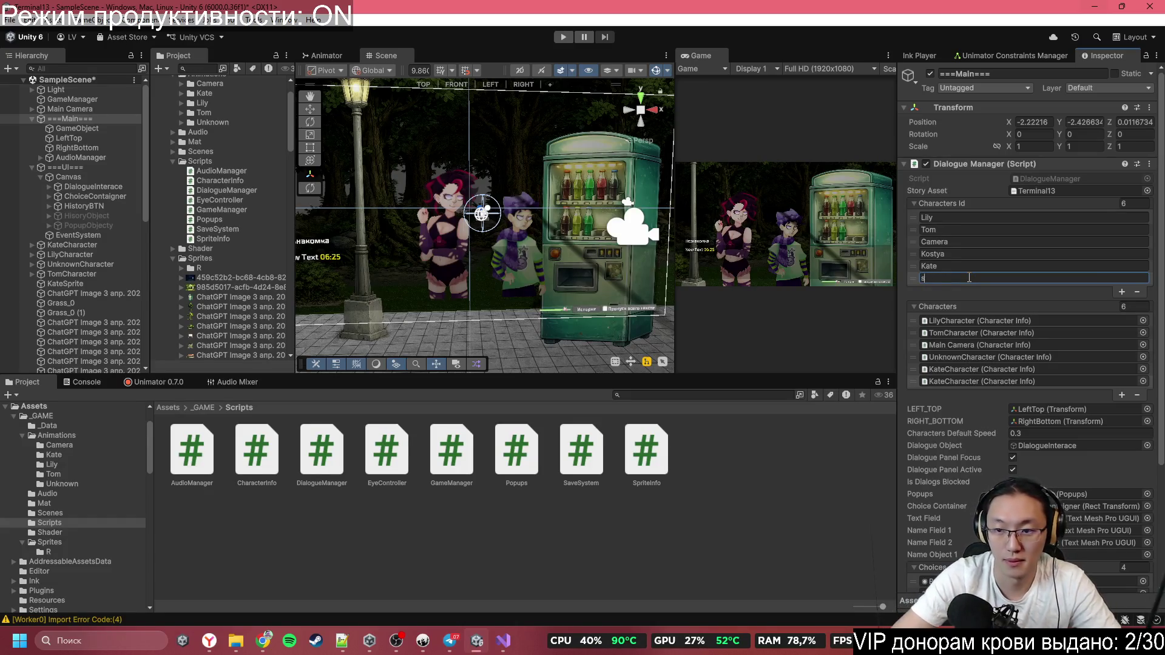
pyautogui.write('Shop')
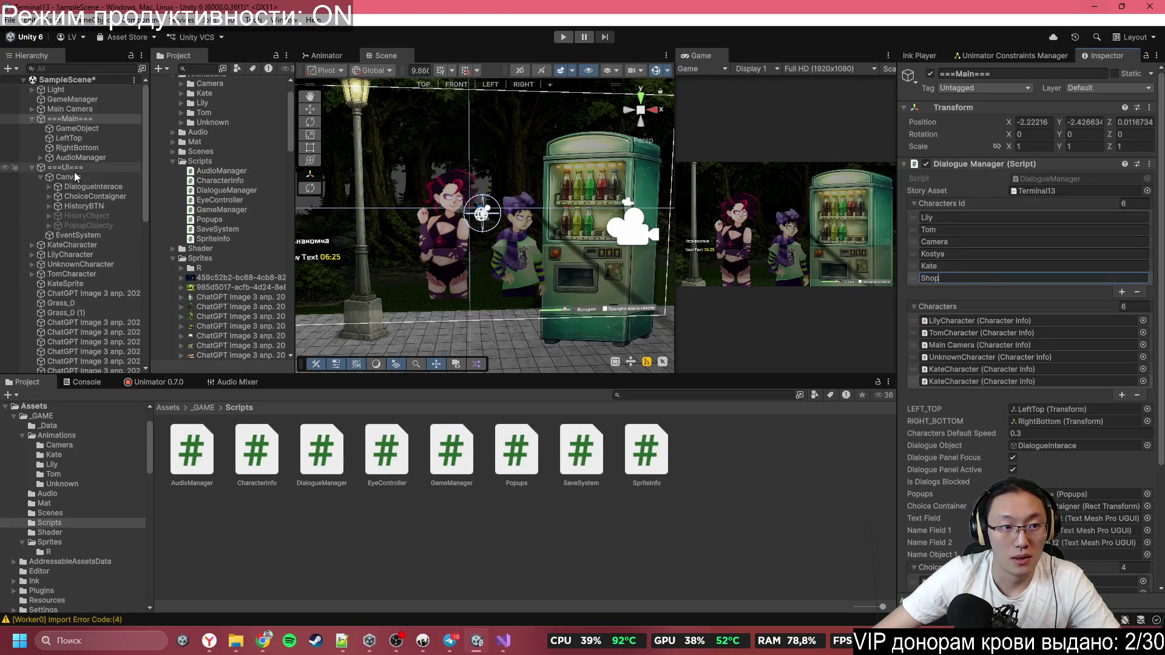
# Assign the vending machine image to the new sixth Characters slot
pyautogui.click(605, 181)
pyautogui.click(605, 180)
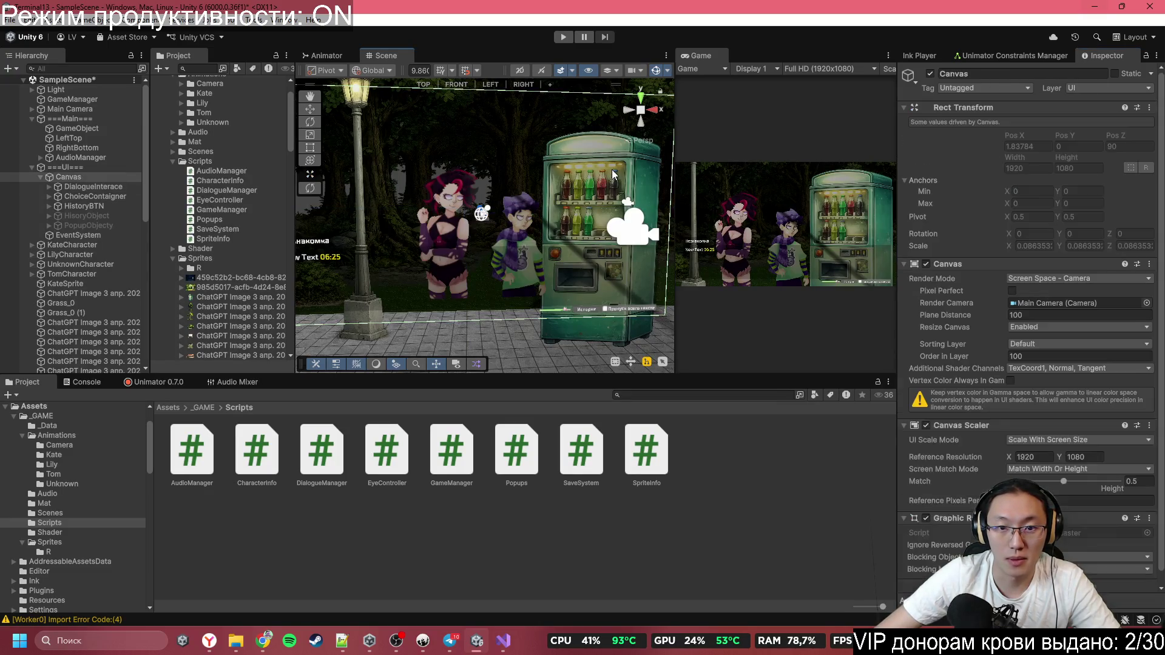
pyautogui.click(605, 180)
pyautogui.click(70, 119)
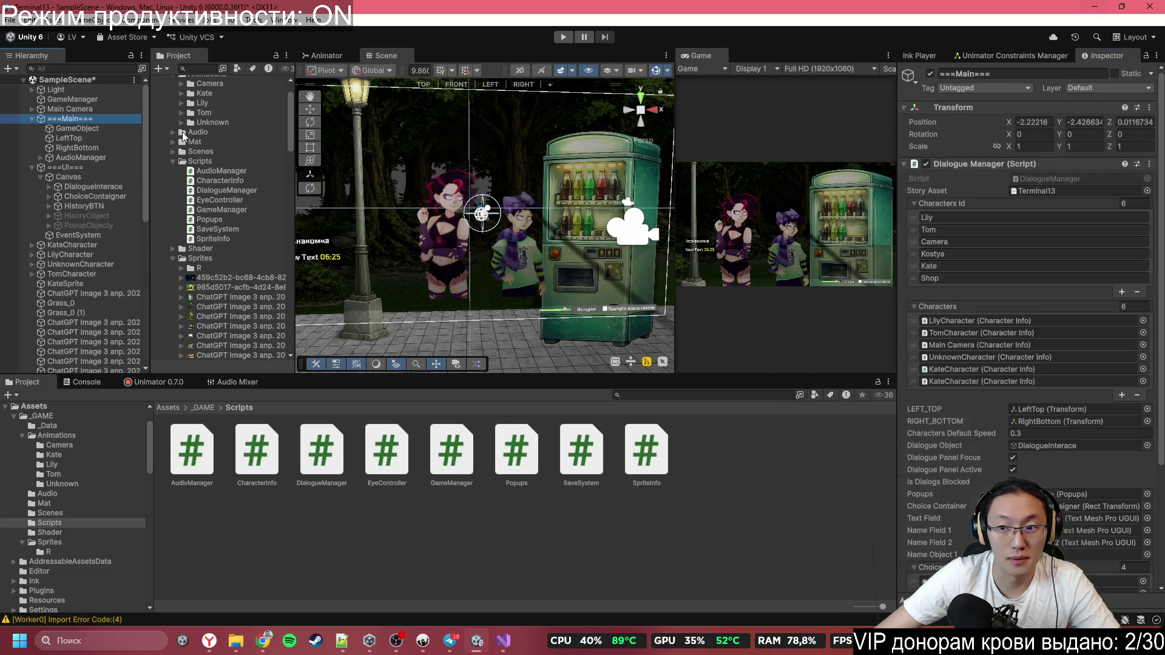
pyautogui.click(1143, 381)
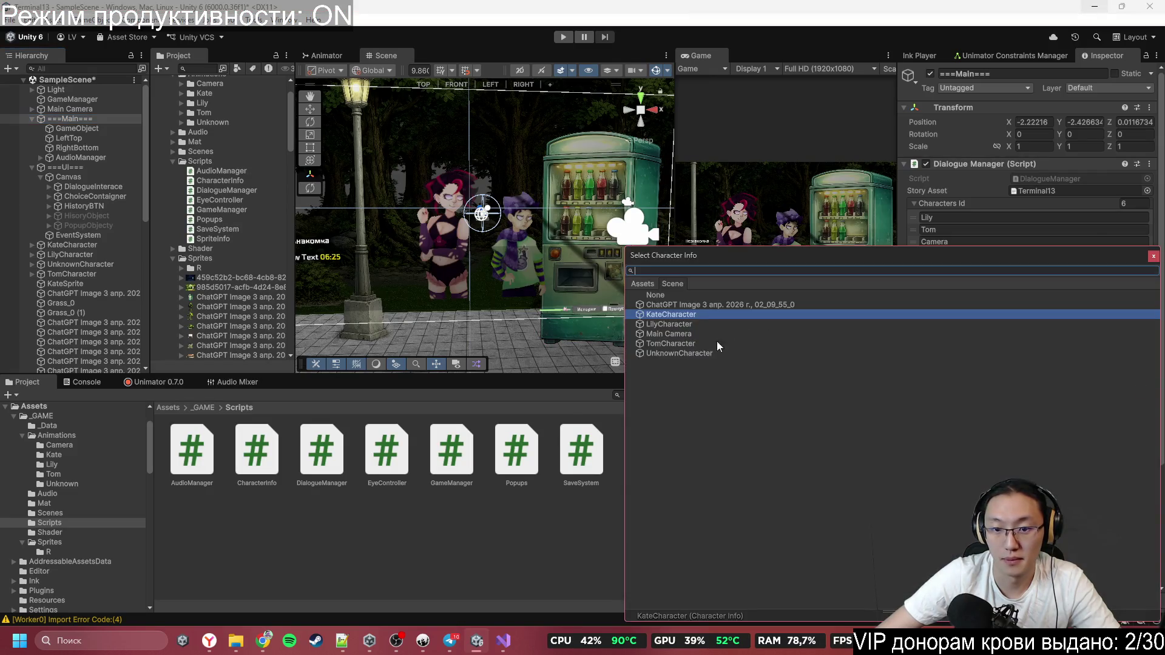
pyautogui.doubleClick(707, 304)
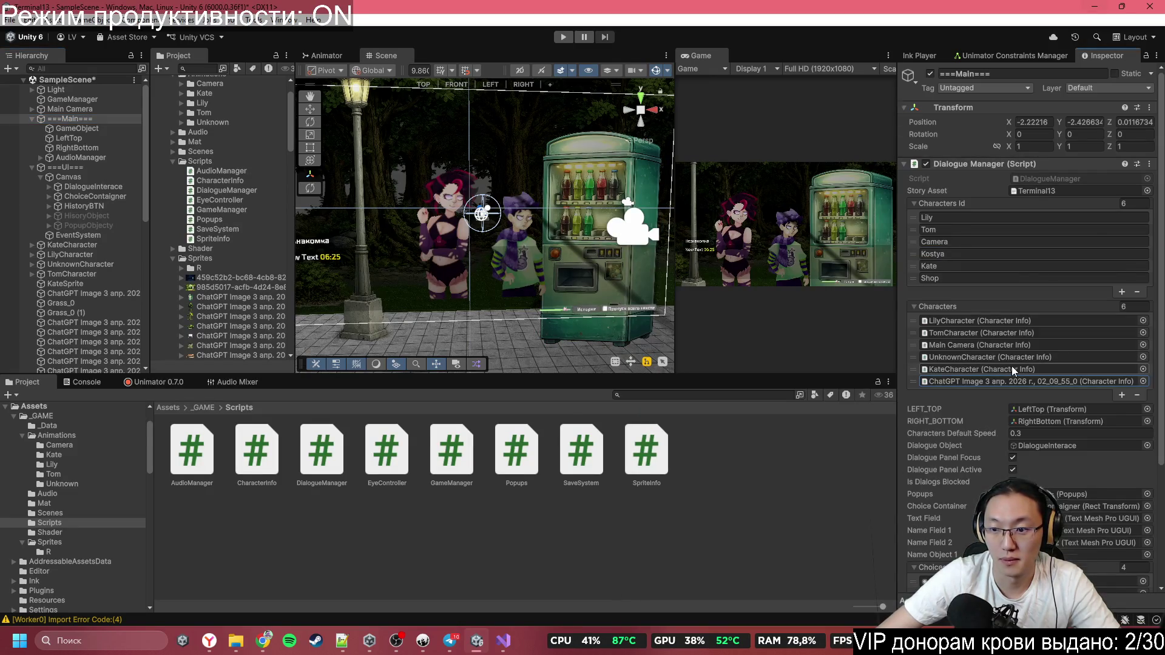
pyautogui.scroll(-4, 1012, 370)
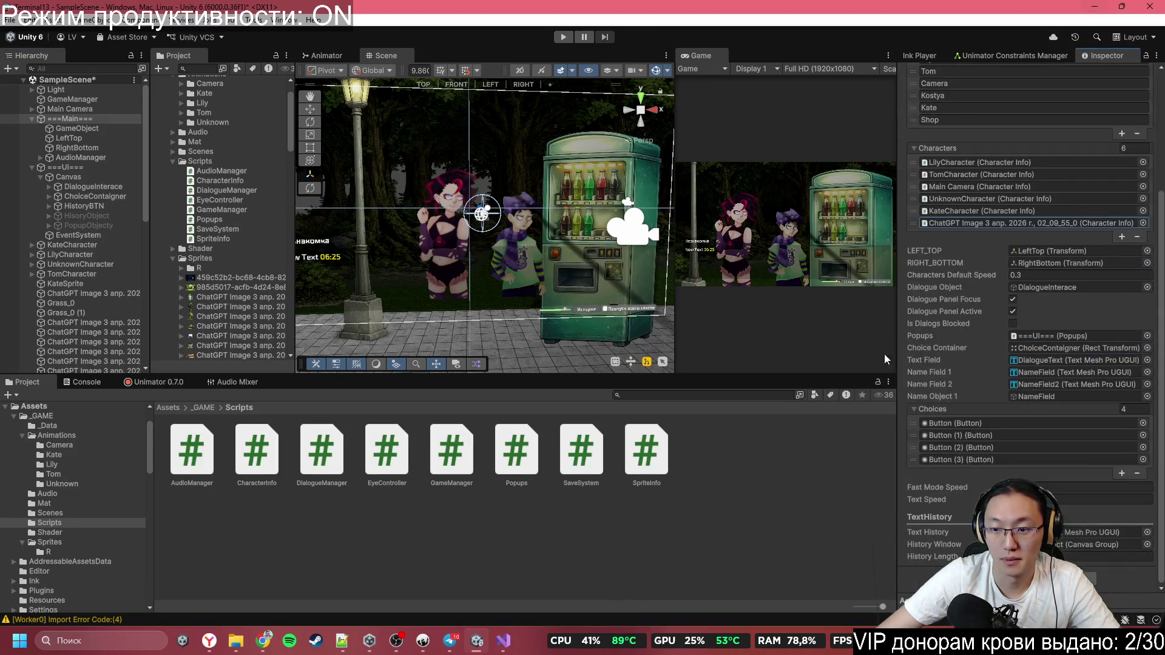
pyautogui.click(427, 644)
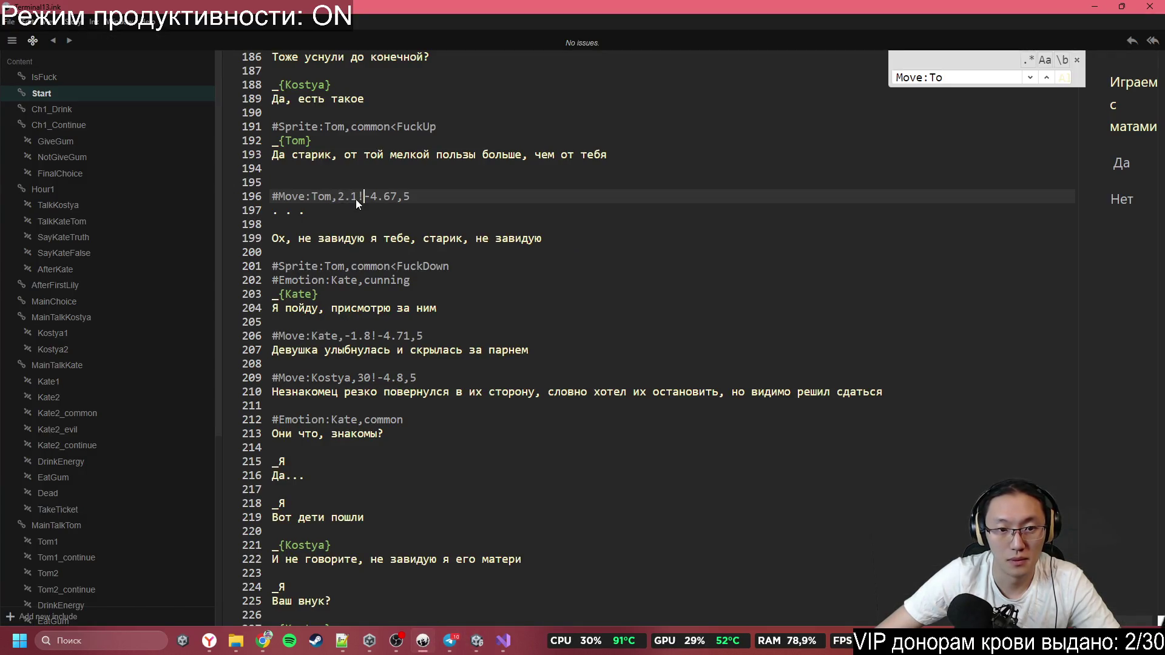
# Jump to the TalkKateTom knot and place the cursor on empty line 1141
pyautogui.click(413, 391)
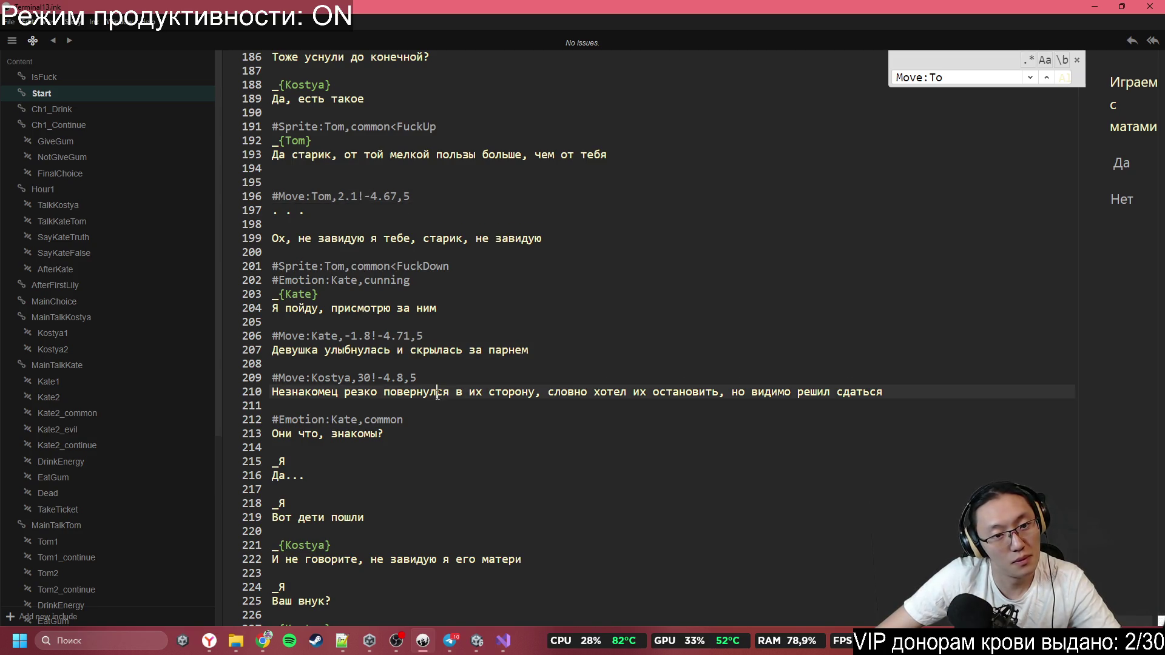
pyautogui.click(428, 447)
pyautogui.scroll(-1, 428, 441)
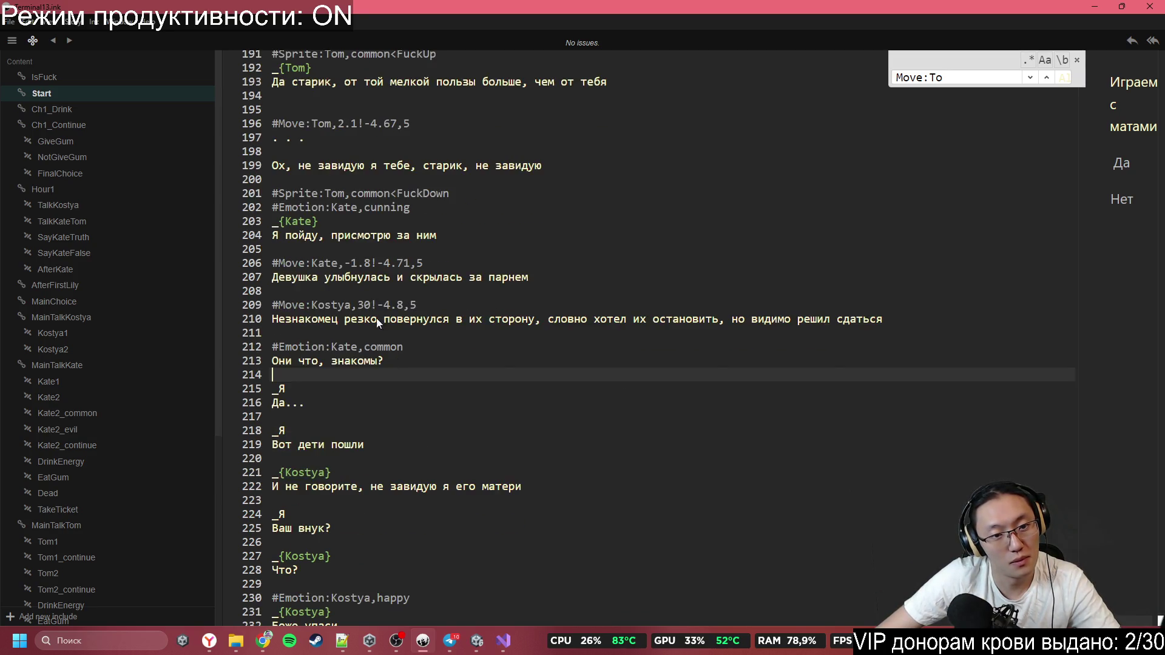
pyautogui.scroll(10, 376, 318)
pyautogui.scroll(-20, 394, 340)
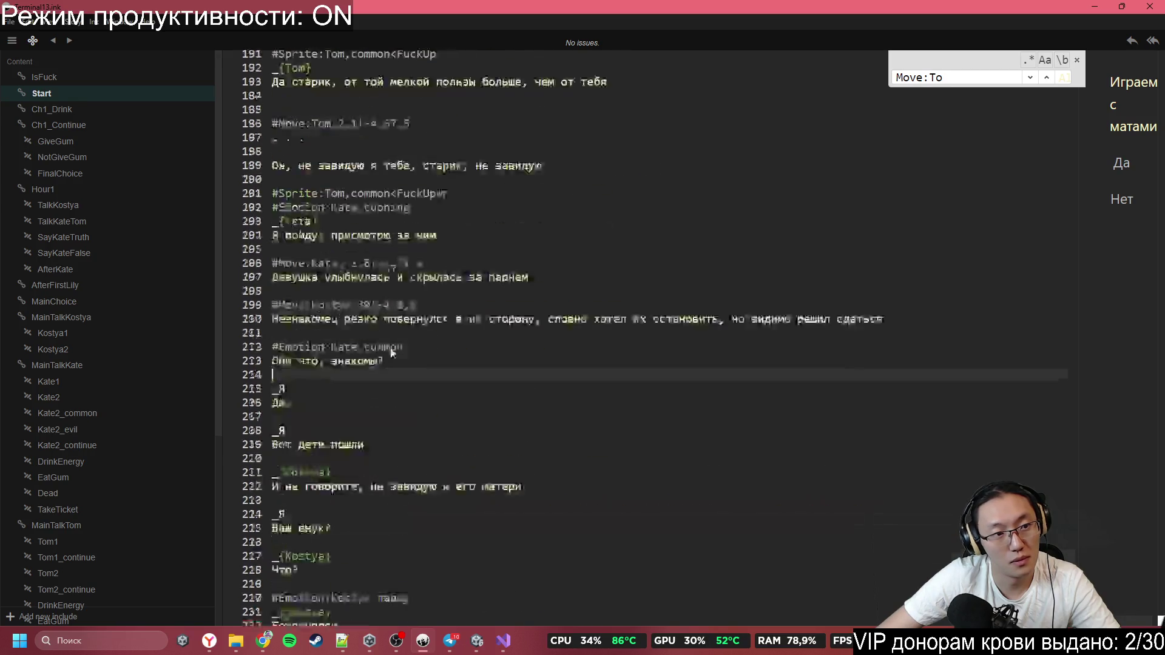
pyautogui.scroll(-20, 404, 337)
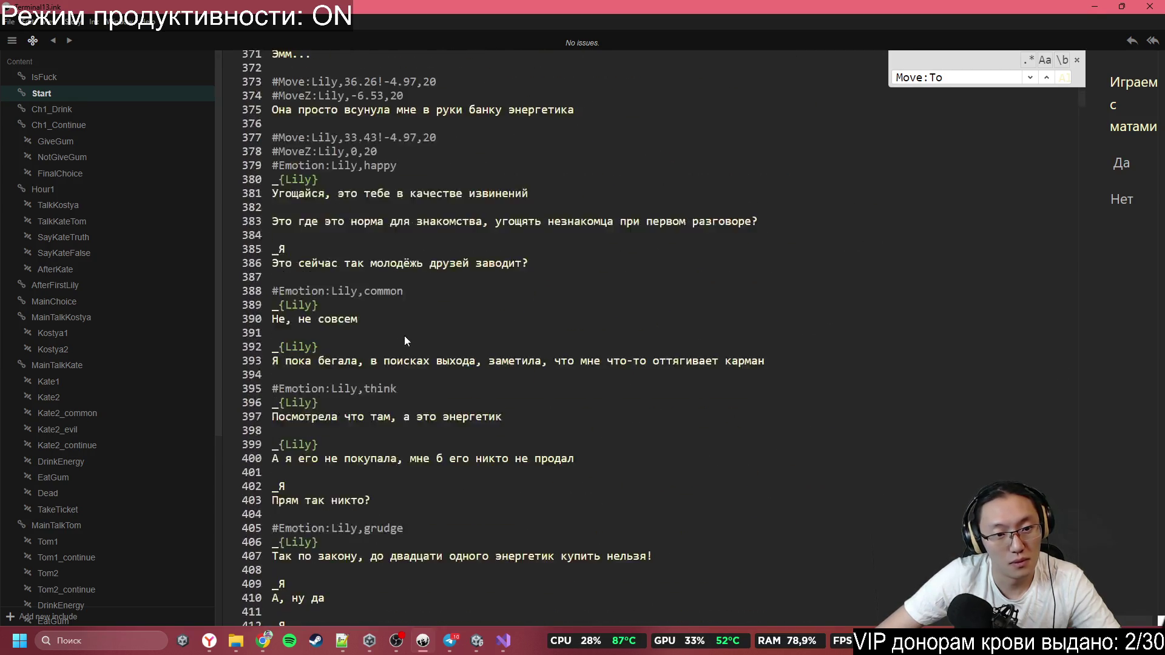
pyautogui.scroll(-20, 411, 333)
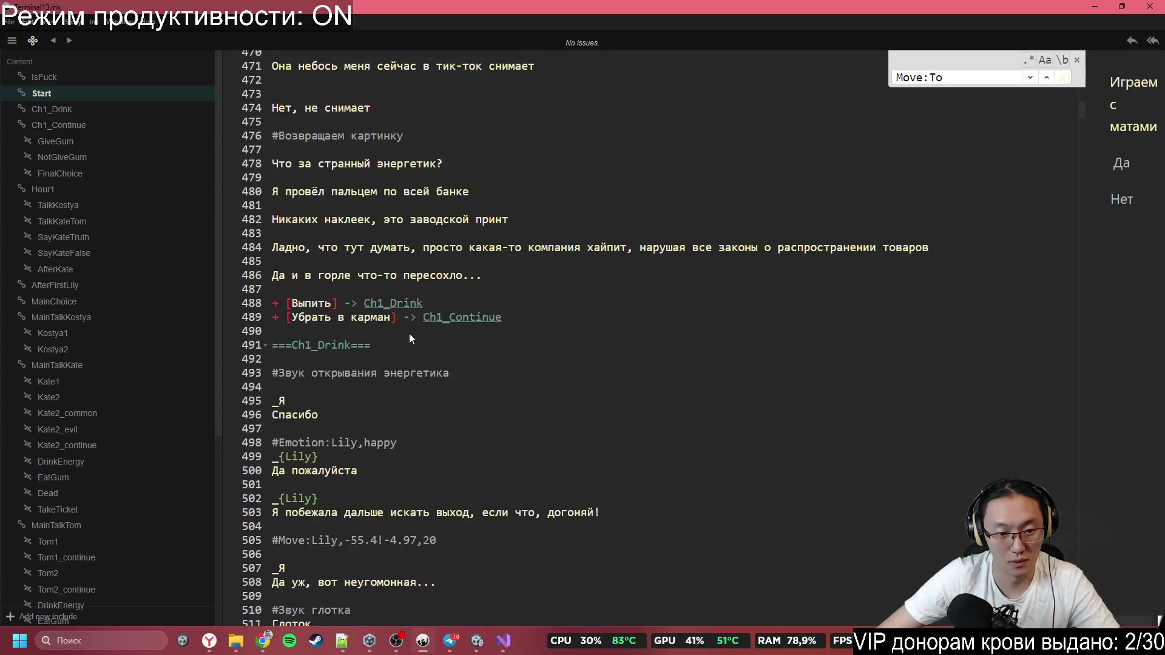
pyautogui.scroll(-5, 408, 344)
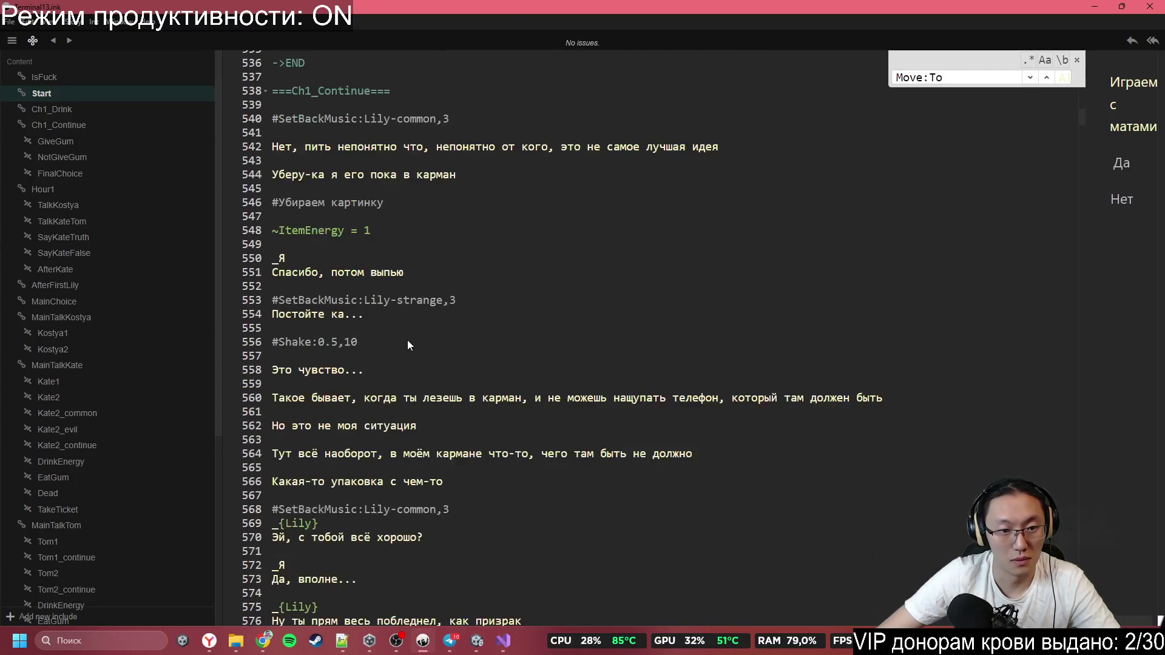
pyautogui.scroll(-6, 411, 332)
pyautogui.scroll(-20, 411, 332)
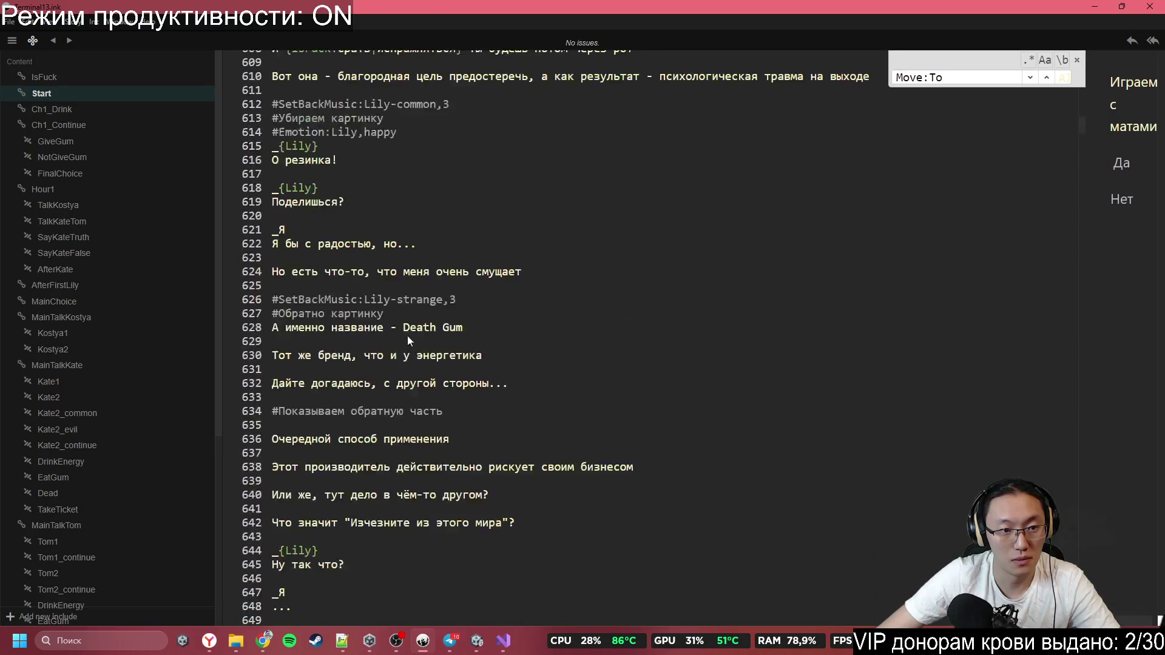
pyautogui.click(78, 227)
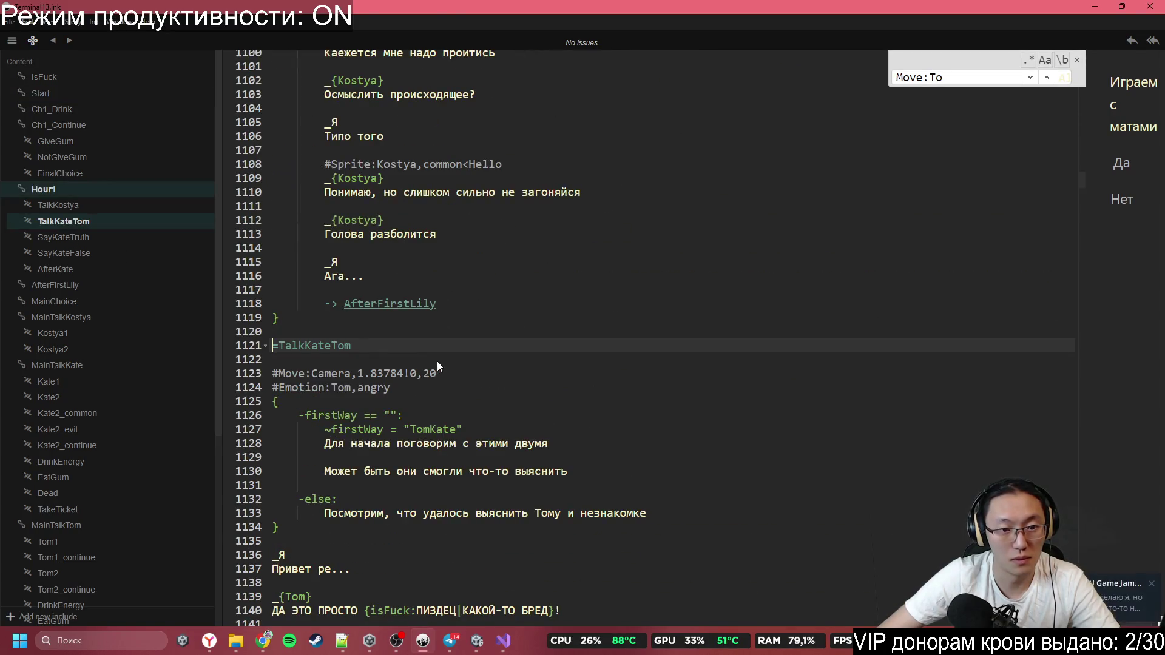
pyautogui.scroll(-6, 436, 362)
pyautogui.scroll(-2, 428, 370)
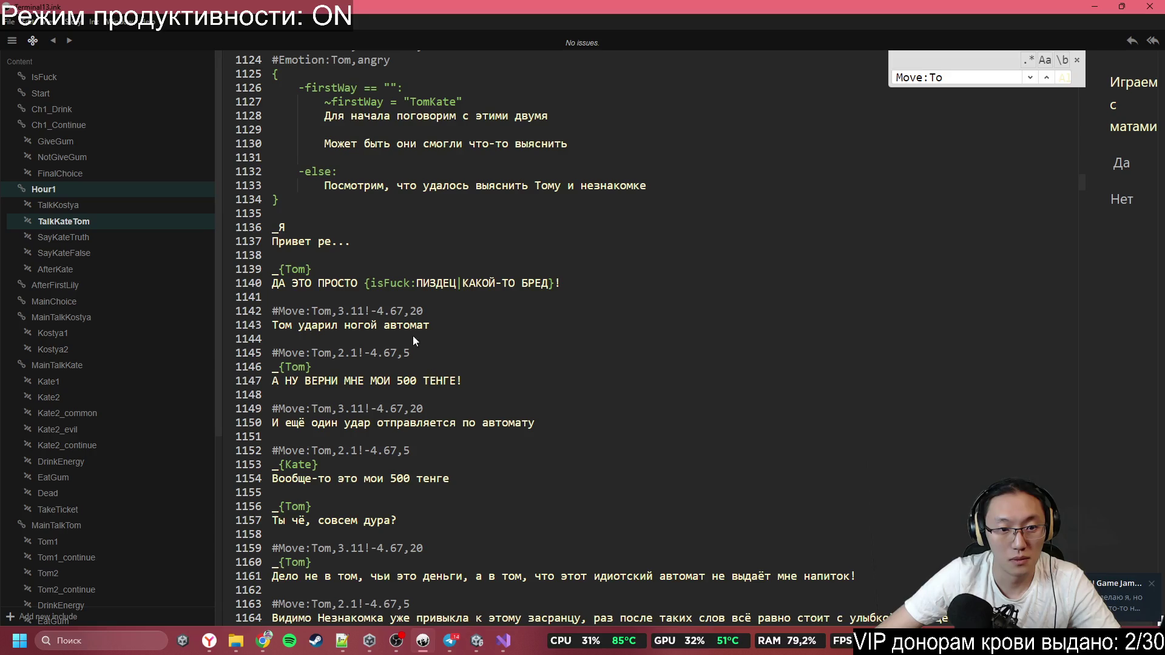
pyautogui.click(449, 296)
# Add a #ShakeChar:Shop,0.5,8 tag above Tom's kick and copy it onto the line after the kick
pyautogui.press('Return')
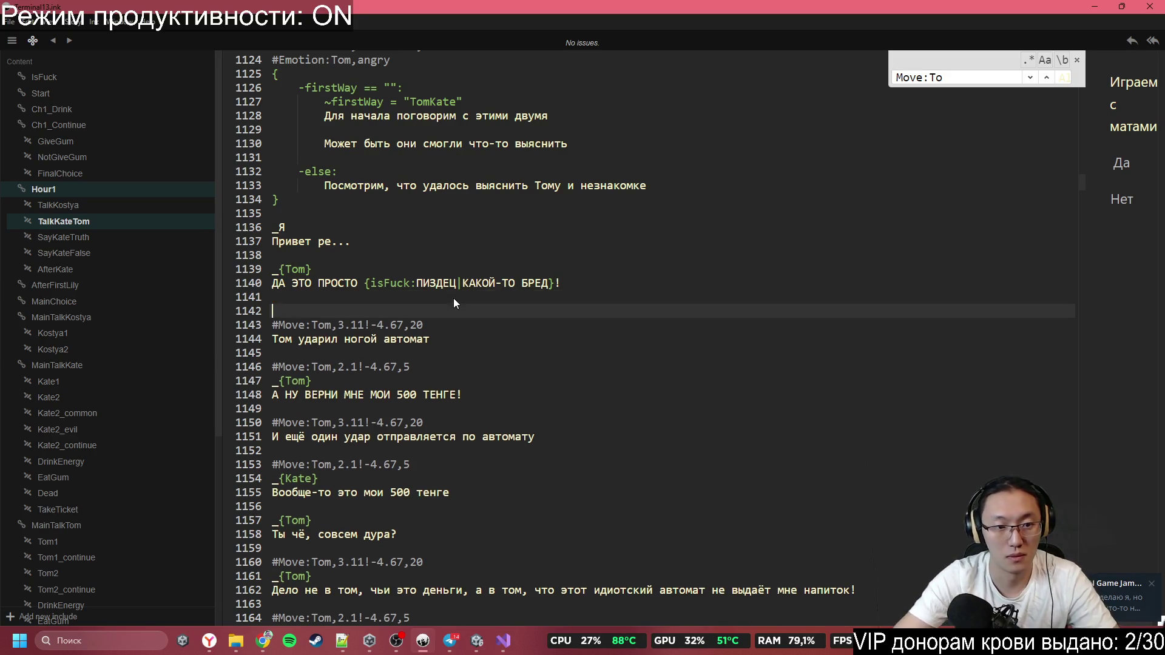
pyautogui.write('#')
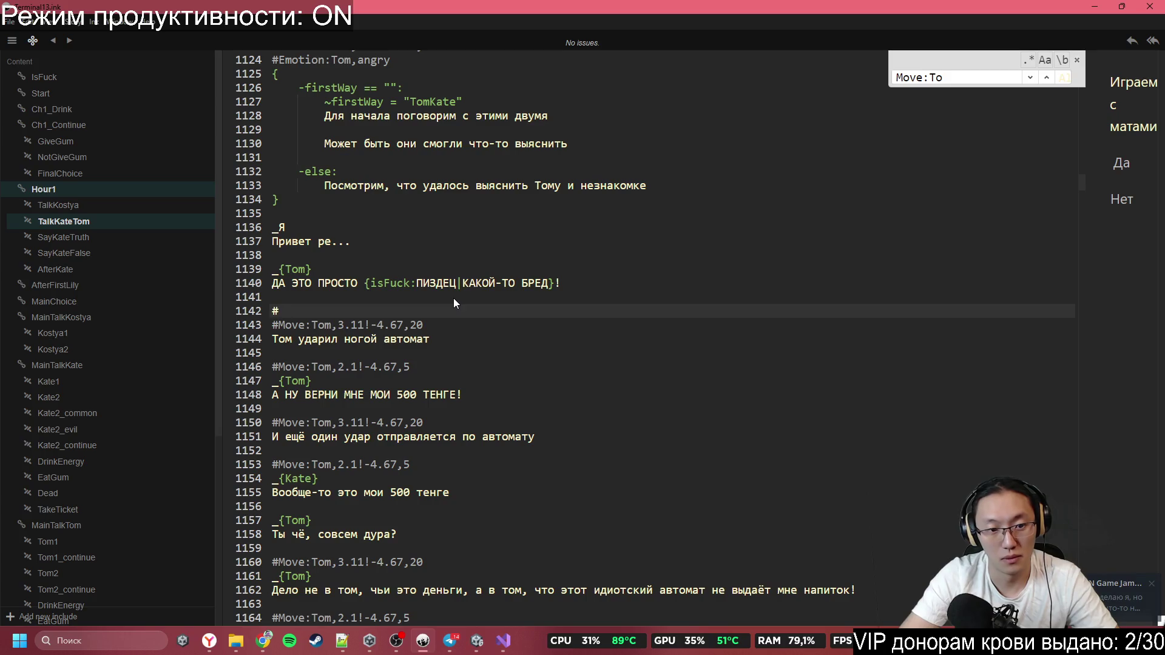
pyautogui.write('Sha')
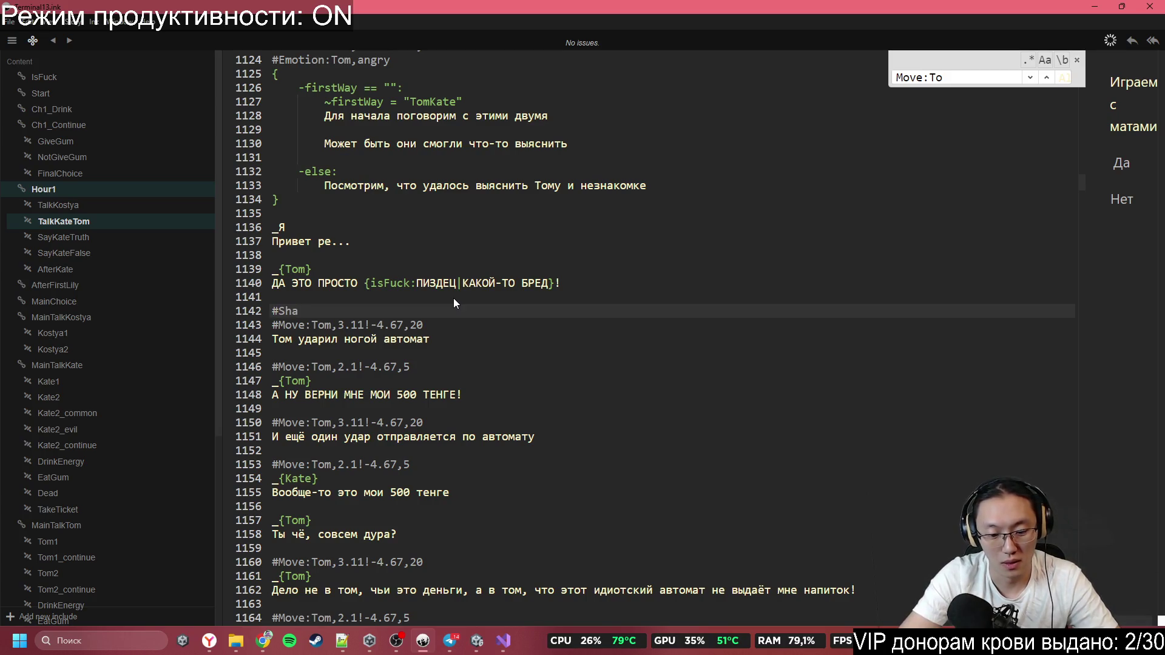
pyautogui.write('keChar:')
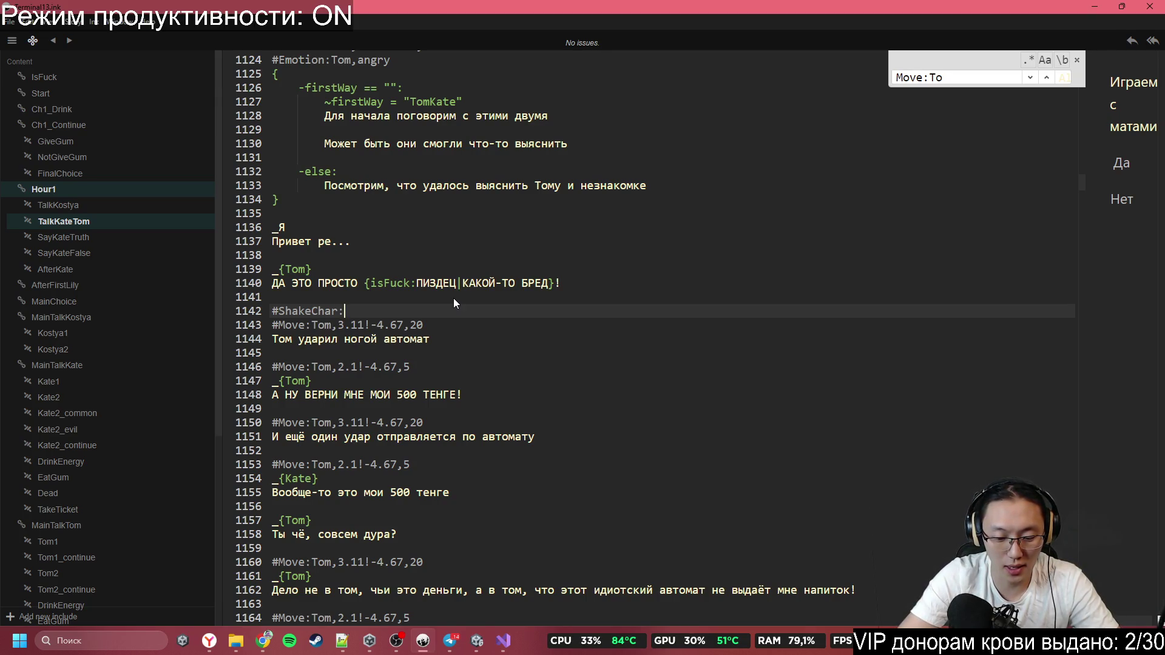
pyautogui.write('Shop')
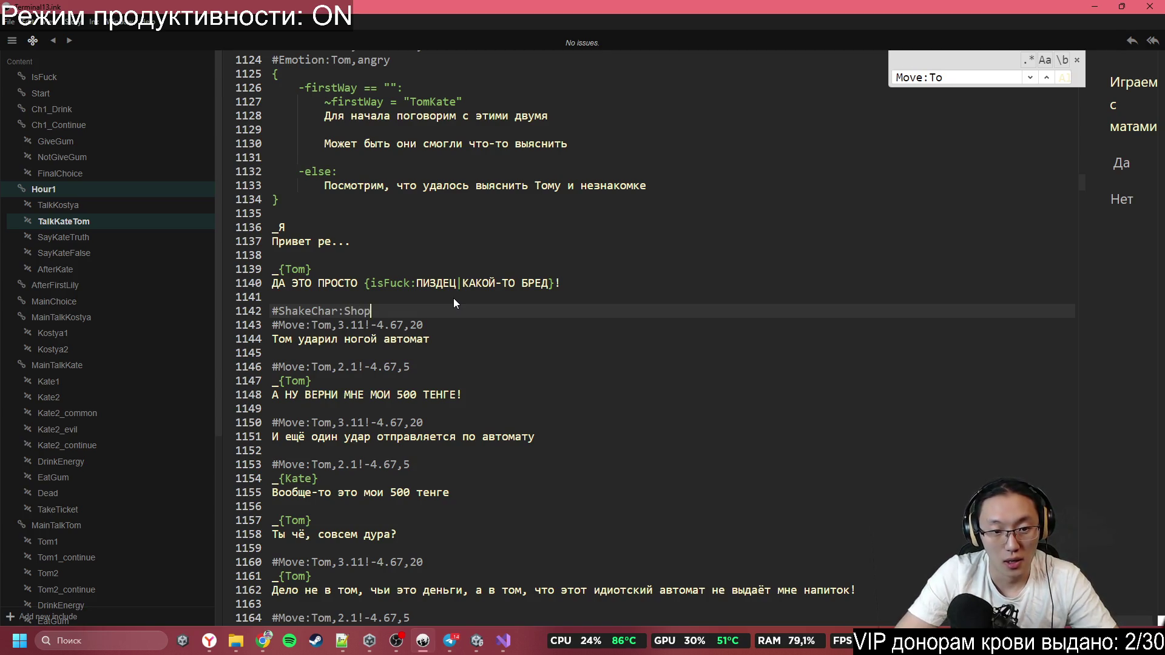
pyautogui.write(',0.')
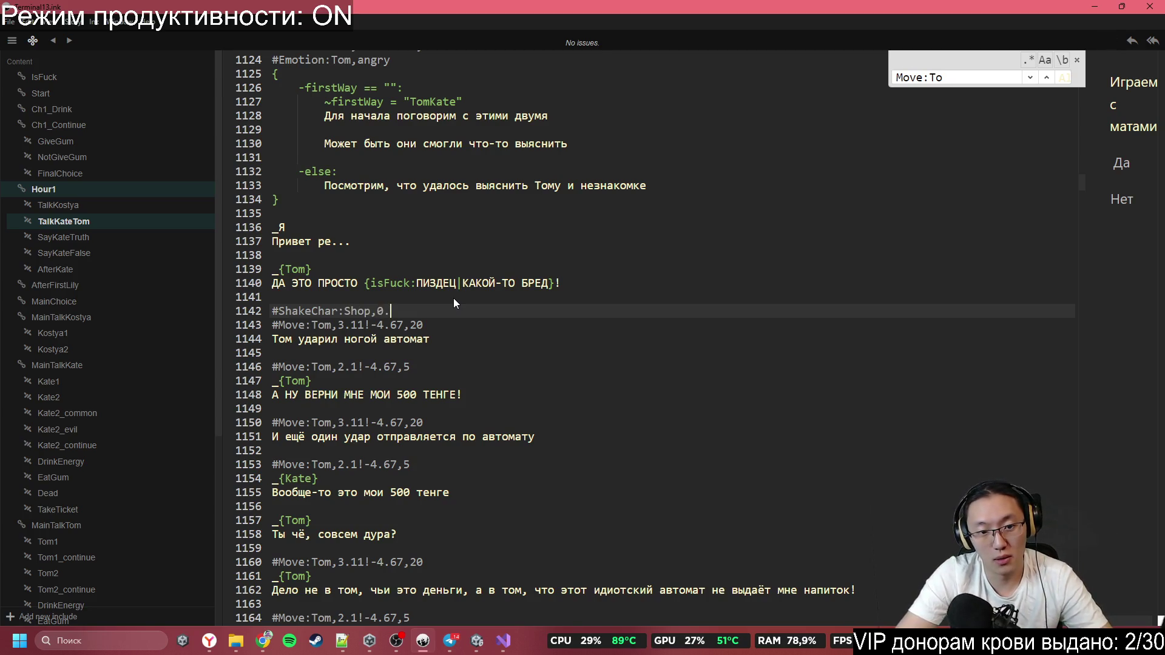
pyautogui.write('5,')
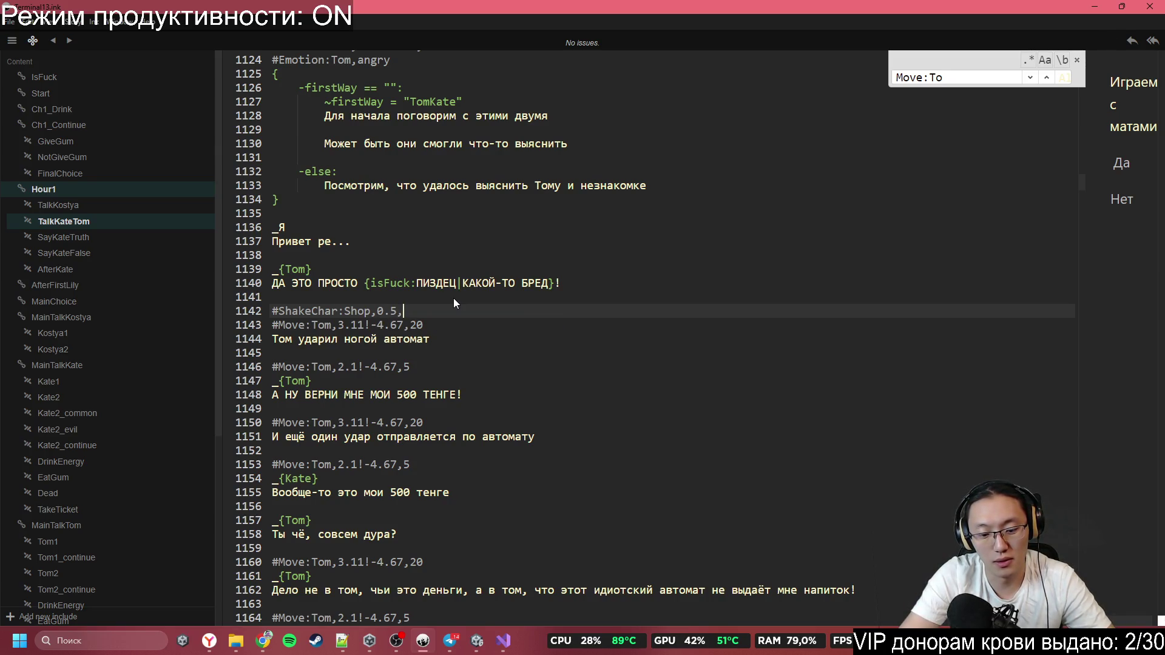
pyautogui.write('8')
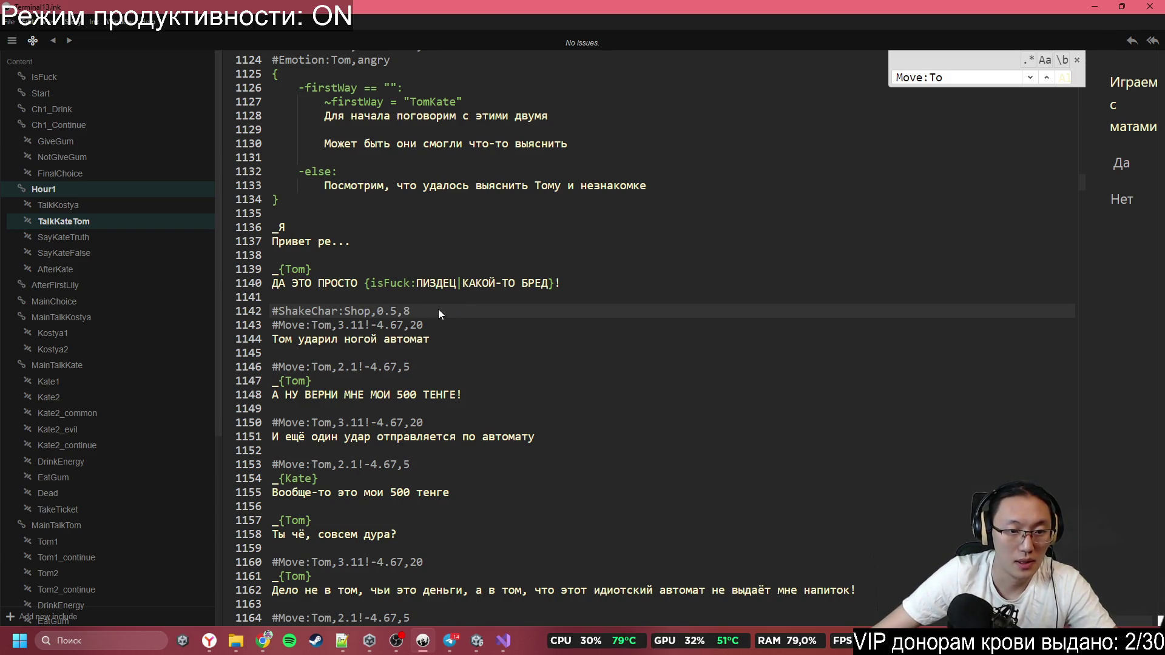
pyautogui.moveTo(438, 310); pyautogui.dragTo(291, 310)
pyautogui.click(317, 350)
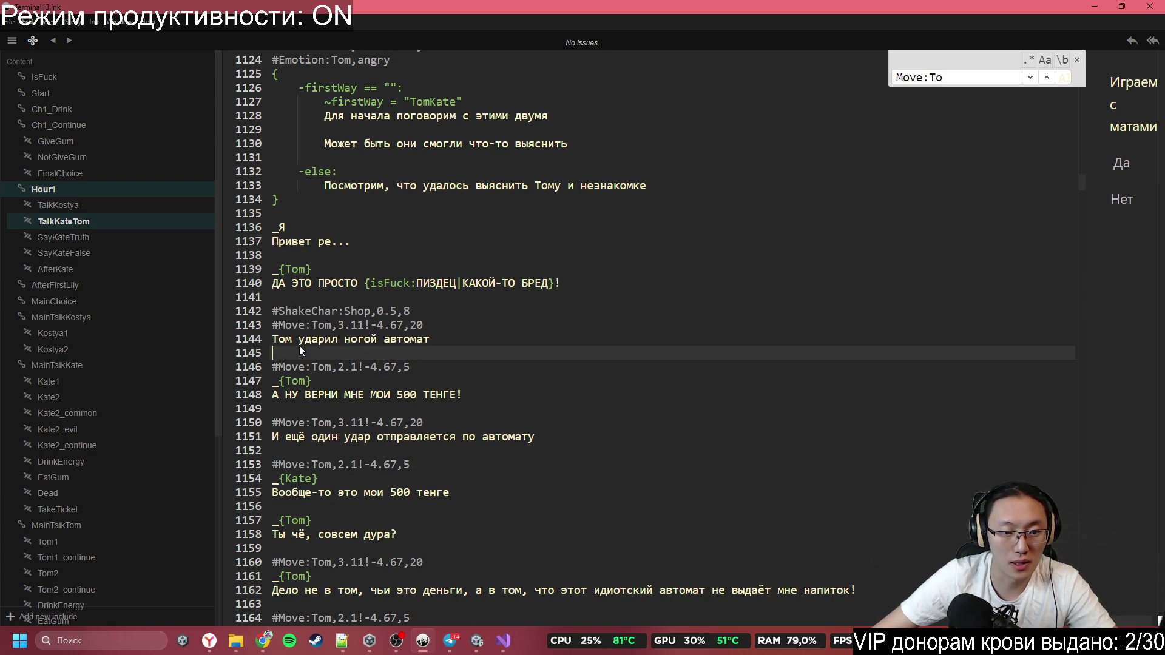
pyautogui.press('Return')
pyautogui.write('#ShakeChar:Shop,0.5,8')
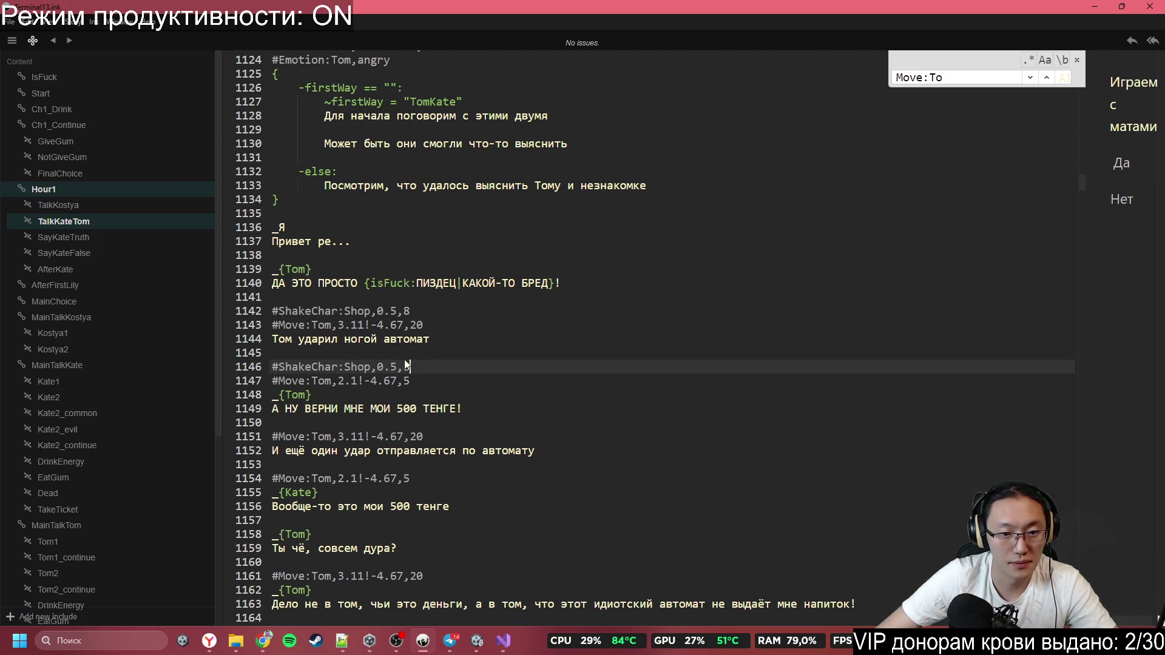
# Remove the misplaced shake tag from line 1146 and place it before the second kick
pyautogui.moveTo(407, 367); pyautogui.dragTo(273, 366)
pyautogui.hotkey('ctrl', 'c')
pyautogui.press('BackSpace')
pyautogui.click(394, 423)
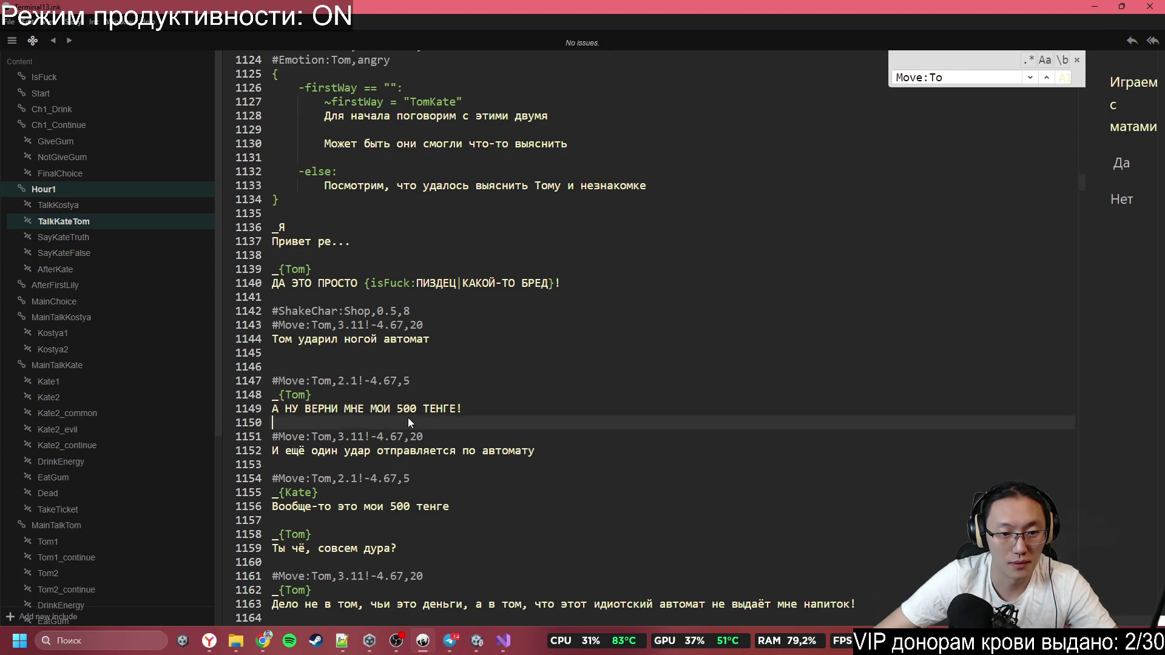
pyautogui.press('Return')
pyautogui.hotkey('ctrl', 'v')
# Paste the #ShakeChar:Shop,0.5,8 tag before Tom's next reply, keeping a blank line after his question
pyautogui.scroll(-3, 403, 420)
pyautogui.click(384, 464)
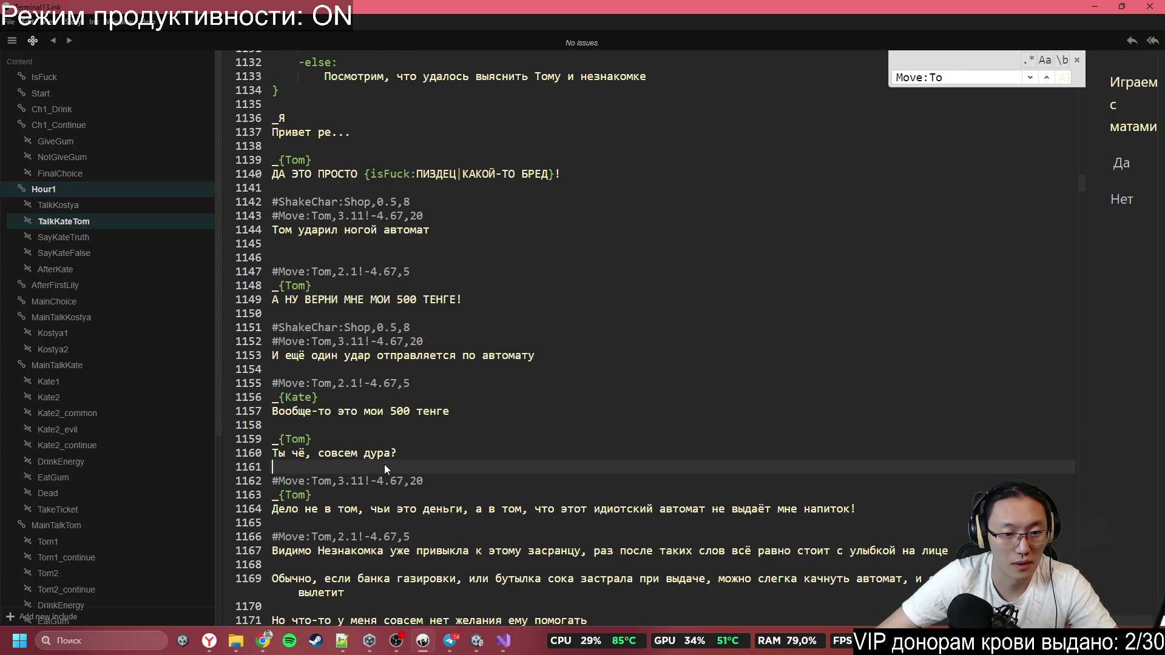
pyautogui.hotkey('ctrl', 'v')
pyautogui.click(424, 453)
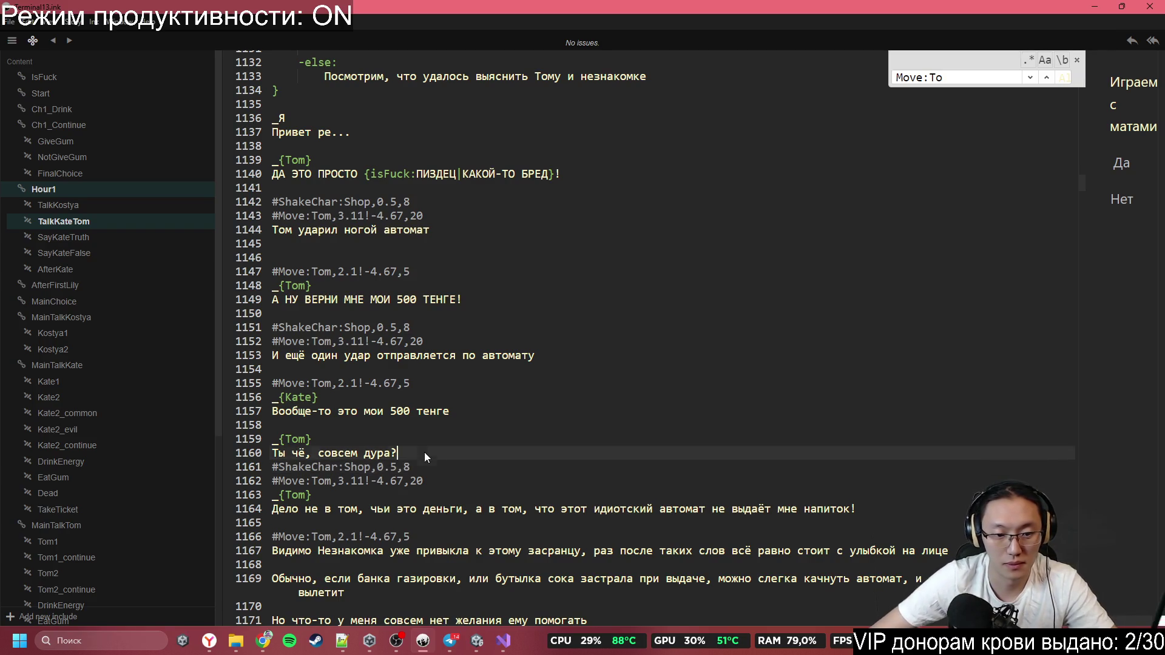
pyautogui.press('Return')
# Paste the #ShakeChar:Shop,0.5,8 tag on its own line above Tom's Move line 1197
pyautogui.scroll(-5, 397, 491)
pyautogui.scroll(-4, 432, 461)
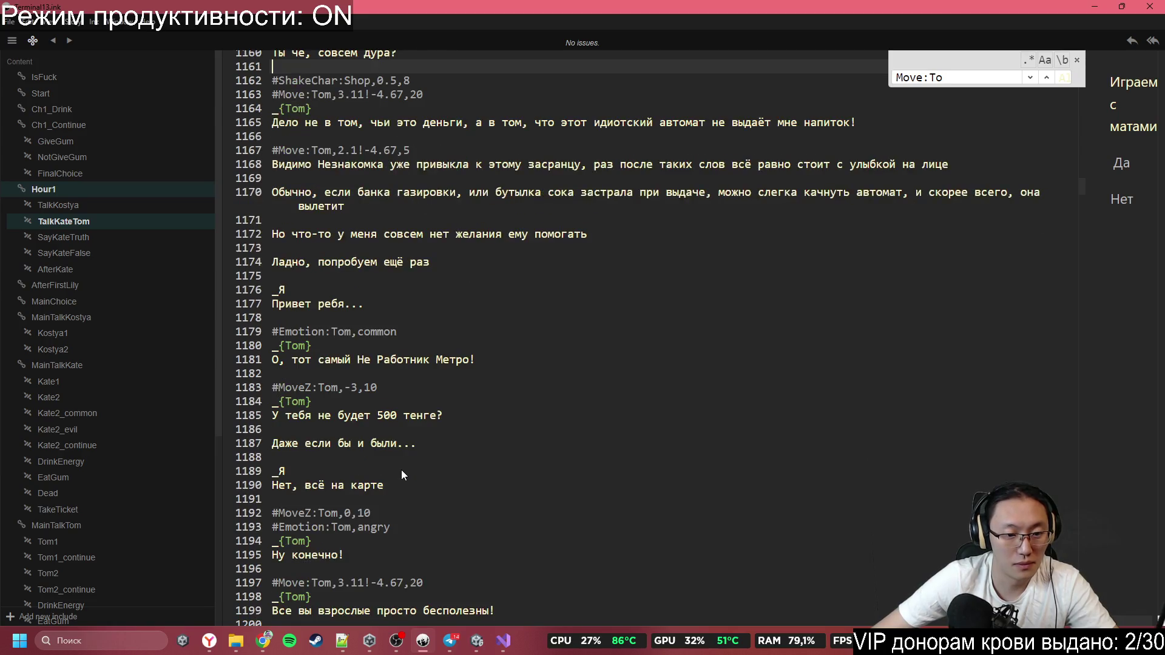
pyautogui.scroll(-2, 401, 470)
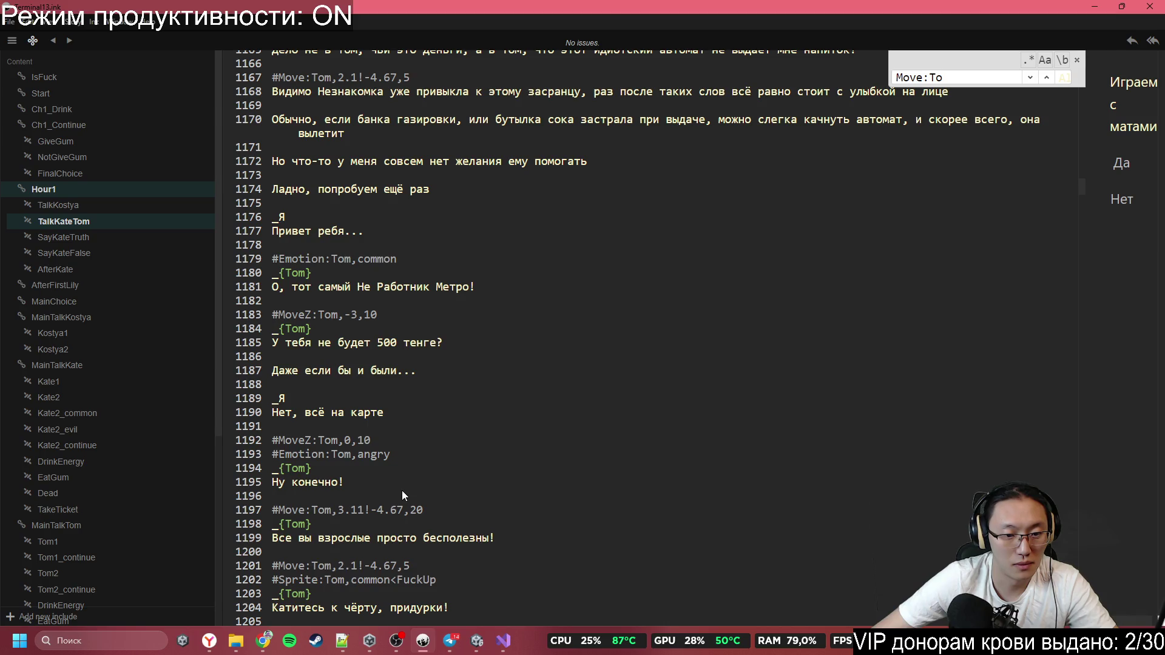
pyautogui.click(401, 490)
pyautogui.press('Return')
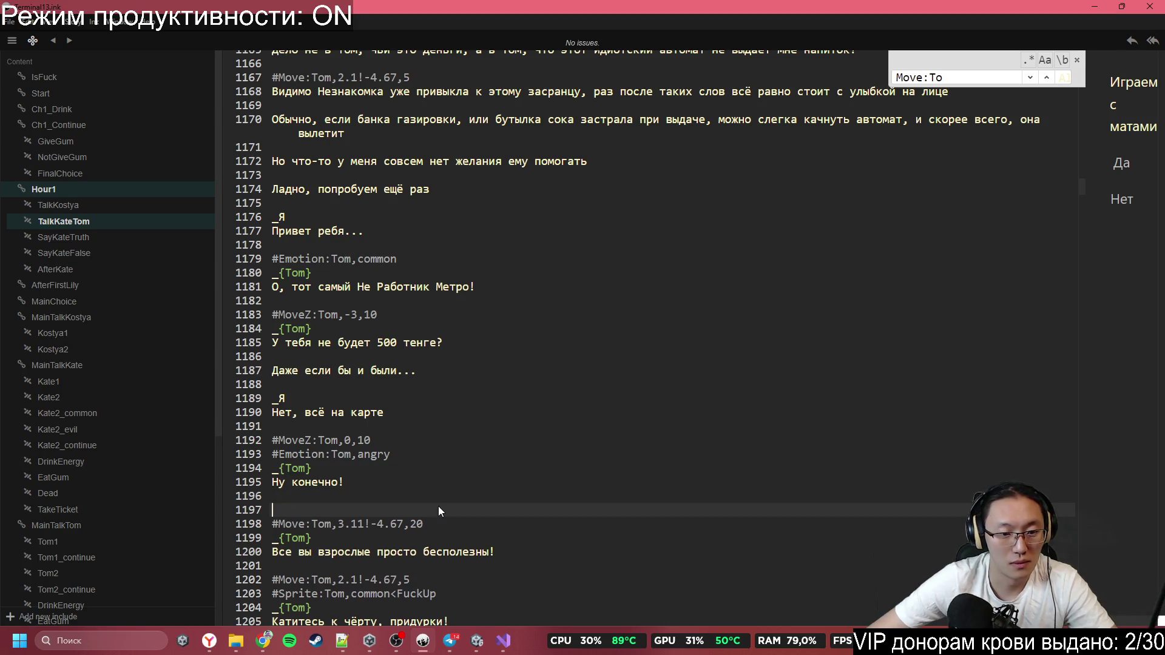
pyautogui.hotkey('ctrl', 'v')
pyautogui.scroll(-4, 444, 441)
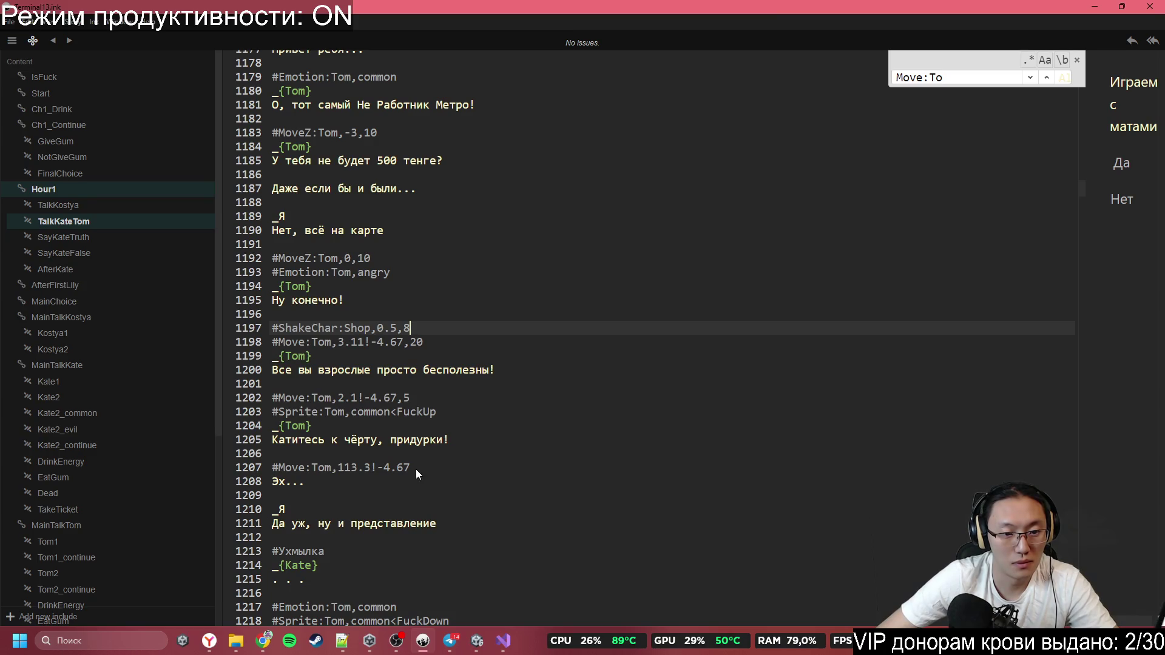
pyautogui.click(404, 493)
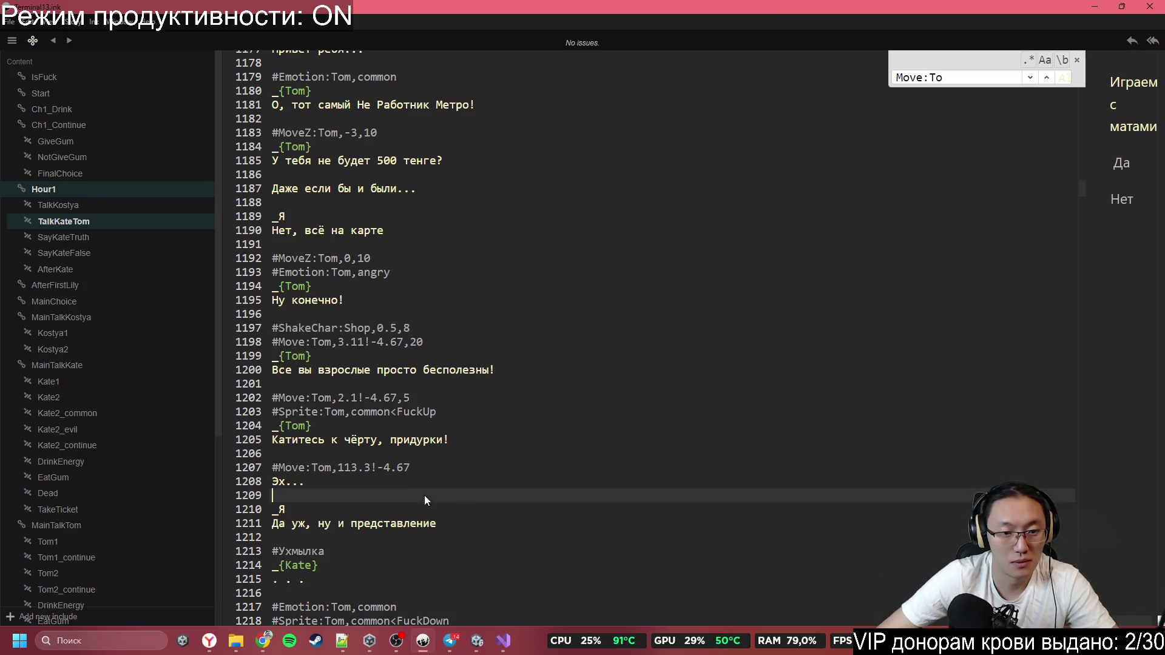
# Return to Unity, run the game with a maximized Game view, and answer Нет to profanity
pyautogui.click(1093, 9)
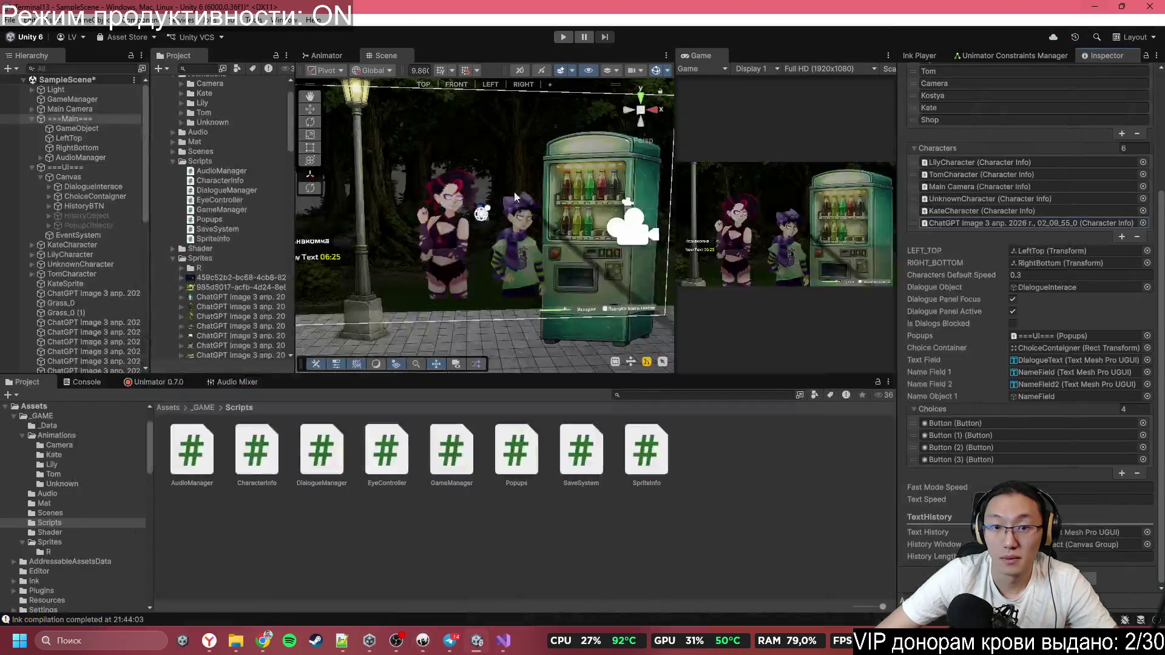
pyautogui.click(563, 35)
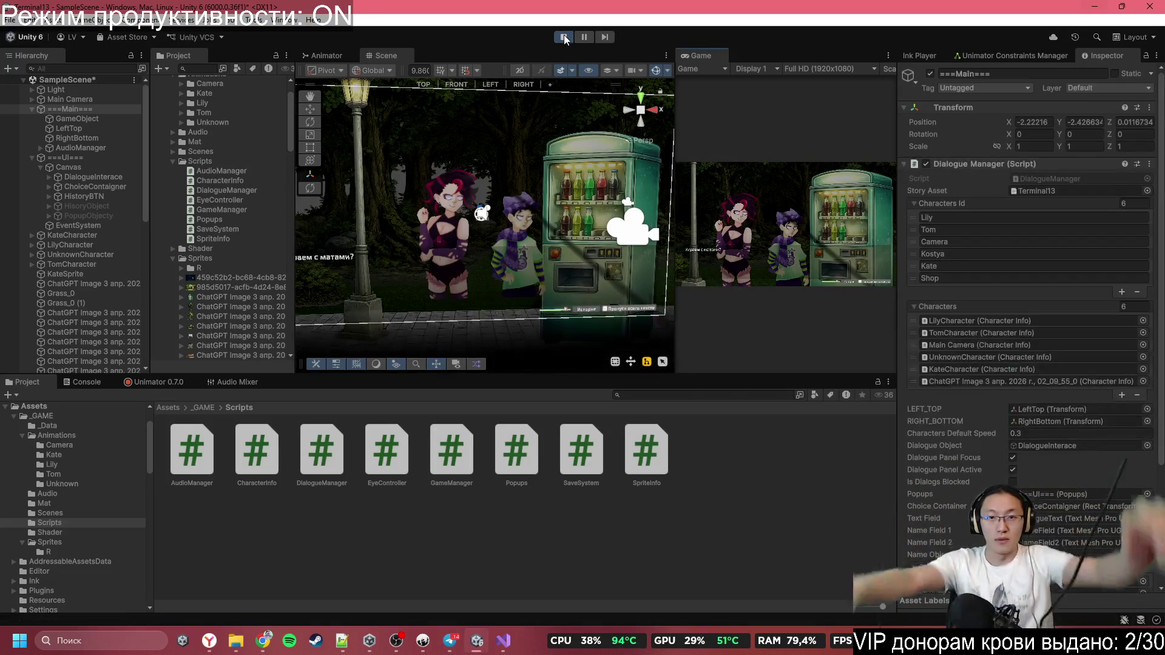
pyautogui.doubleClick(700, 55)
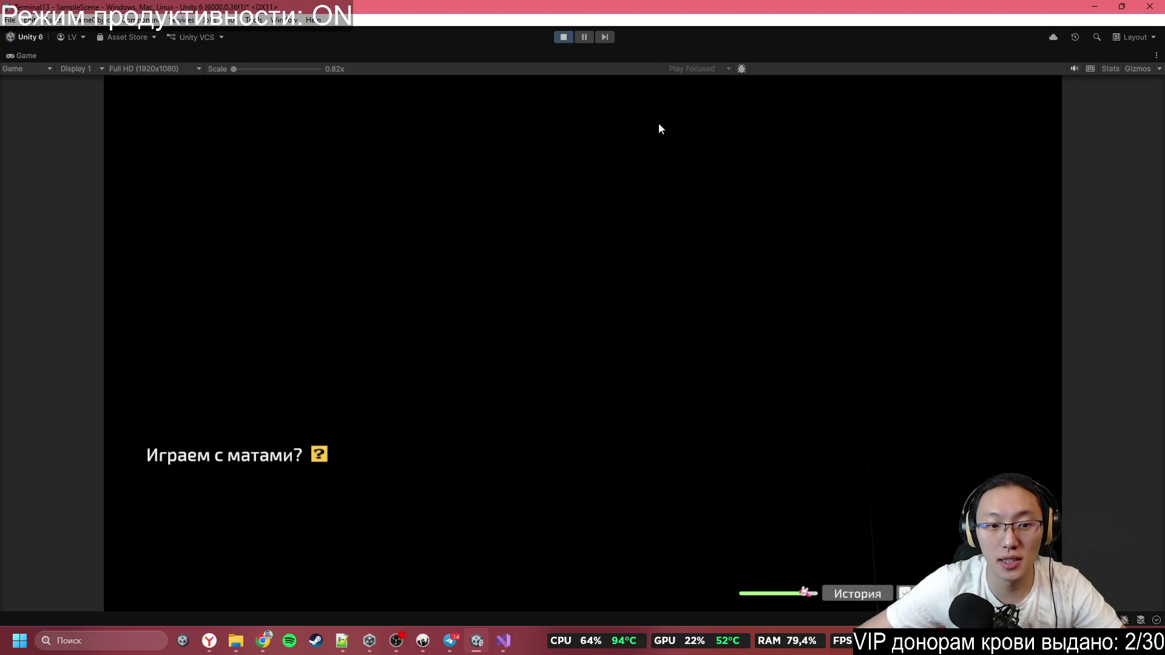
pyautogui.click(606, 355)
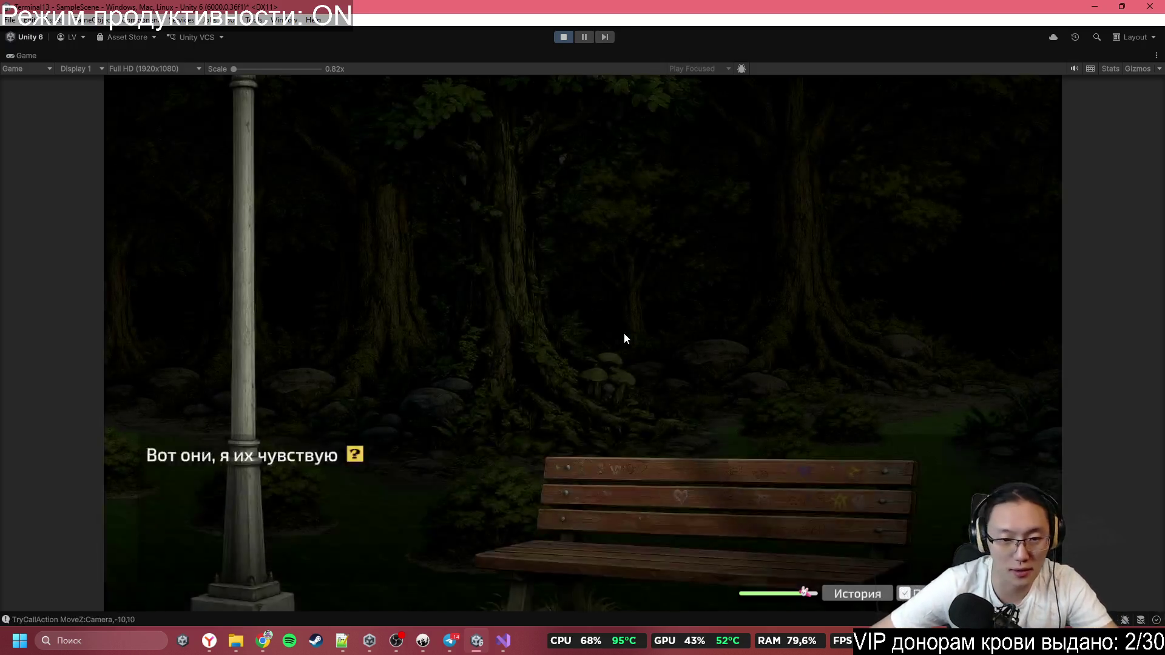
# Play through the opening dialogue and choose to pocket the drink instead of drinking it
pyautogui.click(624, 332)
pyautogui.click(686, 294)
pyautogui.click(671, 279)
pyautogui.click(671, 280)
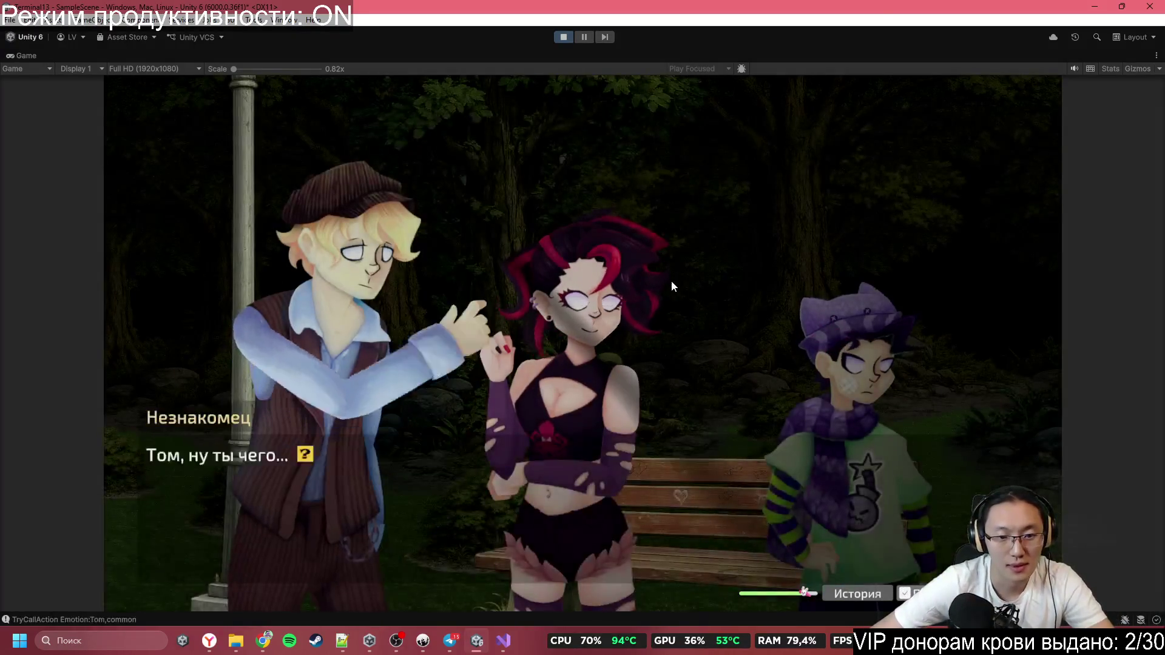
pyautogui.click(671, 280)
pyautogui.click(671, 280)
pyautogui.click(671, 280)
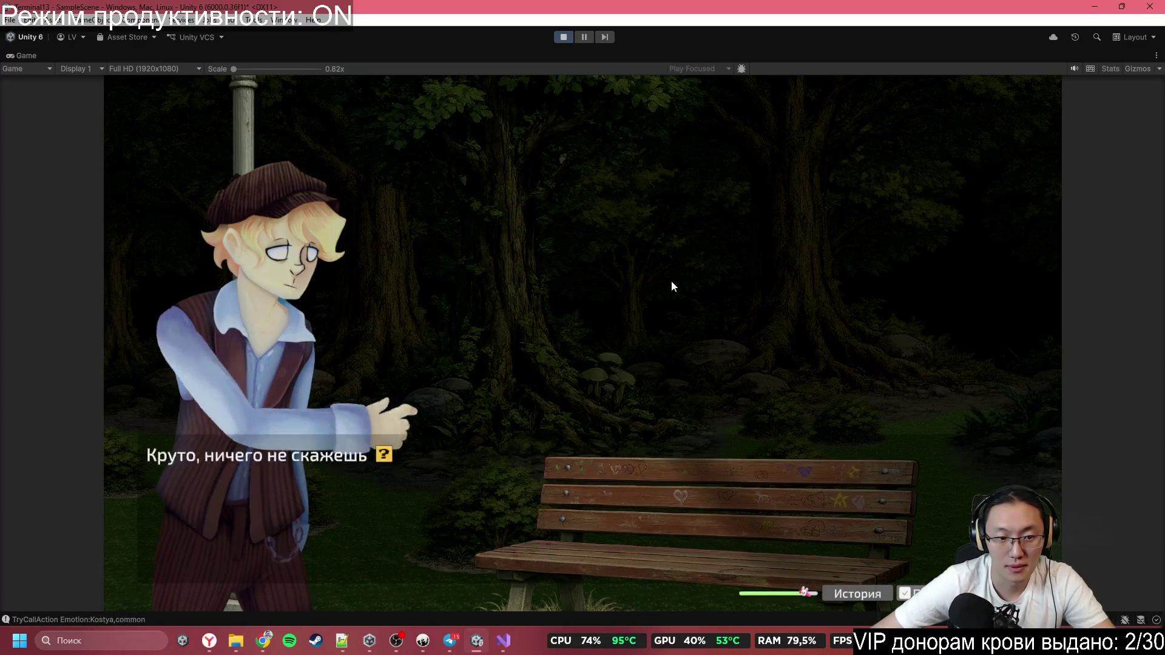
pyautogui.click(671, 280)
pyautogui.click(671, 280)
pyautogui.click(671, 281)
pyautogui.click(671, 280)
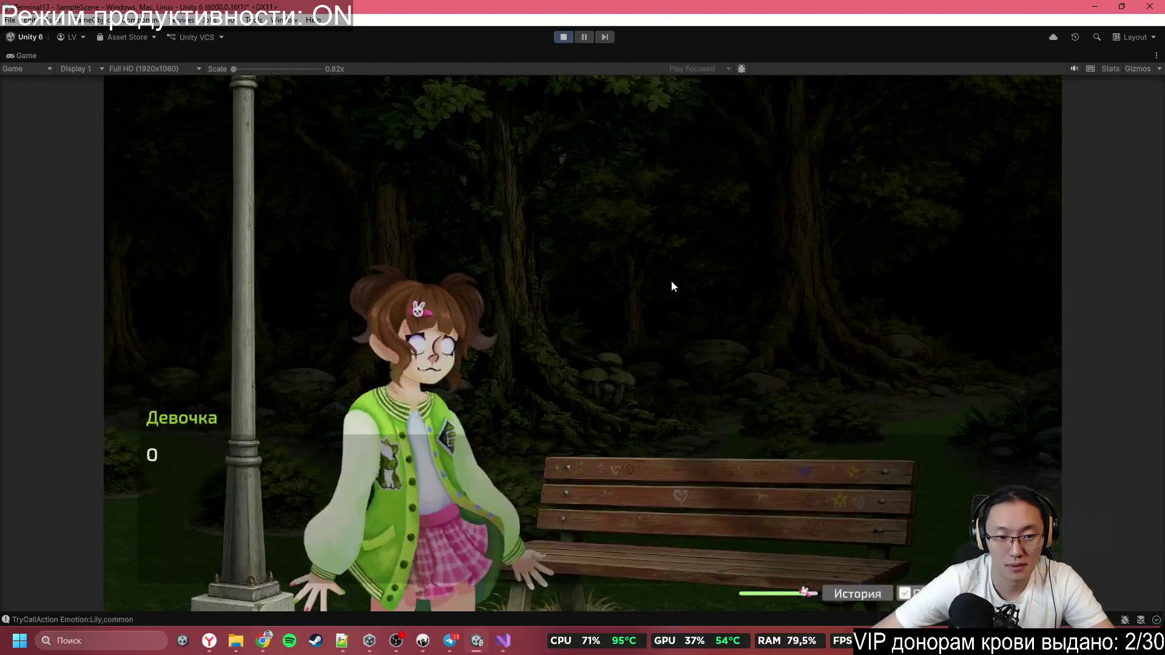
pyautogui.click(671, 280)
pyautogui.click(671, 280)
pyautogui.click(671, 281)
pyautogui.click(611, 341)
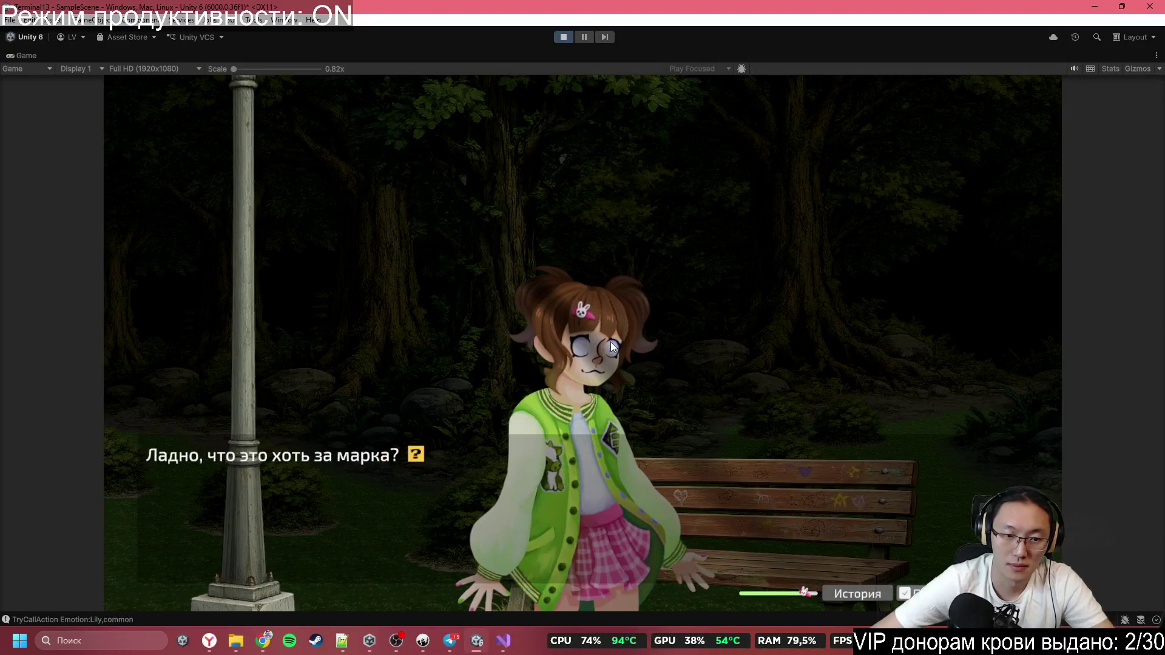
pyautogui.click(620, 390)
pyautogui.click(624, 374)
pyautogui.click(624, 374)
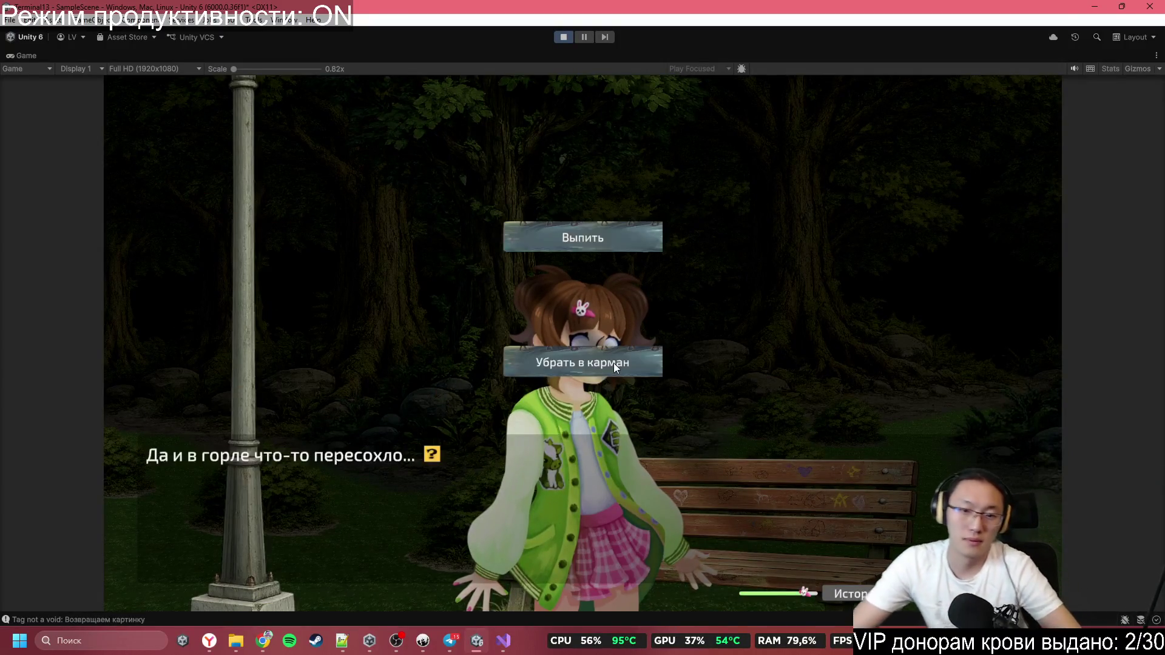
pyautogui.click(614, 363)
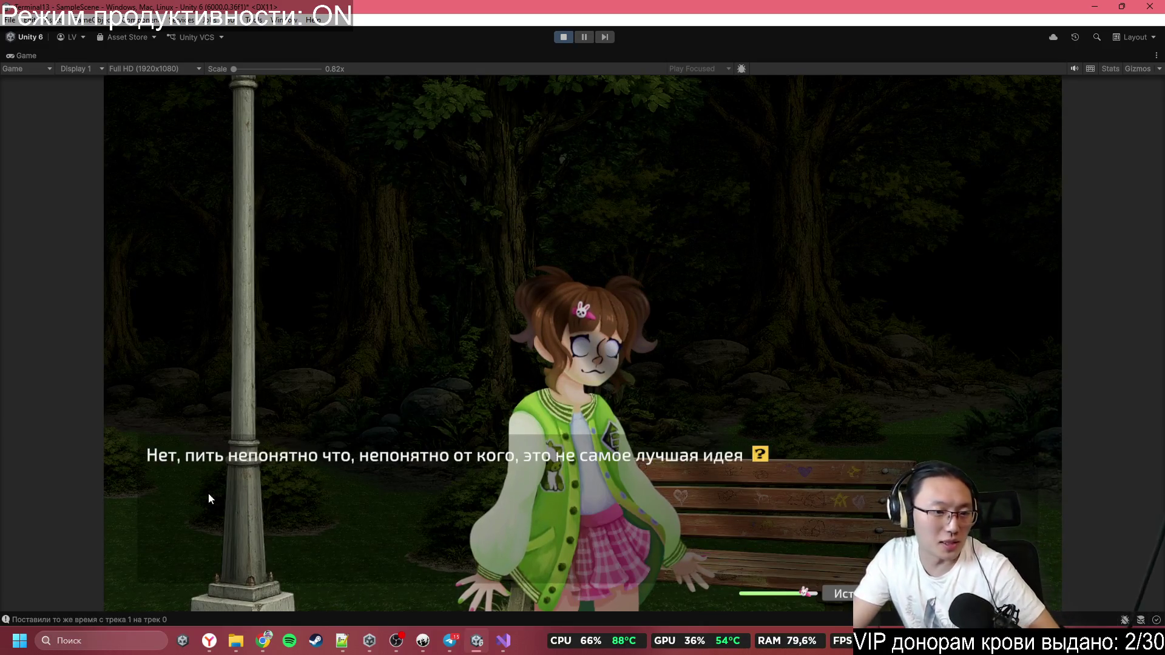
# Check the game message log, pick the lower answer, and choose to approach the girl and Tom
pyautogui.click(92, 620)
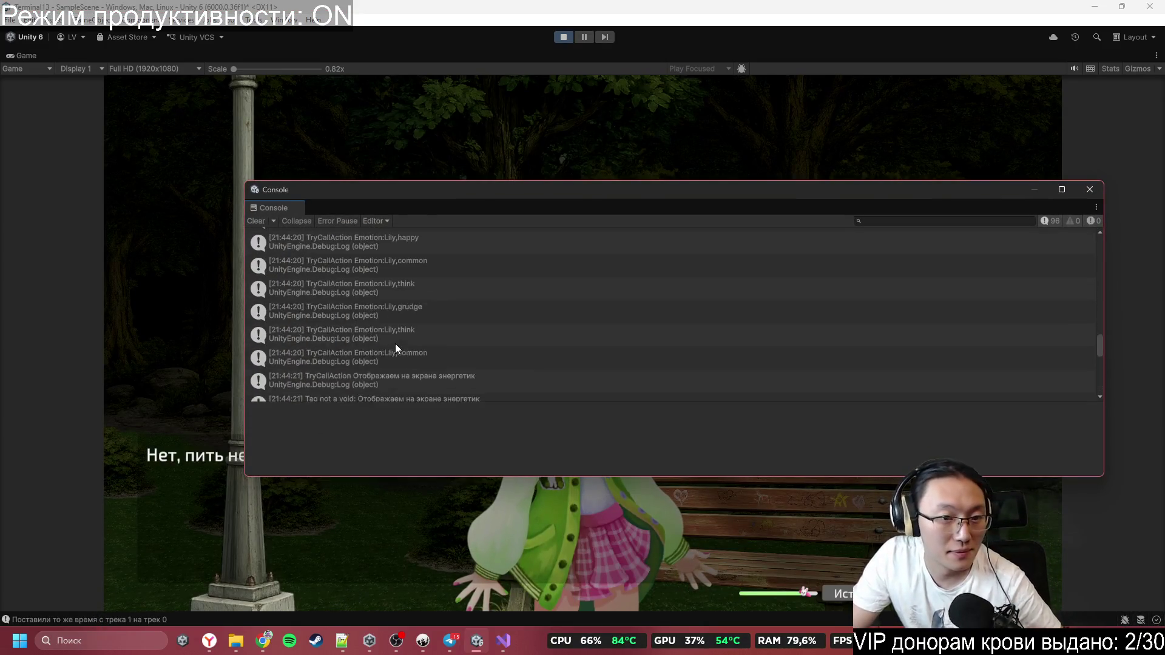
pyautogui.scroll(15, 396, 344)
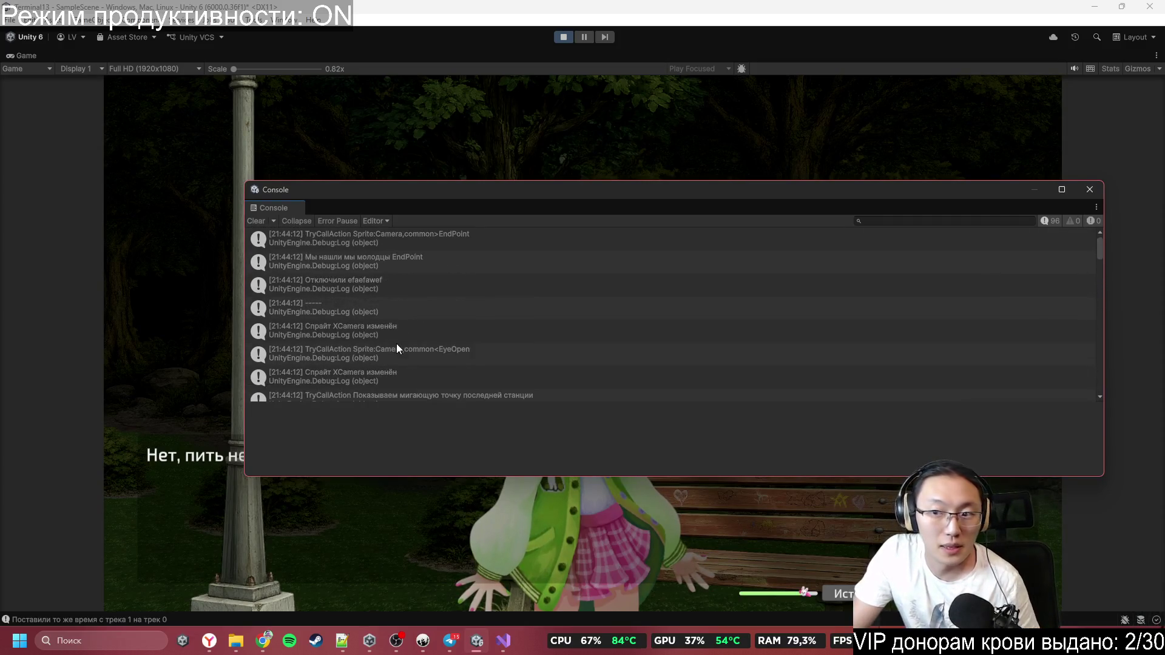
pyautogui.click(1090, 189)
pyautogui.click(749, 264)
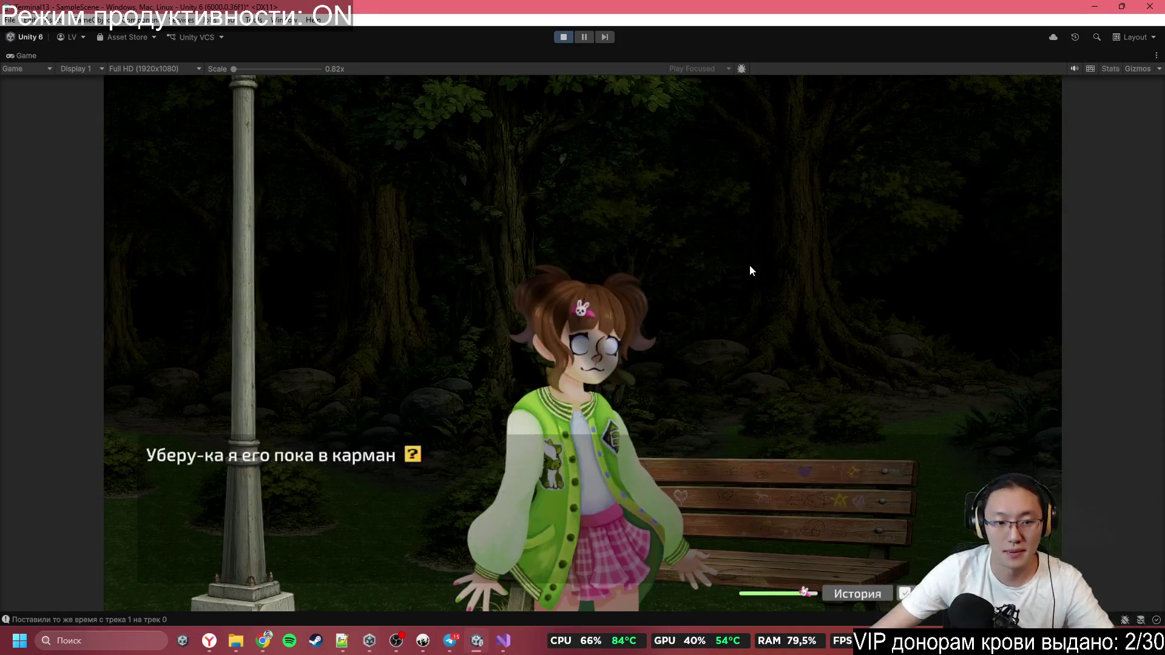
pyautogui.click(740, 264)
pyautogui.click(740, 264)
pyautogui.click(744, 259)
pyautogui.click(743, 260)
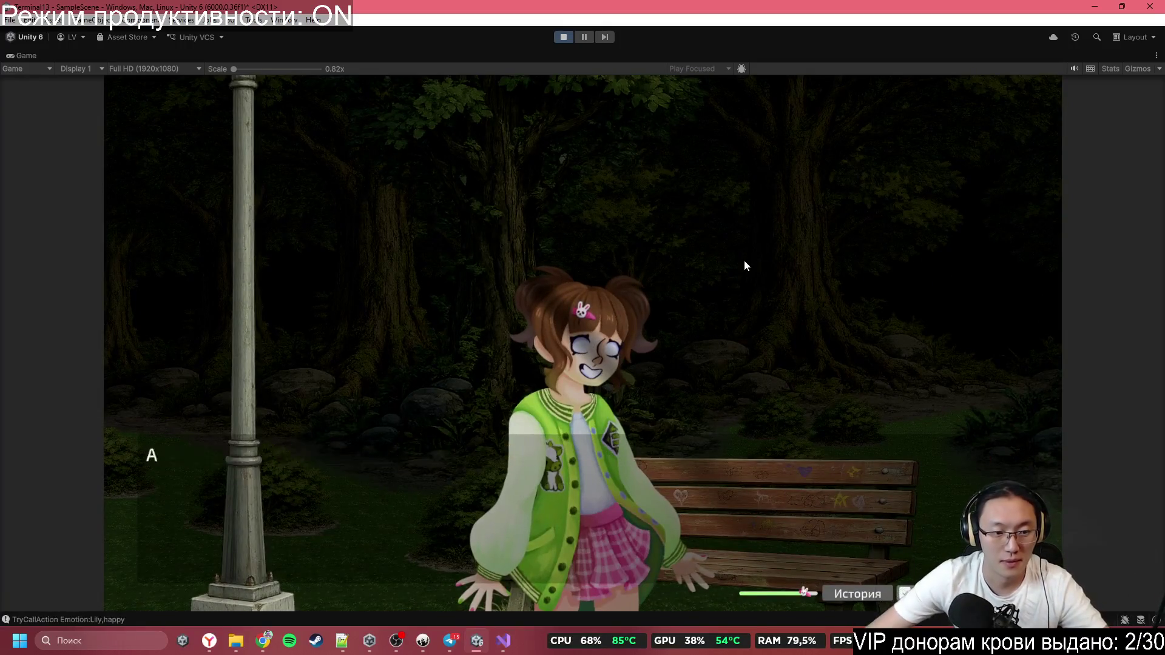
pyautogui.click(745, 262)
pyautogui.click(762, 237)
pyautogui.click(591, 369)
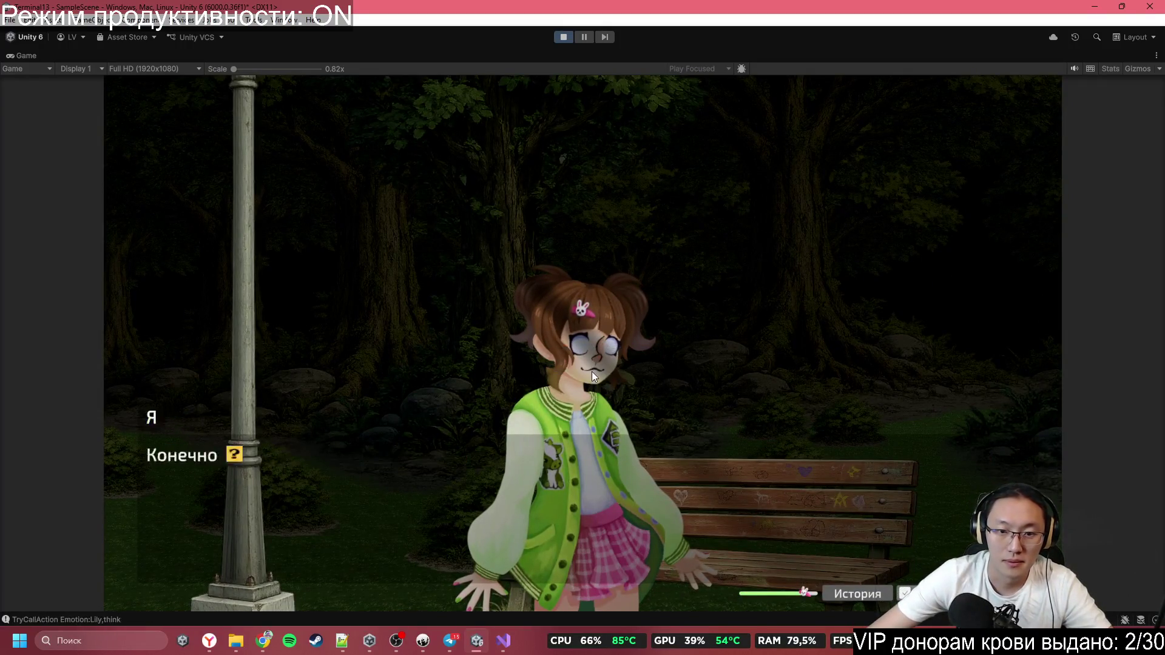
pyautogui.click(592, 370)
pyautogui.click(592, 368)
pyautogui.click(591, 366)
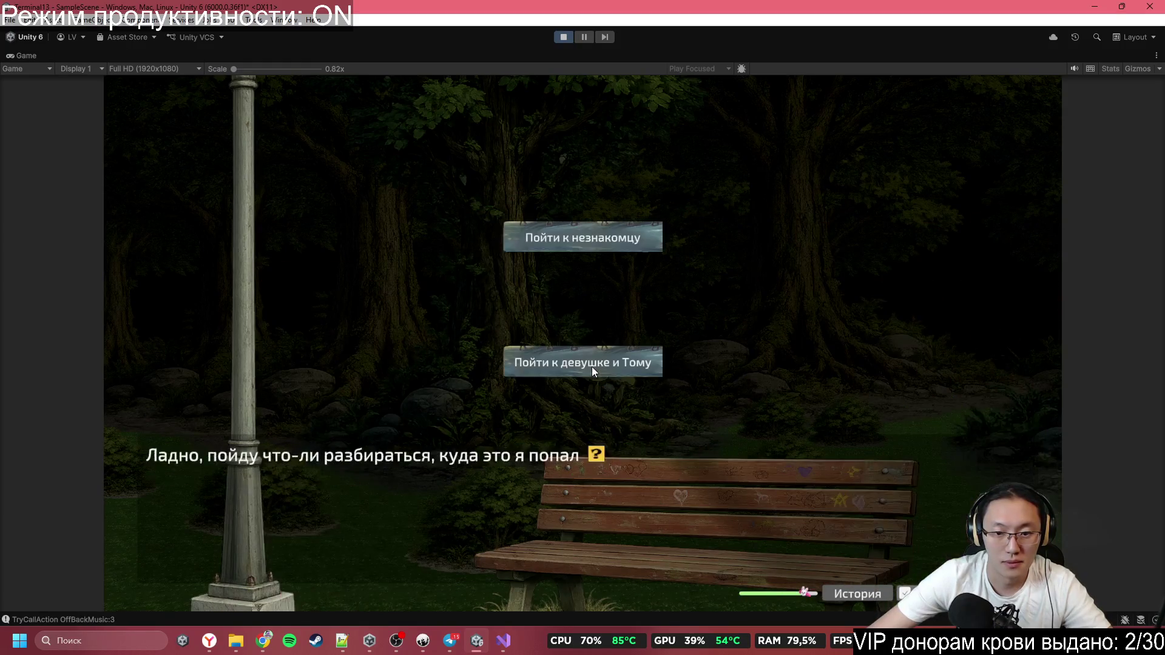
pyautogui.click(598, 366)
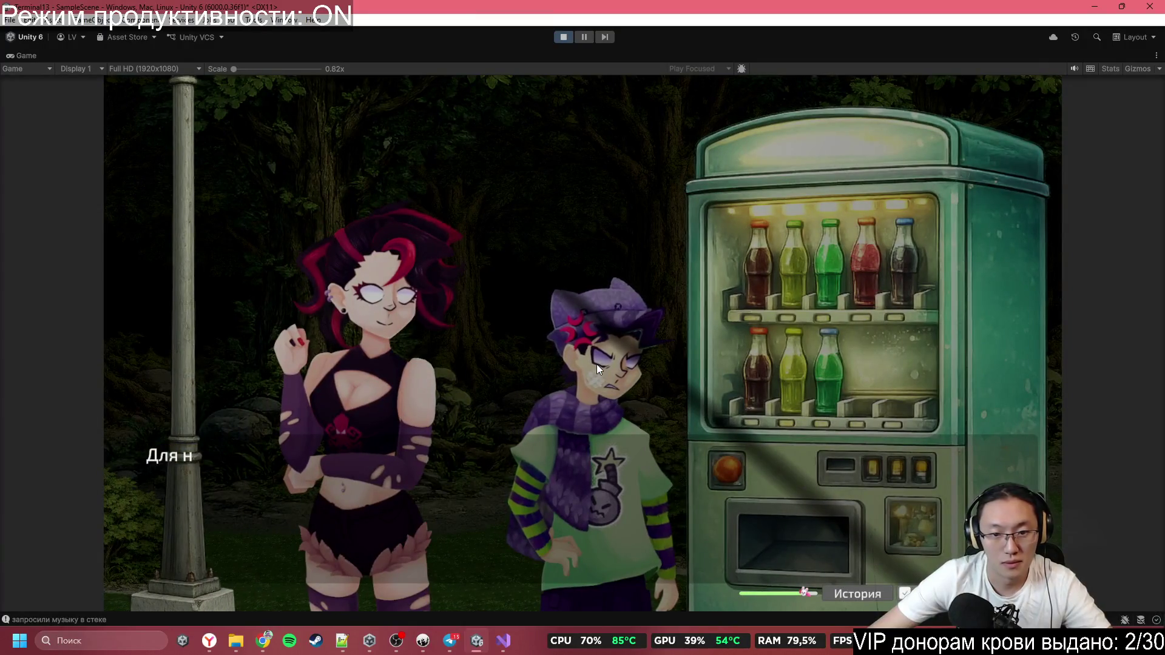
# Advance the vending-machine scene to Tom's outburst and check the message log
pyautogui.click(597, 365)
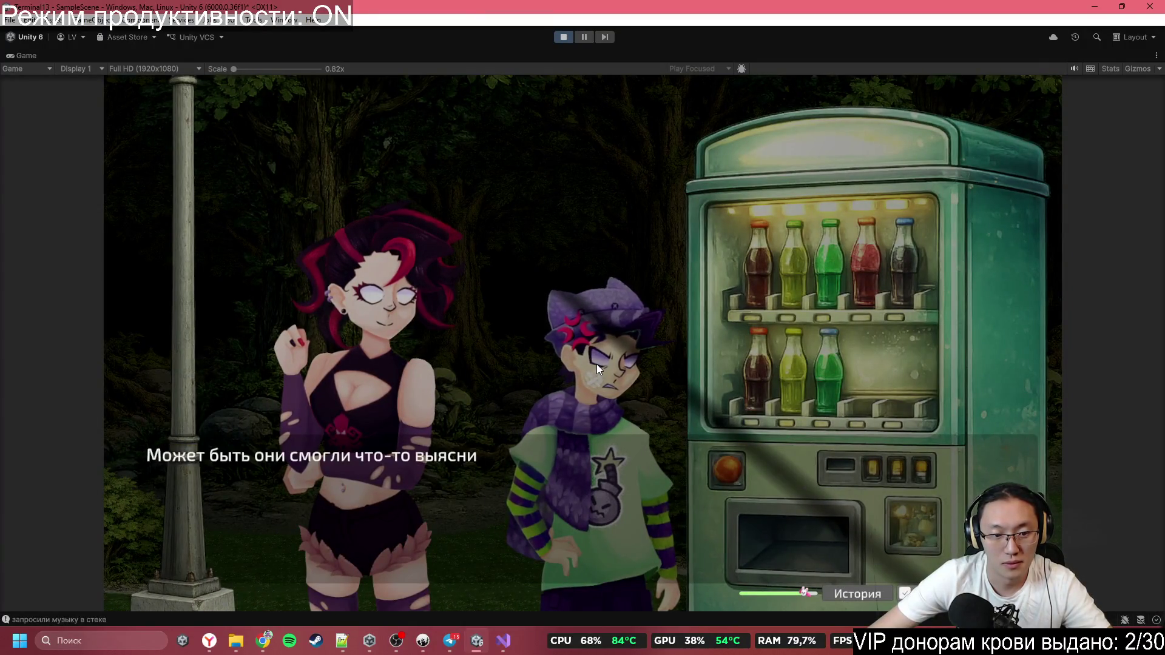
pyautogui.click(597, 365)
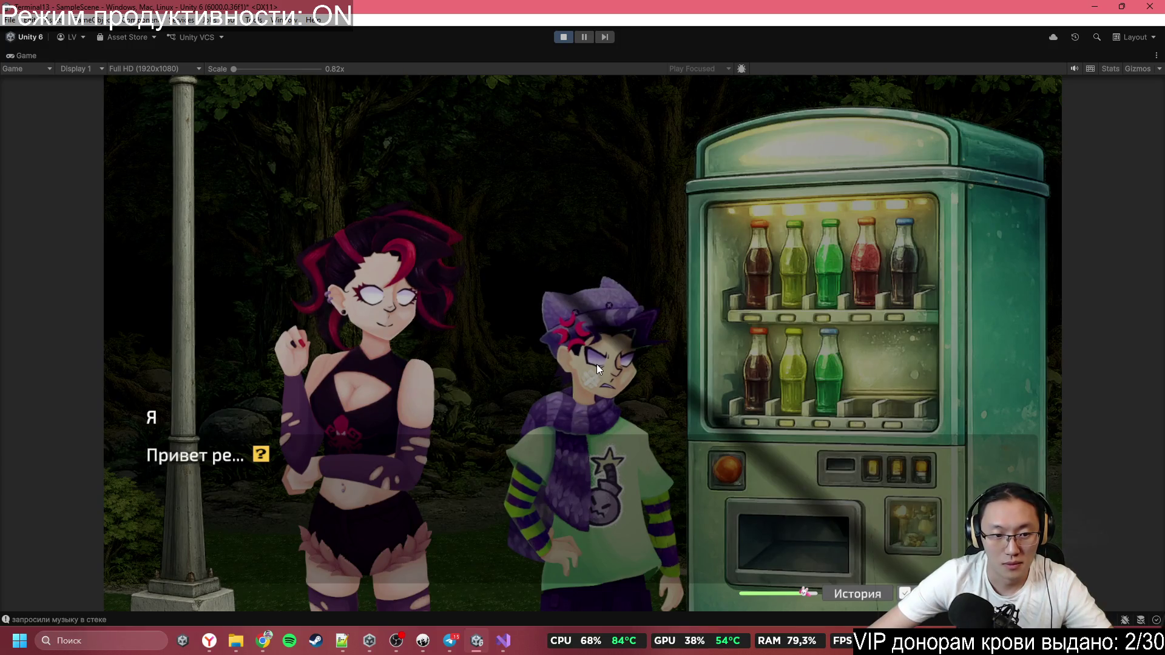
pyautogui.click(597, 365)
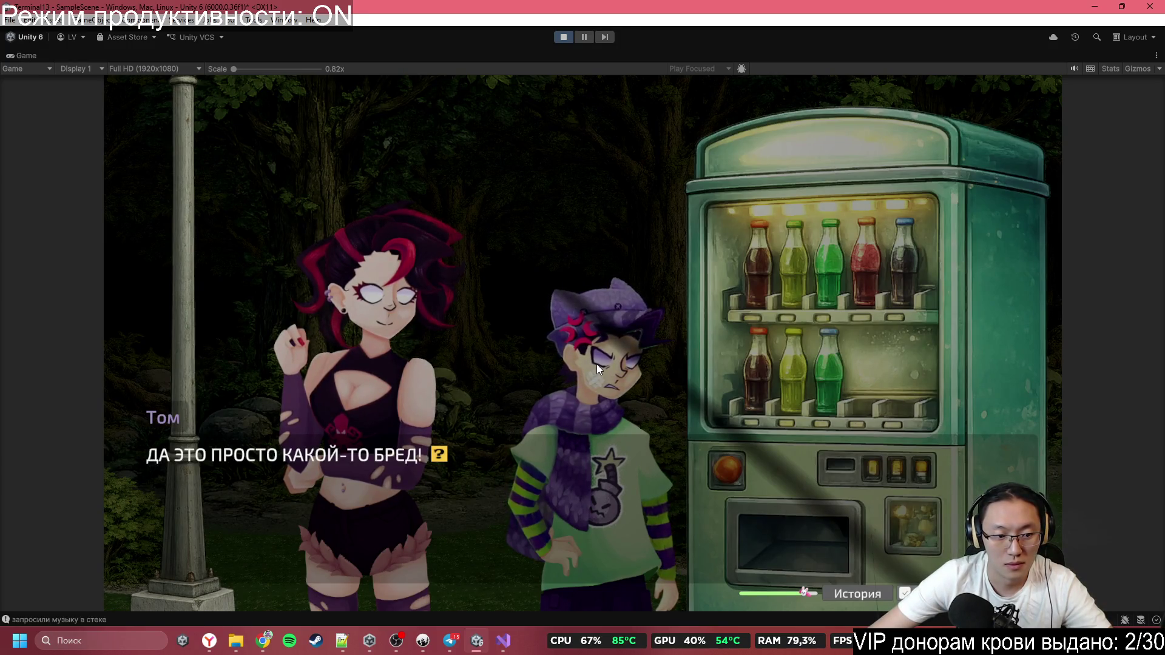
pyautogui.click(112, 615)
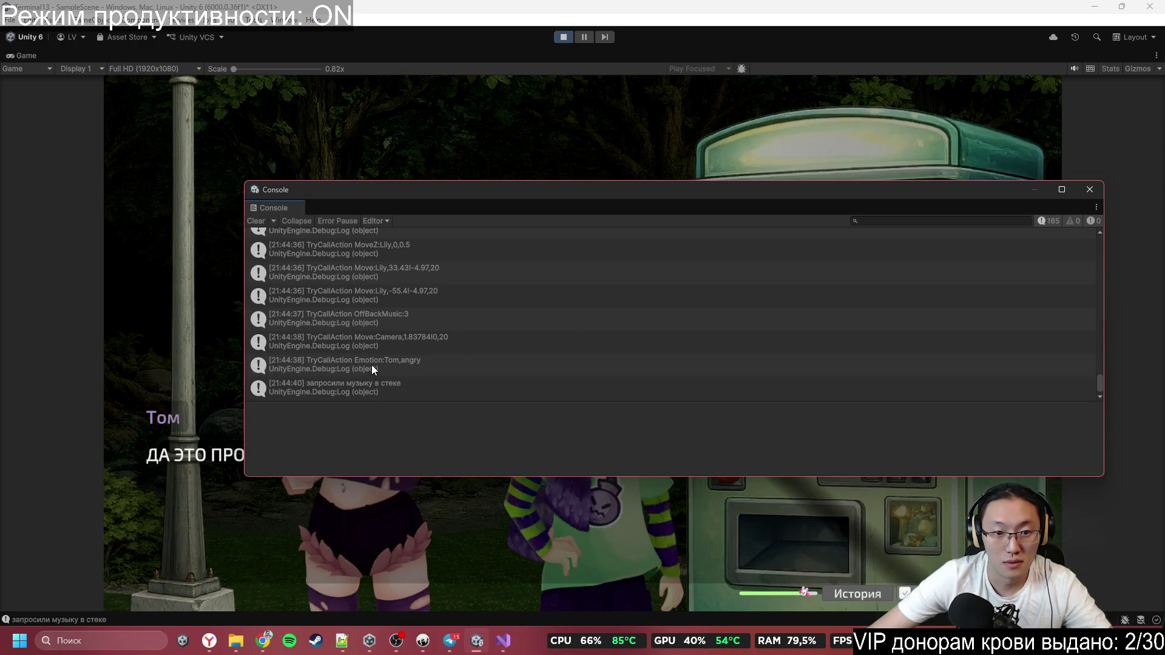
pyautogui.click(1096, 195)
# Play the vending-machine conversation through Tom's kick until Tom walks away
pyautogui.click(890, 308)
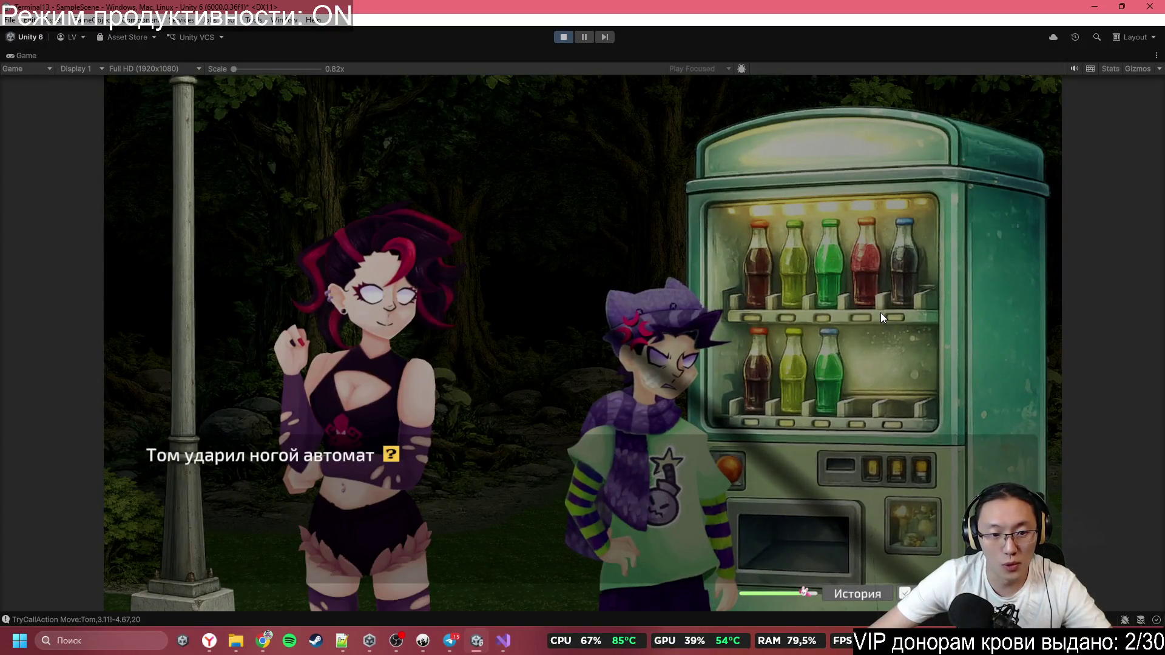
pyautogui.click(879, 312)
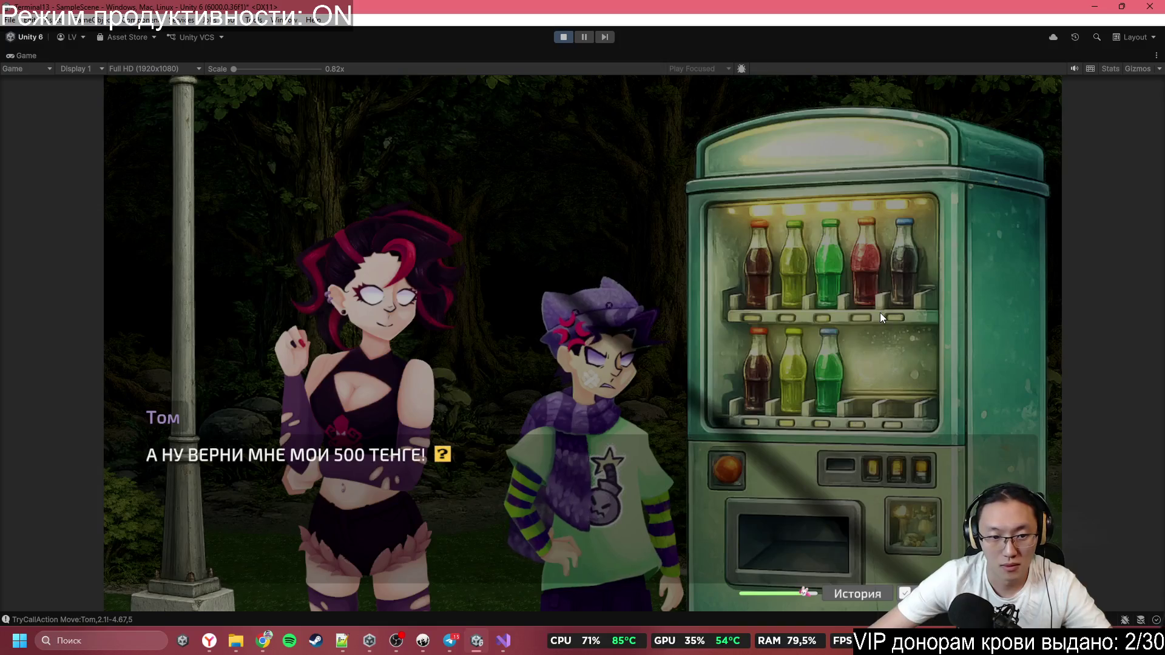
pyautogui.click(880, 312)
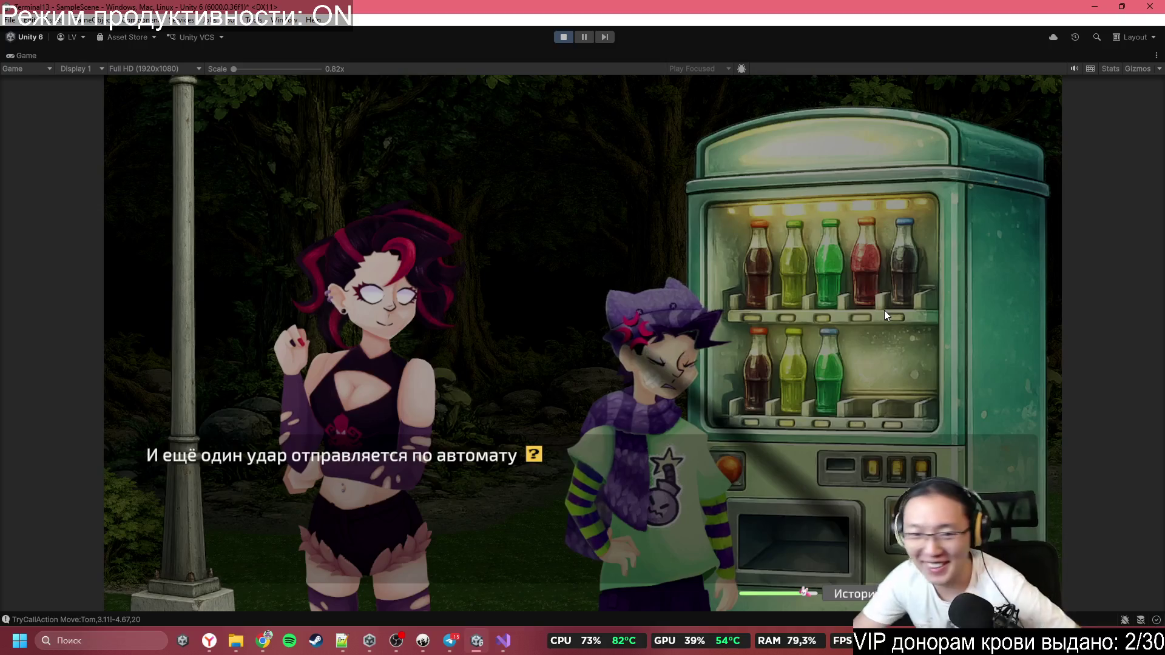
pyautogui.click(884, 311)
pyautogui.click(883, 311)
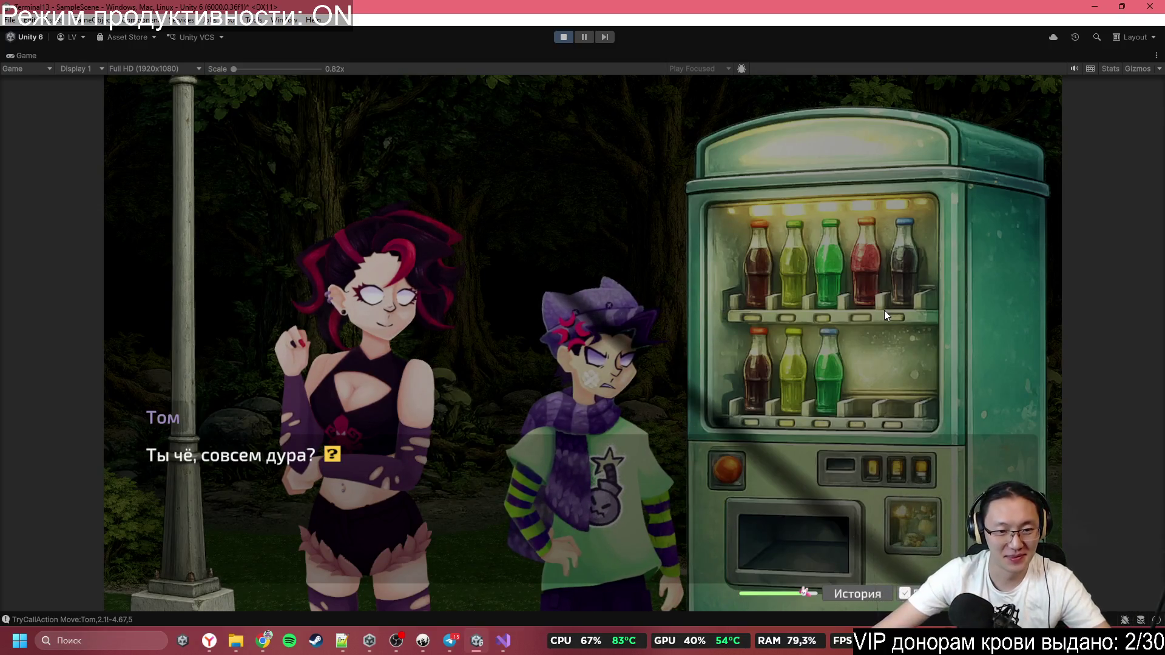
pyautogui.click(962, 458)
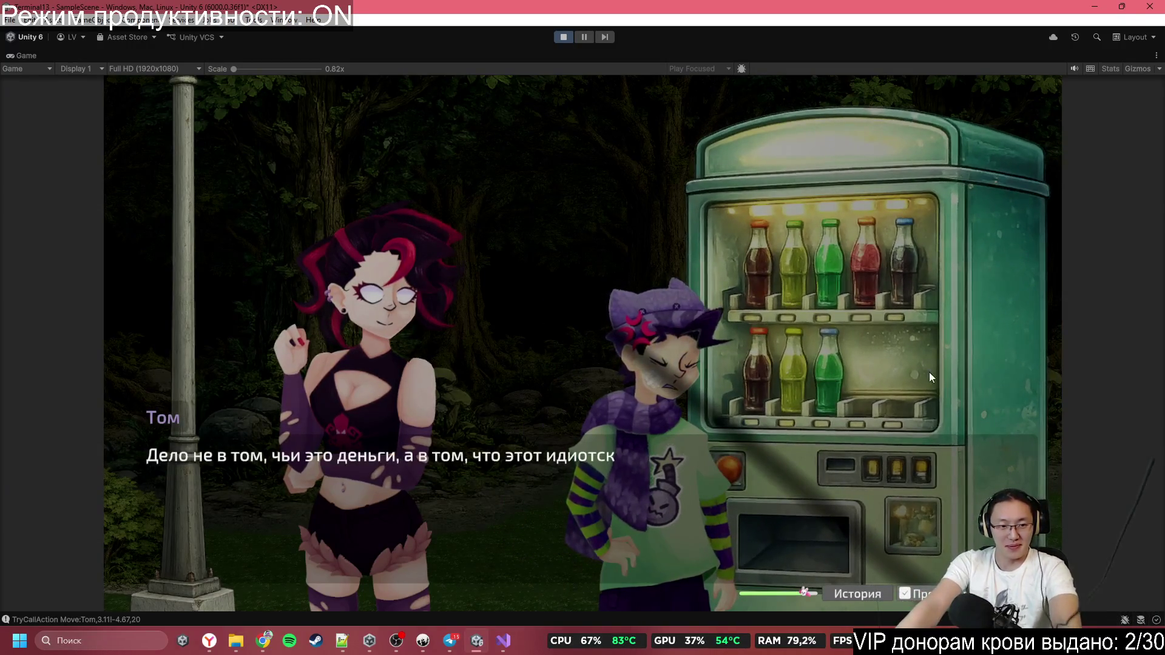
pyautogui.click(813, 423)
pyautogui.click(807, 424)
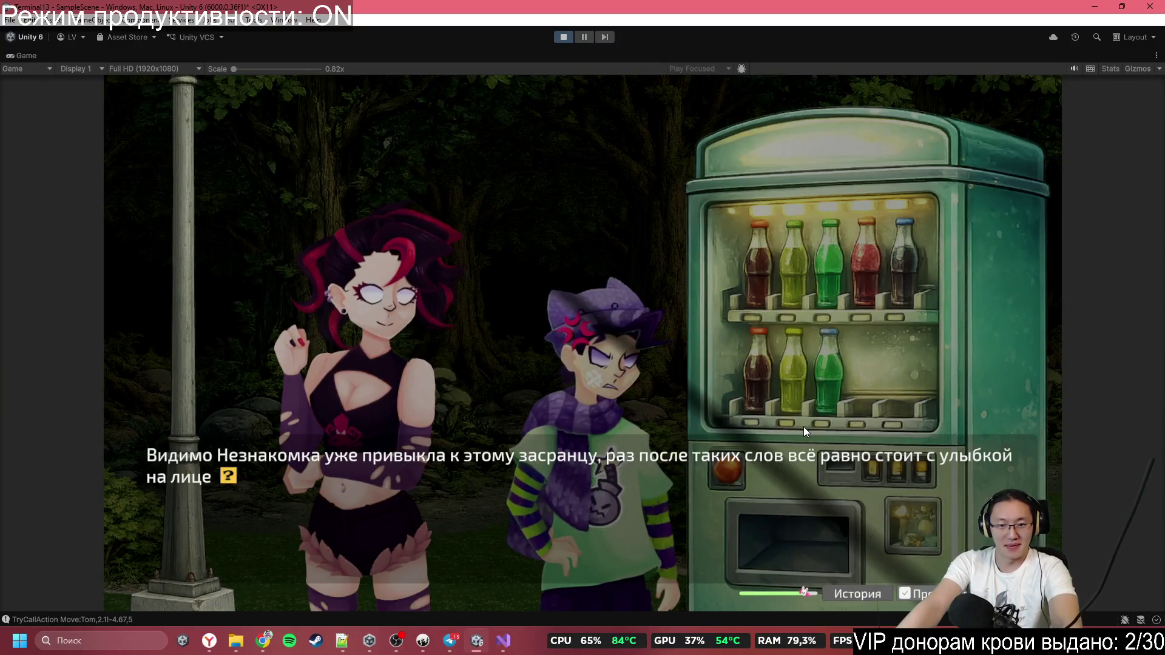
pyautogui.click(803, 427)
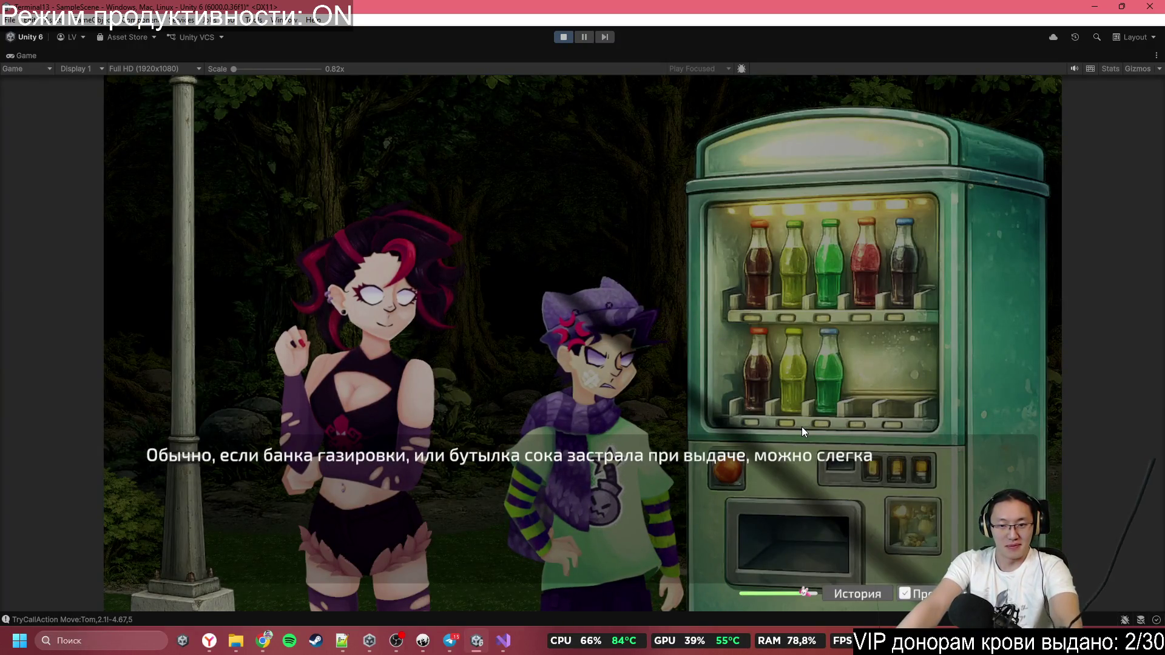
pyautogui.click(802, 427)
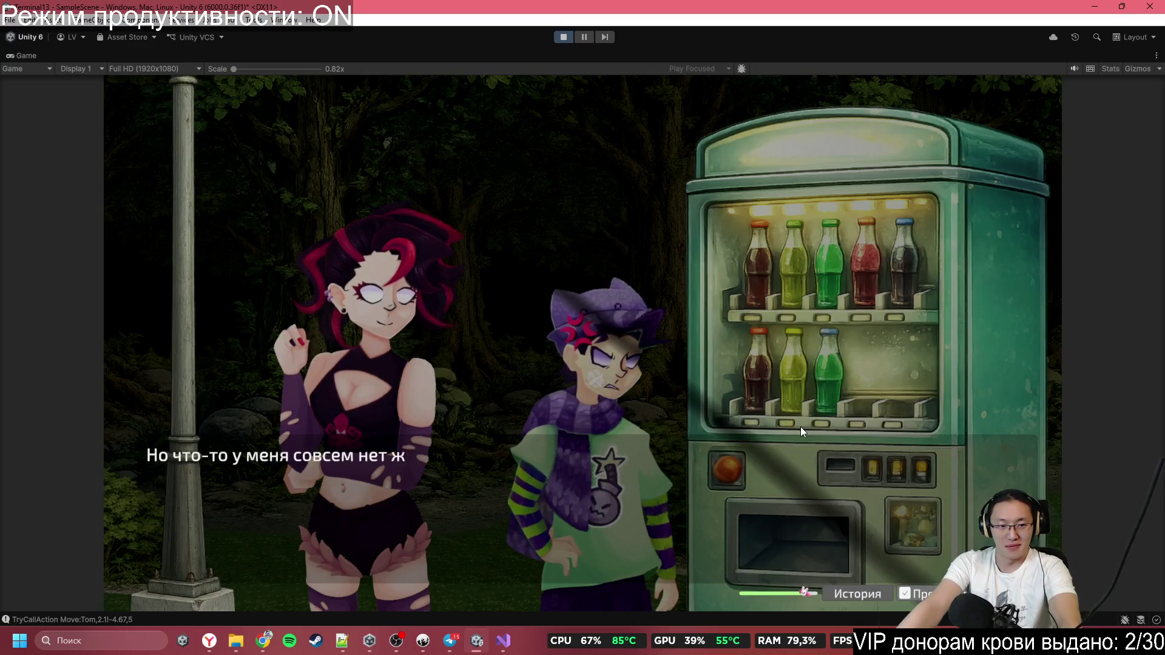
pyautogui.click(800, 427)
pyautogui.click(799, 427)
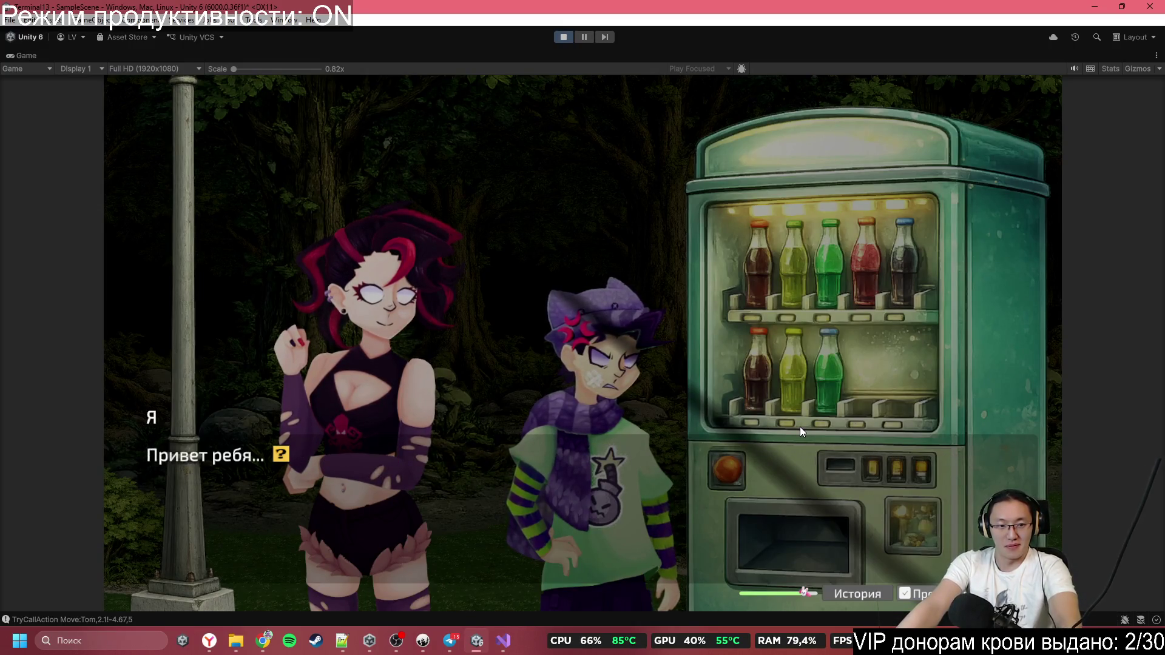
pyautogui.click(799, 427)
pyautogui.click(799, 427)
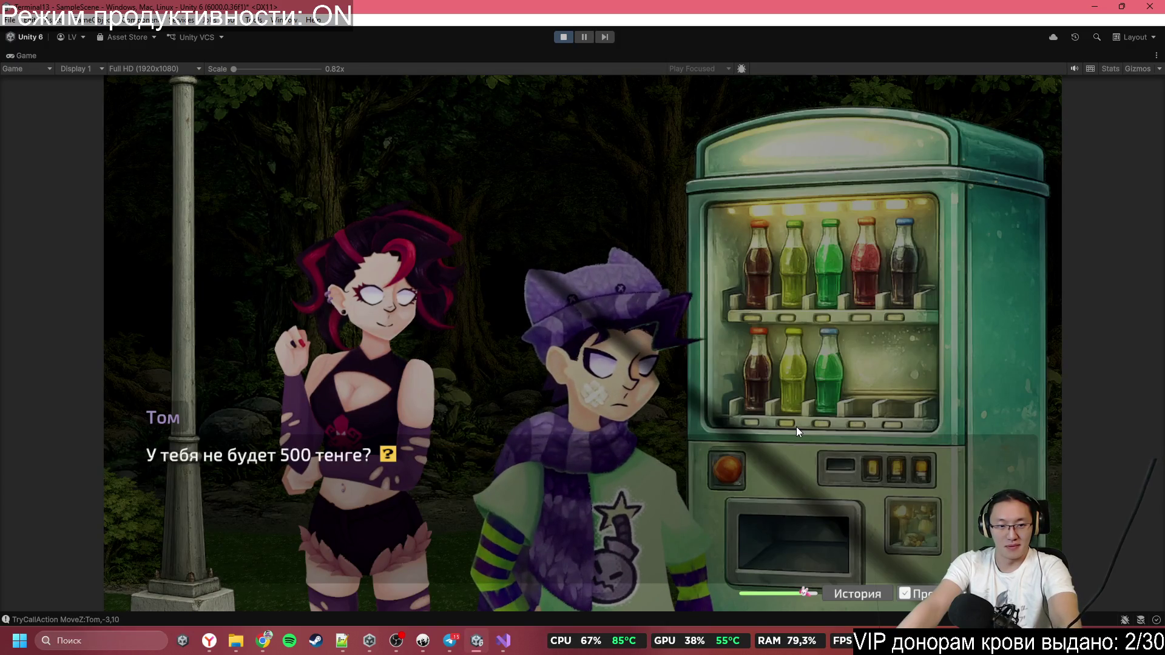
pyautogui.click(795, 427)
pyautogui.click(795, 427)
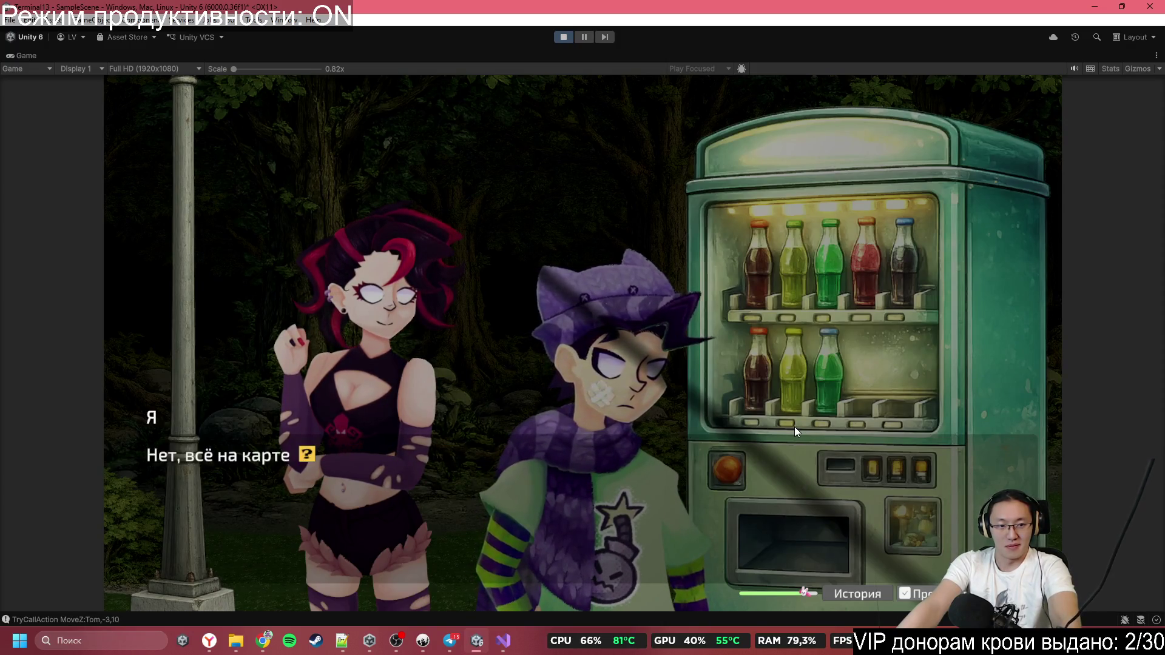
pyautogui.click(793, 427)
pyautogui.click(787, 427)
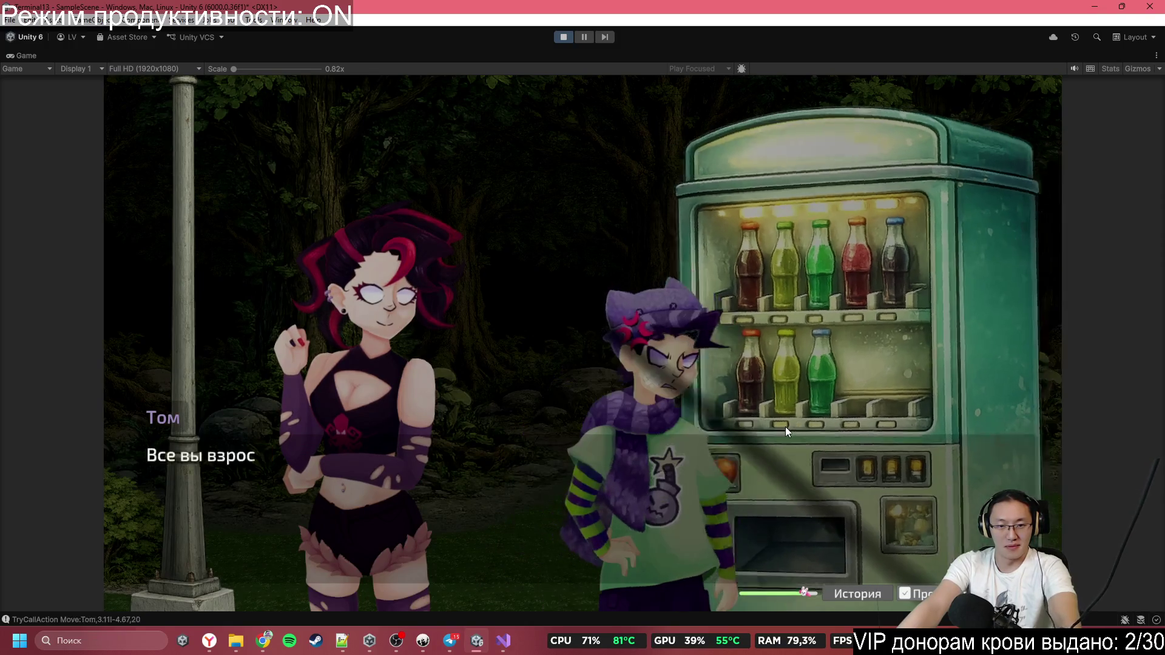
pyautogui.click(785, 427)
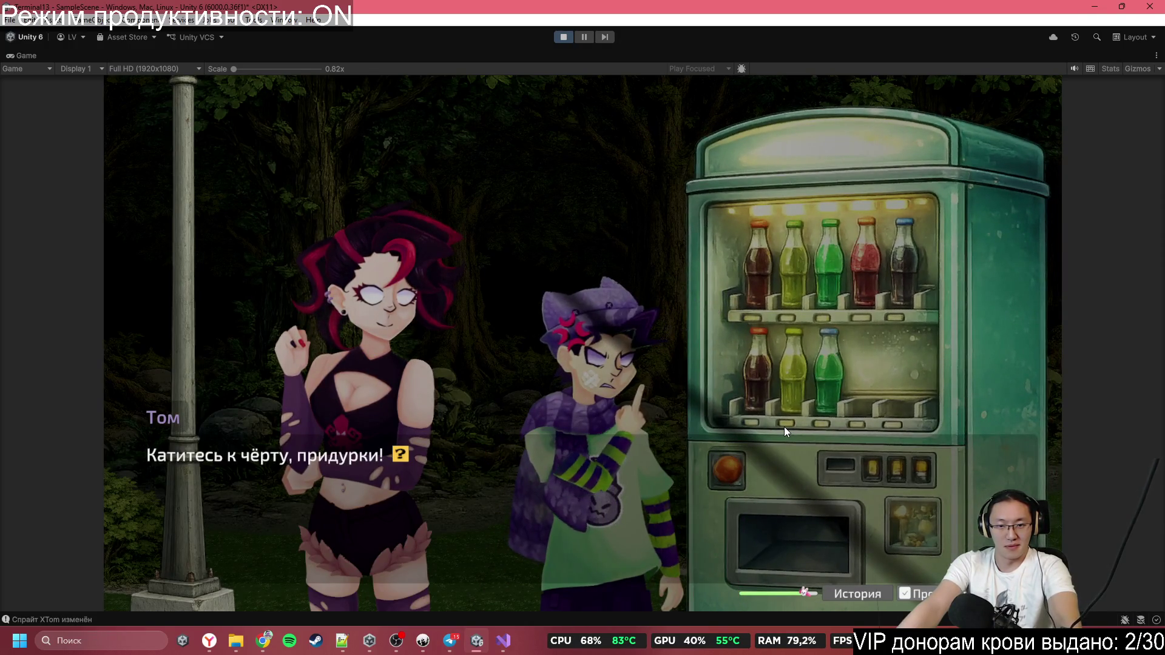
pyautogui.click(783, 427)
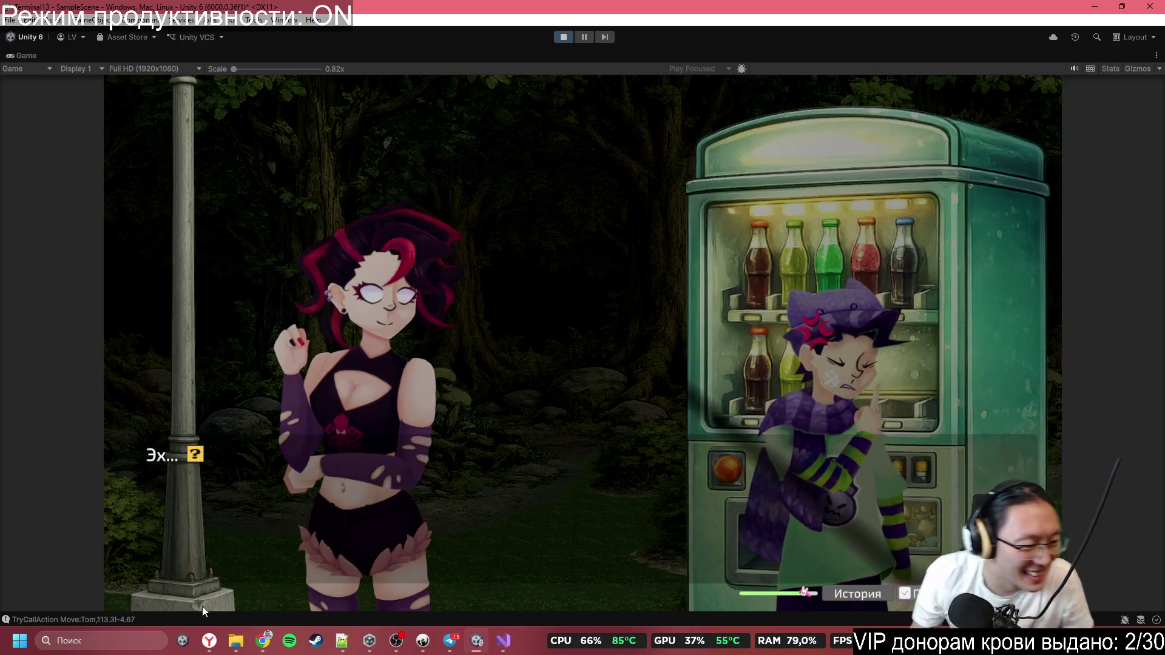
# Inspect the last Move:Tom,113.3!-4.67 entry in the Console and copy its call text
pyautogui.click(133, 620)
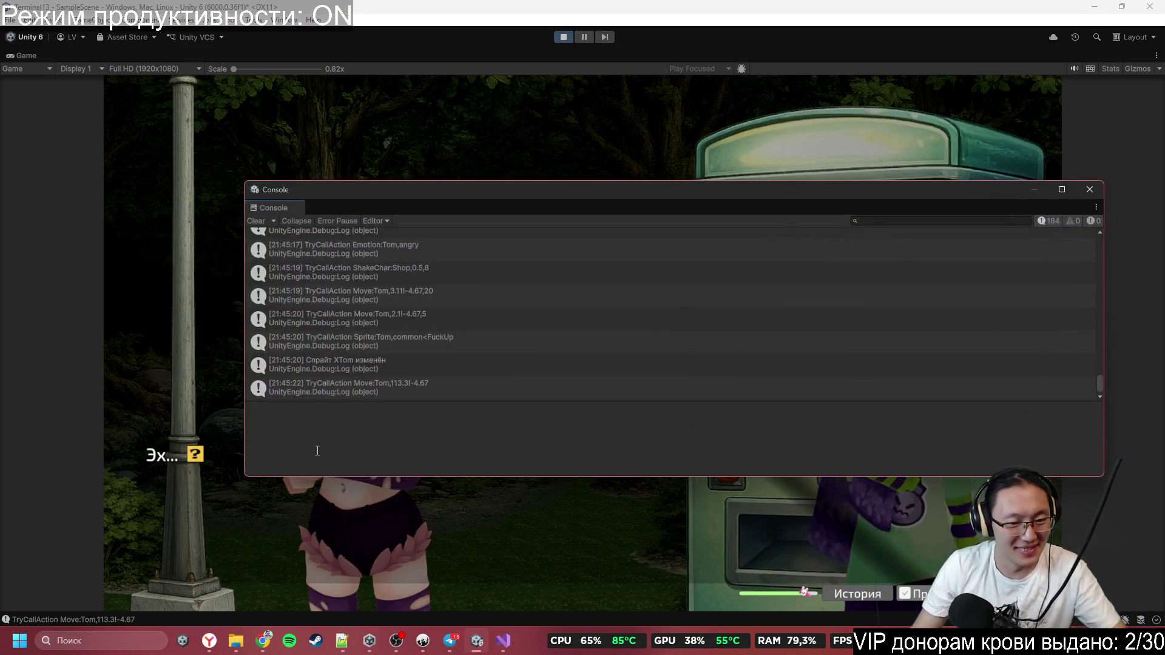
pyautogui.click(354, 392)
pyautogui.moveTo(376, 406); pyautogui.dragTo(244, 407)
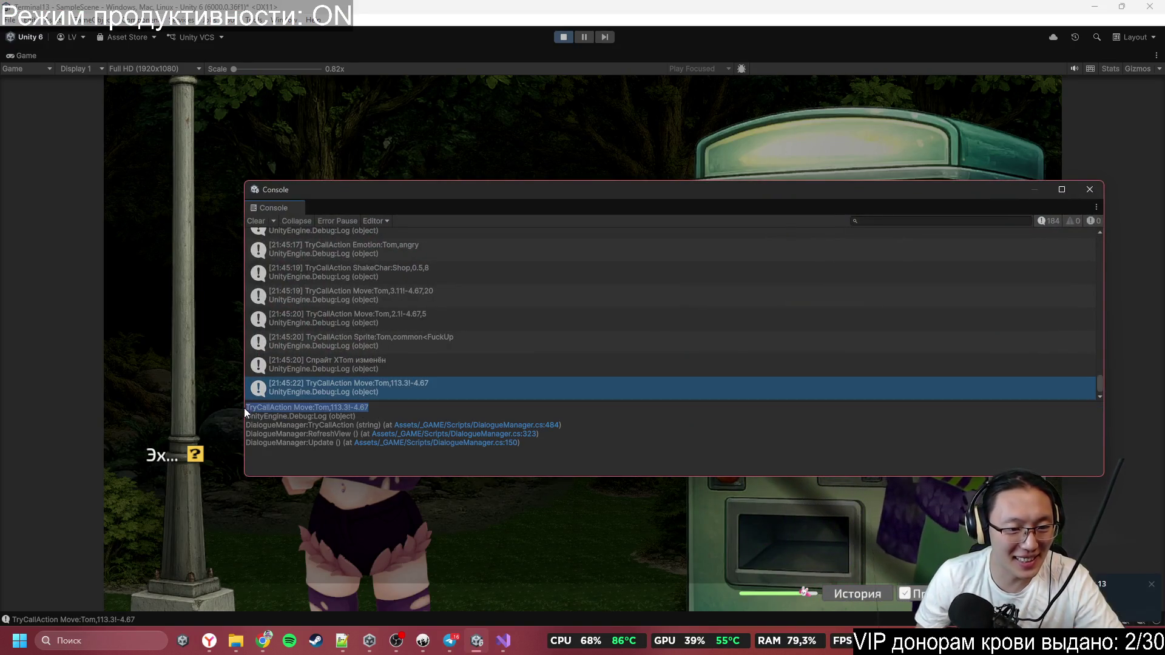
pyautogui.click(373, 407)
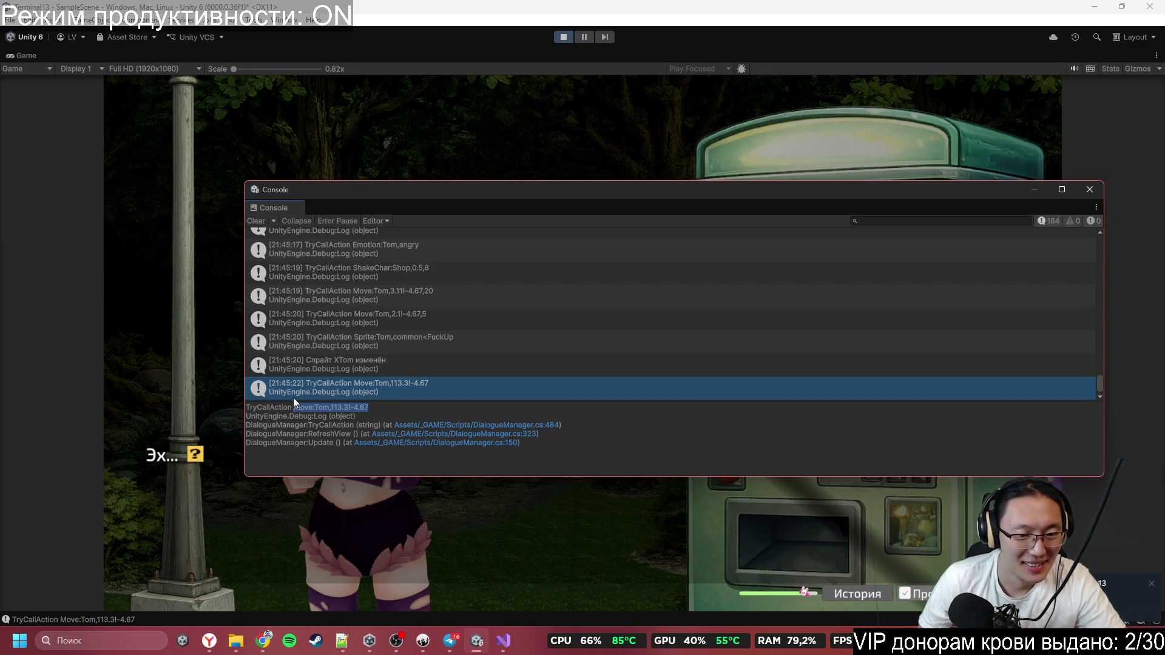
# Find the Move:Tom,113.3!-4.67 tag in the ink script and append ,5 on line 1207
pyautogui.click(503, 641)
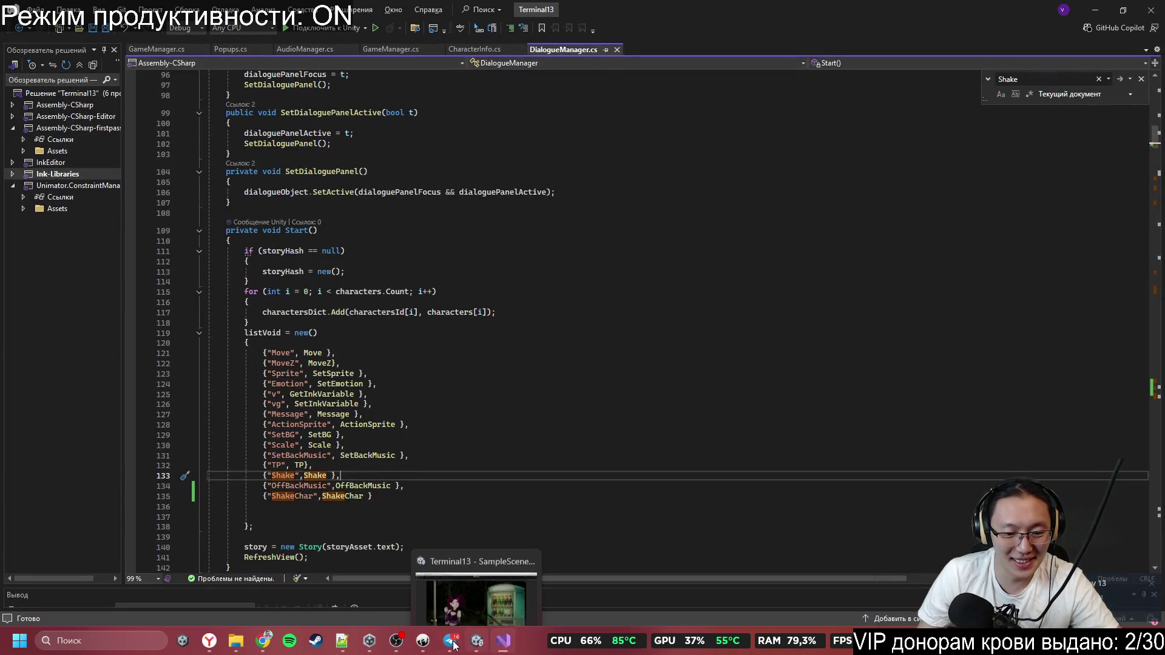
pyautogui.click(424, 643)
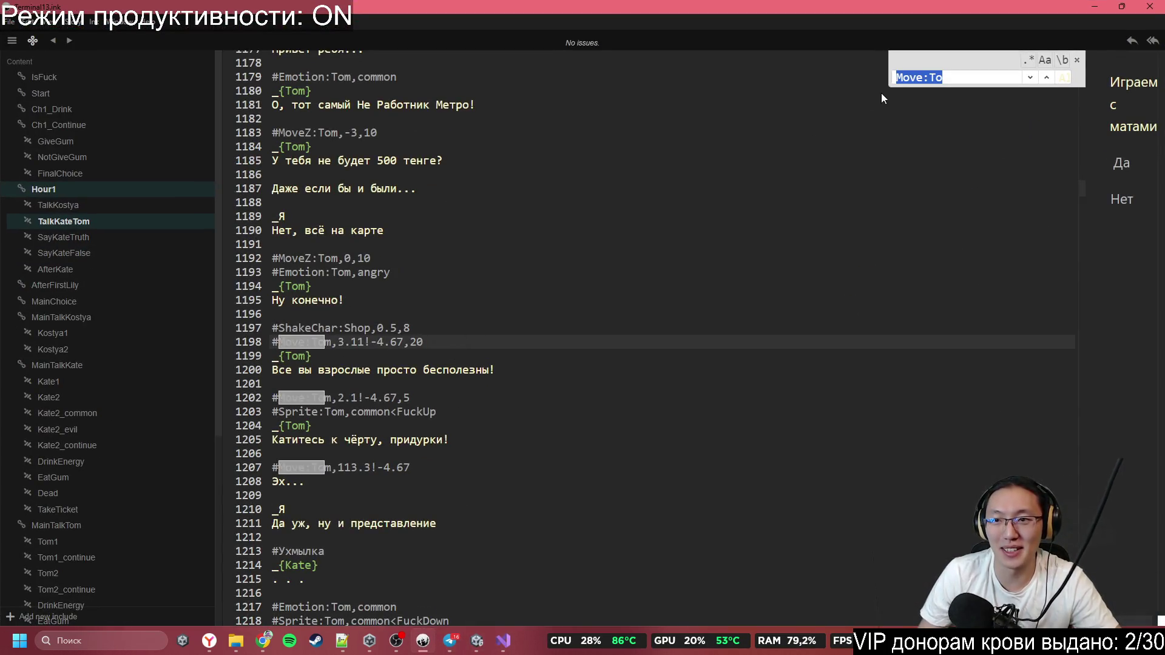
pyautogui.hotkey('ctrl', 'v')
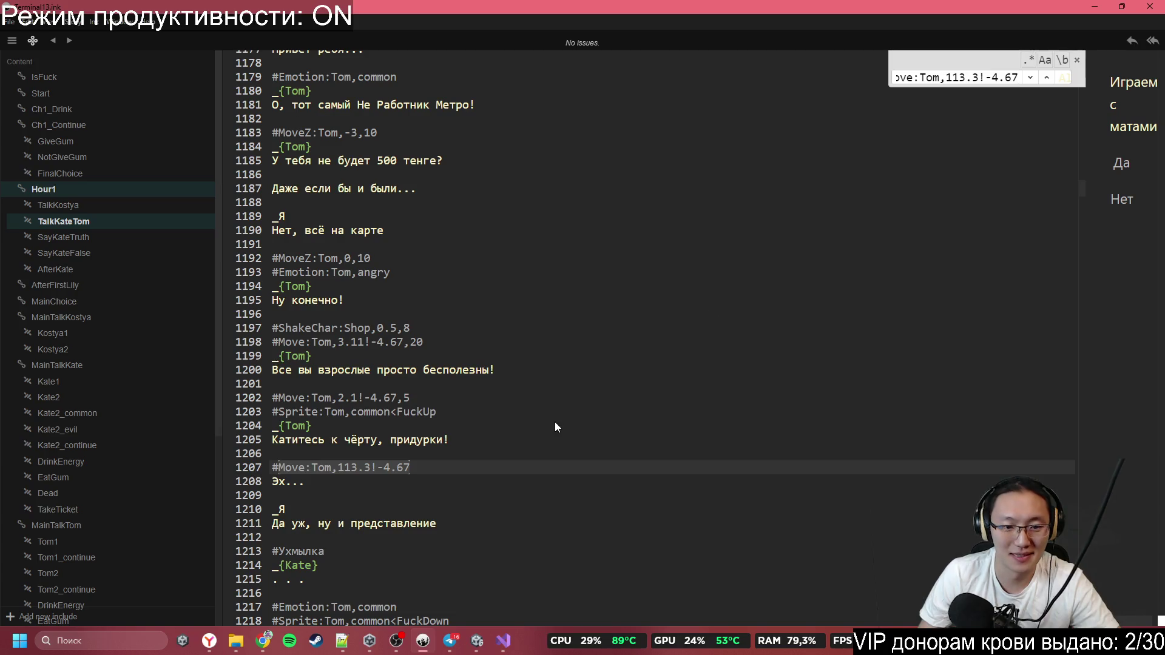
pyautogui.click(474, 466)
pyautogui.write(',5')
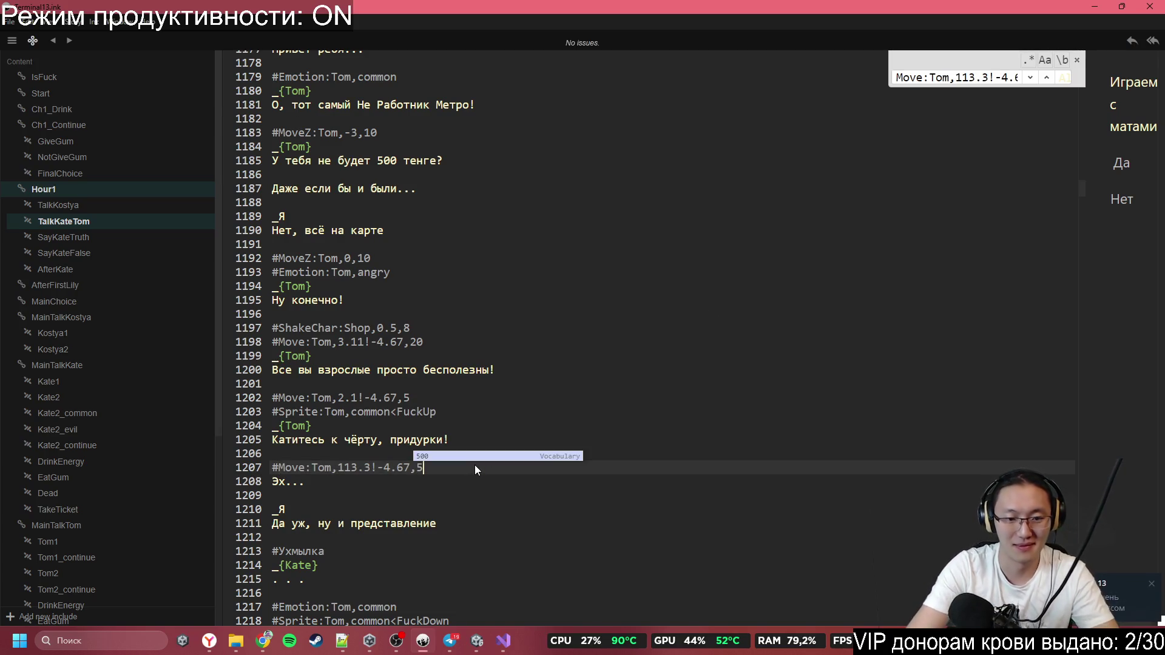
# Send "Очень хорошо" and "))" in the Визуально вижу 13 chat, then hide Telegram
pyautogui.click(1111, 588)
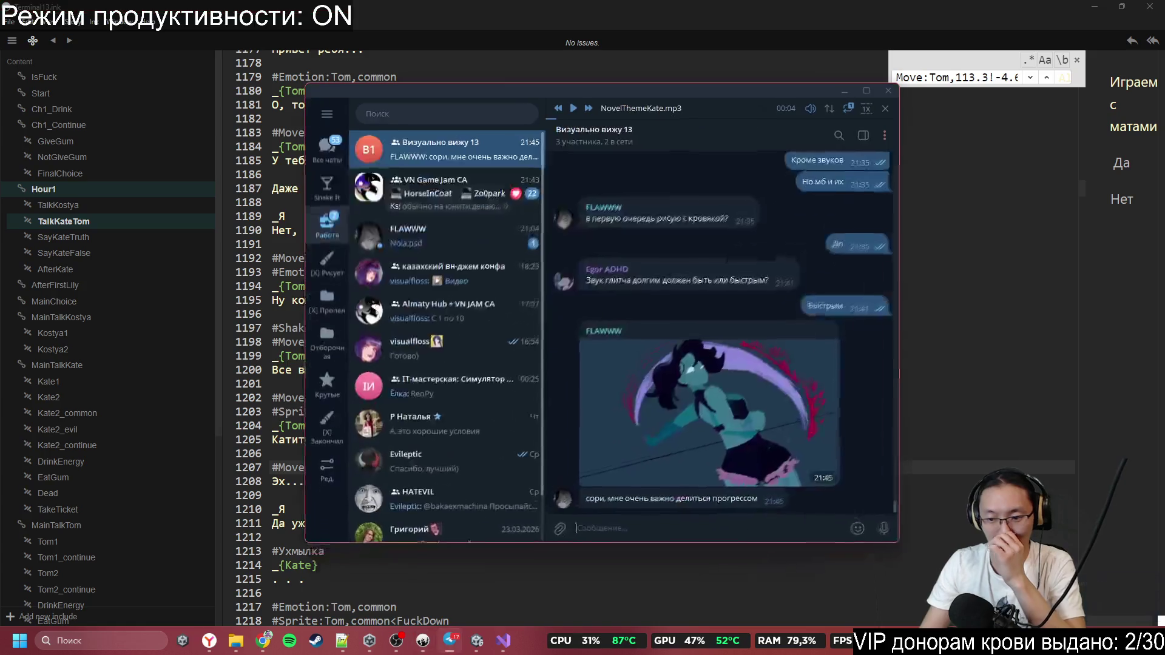
pyautogui.click(711, 523)
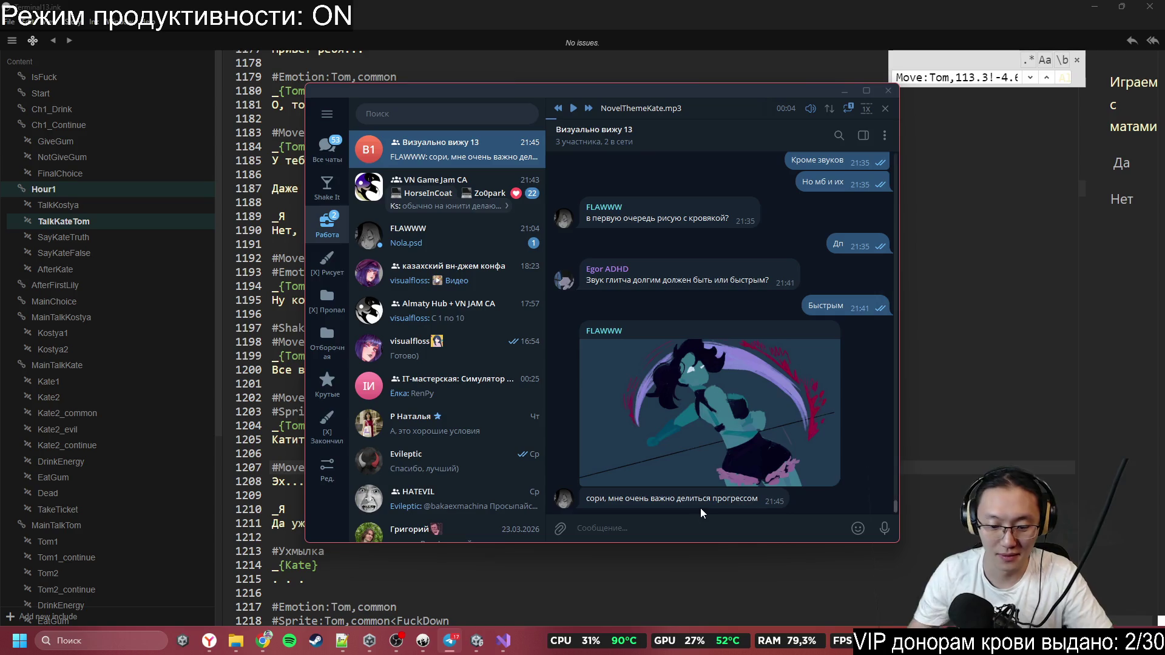
pyautogui.write('Jnkx')
pyautogui.press('BackSpace')
pyautogui.press('BackSpace')
pyautogui.press('BackSpace')
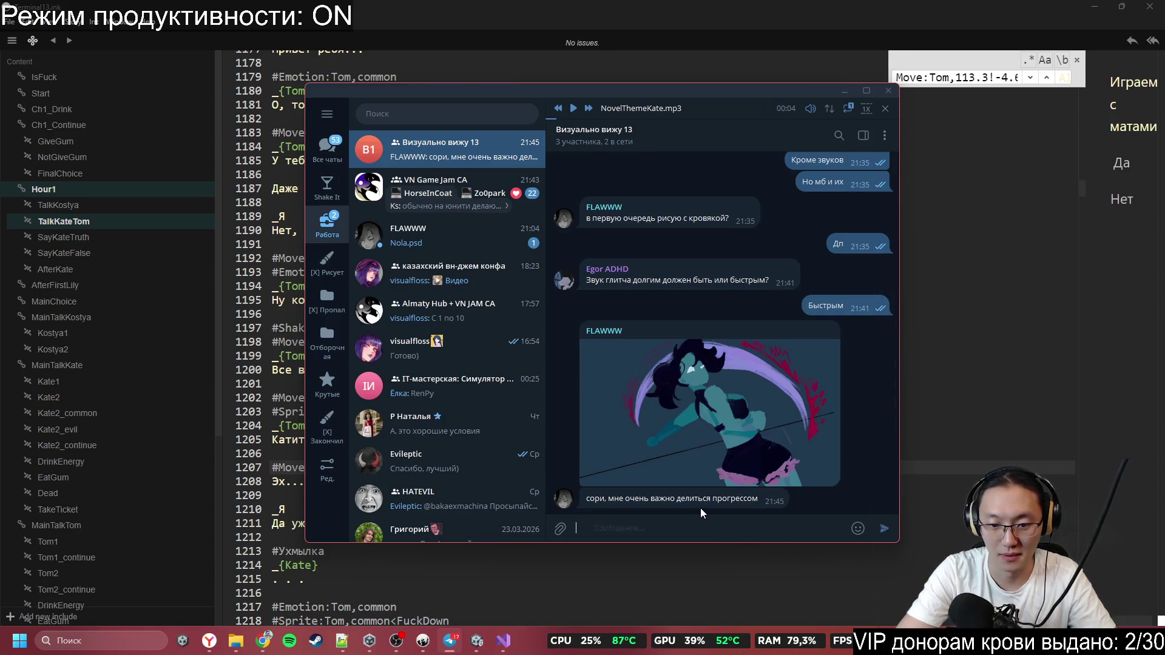
pyautogui.write('Очеь')
pyautogui.press('BackSpace')
pyautogui.write('нь')
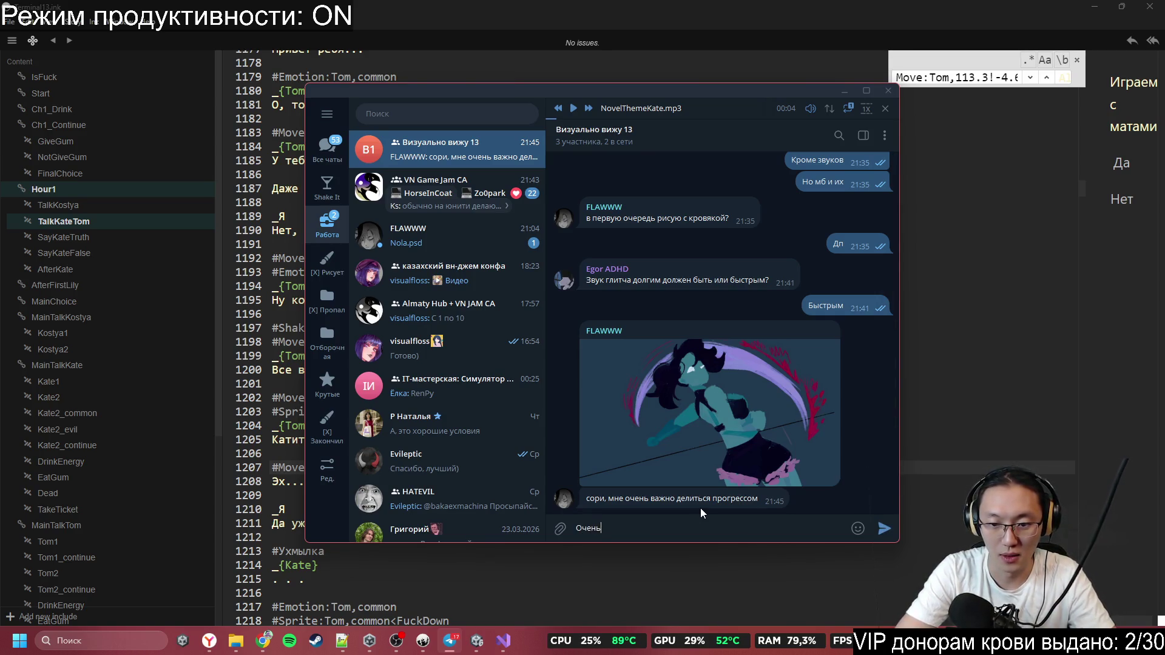
pyautogui.write(' хорошо')
pyautogui.press('Return')
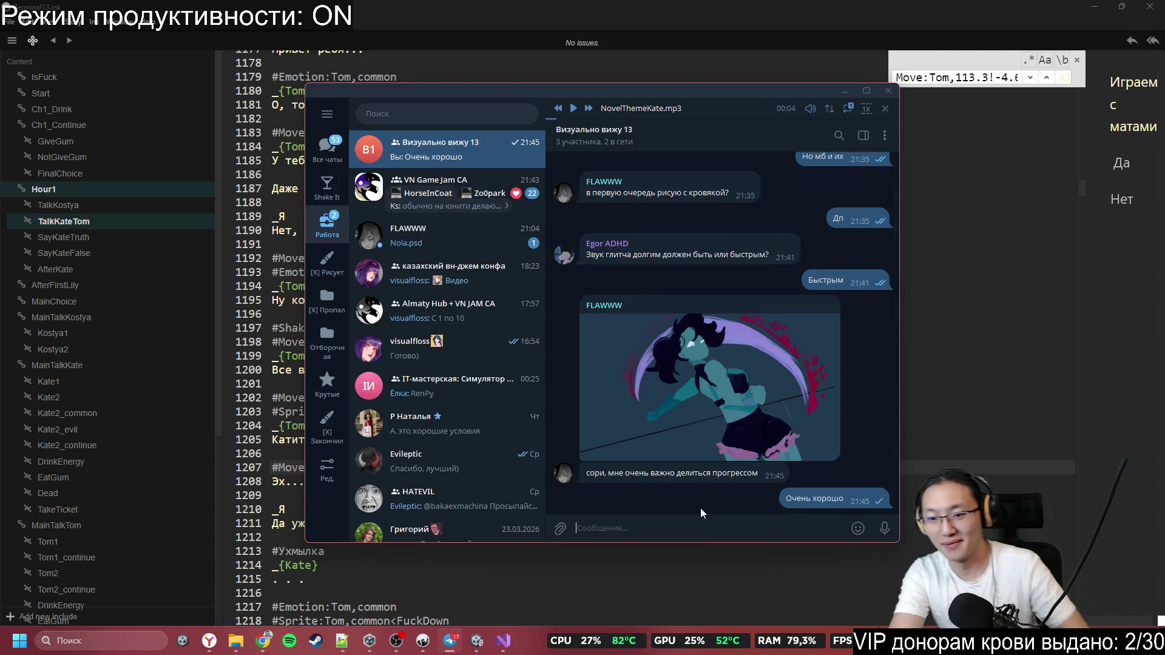
pyautogui.write('))')
pyautogui.press('Return')
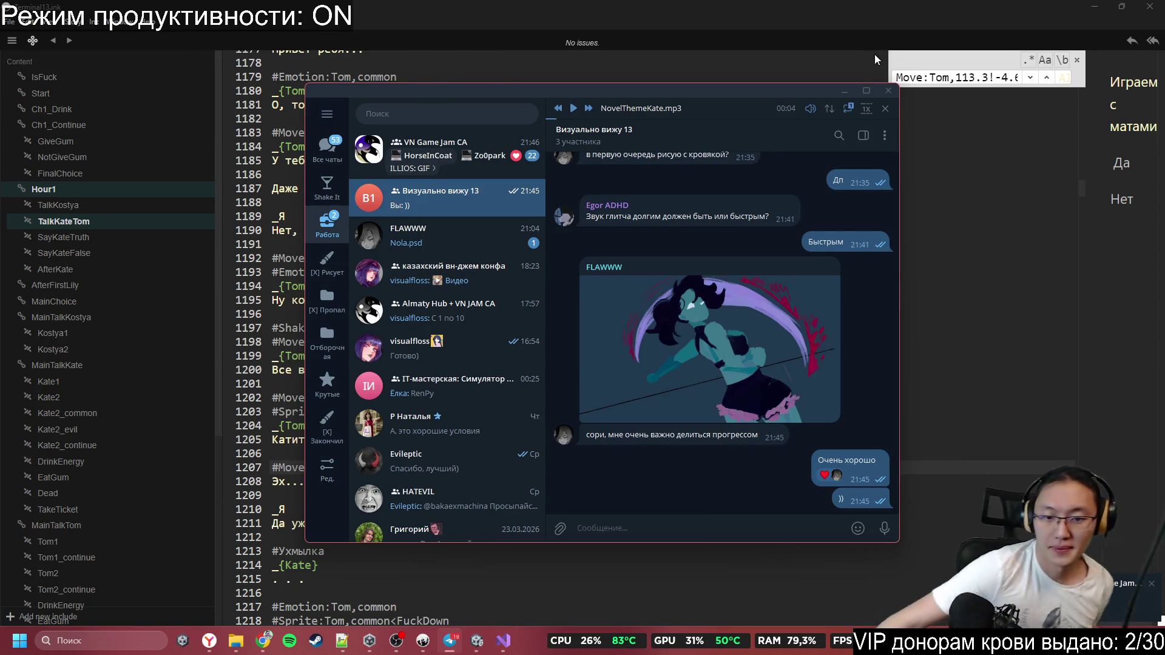
pyautogui.click(838, 92)
# Locate Tom's machine-kick tags in the TalkKateTom knot of the ink script
pyautogui.scroll(-4, 435, 402)
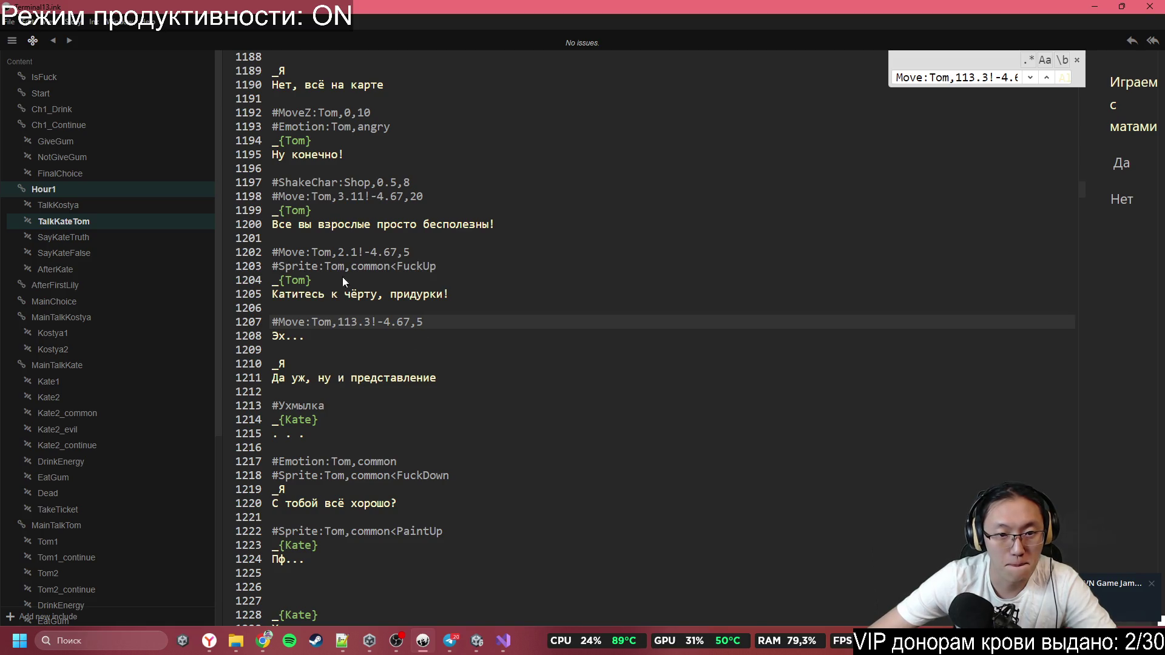
pyautogui.scroll(-4, 388, 345)
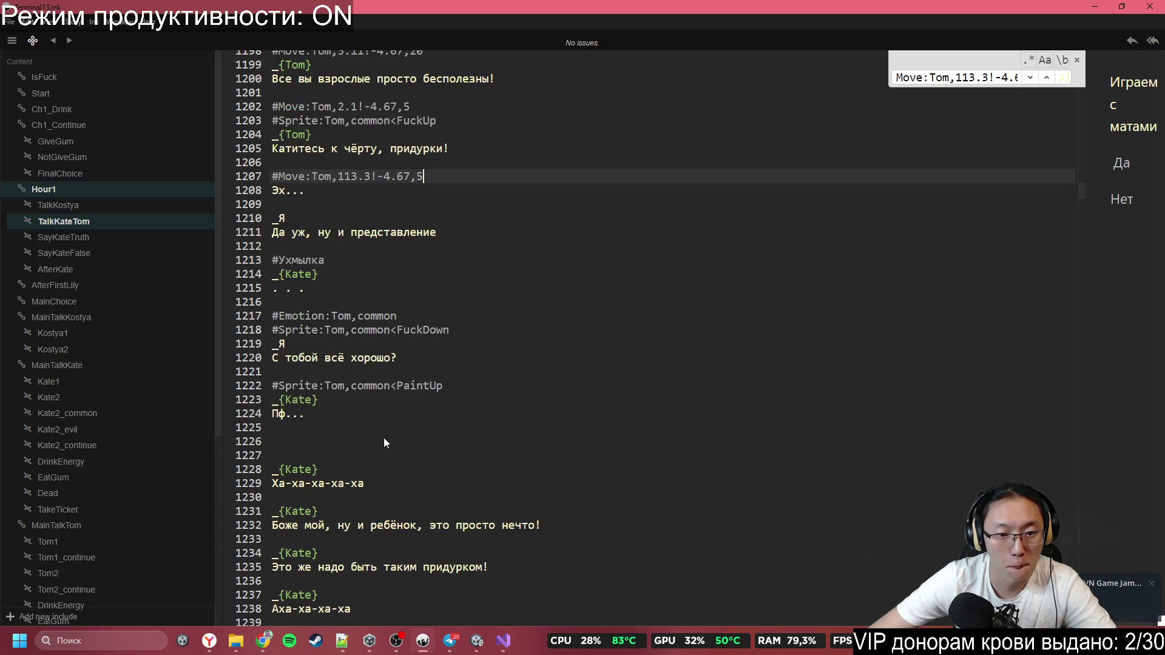
pyautogui.scroll(-4, 384, 438)
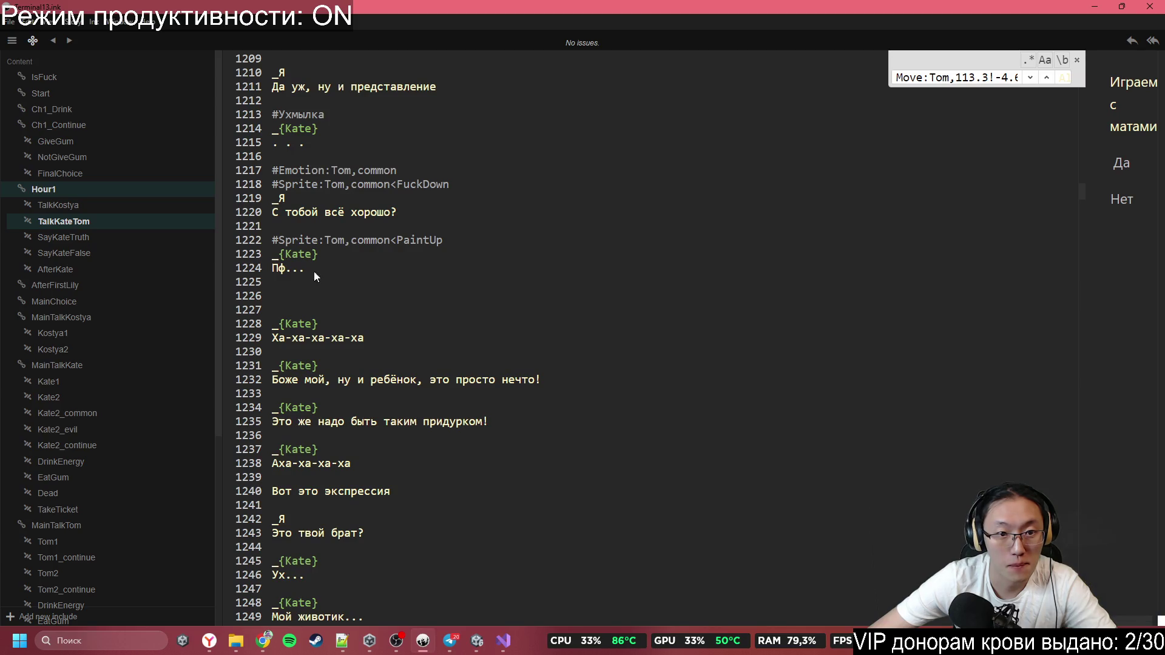
pyautogui.scroll(2, 342, 274)
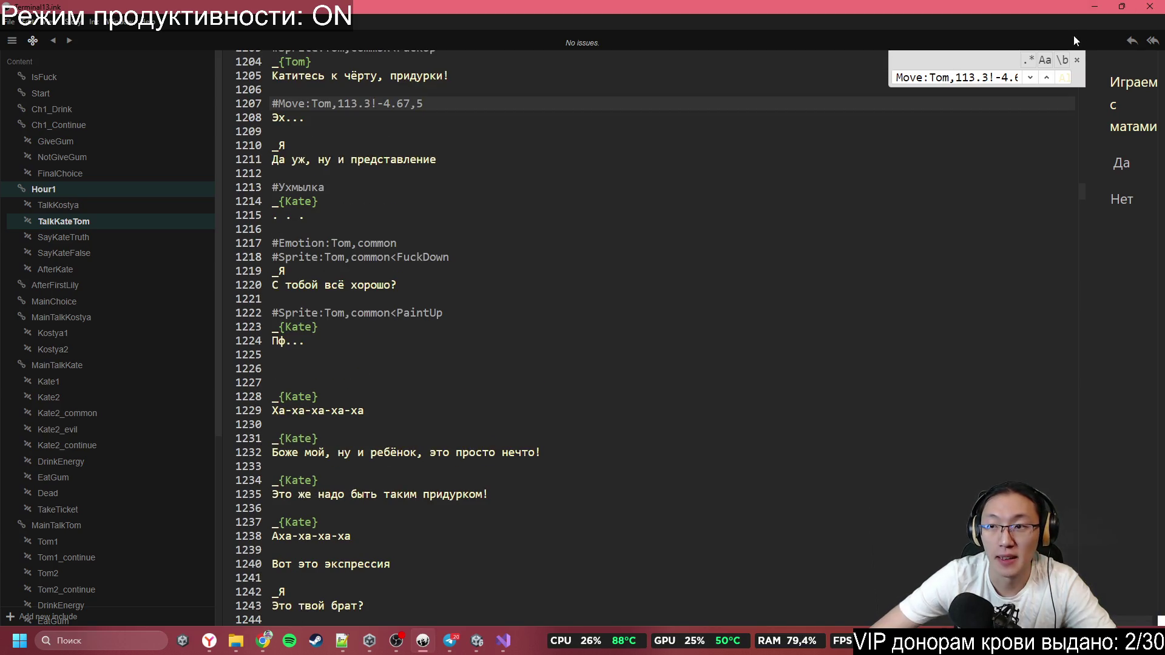
pyautogui.scroll(15, 544, 410)
pyautogui.scroll(15, 566, 402)
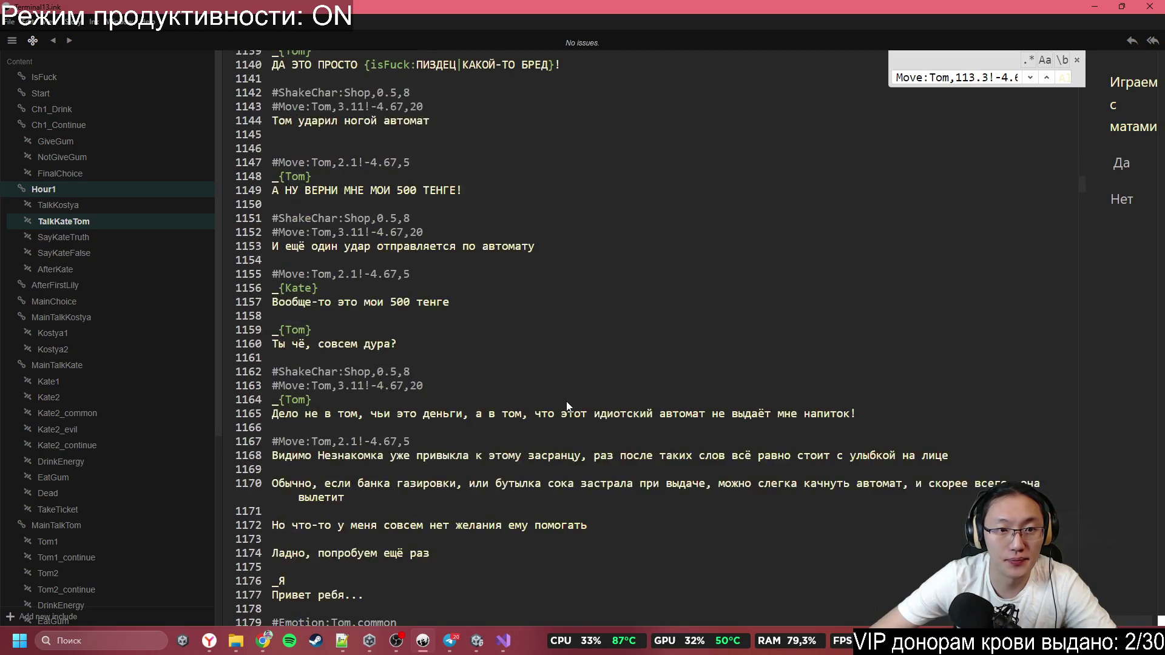
pyautogui.scroll(5, 568, 400)
pyautogui.scroll(-3, 559, 412)
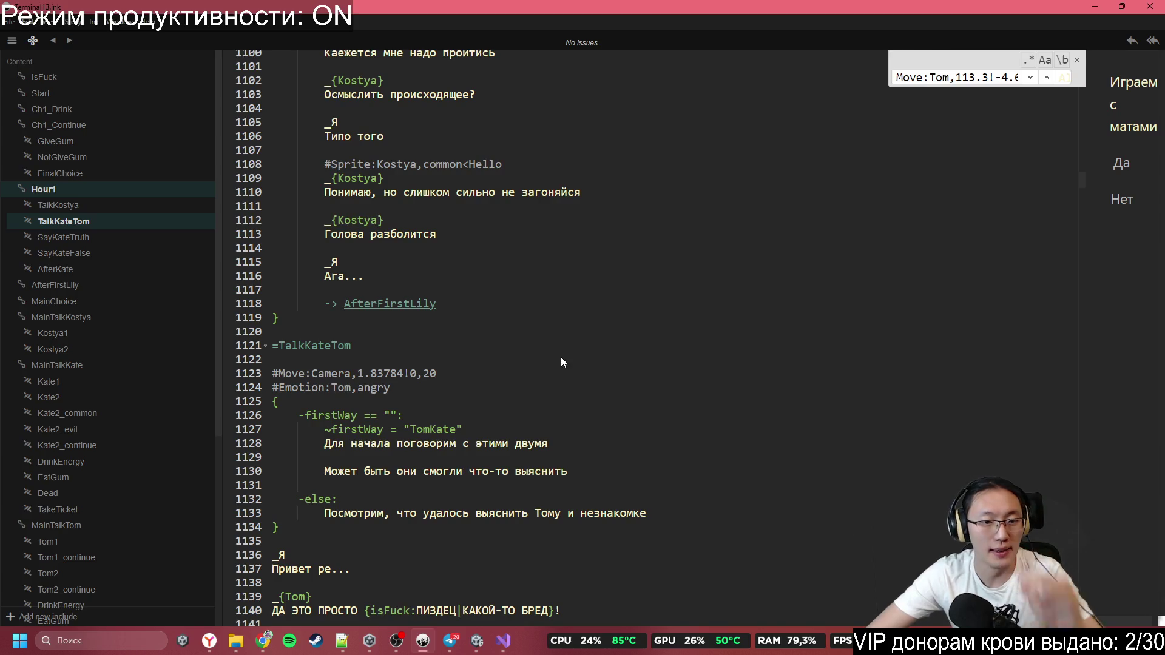
pyautogui.scroll(-4, 561, 356)
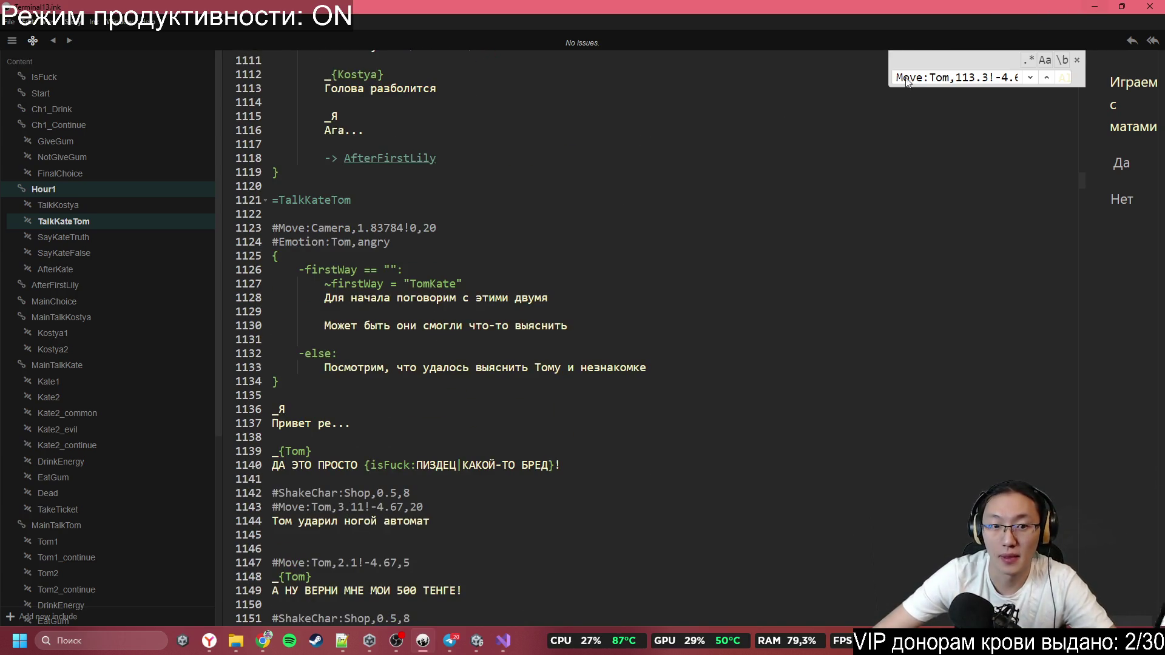
pyautogui.scroll(-3, 493, 244)
pyautogui.scroll(-1, 350, 300)
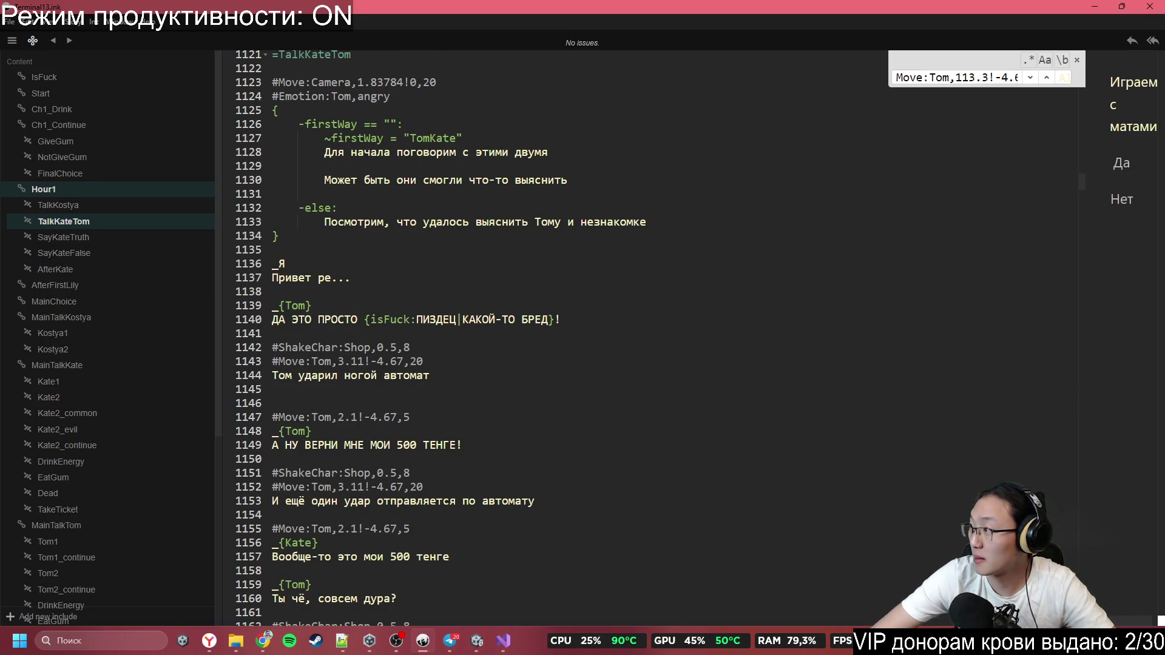
pyautogui.hotkey('alt', 'Tab')
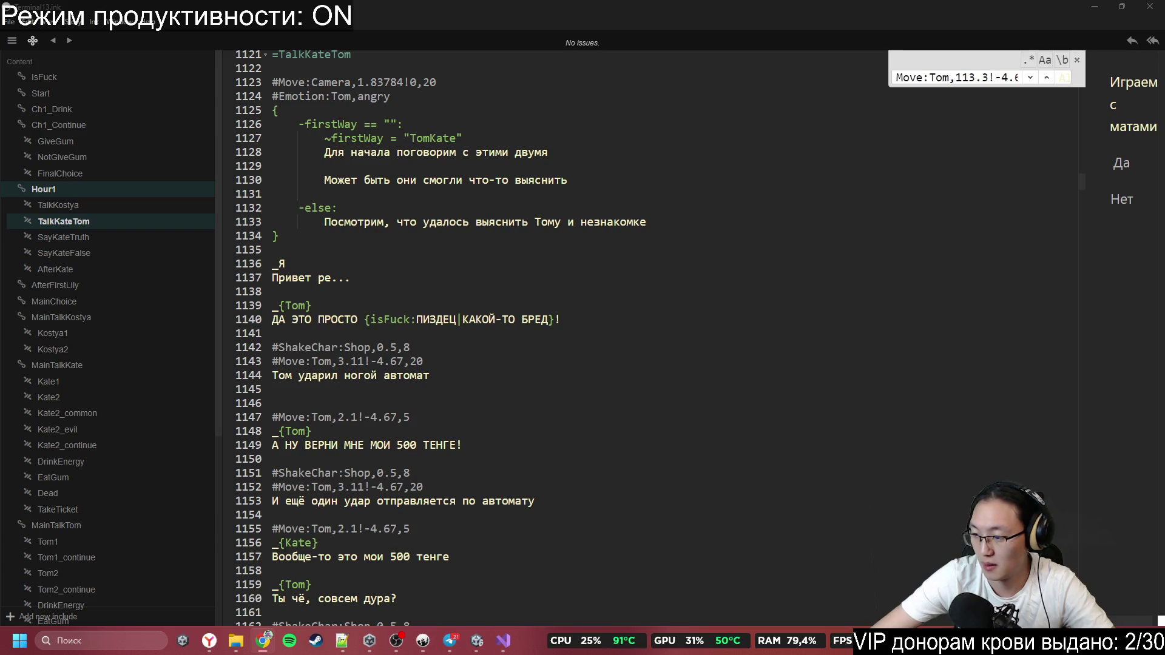
pyautogui.click(381, 277)
pyautogui.click(373, 306)
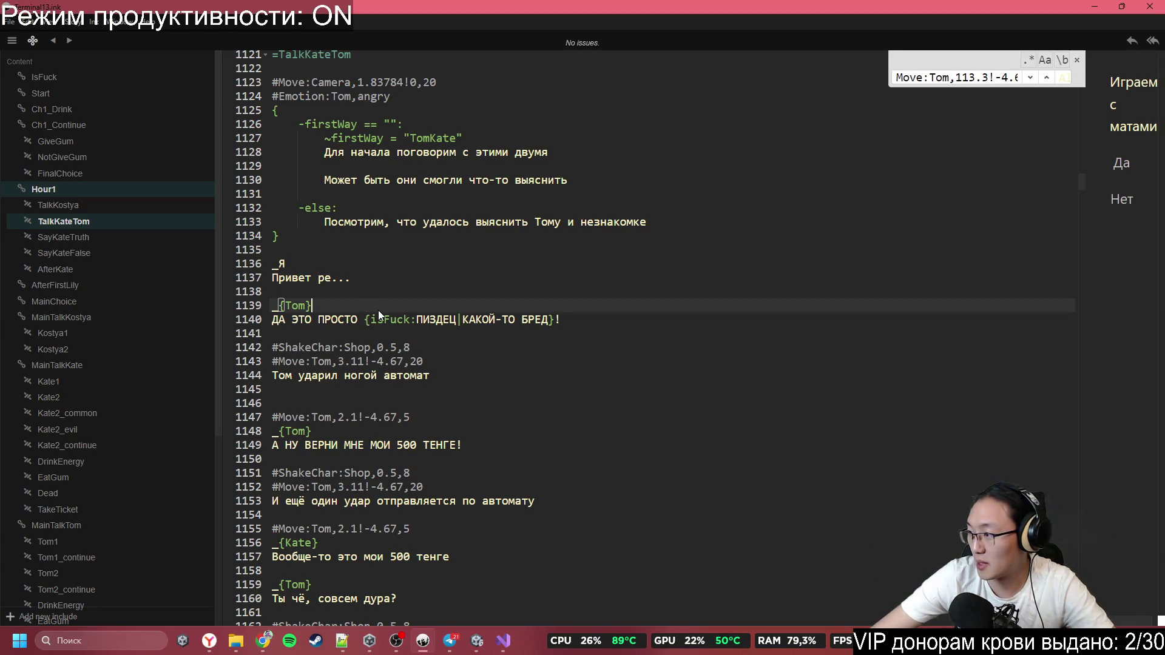
pyautogui.click(383, 361)
# Insert a blank line after the second-kick line 1153, before Kate's reply
pyautogui.scroll(-2, 407, 382)
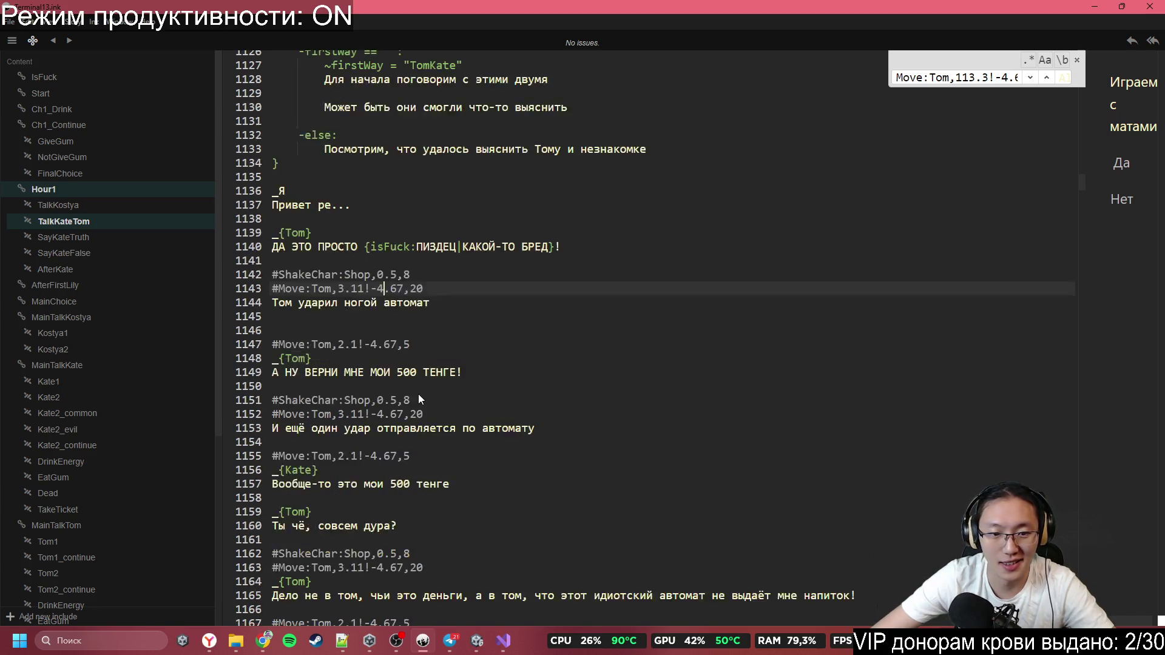
pyautogui.scroll(-1, 418, 367)
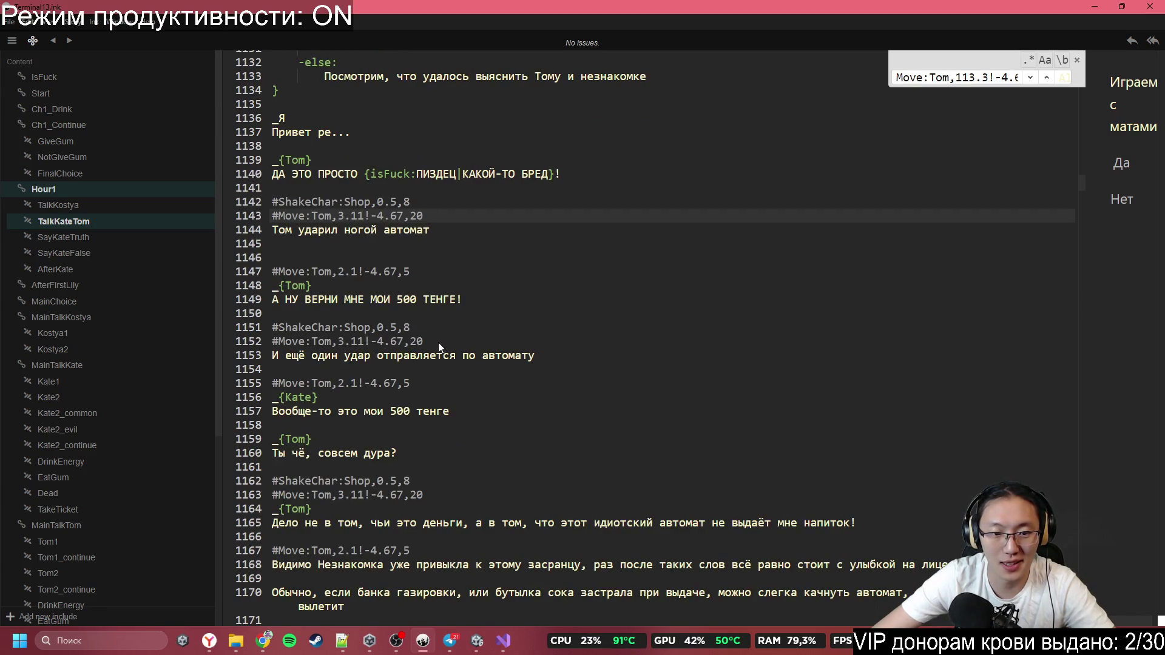
pyautogui.scroll(-1, 434, 344)
pyautogui.scroll(-1, 428, 345)
pyautogui.click(423, 297)
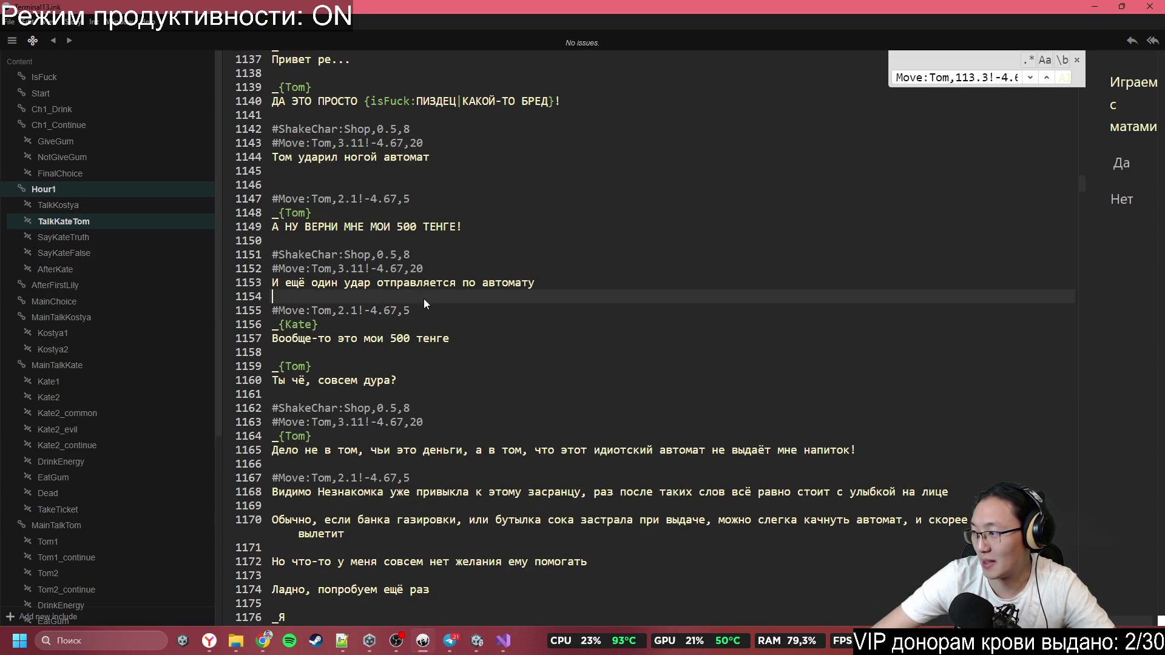
pyautogui.press('Return')
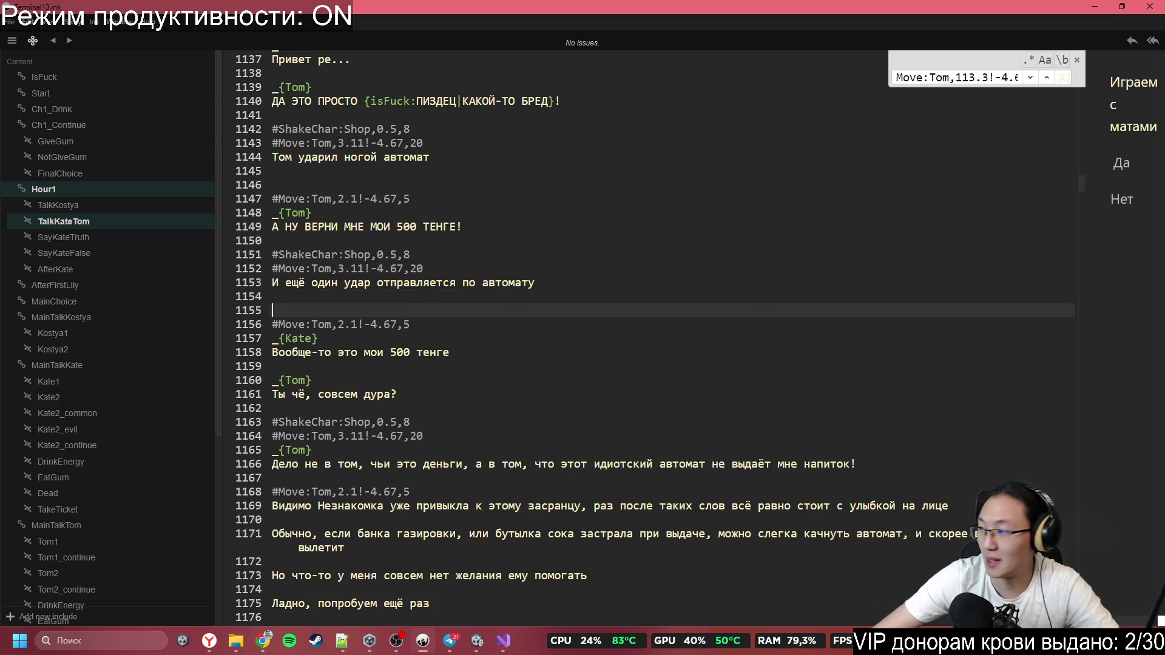
pyautogui.hotkey('alt', 'Tab')
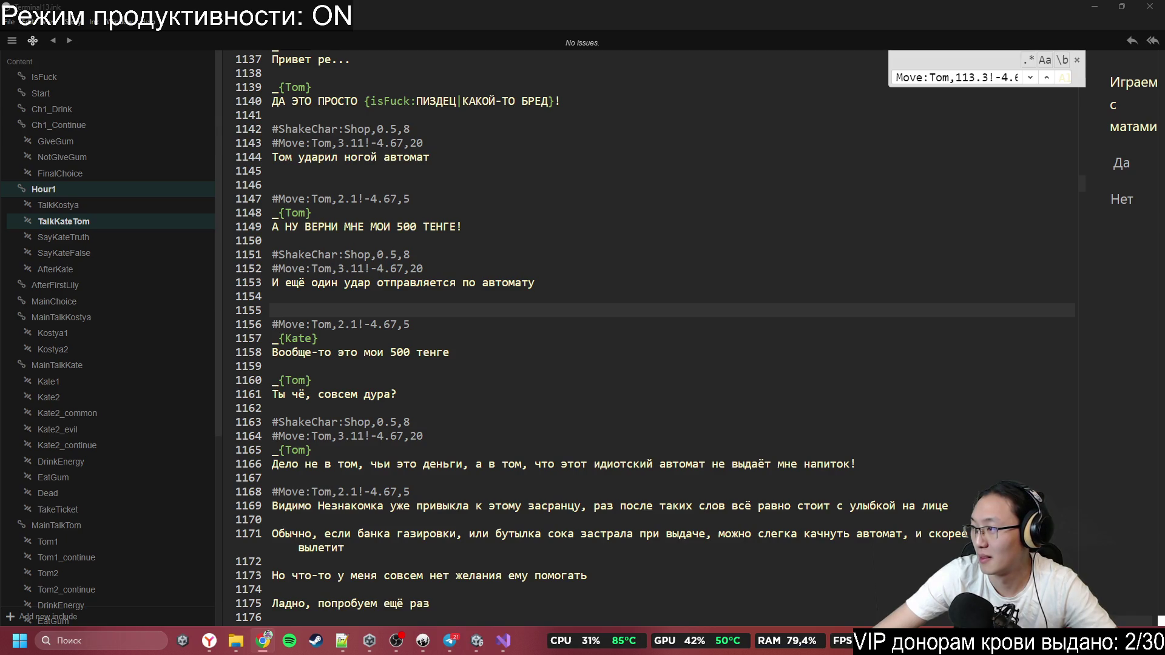
pyautogui.click(378, 297)
pyautogui.click(456, 352)
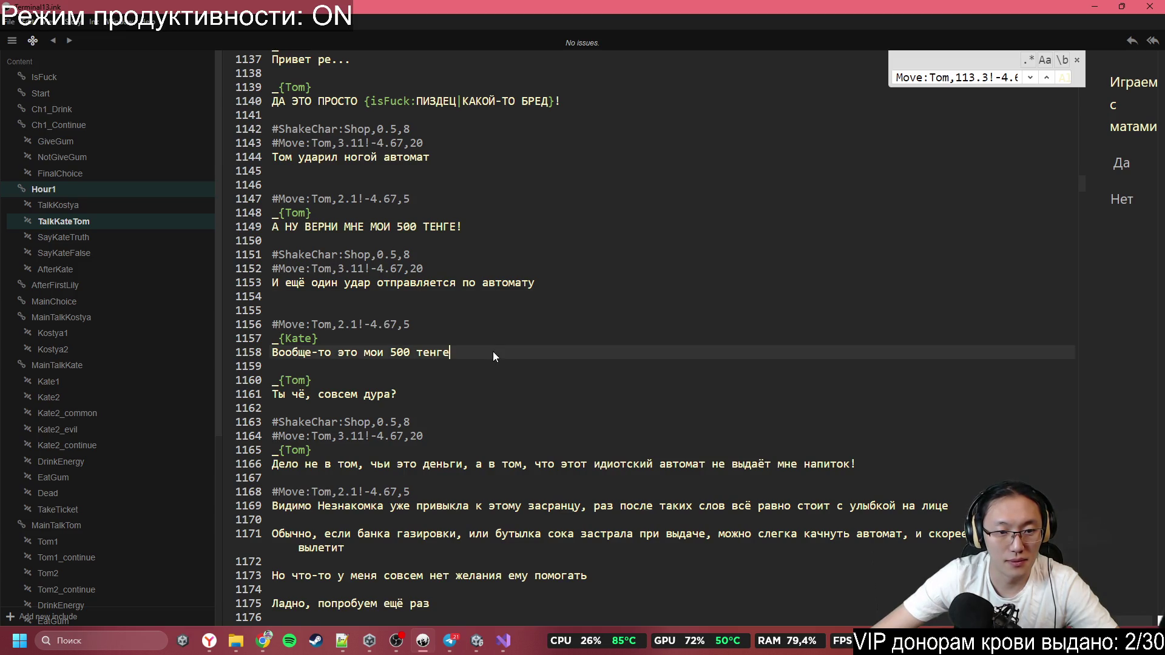
# Paste #Emotion:Kate,sulking on blank line 1155, above the #Move:Tom tag
pyautogui.click(480, 311)
pyautogui.write('#Emotion:Kate,sulking')
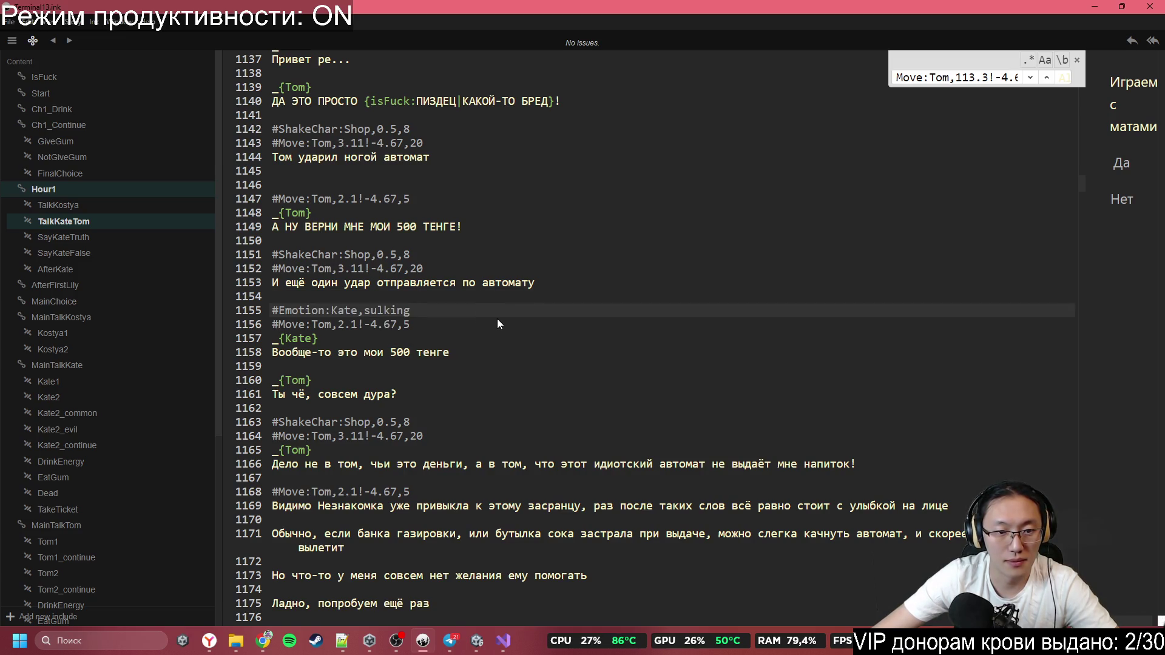
pyautogui.scroll(-1, 519, 324)
pyautogui.scroll(-2, 521, 322)
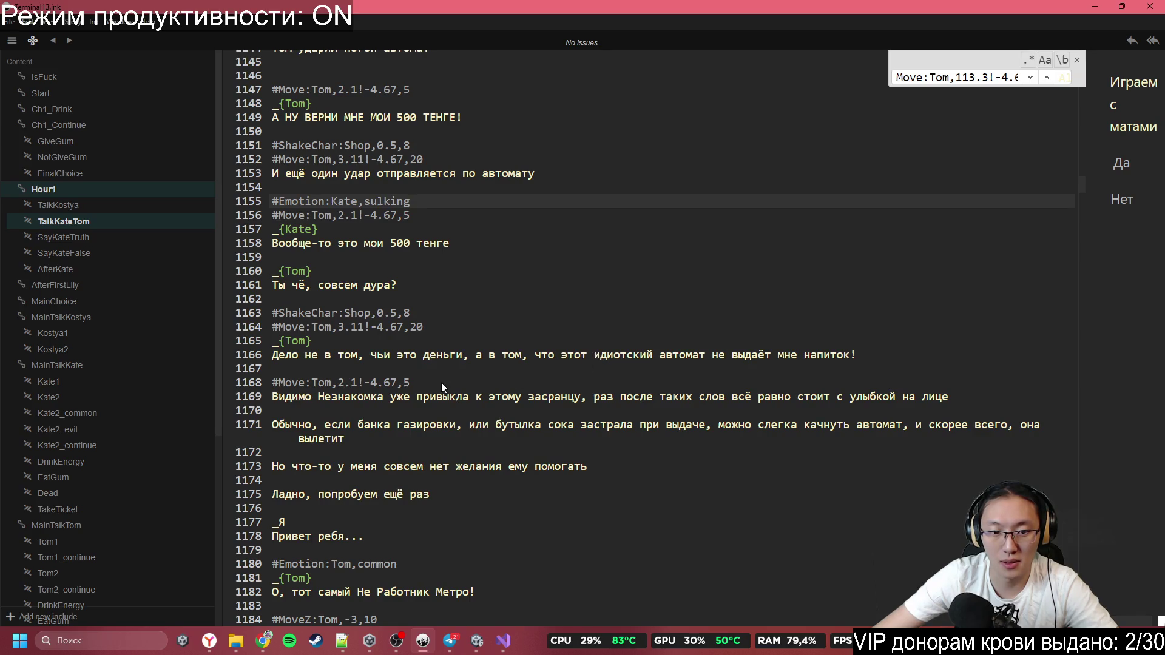
pyautogui.scroll(-1, 429, 431)
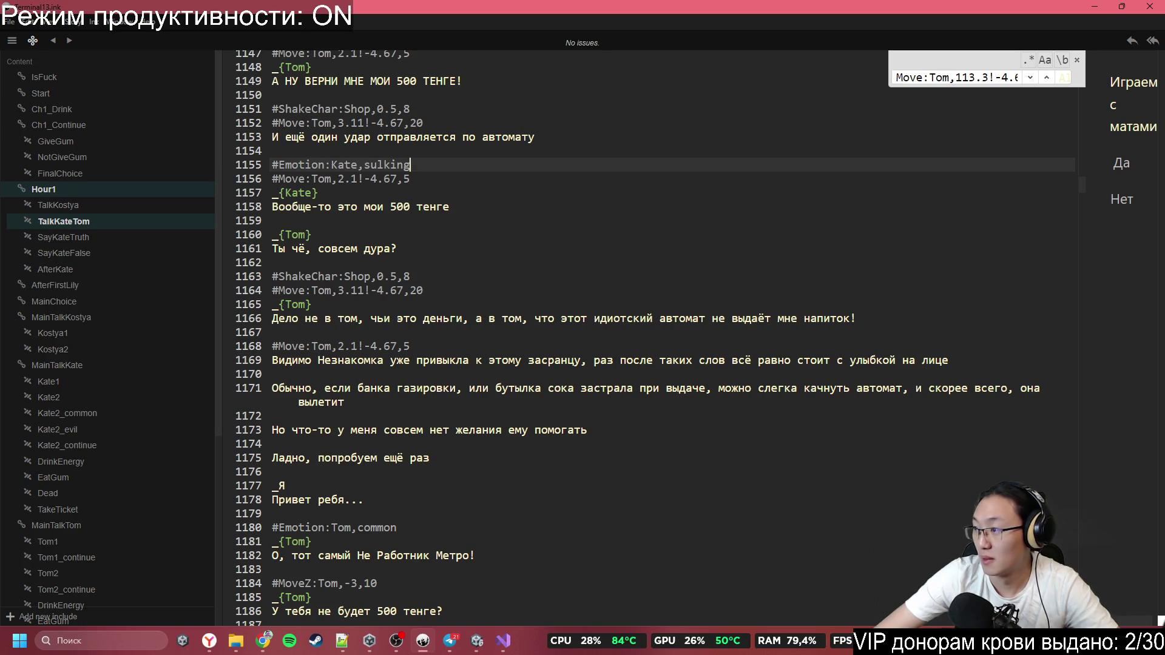
pyautogui.hotkey('alt', 'Tab')
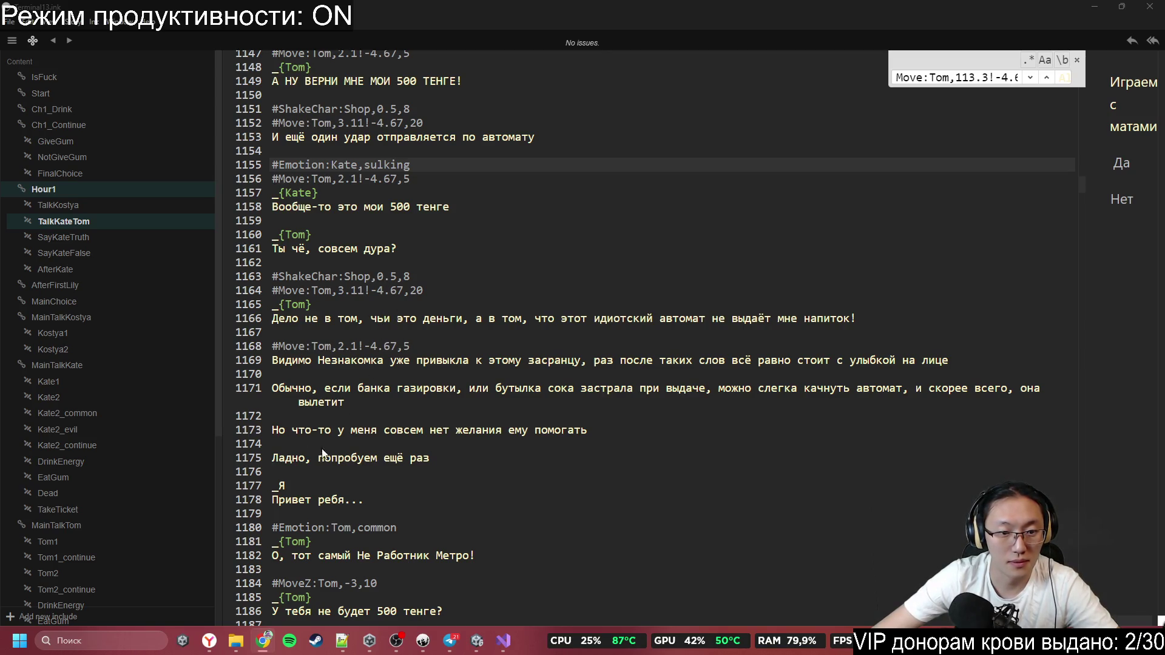
pyautogui.click(344, 468)
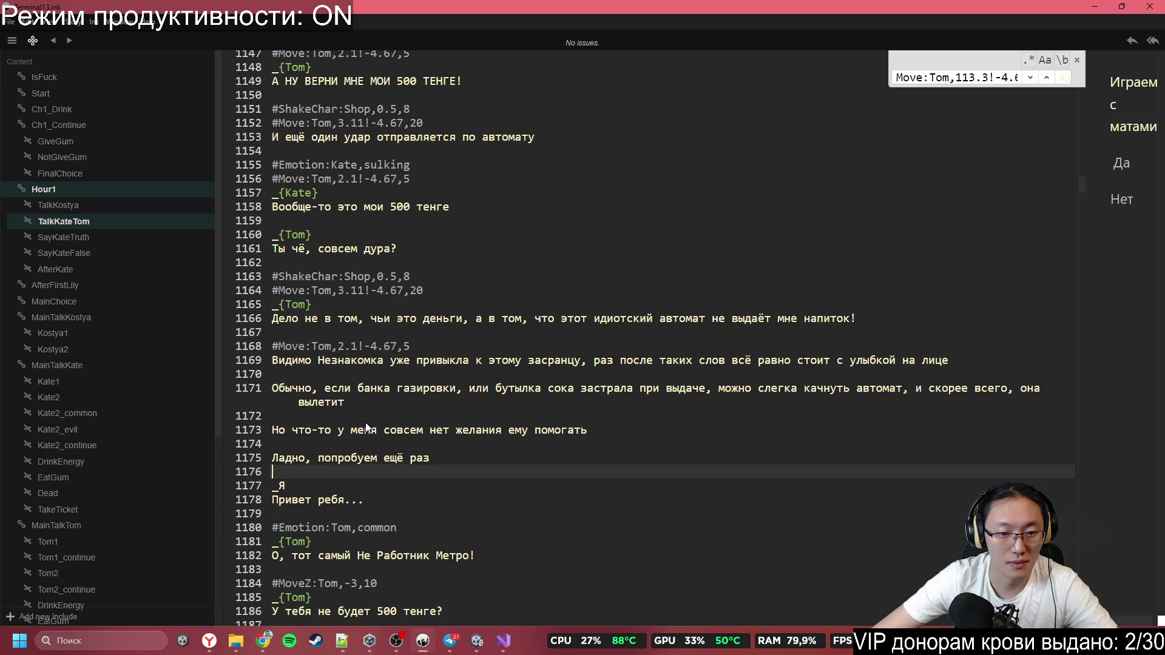
# Paste Kate's common emotion tag on a new line above the player's greeting
pyautogui.press('Return')
pyautogui.write('#Emotion:Kate,common')
pyautogui.scroll(-2, 402, 388)
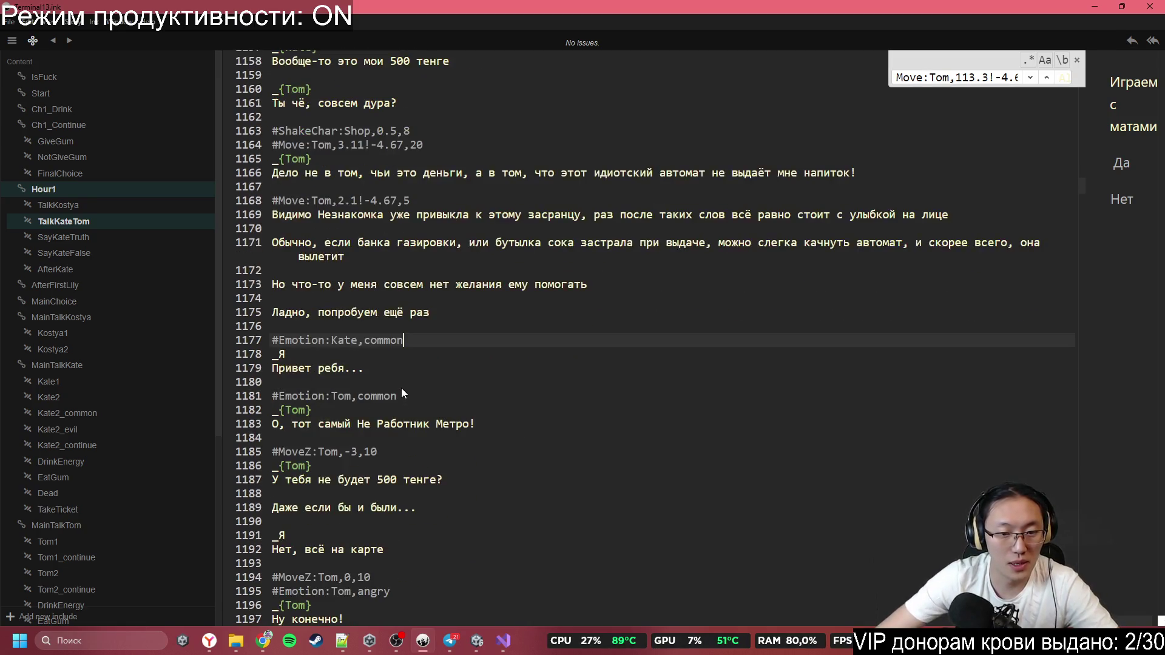
pyautogui.scroll(-1, 387, 452)
pyautogui.scroll(-1, 374, 454)
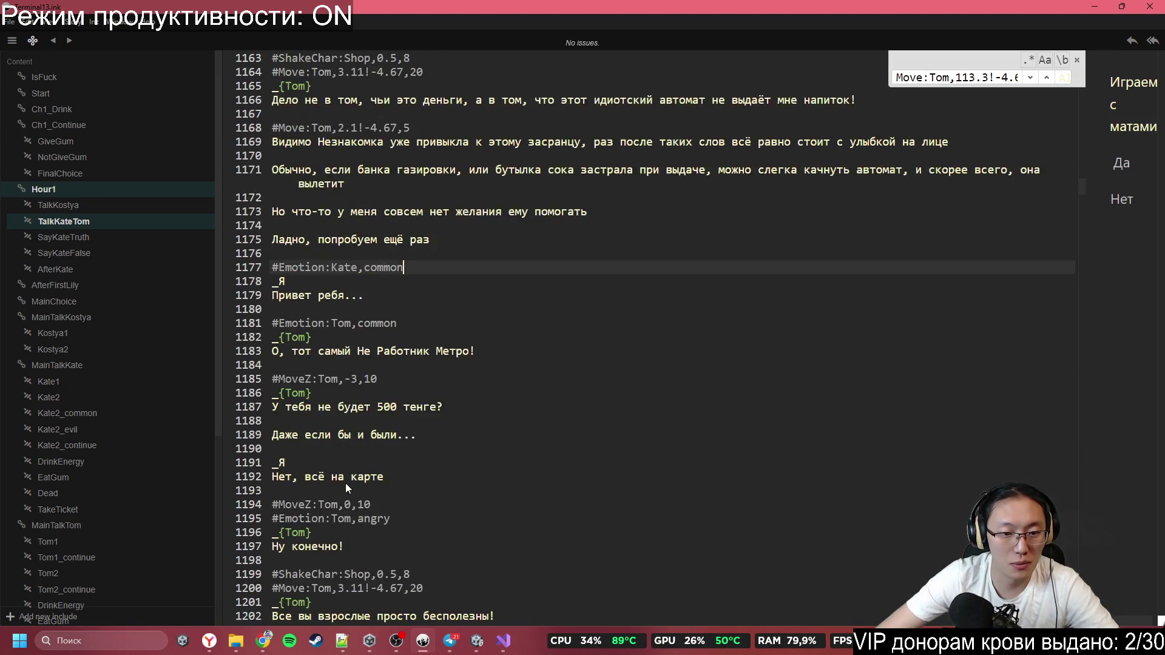
pyautogui.scroll(-3, 331, 500)
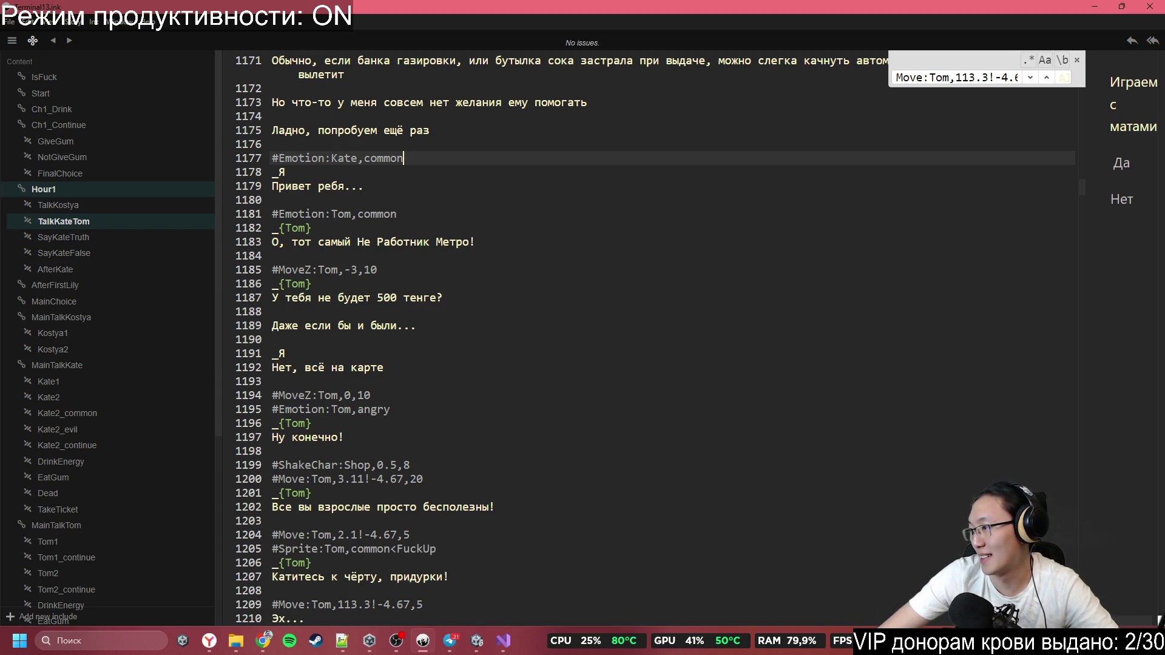
# Paste a Kate emotion tag on the blank line after 'Ну конечно!', above the machine shake
pyautogui.hotkey('alt', 'Tab')
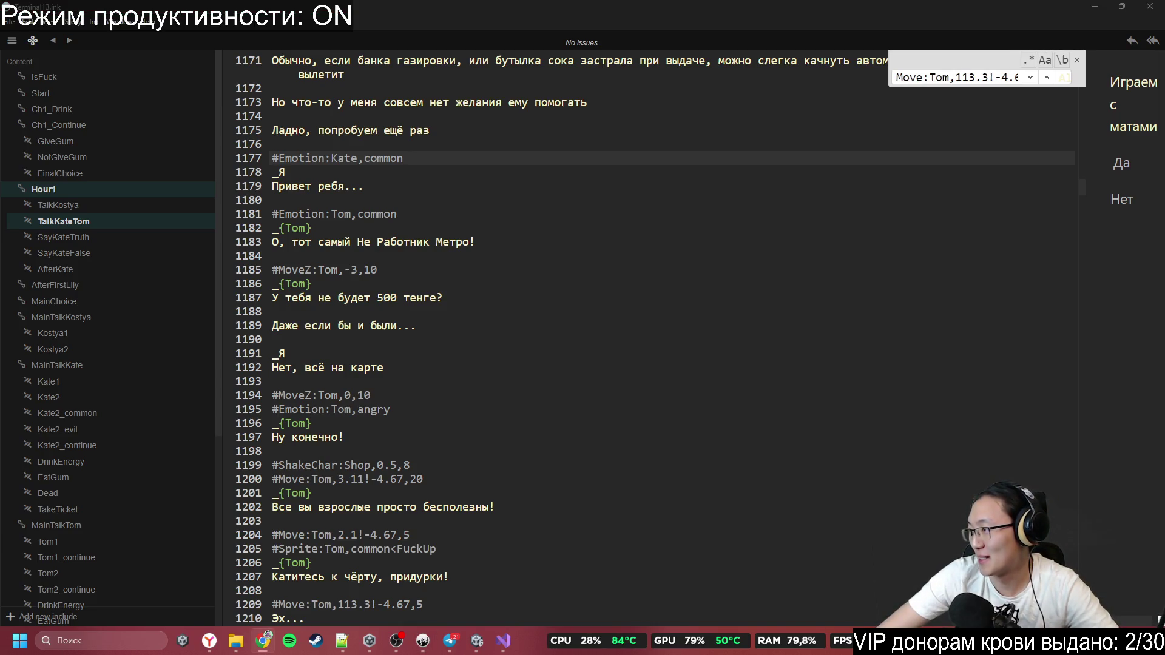
pyautogui.click(357, 348)
pyautogui.click(336, 449)
pyautogui.write('#Emotion:Kate,cunning')
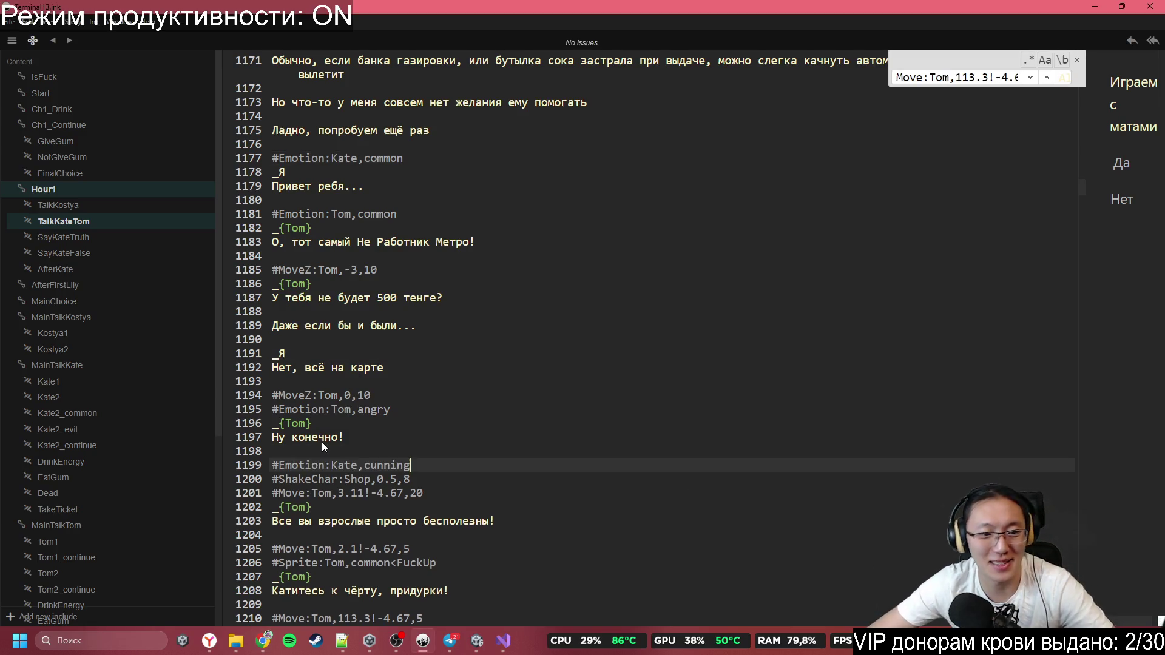
pyautogui.scroll(-5, 520, 365)
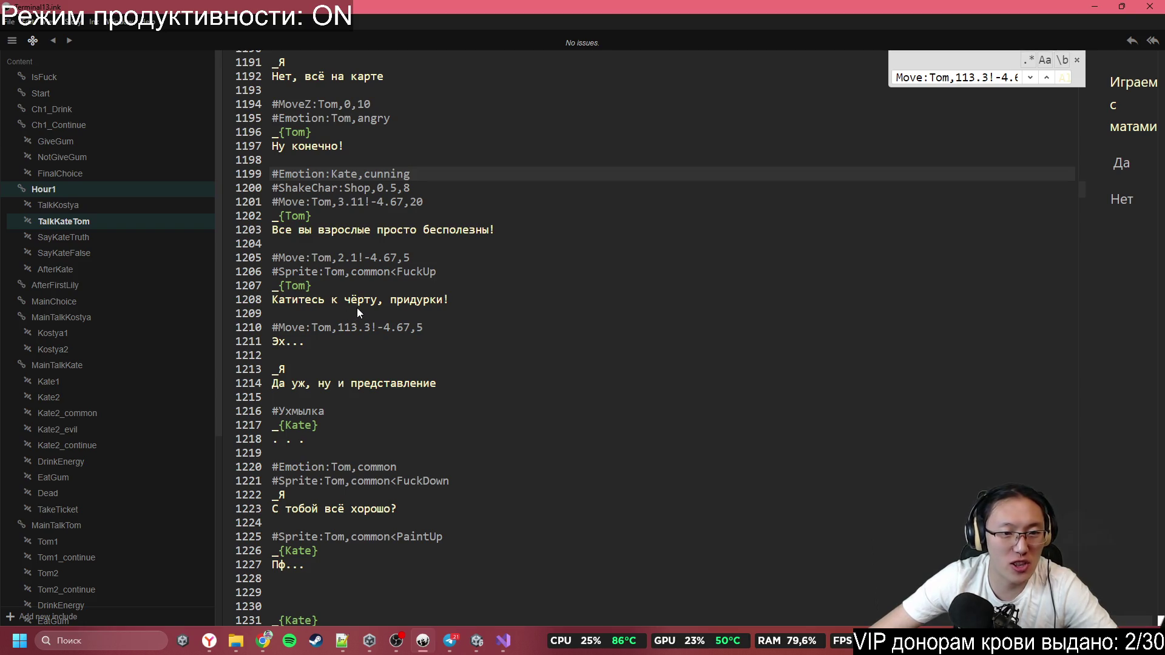
pyautogui.scroll(-1, 393, 306)
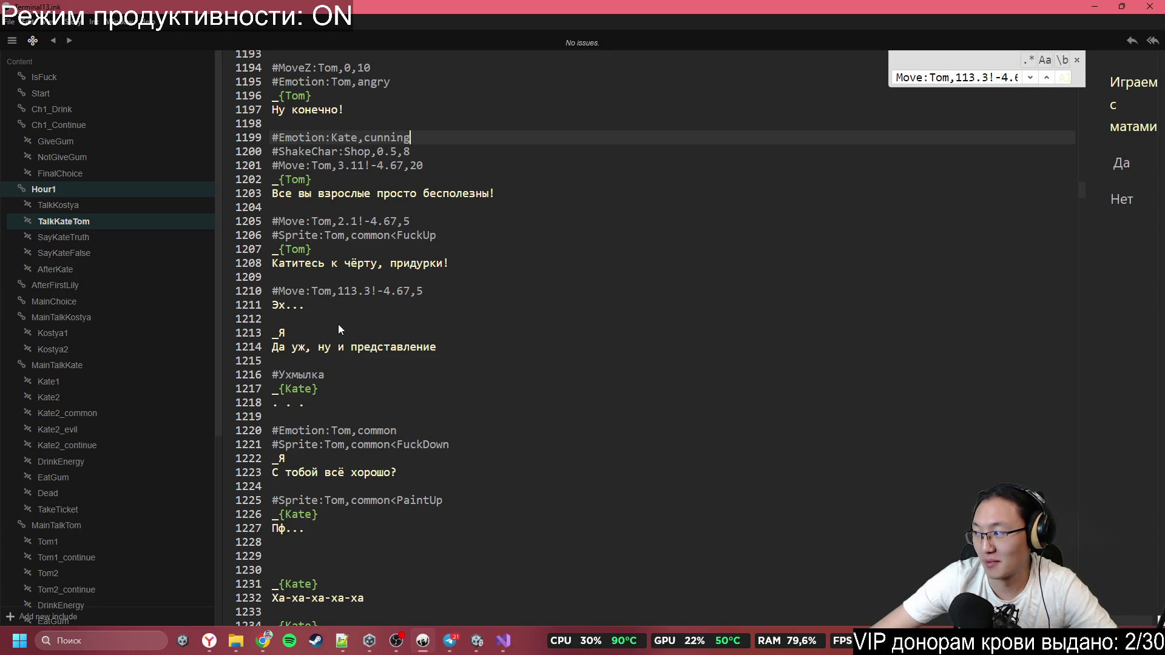
pyautogui.scroll(1, 338, 329)
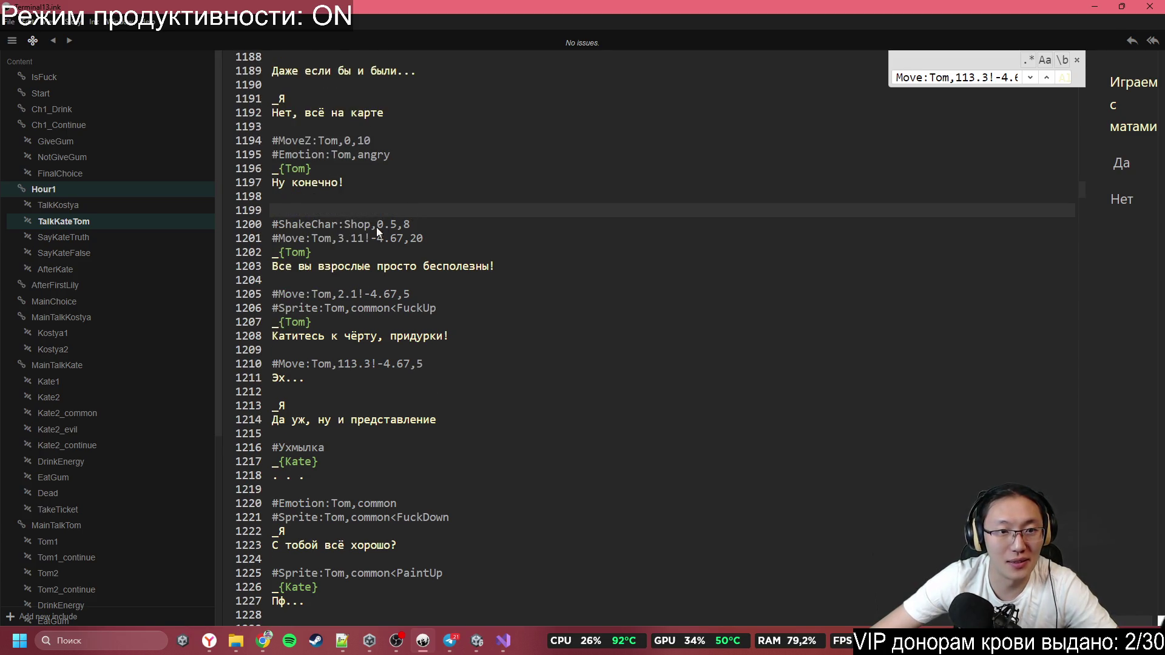
pyautogui.scroll(1, 382, 229)
pyautogui.scroll(1, 394, 297)
pyautogui.write('#Emotion:Kate,c')
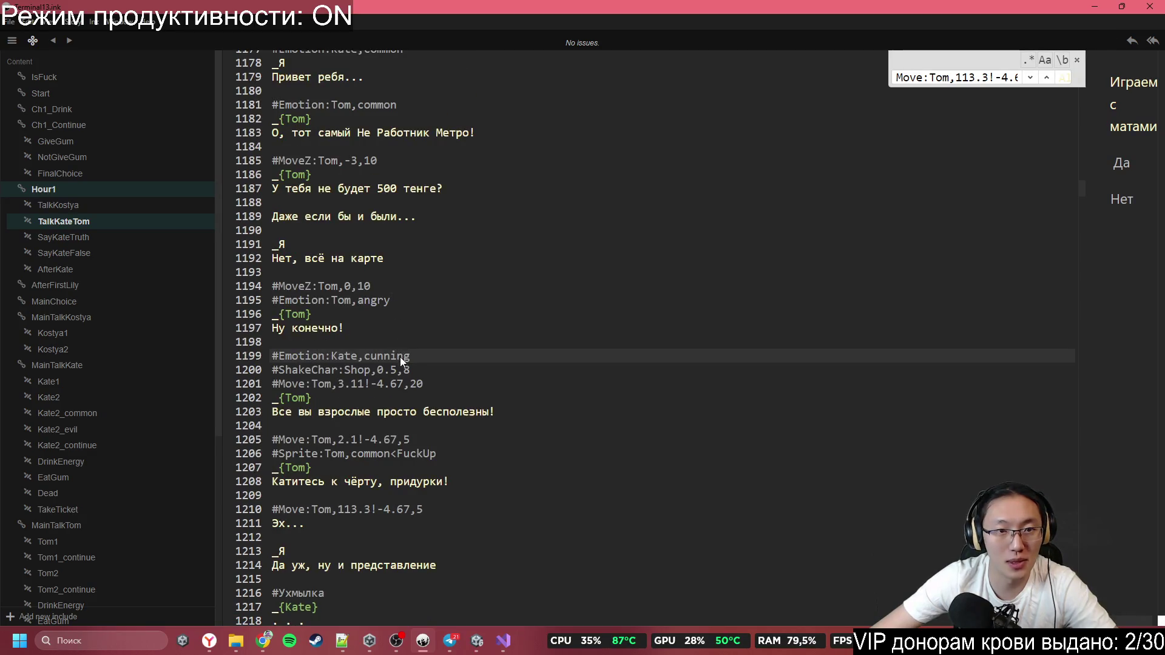
# Correct the mistyped emotion value in Kate's tag to 'common'
pyautogui.press('BackSpace')
pyautogui.write('сщы')
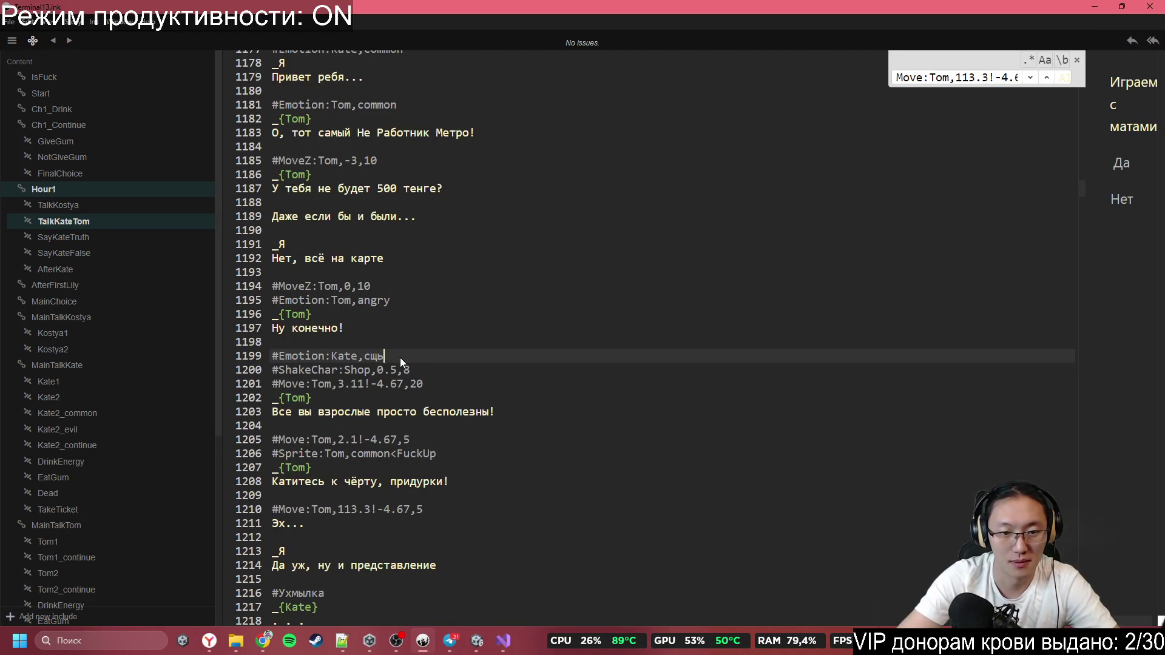
pyautogui.press('BackSpace')
pyautogui.press('BackSpace')
pyautogui.press('BackSpace')
pyautogui.write('comm')
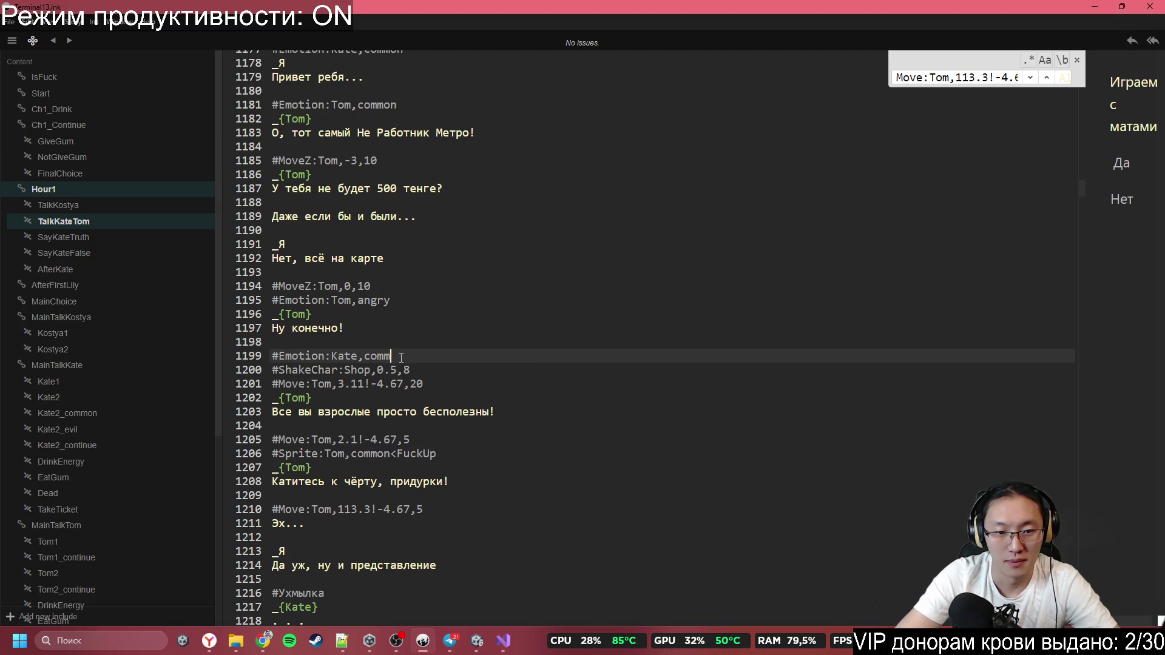
pyautogui.write('on')
pyautogui.scroll(-2, 436, 289)
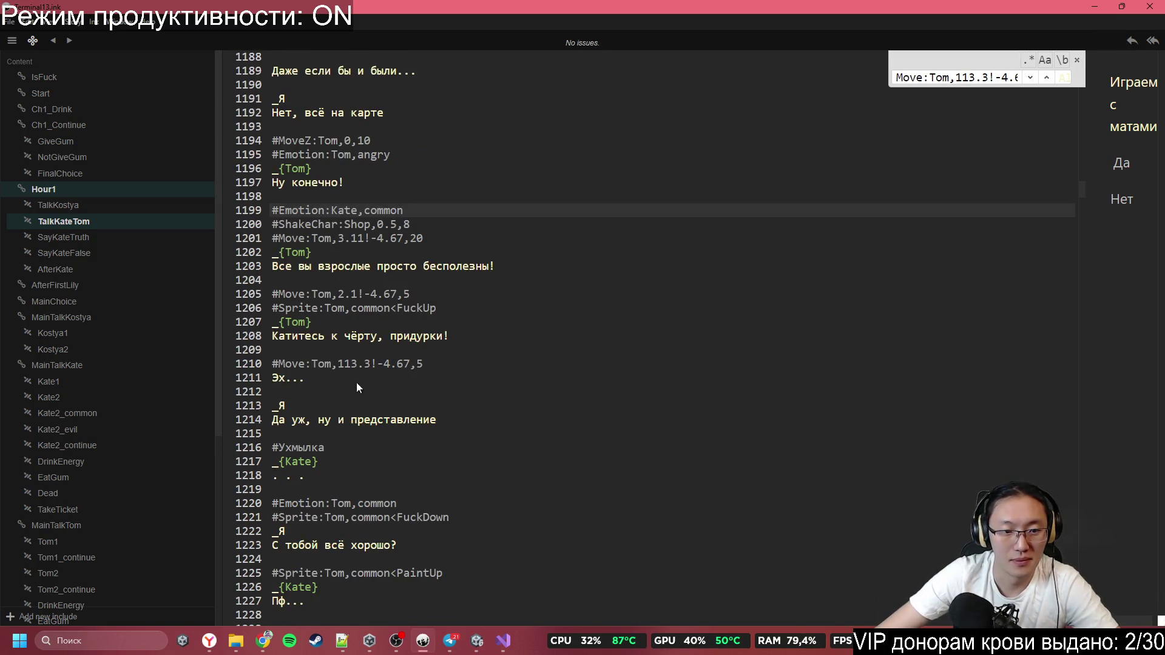
pyautogui.scroll(-1, 334, 413)
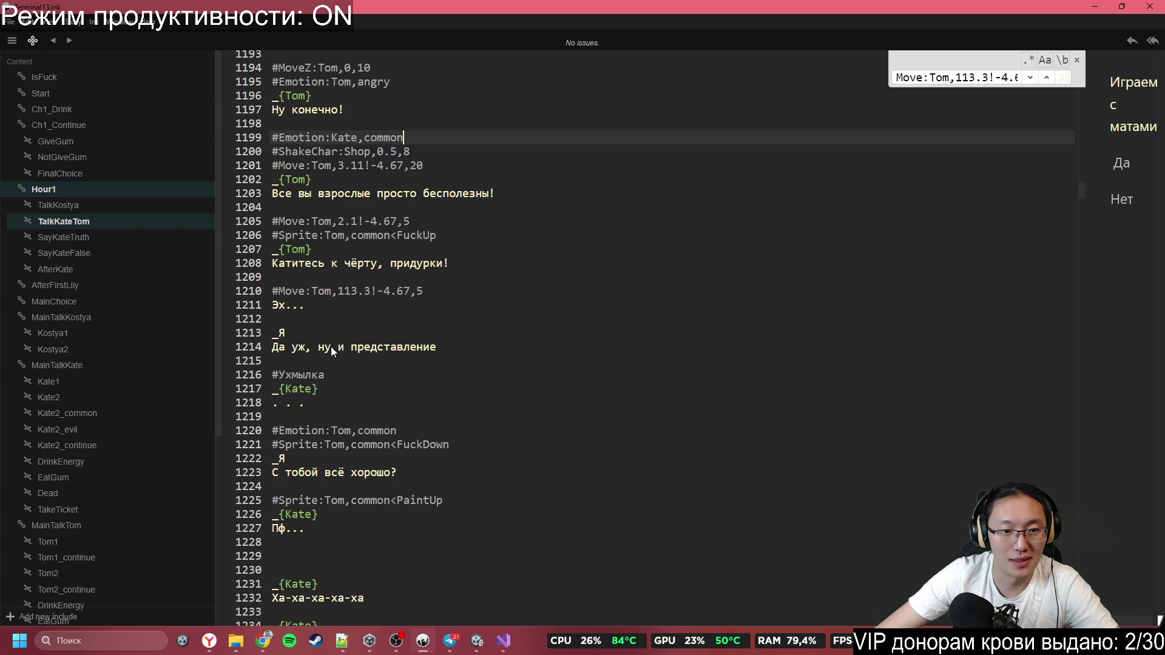
pyautogui.scroll(-1, 332, 363)
# Replace the #Ухмылка comment with #Emotion:Kate,cunning above Kate's '. . .' reply
pyautogui.click(326, 328)
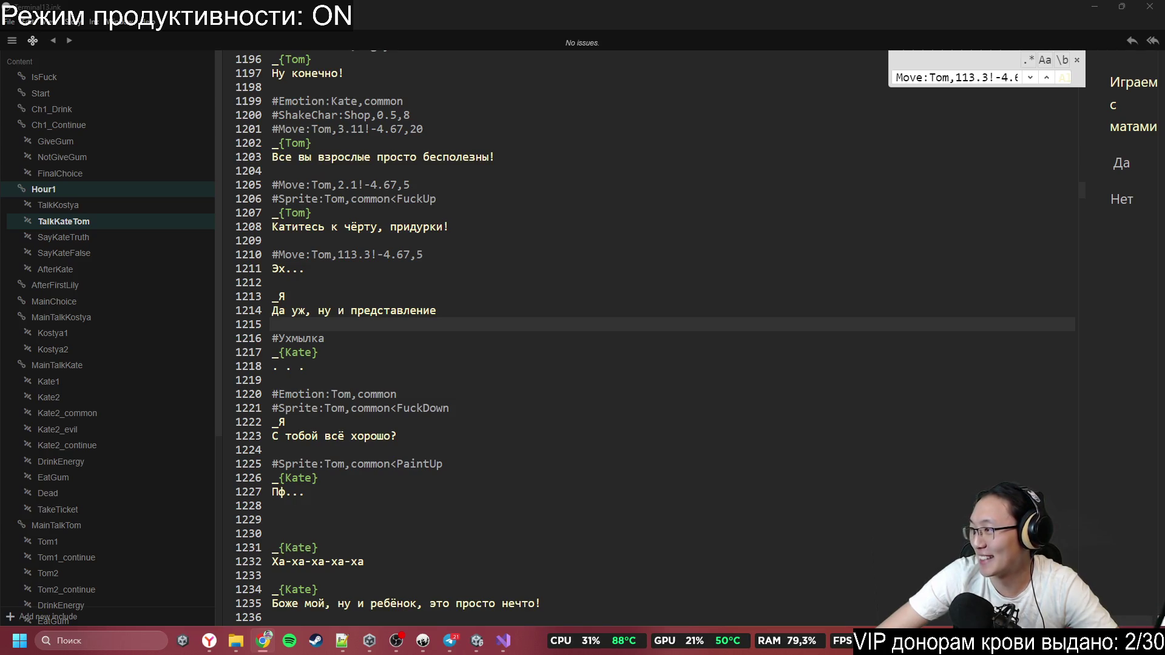
pyautogui.click(431, 312)
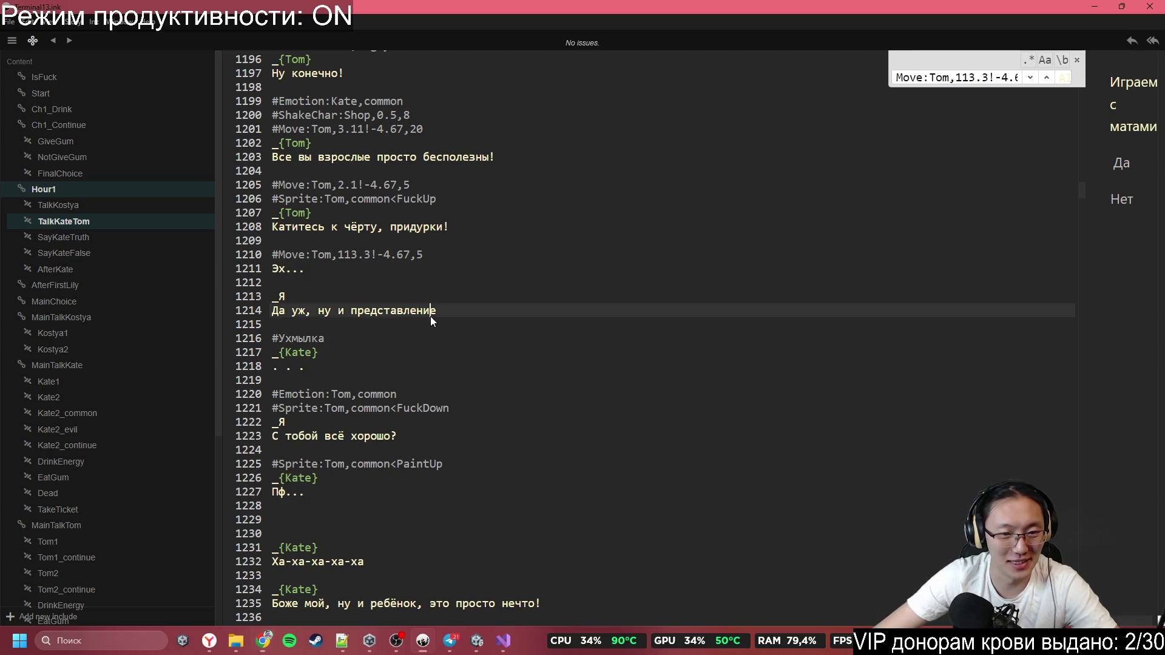
pyautogui.press('Down')
pyautogui.press('Return')
pyautogui.press('Down')
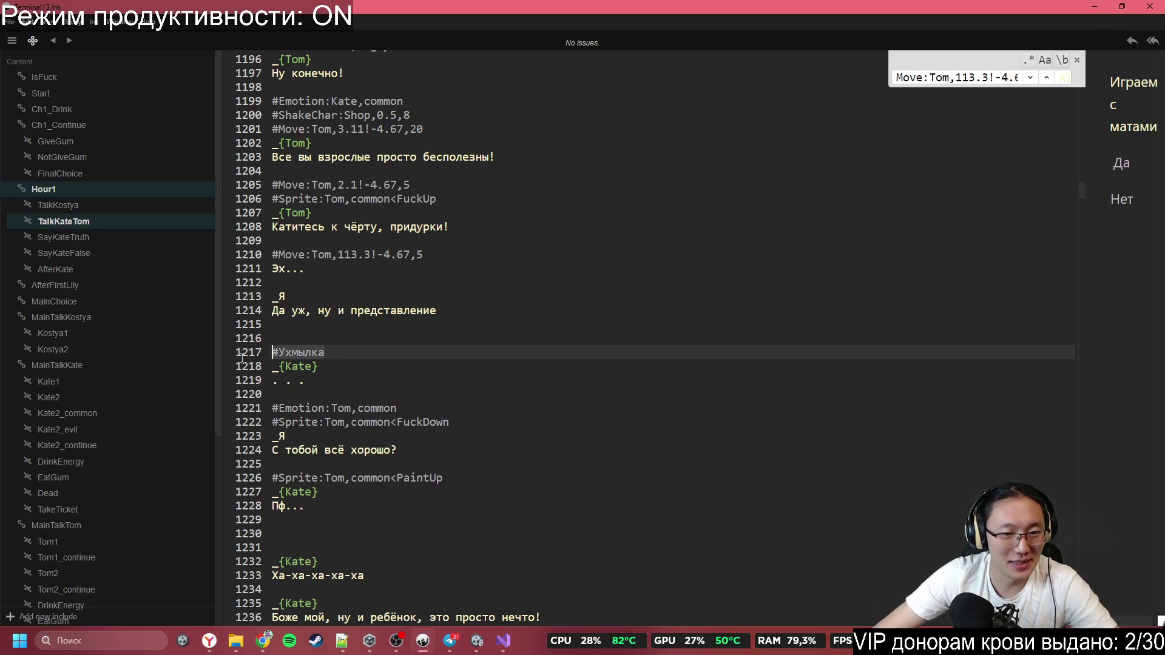
pyautogui.hotkey('shift', 'End')
pyautogui.write('#Emotion:Kate,cunning')
pyautogui.scroll(-2, 462, 398)
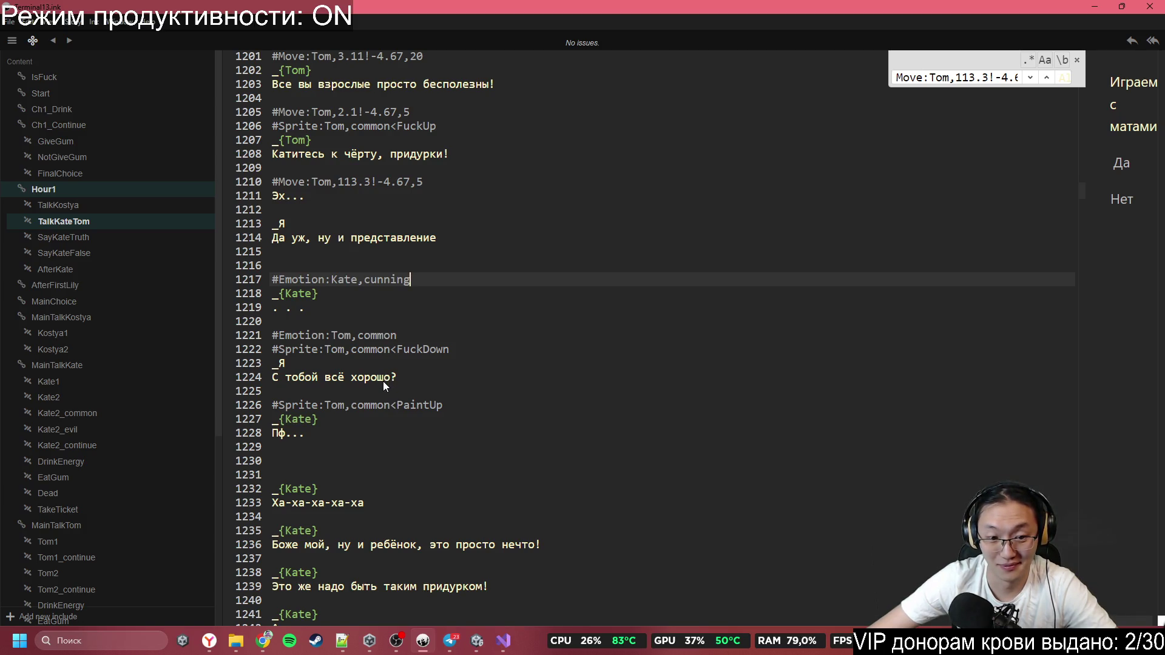
pyautogui.scroll(-2, 384, 381)
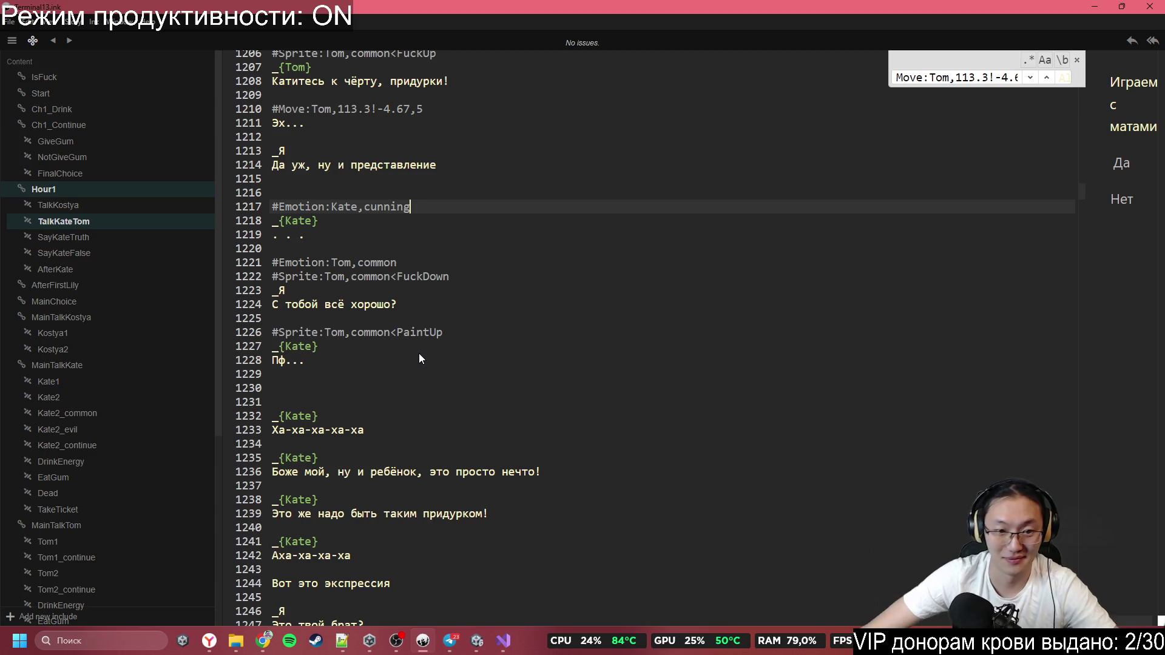
# Rewrite the player's question on line 1224 as 'Ты как?'
pyautogui.click(393, 306)
pyautogui.moveTo(398, 306); pyautogui.dragTo(243, 306)
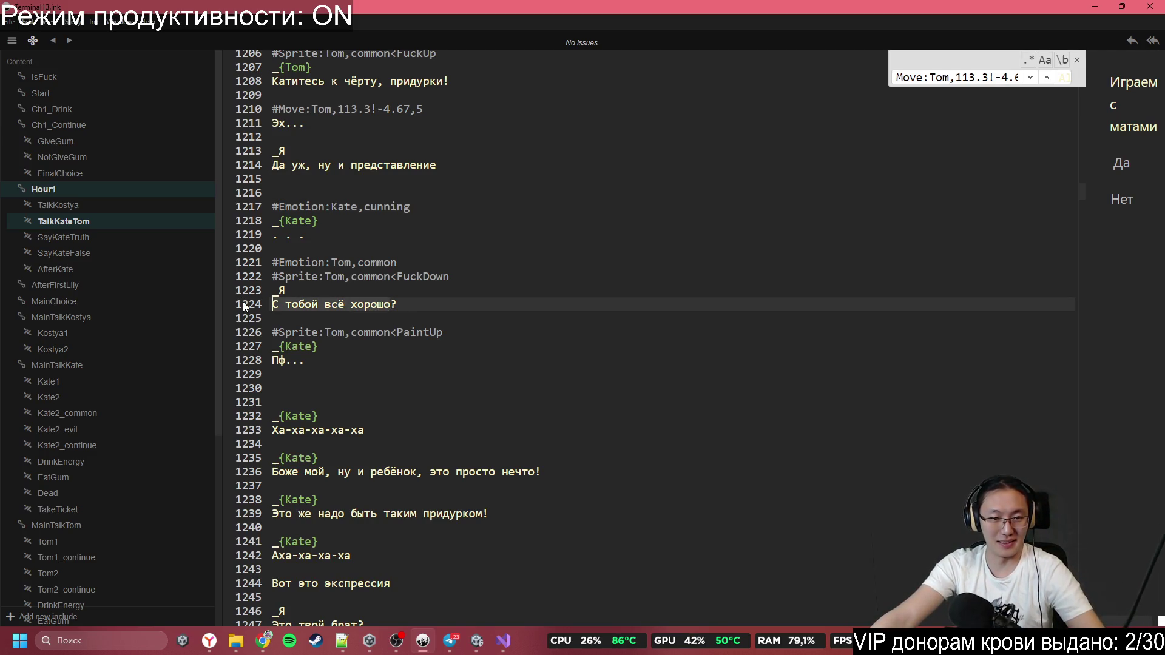
pyautogui.write('Ns')
pyautogui.press('BackSpace')
pyautogui.press('BackSpace')
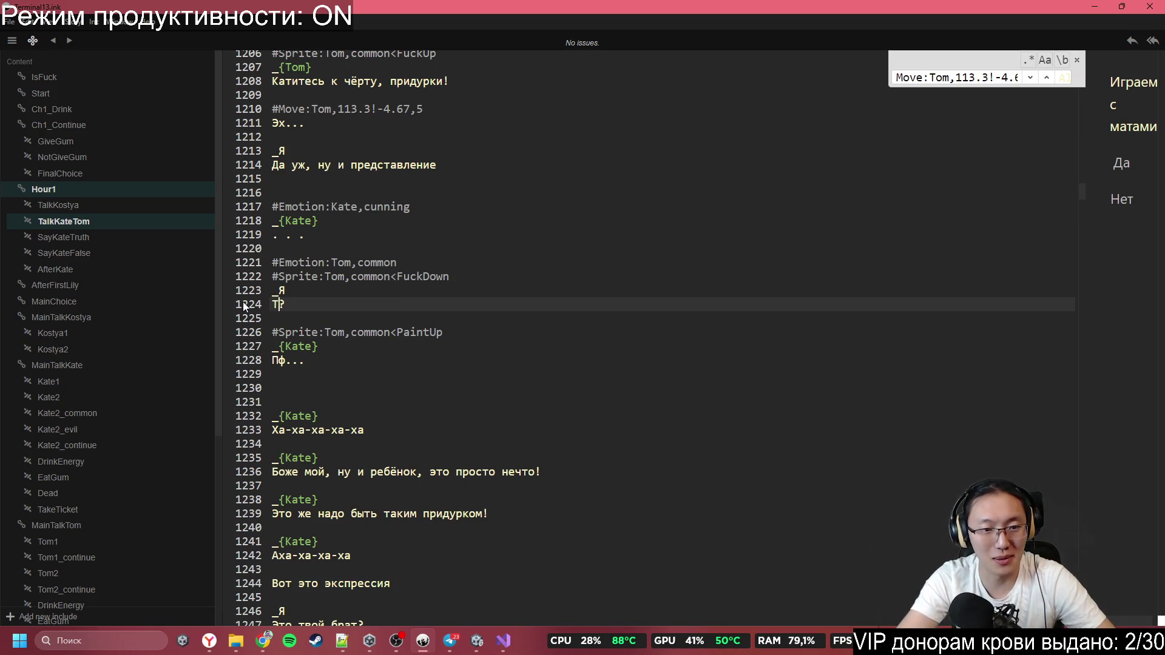
pyautogui.write('Ты как')
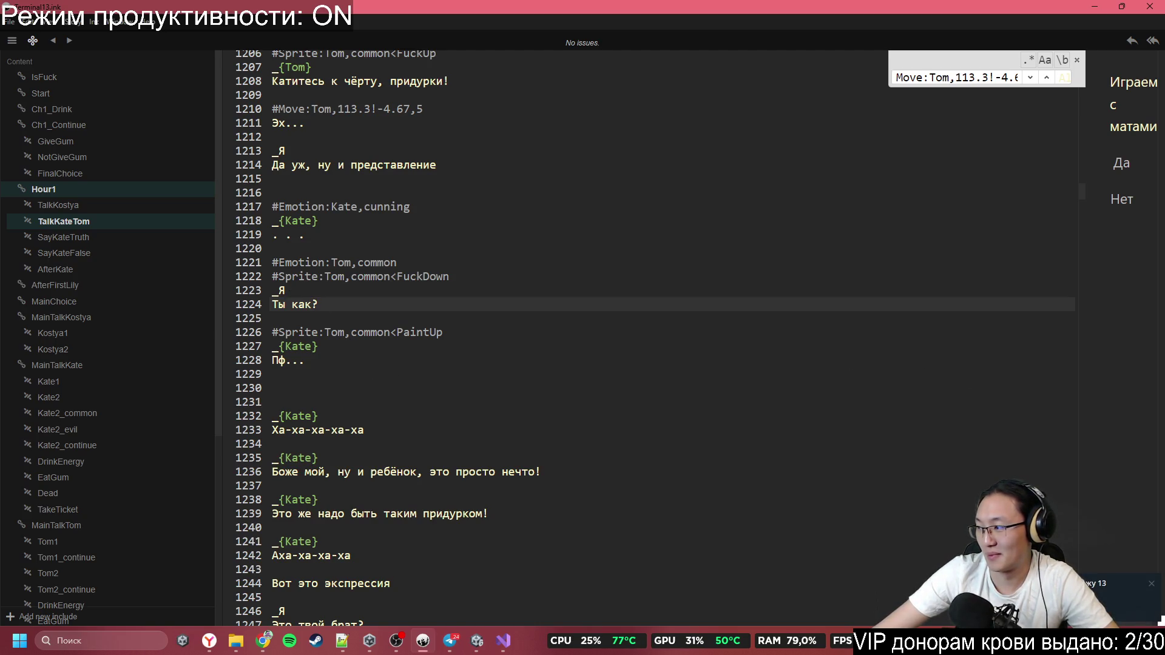
# Insert #Emotion:Kate,laughClosed on a new line above the PaintUp sprite tag
pyautogui.hotkey('alt', 'Tab')
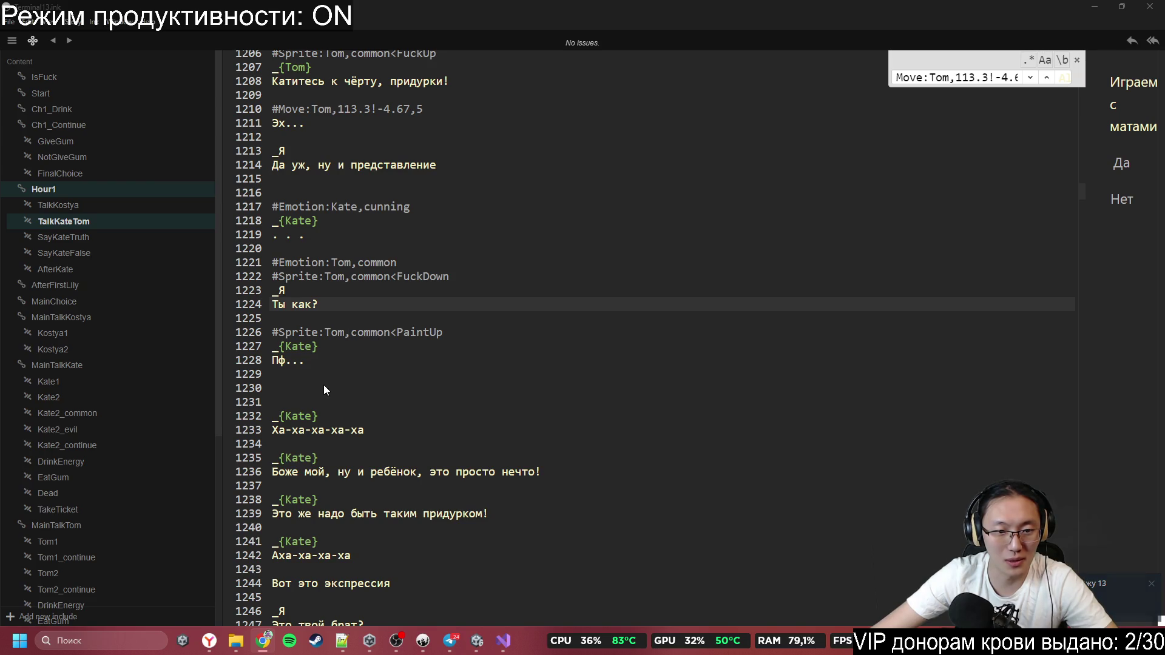
pyautogui.click(329, 369)
pyautogui.click(362, 324)
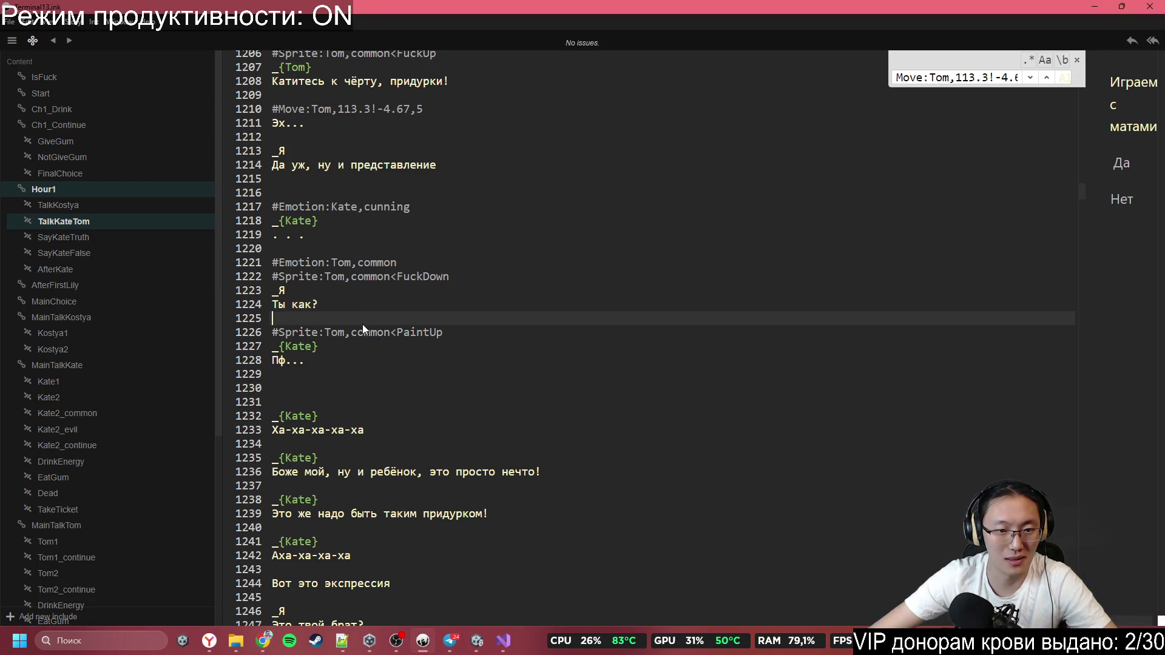
pyautogui.press('Return')
pyautogui.write('#Emotion:Kate,laughClosed')
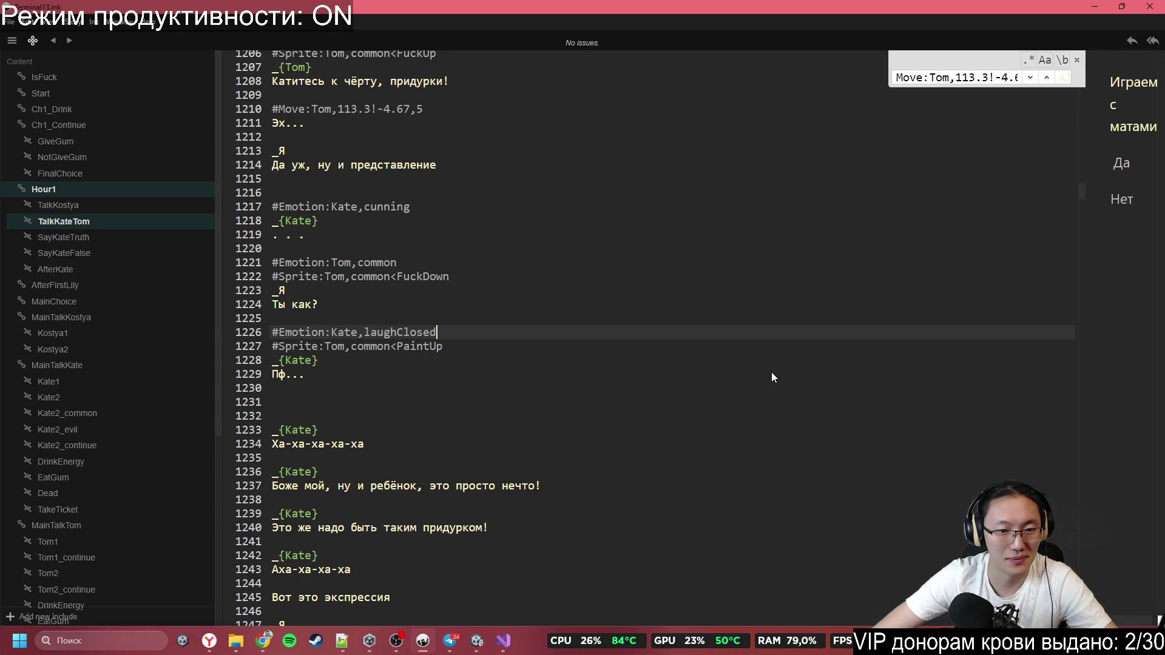
# Type #Emotion:Kate,laugh on the blank line before Kate's 'Ха-ха-ха-ха-ха'
pyautogui.scroll(-2, 383, 417)
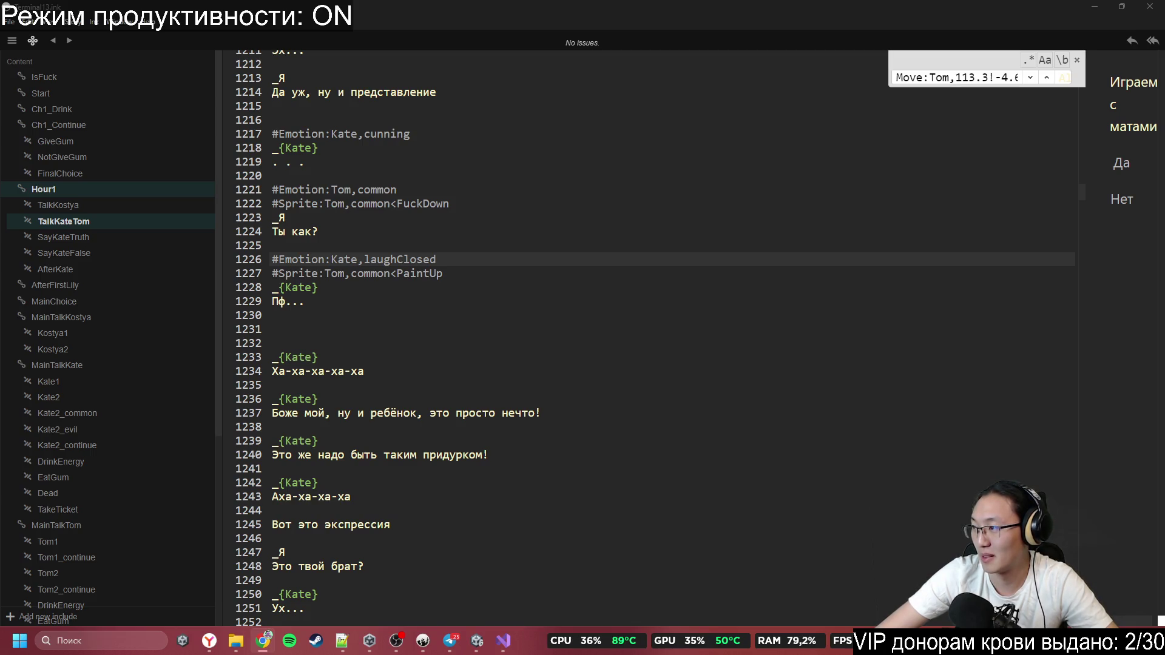
pyautogui.click(329, 343)
pyautogui.write('#Emotion:Kate,laugh')
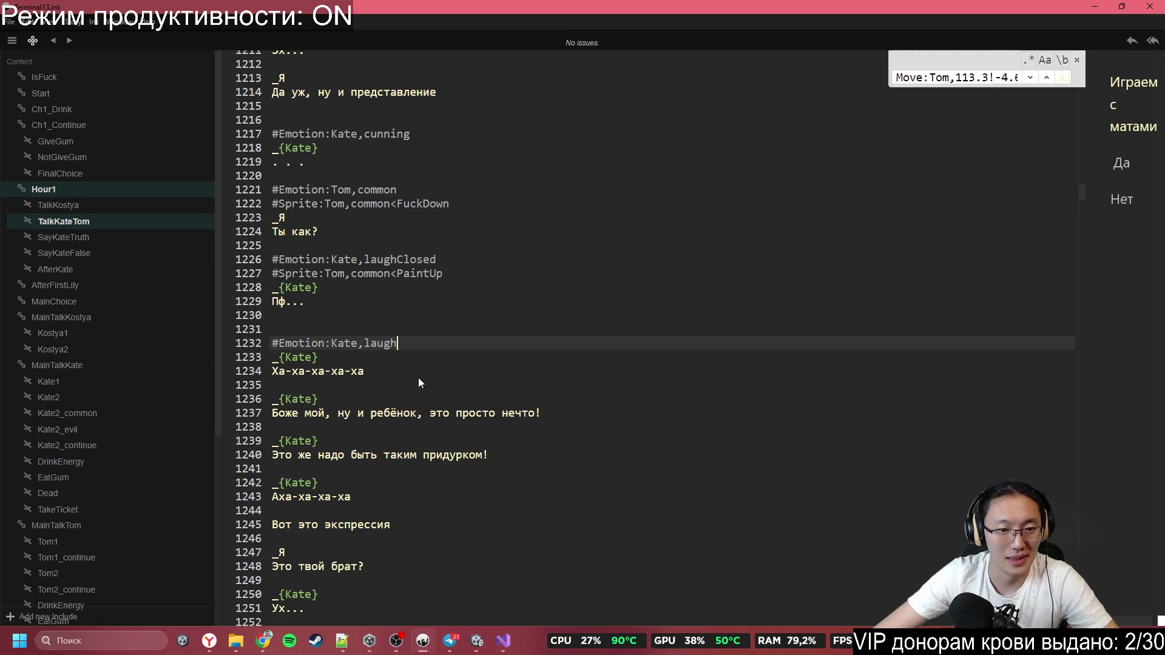
pyautogui.scroll(-2, 476, 367)
pyautogui.scroll(-2, 310, 307)
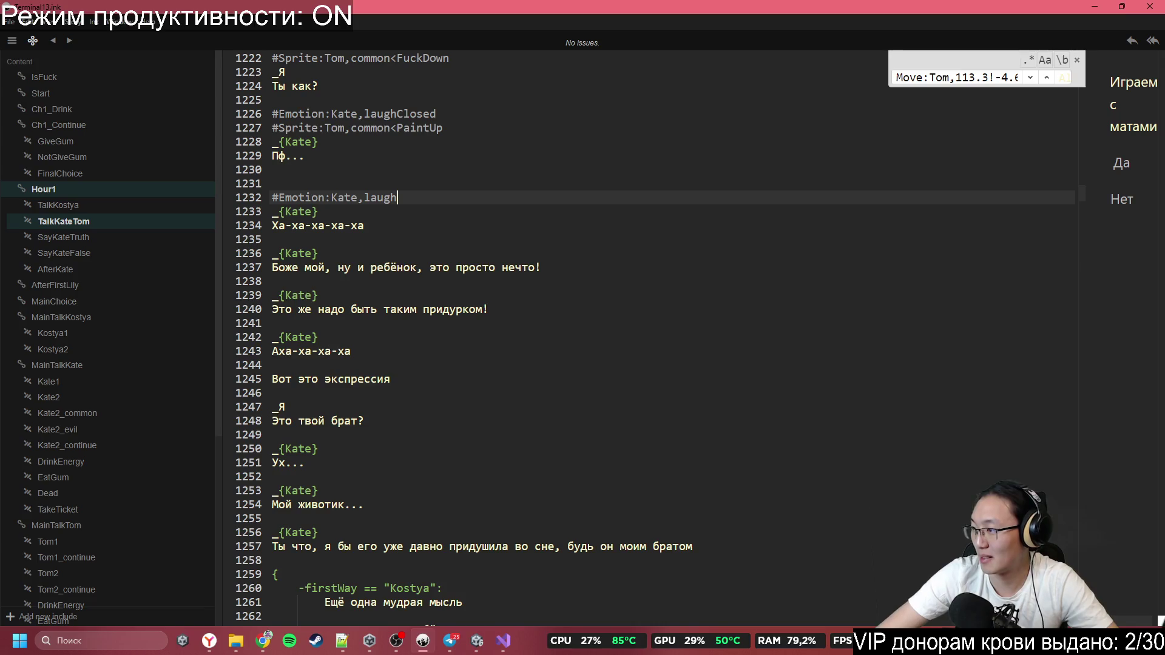
# Paste #Emotion:Kate,cunning above Kate's 'Ух...' reply after the brother question
pyautogui.hotkey('alt', 'Tab')
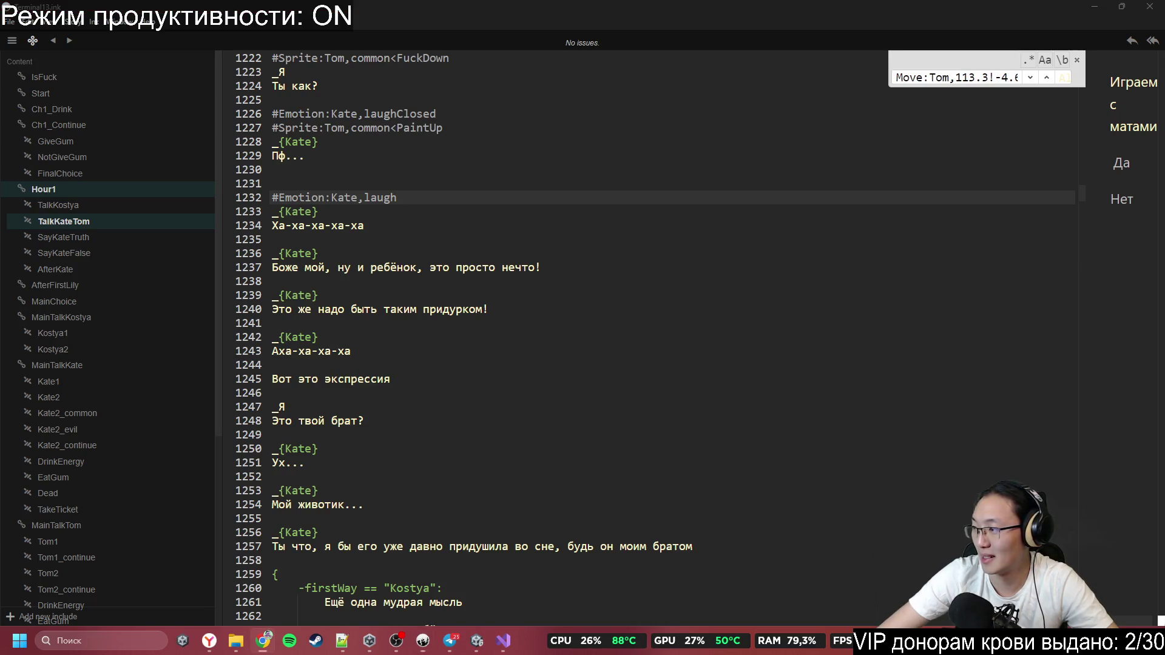
pyautogui.scroll(-2, 457, 362)
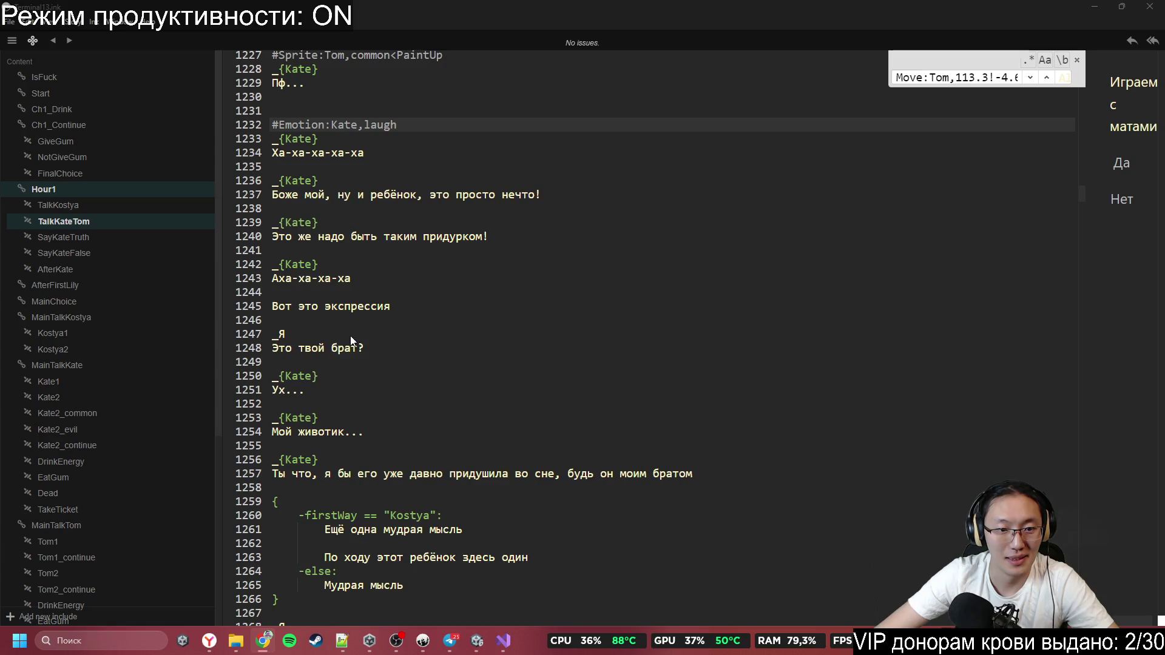
pyautogui.scroll(-1, 352, 337)
pyautogui.click(376, 327)
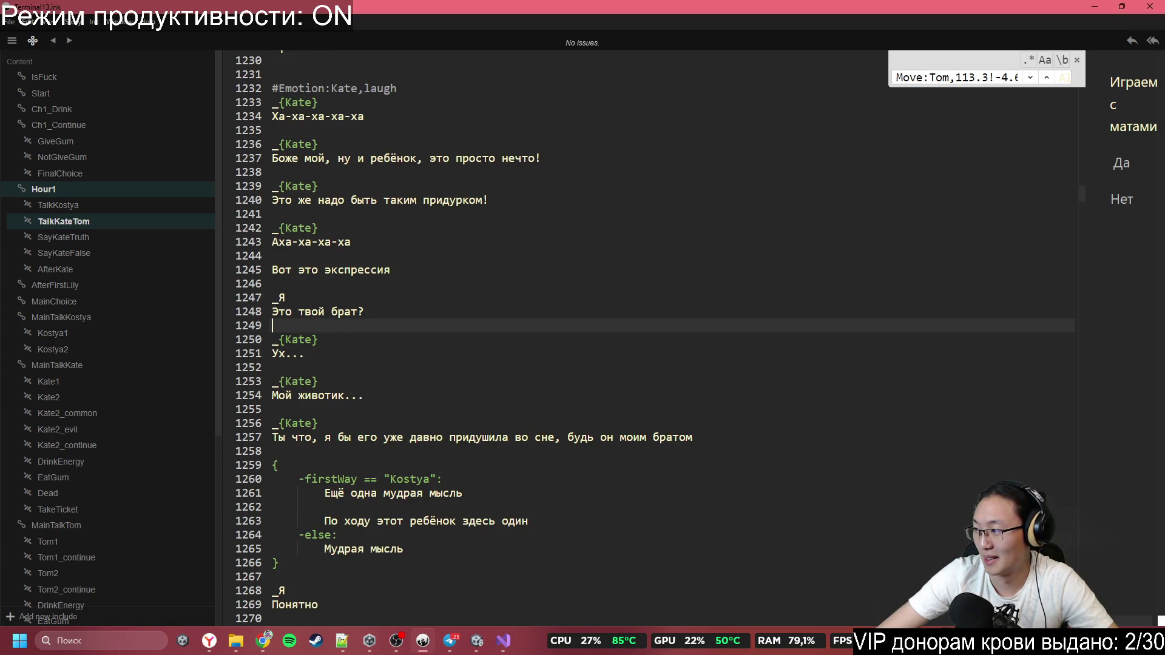
pyautogui.hotkey('alt', 'Tab')
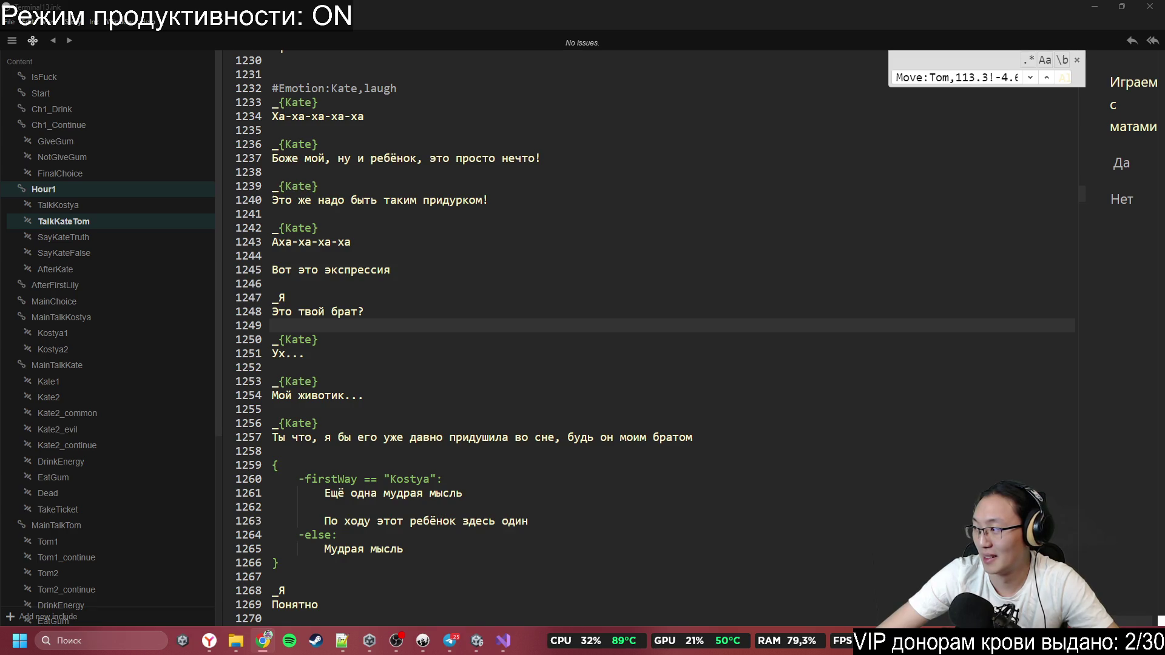
pyautogui.click(333, 378)
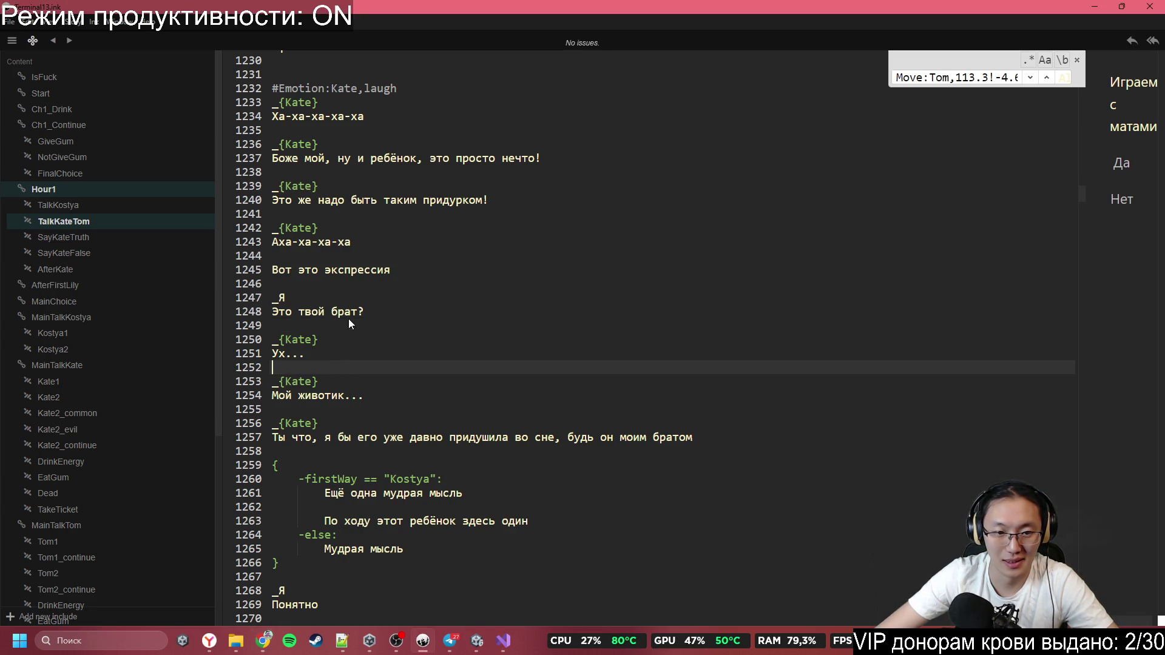
pyautogui.click(348, 321)
pyautogui.write('#Emotion:Kate,cunning')
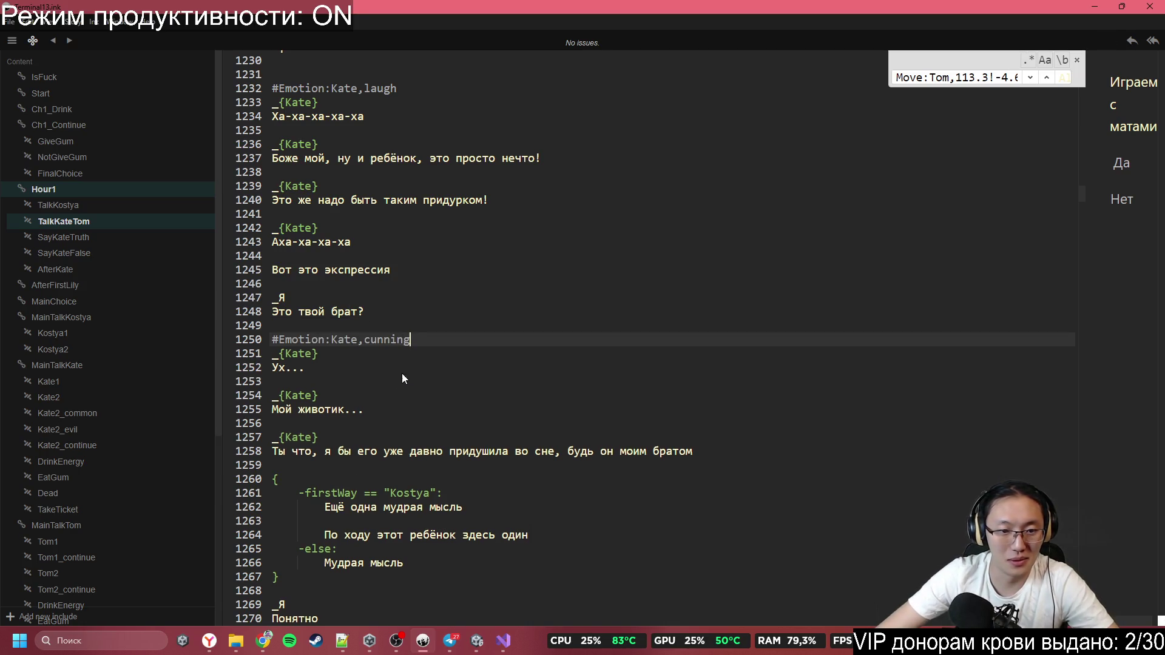
pyautogui.scroll(-2, 395, 377)
pyautogui.scroll(-1, 397, 380)
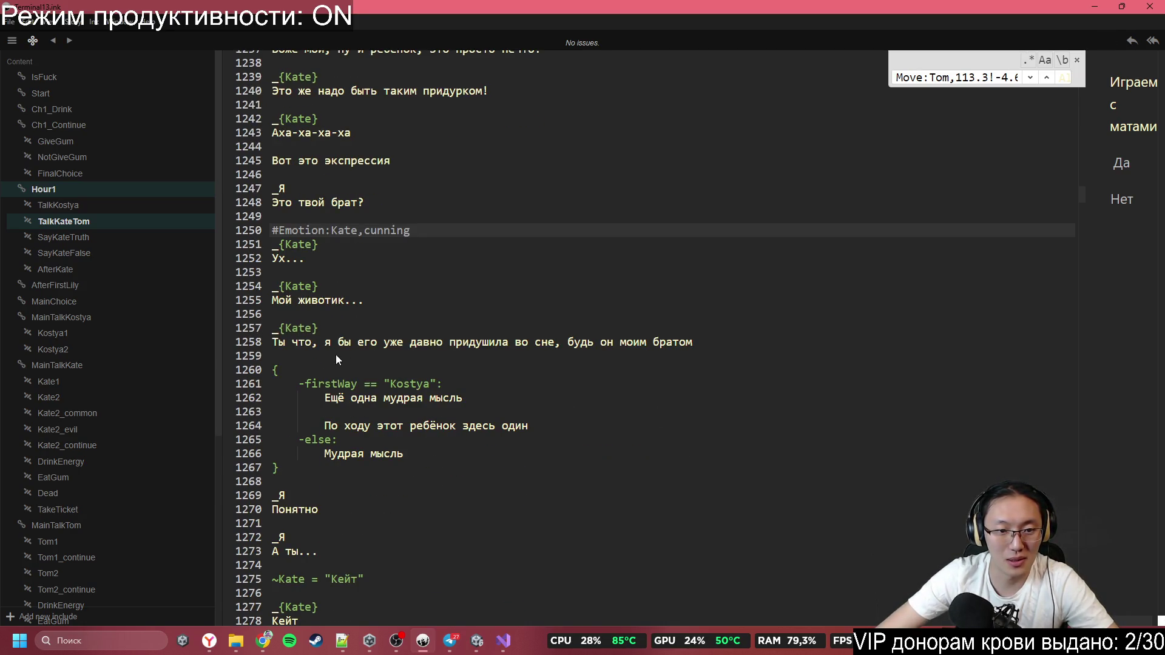
pyautogui.scroll(-4, 502, 350)
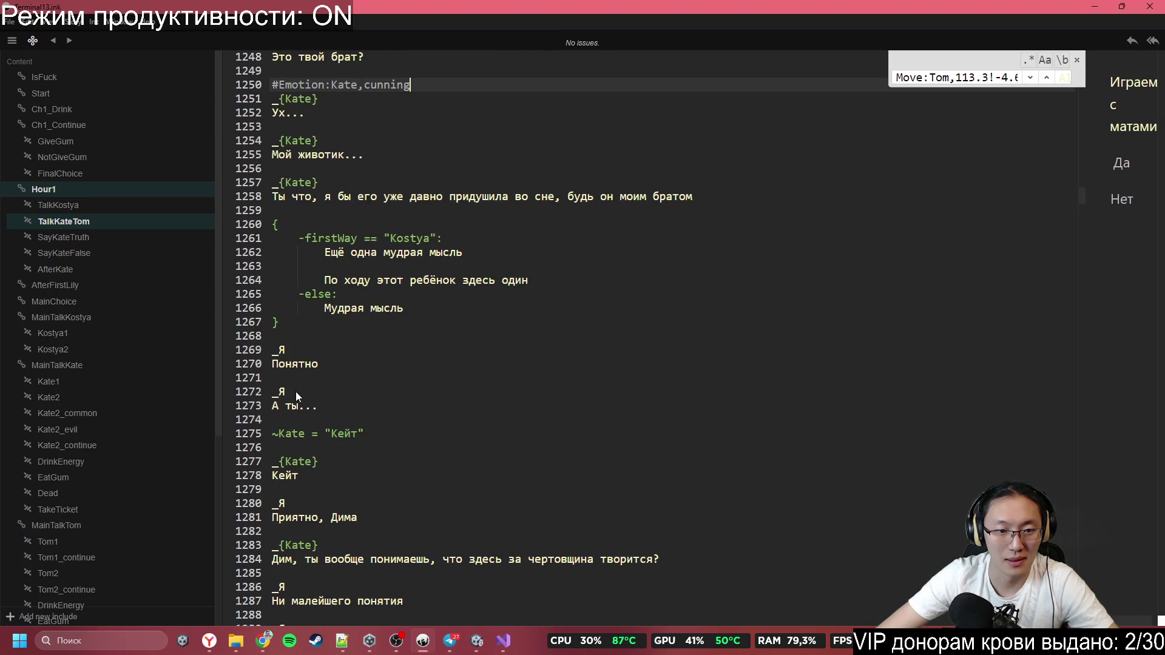
pyautogui.hotkey('alt', 'Tab')
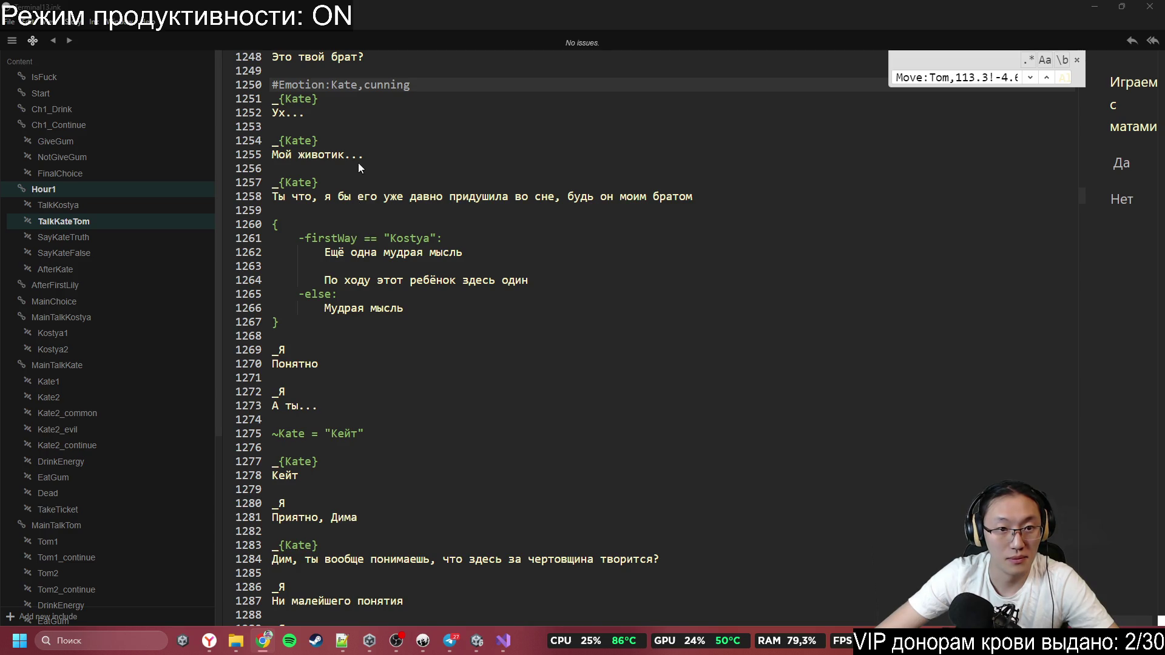
pyautogui.click(305, 377)
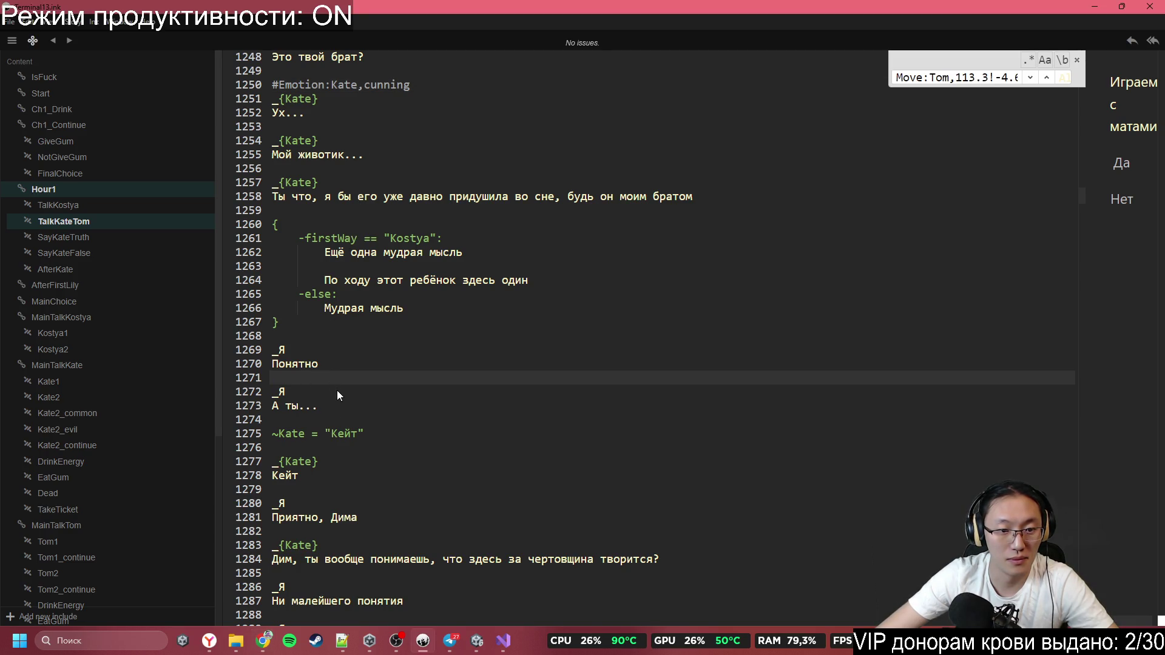
# Add #Emotion:Kate,common above Kate's first named reply
pyautogui.click(316, 440)
pyautogui.press('Return')
pyautogui.write('#Emotion:Kate,common')
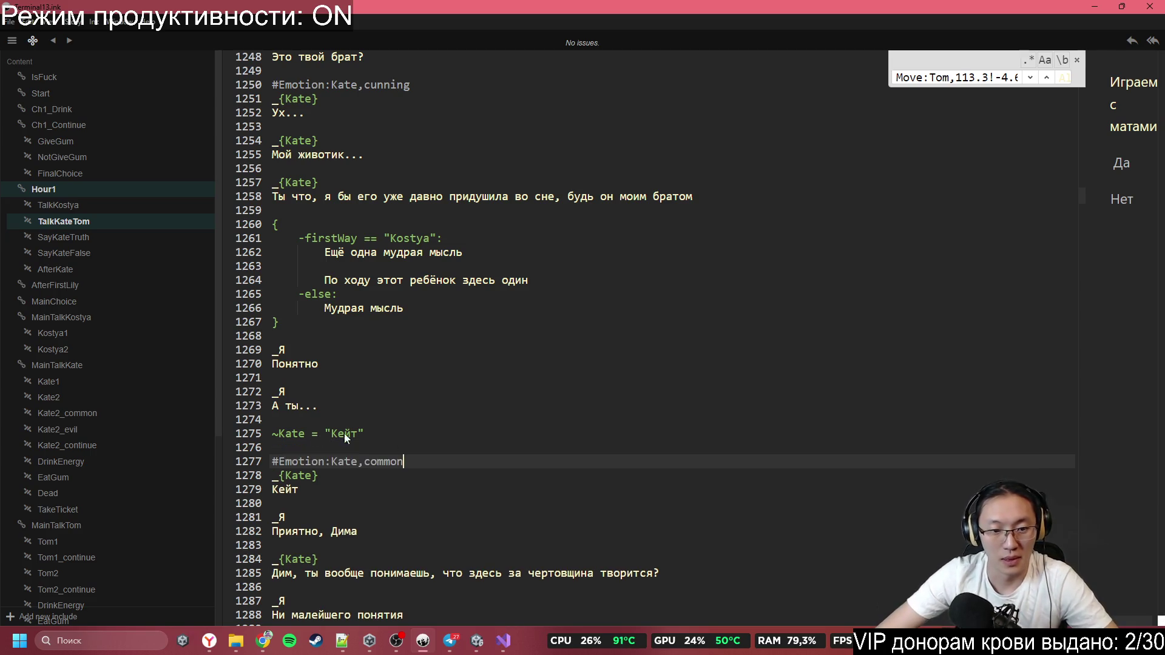
pyautogui.scroll(-3, 447, 475)
pyautogui.scroll(-2, 319, 370)
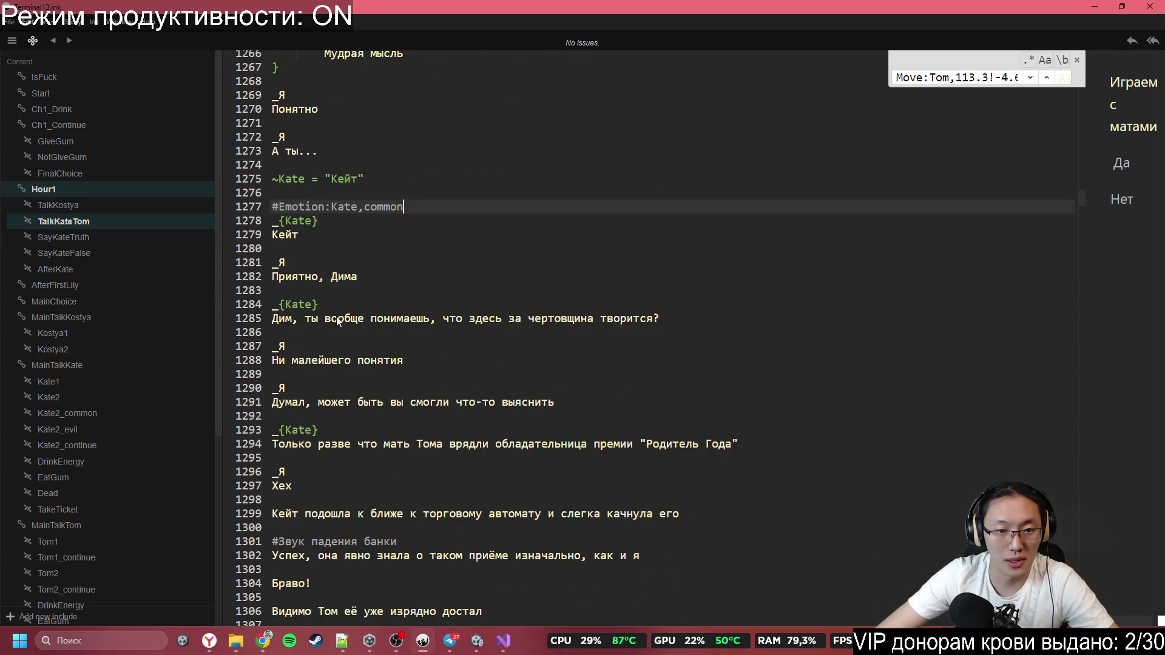
pyautogui.scroll(-2, 423, 341)
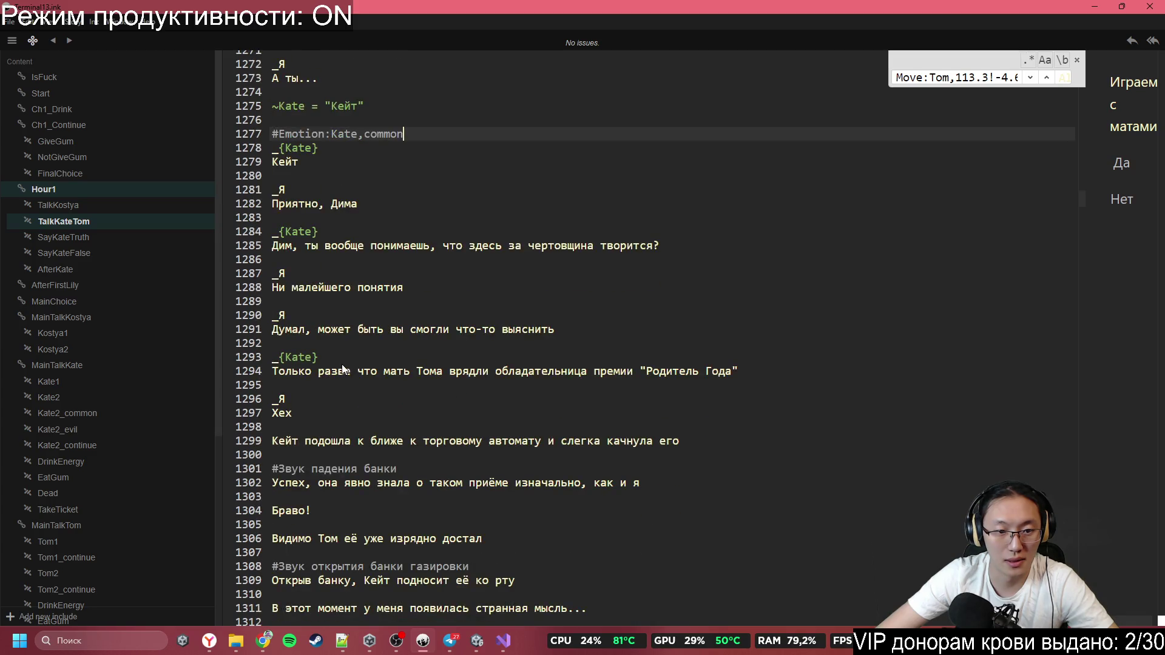
# Add #Emotion:Kate,cunning before Kate's 'Родитель Года' reply after line 1291
pyautogui.click(378, 330)
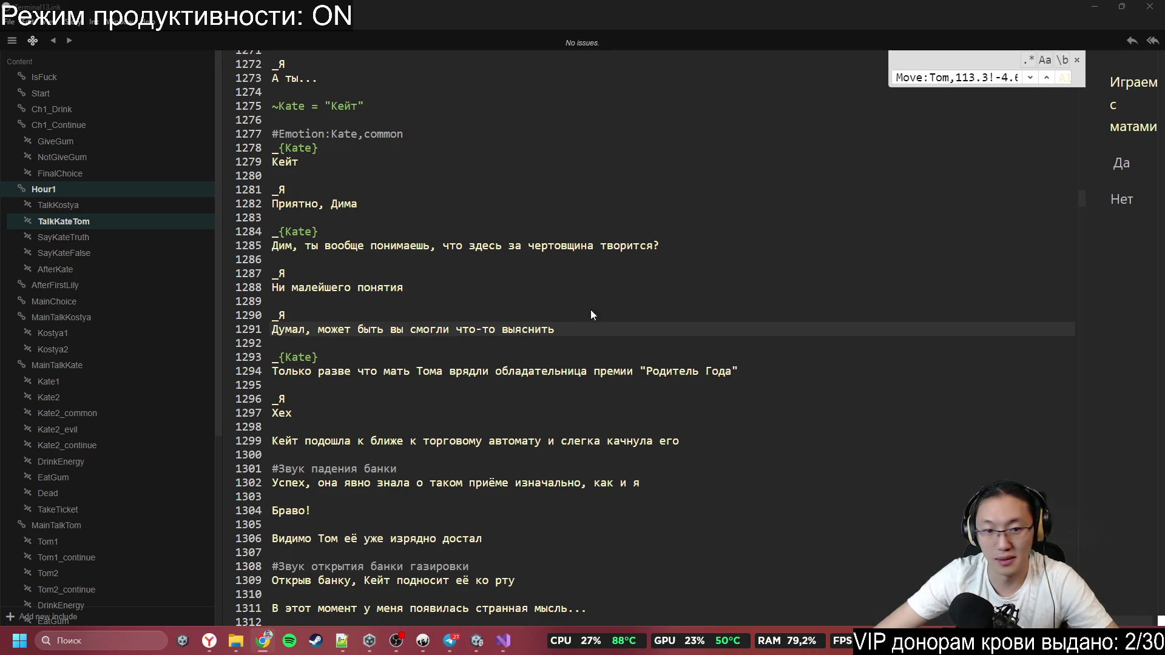
pyautogui.click(449, 328)
pyautogui.press('Down')
pyautogui.press('Return')
pyautogui.write('#Emotion:Kate,cunning')
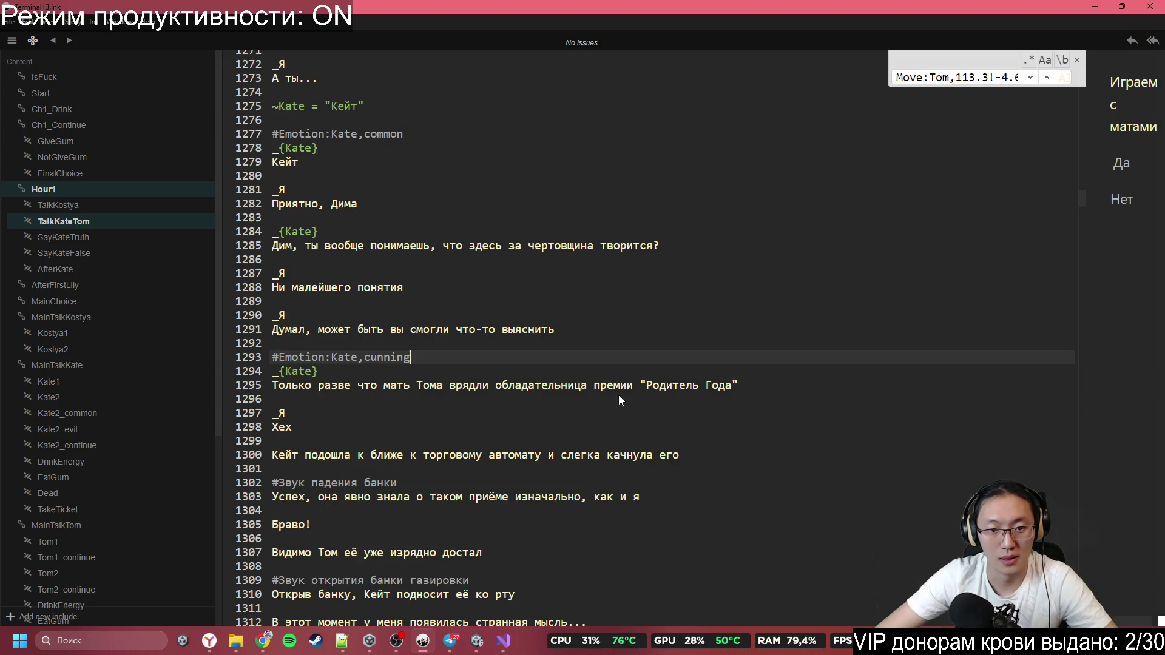
pyautogui.scroll(-2, 618, 395)
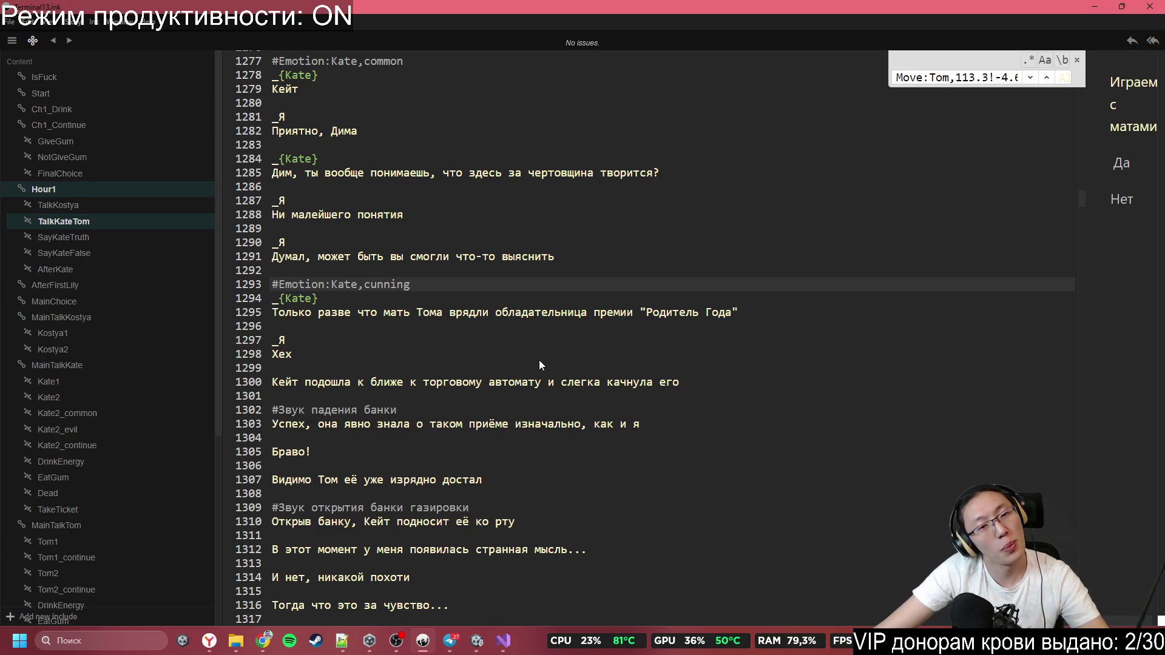
# Insert an empty line after the 'Хех' reply, before the vending-machine narration
pyautogui.click(334, 360)
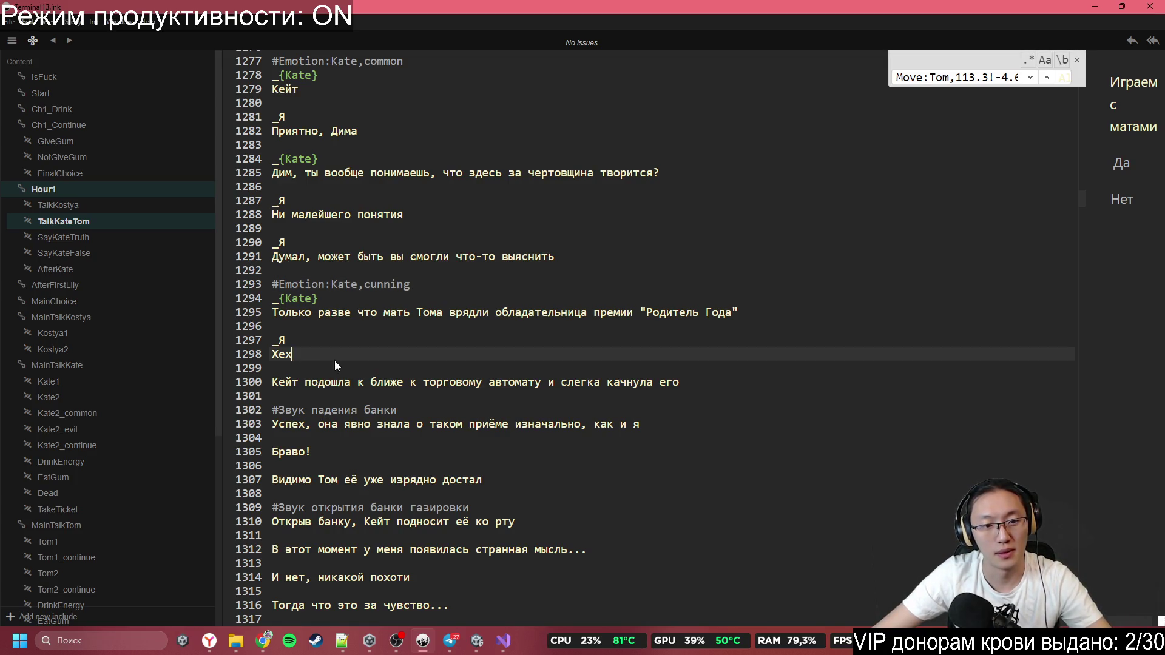
pyautogui.click(336, 367)
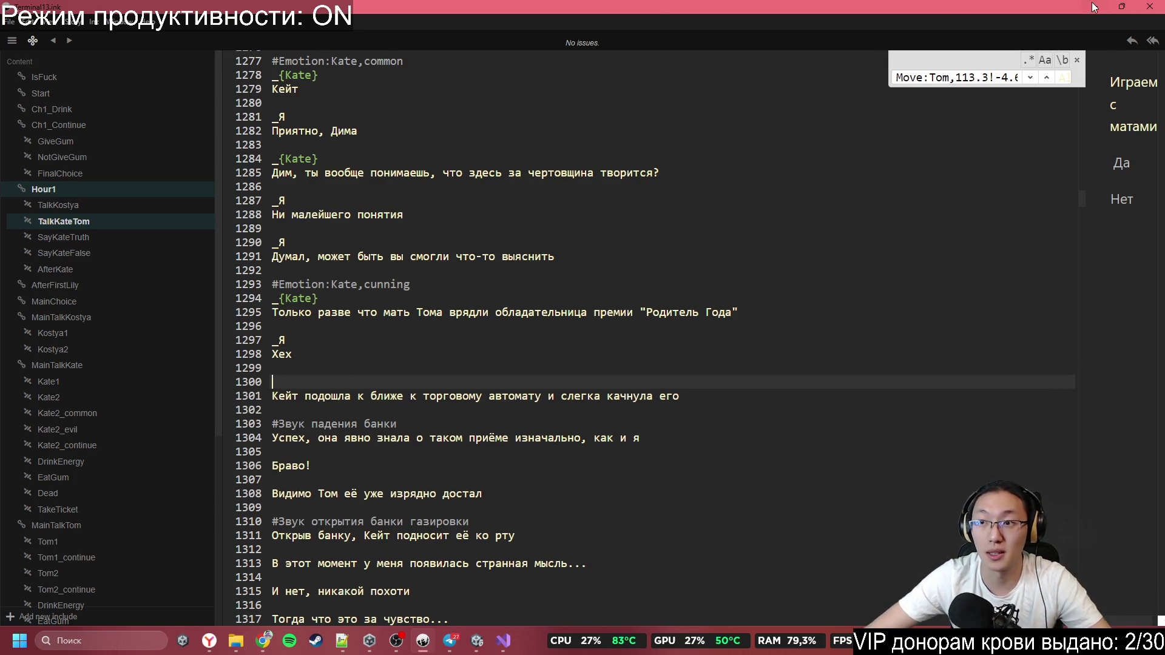
pyautogui.hotkey('alt', 'Tab')
pyautogui.hotkey('alt', 'Tab')
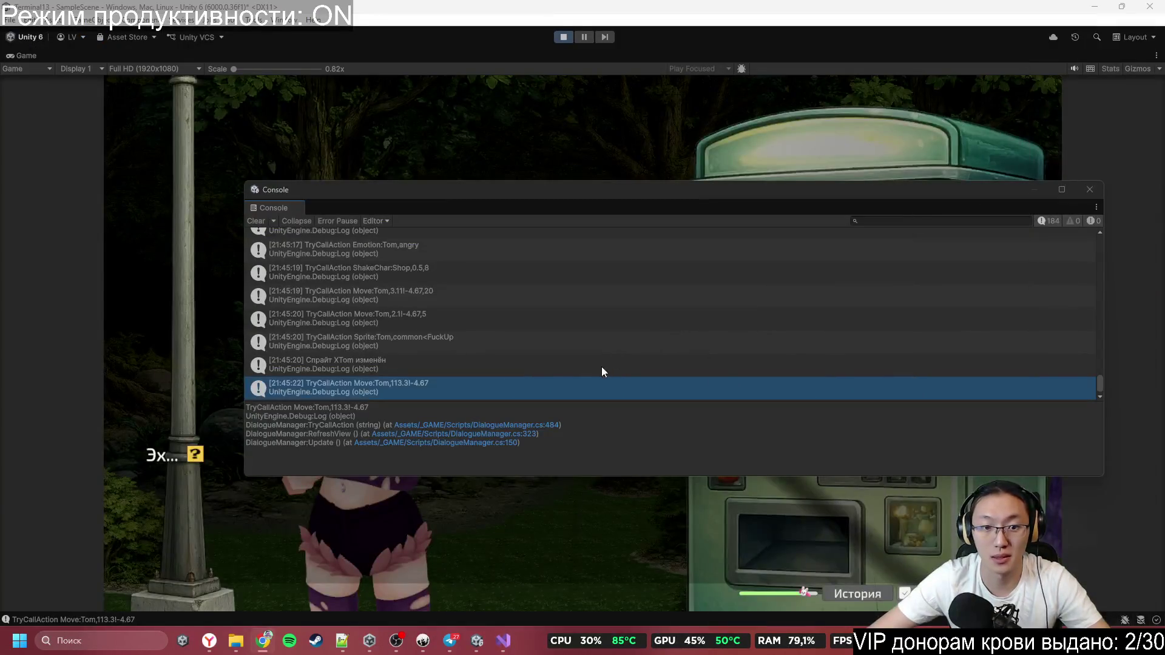
# Close the Console, stop Play mode, and pick Kate's objects in the scene
pyautogui.click(1085, 194)
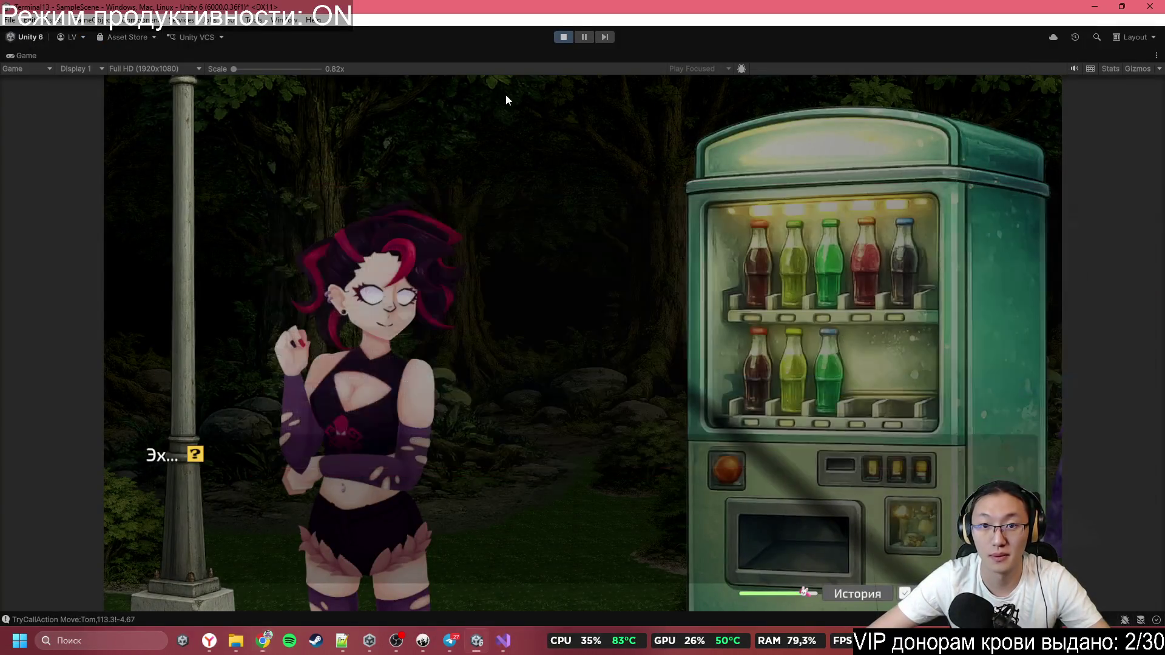
pyautogui.click(565, 38)
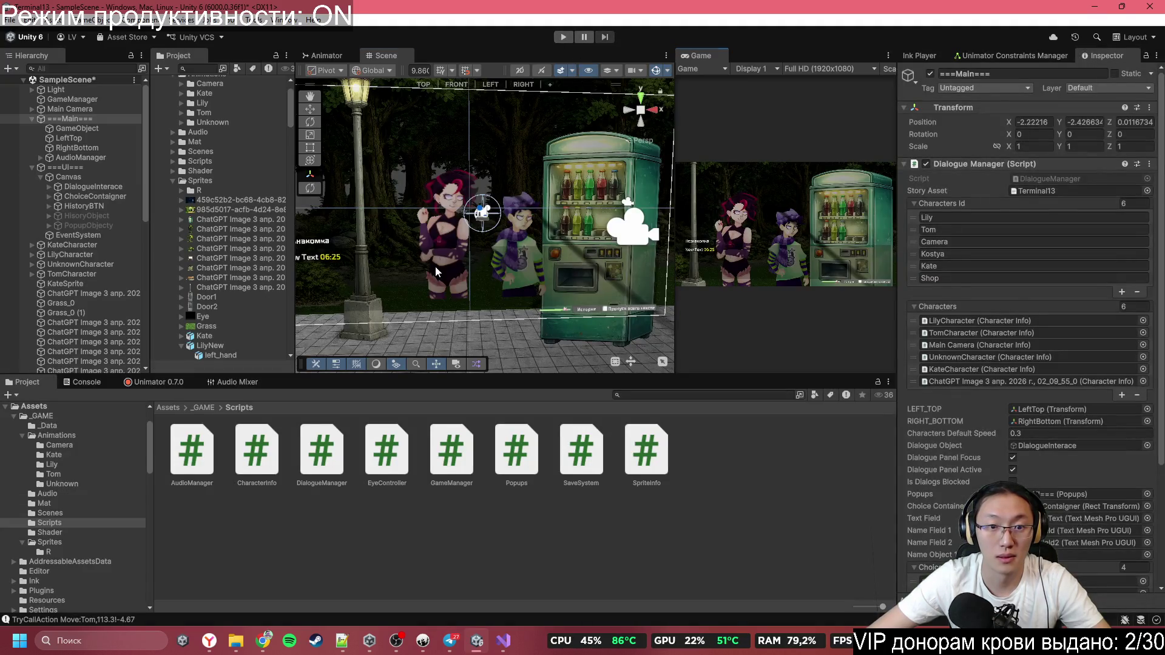
pyautogui.click(439, 273)
pyautogui.click(448, 276)
pyautogui.click(445, 225)
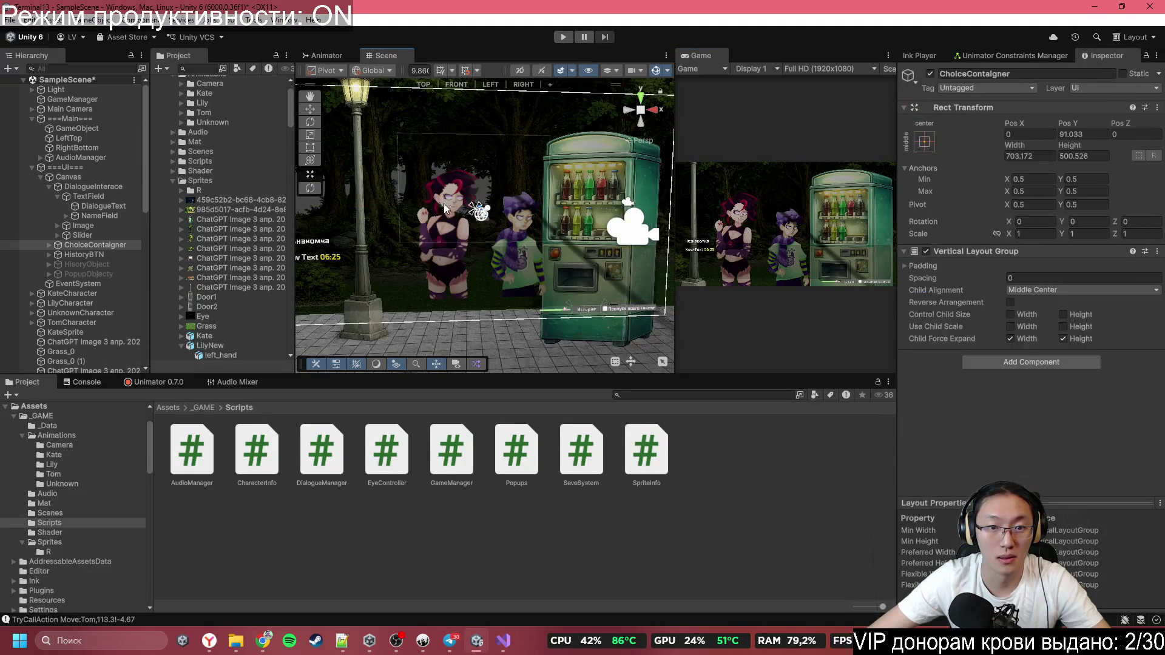
pyautogui.click(445, 218)
pyautogui.click(444, 213)
pyautogui.click(445, 211)
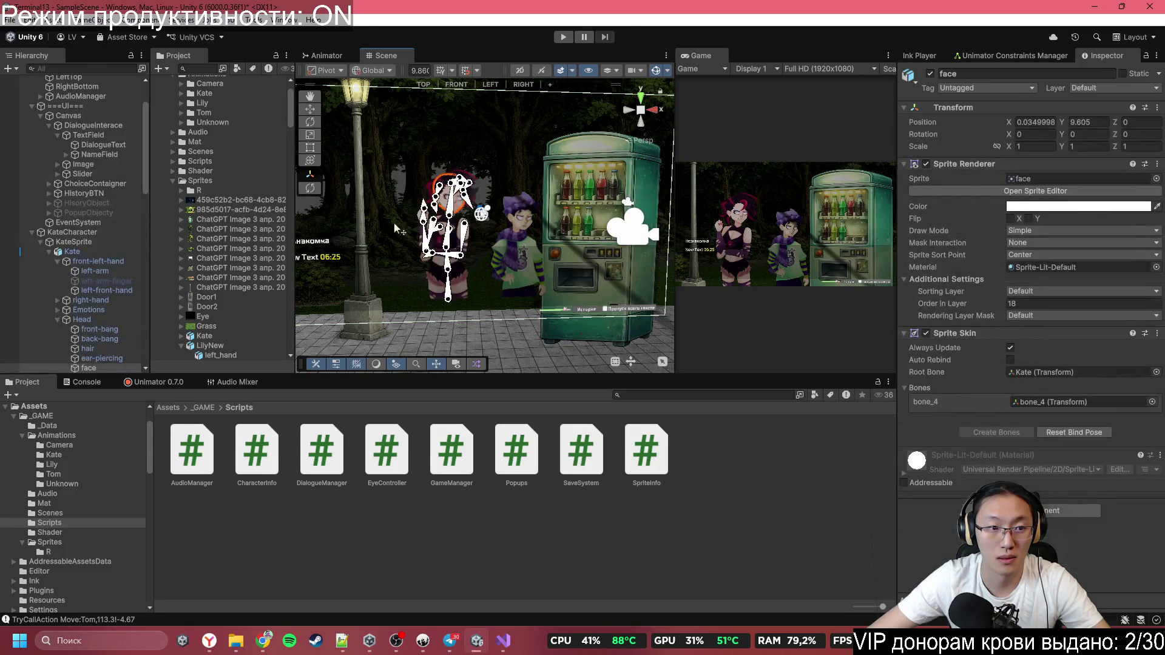
pyautogui.scroll(-3, 103, 320)
# Select KateCharacter and move it right beside the vending machine to X 2.07
pyautogui.click(90, 160)
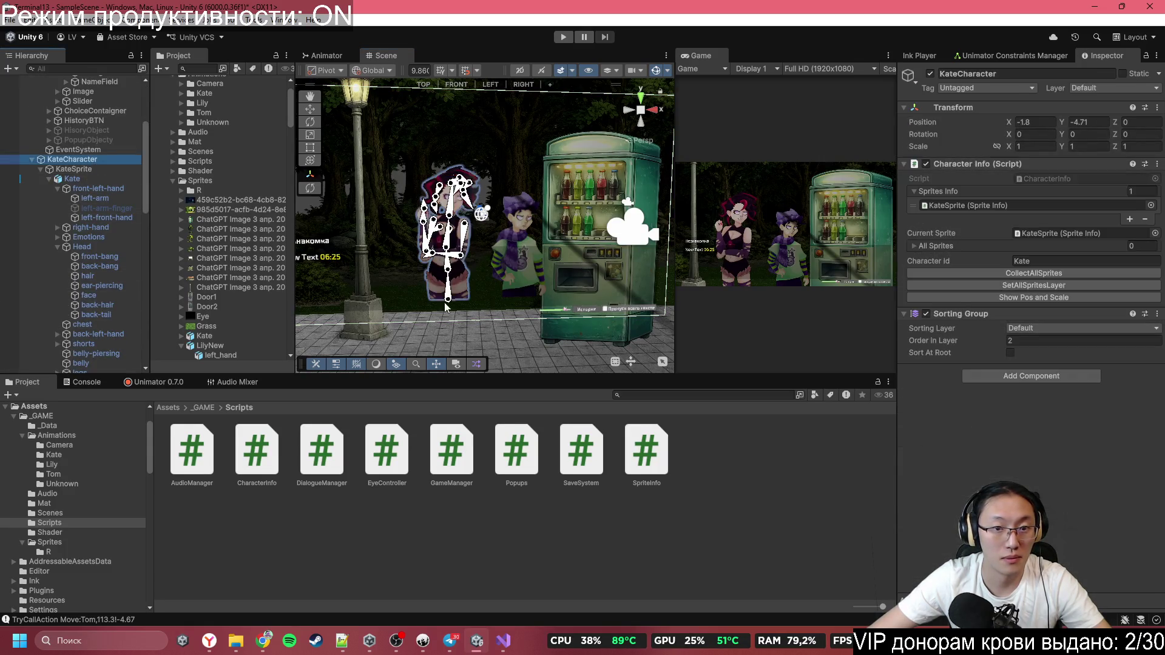
pyautogui.click(310, 109)
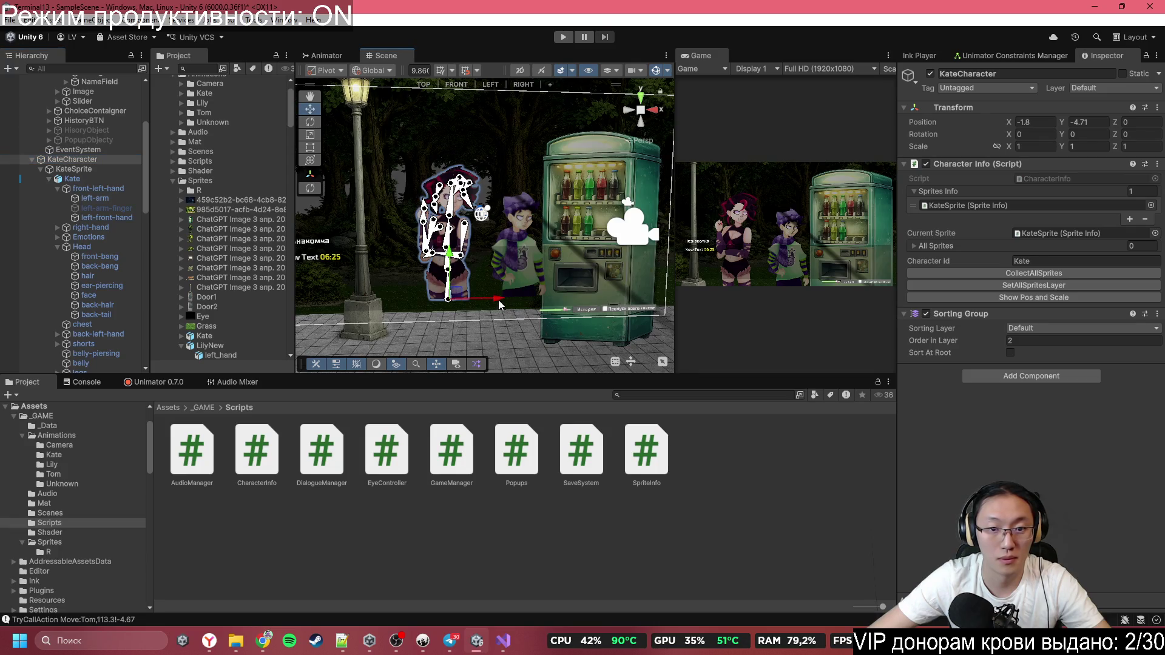
pyautogui.moveTo(500, 299); pyautogui.dragTo(568, 302)
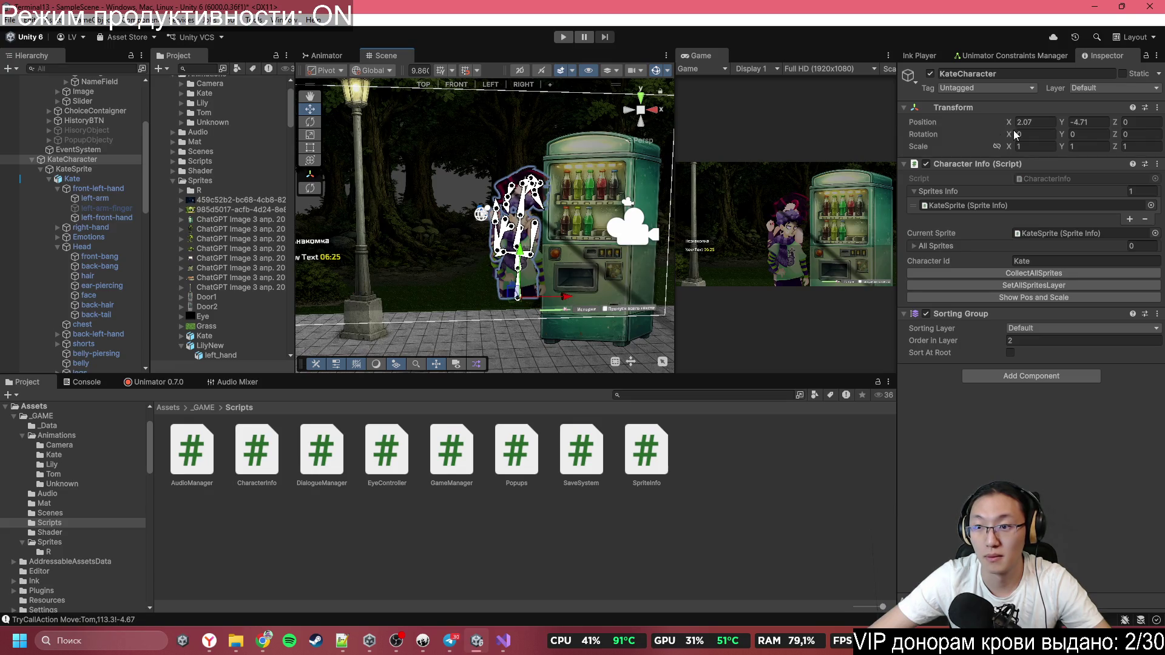
pyautogui.click(1031, 122)
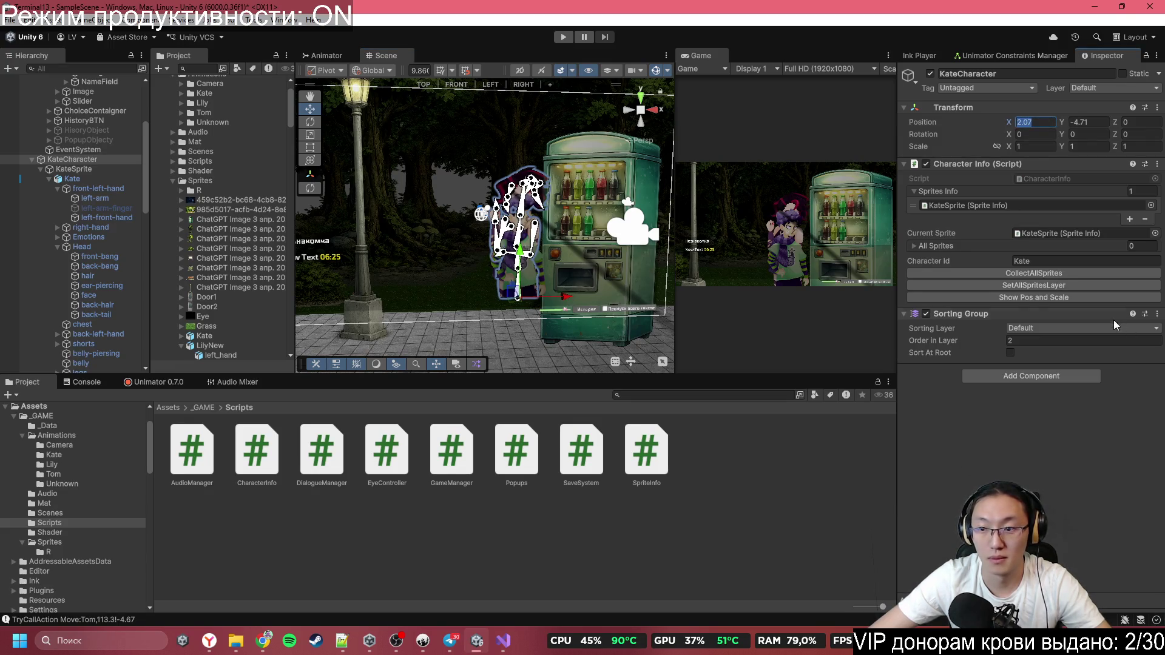
# Log Kate's position via Show Pos and Scale and copy #Move:Kate,2.07!-4.71
pyautogui.click(1078, 298)
pyautogui.click(86, 382)
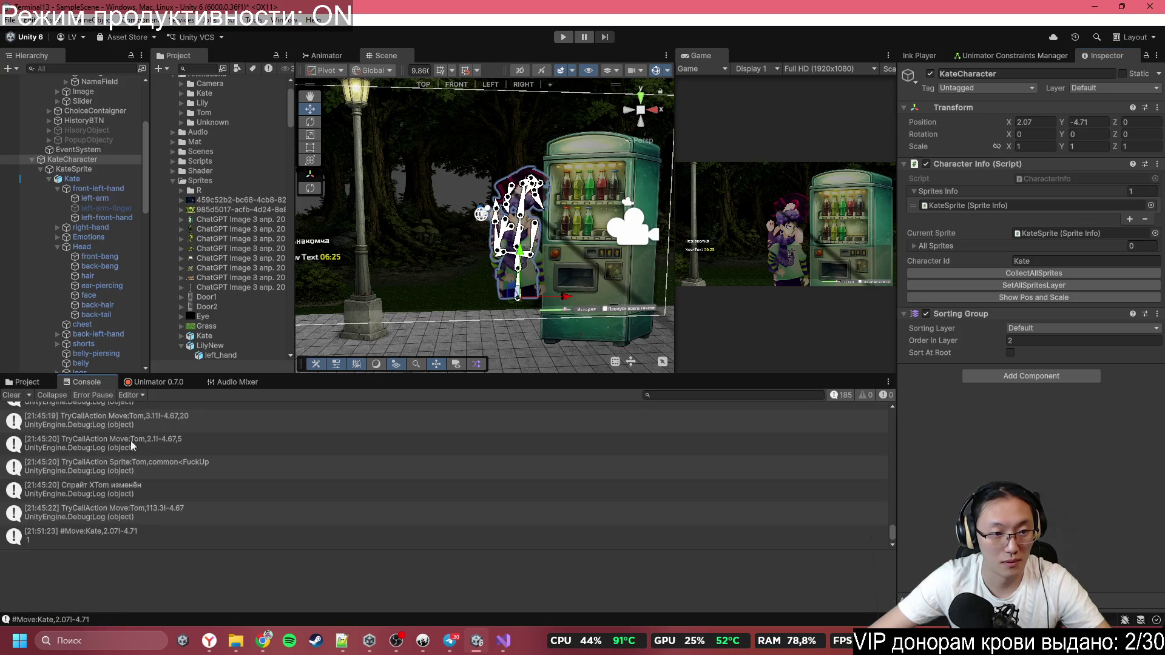
pyautogui.click(155, 533)
pyautogui.moveTo(3, 556); pyautogui.dragTo(88, 556)
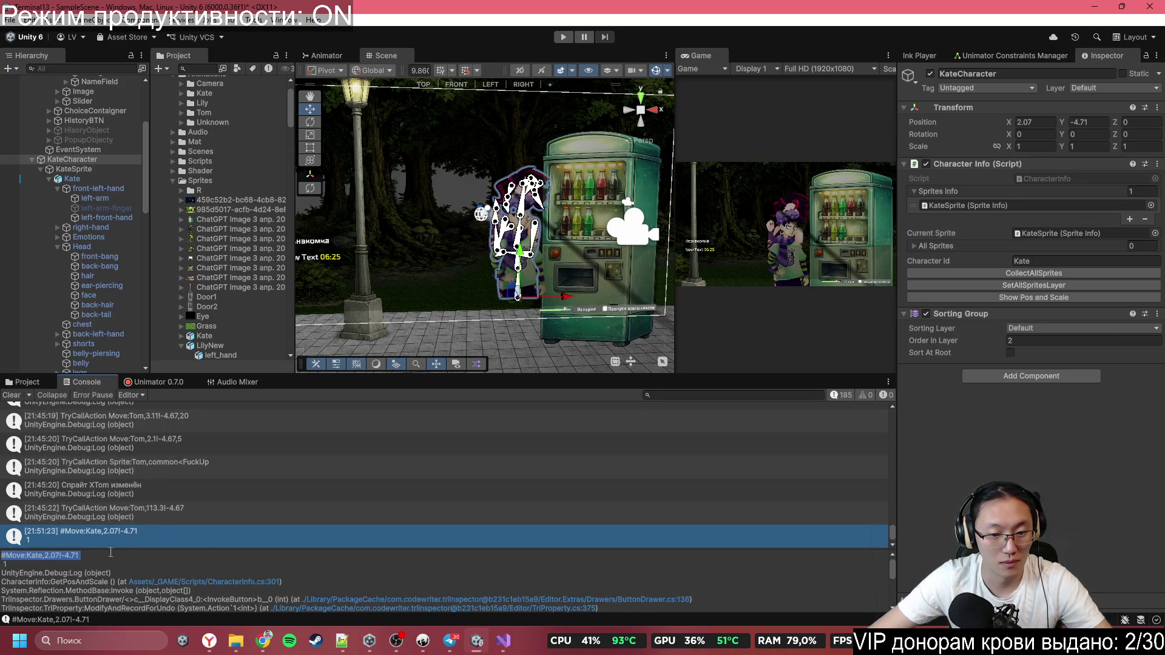
pyautogui.click(503, 640)
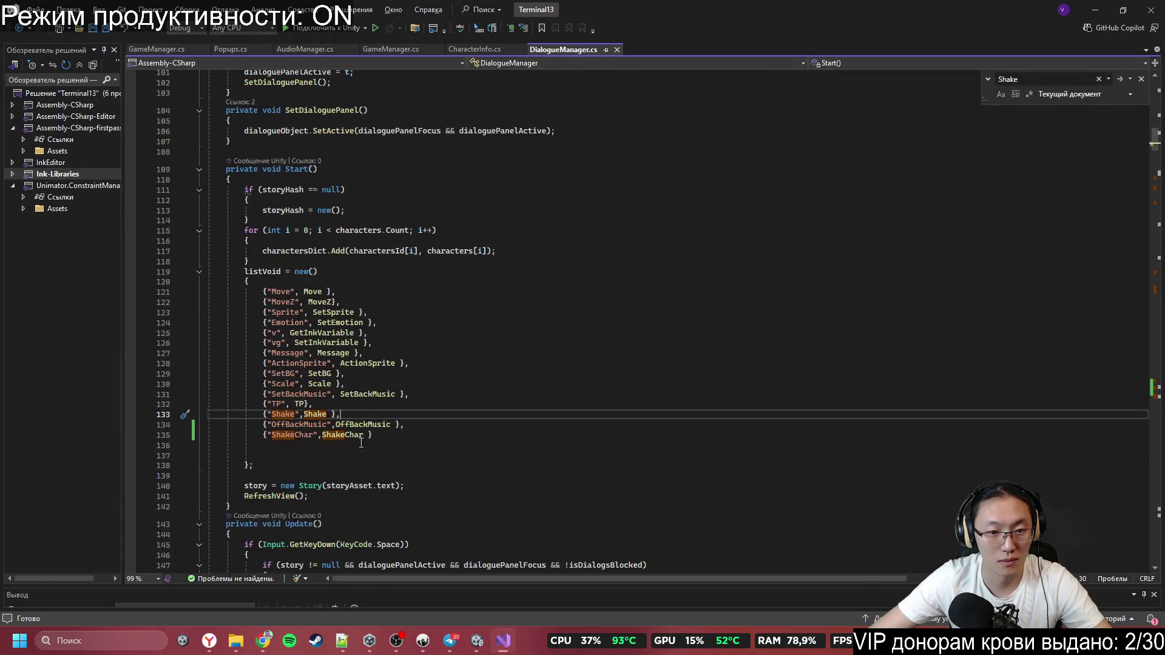
pyautogui.scroll(-2, 361, 443)
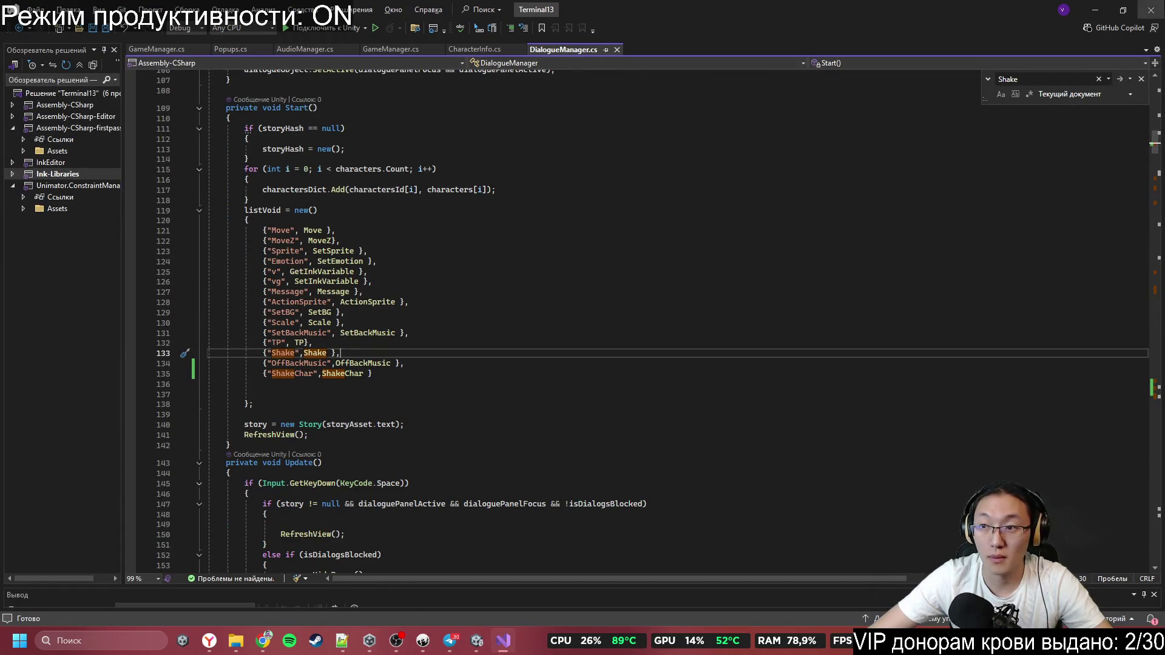
pyautogui.click(397, 643)
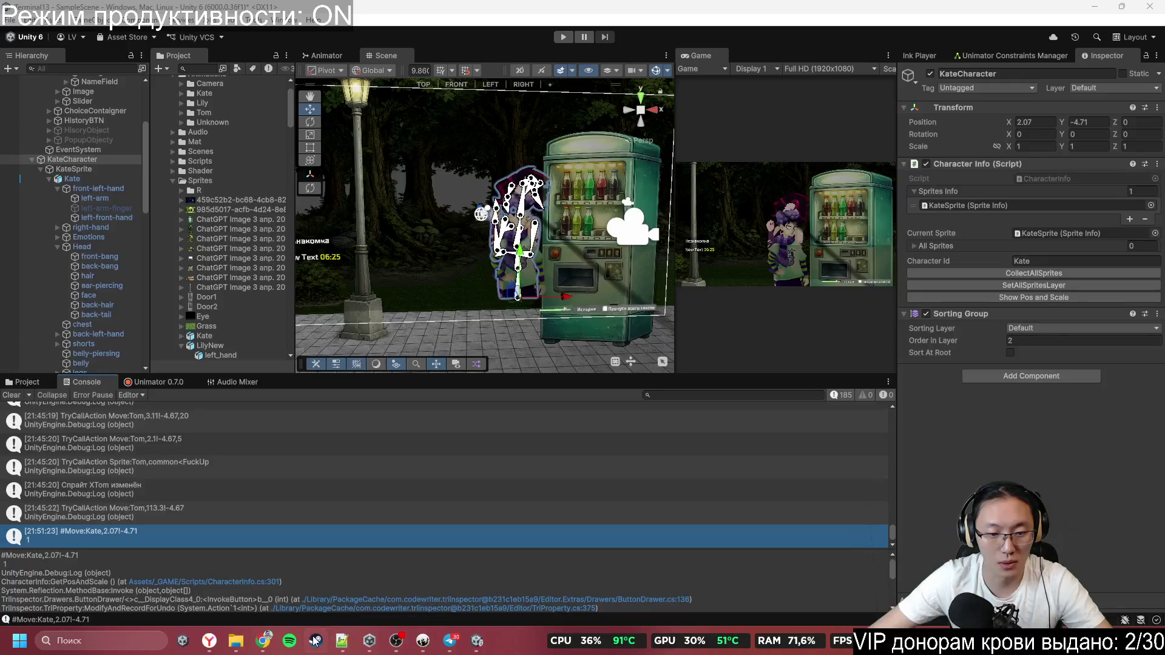
# Paste the tag into Inky as #Move:Kate,2.07!-4.71,2 on the empty line
pyautogui.click(423, 640)
pyautogui.write('#Move:Kate,2.07!-4.71')
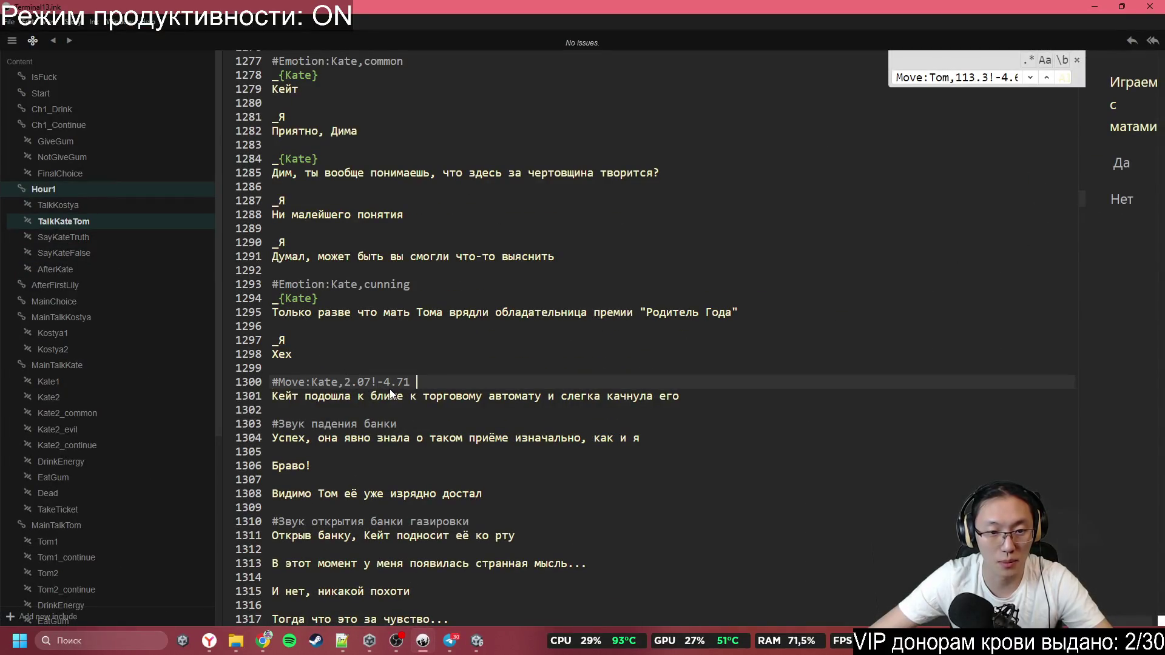
pyautogui.press('BackSpace')
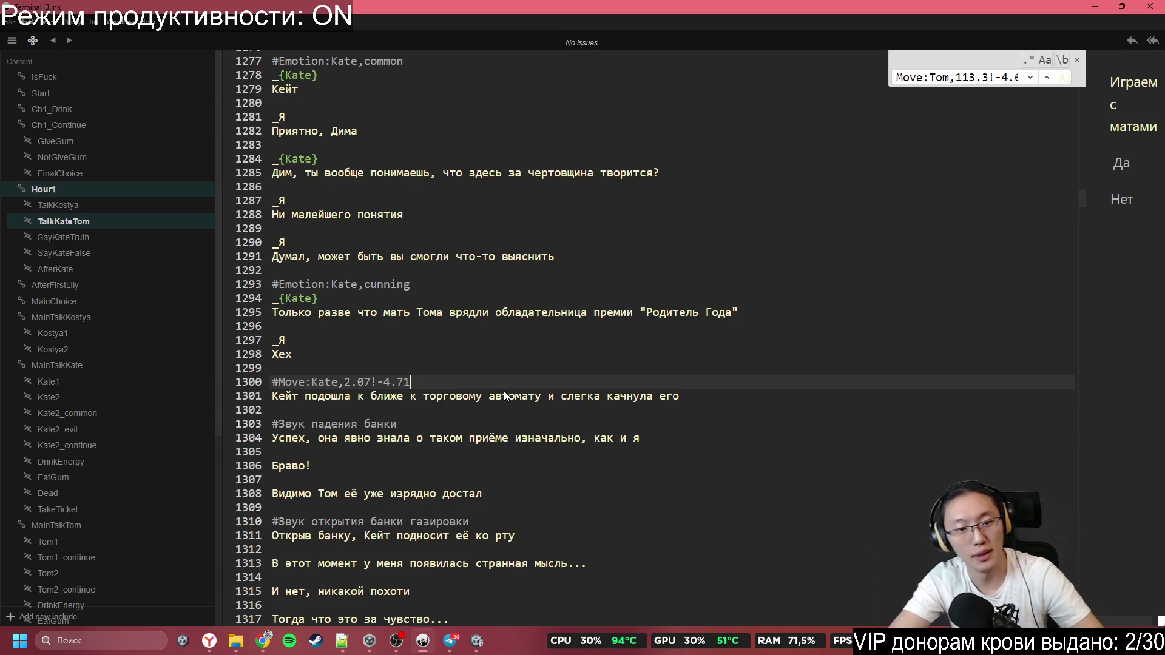
pyautogui.write(',')
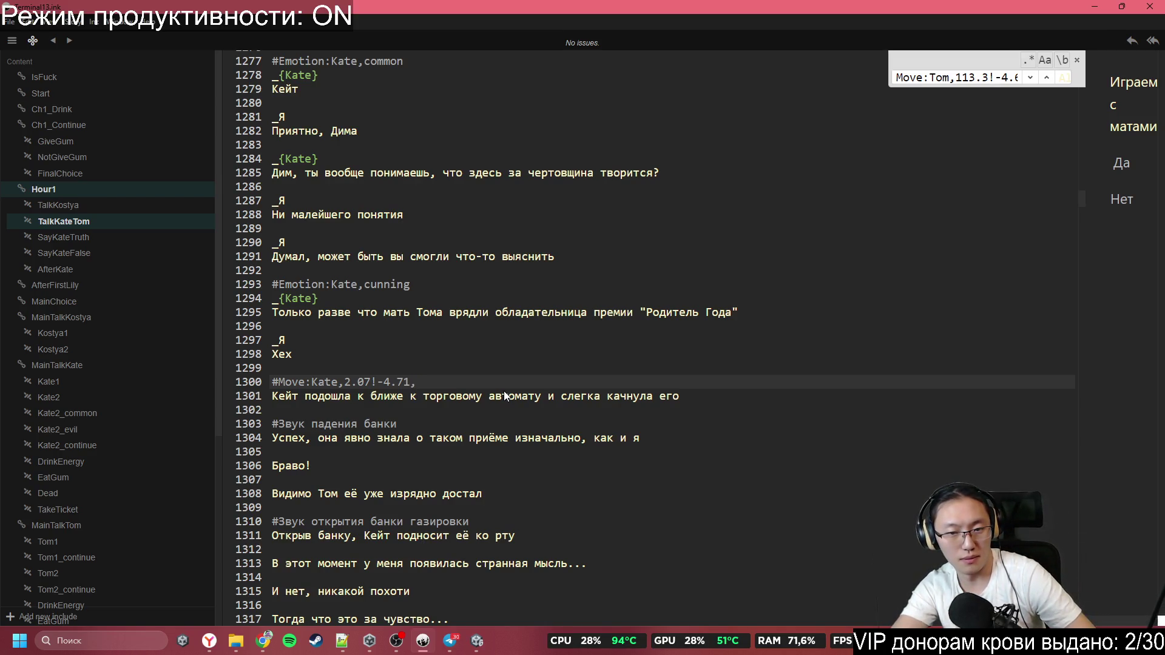
pyautogui.write('2')
pyautogui.scroll(-3, 534, 291)
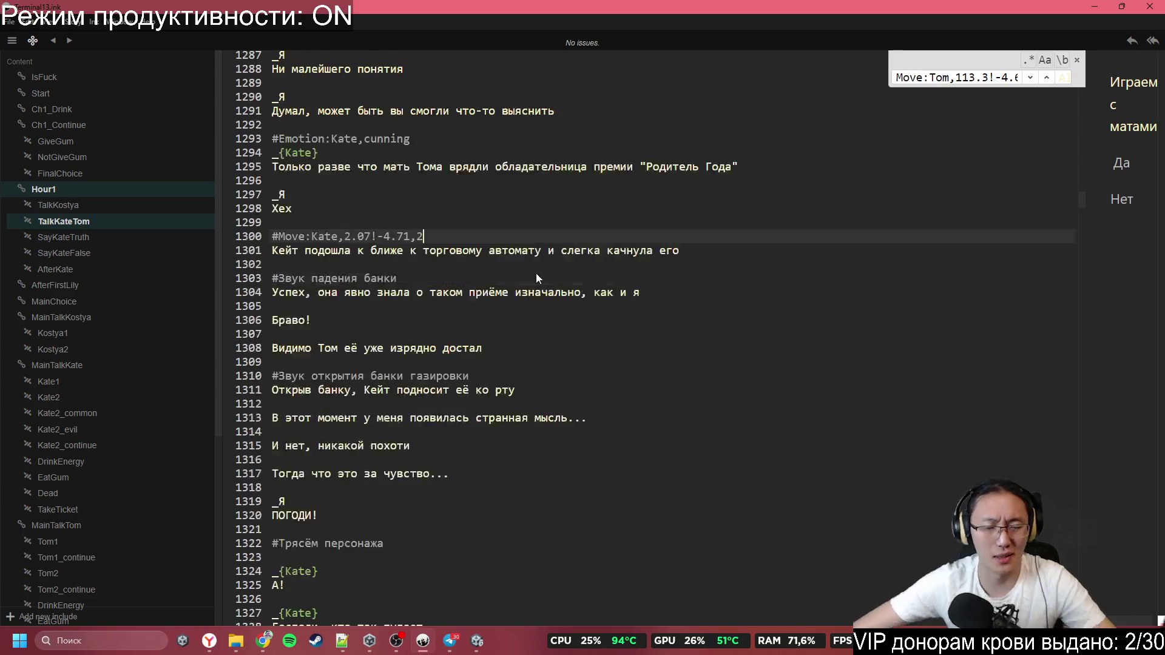
# Break the narration after 'автомату...' and add an #Add line beneath it
pyautogui.click(343, 278)
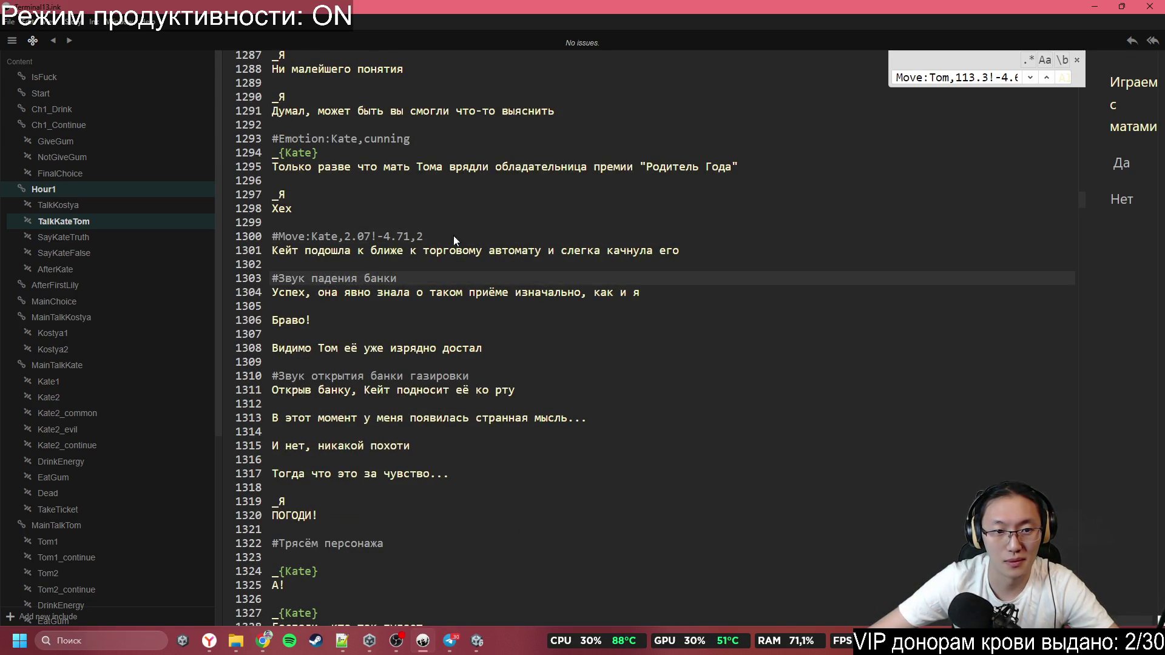
pyautogui.moveTo(546, 248); pyautogui.dragTo(653, 249)
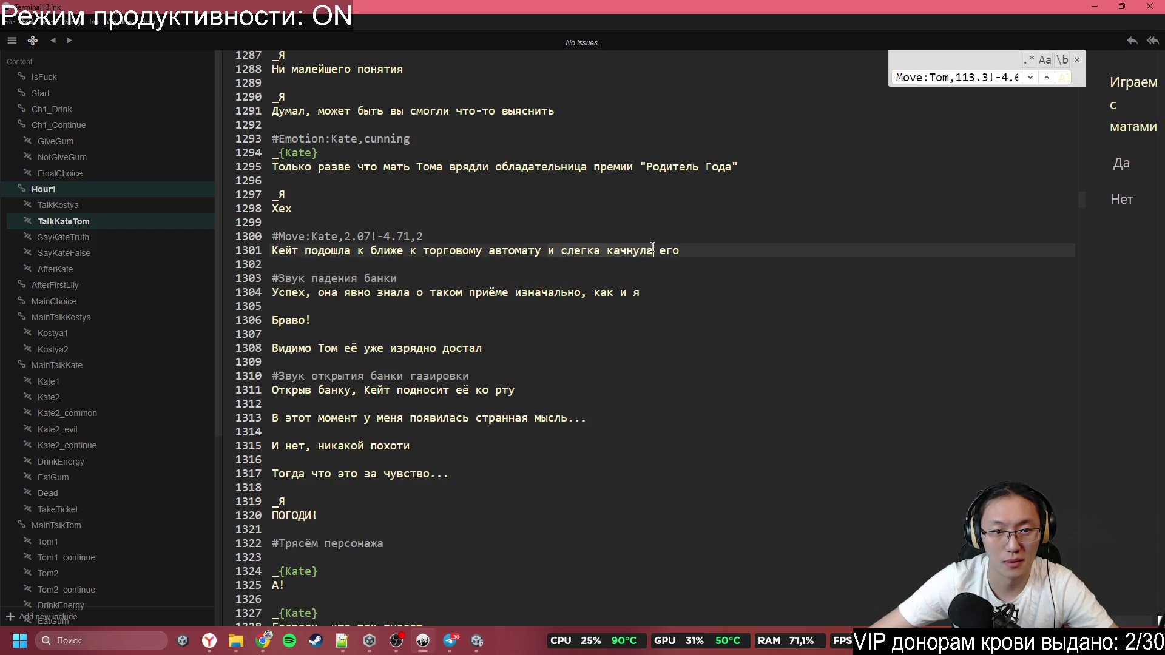
pyautogui.click(482, 251)
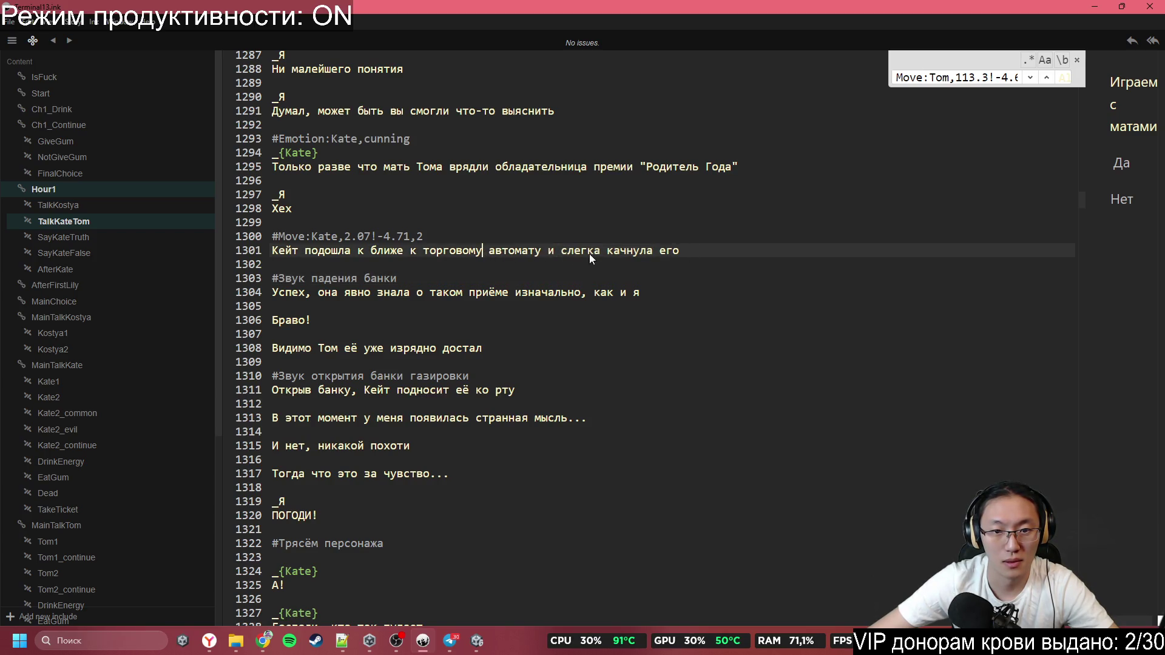
pyautogui.write('...')
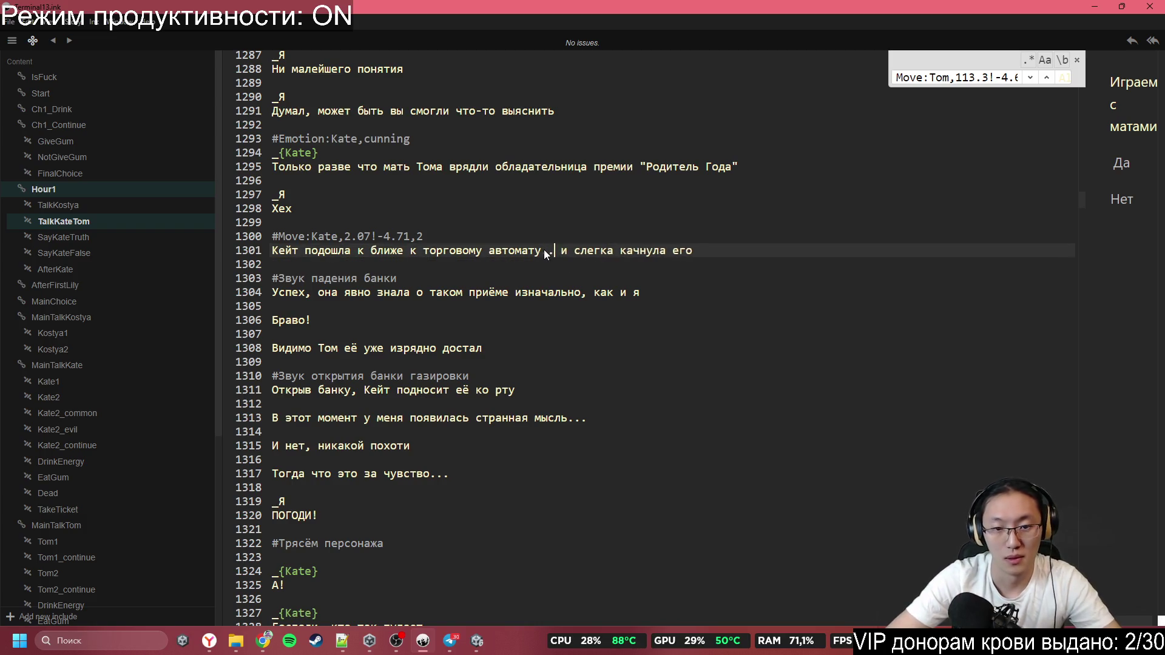
pyautogui.press('Return')
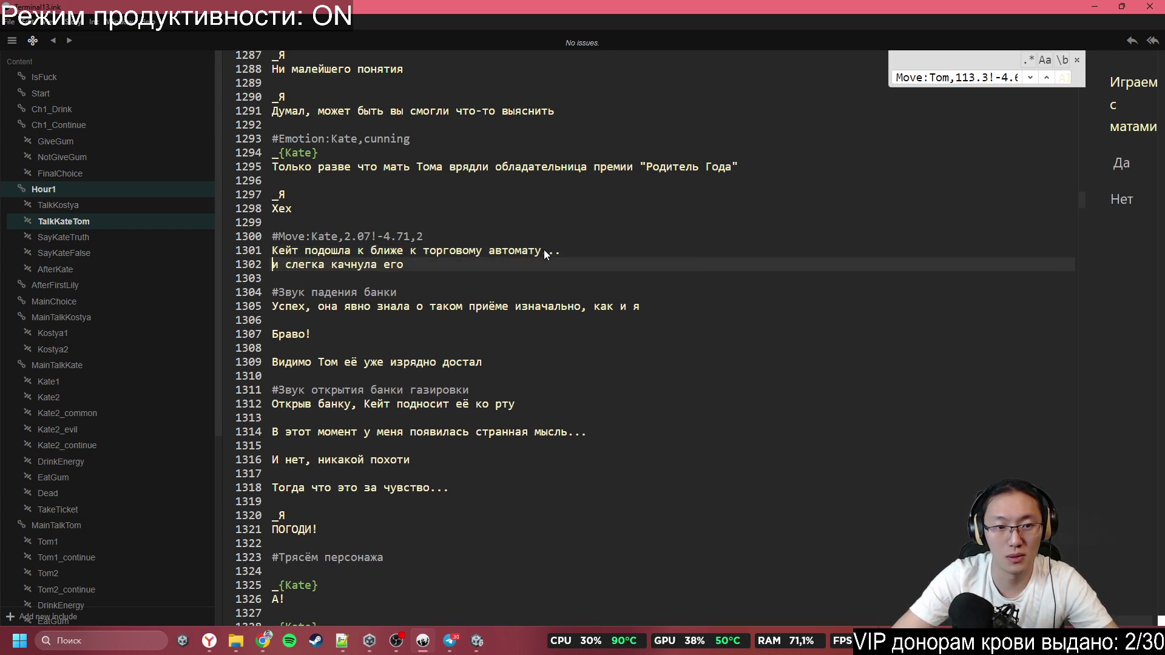
pyautogui.press('Return')
pyautogui.press('Return')
pyautogui.press('Up')
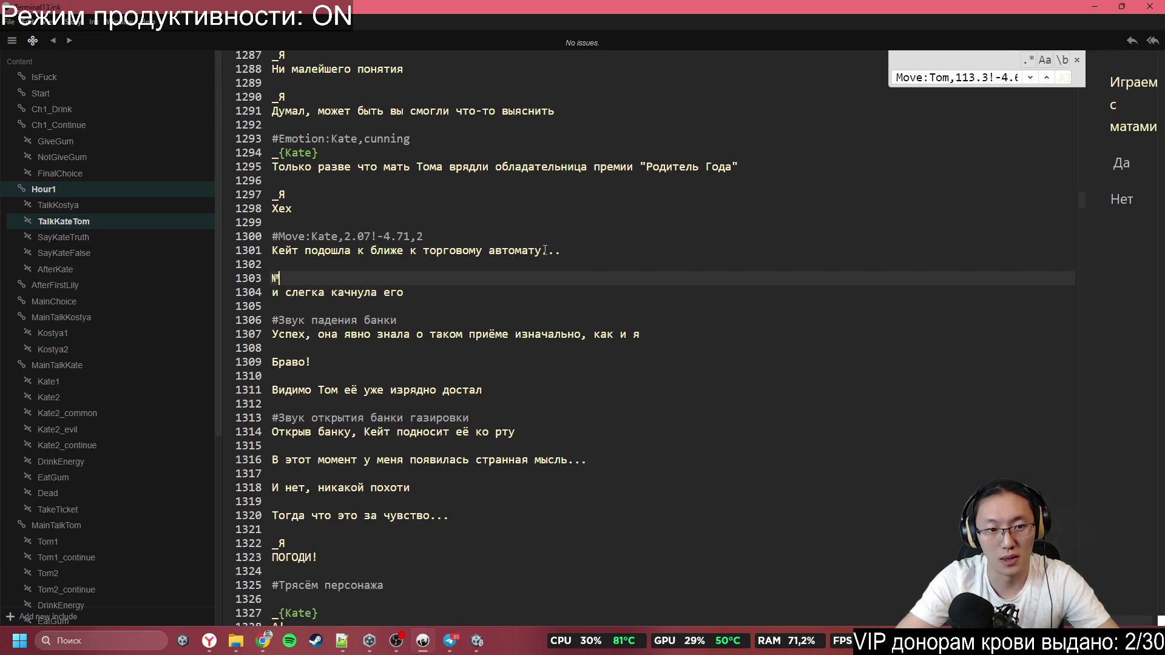
pyautogui.press('BackSpace')
pyautogui.press('BackSpace')
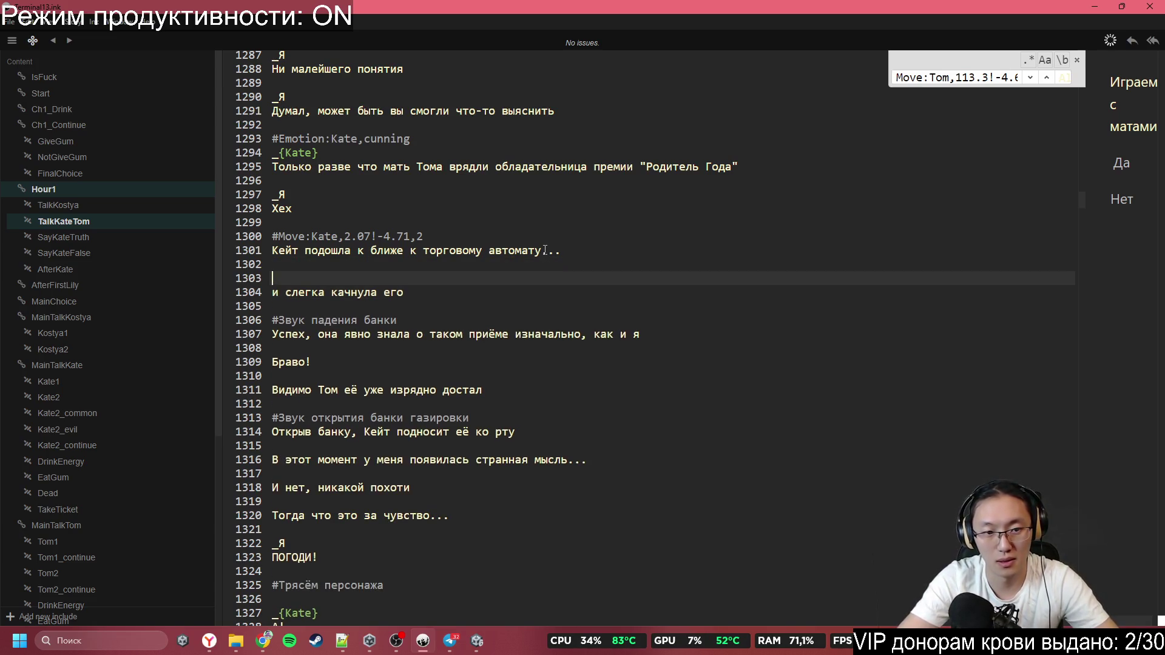
pyautogui.write('$')
pyautogui.press('BackSpace')
pyautogui.write('#Add')
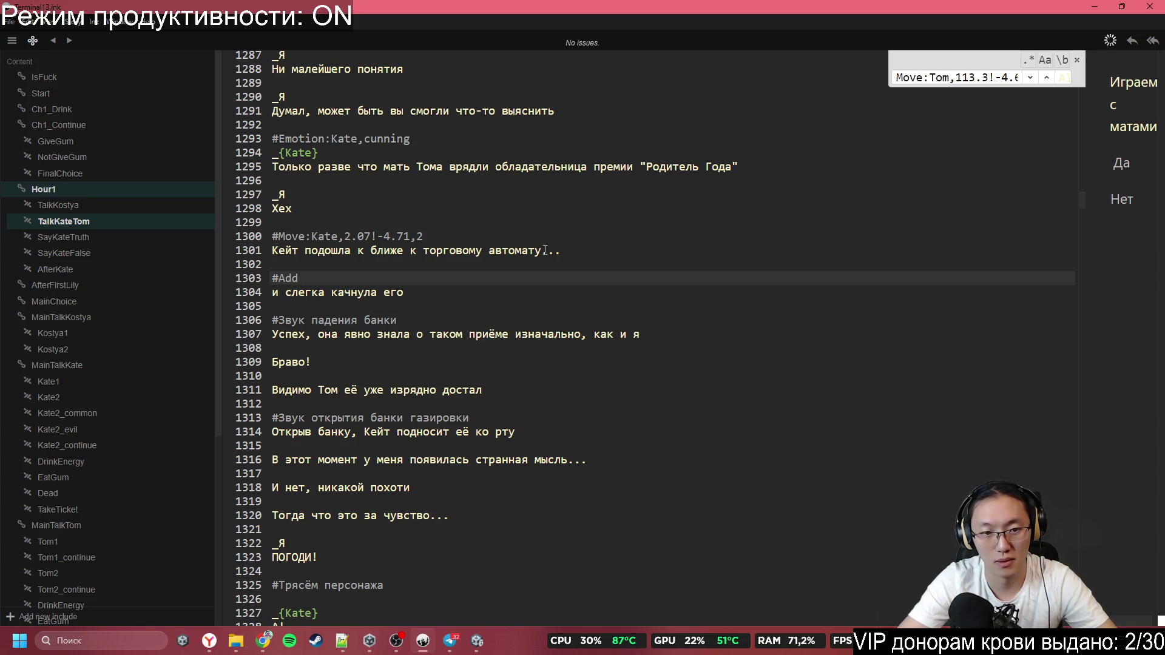
pyautogui.press('Return')
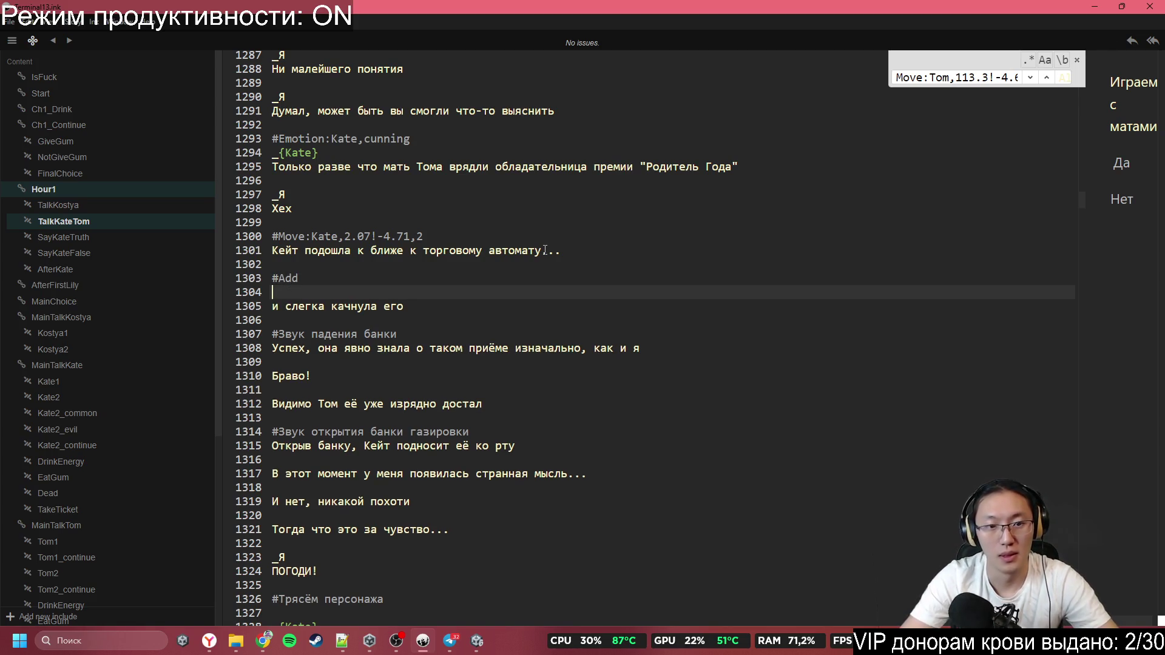
# Copy the Move tag from line 1300 onto the empty line 1304 after #Add
pyautogui.moveTo(423, 236); pyautogui.dragTo(272, 236)
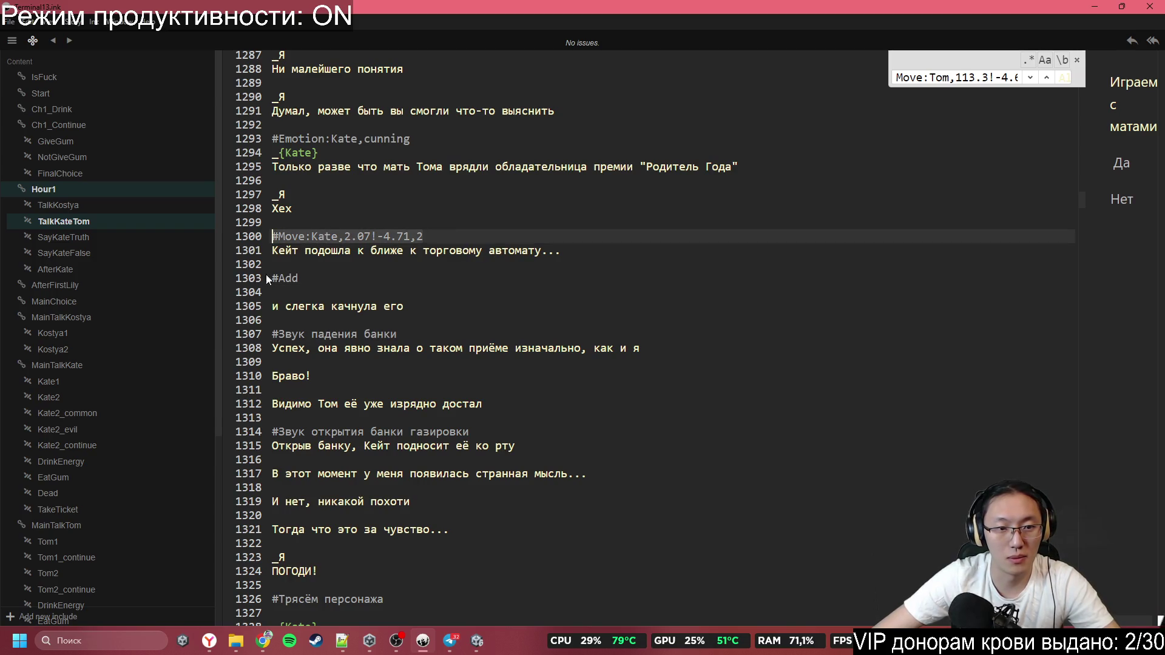
pyautogui.hotkey('ctrl', 'c')
pyautogui.click(280, 292)
pyautogui.hotkey('ctrl', 'v')
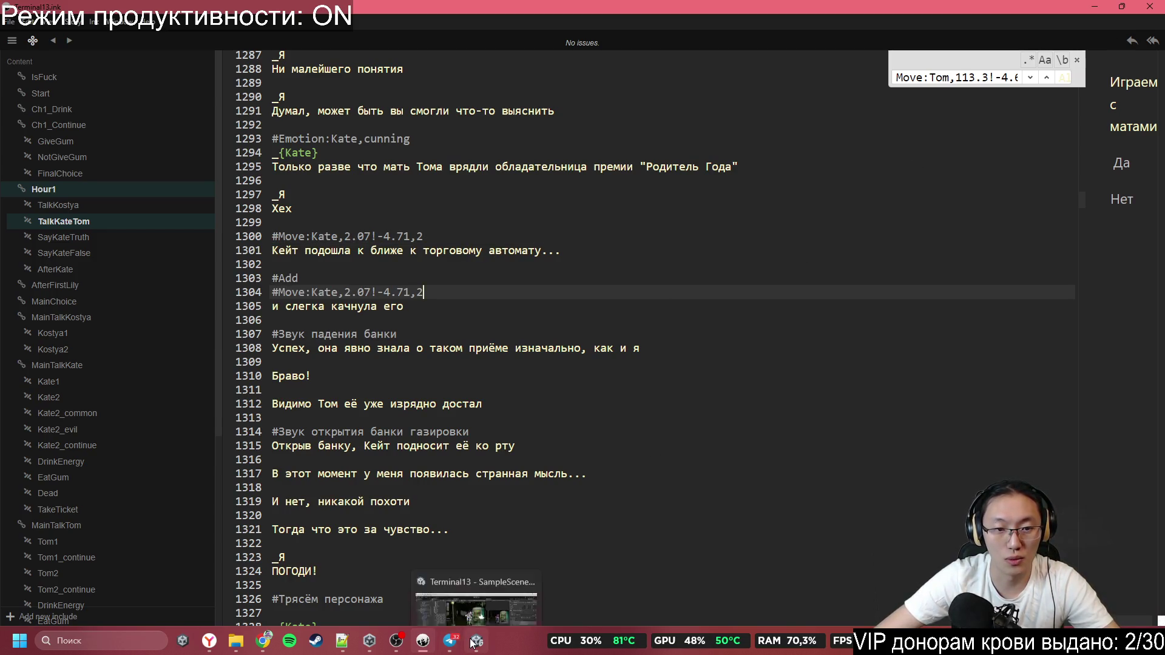
pyautogui.click(473, 643)
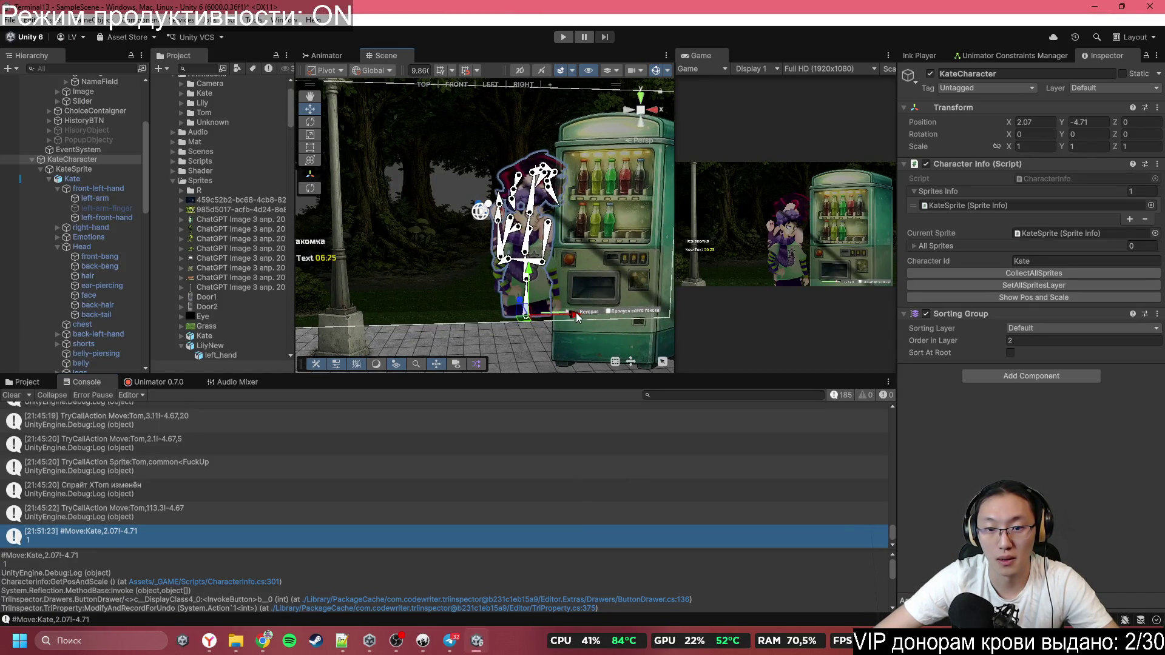
# Drag Kate right to X 2.63, then log and copy #Move:Kate,2.63!-4.71
pyautogui.moveTo(576, 318); pyautogui.dragTo(588, 318)
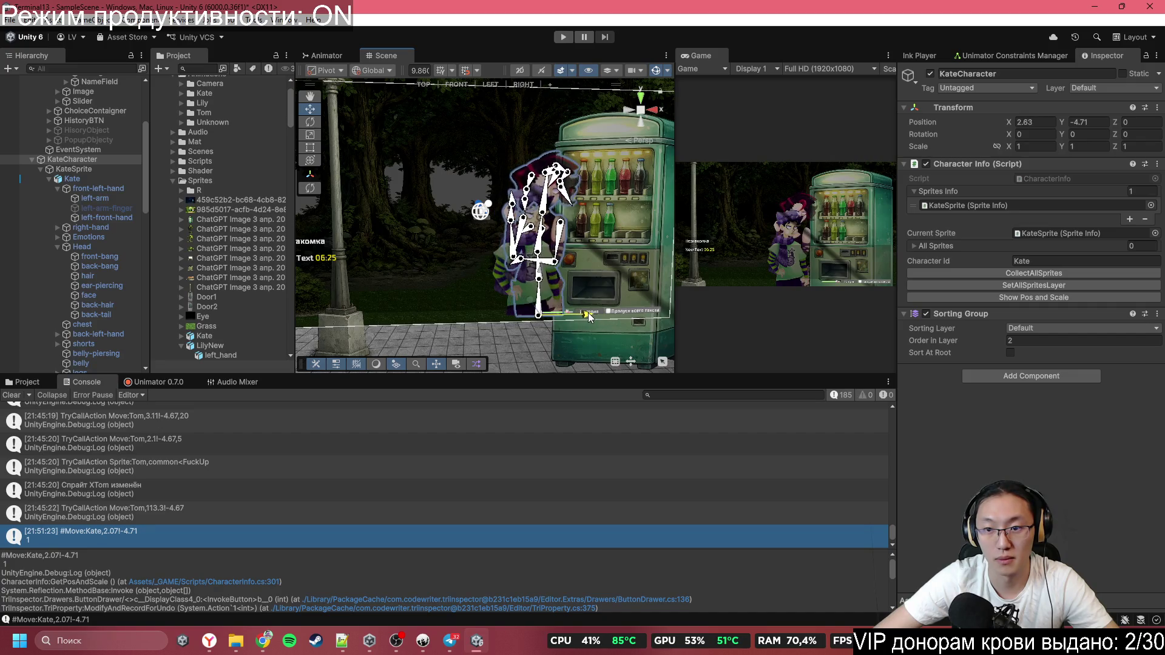
pyautogui.hotkey('alt', 'Tab')
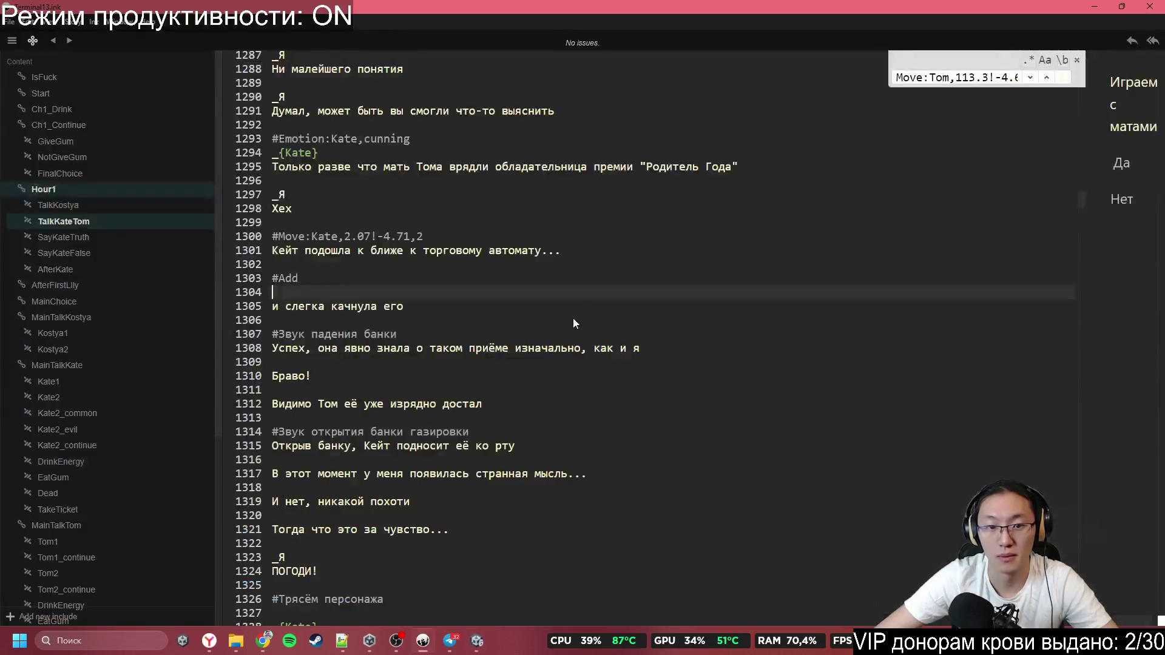
pyautogui.hotkey('alt', 'Tab')
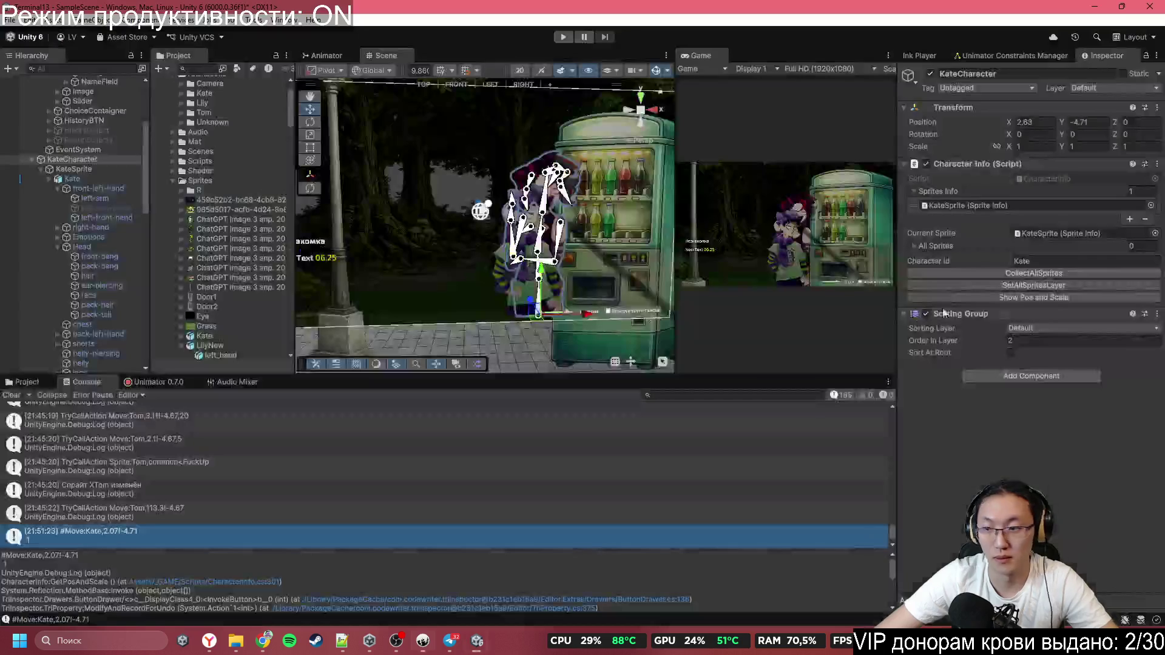
pyautogui.click(1033, 297)
pyautogui.click(182, 537)
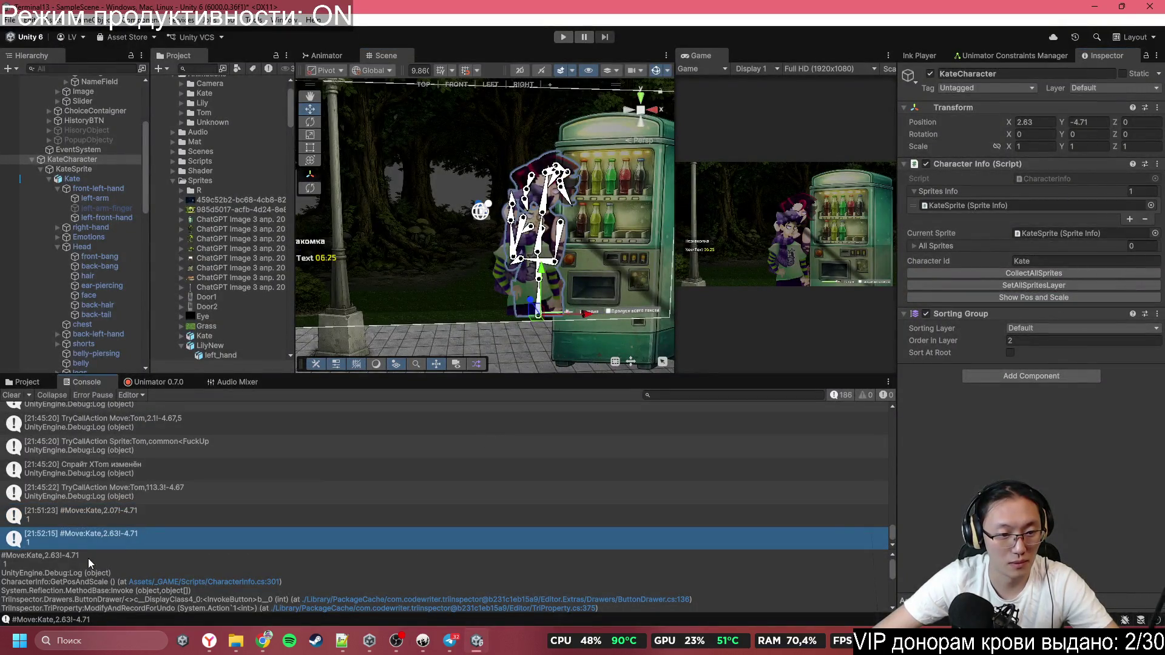
pyautogui.moveTo(85, 556); pyautogui.dragTo(1, 556)
pyautogui.hotkey('alt', 'Tab')
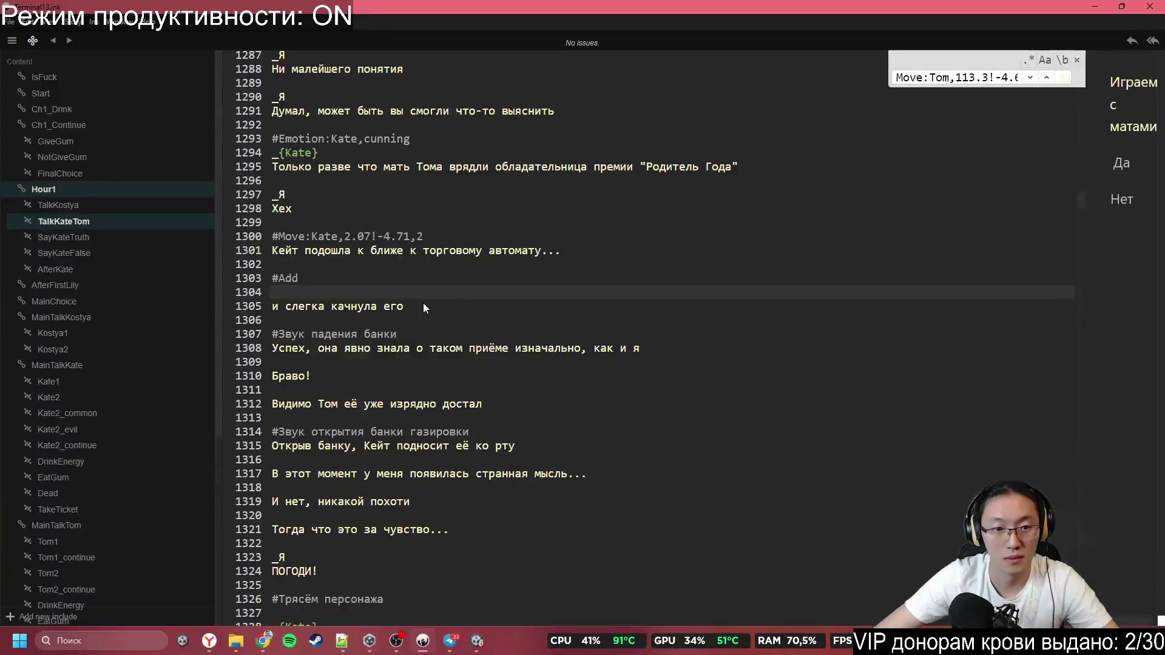
# Paste the new tag on line 1304 so it reads #Move:Kate,2.63!-4.71,5
pyautogui.hotkey('ctrl', 'v')
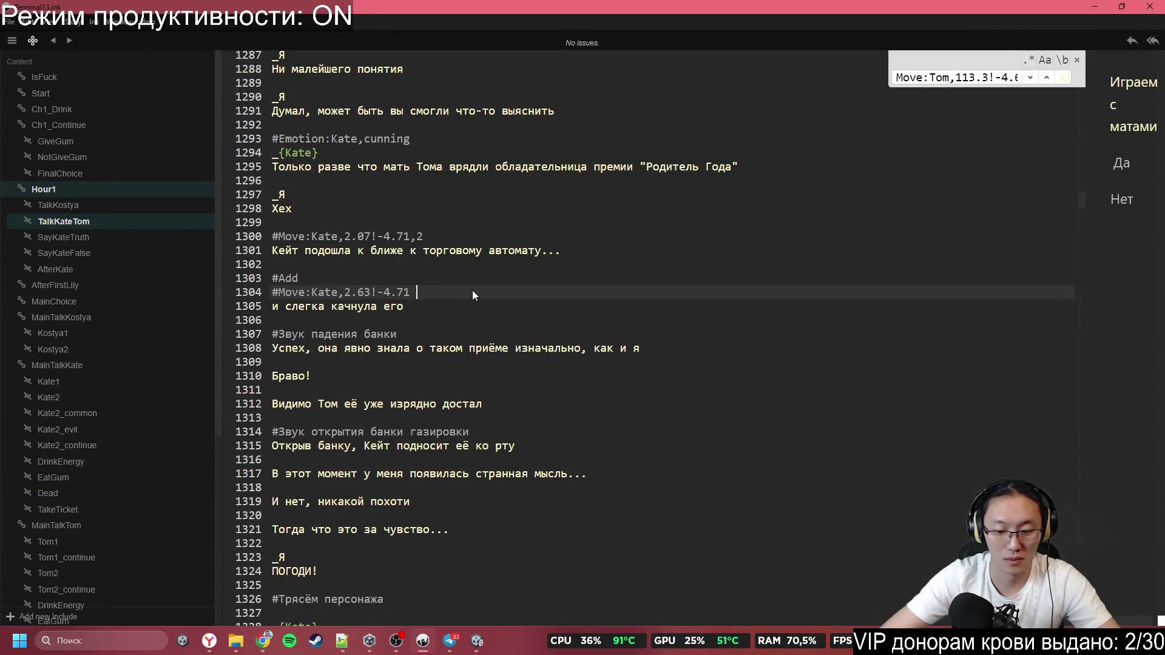
pyautogui.write('m')
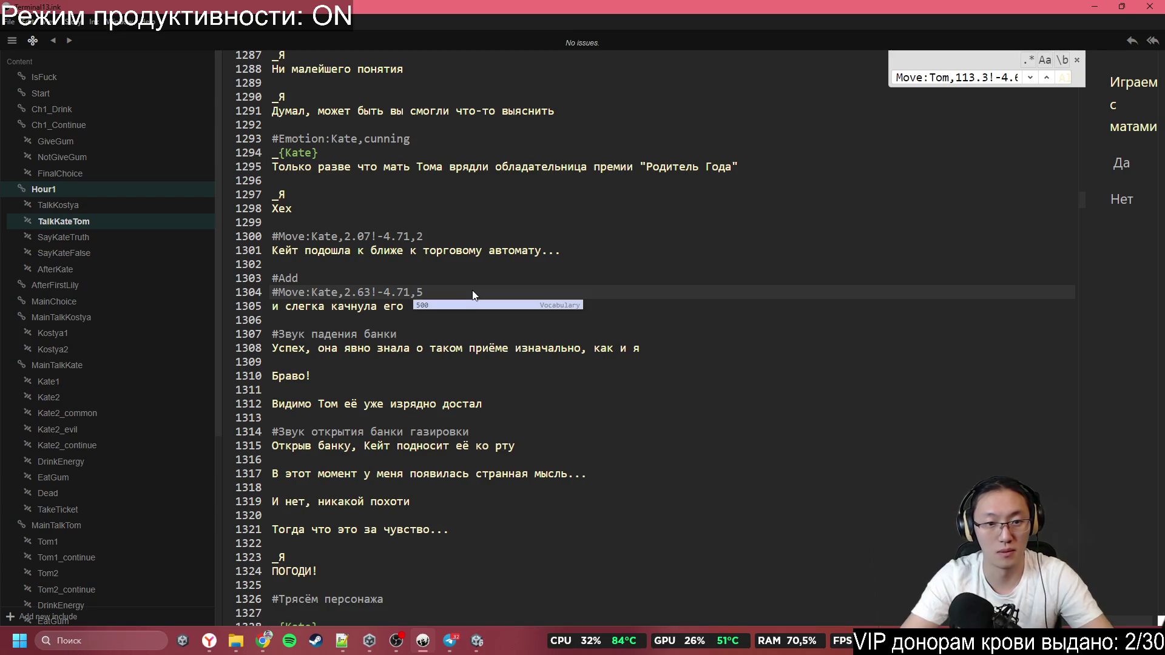
pyautogui.click(399, 309)
# Review earlier Move tags on lines 1205 and 1156 and the ShakeChar:Shop line, then return to line 1304
pyautogui.scroll(4, 513, 327)
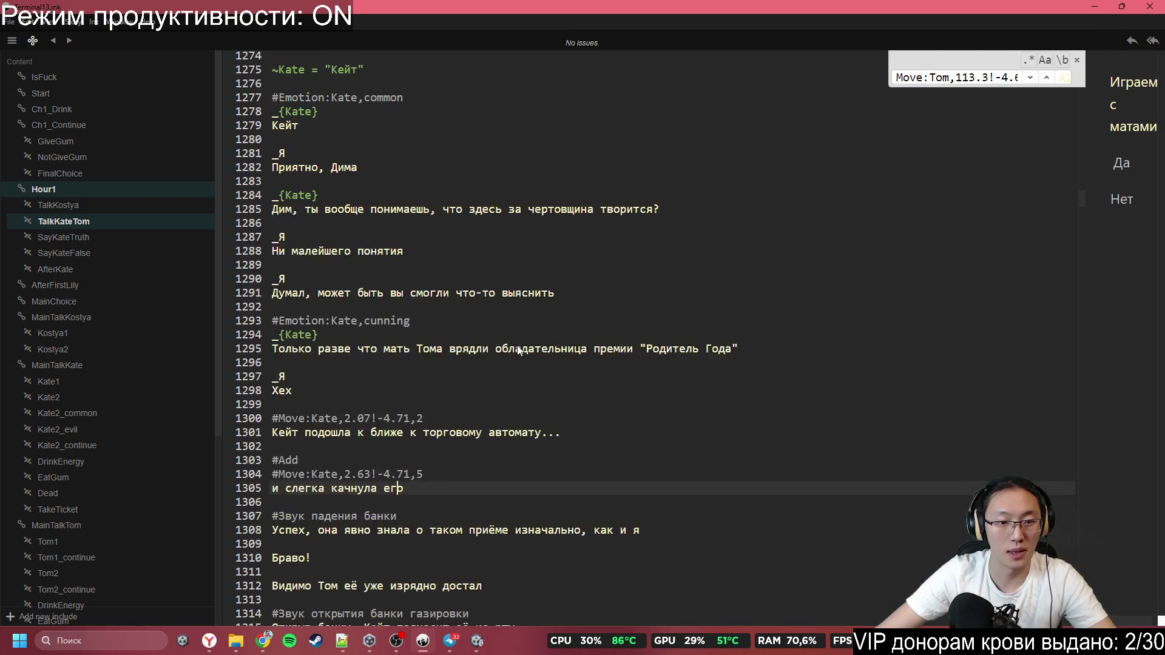
pyautogui.scroll(20, 502, 432)
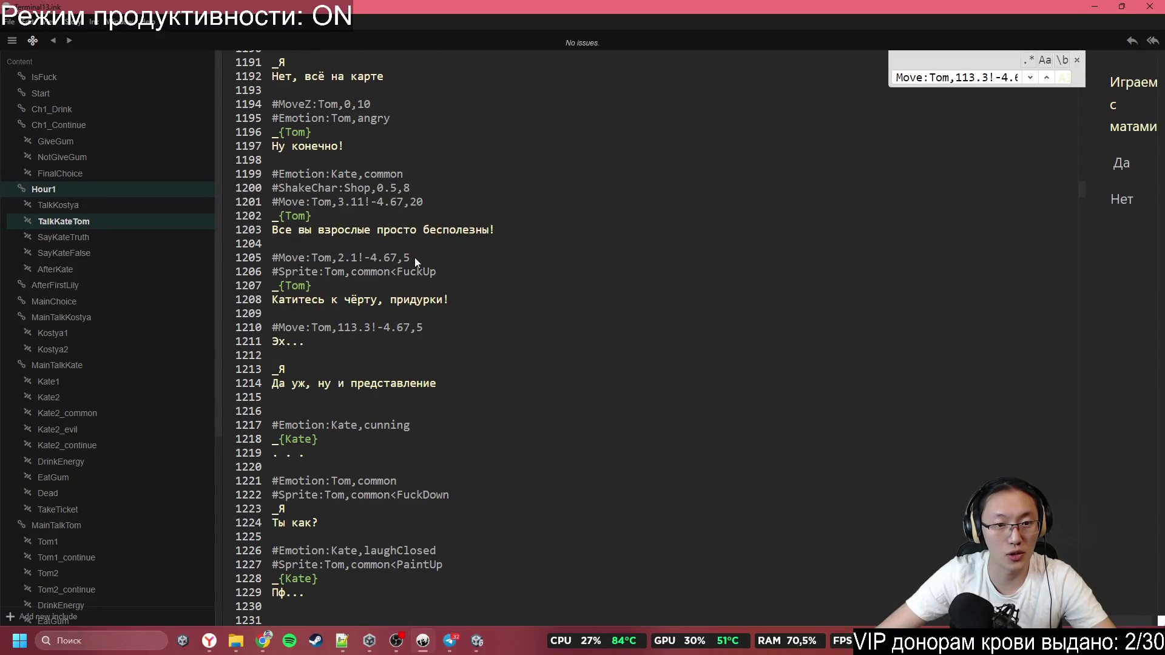
pyautogui.click(414, 259)
pyautogui.scroll(2, 388, 157)
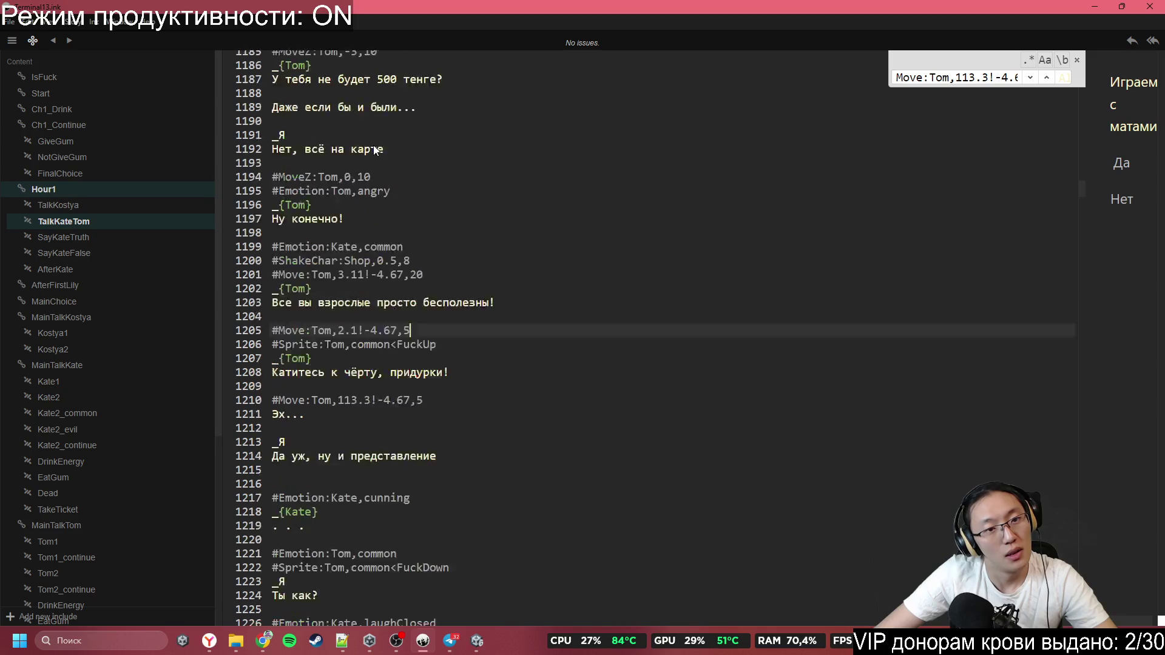
pyautogui.scroll(6, 375, 149)
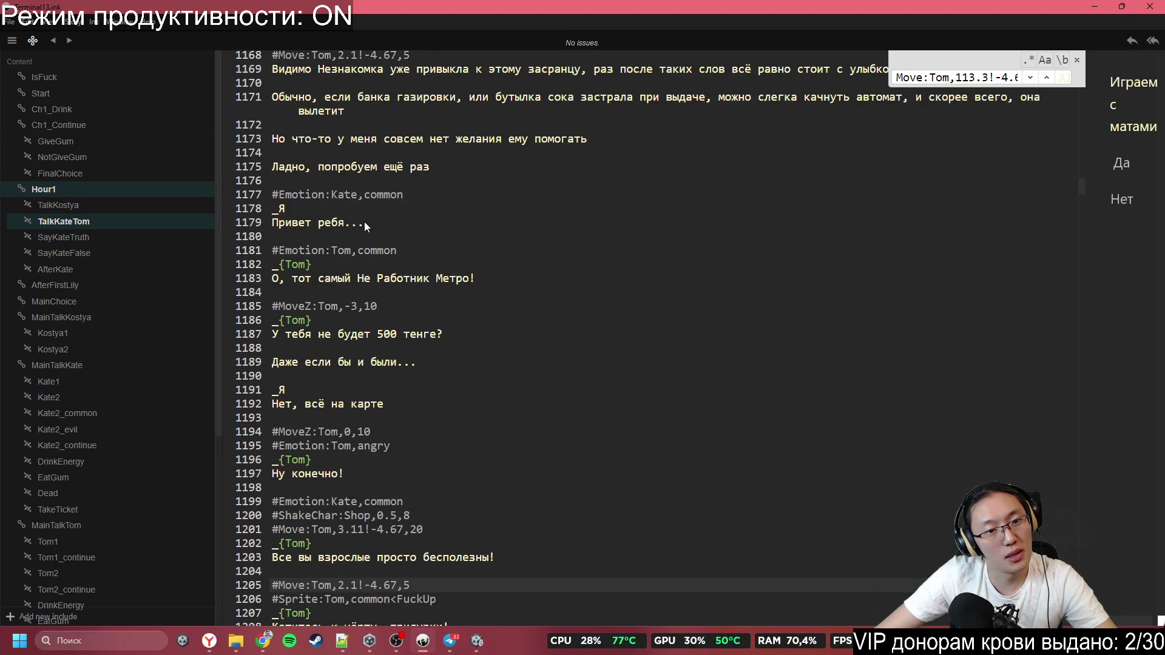
pyautogui.scroll(8, 373, 305)
pyautogui.click(411, 214)
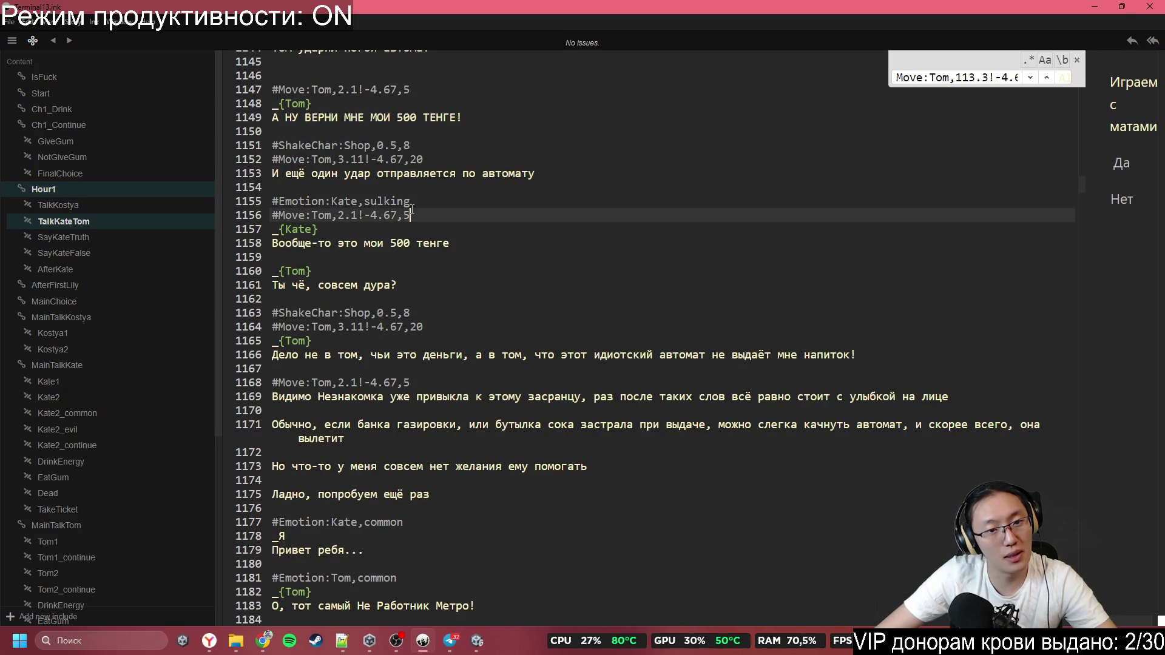
pyautogui.click(416, 201)
pyautogui.click(252, 311)
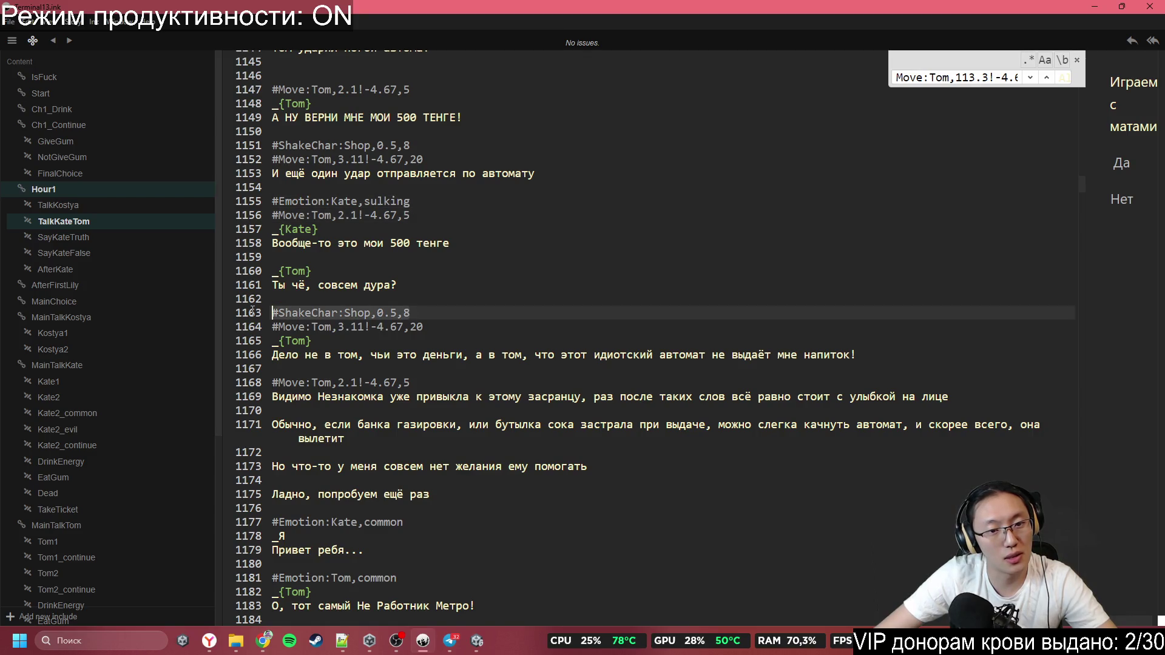
pyautogui.scroll(-20, 468, 467)
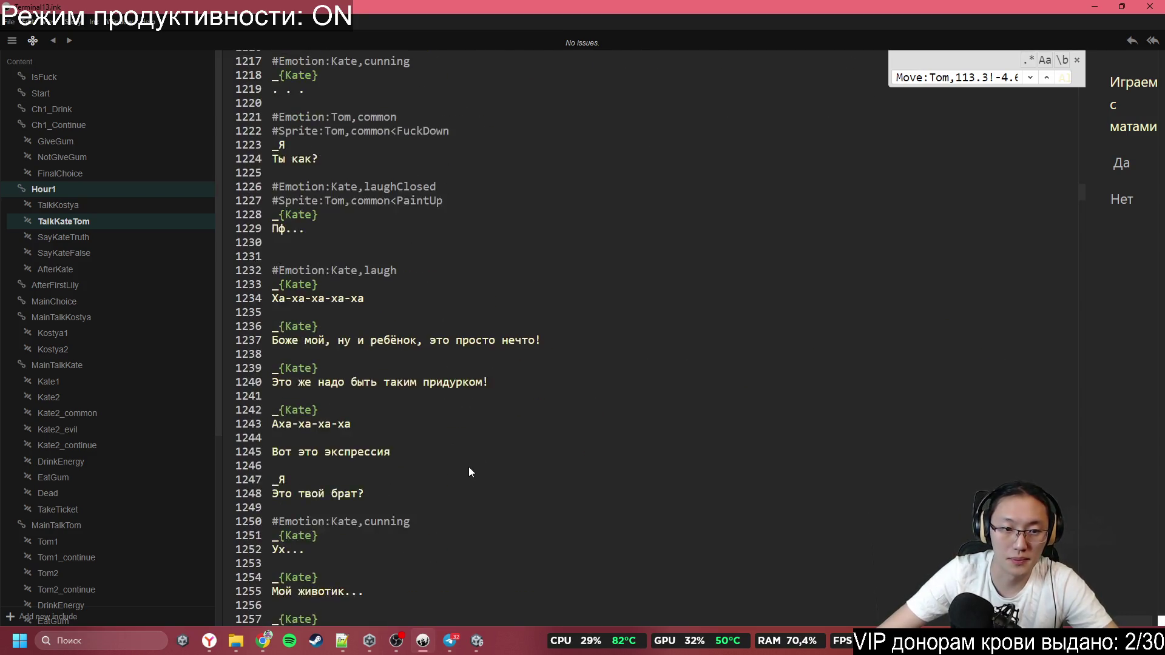
pyautogui.scroll(-13, 468, 467)
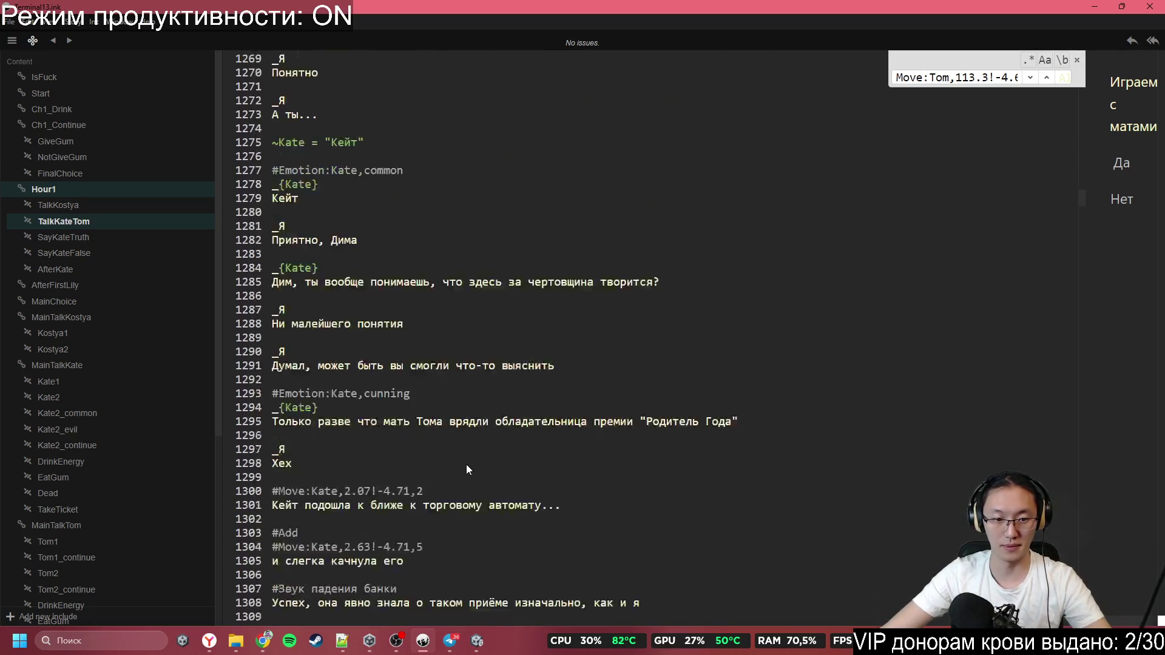
pyautogui.scroll(-3, 466, 465)
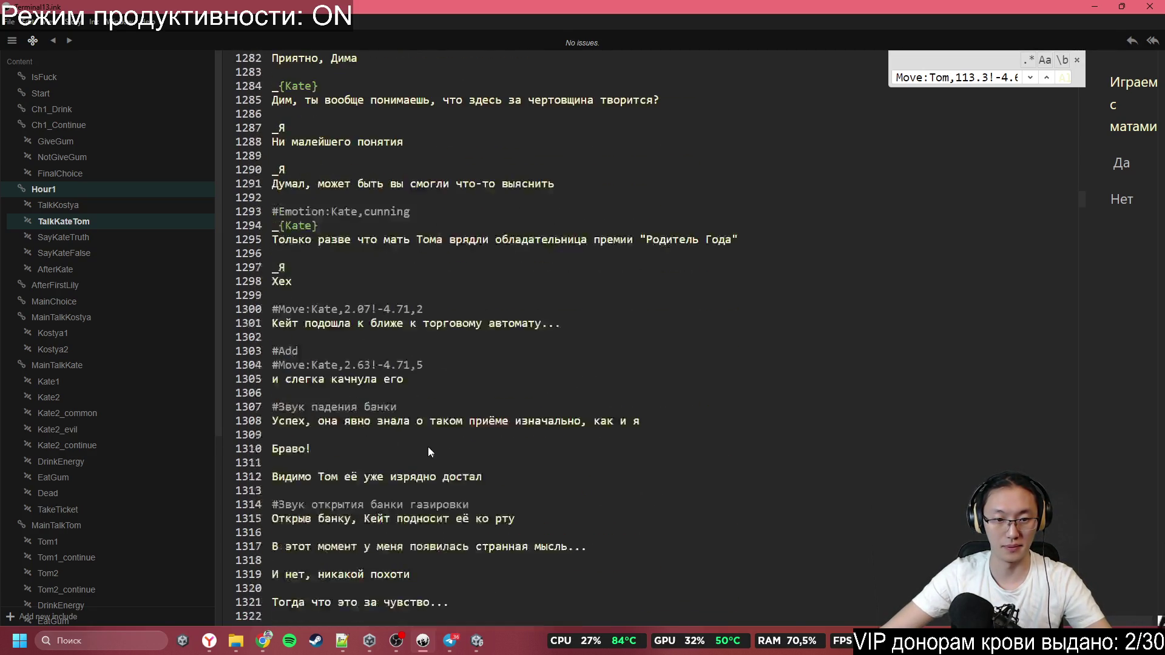
pyautogui.click(435, 366)
# Paste a #ShakeChar:Shop line on line 1305 and weaken it to 0.2,4
pyautogui.press('Return')
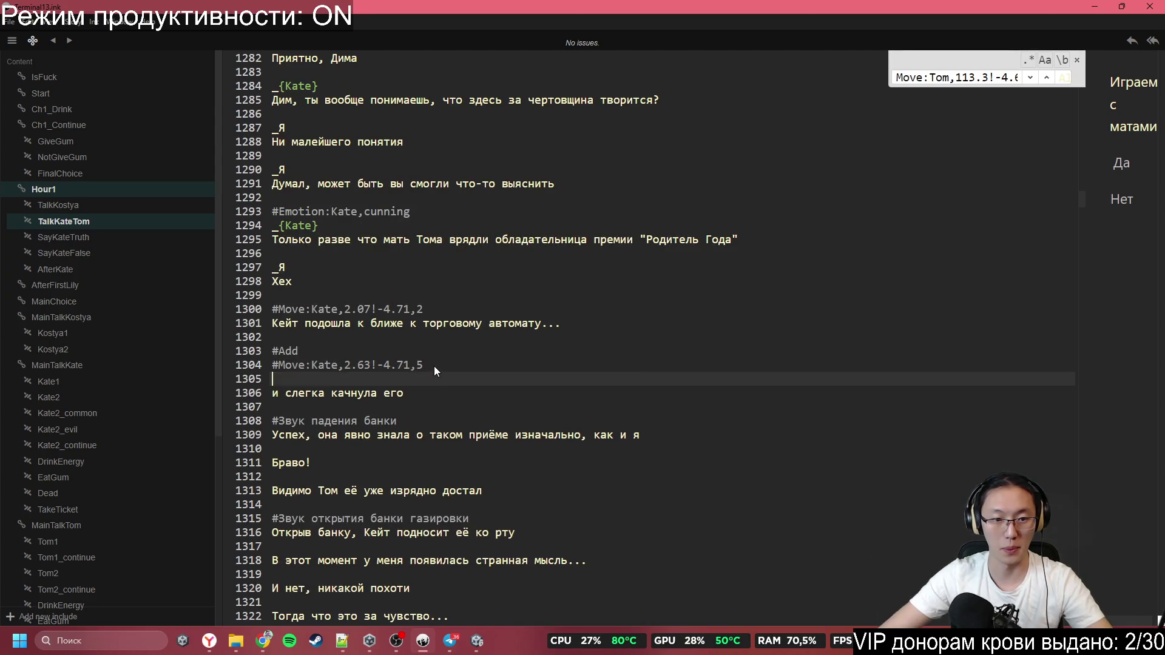
pyautogui.write('#ShakeChar:Shop,0.5,8')
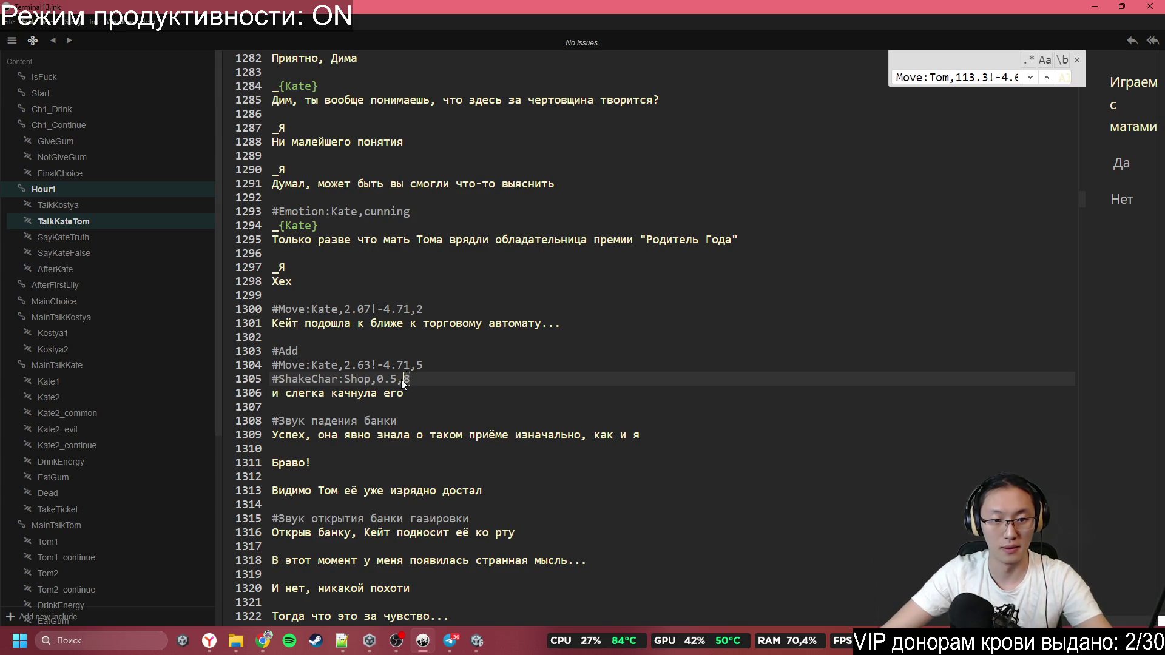
pyautogui.write('2')
pyautogui.click(406, 392)
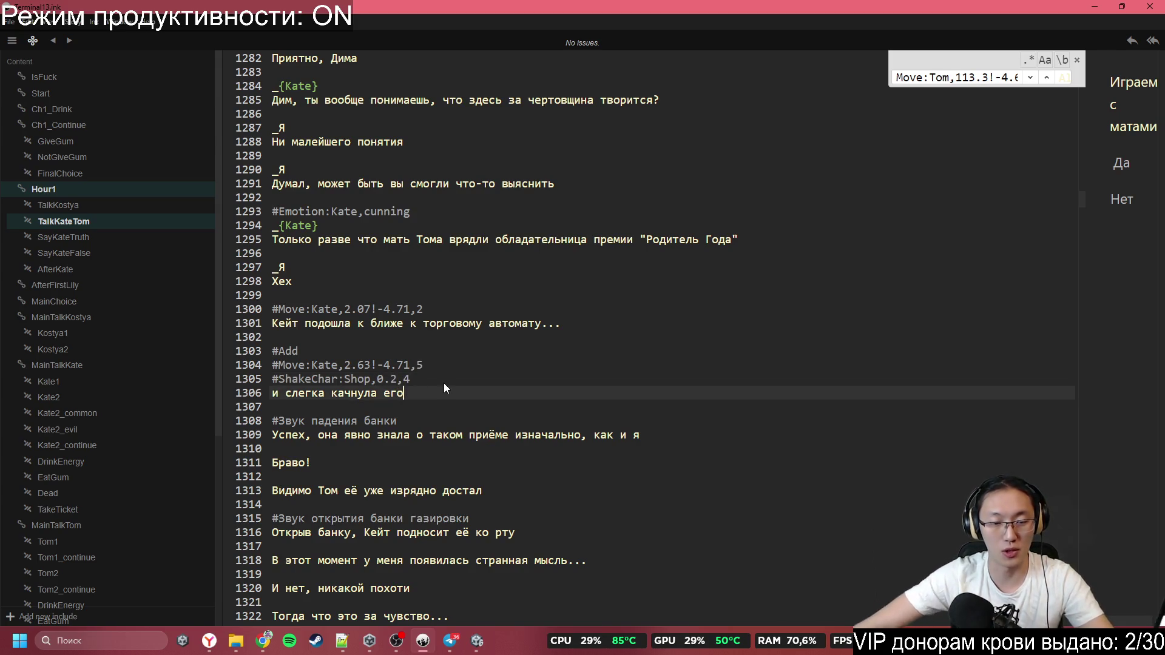
pyautogui.scroll(-1, 400, 393)
pyautogui.scroll(-1, 391, 398)
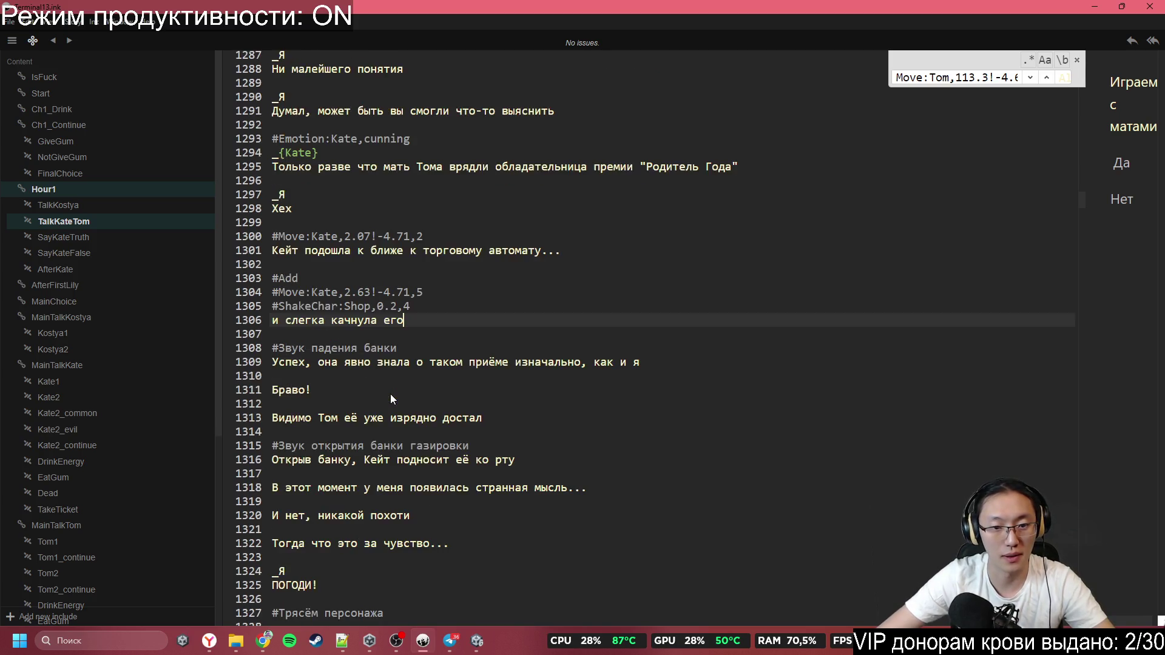
# Move down the script to the falling-can sound note
pyautogui.click(319, 354)
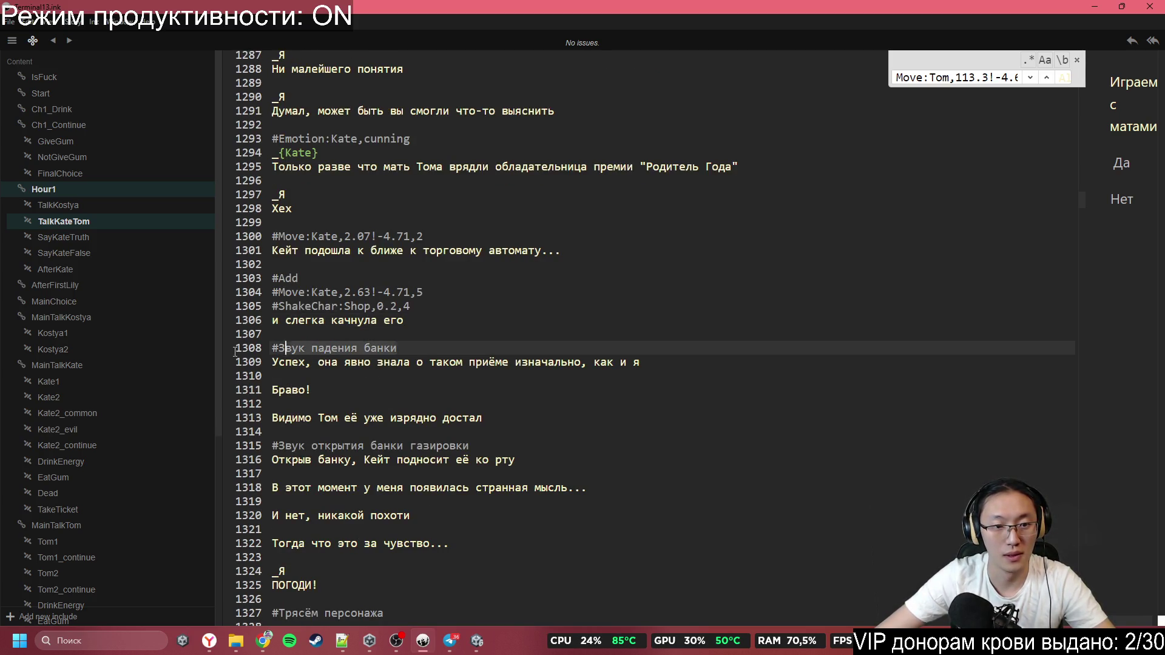
pyautogui.click(384, 418)
pyautogui.scroll(-1, 383, 416)
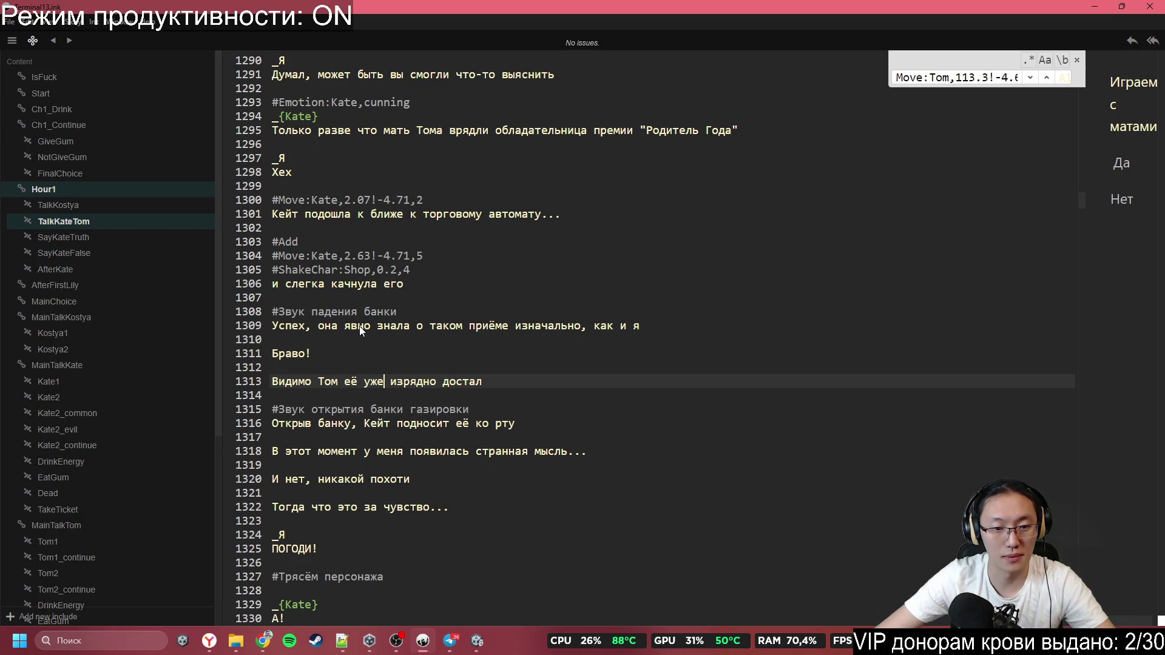
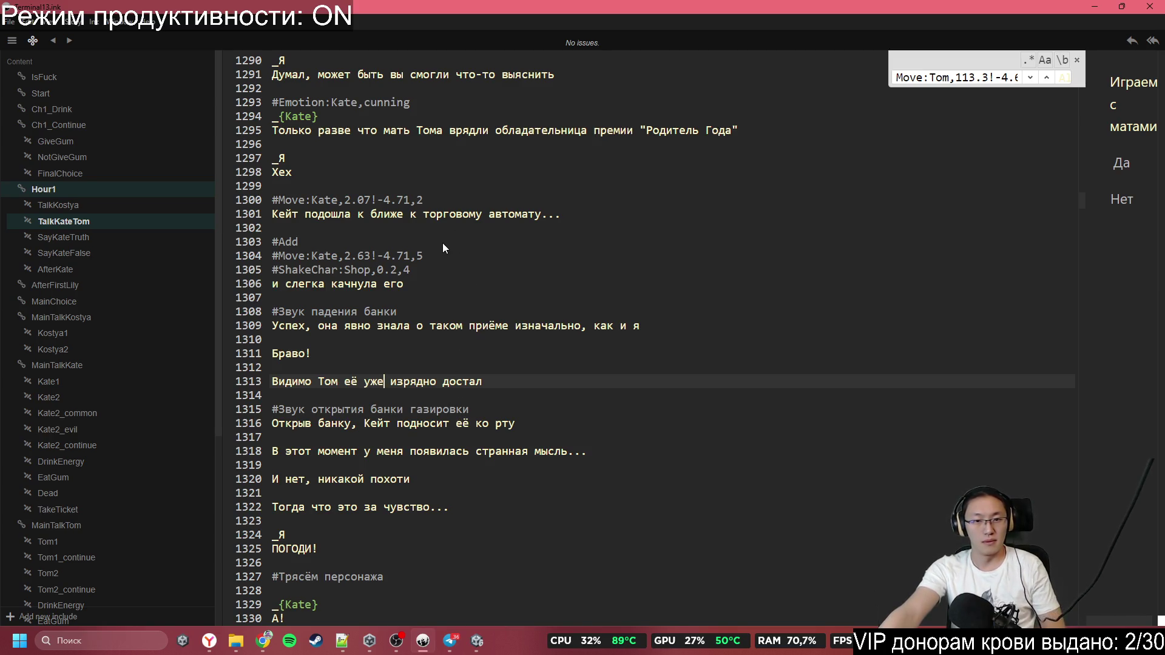
# Scroll the Ink script past the #Move:Kate,2.63!-4.71 tag and minimize Inky to uncover Unity
pyautogui.scroll(-1, 465, 400)
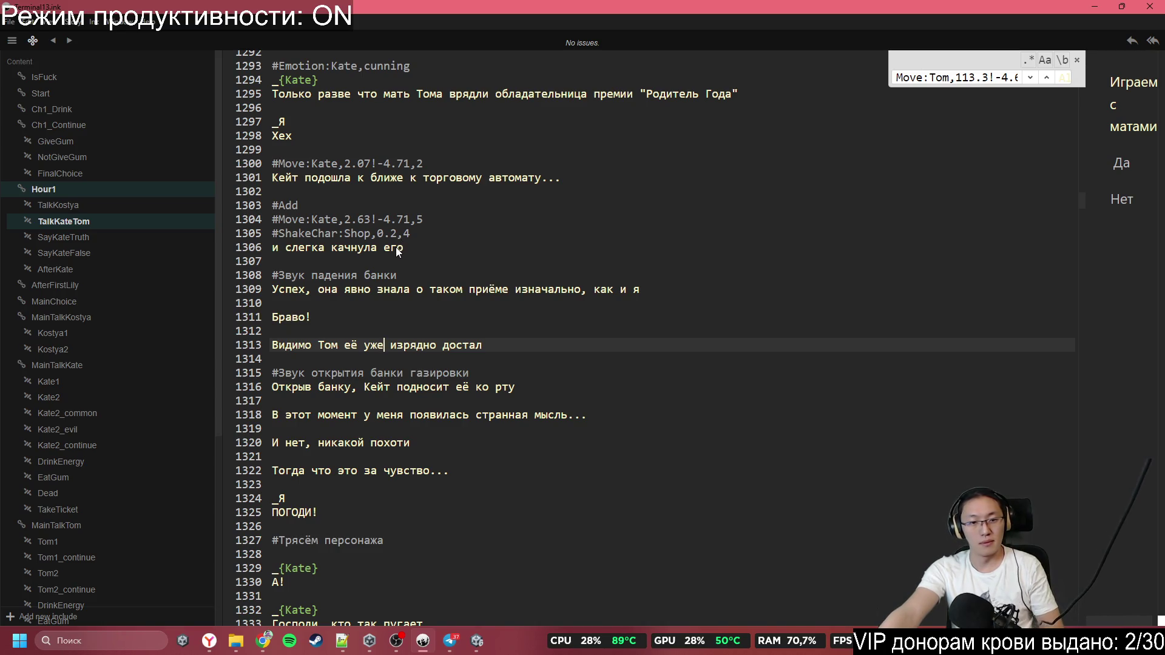
pyautogui.click(1101, 9)
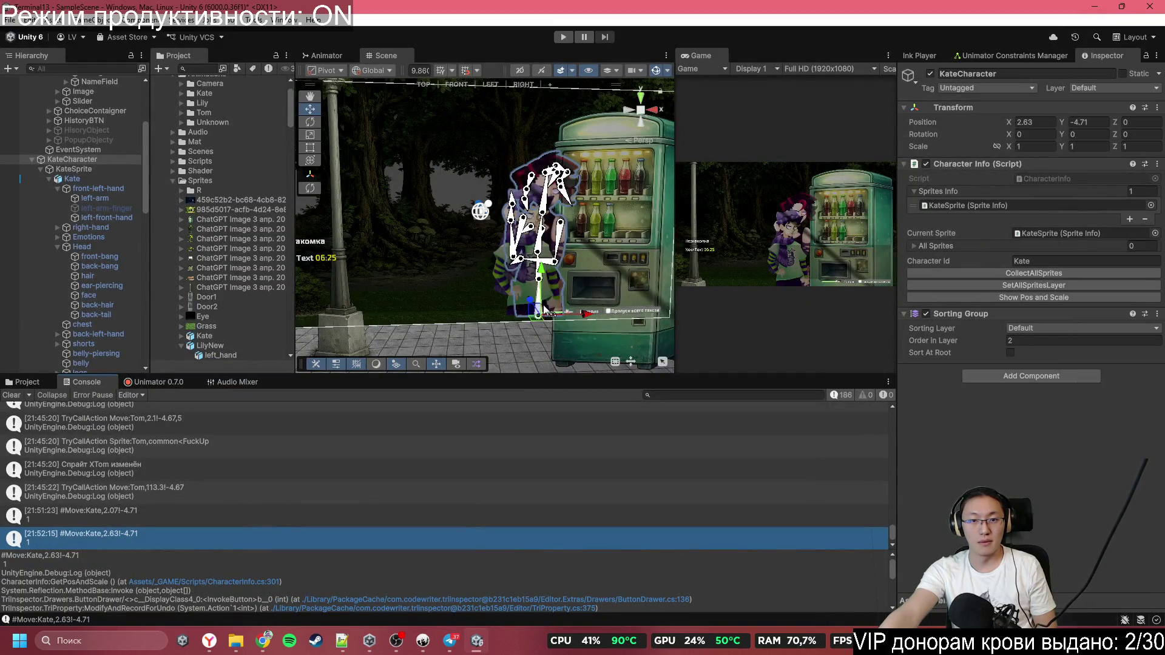
# Collapse KateCharacter in the Hierarchy and select TomCharacter
pyautogui.scroll(-2, 36, 182)
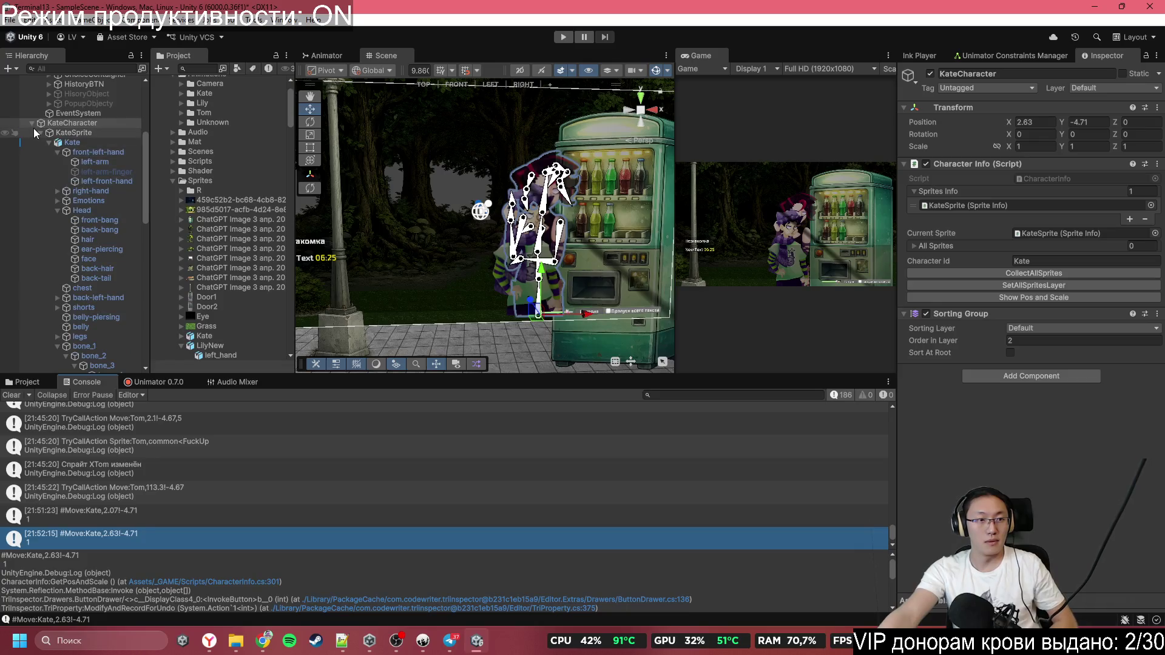
pyautogui.click(33, 124)
pyautogui.click(32, 124)
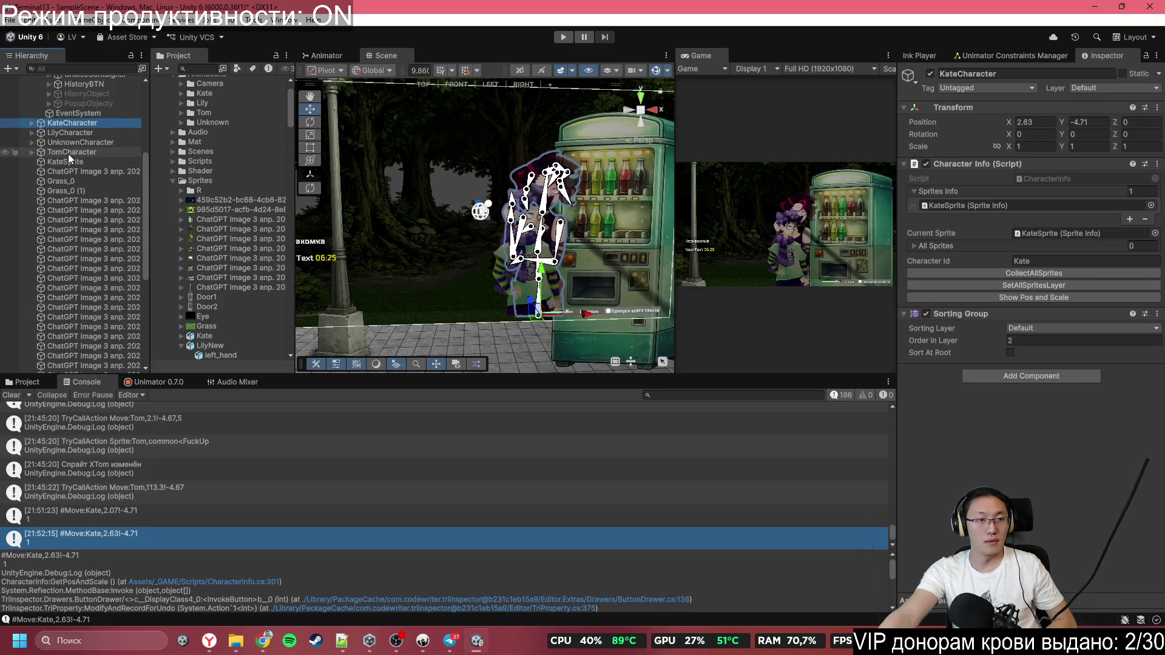
pyautogui.click(71, 152)
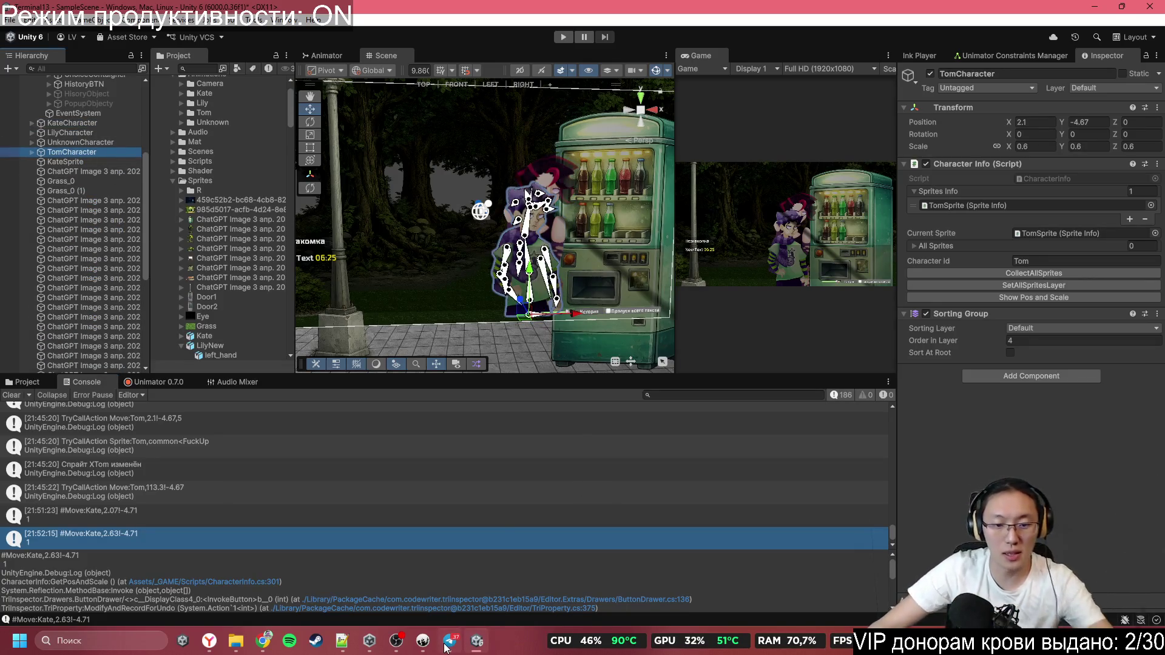
# Take Tom's X value 113.3 from line 1210 of the Ink script into Unity, then bring up Telegram
pyautogui.moveTo(423, 640)
pyautogui.click(410, 617)
pyautogui.scroll(15, 469, 338)
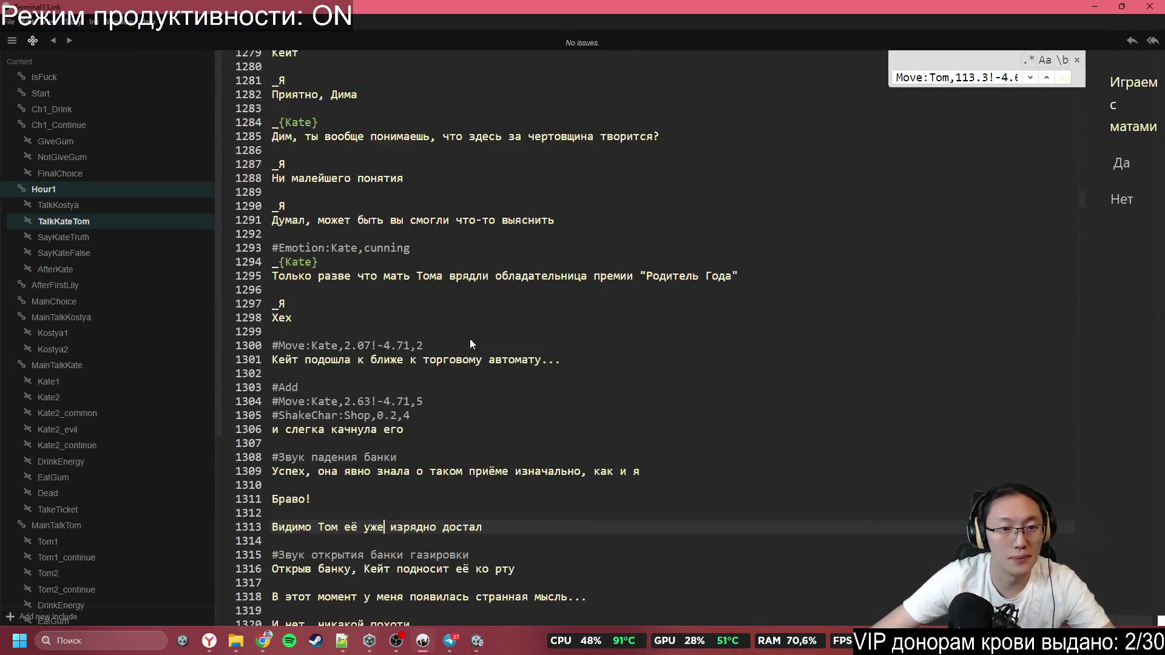
pyautogui.scroll(12, 411, 289)
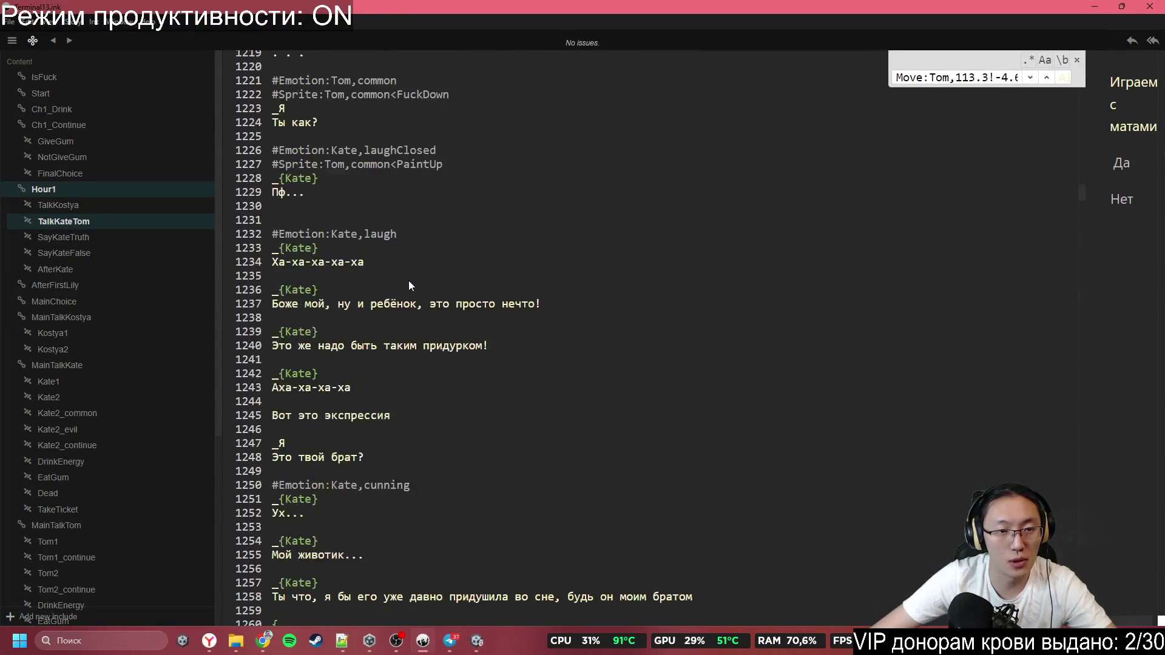
pyautogui.scroll(6, 396, 286)
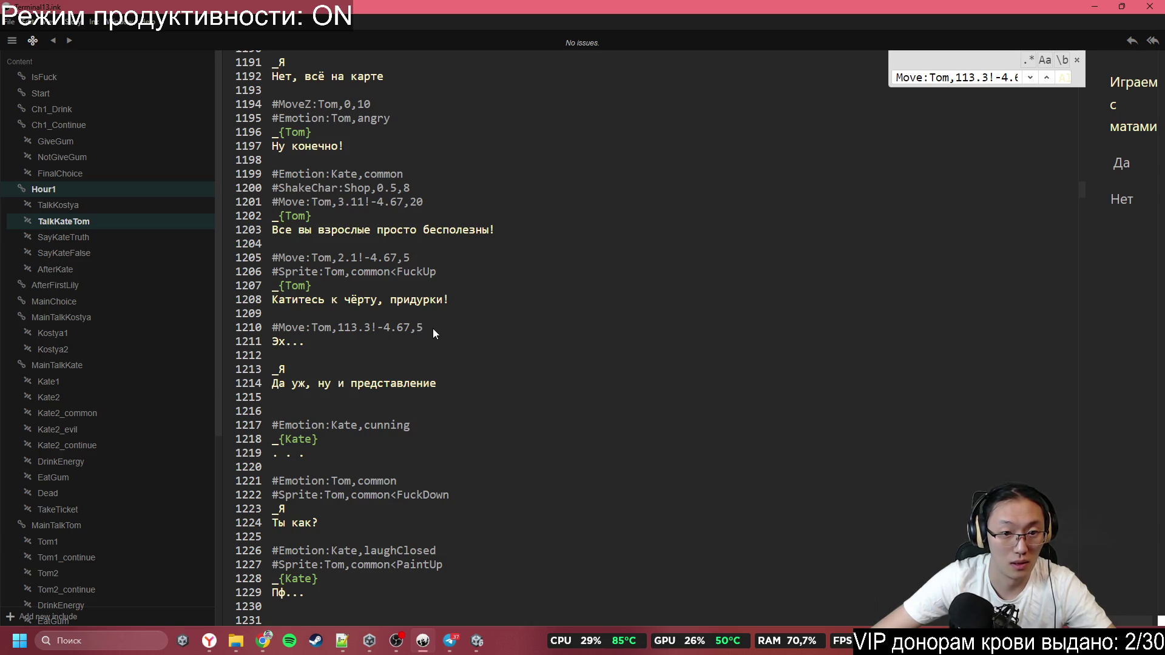
pyautogui.click(345, 328)
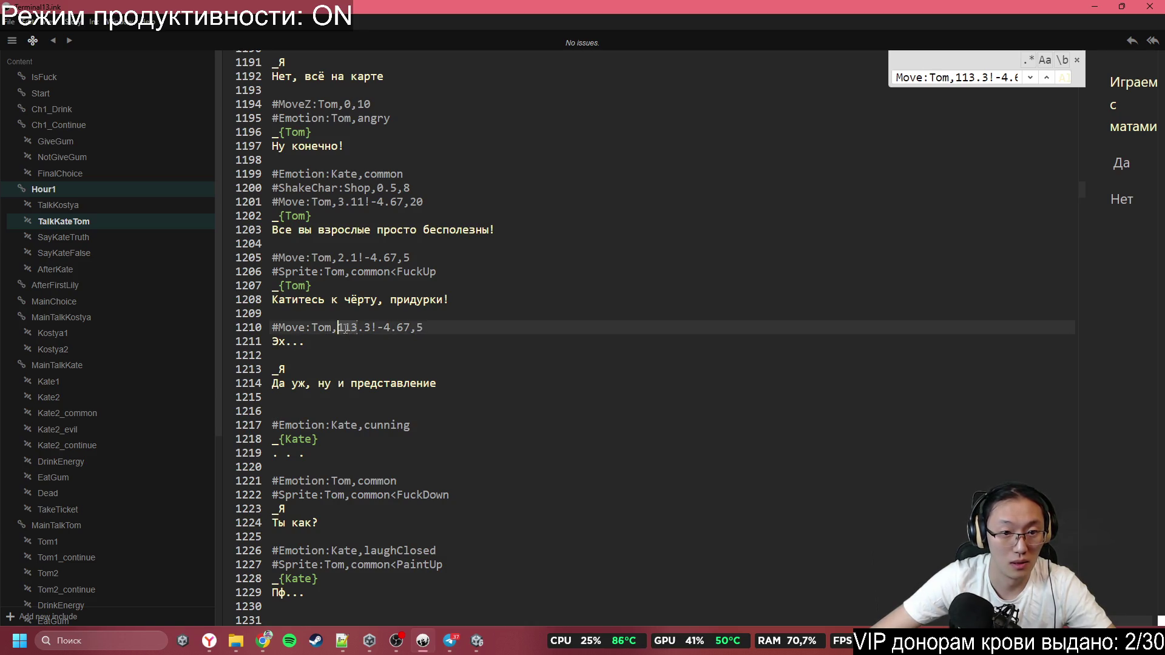
pyautogui.click(1095, 6)
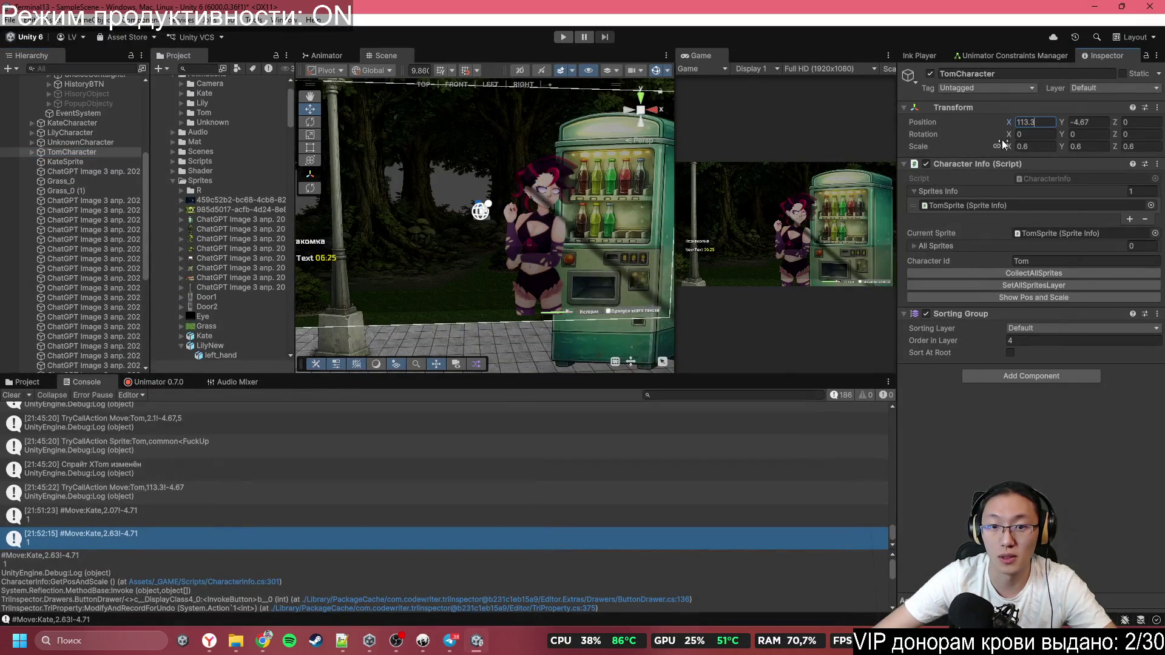
pyautogui.click(1111, 592)
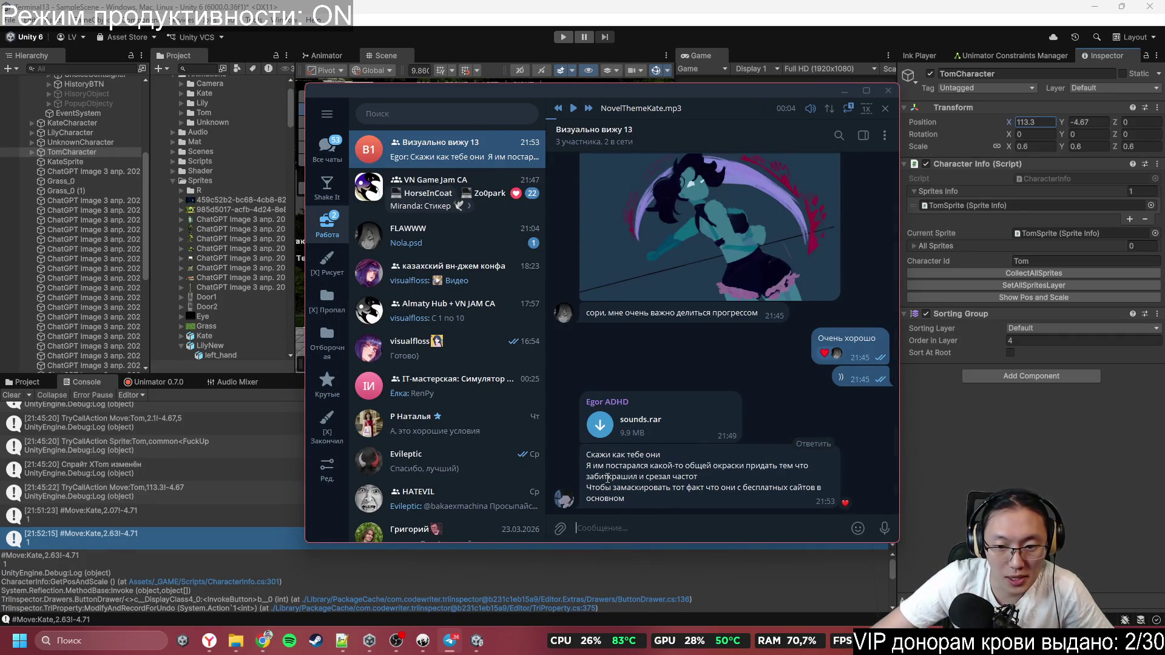
# Download sounds.rar from the chat and create a new folder on the desktop
pyautogui.click(606, 427)
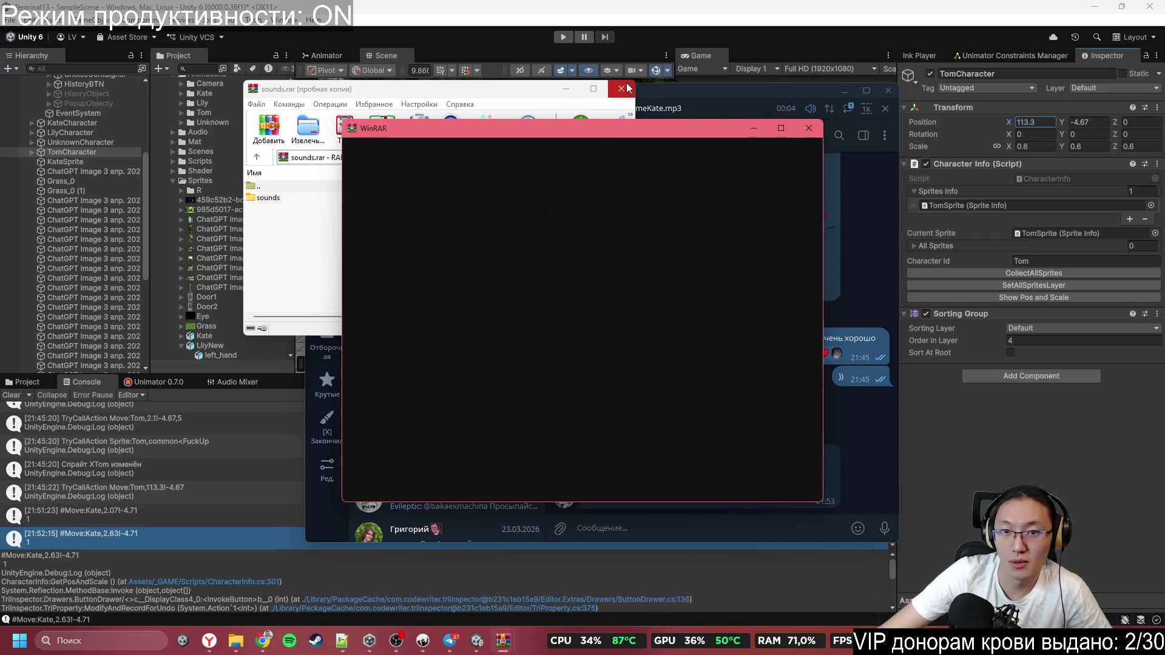
pyautogui.click(1090, 11)
pyautogui.click(1090, 11)
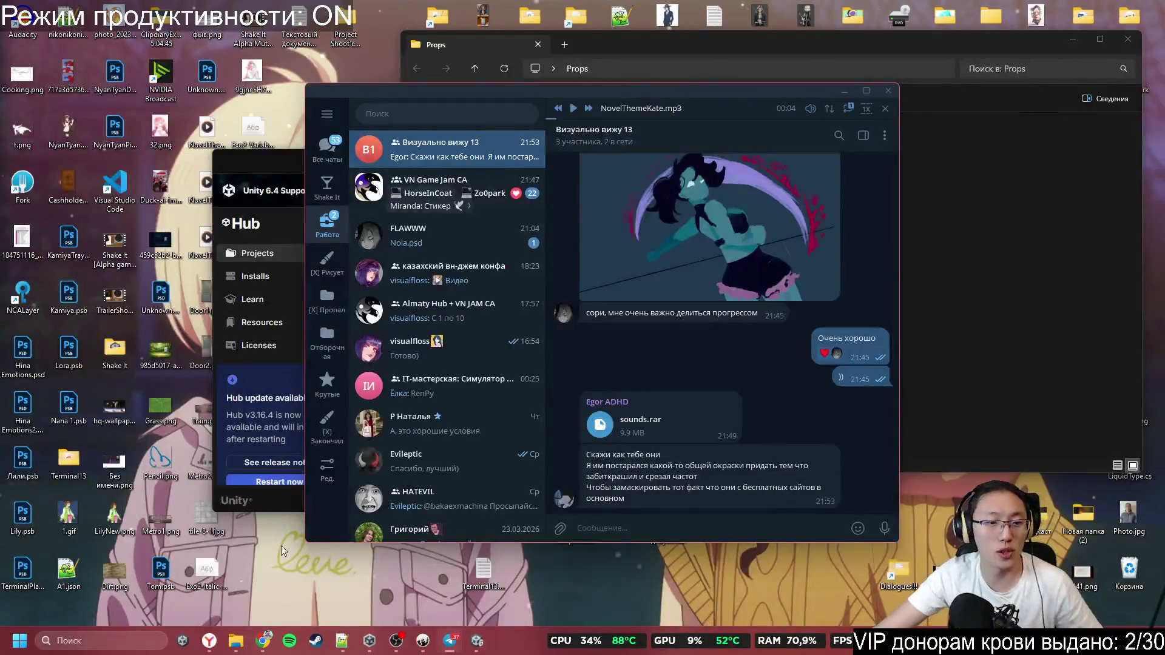
pyautogui.rightClick(359, 596)
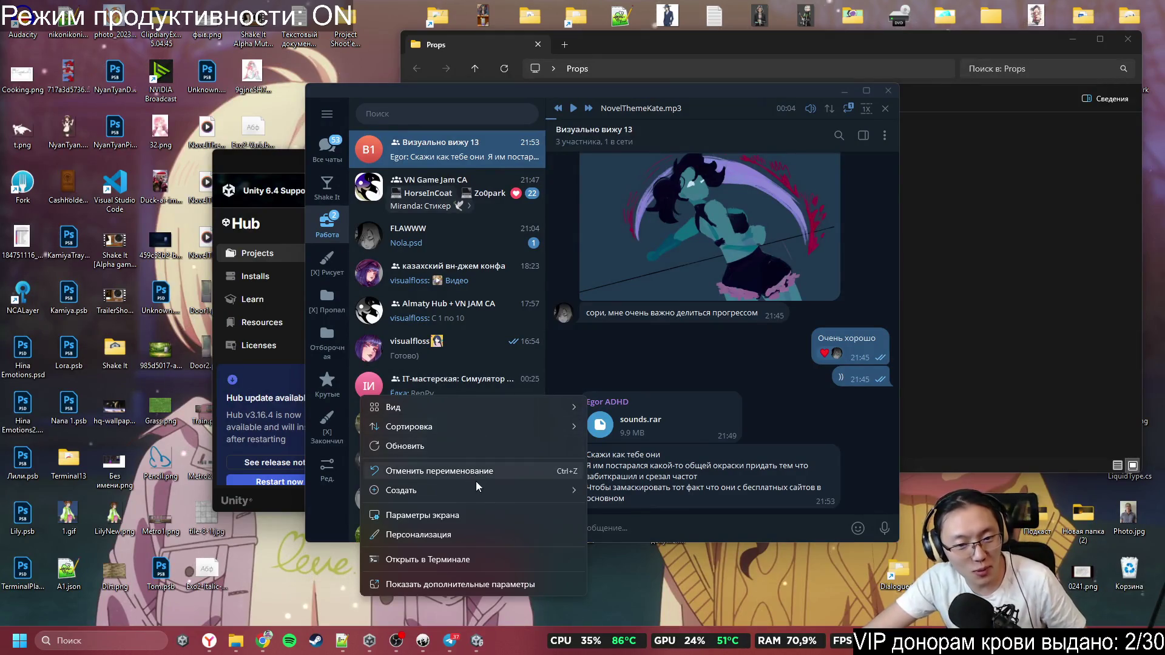
pyautogui.moveTo(479, 490)
pyautogui.click(653, 298)
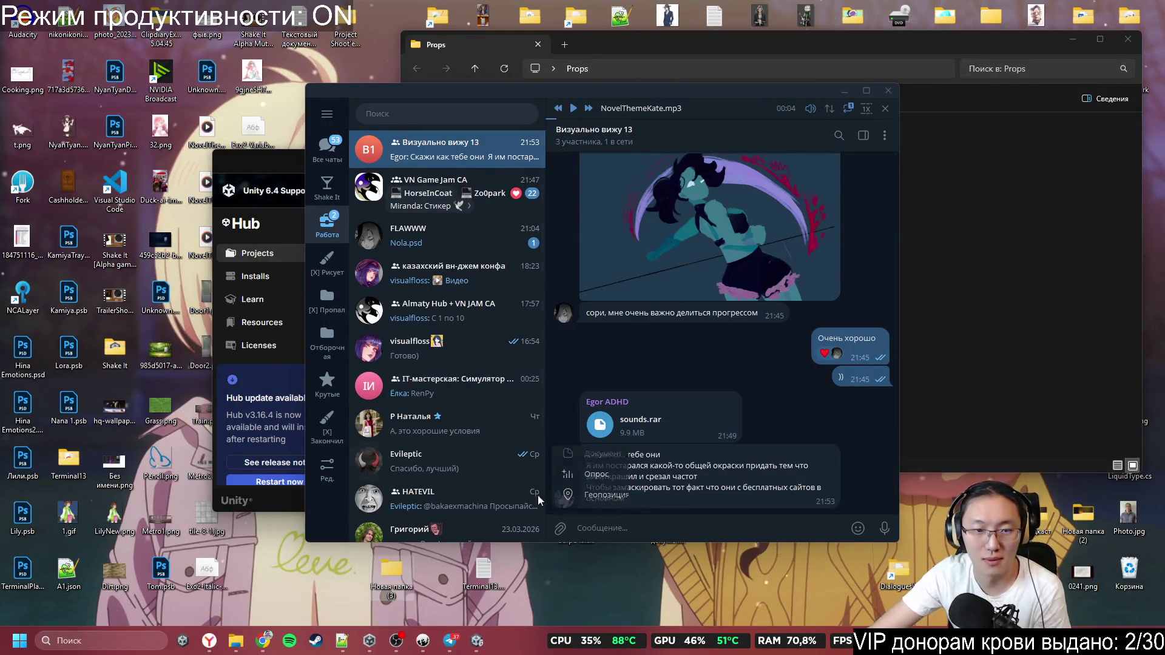
# Open the downloaded sounds.rar archive in WinRAR
pyautogui.click(1057, 286)
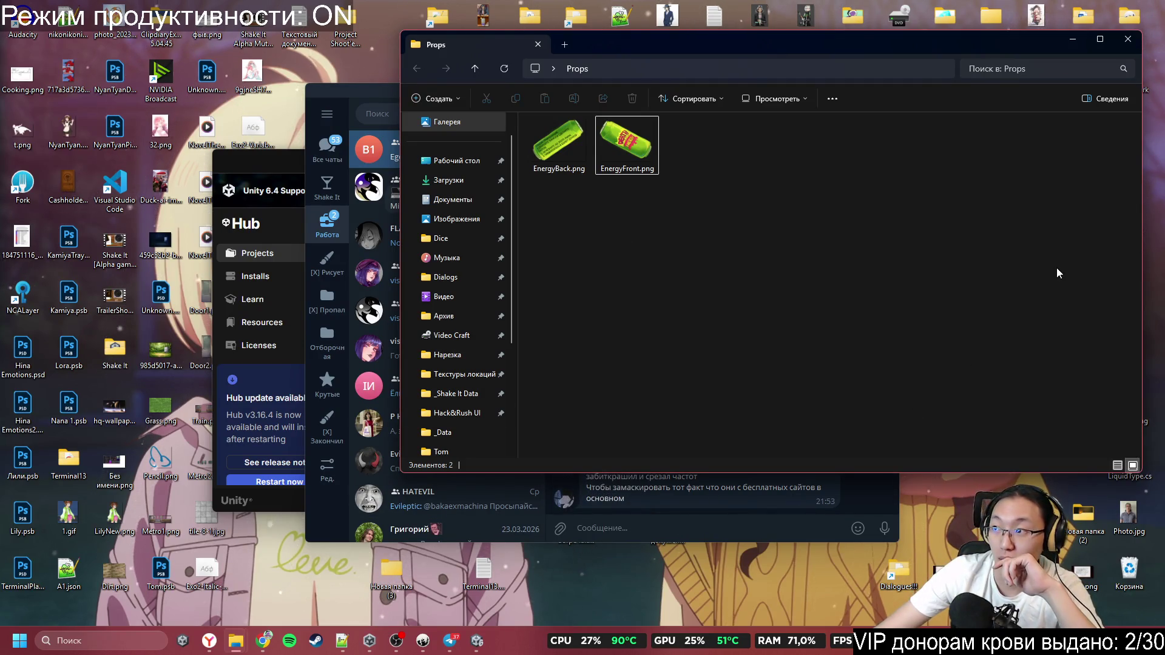
pyautogui.click(804, 539)
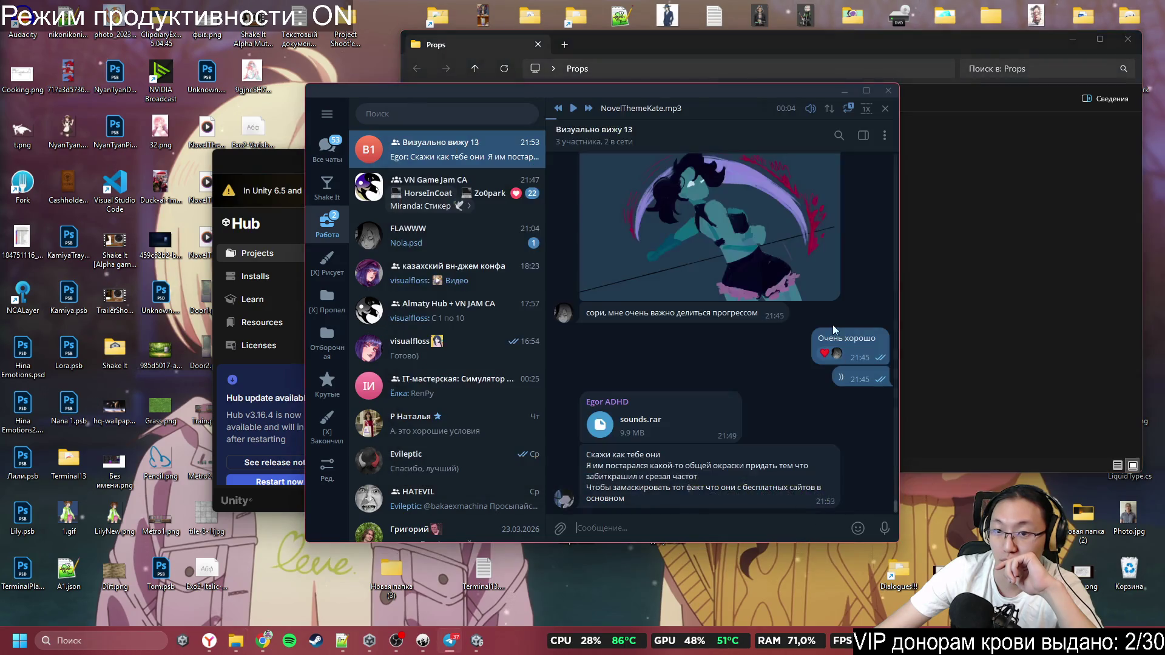
pyautogui.click(648, 435)
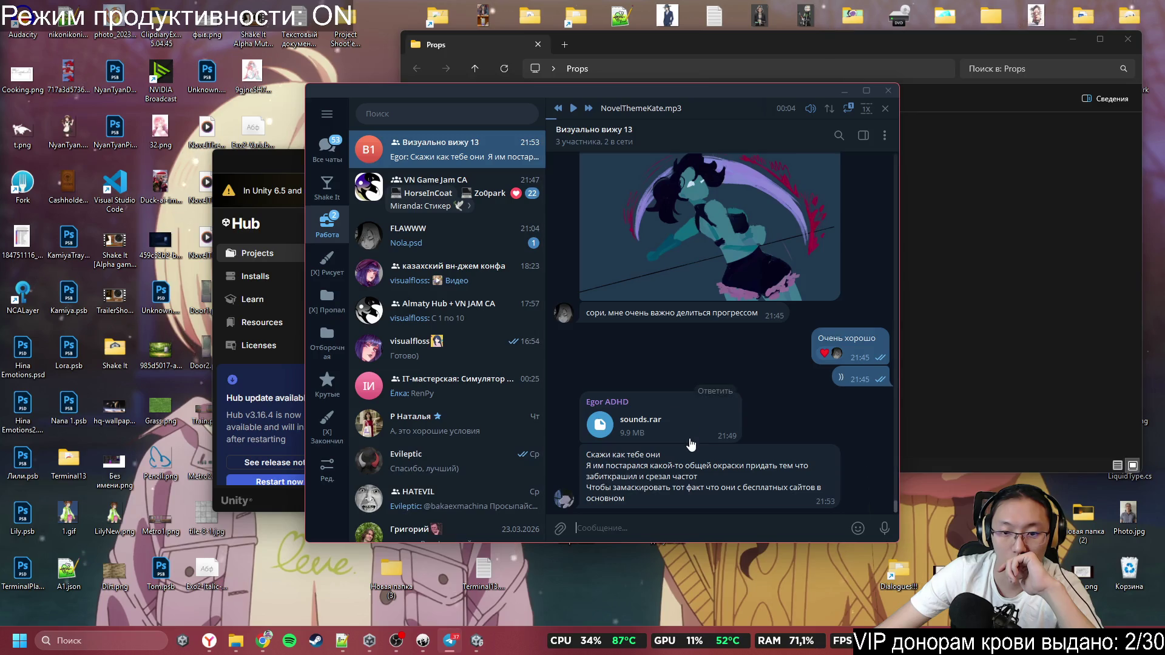
pyautogui.click(661, 429)
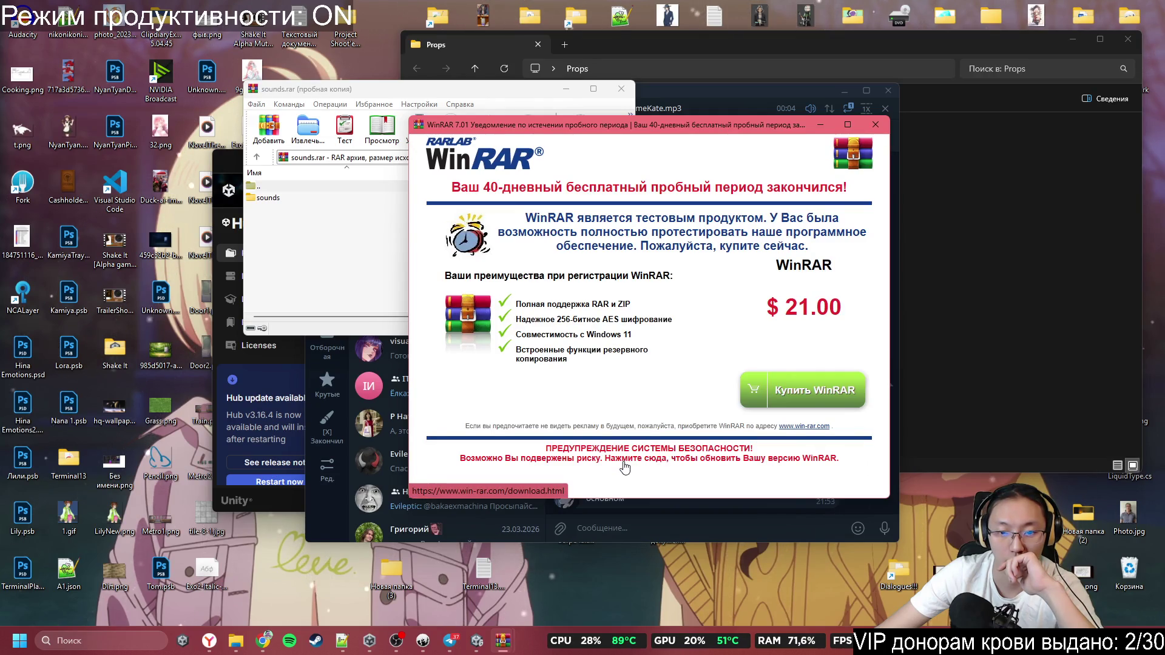
# Extract the sounds folder from WinRAR into Новая папка (3)
pyautogui.click(337, 238)
pyautogui.moveTo(276, 198)
pyautogui.mouseDown()
pyautogui.moveTo(426, 613)
pyautogui.moveTo(392, 571)
pyautogui.mouseUp()
pyautogui.press('Escape')
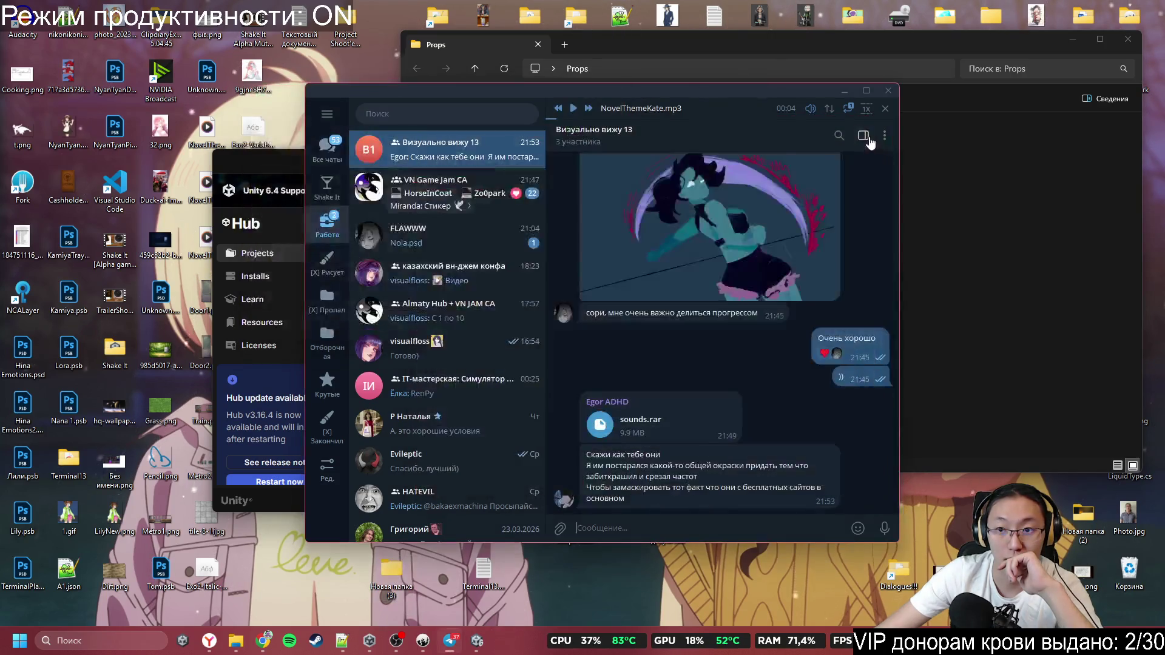
# Open the extracted sounds folder and play ambient_forest.mp3
pyautogui.doubleClick(399, 581)
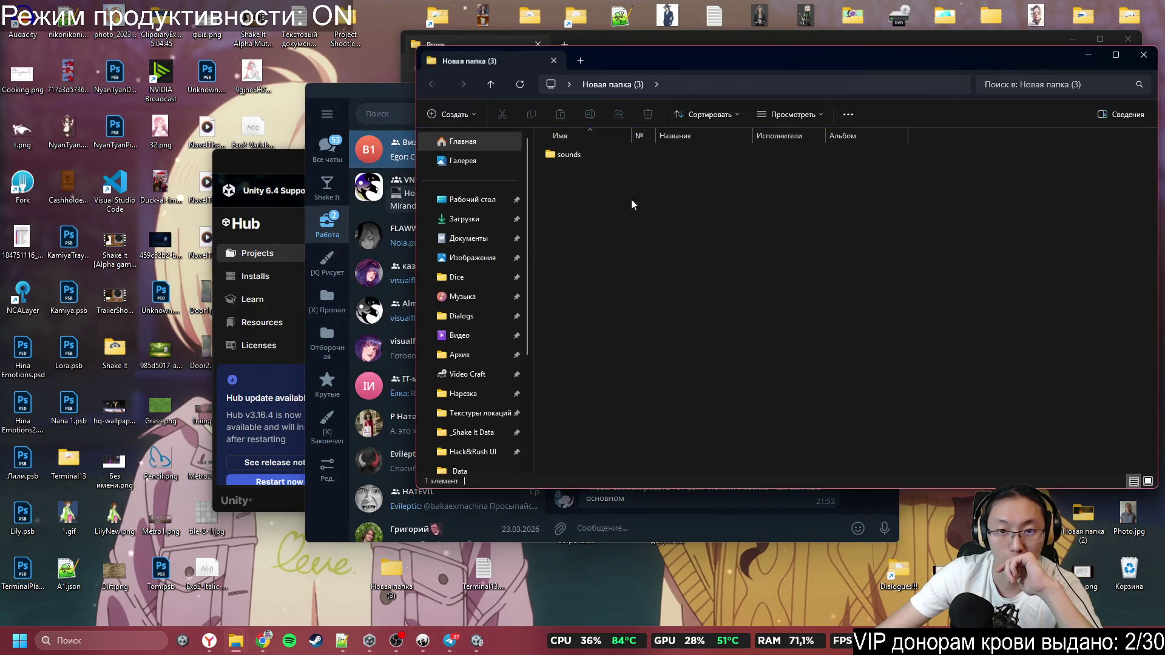
pyautogui.click(621, 158)
pyautogui.doubleClick(621, 158)
pyautogui.doubleClick(632, 161)
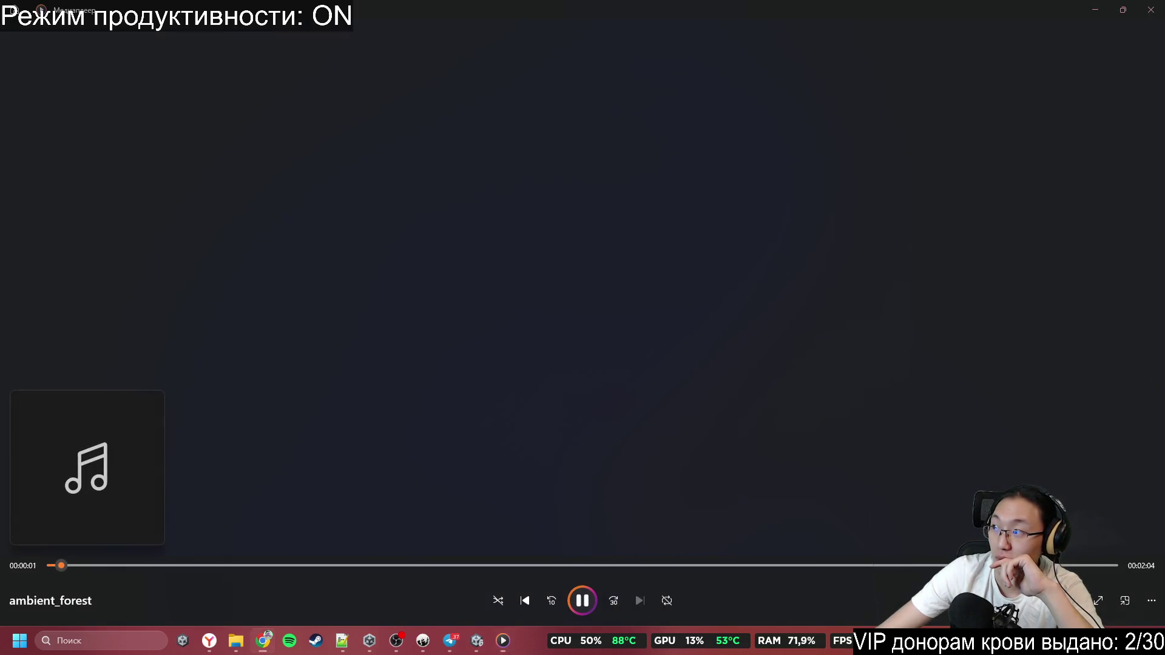
# Preview ambient_forest, ambient_unnamed and hit_heavy in Media Player
pyautogui.click(287, 565)
pyautogui.click(678, 565)
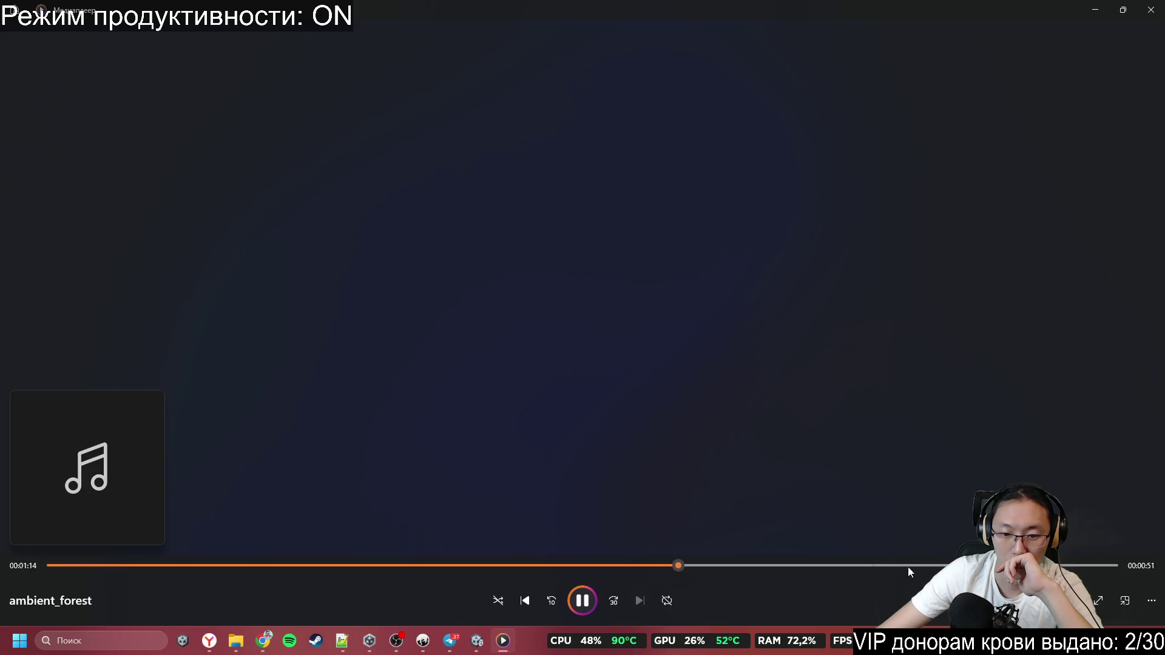
pyautogui.click(1151, 10)
pyautogui.click(654, 173)
pyautogui.click(654, 174)
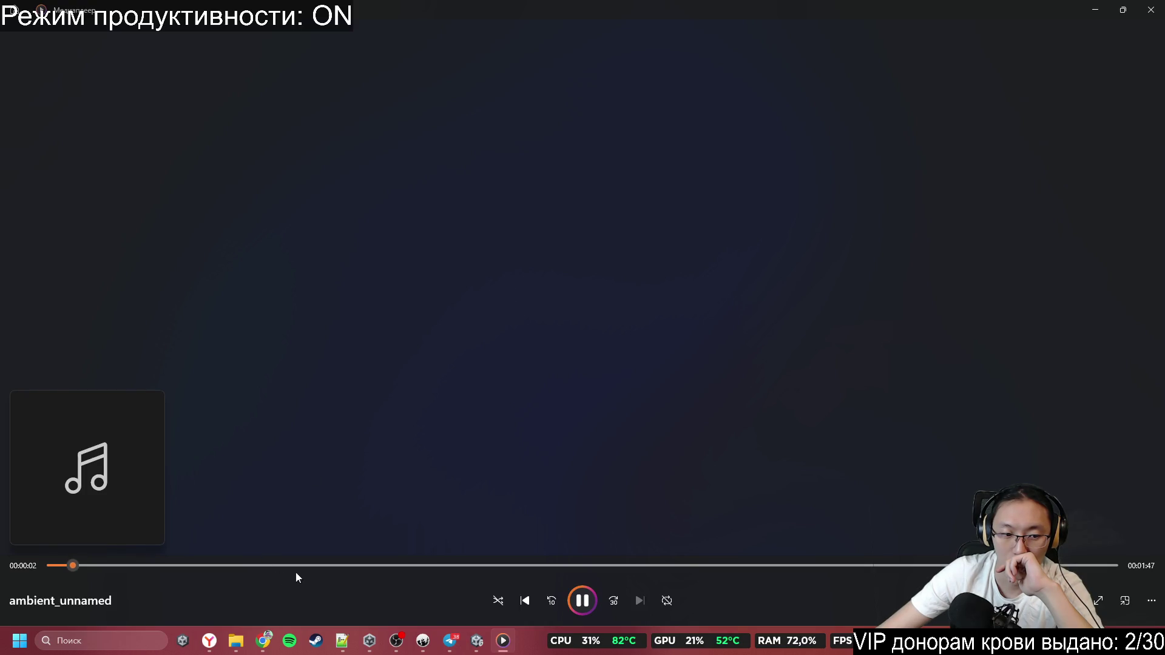
pyautogui.click(329, 572)
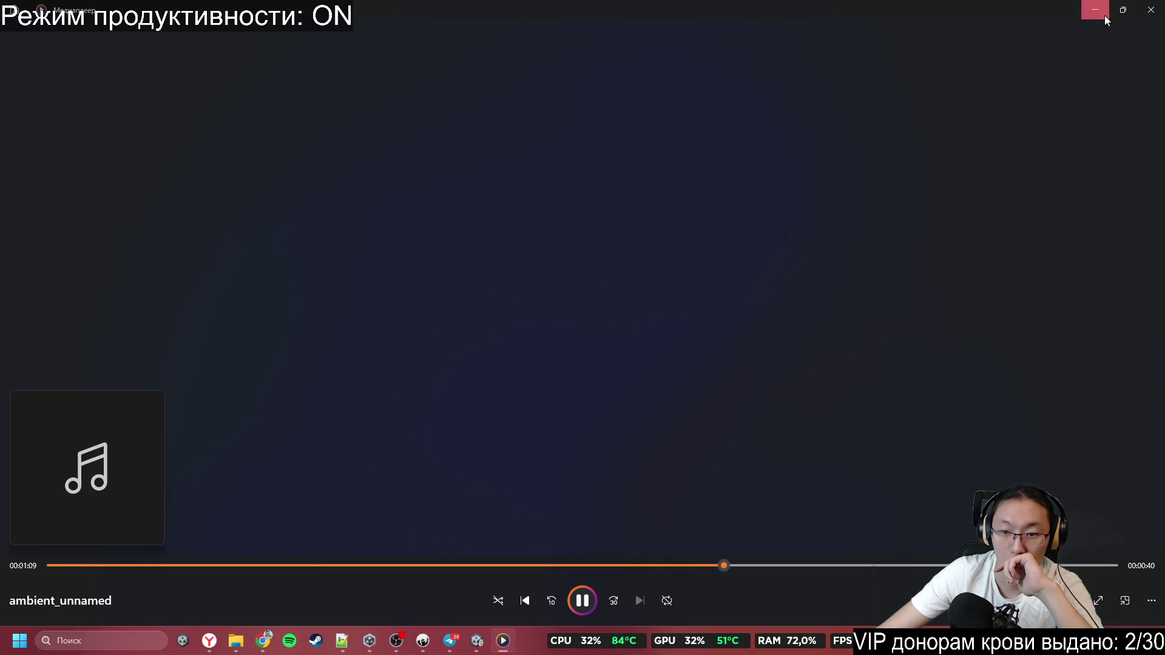
pyautogui.click(1151, 10)
pyautogui.doubleClick(654, 223)
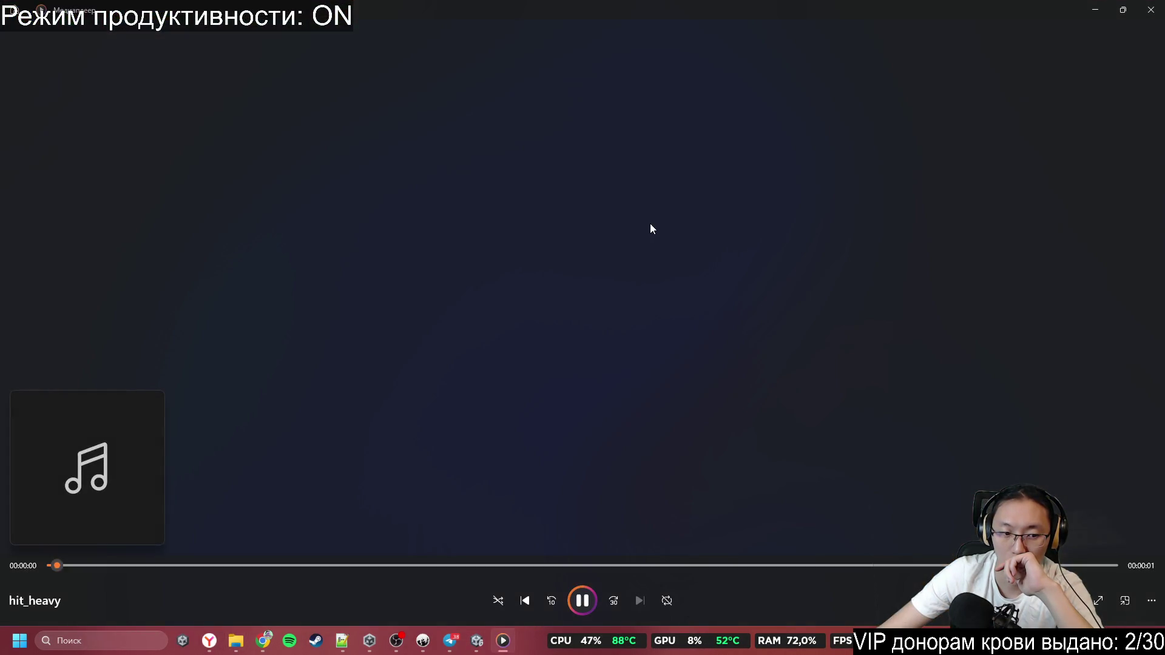
pyautogui.click(1152, 20)
# Preview ItemPicked, metro_broadcast and metro_attention, then replay ItemPicked and close the player
pyautogui.doubleClick(618, 253)
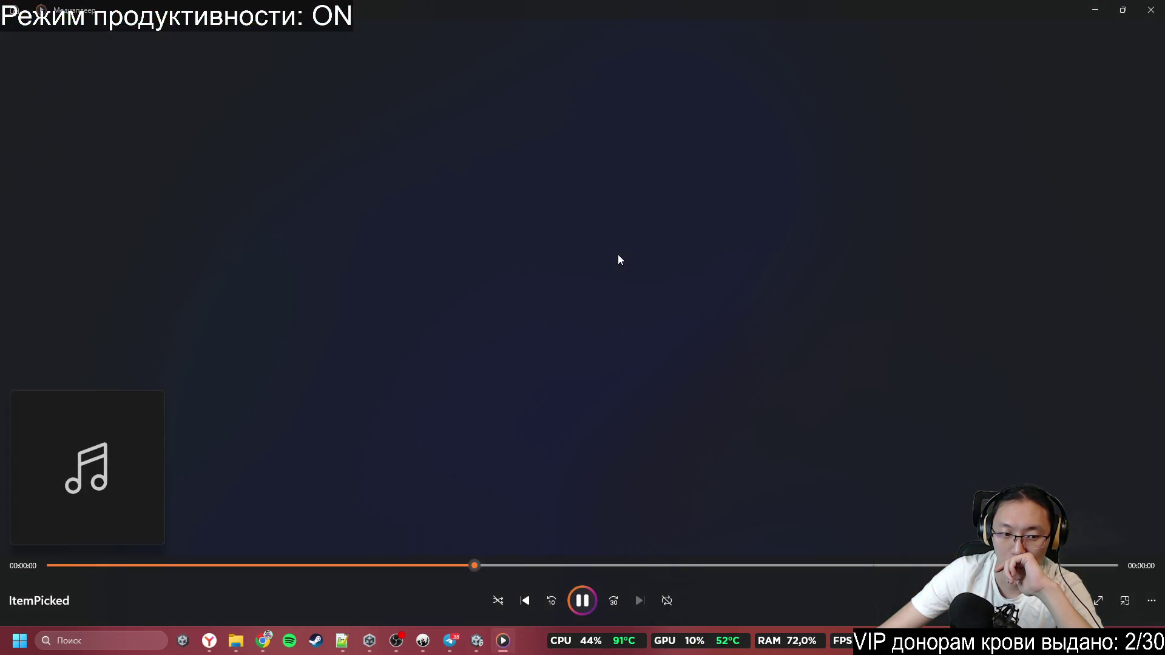
pyautogui.click(1151, 10)
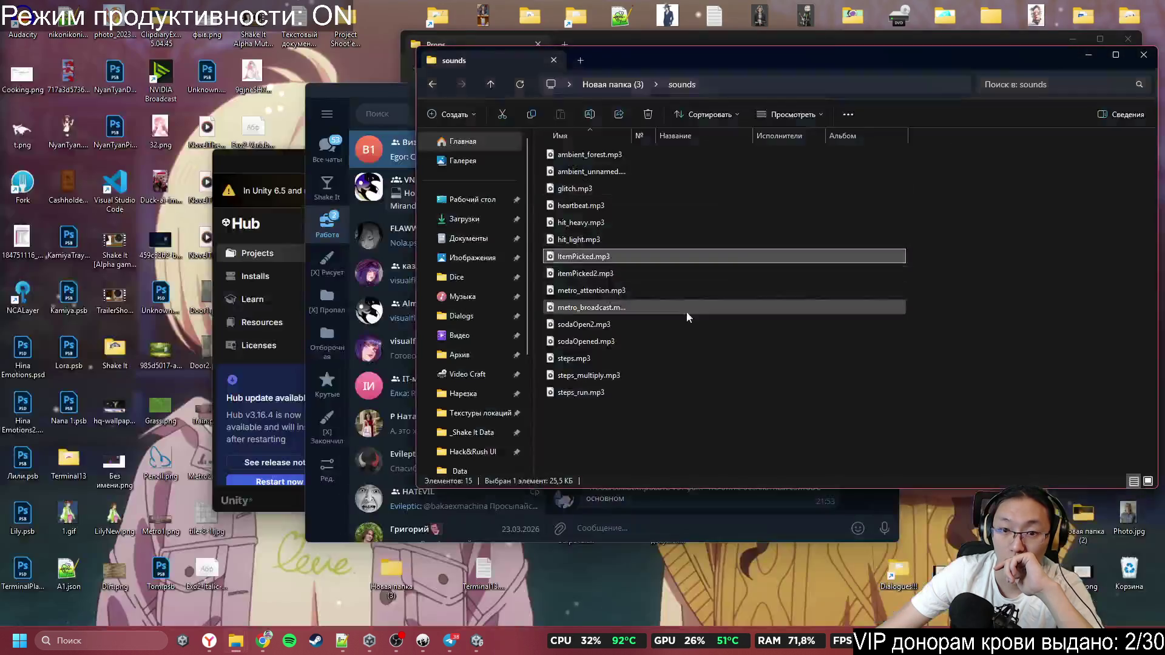
pyautogui.doubleClick(687, 316)
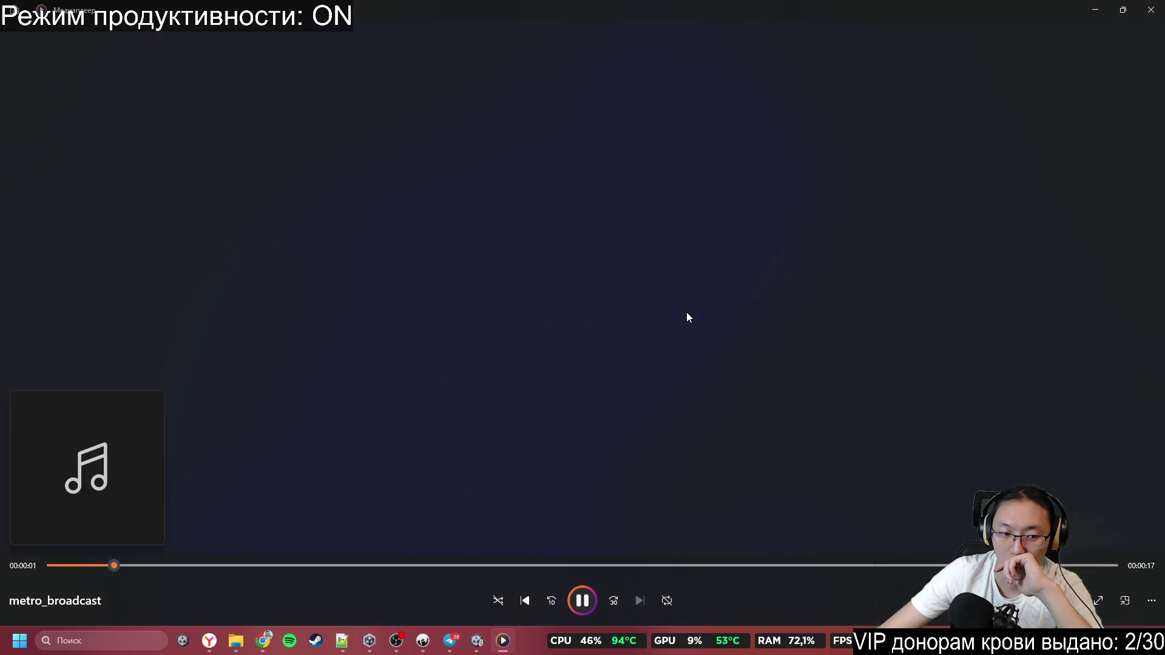
pyautogui.click(1141, 17)
pyautogui.click(611, 292)
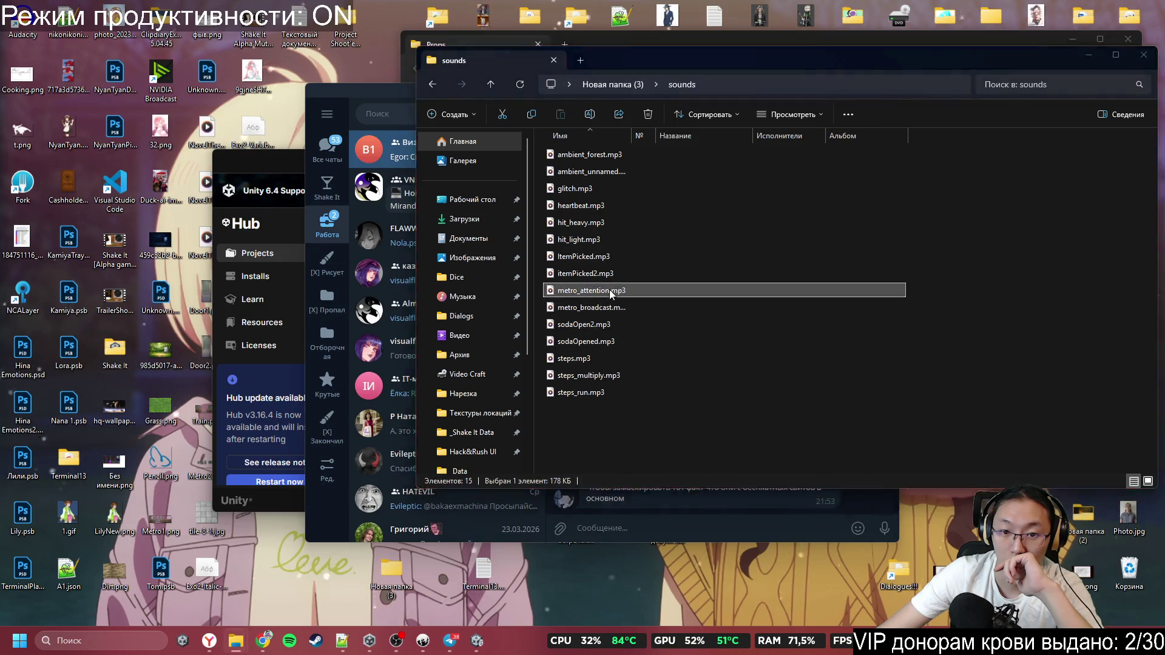
pyautogui.doubleClick(610, 293)
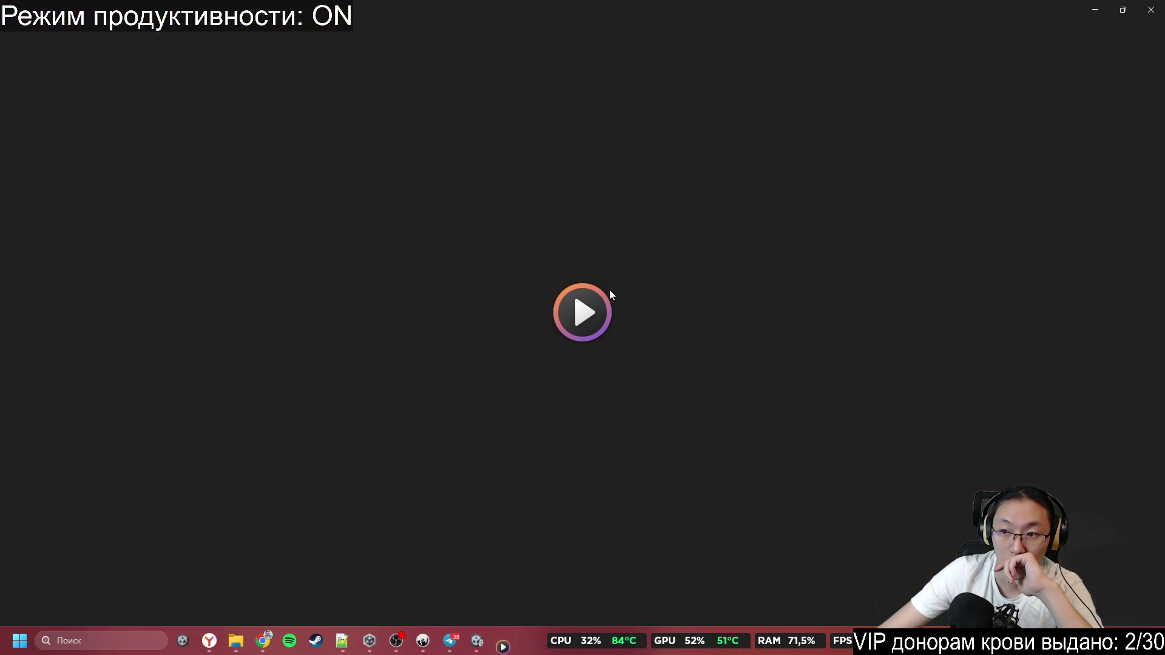
pyautogui.click(1151, 17)
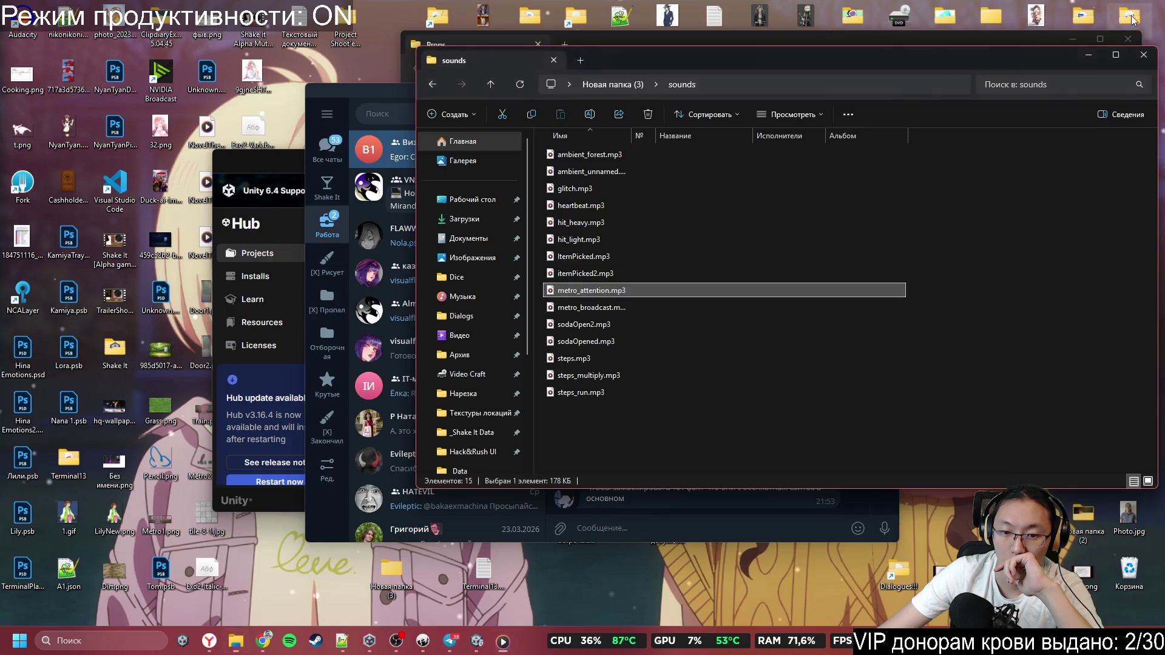
pyautogui.click(660, 254)
pyautogui.doubleClick(660, 255)
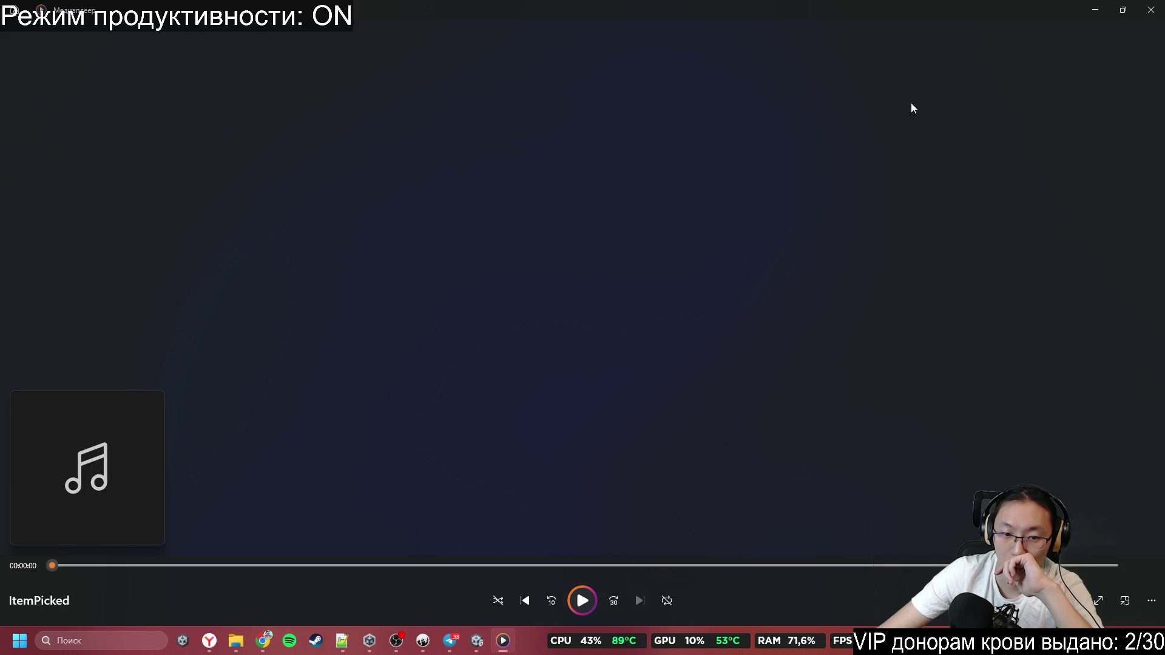
pyautogui.click(1146, 8)
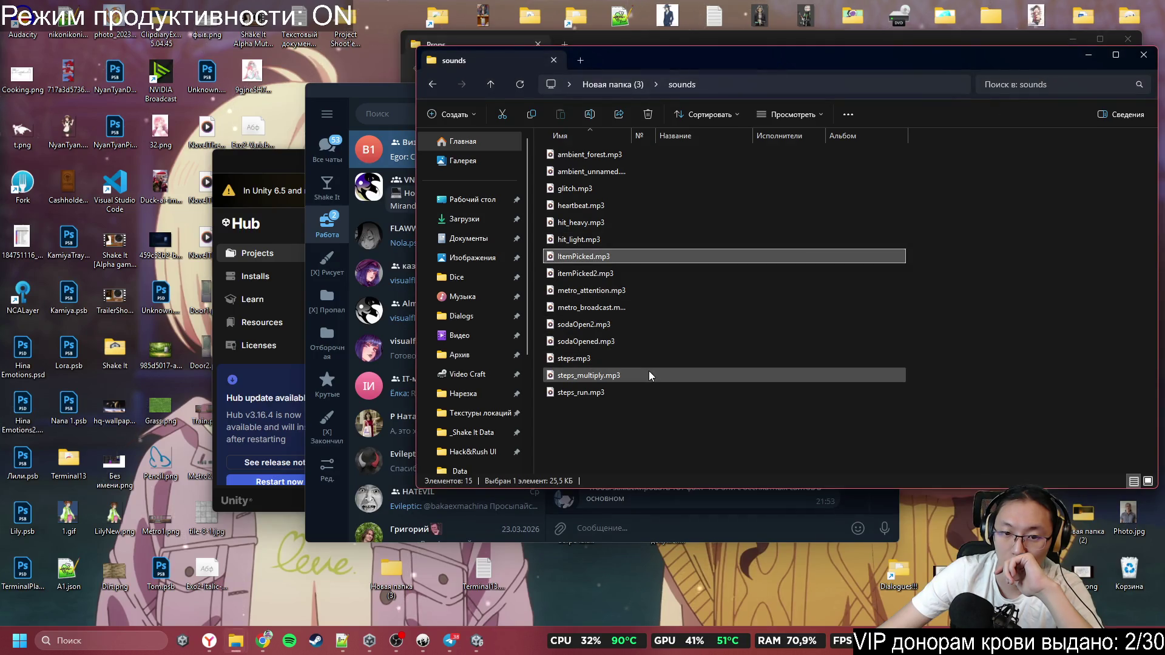
pyautogui.doubleClick(649, 371)
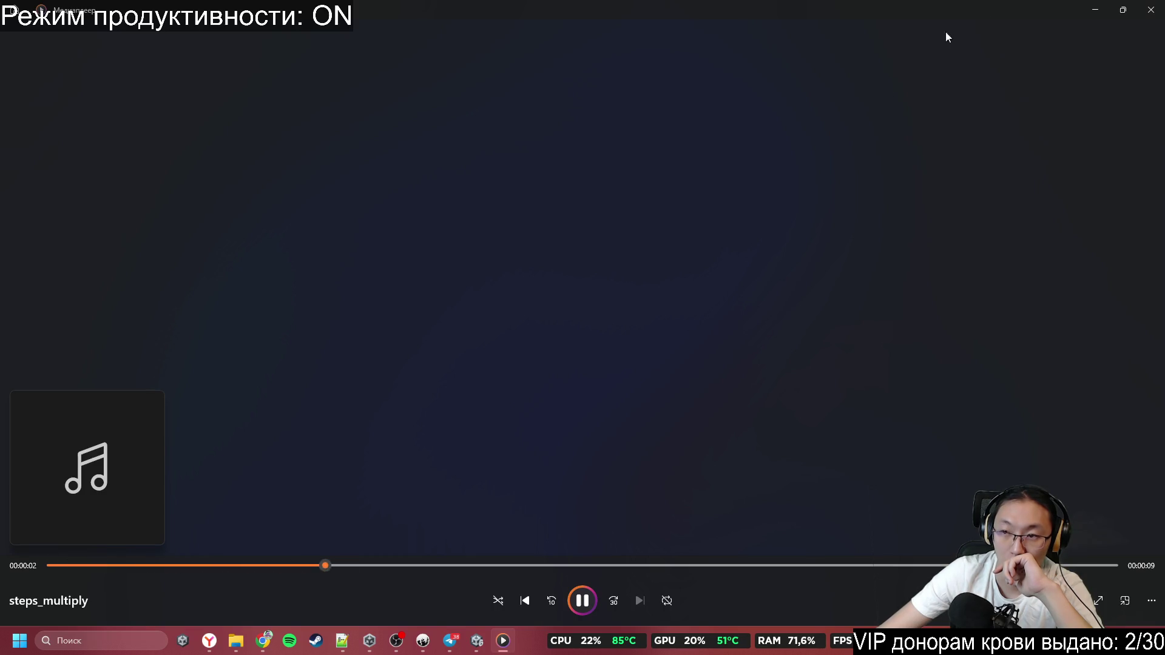
pyautogui.click(1151, 10)
pyautogui.doubleClick(623, 398)
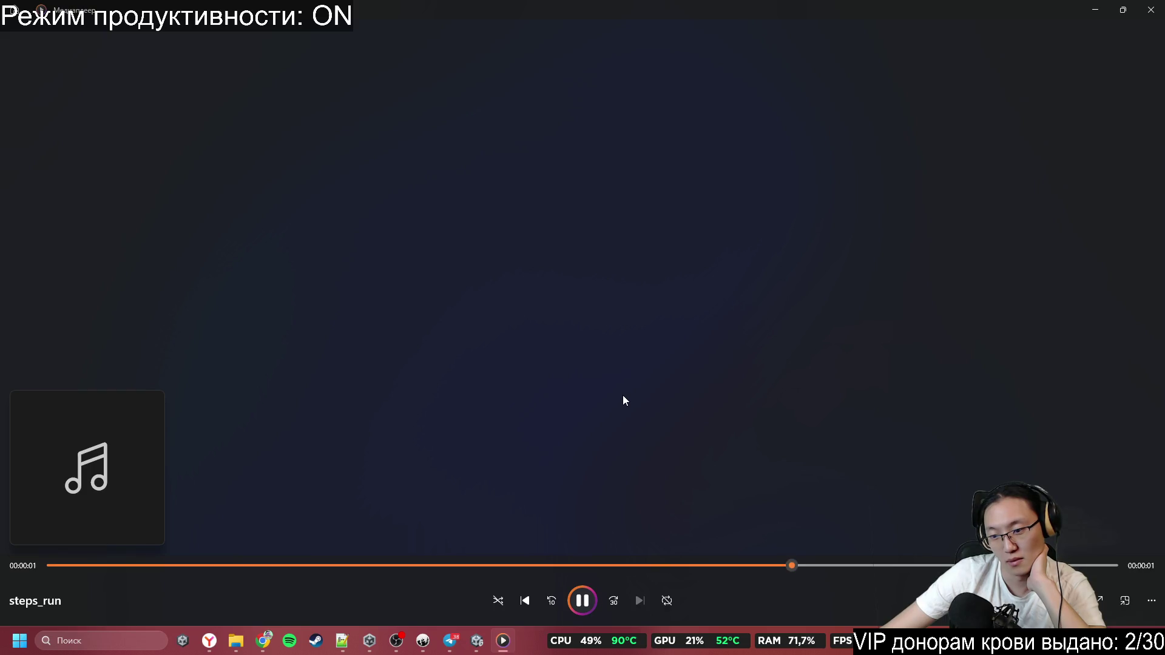
pyautogui.click(574, 604)
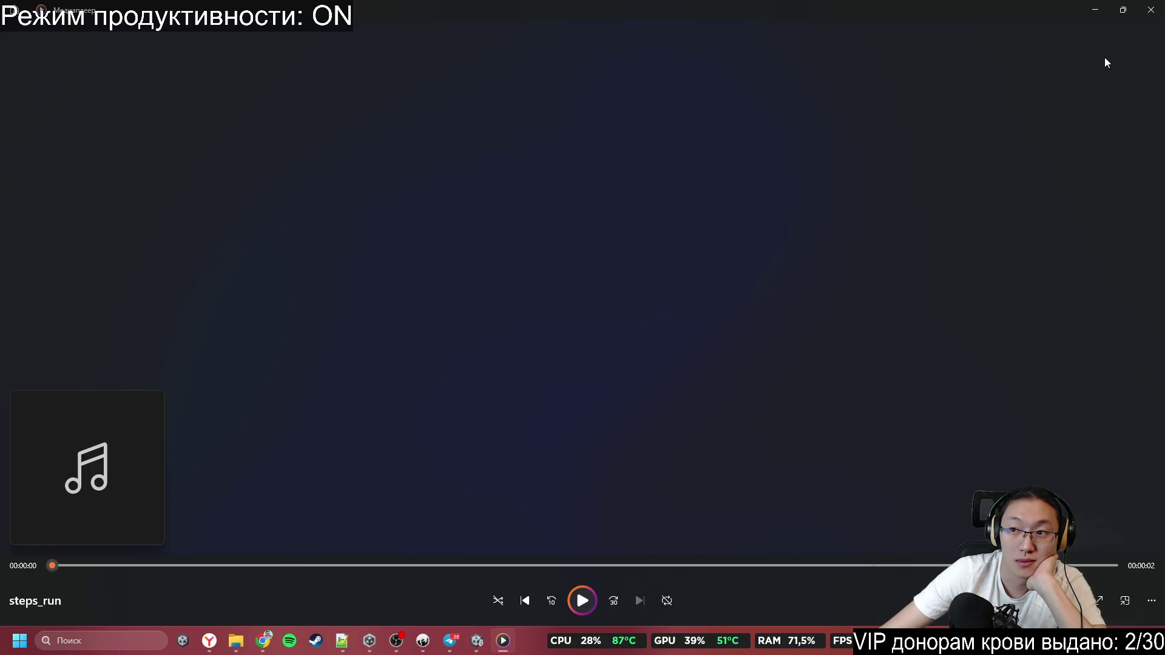
pyautogui.click(1147, 16)
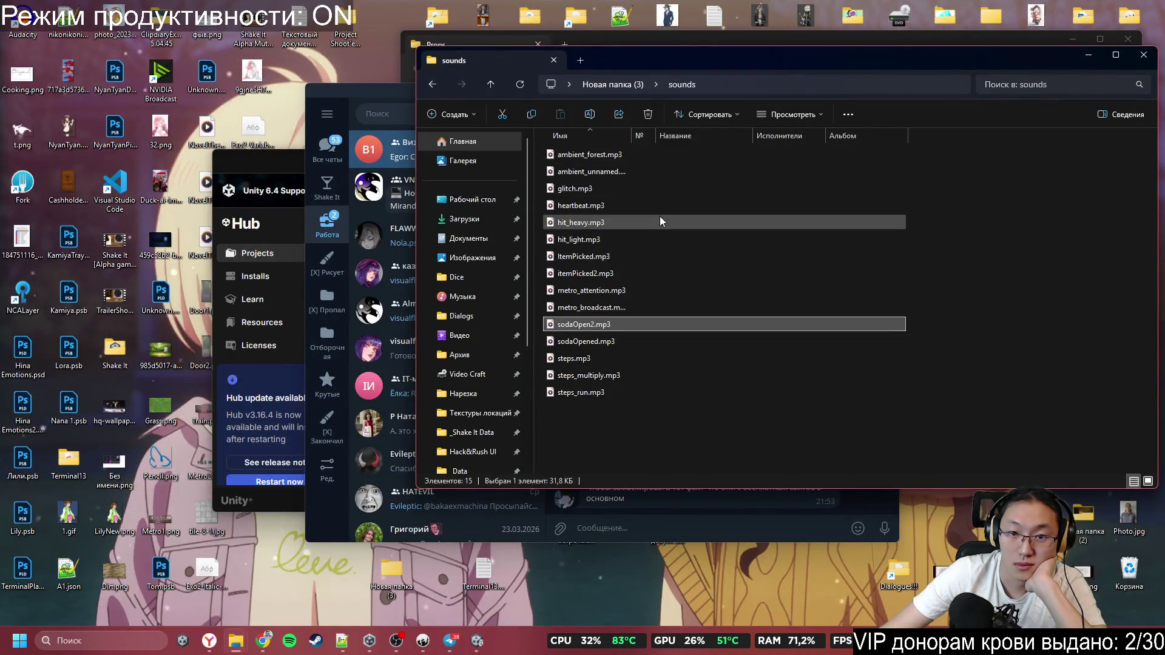
pyautogui.doubleClick(662, 189)
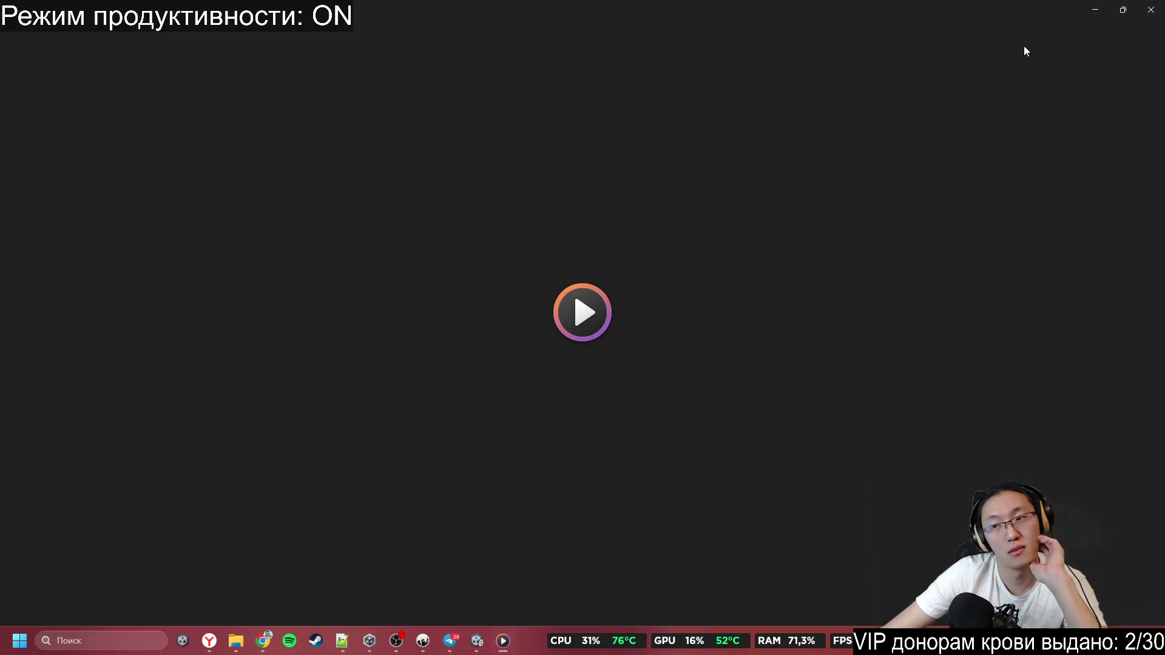
pyautogui.click(1147, 10)
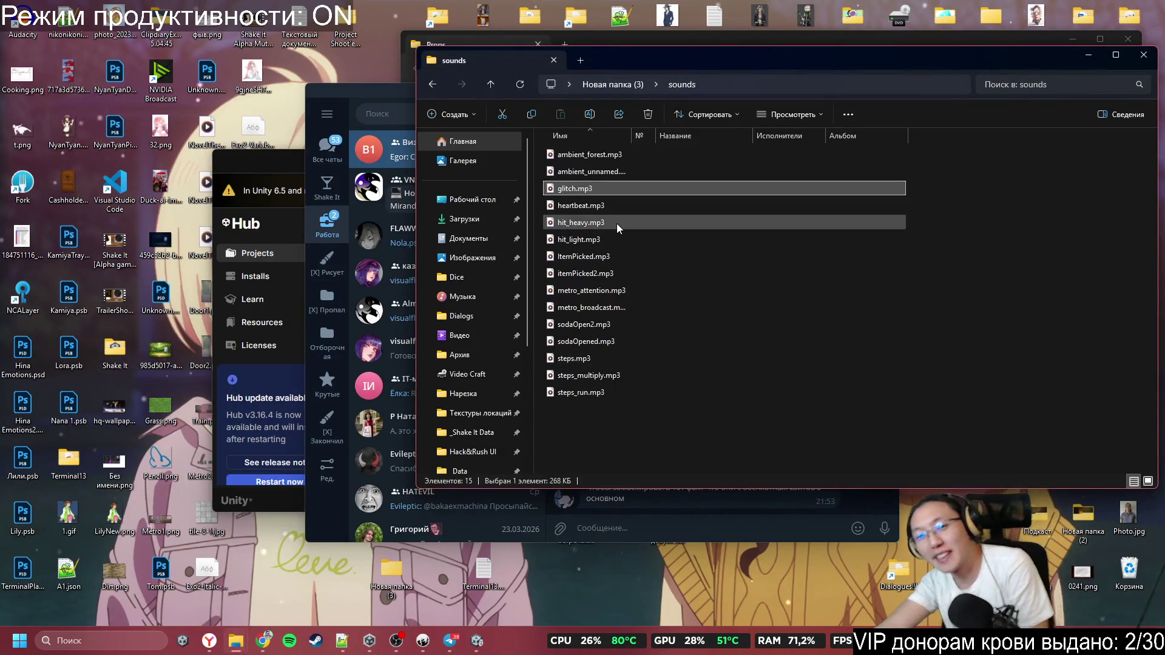
pyautogui.doubleClick(609, 205)
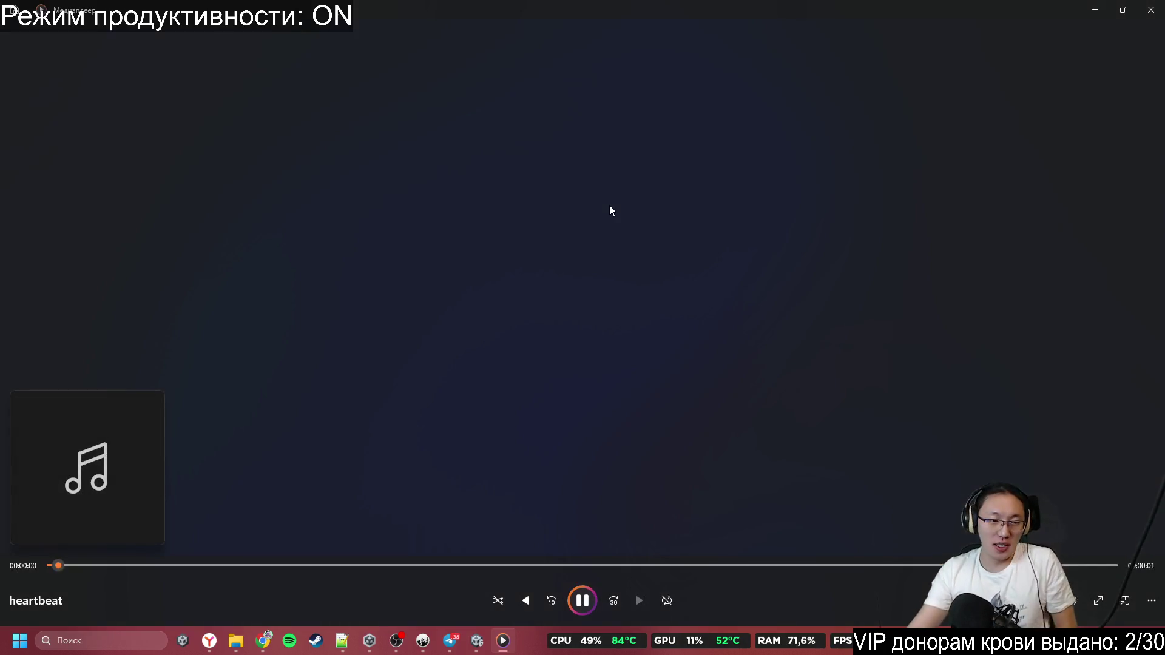
pyautogui.click(1151, 10)
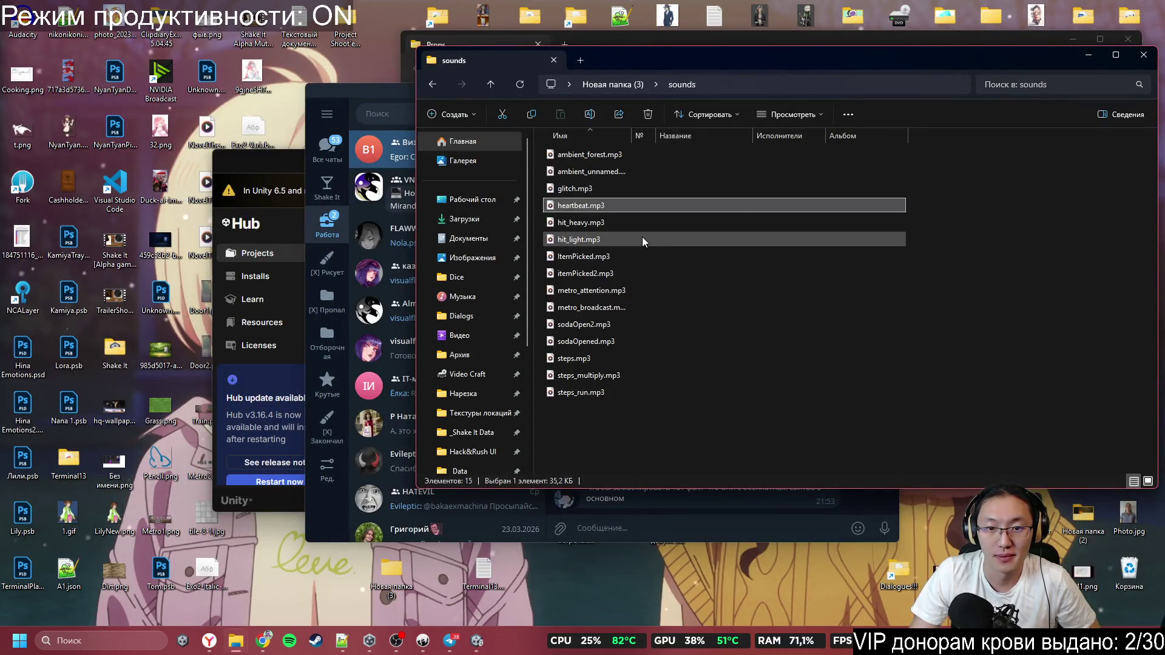
pyautogui.doubleClick(603, 391)
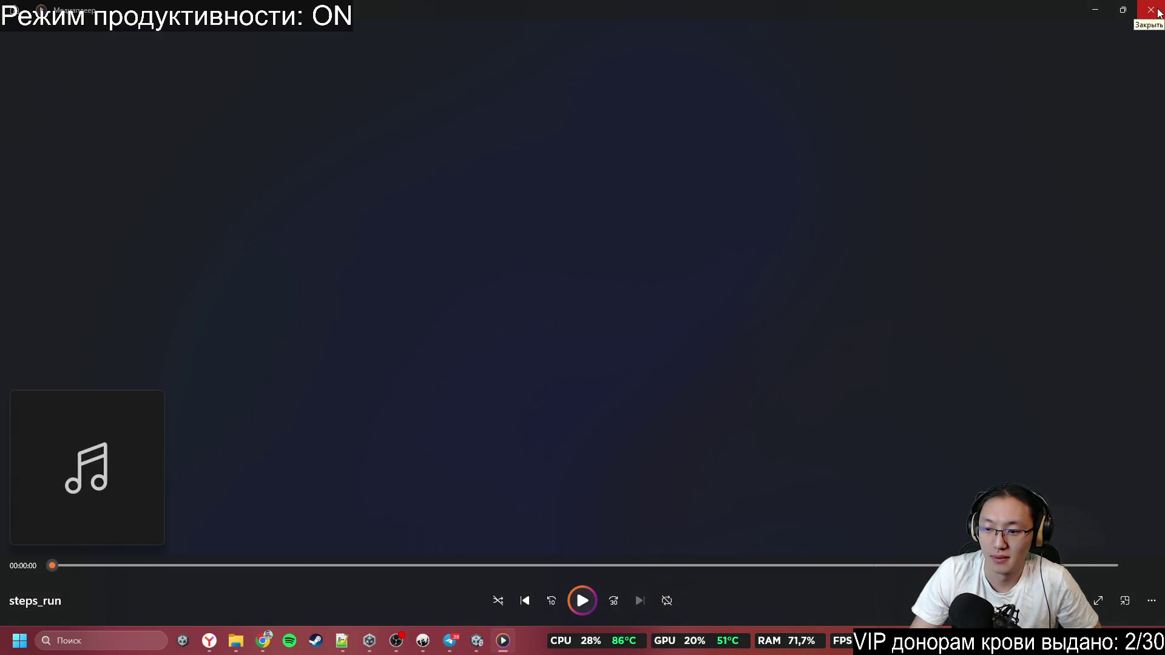
pyautogui.click(1151, 11)
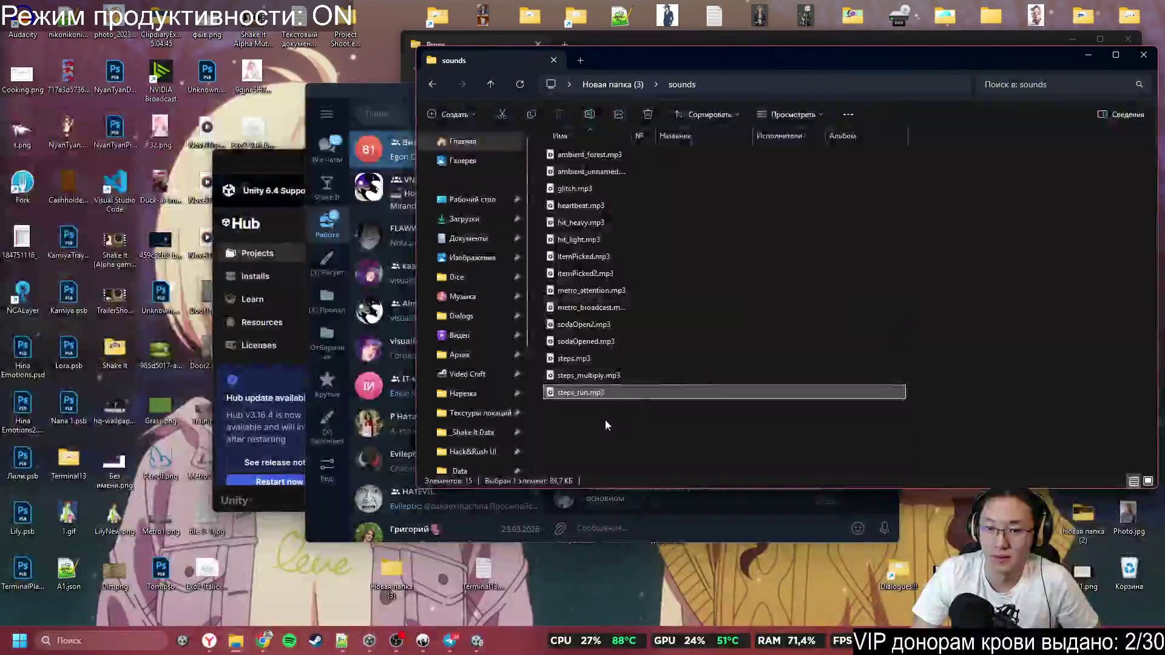
pyautogui.doubleClick(584, 376)
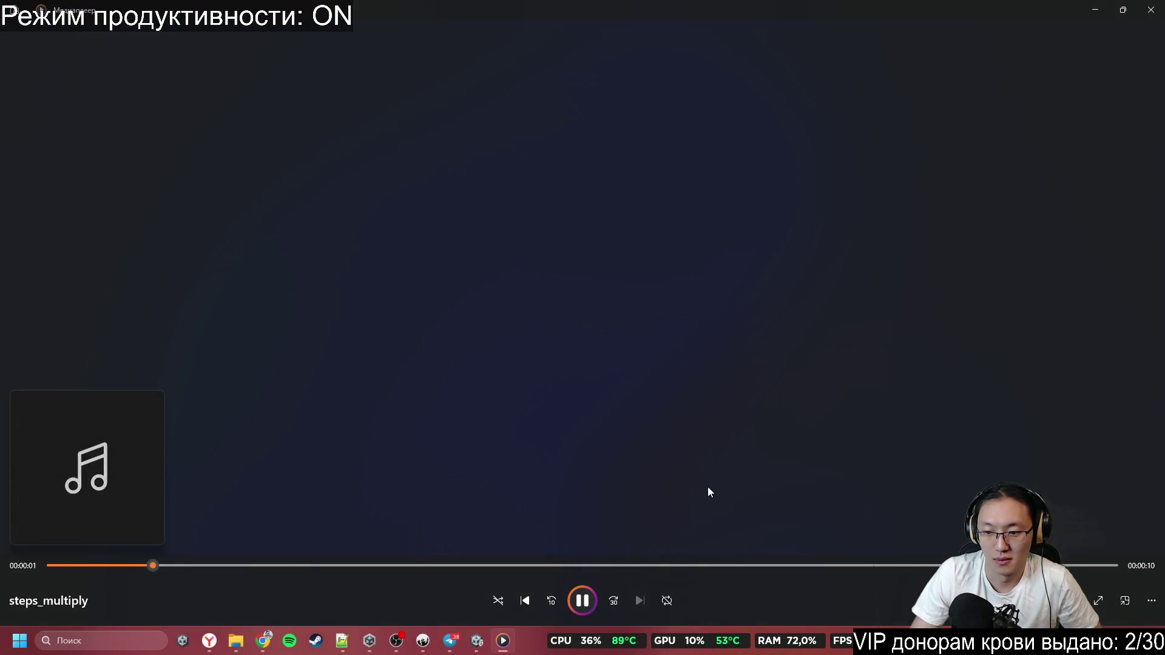
pyautogui.click(1151, 10)
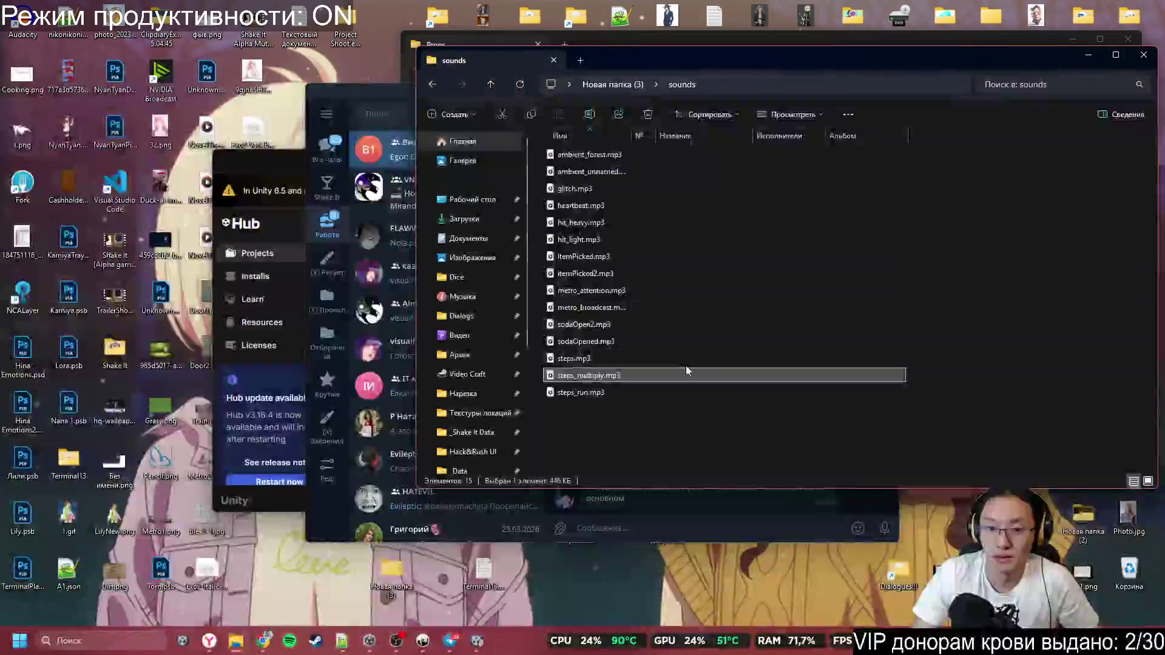
pyautogui.doubleClick(698, 357)
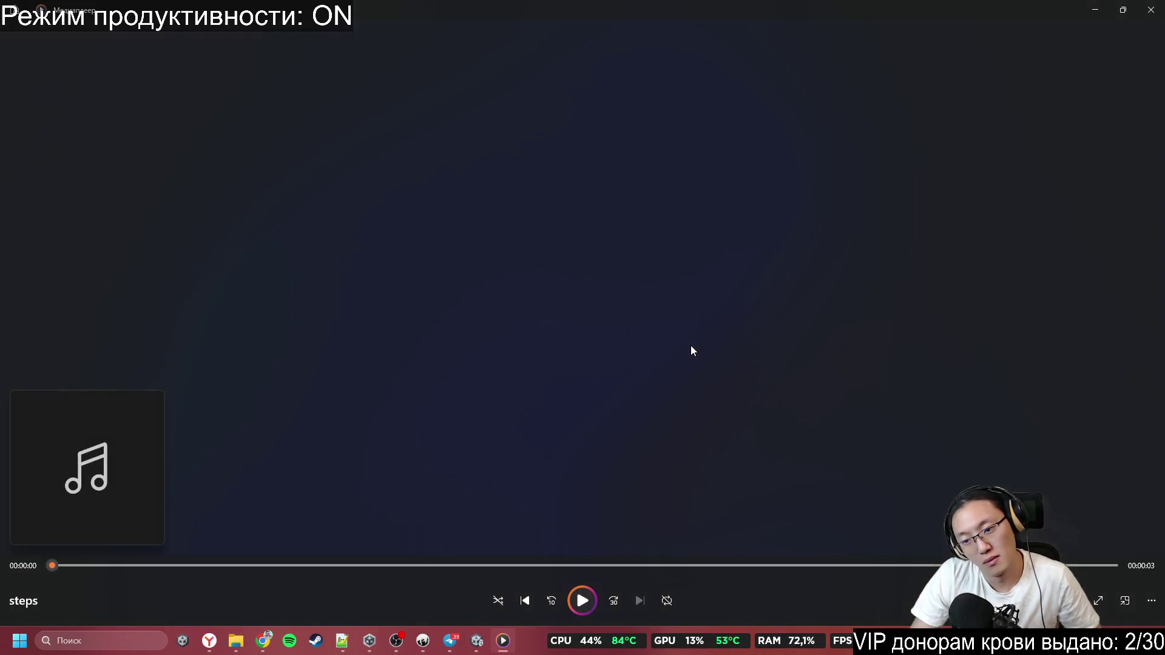
pyautogui.click(1148, 11)
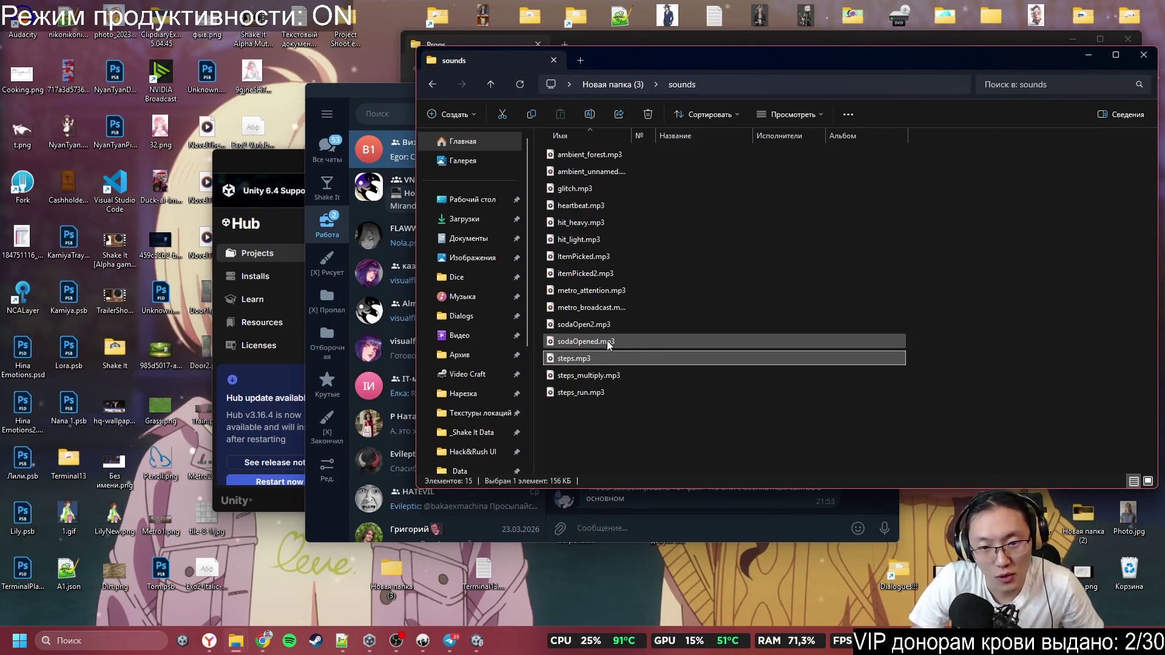
pyautogui.click(621, 310)
pyautogui.doubleClick(620, 309)
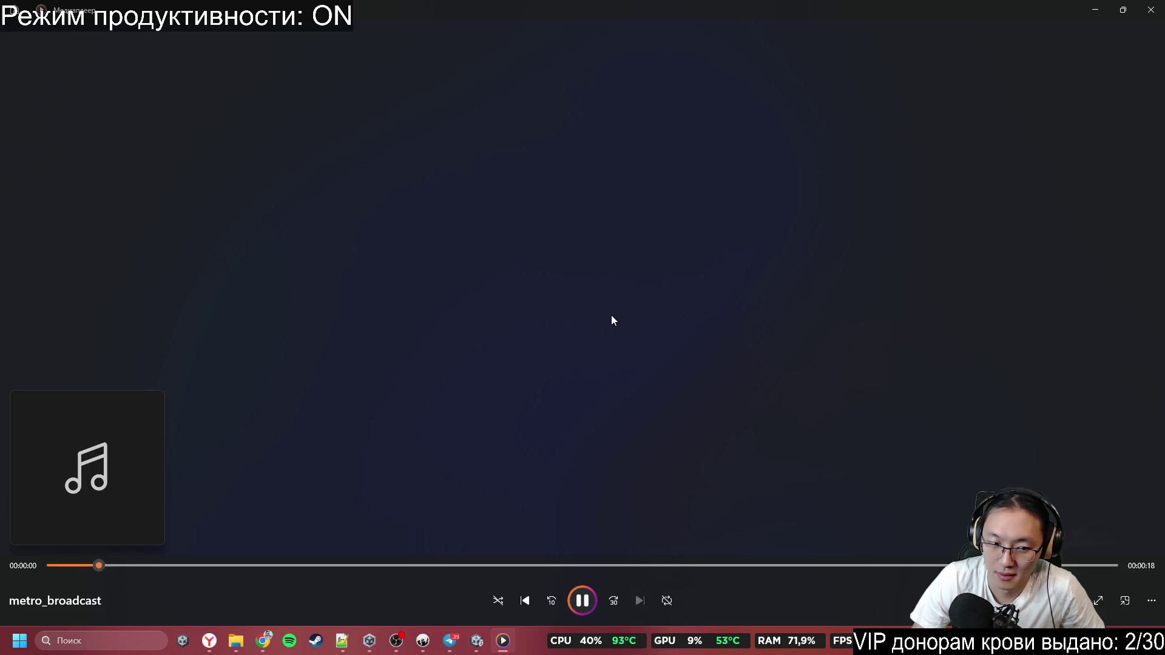
pyautogui.click(1151, 10)
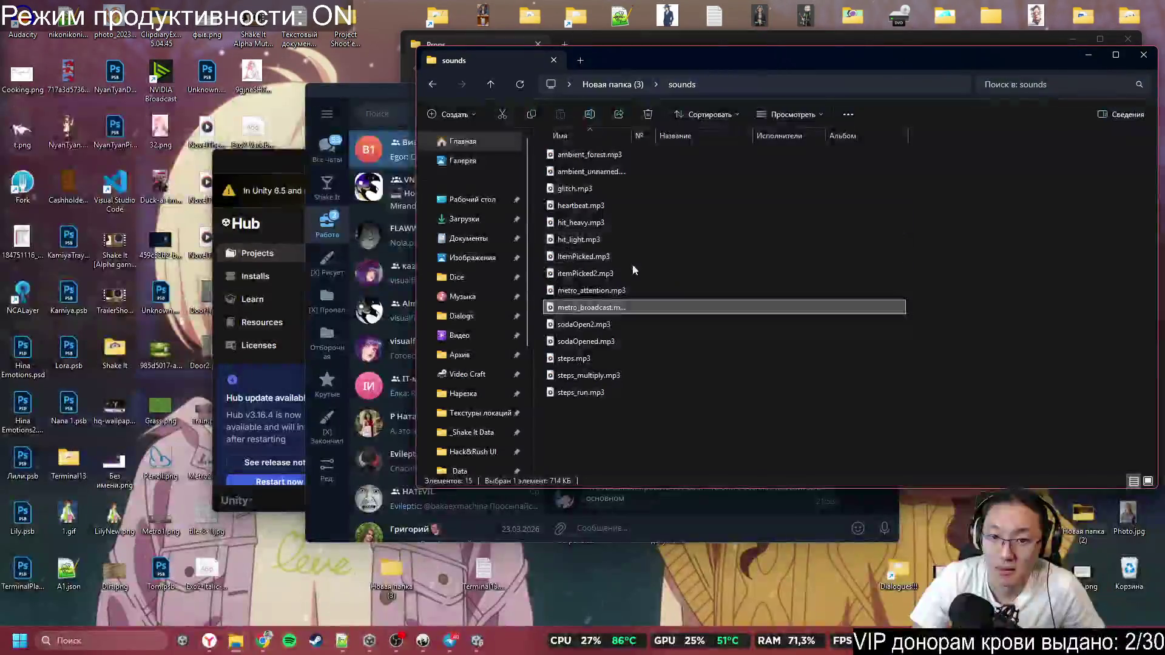
pyautogui.doubleClick(638, 255)
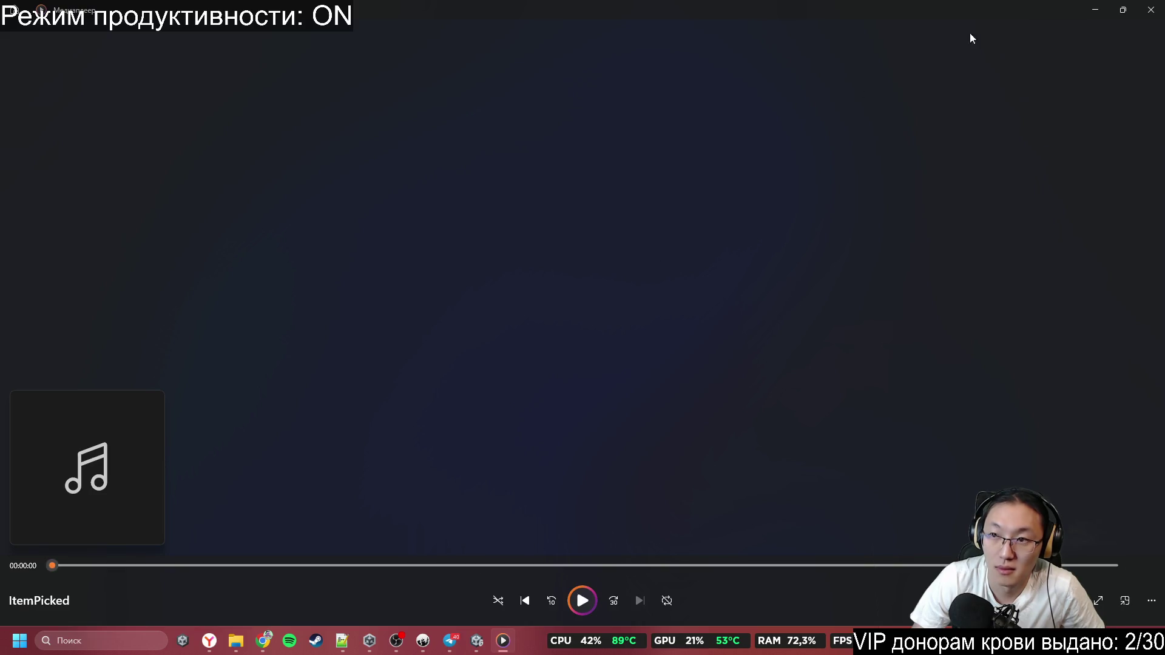
pyautogui.click(1145, 18)
pyautogui.doubleClick(685, 211)
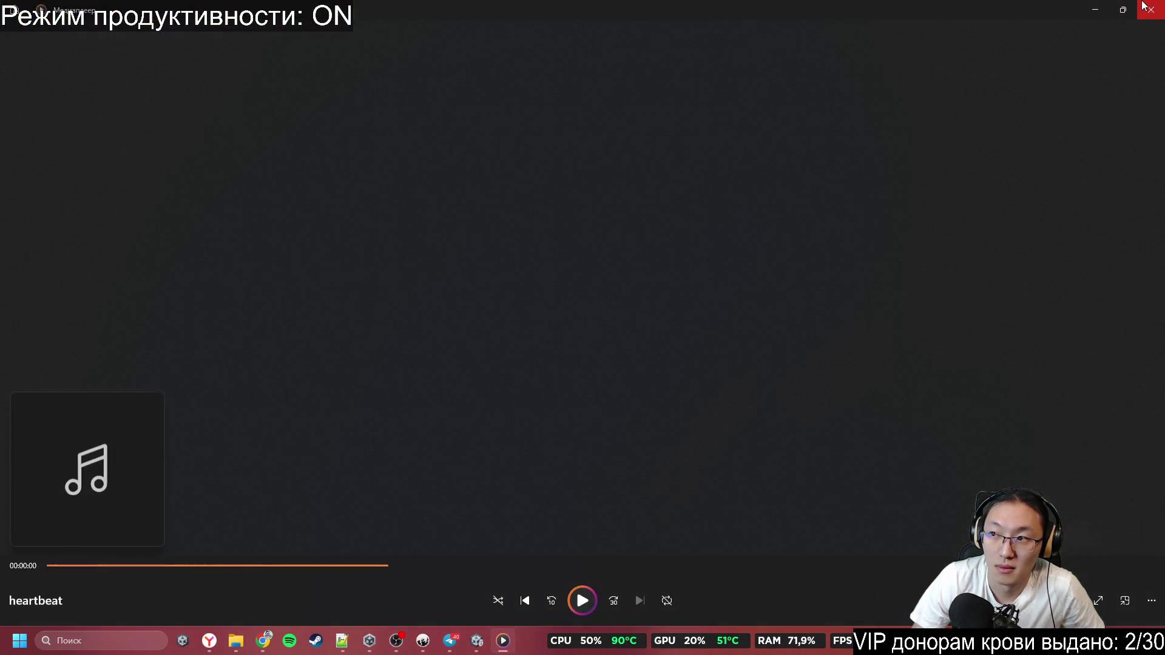
pyautogui.click(1144, 6)
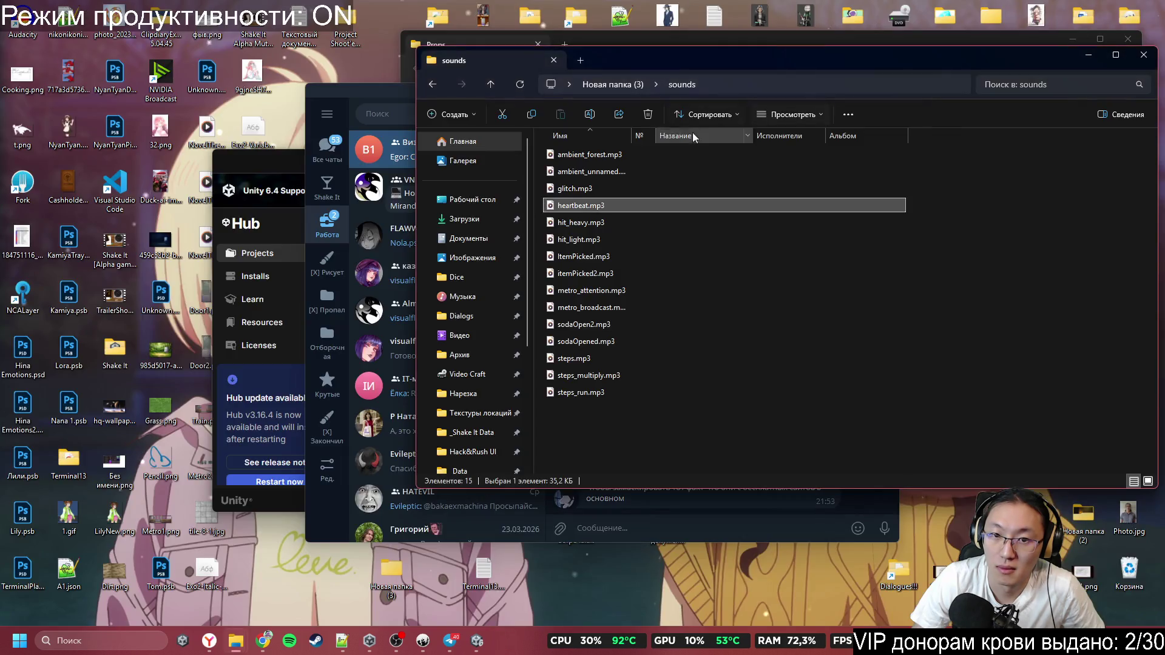
# Send the group a first message with overall feedback on the sounds
pyautogui.click(1143, 55)
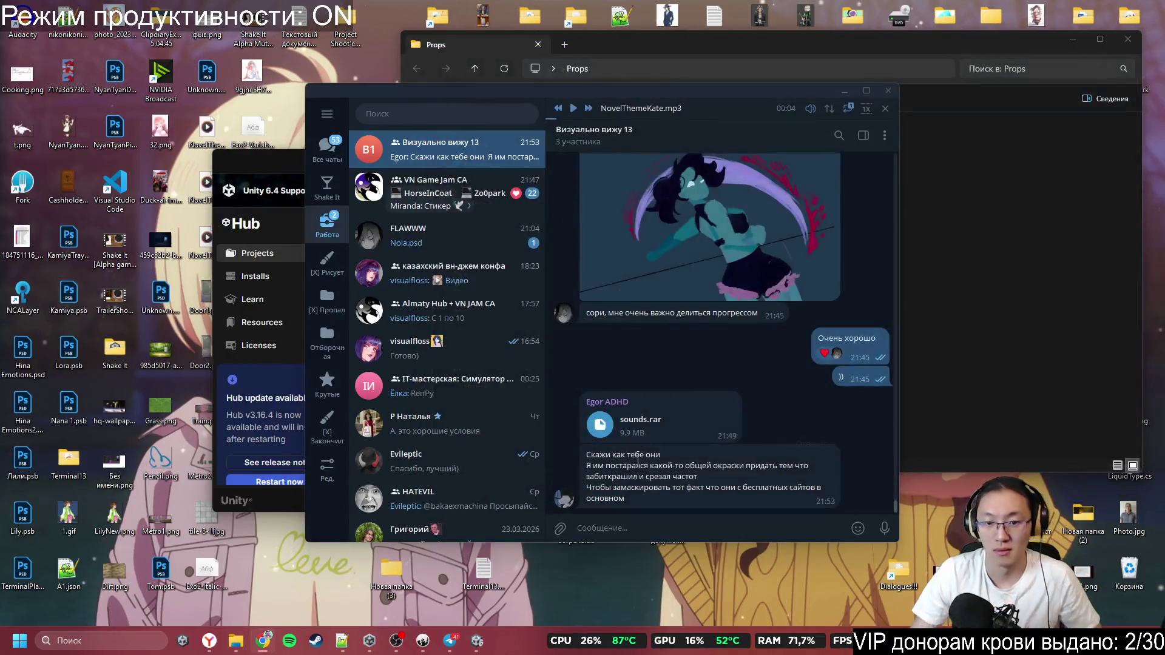
pyautogui.click(631, 527)
pyautogui.write('D w')
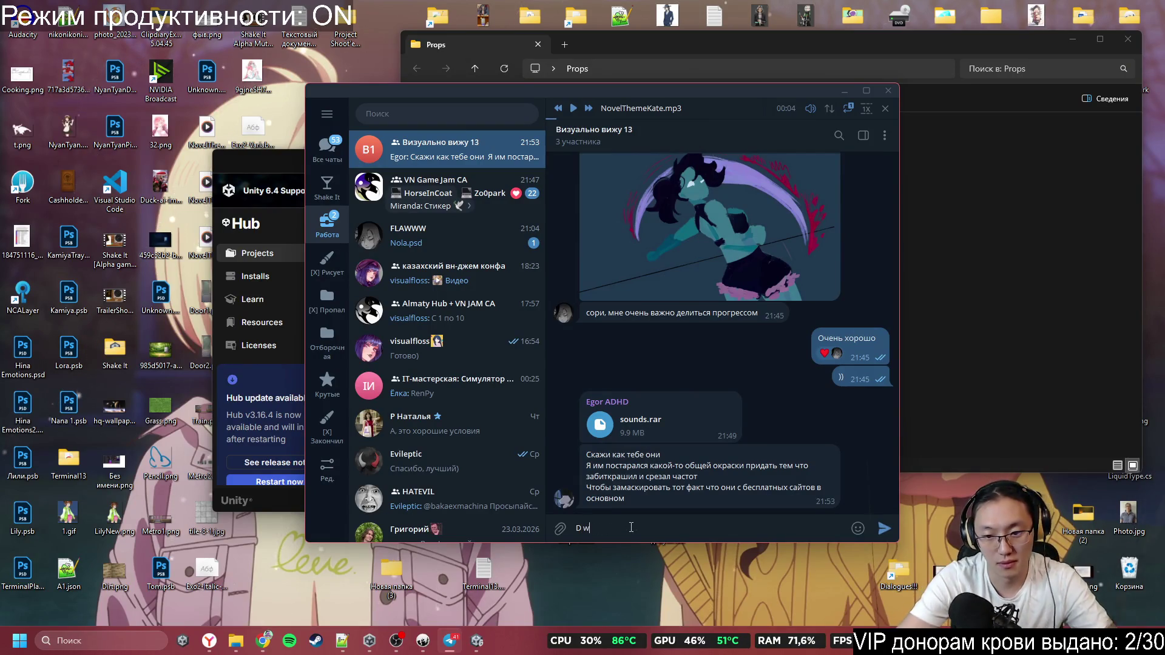
pyautogui.press('BackSpace')
pyautogui.press('BackSpace')
pyautogui.press('BackSpace')
pyautogui.write('В')
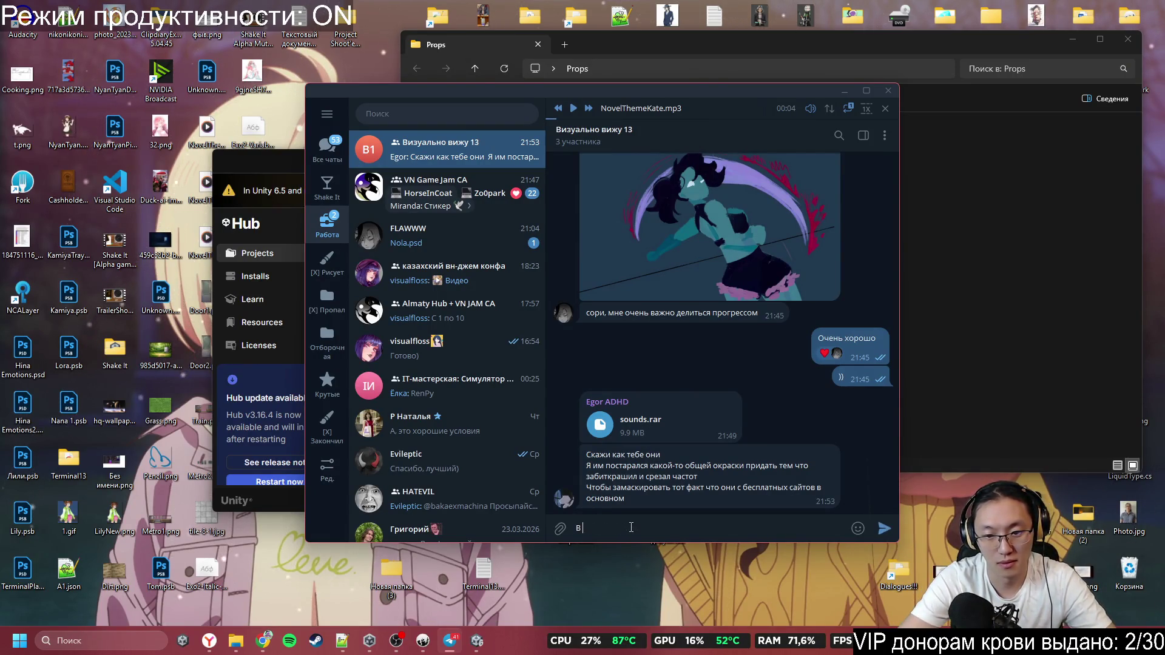
pyautogui.write(' целвсе х')
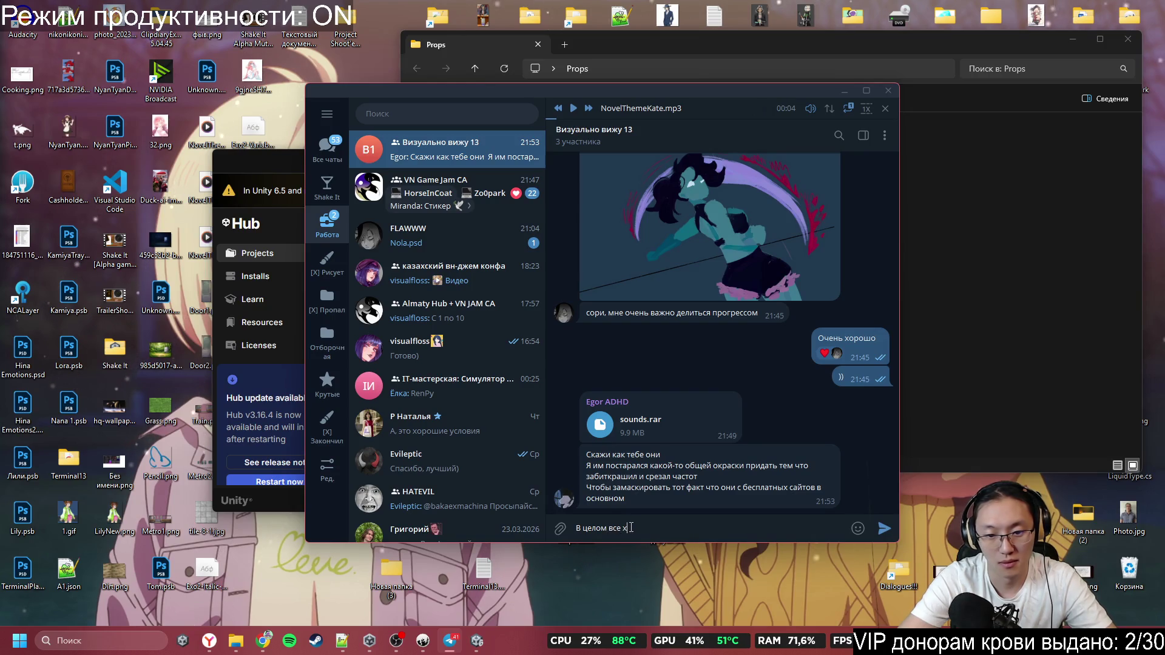
pyautogui.write('орошо, но')
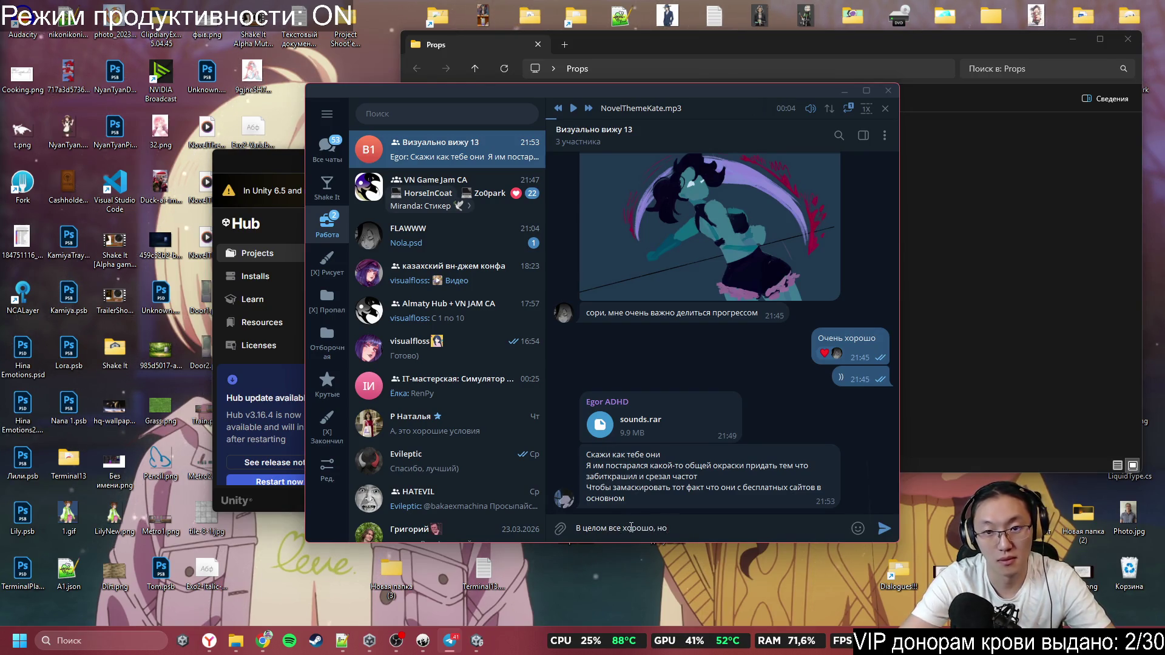
pyautogui.write(' все шаги ')
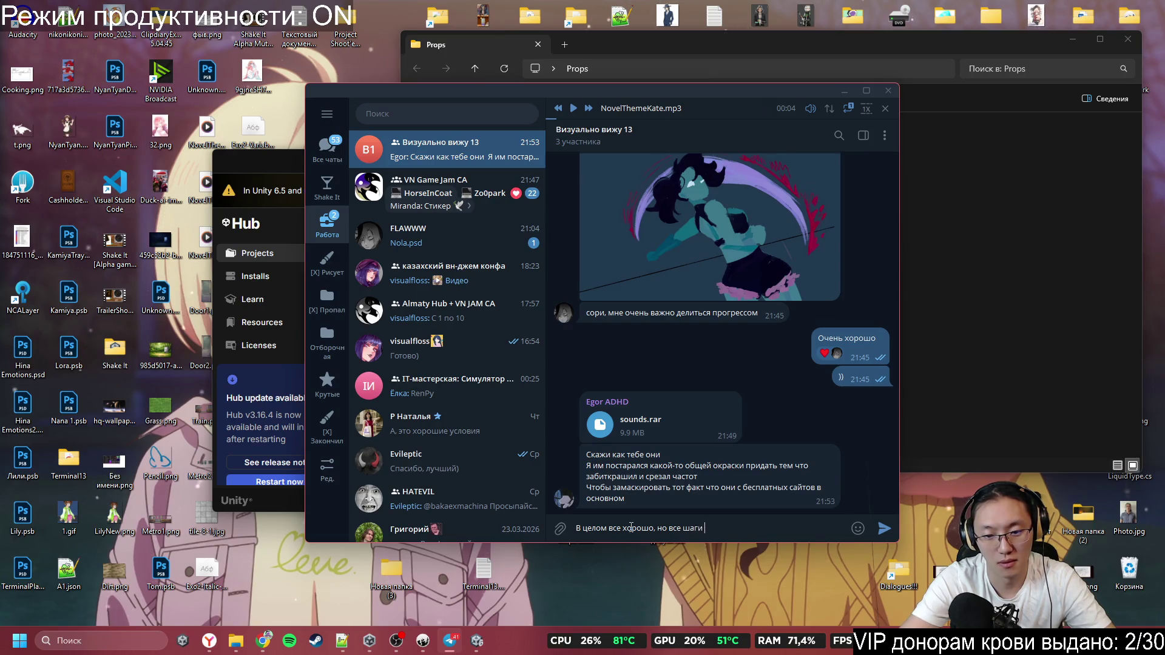
pyautogui.write('какой-то сто')
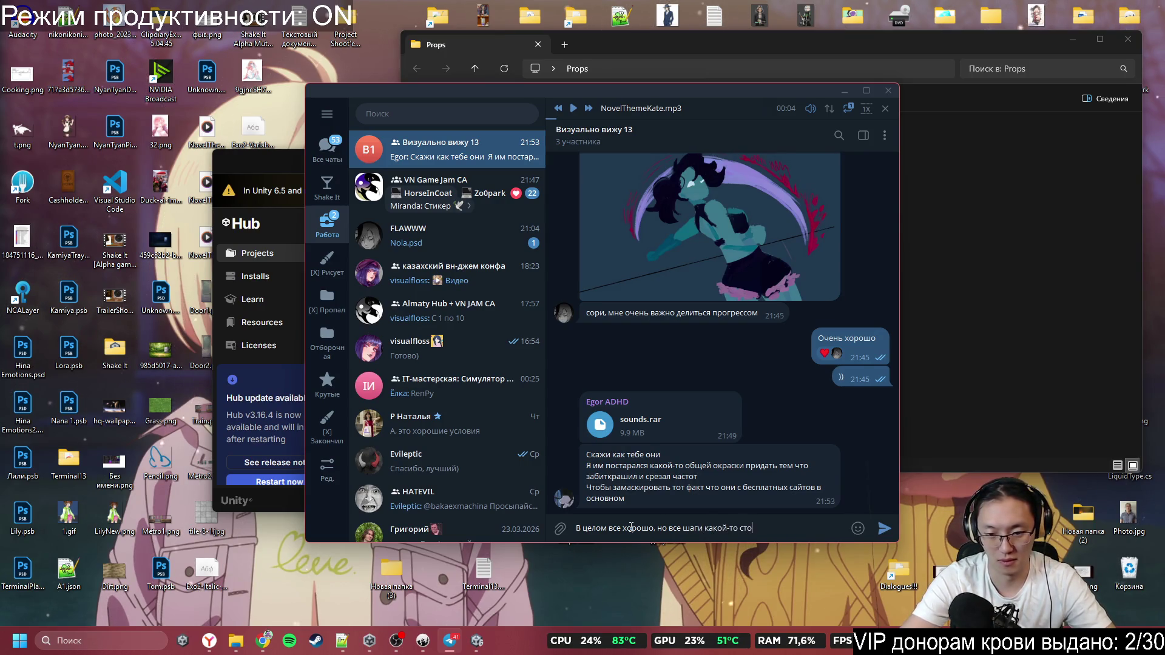
pyautogui.write('м содержат')
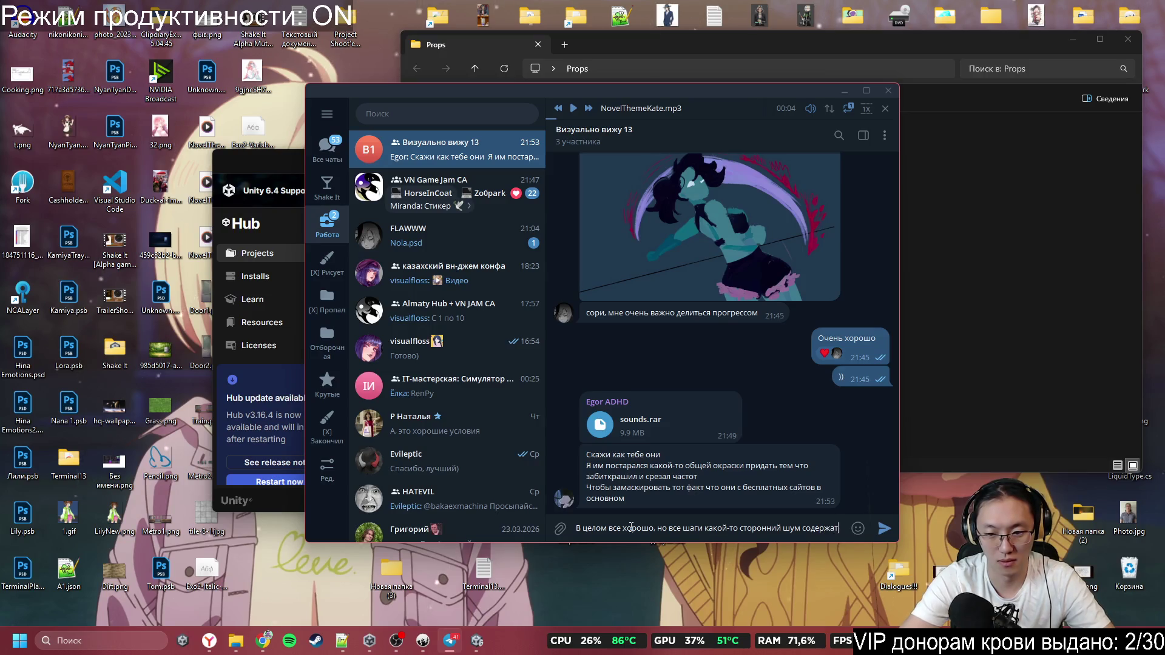
pyautogui.press('Return')
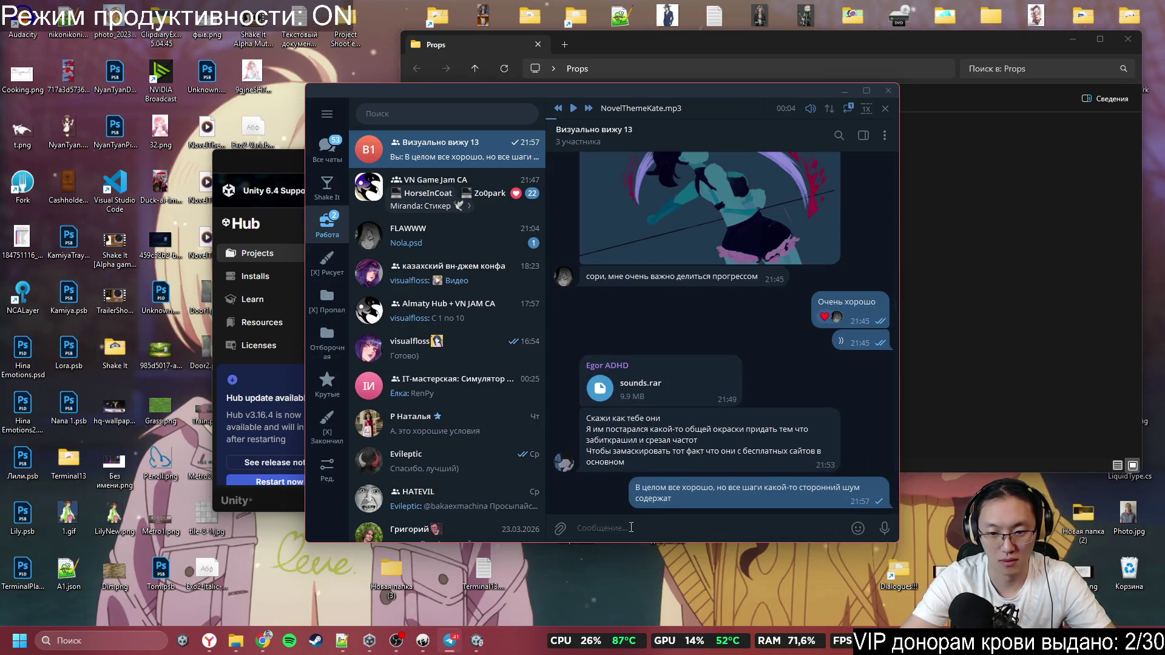
# Send a follow-up asking whether one sound stands out and whether replacements exist
pyautogui.write('И какой-то из')
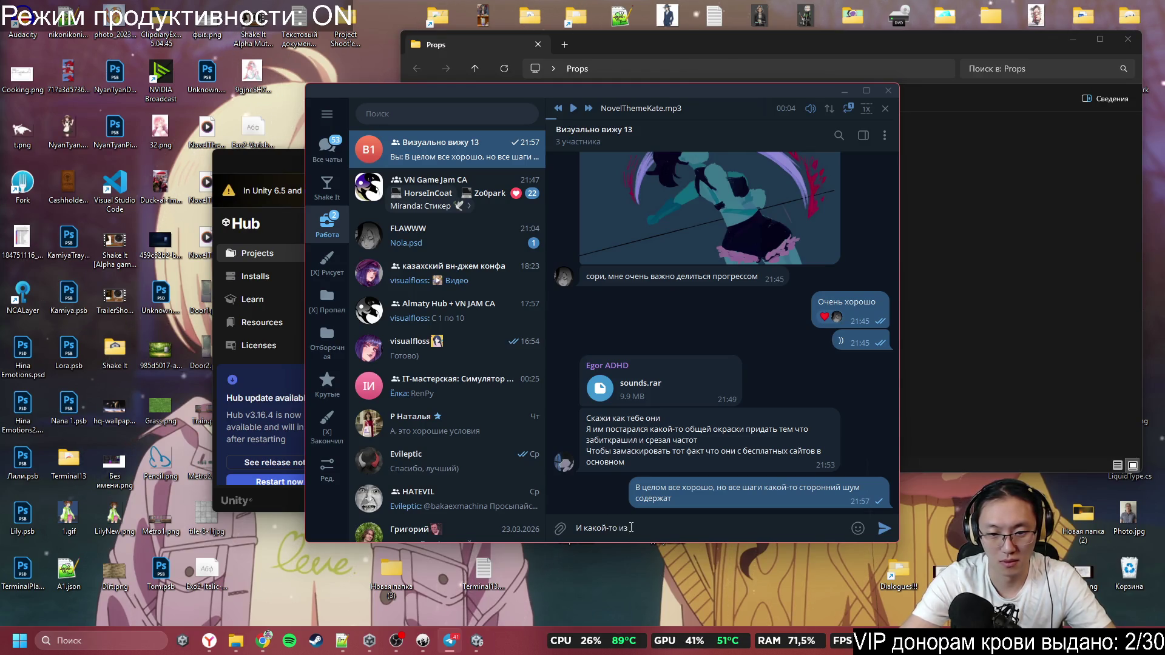
pyautogui.write(' них резко вы')
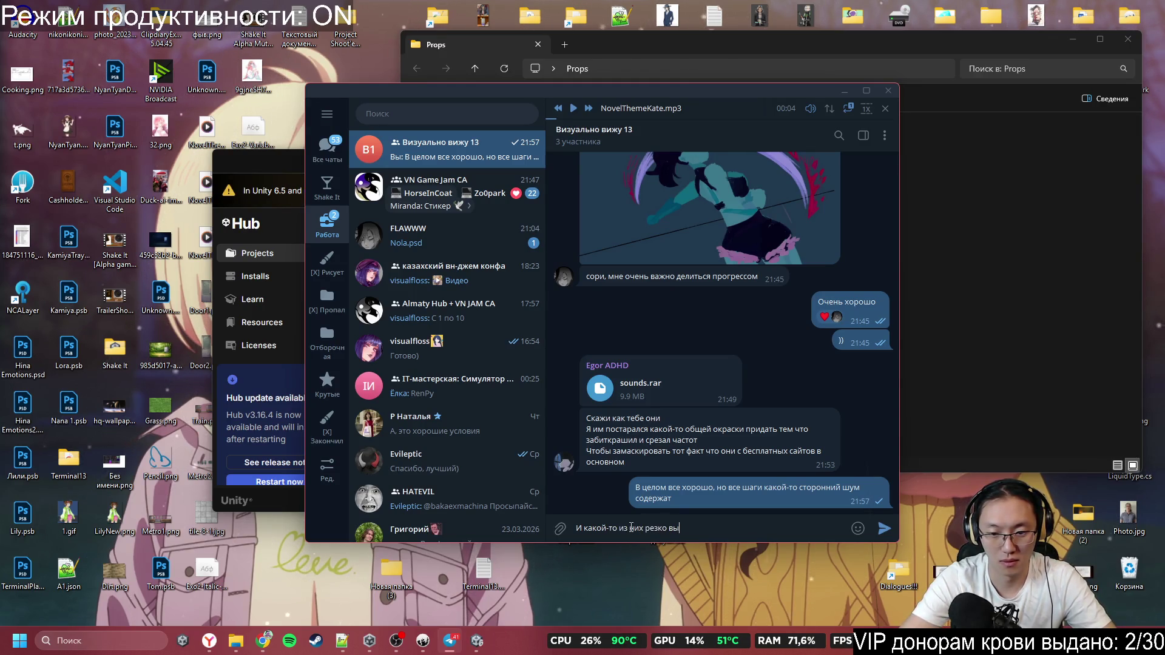
pyautogui.write('биыв')
pyautogui.write('ется')
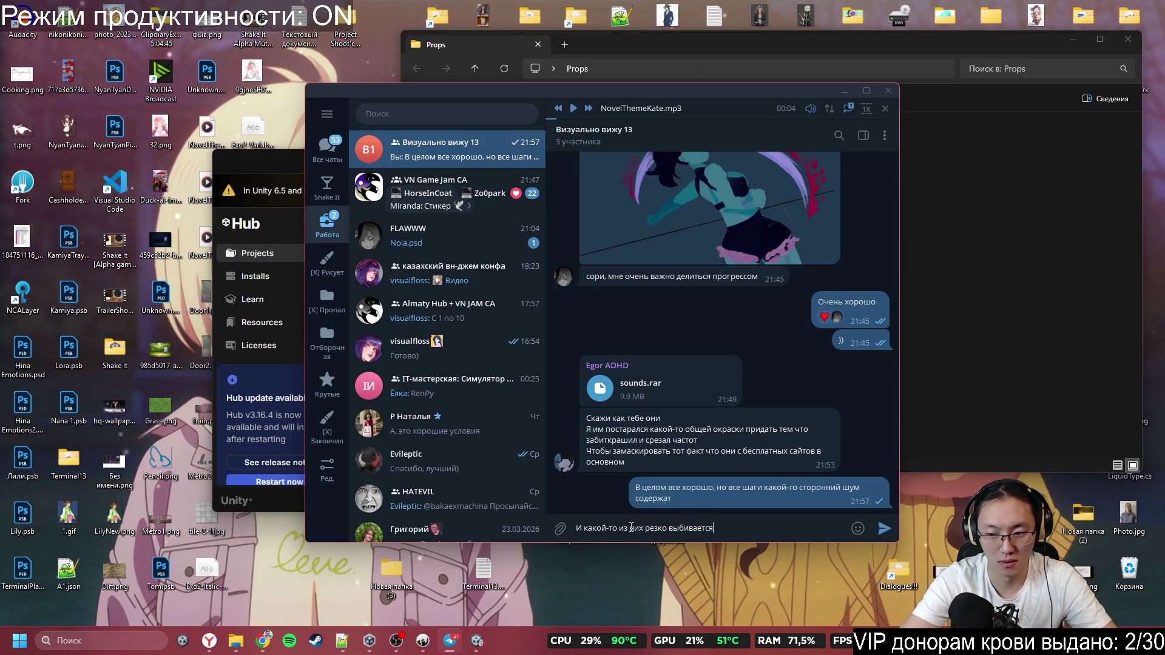
pyautogui.write(' сом')
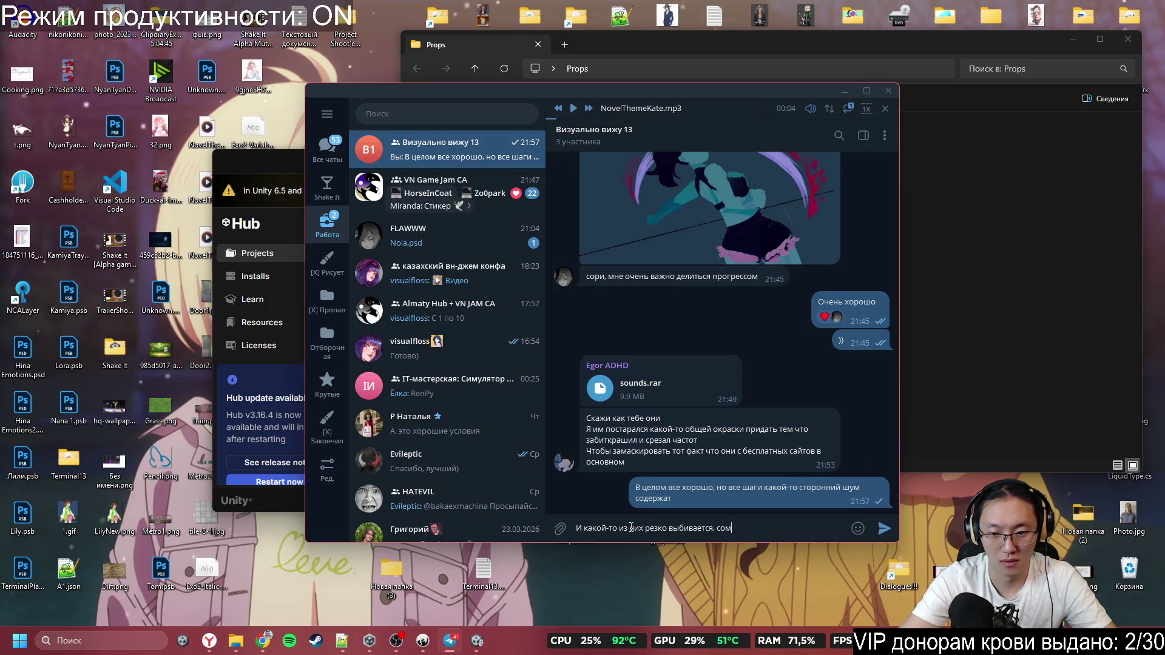
pyautogui.press('BackSpace')
pyautogui.press('BackSpace')
pyautogui.write('можешь')
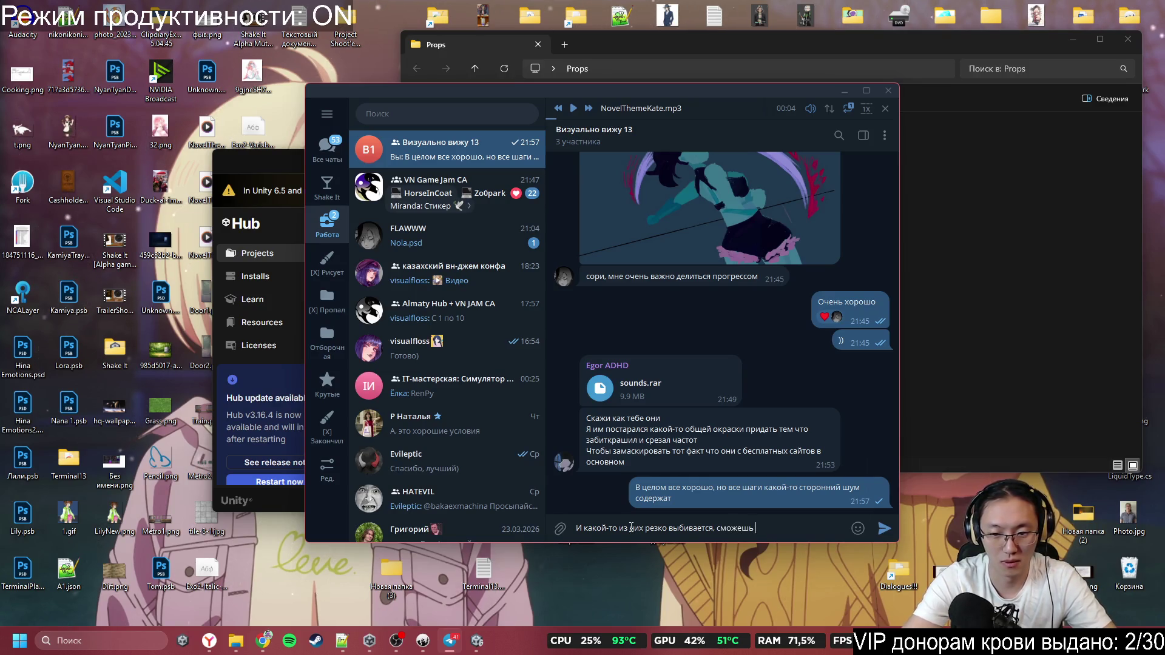
pyautogui.write('ё другие?')
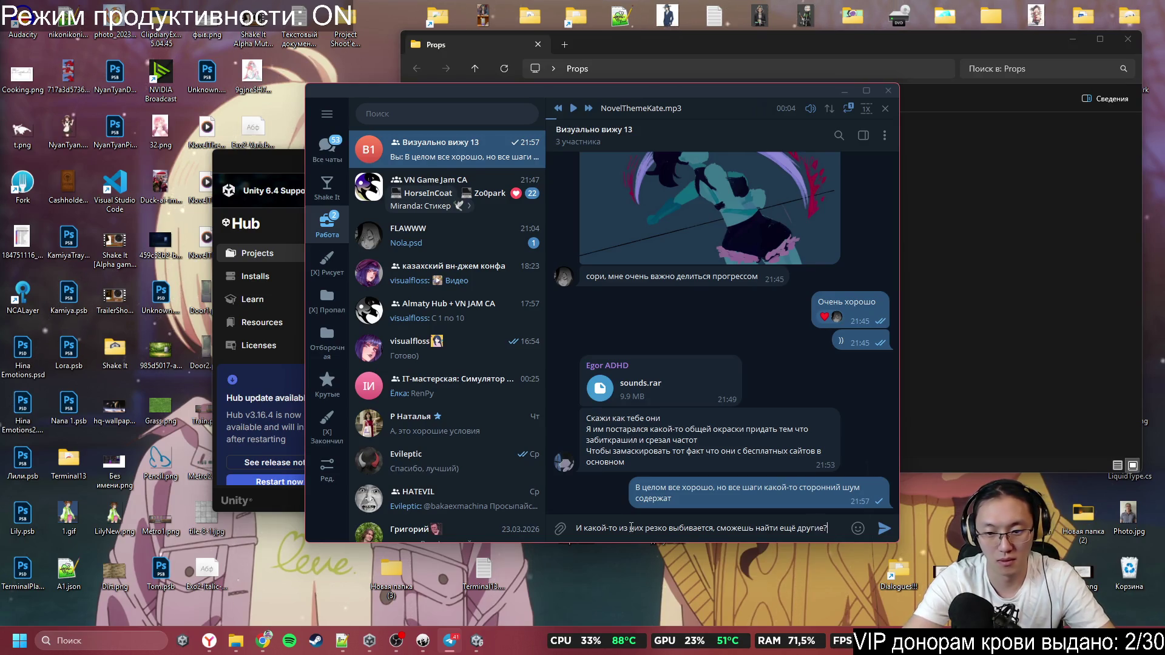
pyautogui.press('Return')
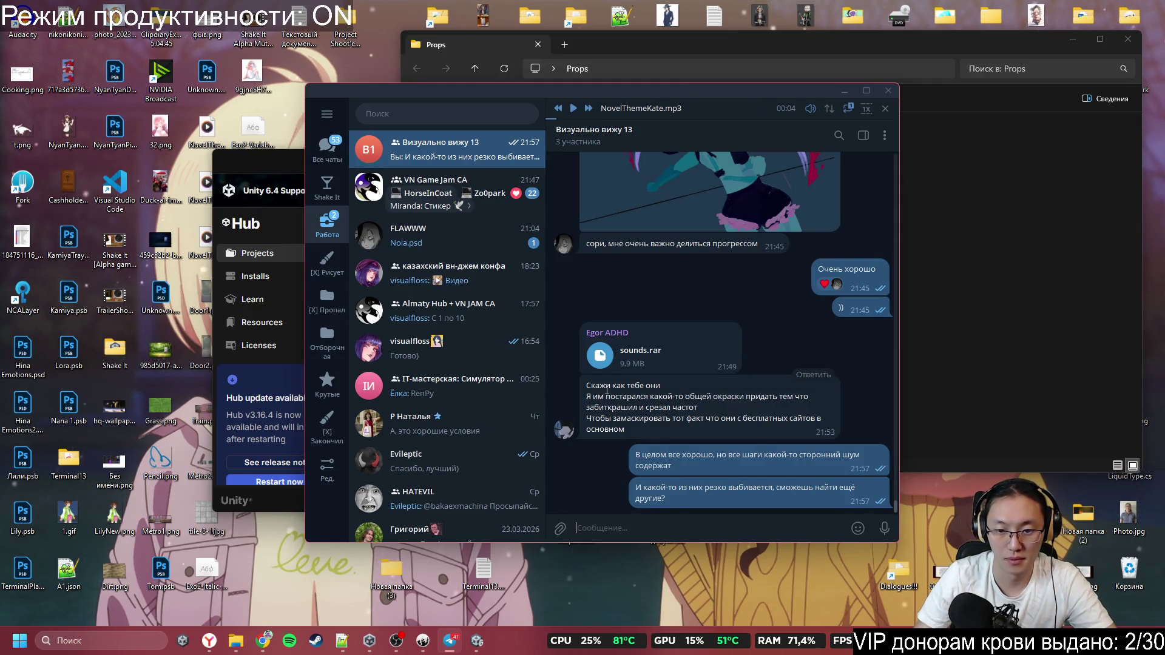
pyautogui.moveTo(619, 397); pyautogui.dragTo(678, 423)
pyautogui.click(678, 423)
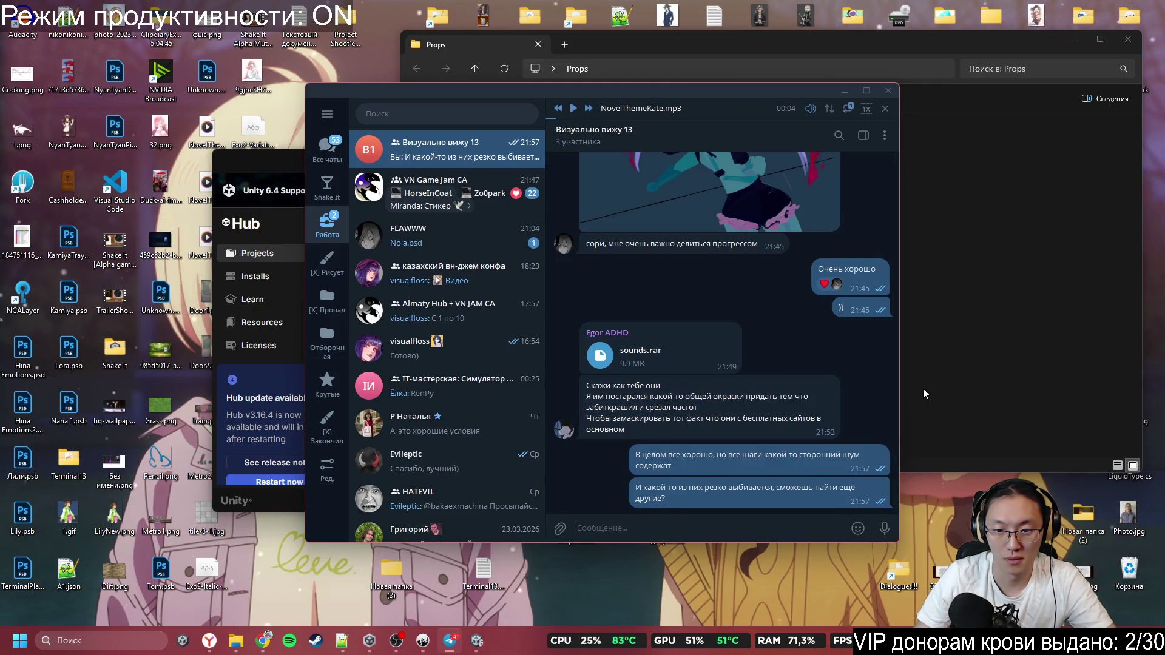
# Open the group chat from the notification and reply 'Все под замену'
pyautogui.click(844, 96)
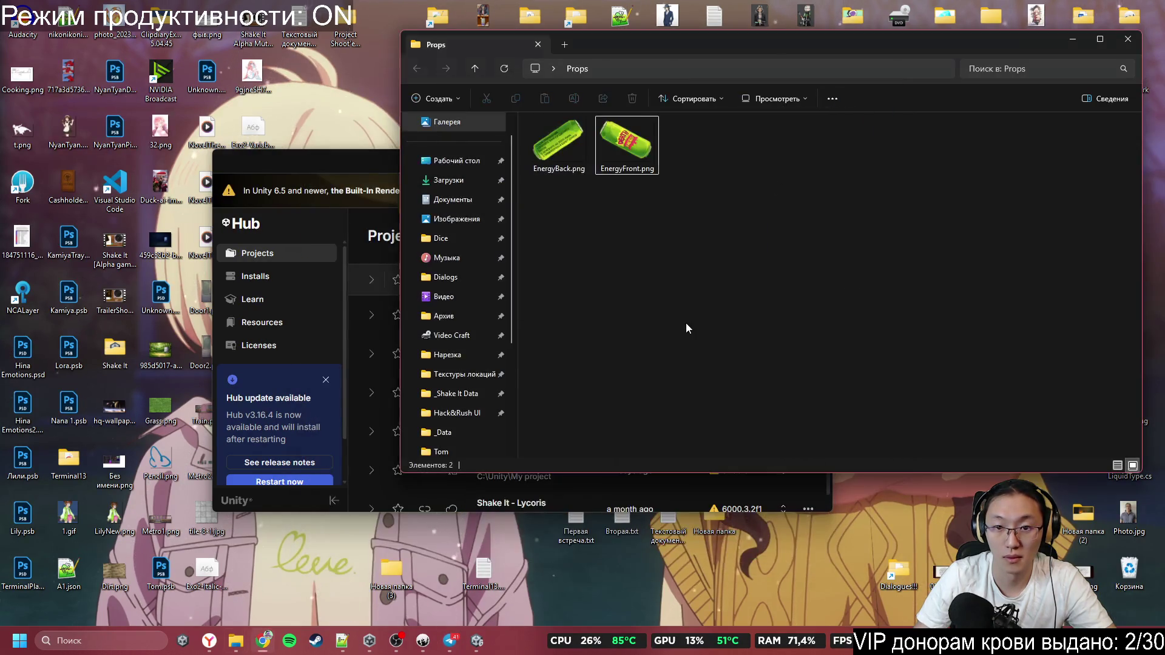
pyautogui.moveTo(459, 647)
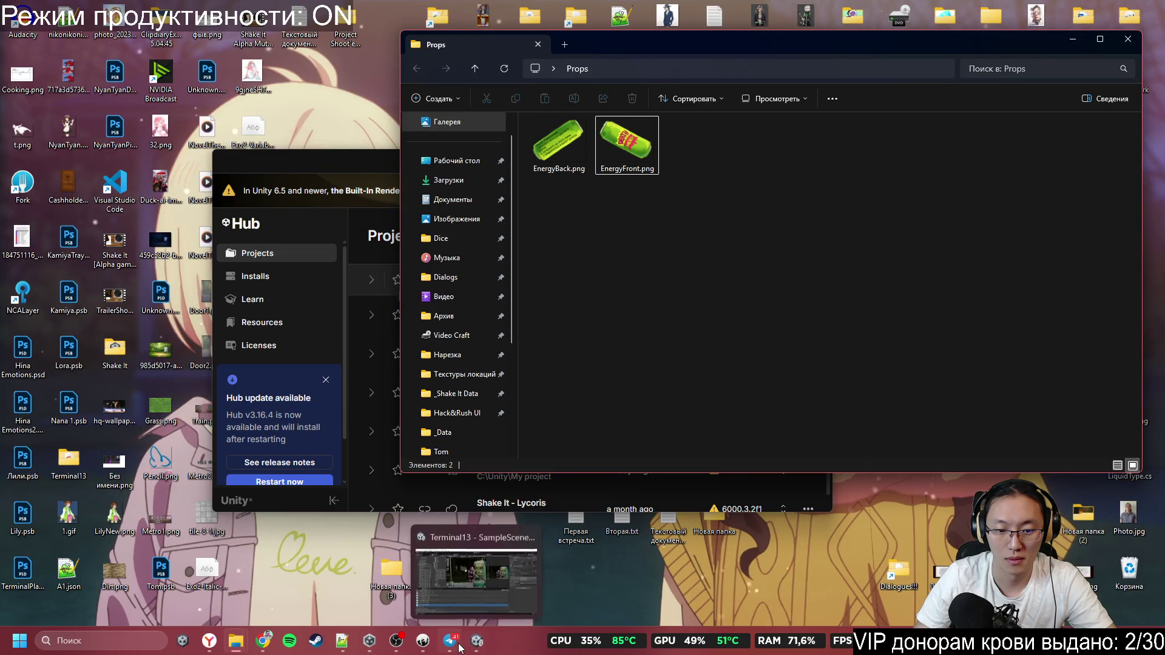
pyautogui.click(265, 643)
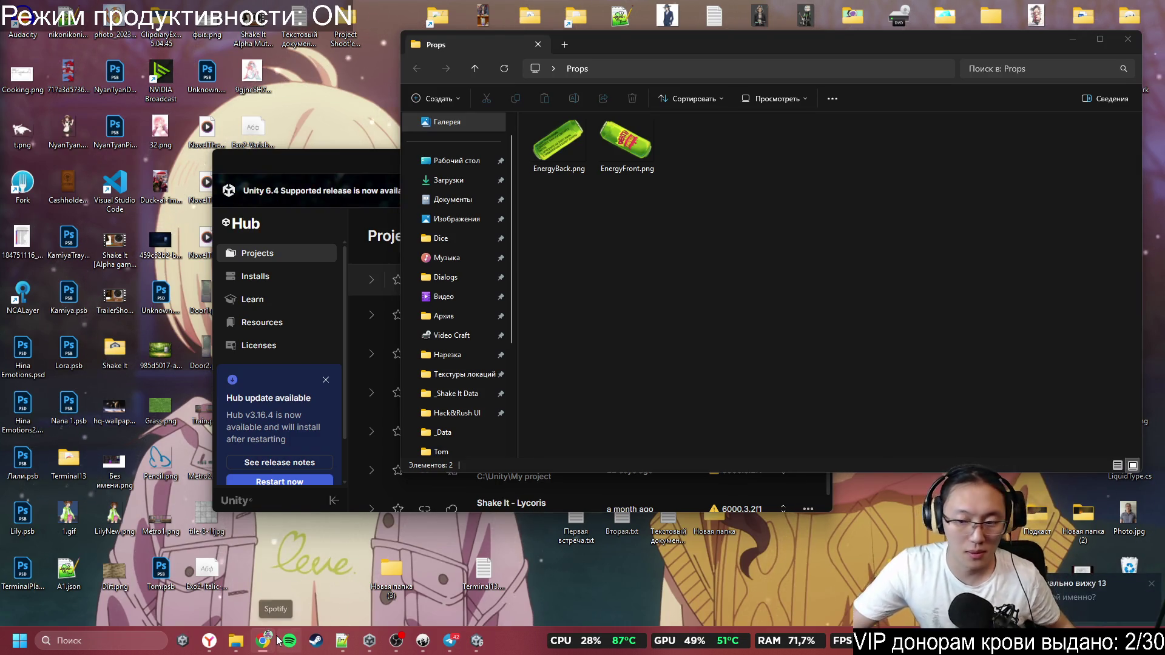
pyautogui.click(1108, 598)
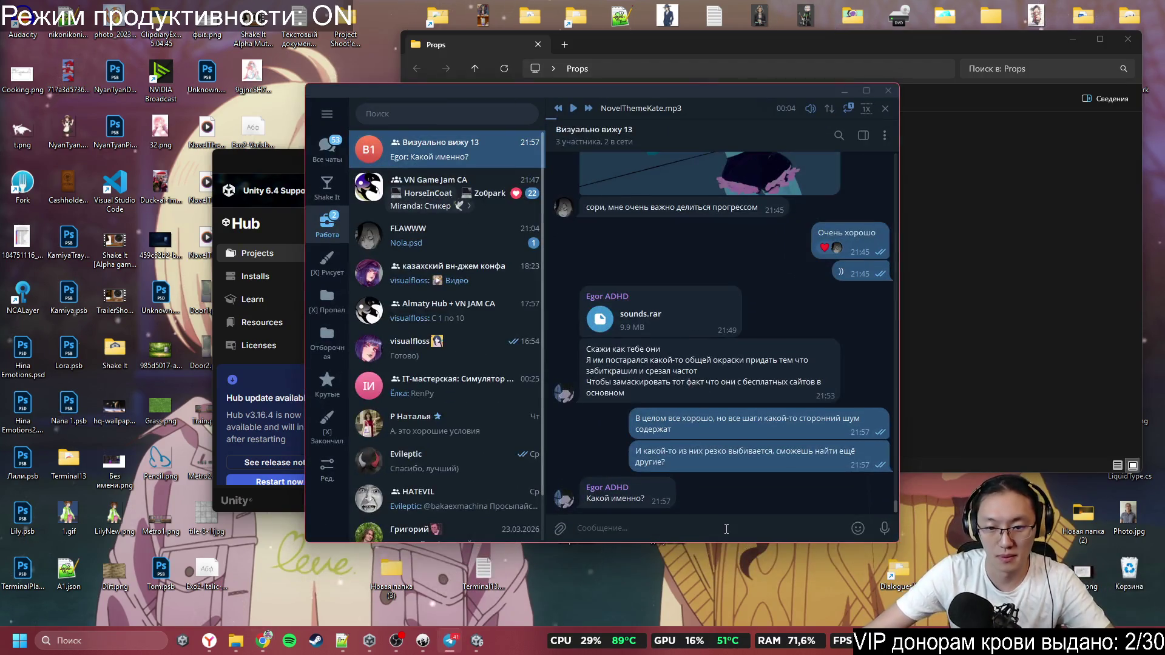
pyautogui.write('Все шаги')
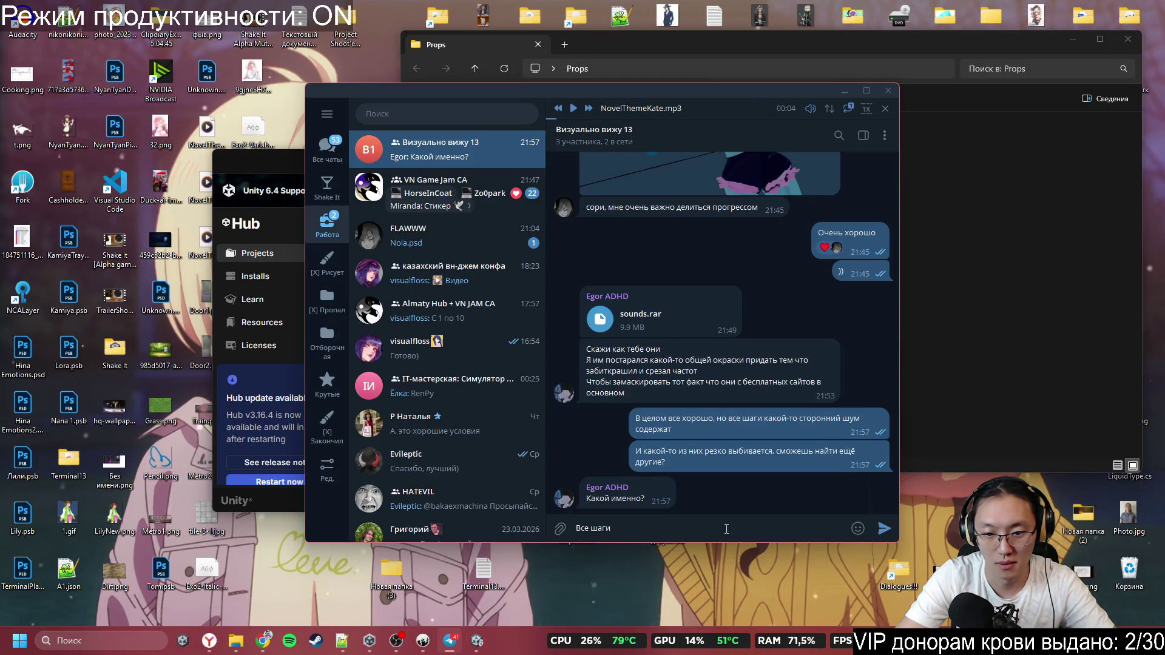
pyautogui.press('BackSpace')
pyautogui.press('BackSpace')
pyautogui.press('BackSpace')
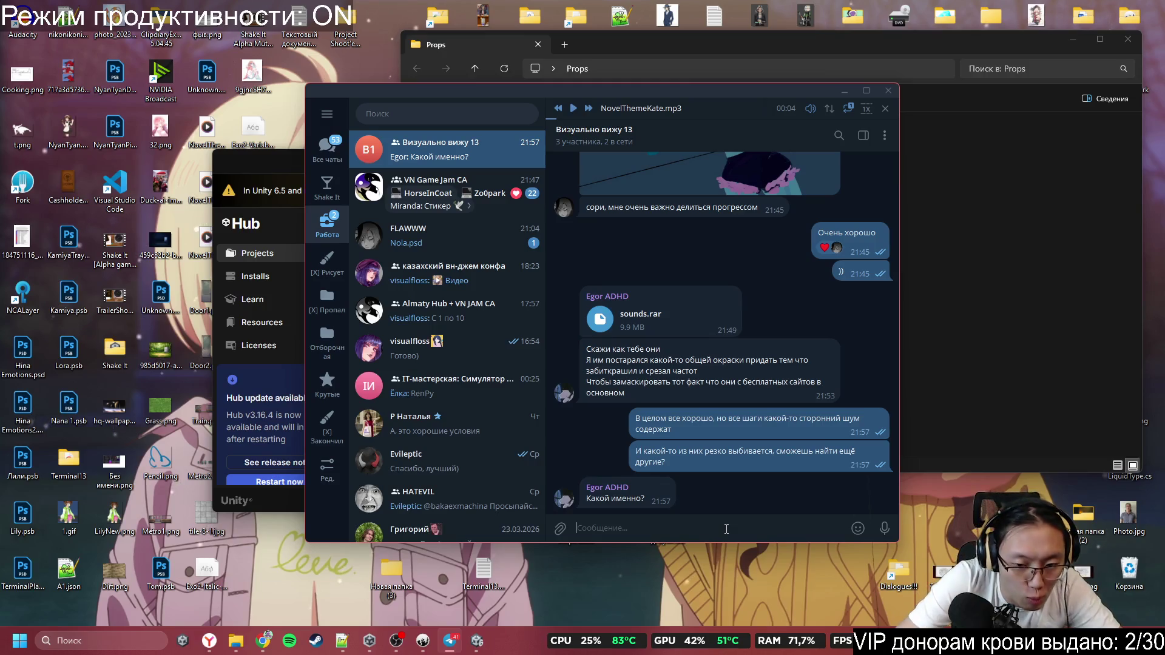
pyautogui.write('Все по')
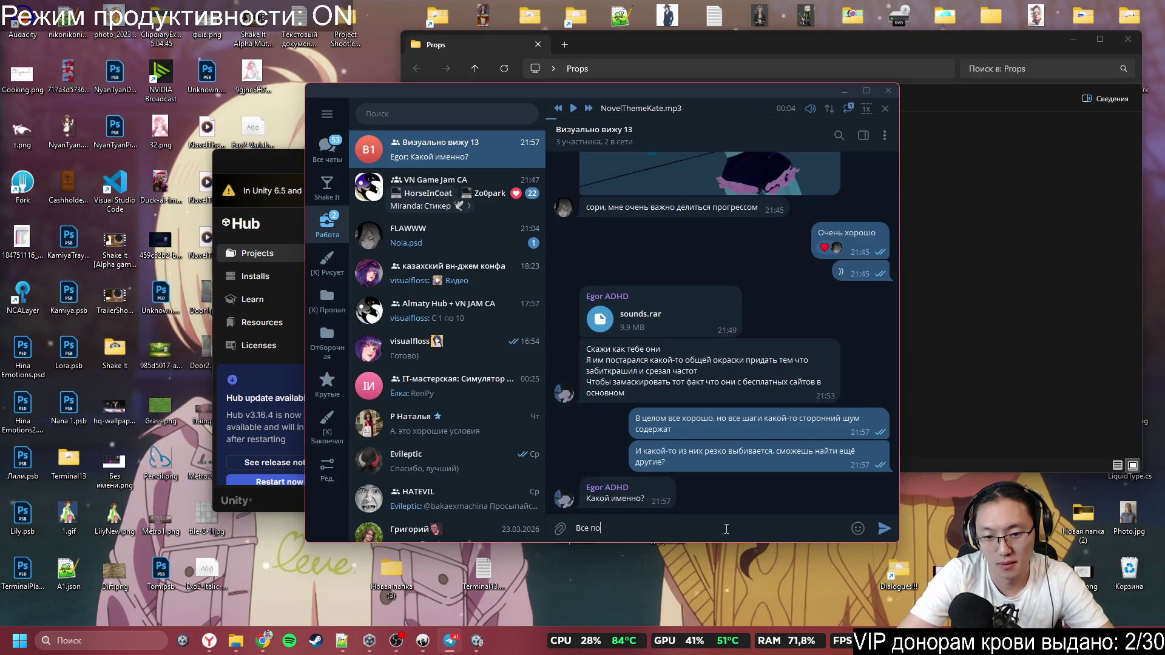
pyautogui.write('д замену.')
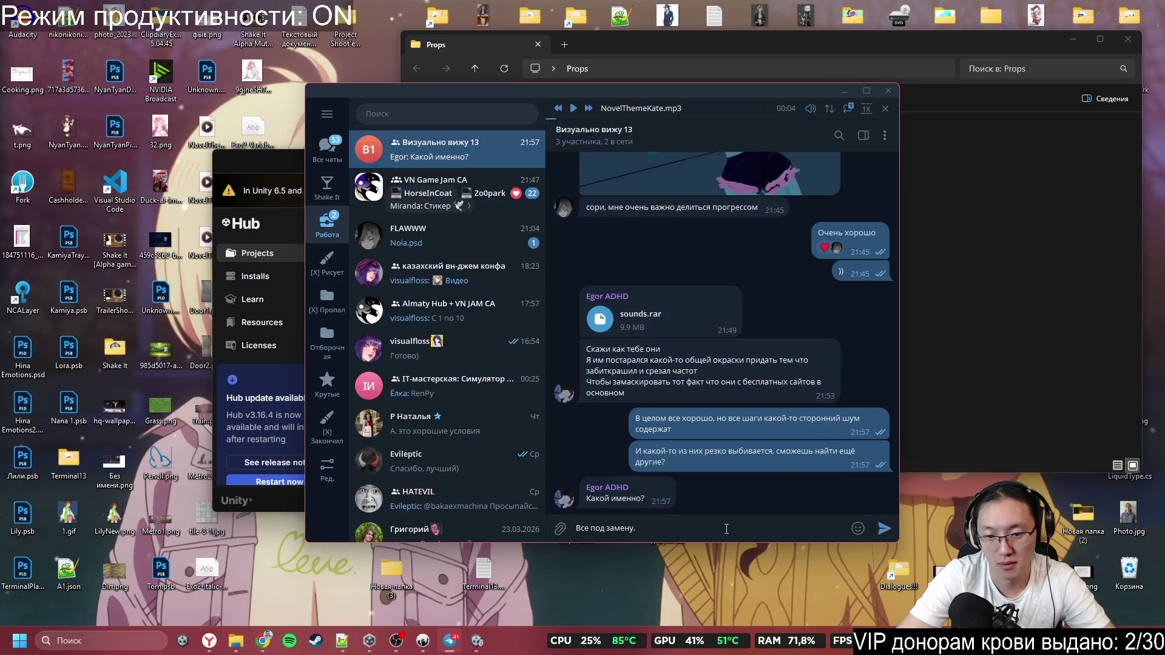
pyautogui.press('BackSpace')
pyautogui.press('Return')
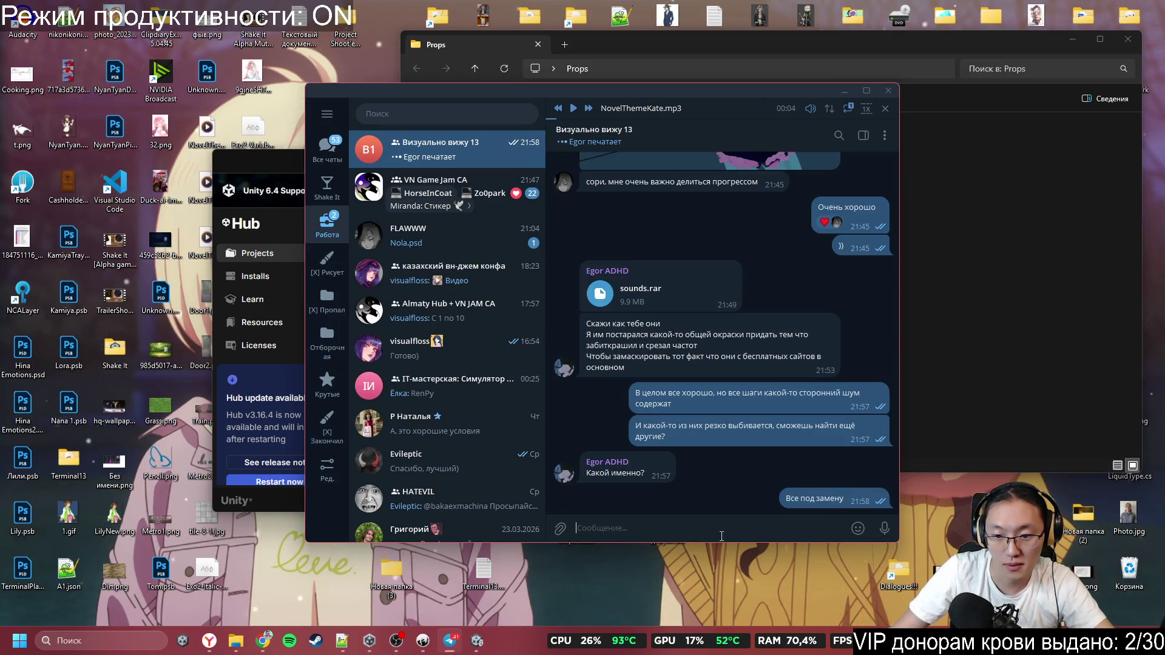
# Send 'шаги' as a follow-up and heart the reply that comes back
pyautogui.write('шаги')
pyautogui.press('Return')
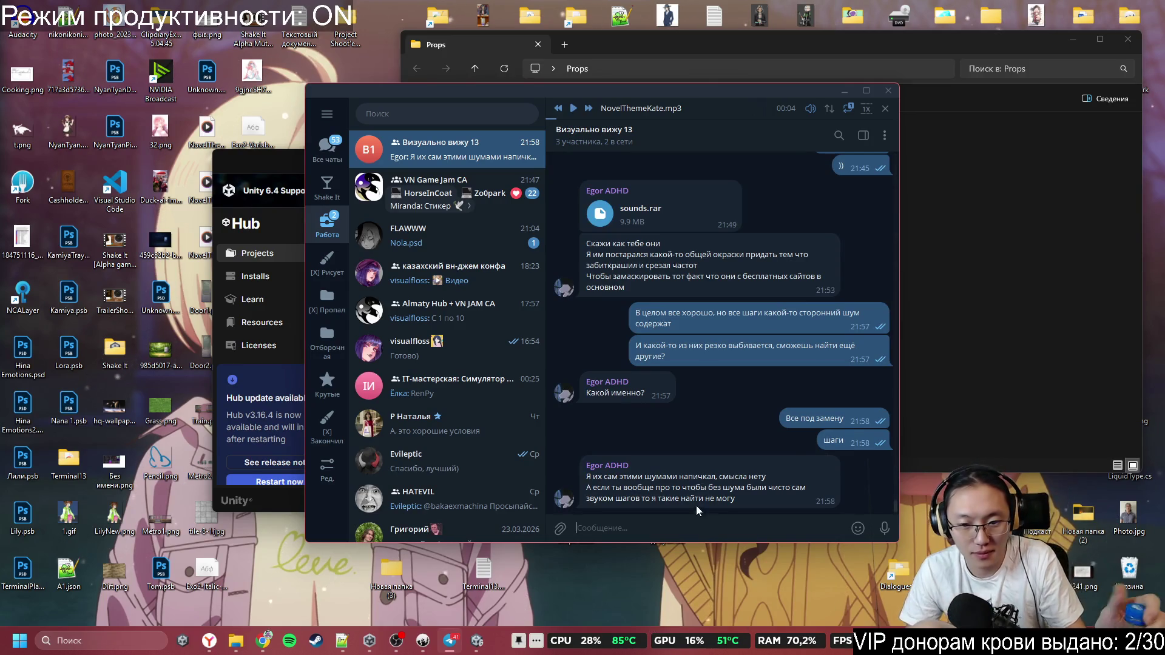
pyautogui.doubleClick(690, 489)
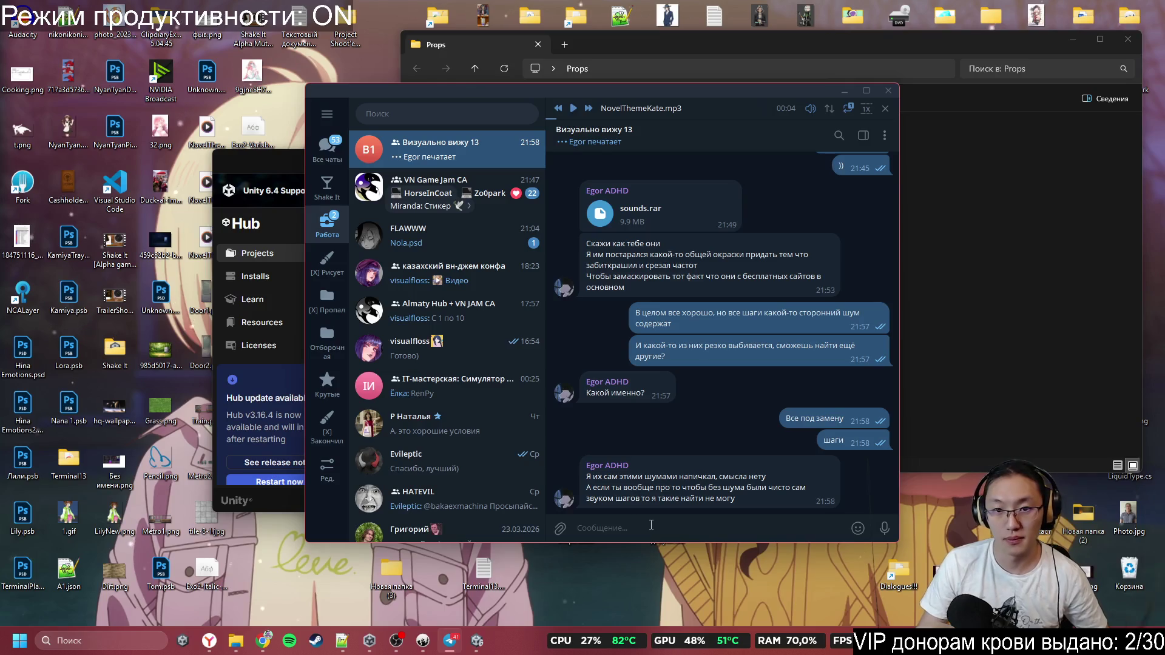
pyautogui.click(1006, 334)
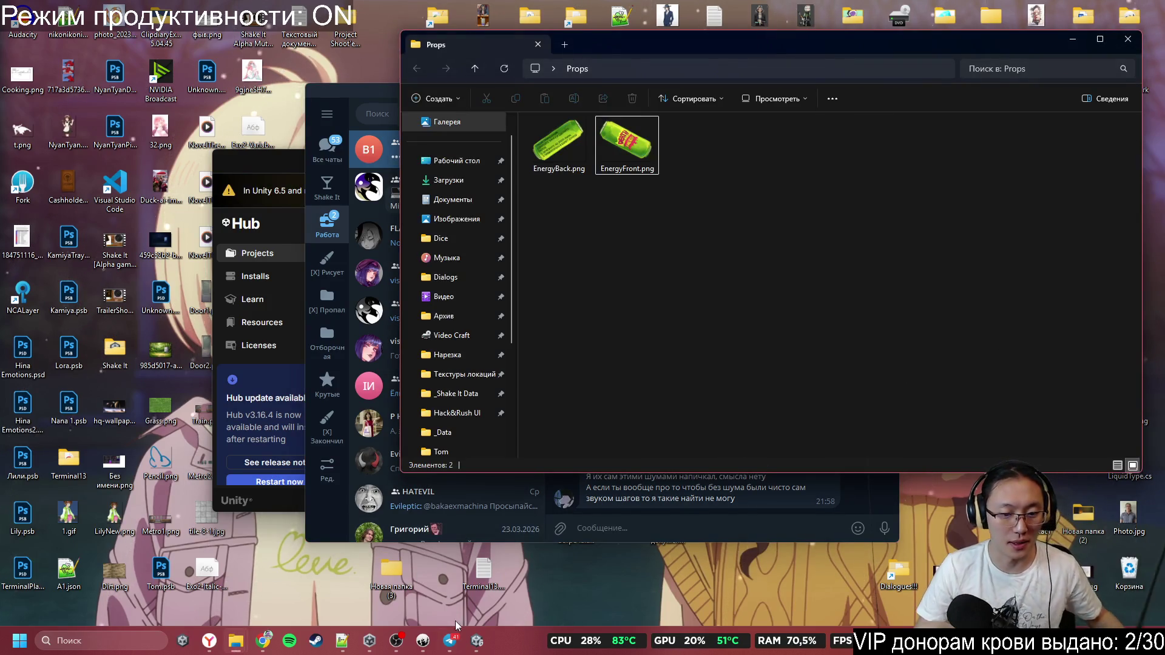
pyautogui.click(477, 641)
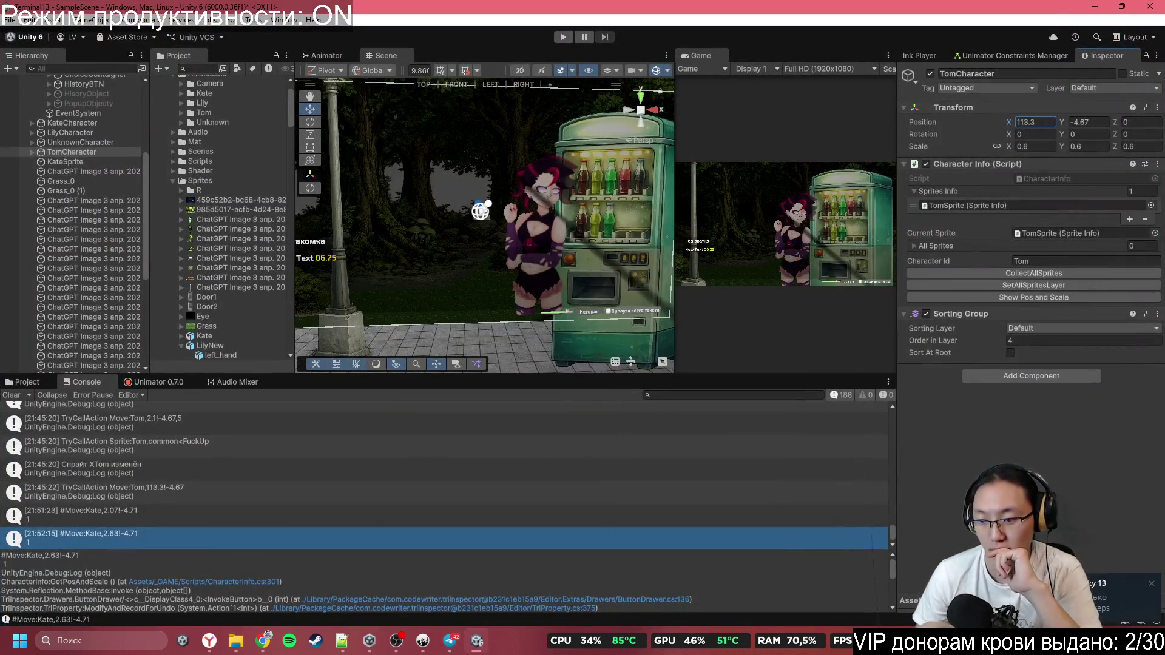
pyautogui.click(450, 641)
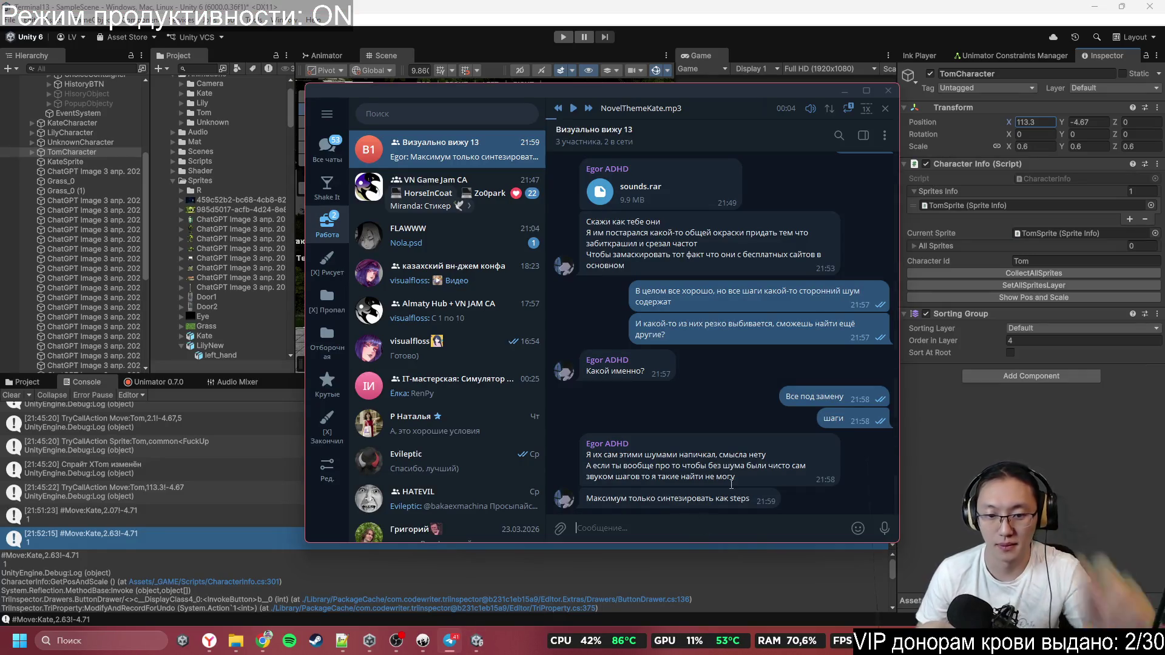
# Reply that it will go without footsteps then, no big deal, and minimize Telegram
pyautogui.write('Ну,')
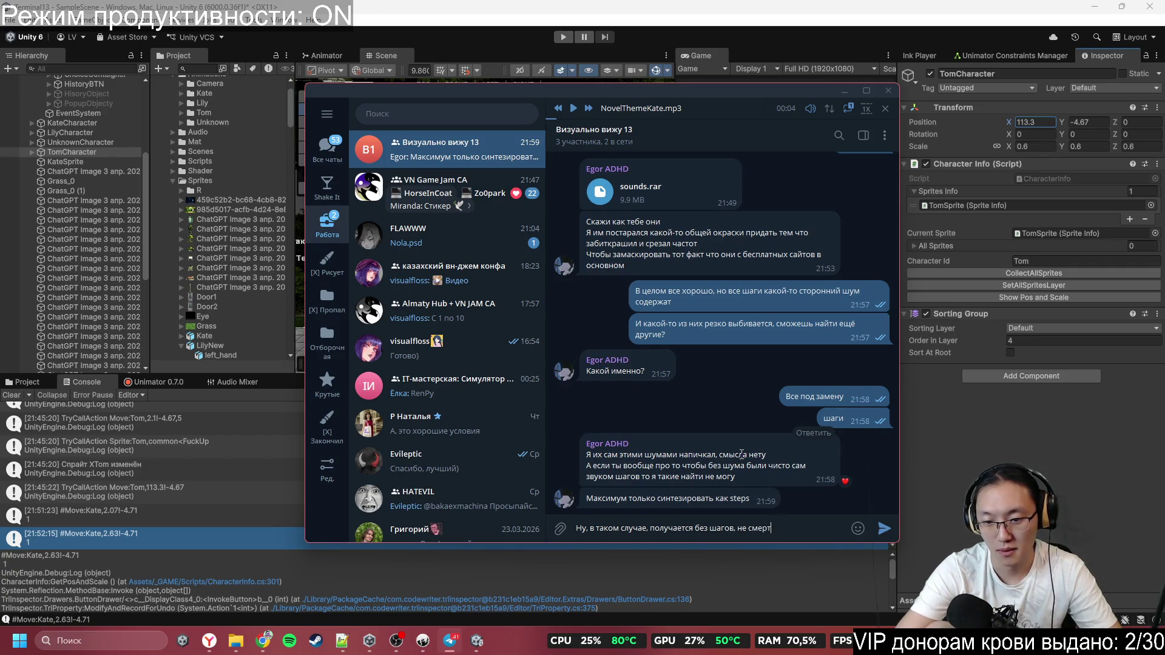
pyautogui.press('Return')
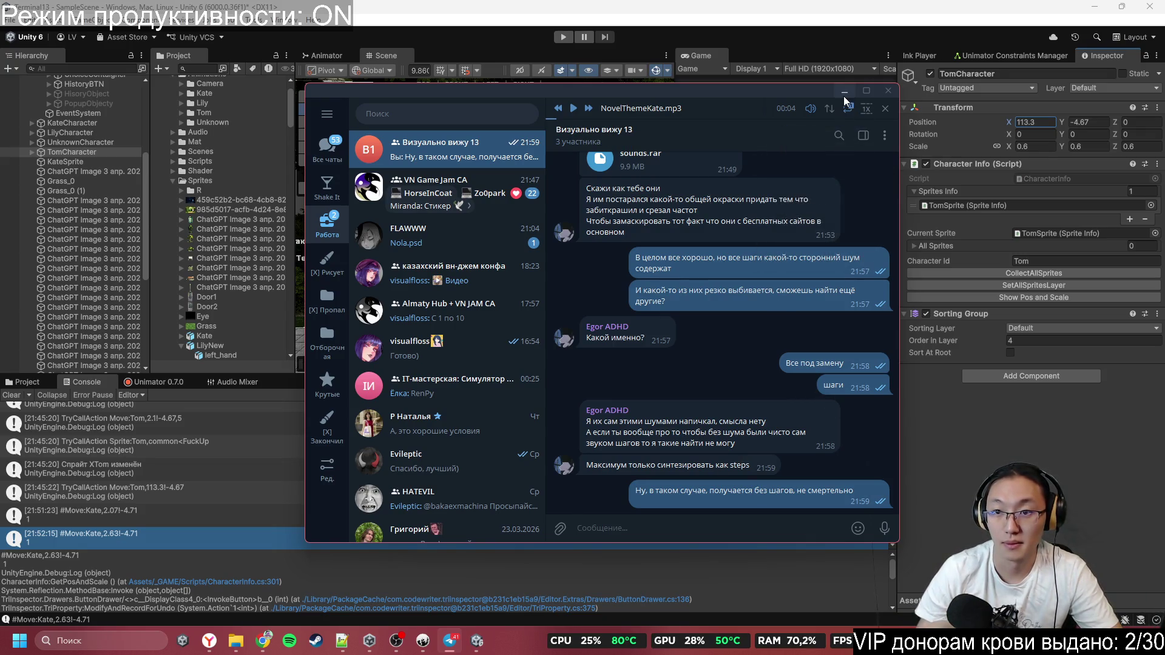
pyautogui.click(887, 90)
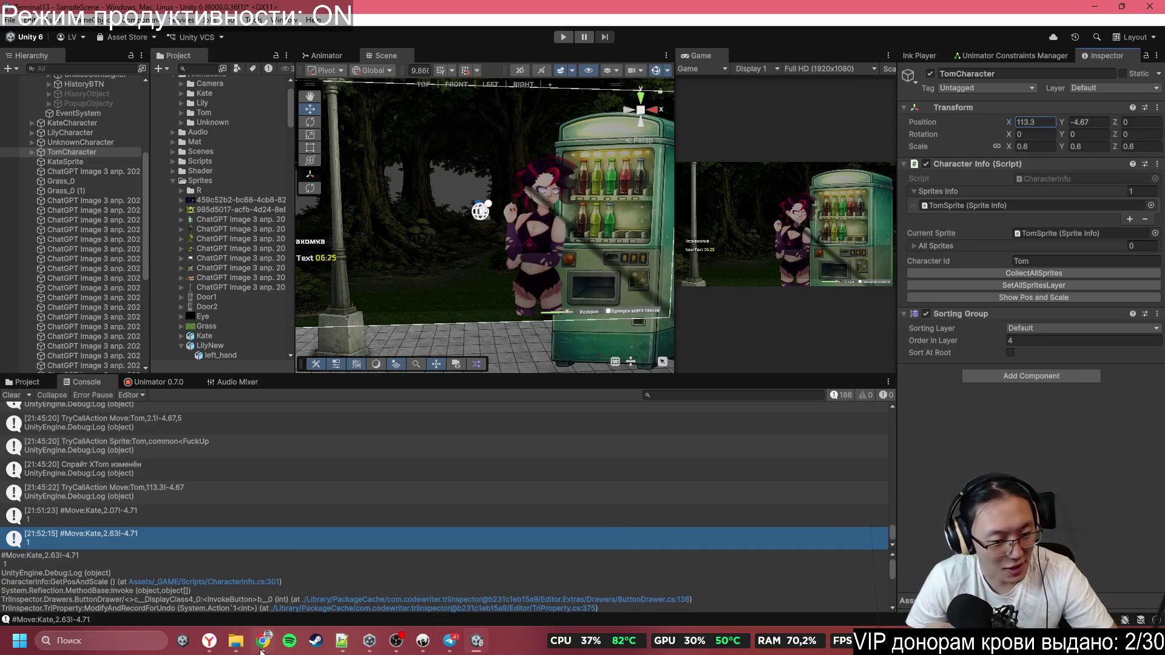
# Select the lamp post's spot Light 2D and set its Z rotation to 63.28
pyautogui.click(262, 652)
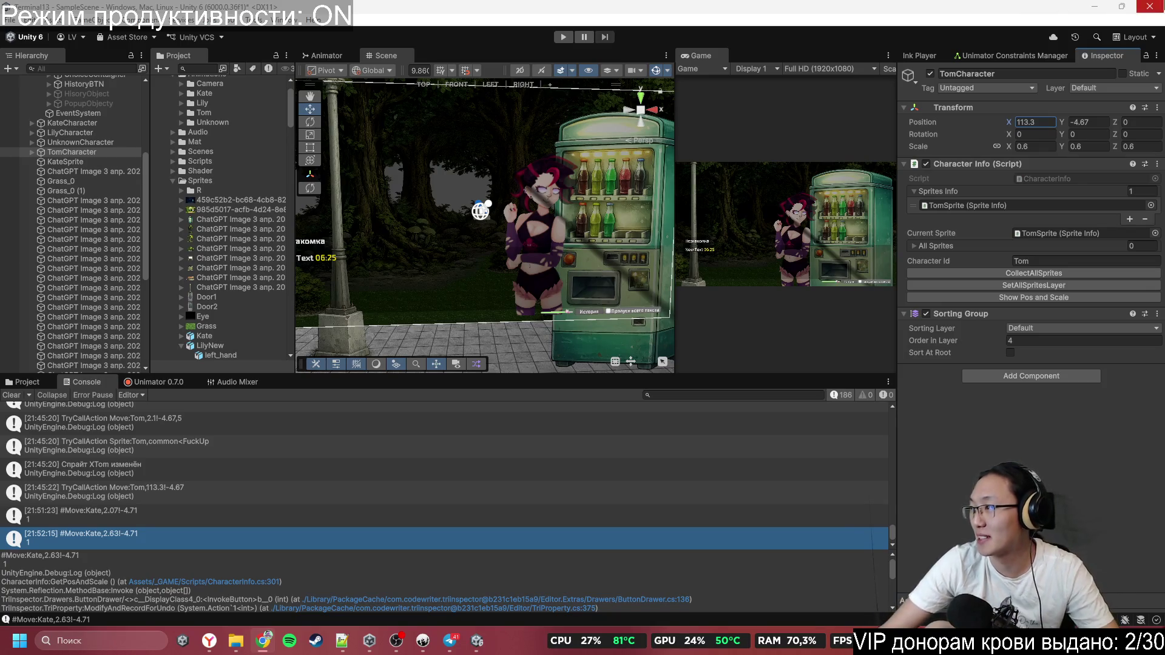
pyautogui.moveTo(439, 188)
pyautogui.mouseDown()
pyautogui.moveTo(638, 231)
pyautogui.moveTo(505, 243)
pyautogui.moveTo(479, 218)
pyautogui.mouseUp()
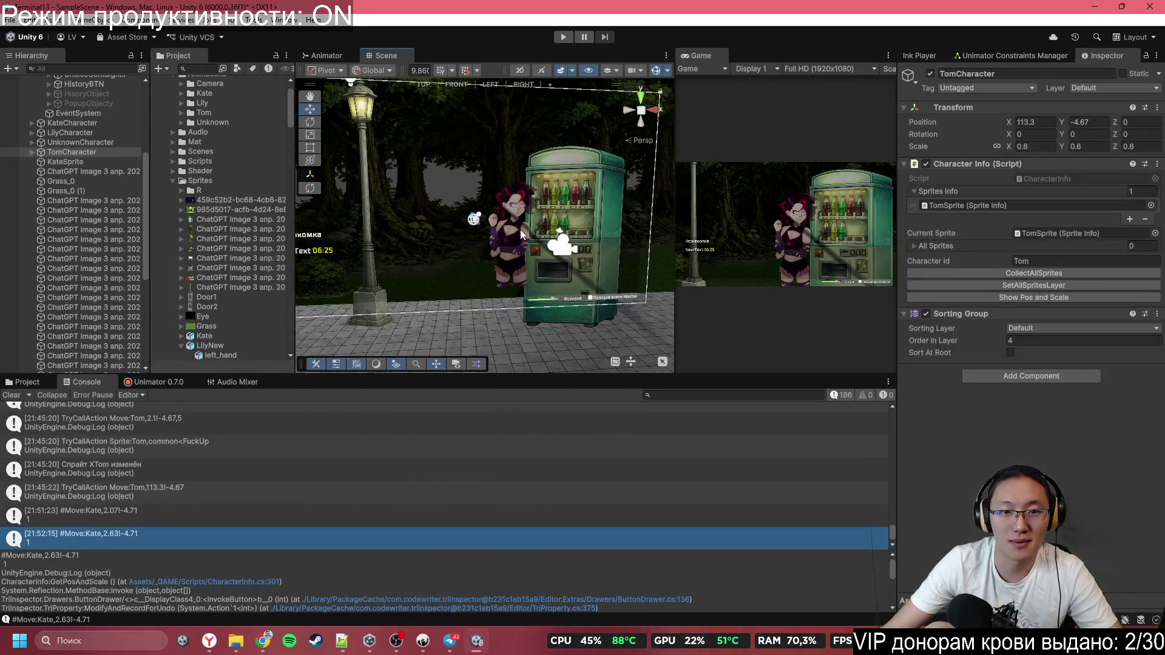
pyautogui.scroll(3, 423, 156)
pyautogui.click(435, 174)
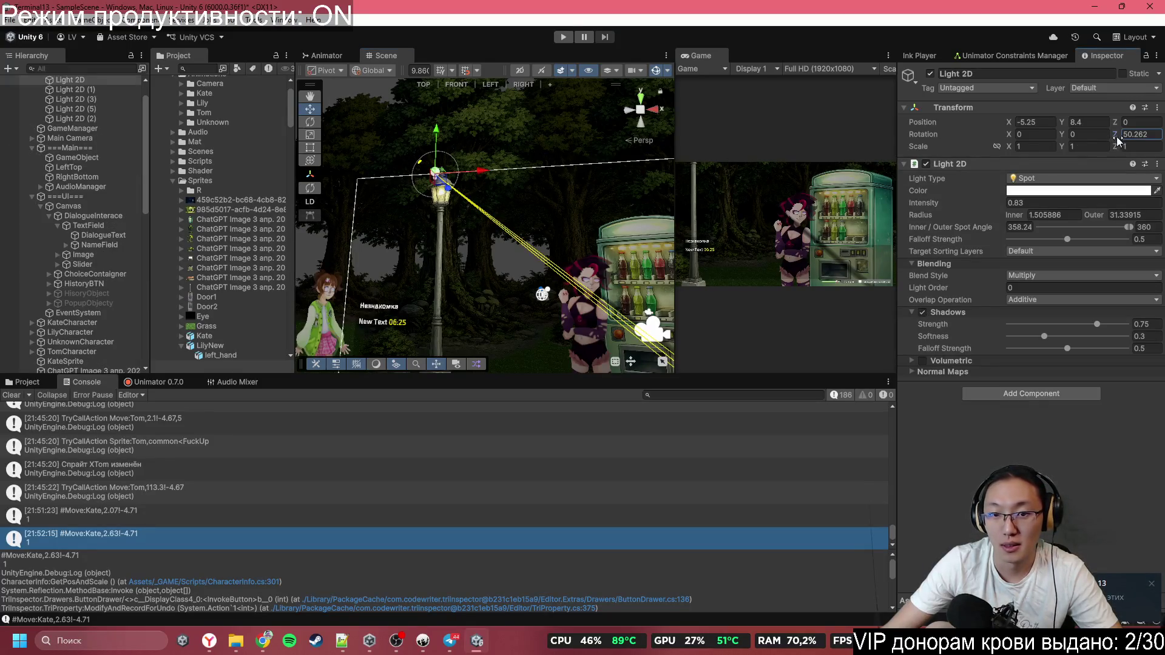
pyautogui.moveTo(1118, 141)
pyautogui.mouseDown()
pyautogui.moveTo(1147, 146)
pyautogui.moveTo(91, 155)
pyautogui.moveTo(230, 159)
pyautogui.mouseUp()
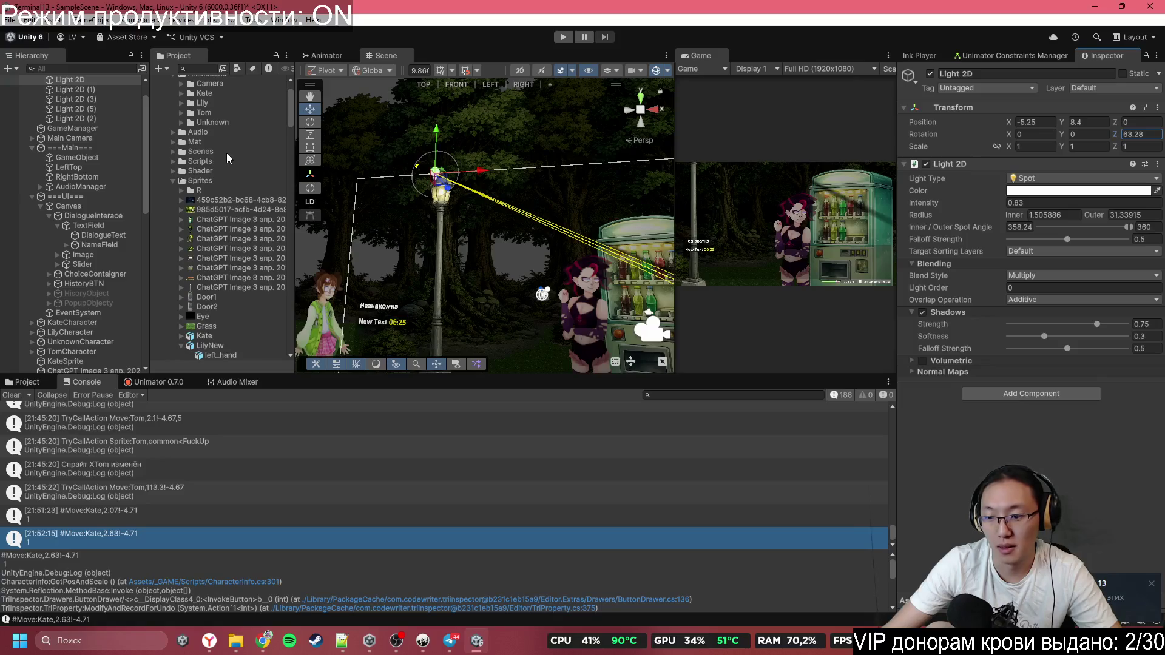
pyautogui.hotkey('alt', 'Tab')
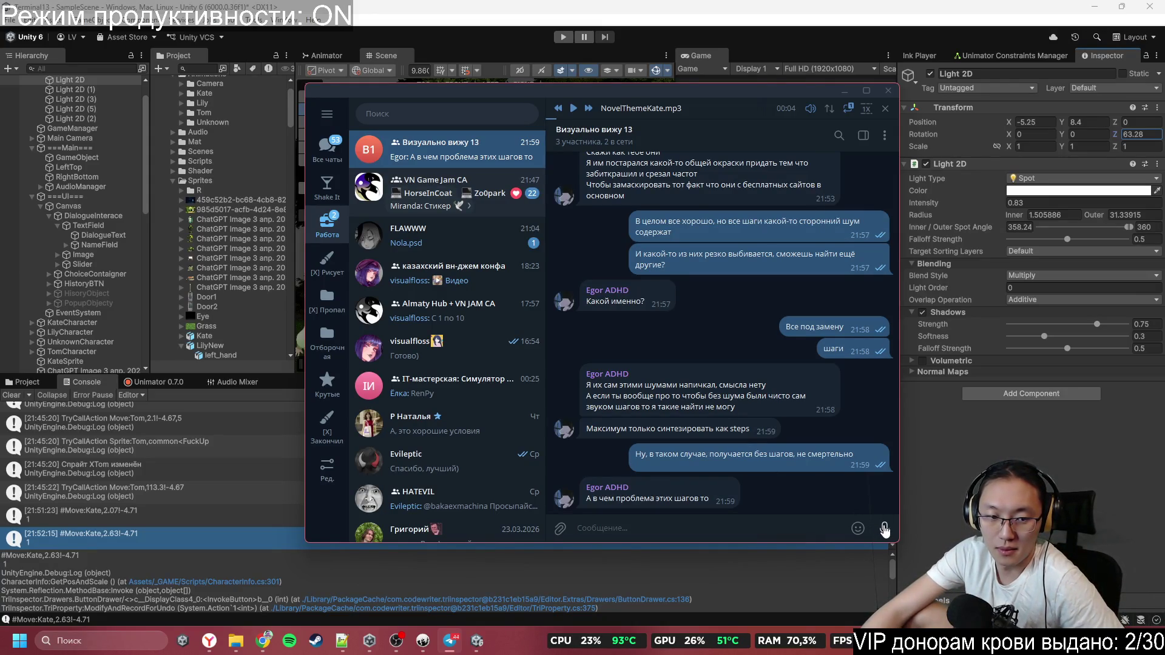
# Record and send a 20-second voice message, hearting the synthesize-steps reply meanwhile
pyautogui.moveTo(884, 530)
pyautogui.mouseDown()
pyautogui.moveTo(890, 407)
pyautogui.moveTo(875, 411)
pyautogui.mouseUp()
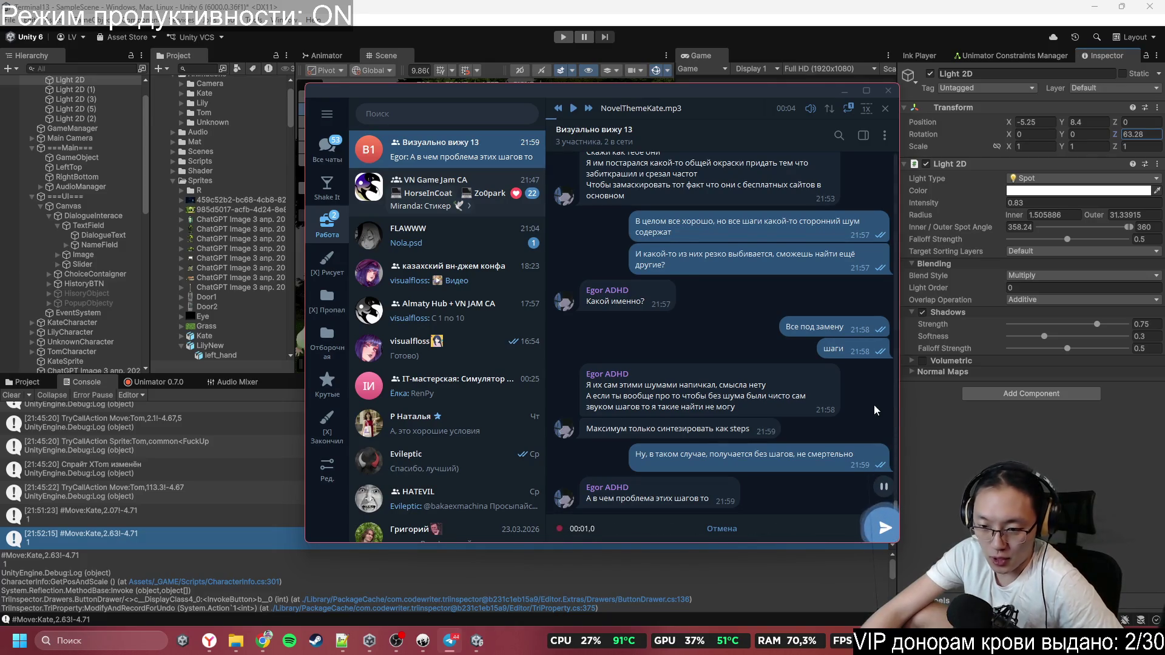
pyautogui.moveTo(841, 408)
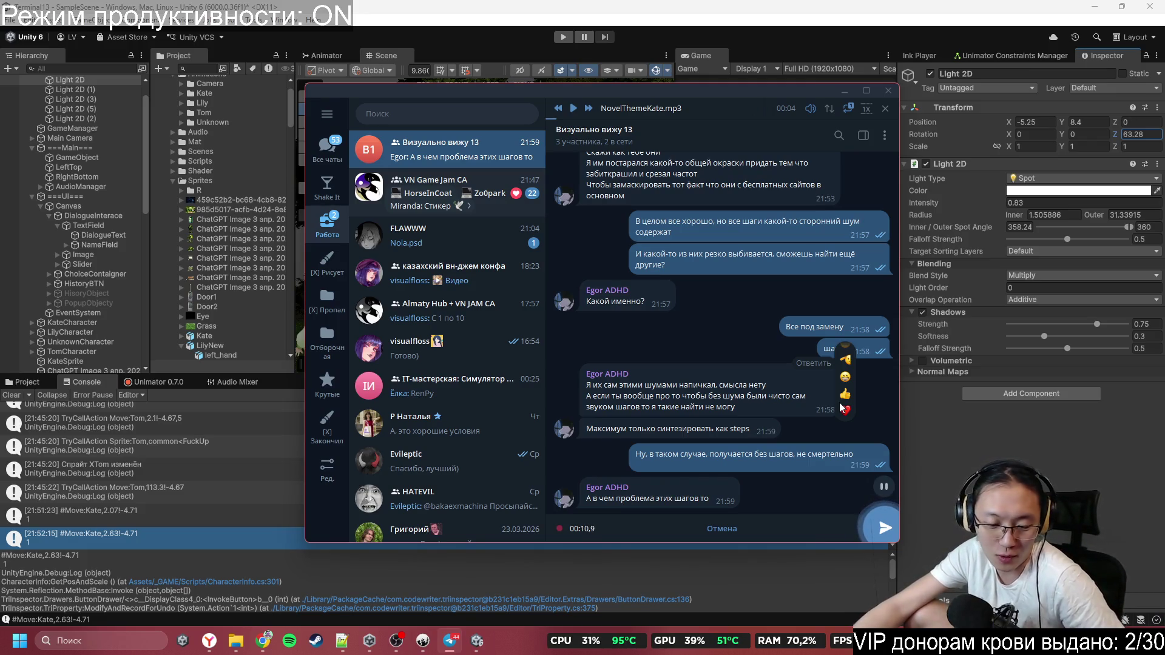
pyautogui.doubleClick(756, 440)
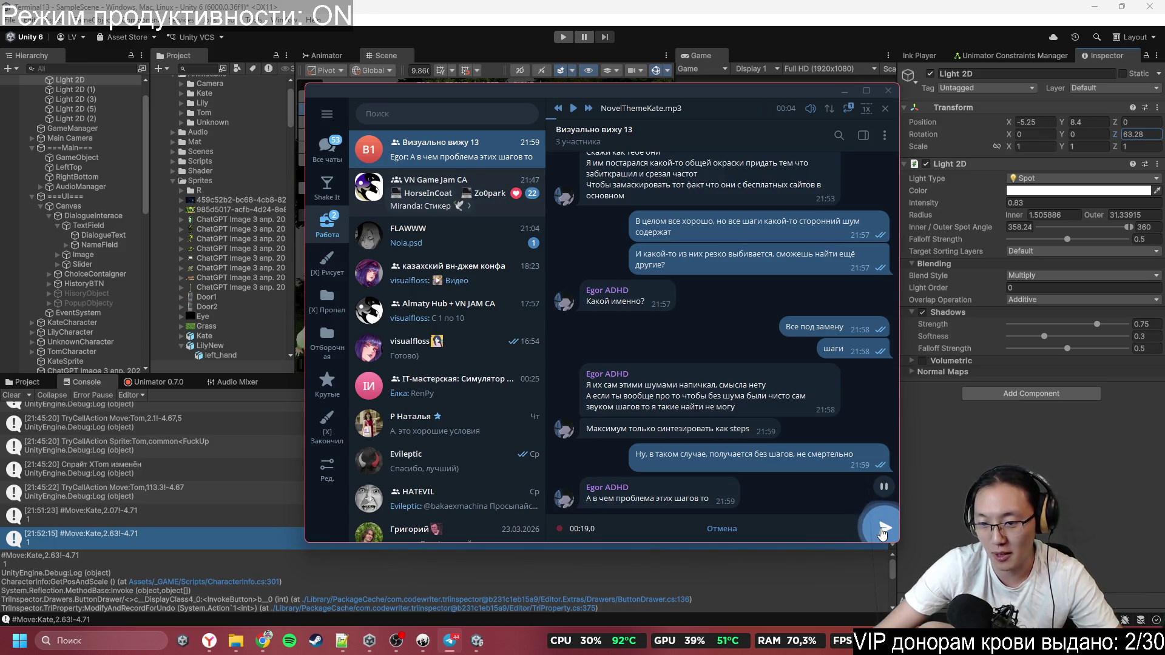
pyautogui.click(883, 528)
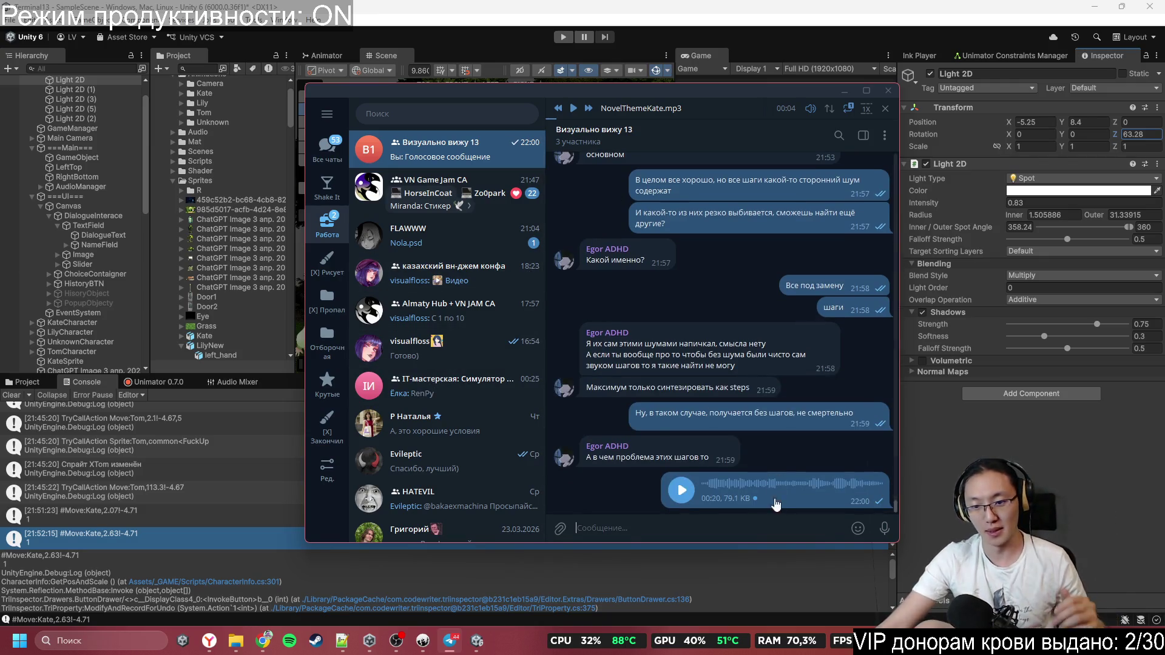
# Send a second 3-second voice message and minimize Telegram
pyautogui.click(884, 528)
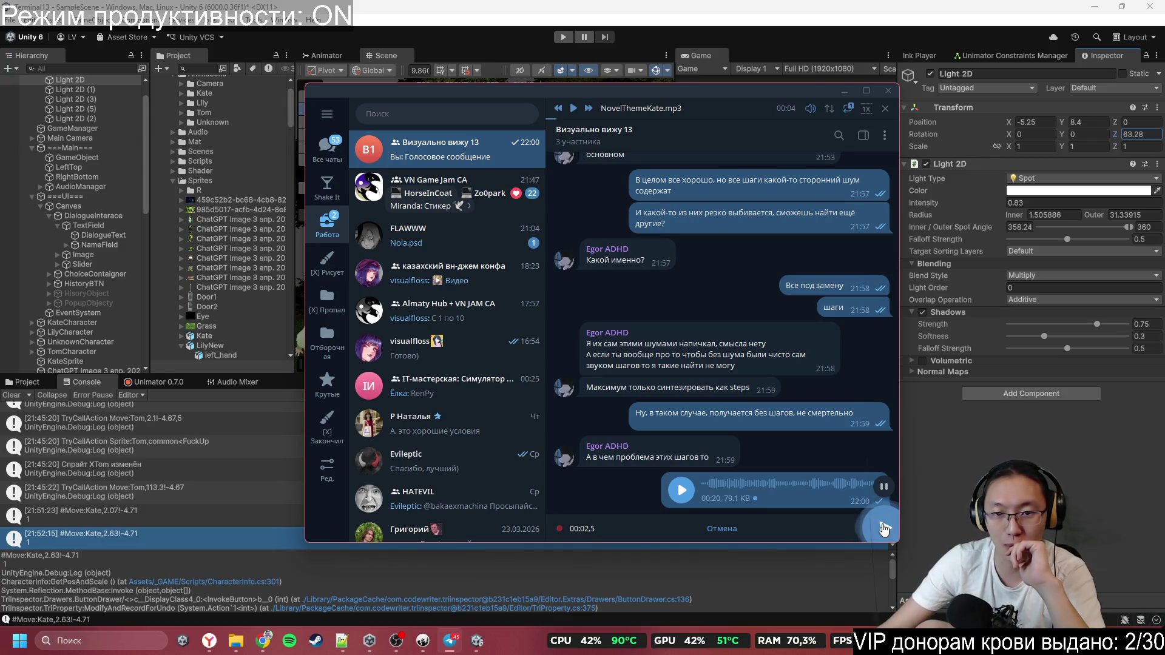
pyautogui.click(884, 529)
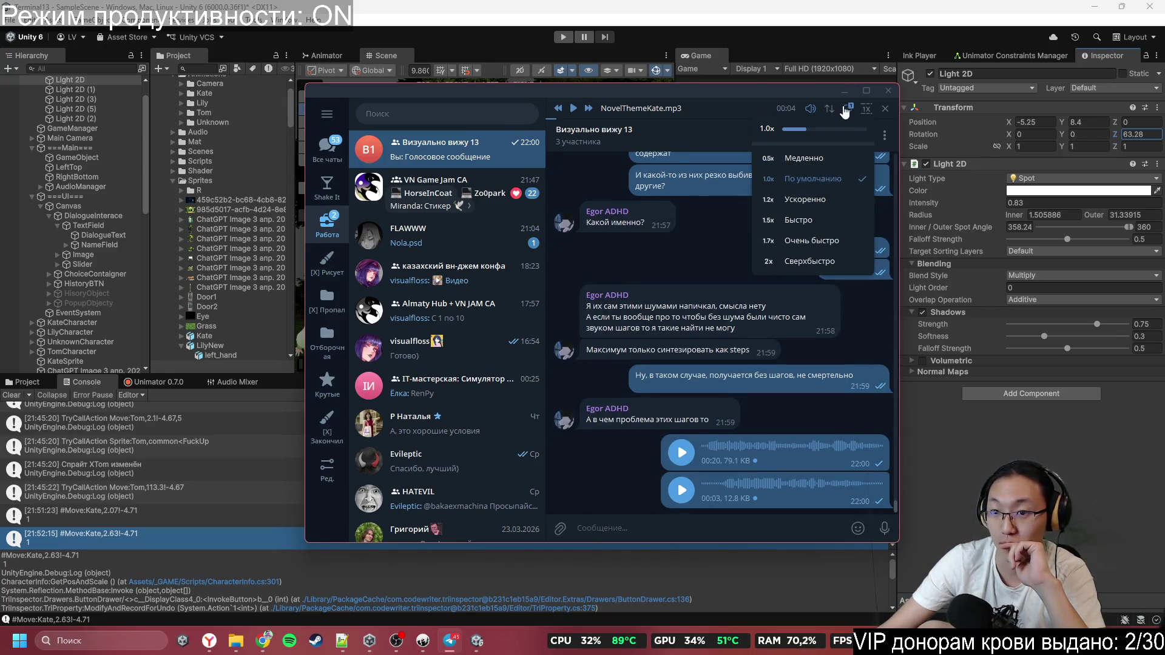
pyautogui.click(849, 91)
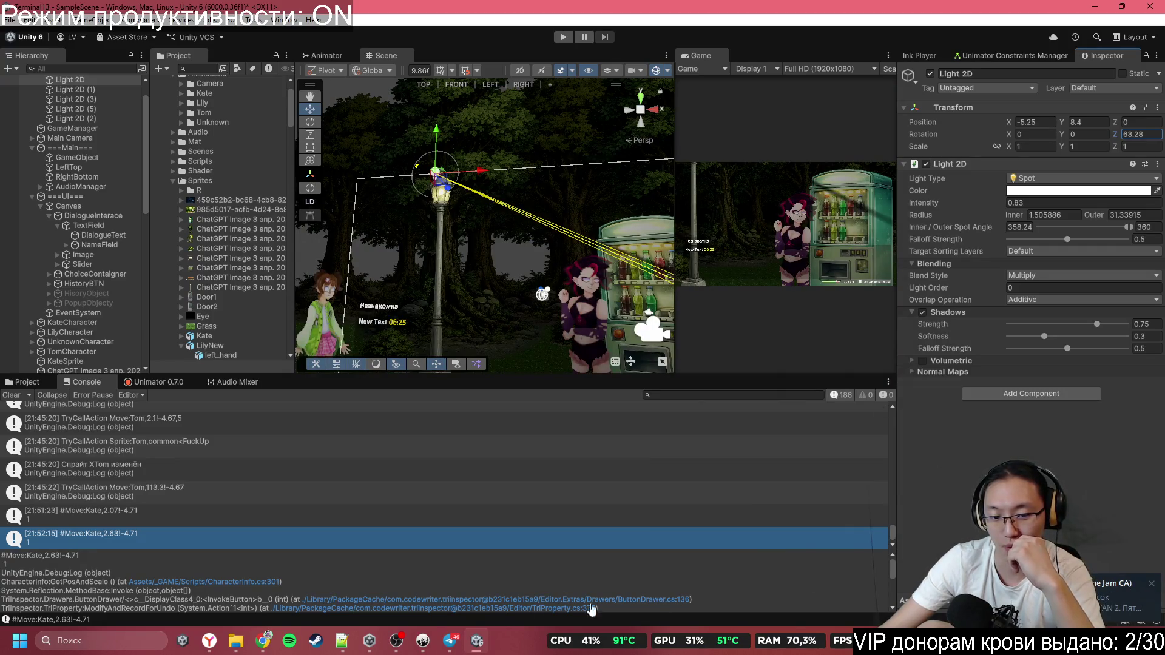
# Orbit the Unity Scene view around the lamp post and vending machine, then return to Inky
pyautogui.click(446, 643)
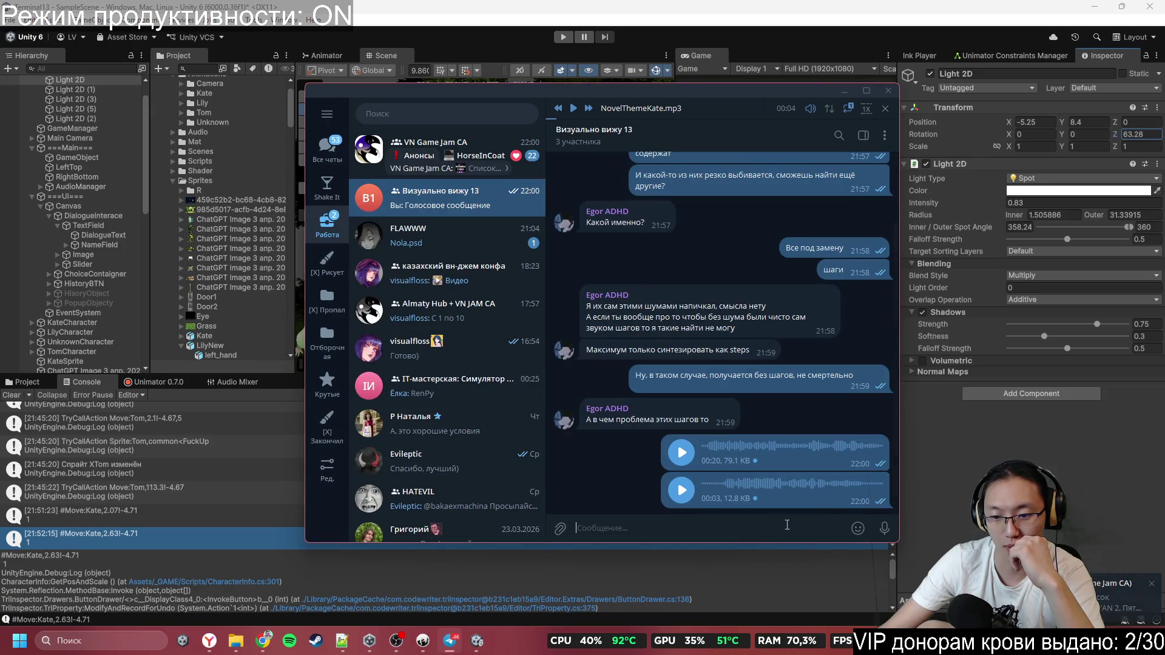
pyautogui.click(845, 91)
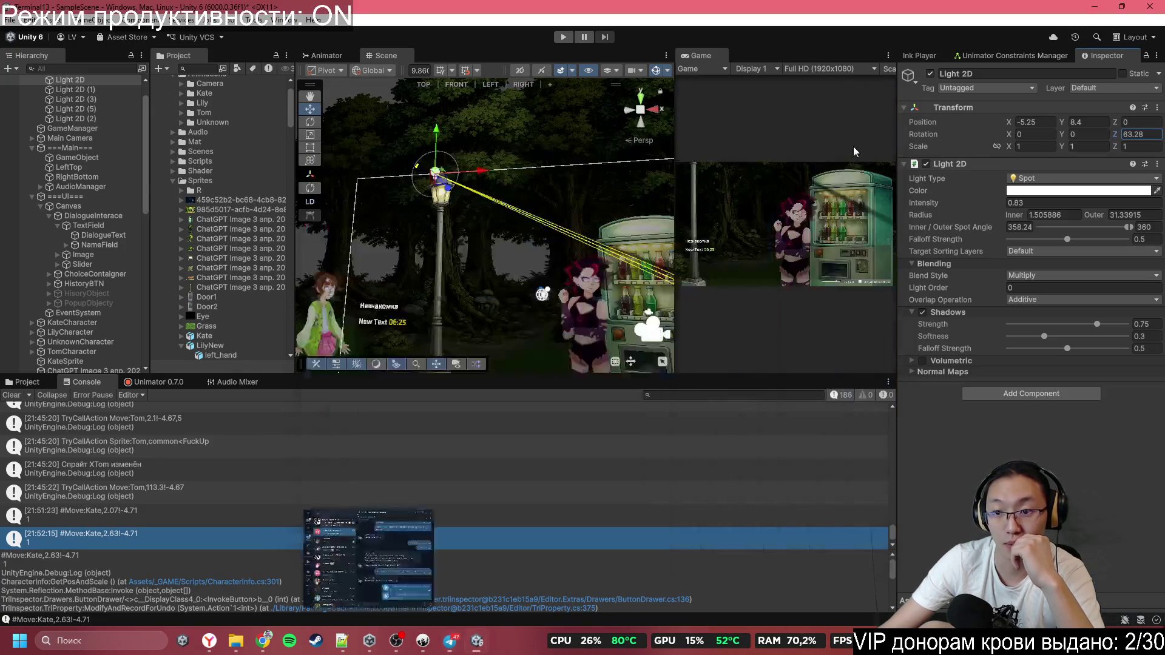
pyautogui.moveTo(565, 293)
pyautogui.mouseDown()
pyautogui.moveTo(597, 335)
pyautogui.moveTo(615, 337)
pyautogui.mouseUp()
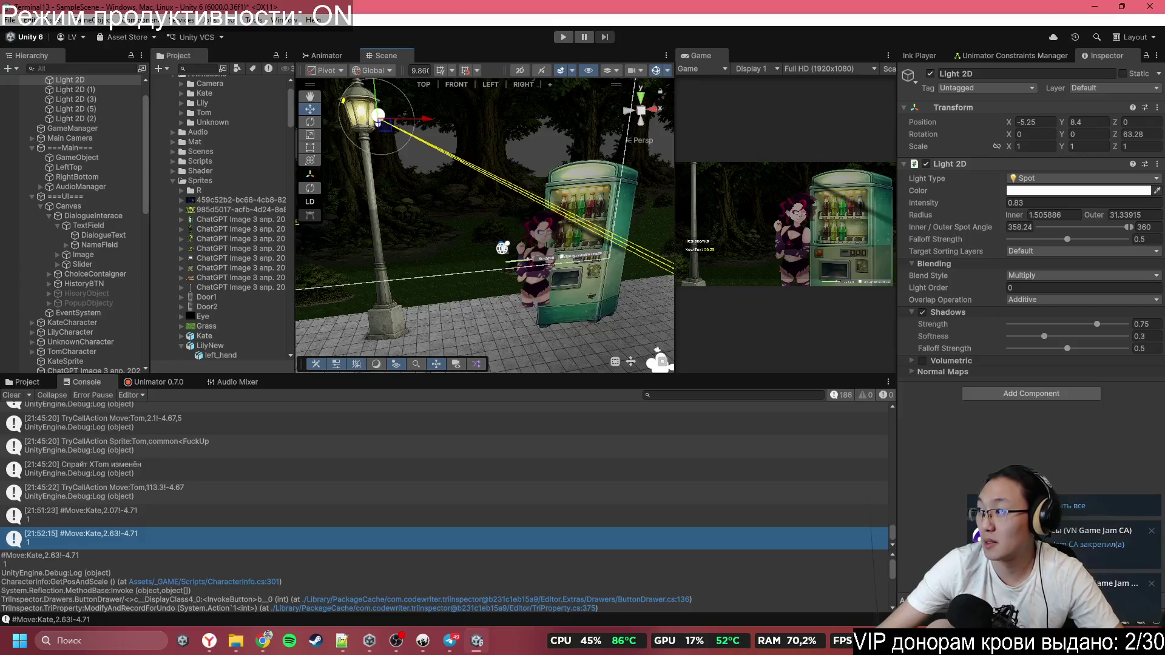
pyautogui.hotkey('alt', 'Tab')
pyautogui.moveTo(527, 251)
pyautogui.mouseDown()
pyautogui.moveTo(610, 244)
pyautogui.moveTo(486, 230)
pyautogui.moveTo(552, 194)
pyautogui.moveTo(507, 208)
pyautogui.mouseUp()
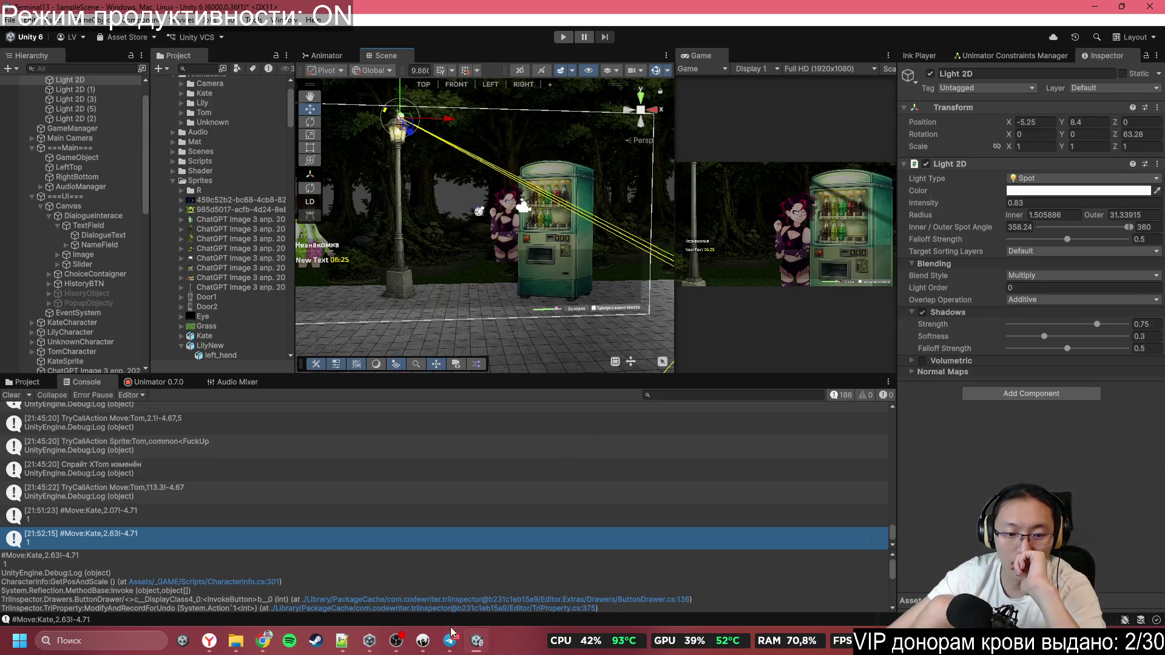
pyautogui.moveTo(432, 649)
pyautogui.click(465, 535)
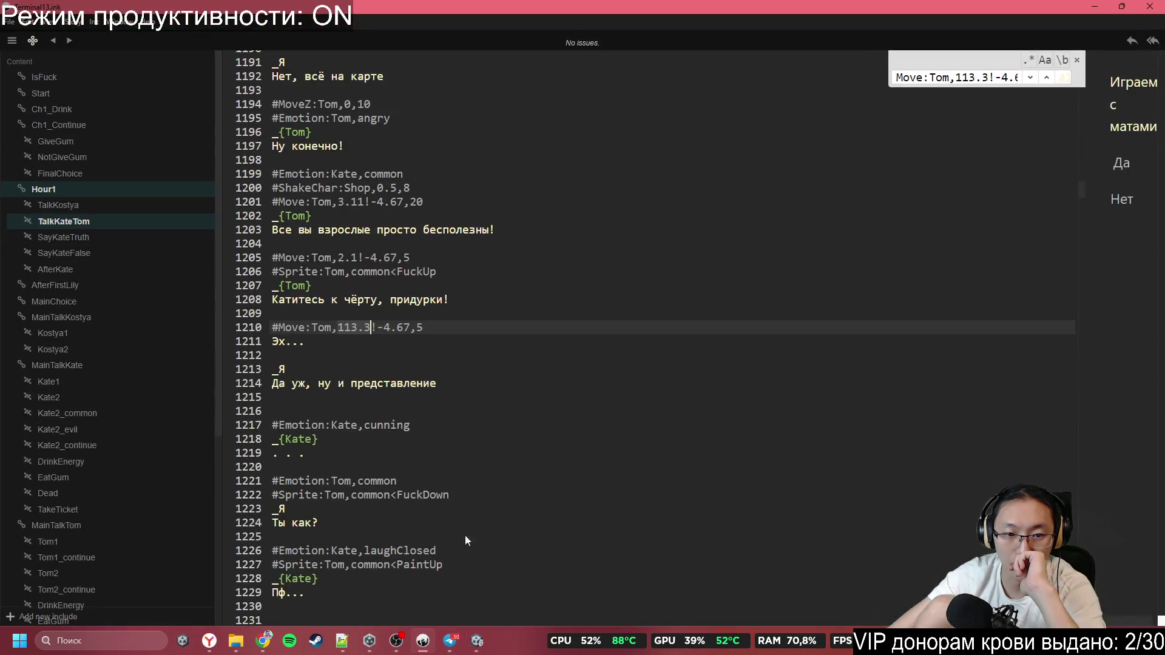
# Scroll the Hour1 dialogue down to the #Убираем спрайт comment, then bring up the Telegram chat
pyautogui.click(387, 353)
pyautogui.scroll(-10, 395, 365)
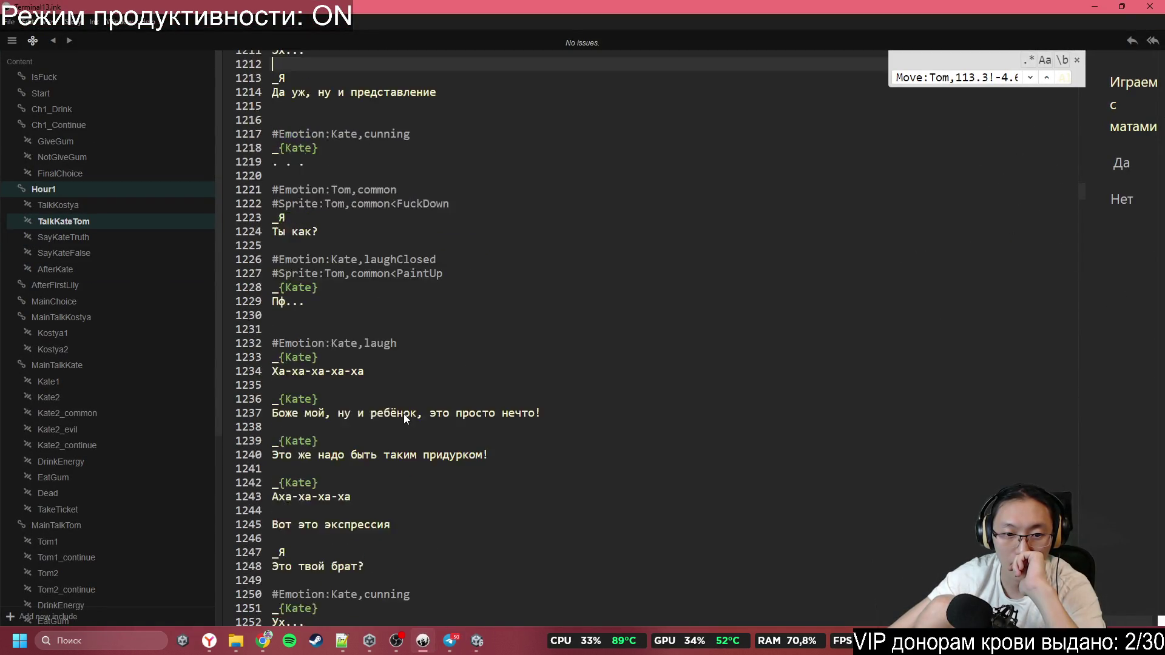
pyautogui.scroll(-12, 419, 429)
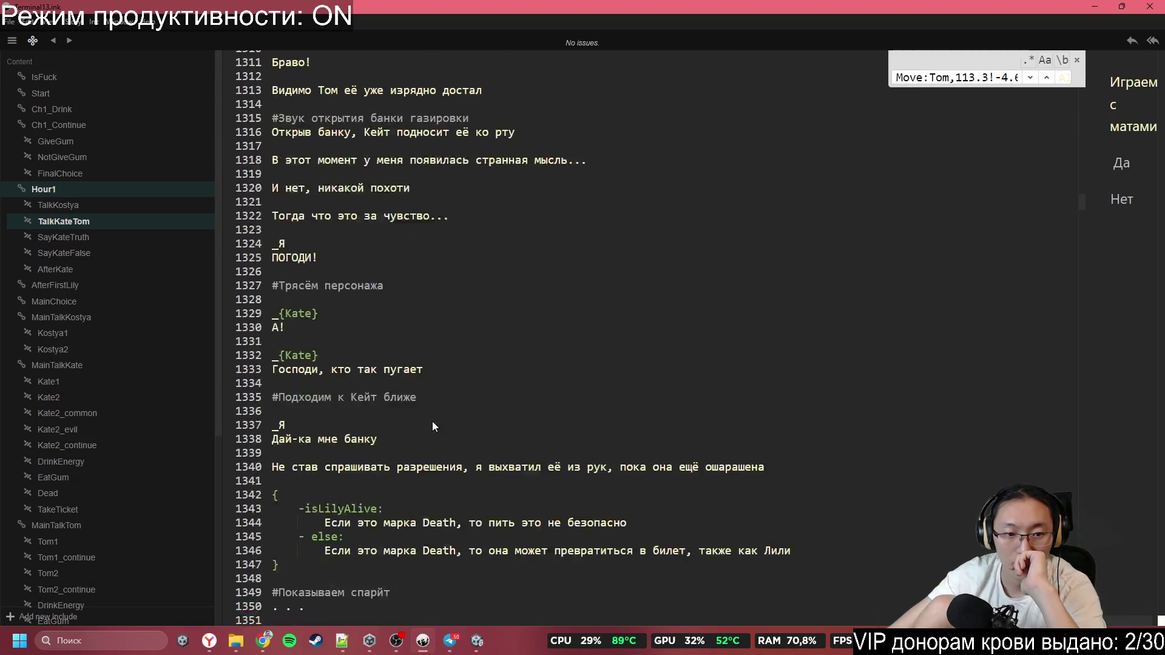
pyautogui.scroll(-3, 403, 380)
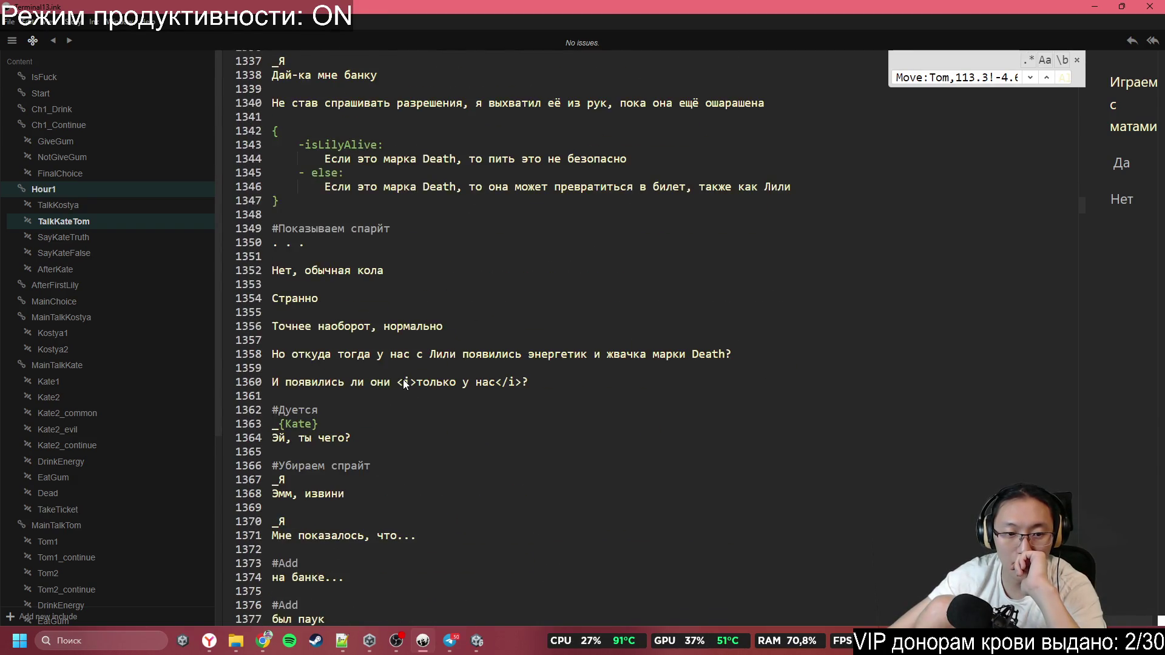
pyautogui.moveTo(403, 322); pyautogui.dragTo(378, 315)
pyautogui.click(385, 319)
pyautogui.scroll(3, 387, 325)
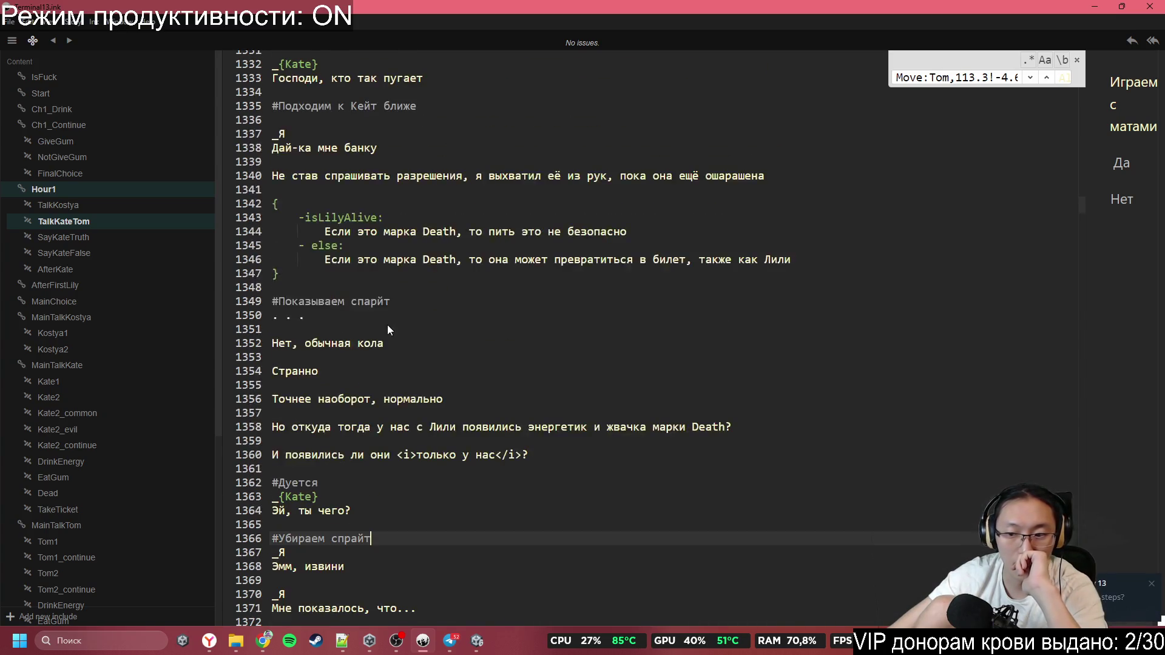
pyautogui.scroll(1, 467, 381)
pyautogui.click(450, 640)
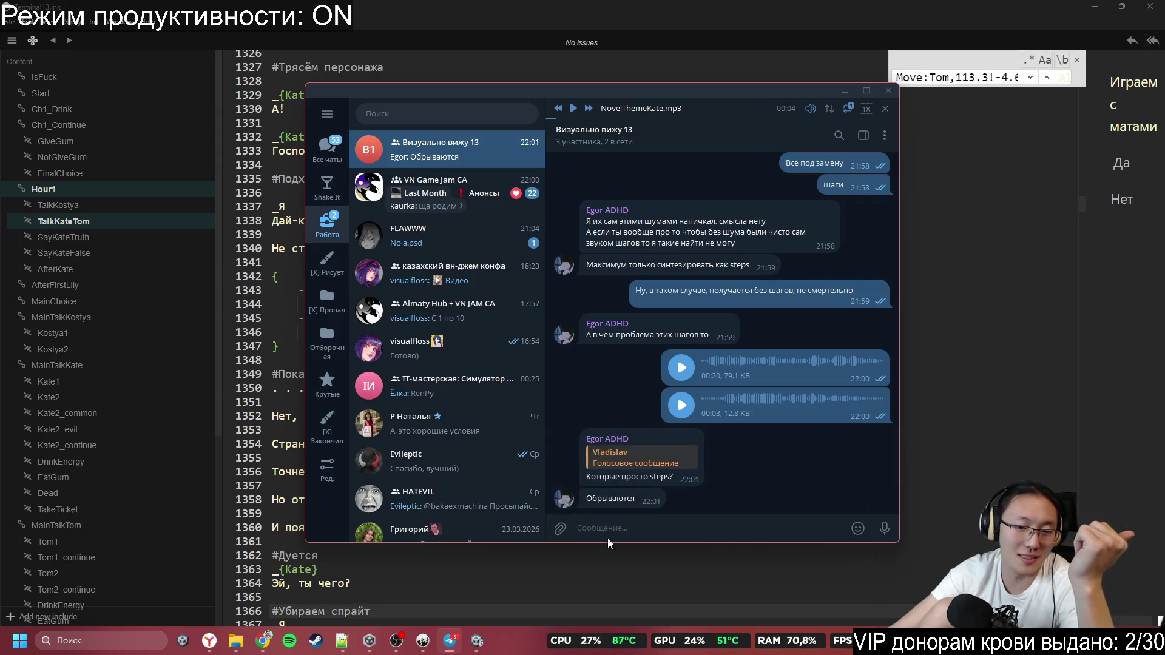
pyautogui.moveTo(401, 641)
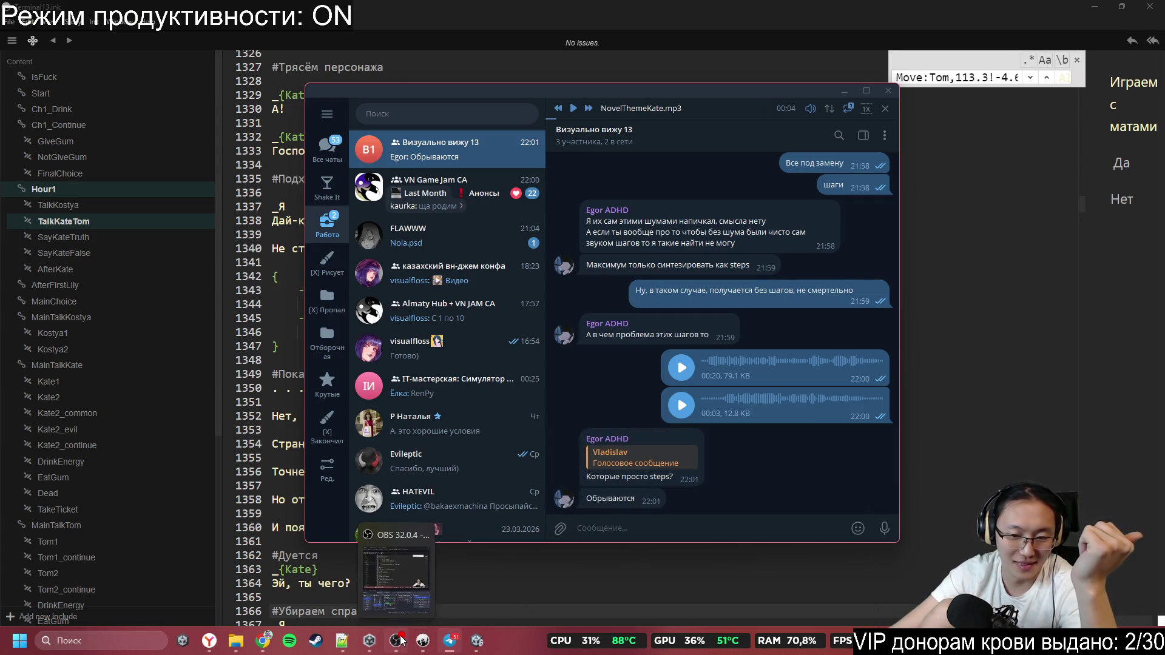
pyautogui.rightClick(547, 516)
pyautogui.click(807, 504)
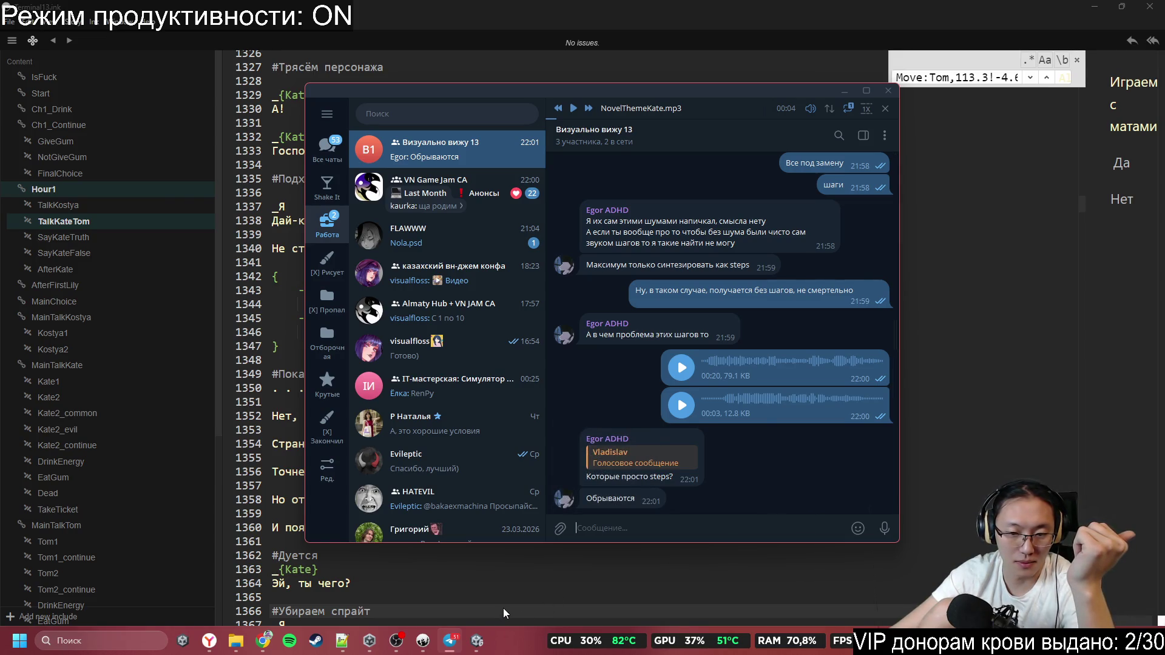
pyautogui.moveTo(236, 641)
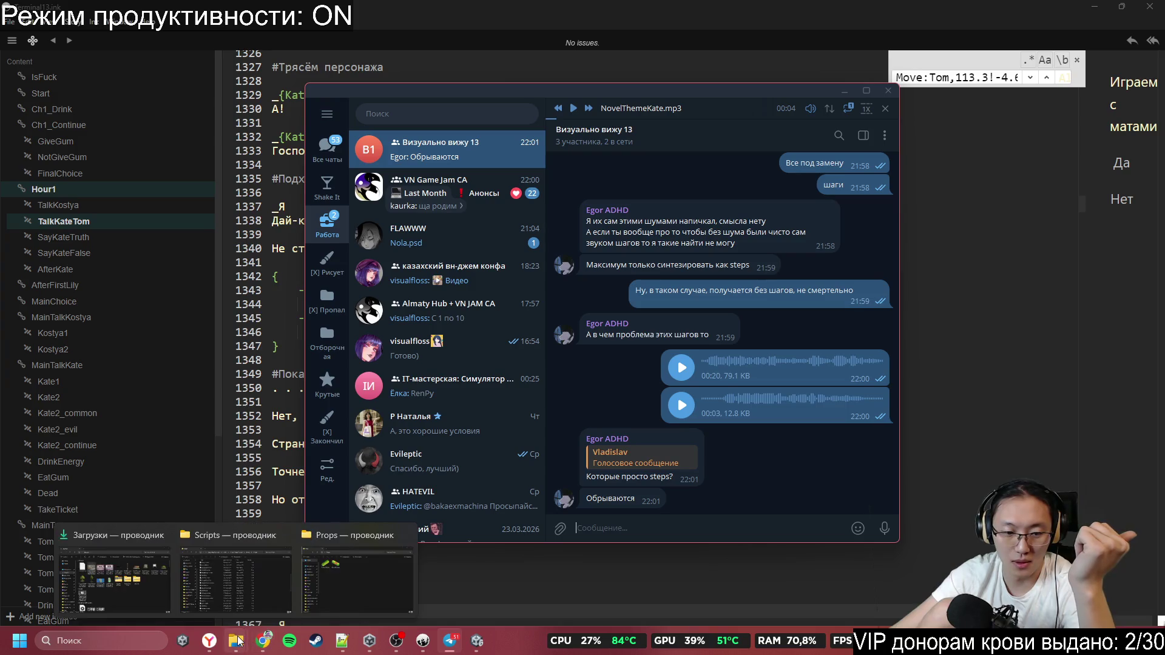
pyautogui.moveTo(201, 582)
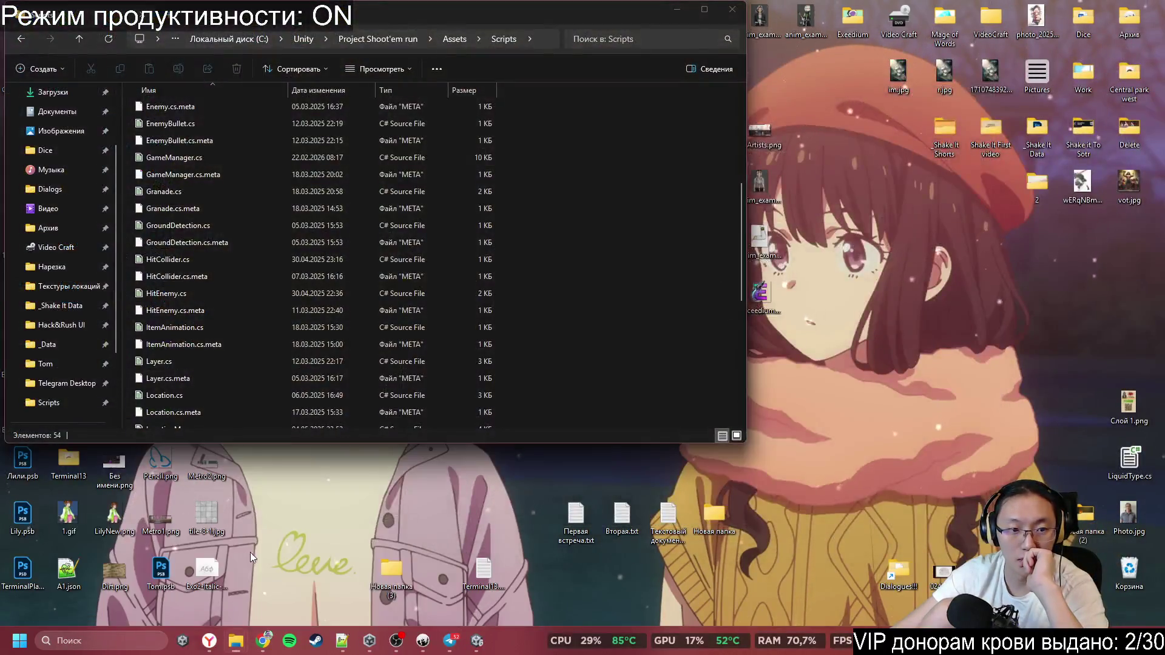
# Bring the Scripts and Props folders forward, then minimize the editor windows to reveal the desktop
pyautogui.click(250, 552)
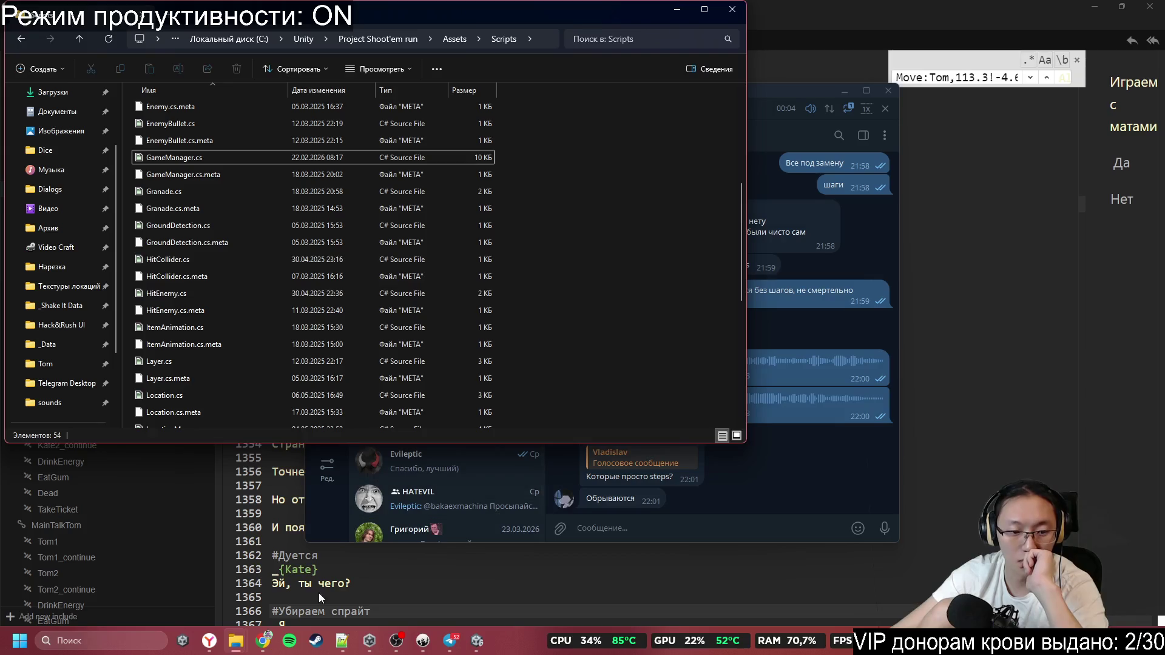
pyautogui.moveTo(237, 641)
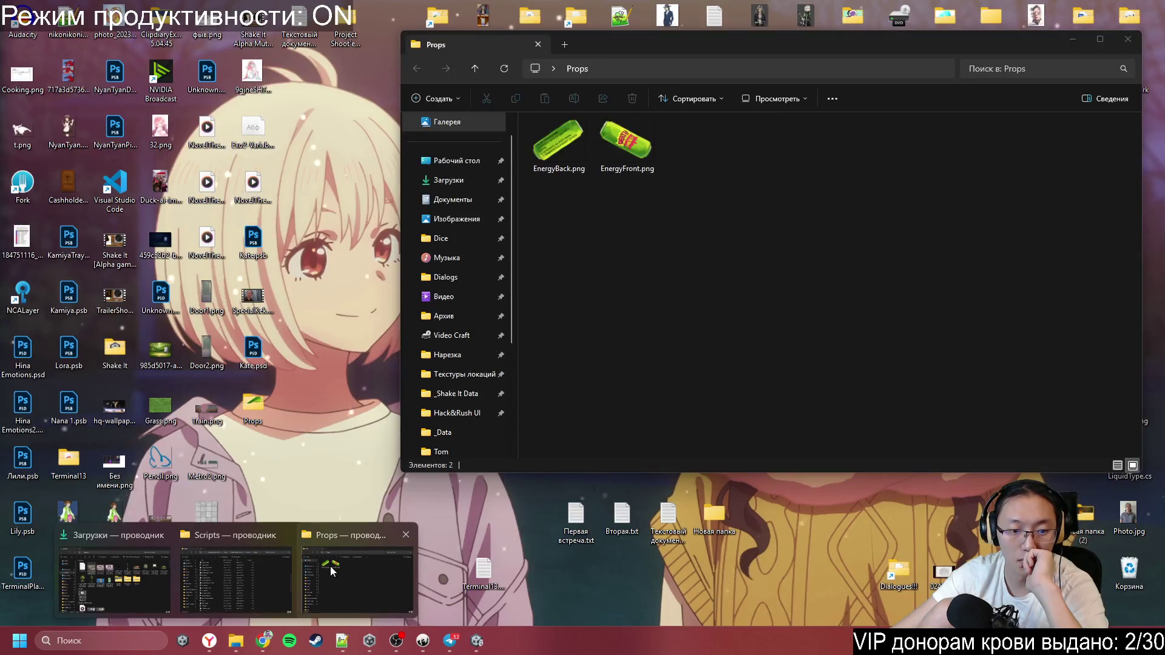
pyautogui.click(330, 566)
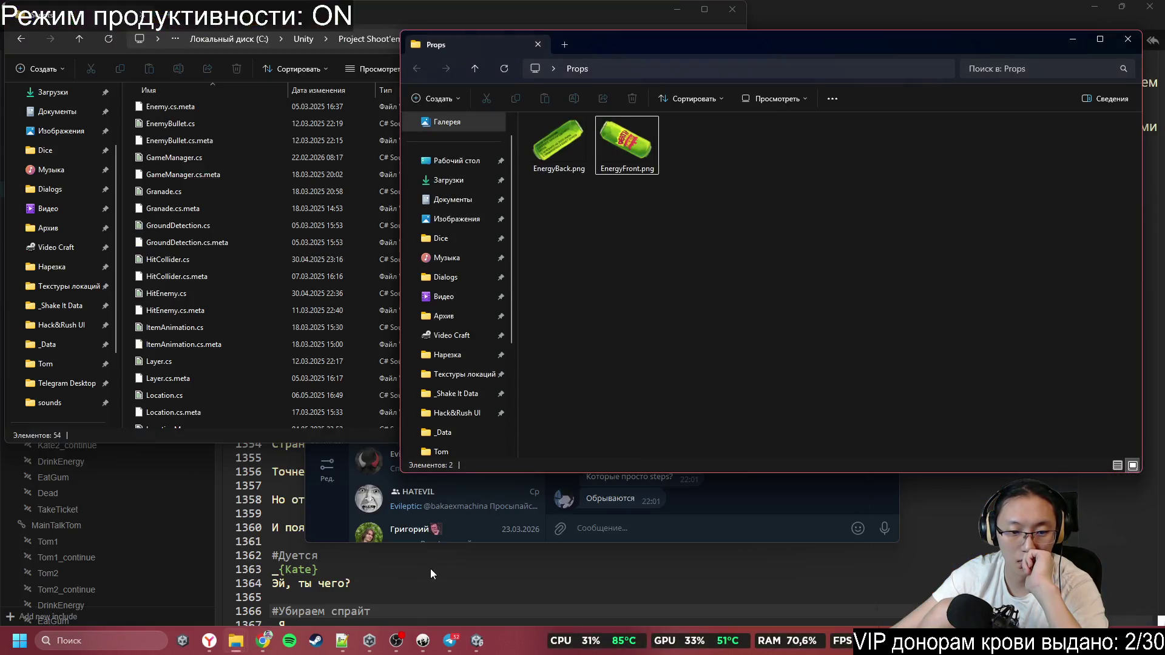
pyautogui.click(1101, 14)
pyautogui.click(1100, 8)
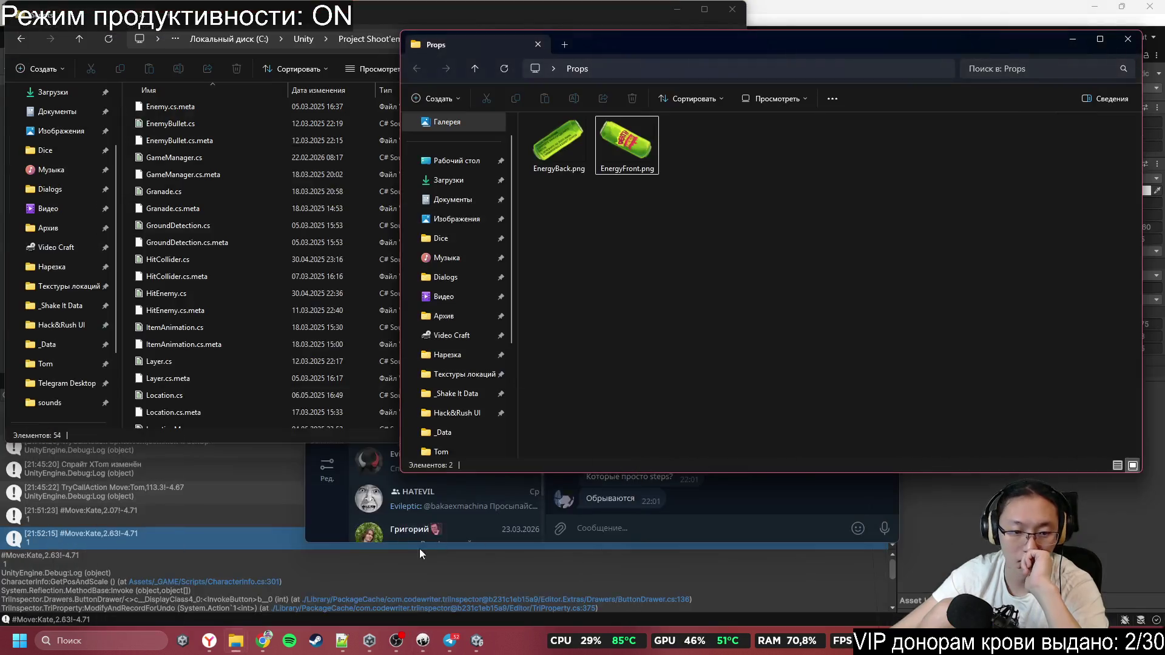
pyautogui.click(1137, 6)
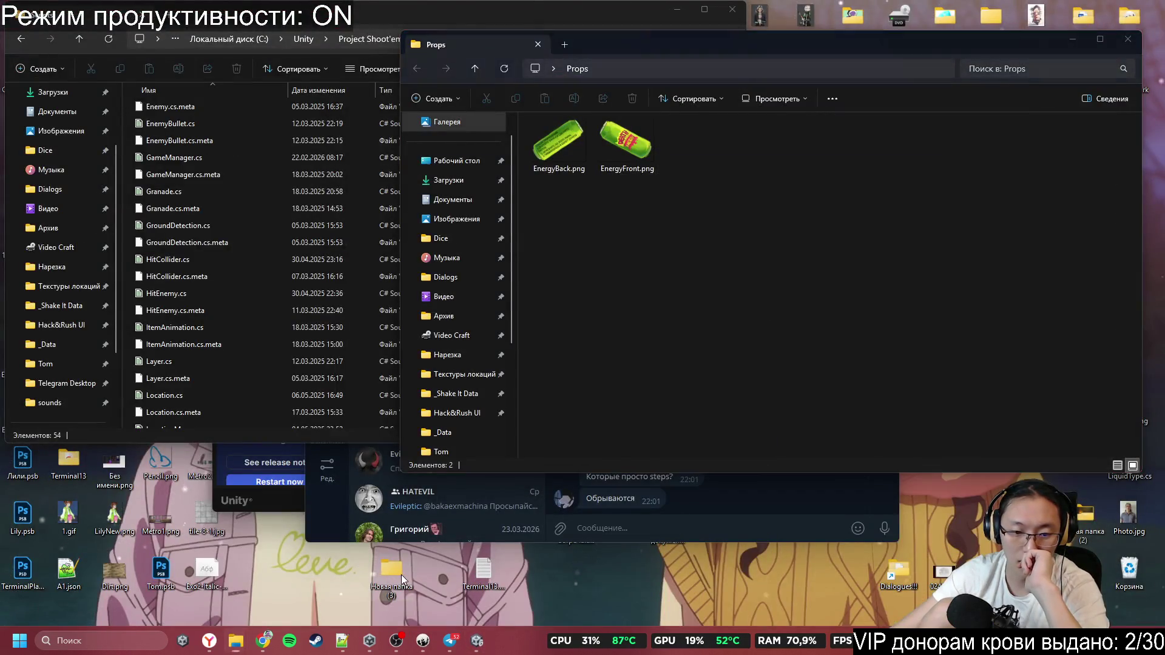
# Open Новая папка (3) > sounds and play steps.mp3
pyautogui.doubleClick(401, 574)
pyautogui.doubleClick(650, 170)
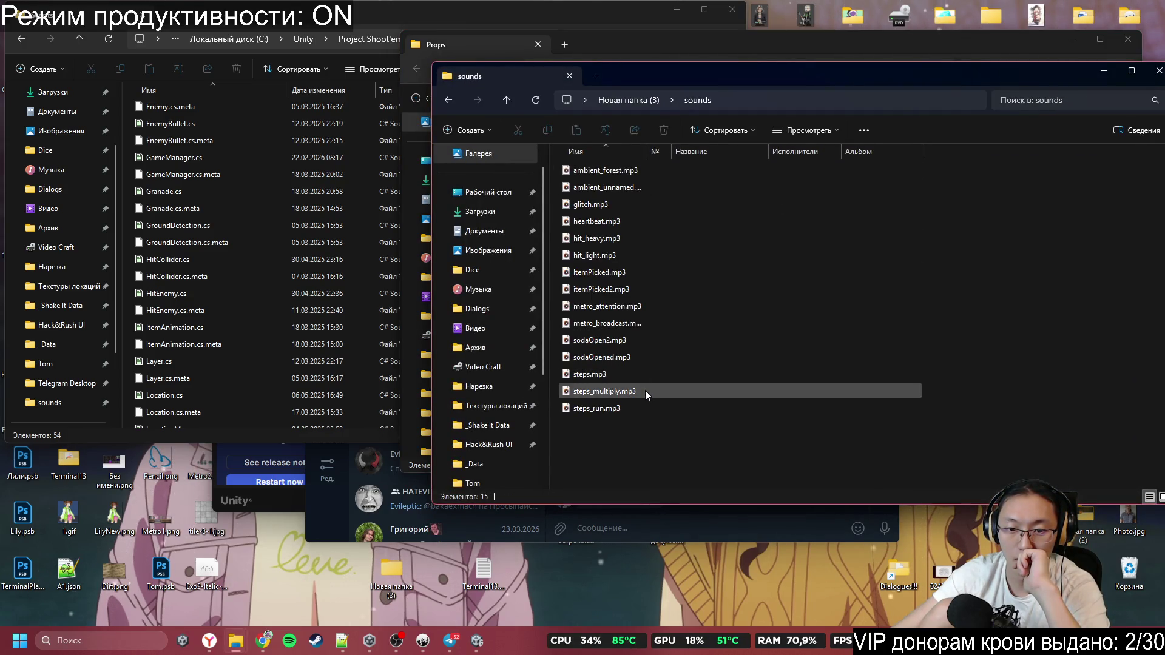
pyautogui.doubleClick(650, 375)
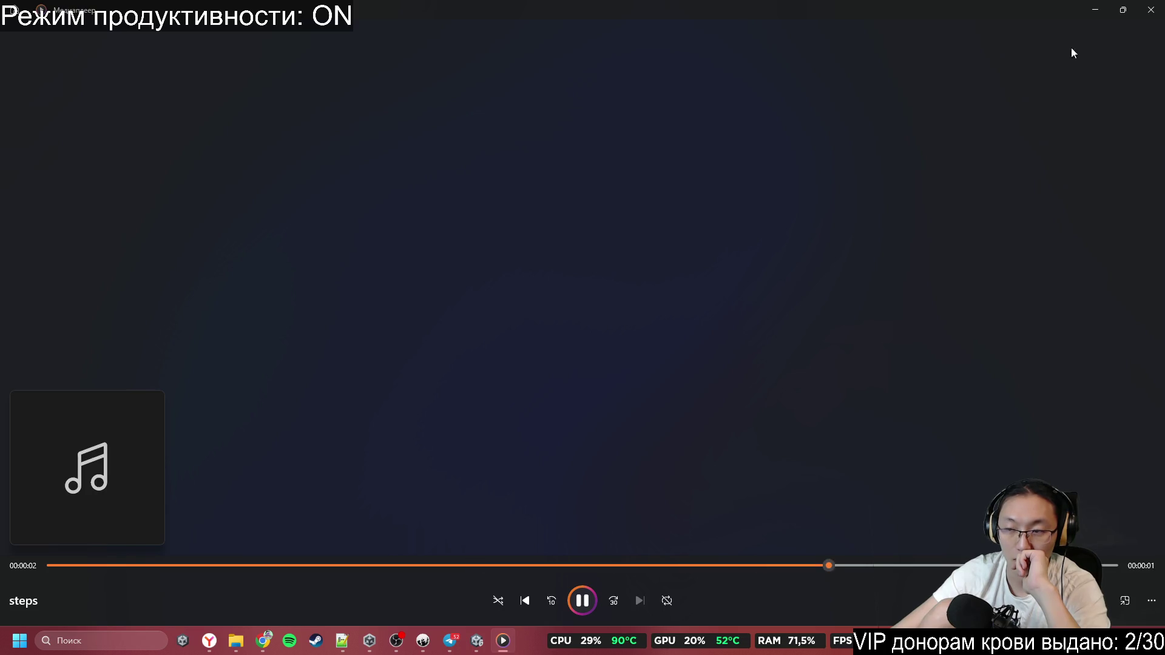
# Play steps_multiply.mp3 from the sounds folder, dismissing Telegram when it pops up
pyautogui.click(1151, 13)
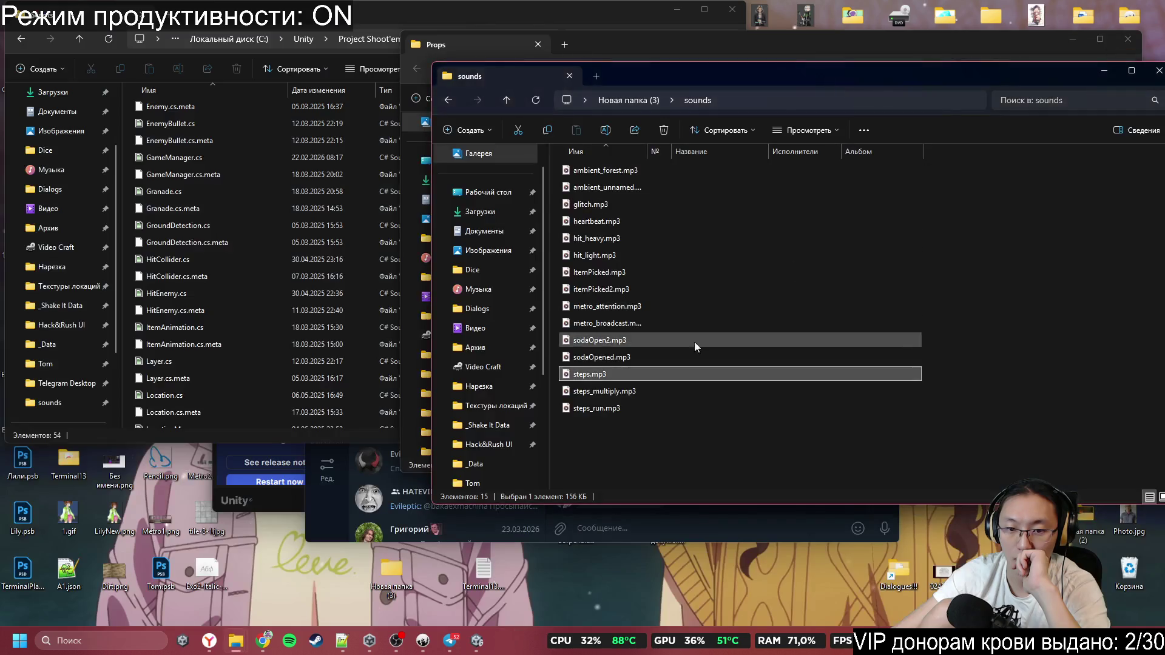
pyautogui.doubleClick(634, 392)
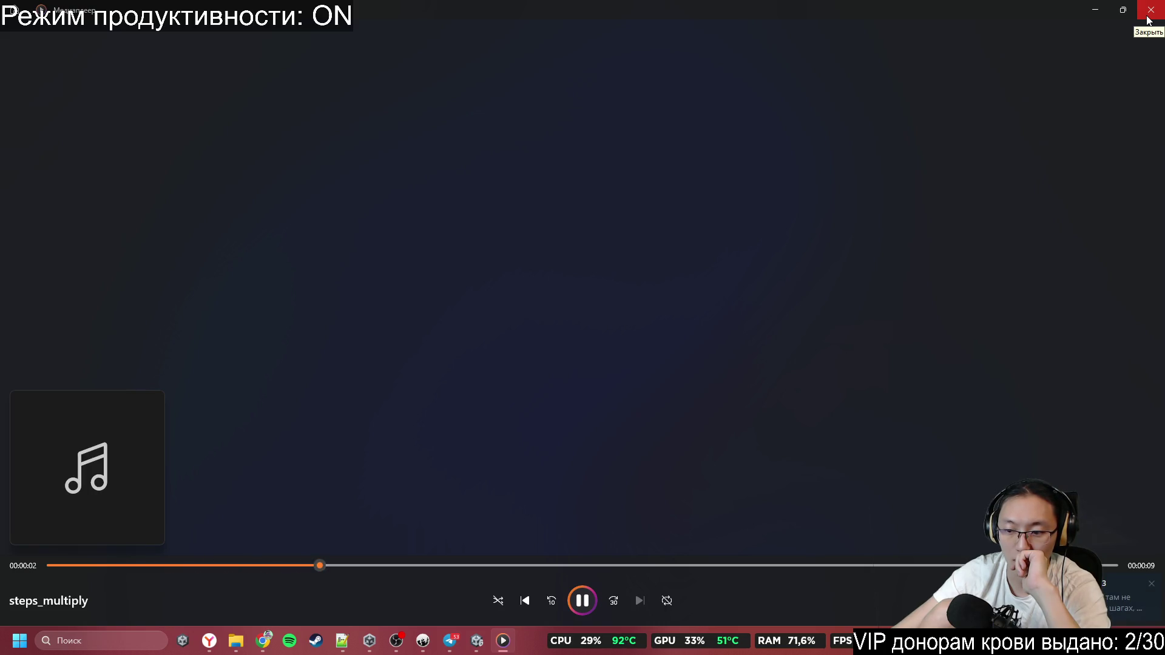
pyautogui.hotkey('alt', 'Tab')
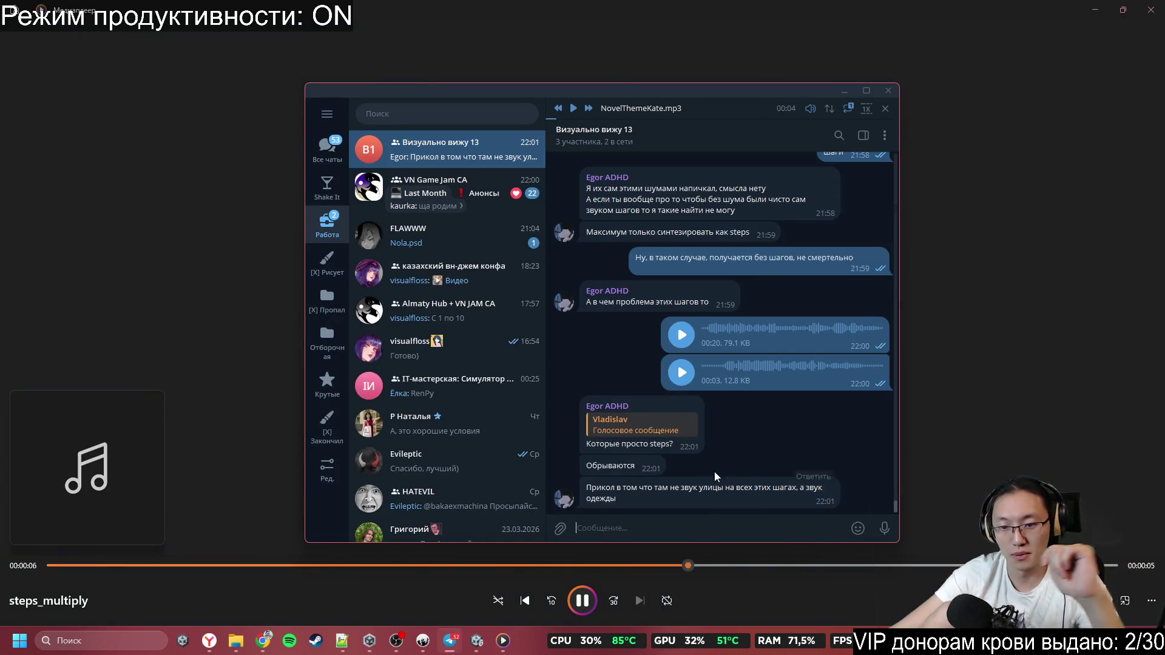
pyautogui.click(888, 90)
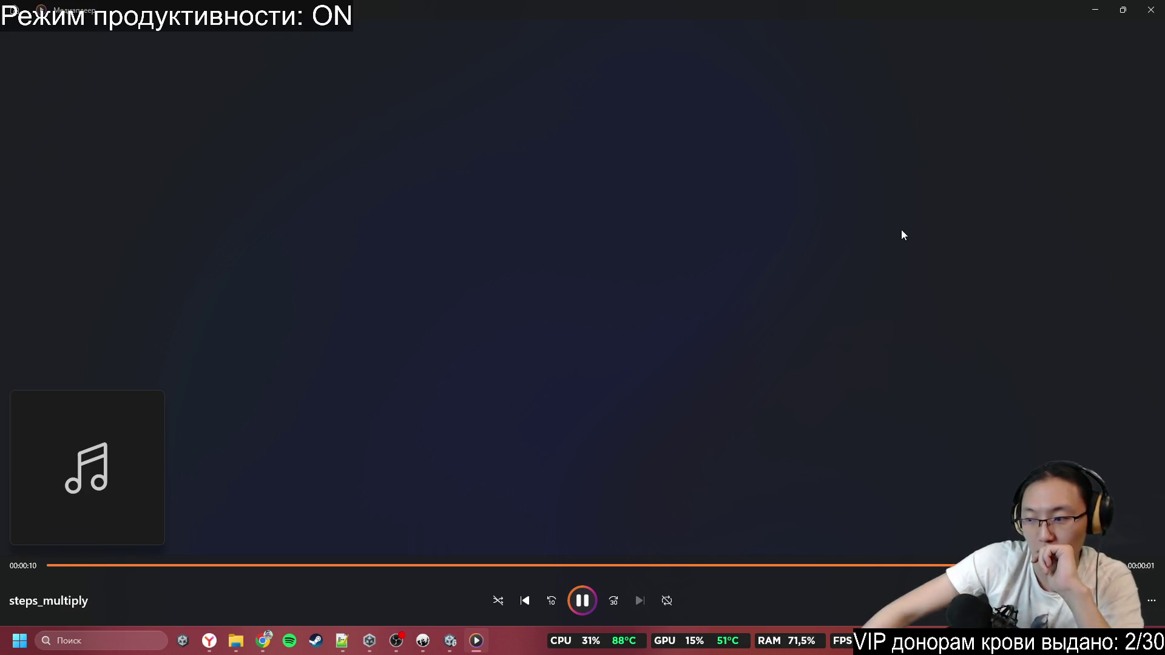
# Maximise the player, play steps_run from its middle, then close Media Player
pyautogui.click(1129, 9)
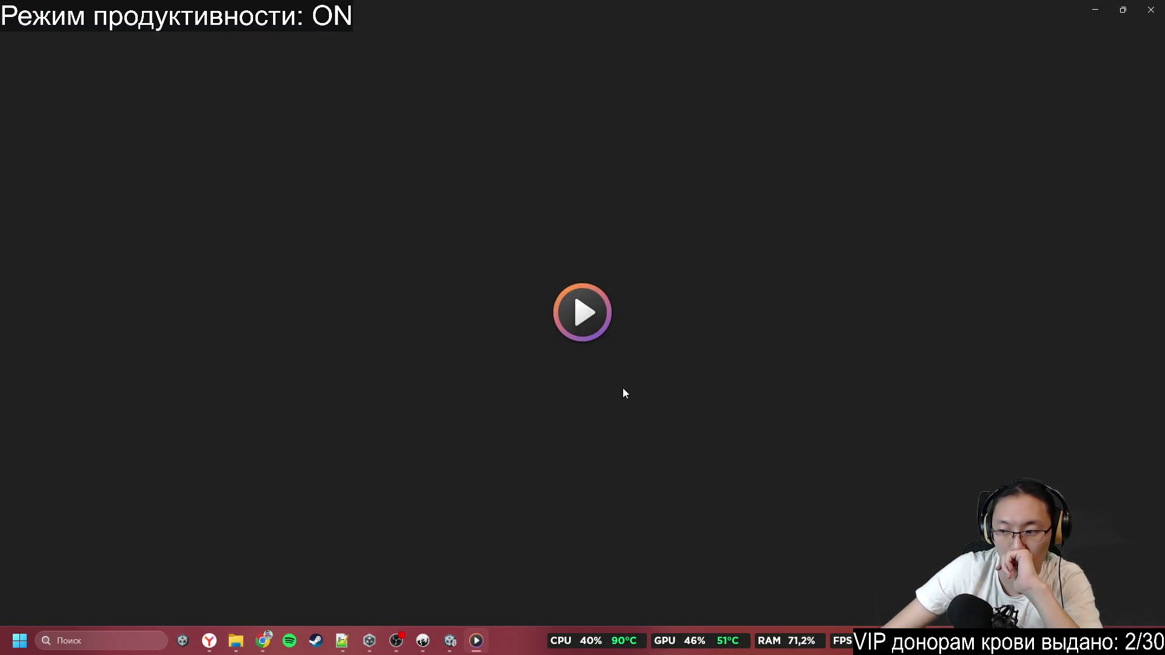
pyautogui.click(582, 312)
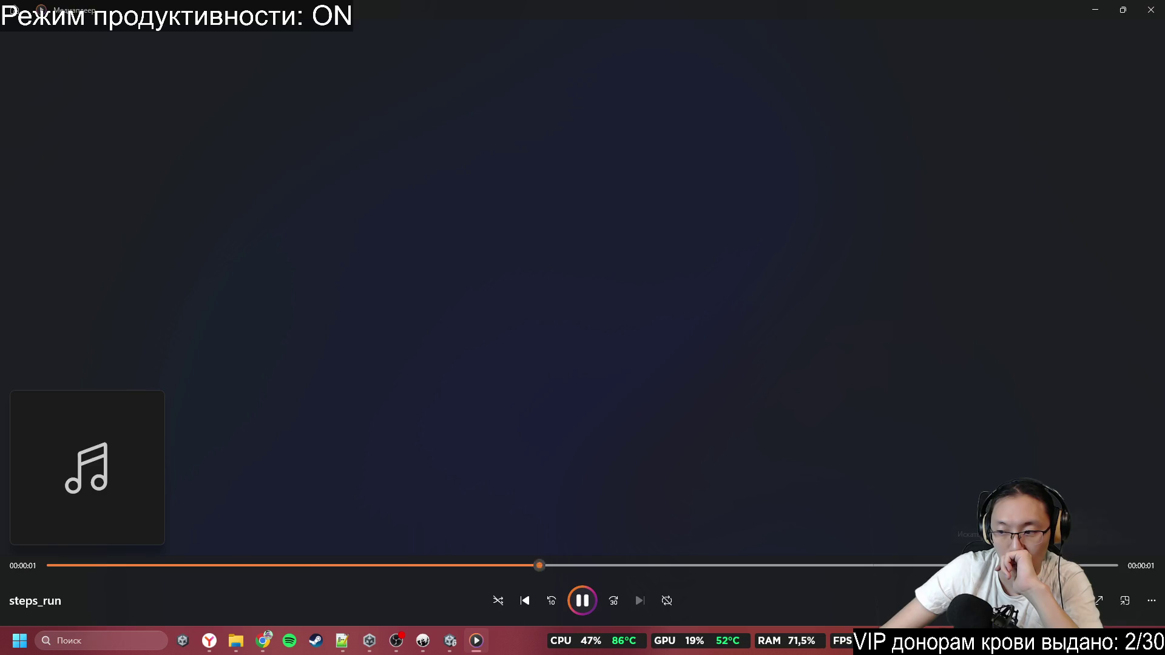
pyautogui.click(649, 564)
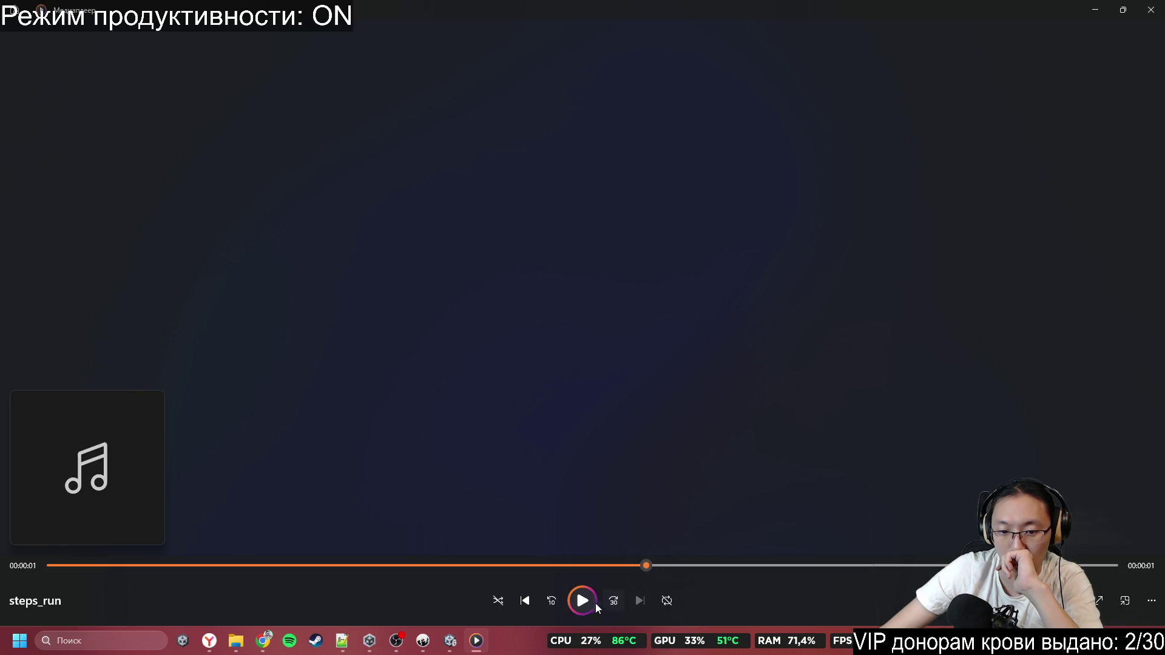
pyautogui.click(580, 607)
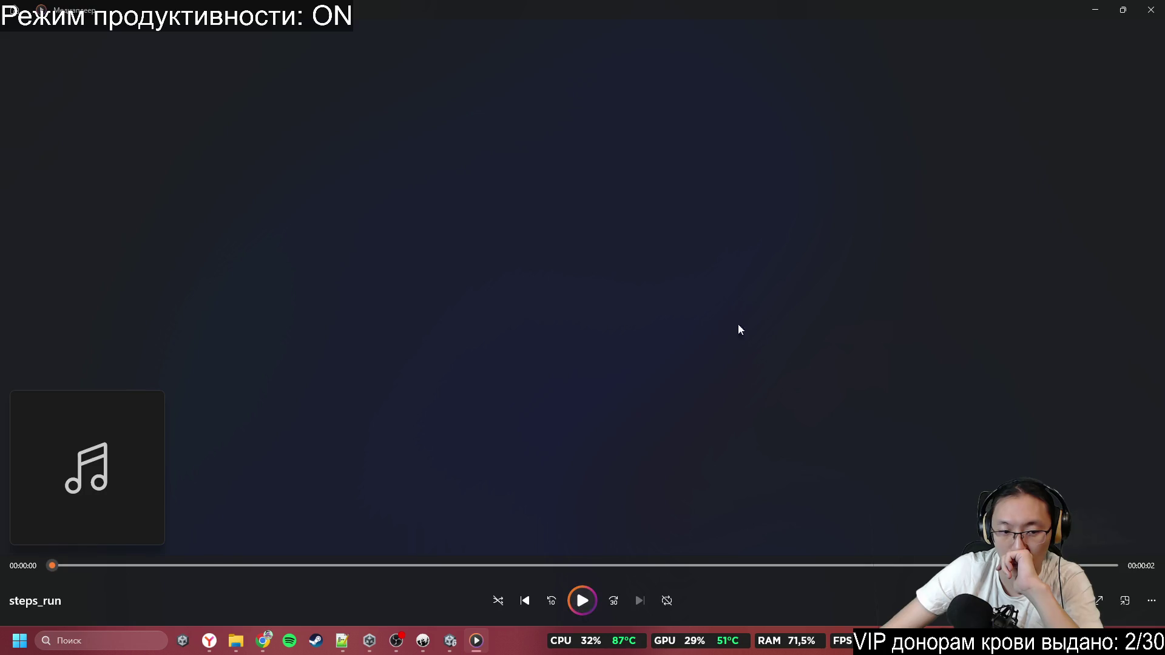
pyautogui.click(1151, 10)
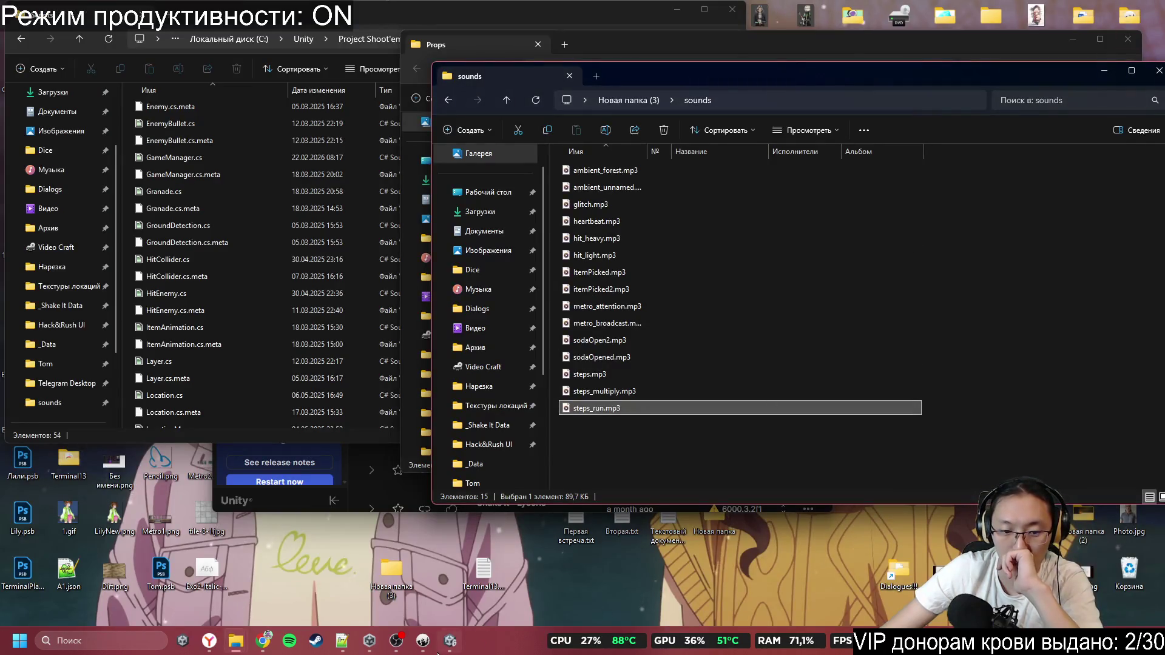
# Send a voice message in the Визуально вижу 13 chat, cancelling a second recording
pyautogui.click(664, 441)
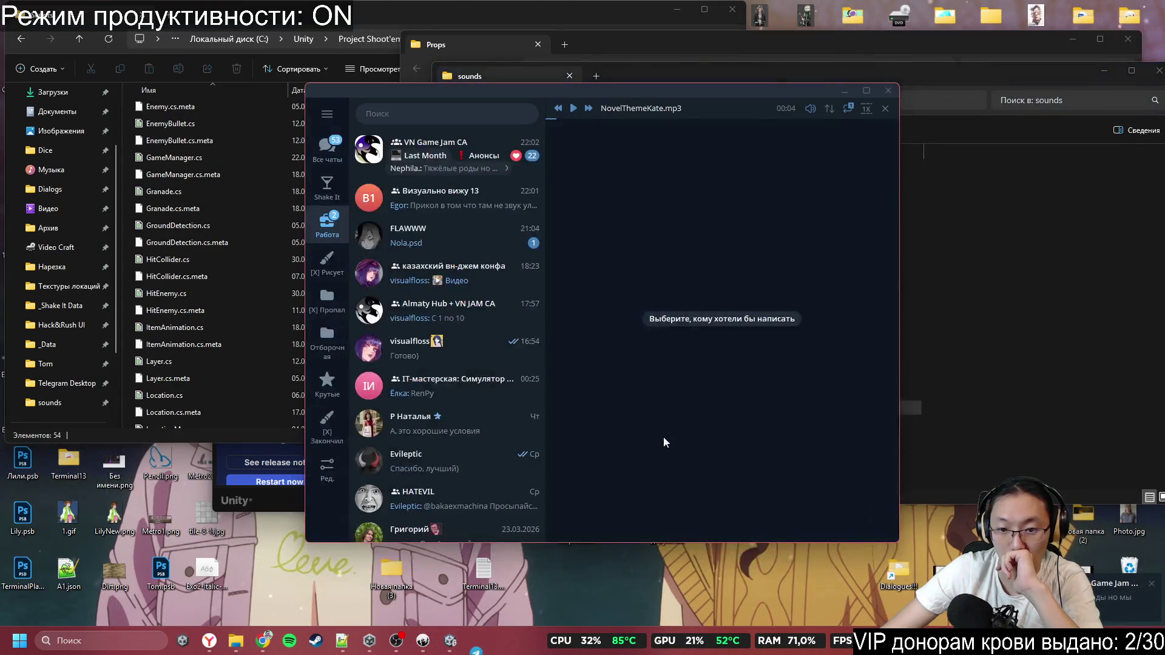
pyautogui.click(480, 212)
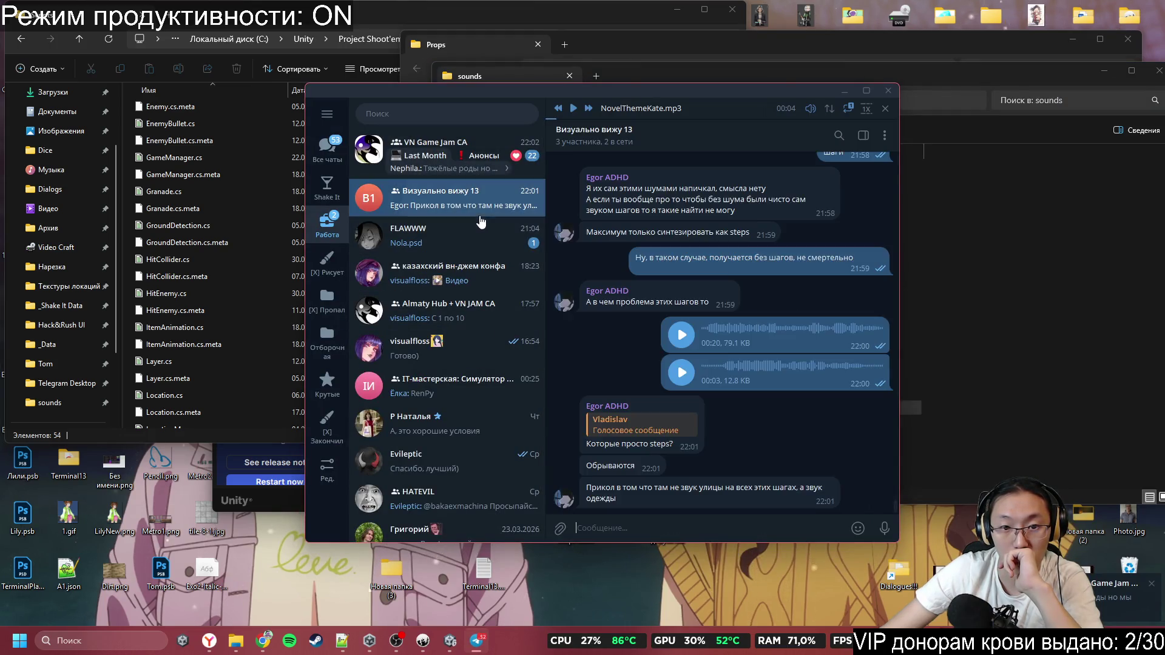
pyautogui.moveTo(884, 527); pyautogui.dragTo(875, 411)
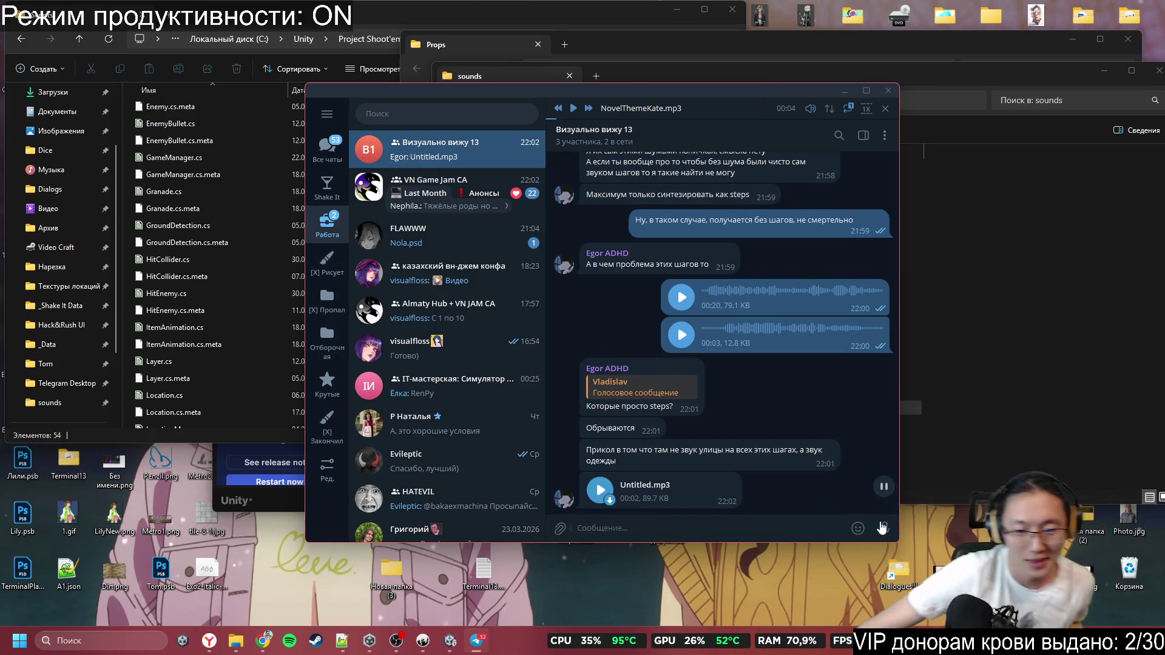
pyautogui.click(882, 528)
pyautogui.moveTo(883, 527); pyautogui.dragTo(866, 363)
pyautogui.click(721, 528)
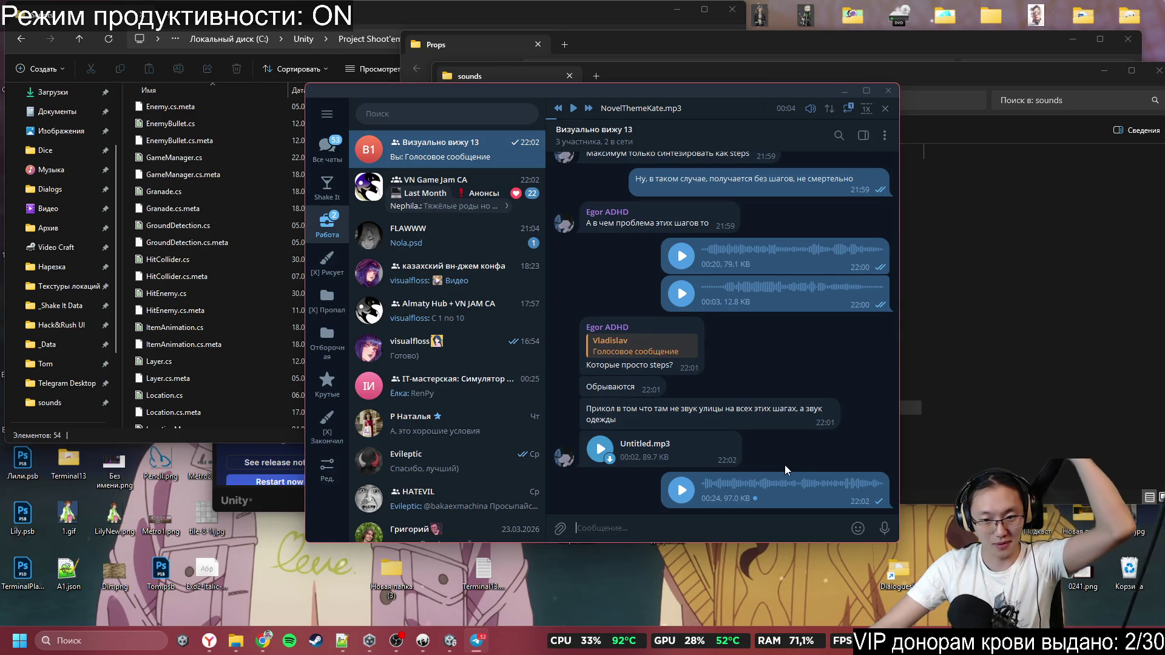
# Move the sounds folder window aside, then record and send another voice message
pyautogui.click(843, 91)
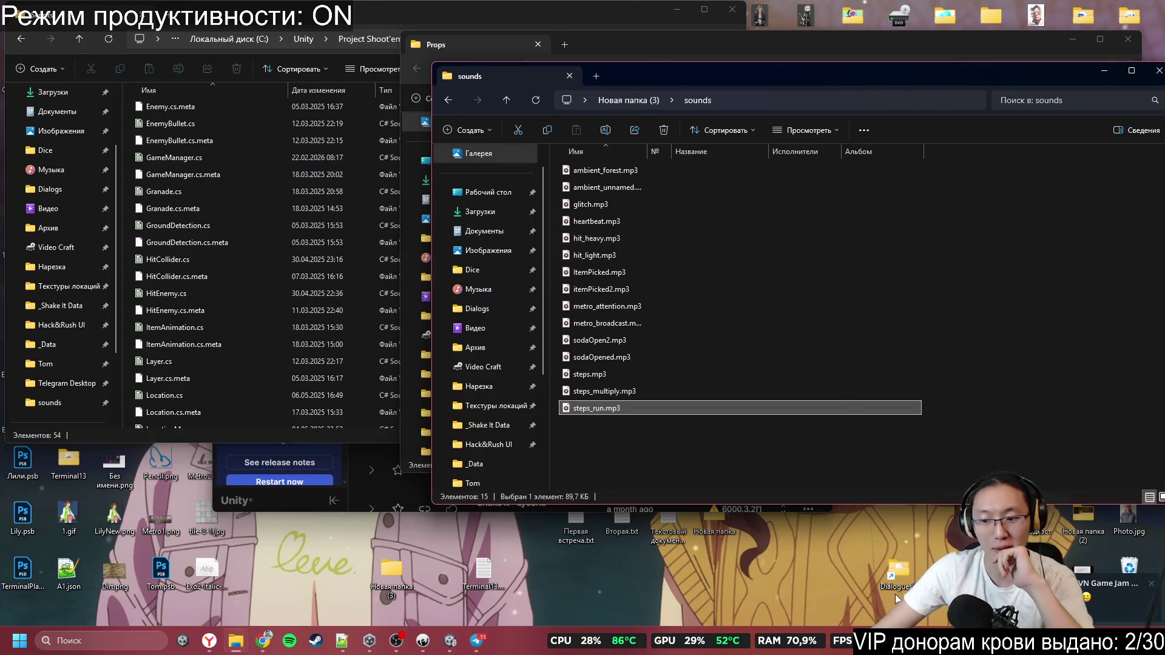
pyautogui.click(1015, 384)
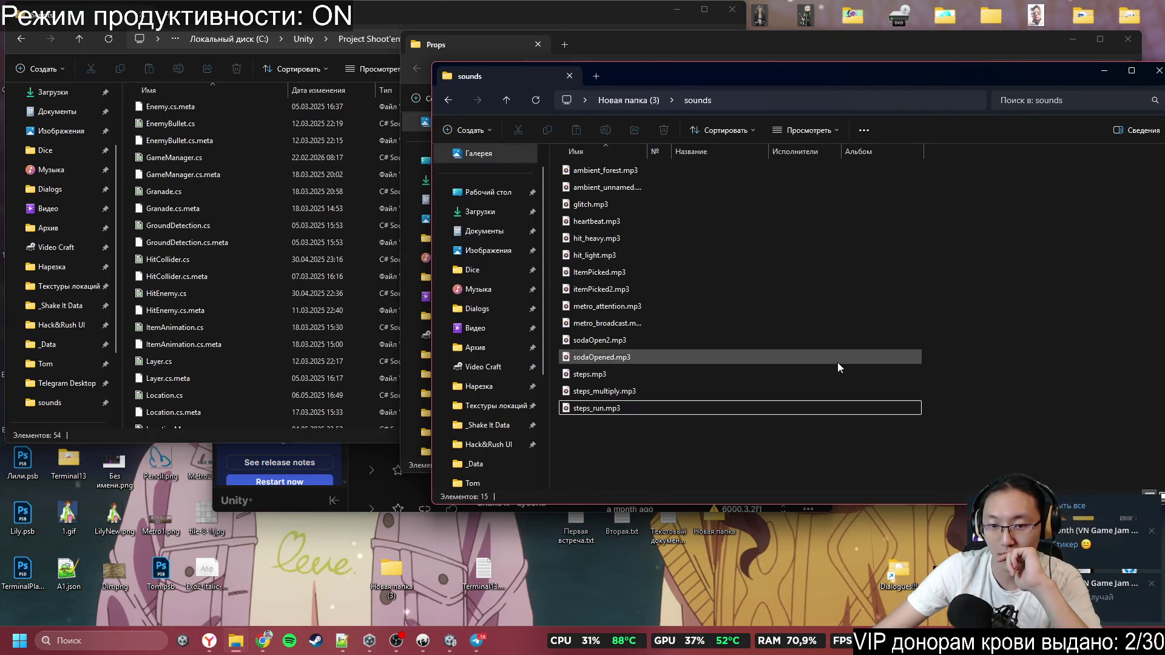
pyautogui.moveTo(1050, 84); pyautogui.dragTo(949, 93)
pyautogui.click(949, 91)
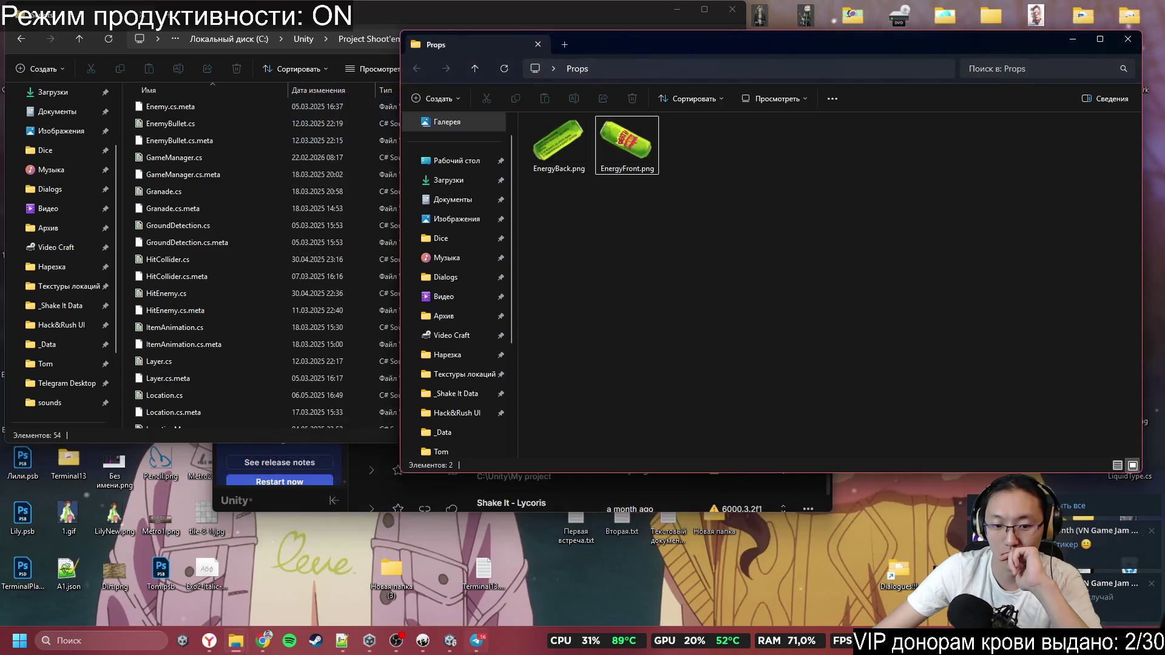
pyautogui.click(477, 640)
pyautogui.moveTo(884, 528); pyautogui.dragTo(886, 365)
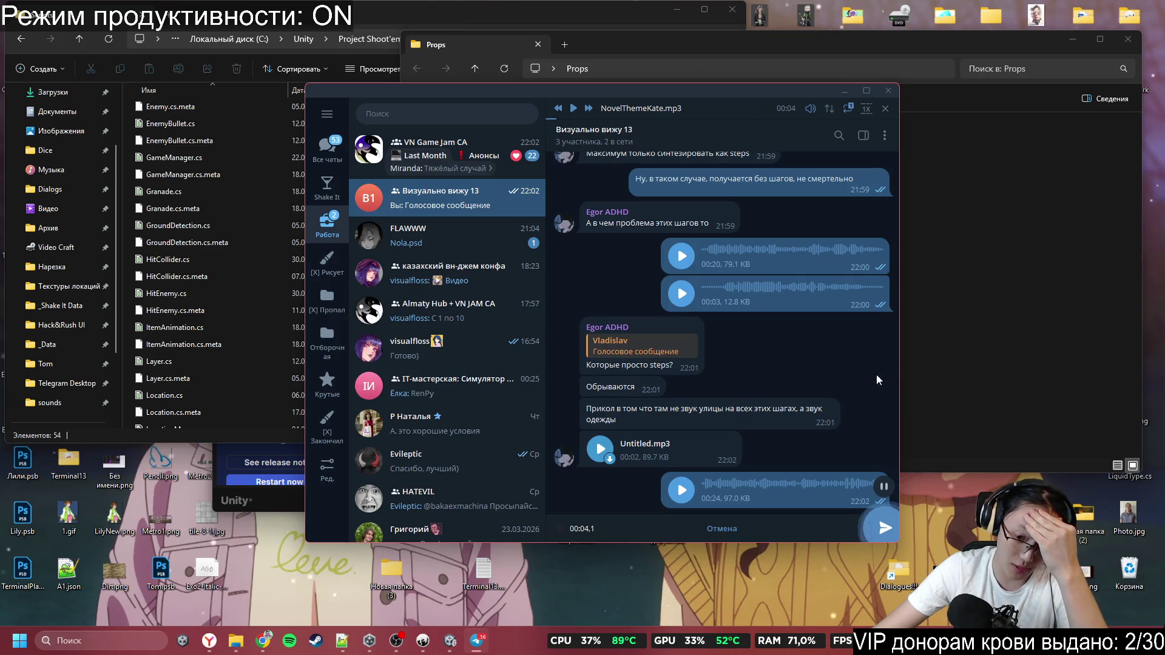
pyautogui.click(883, 528)
# Toggle a heart on the 21:59 message, then close Telegram and the Props folder
pyautogui.moveTo(855, 525)
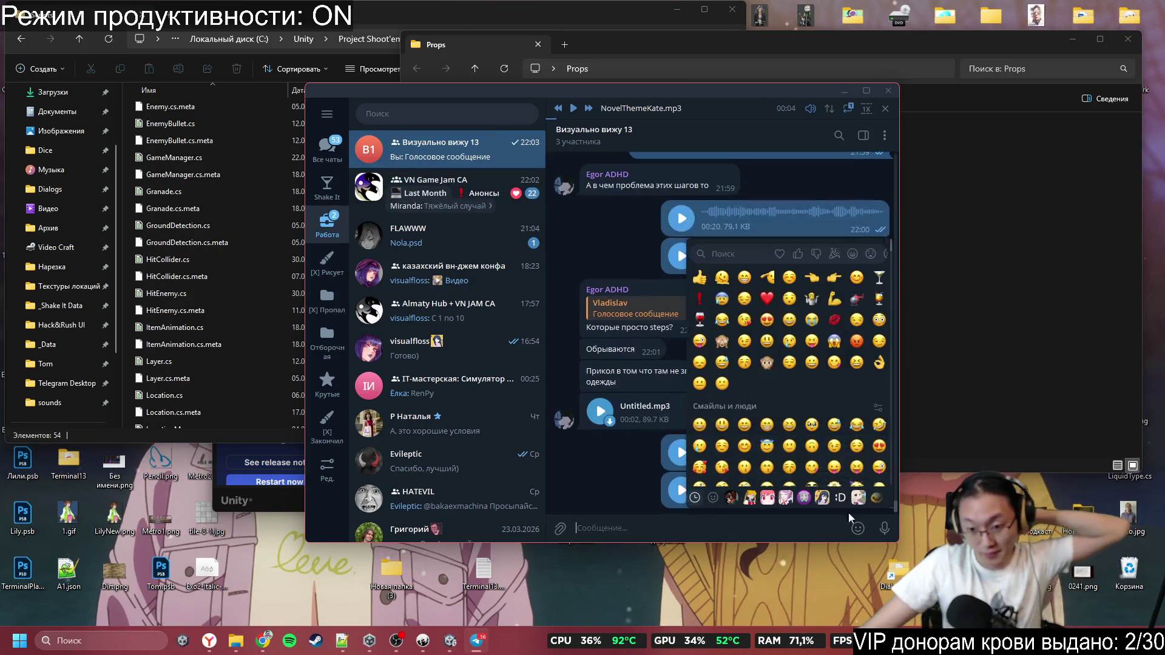
pyautogui.doubleClick(646, 190)
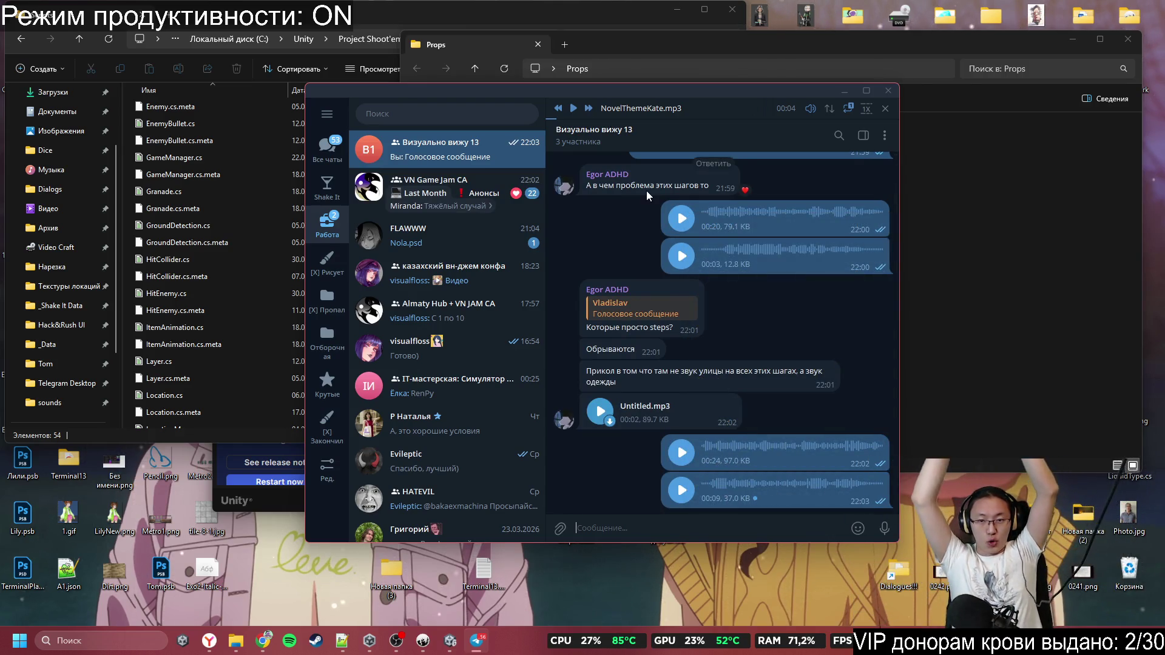
pyautogui.doubleClick(646, 191)
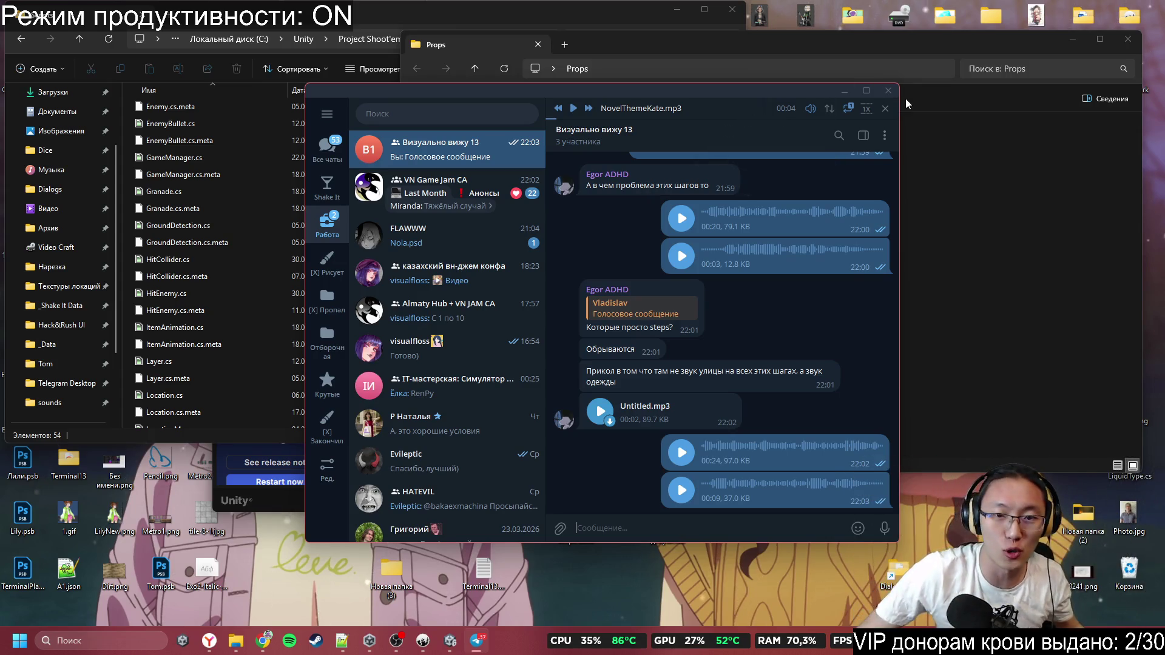
pyautogui.click(890, 91)
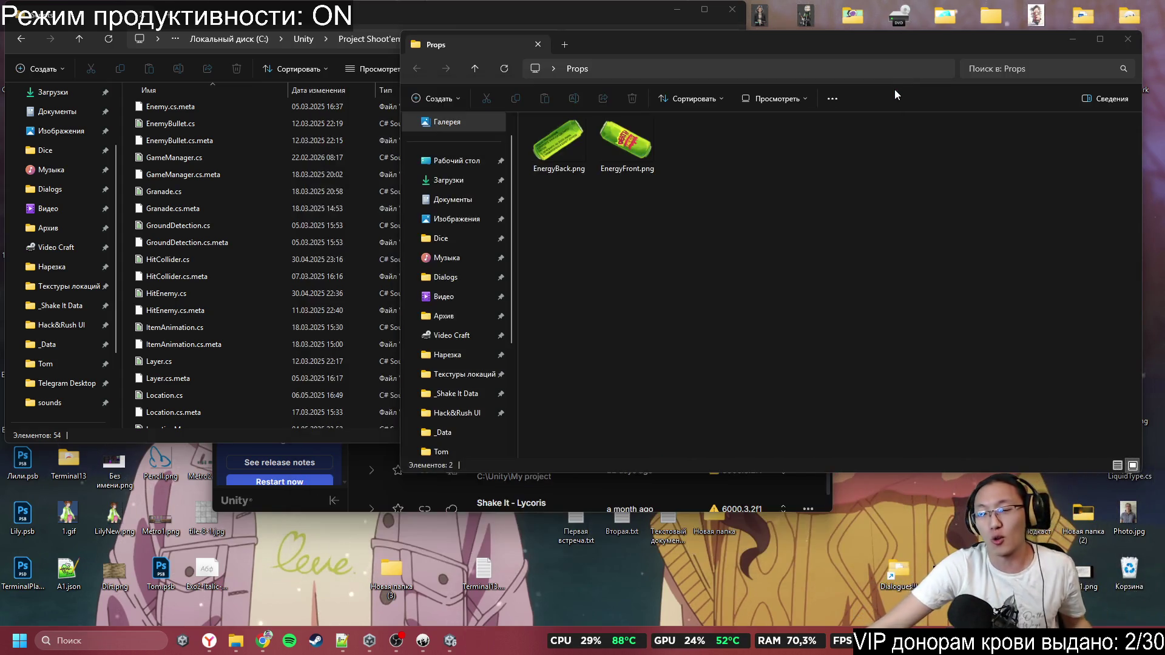
pyautogui.moveTo(994, 53); pyautogui.dragTo(906, 73)
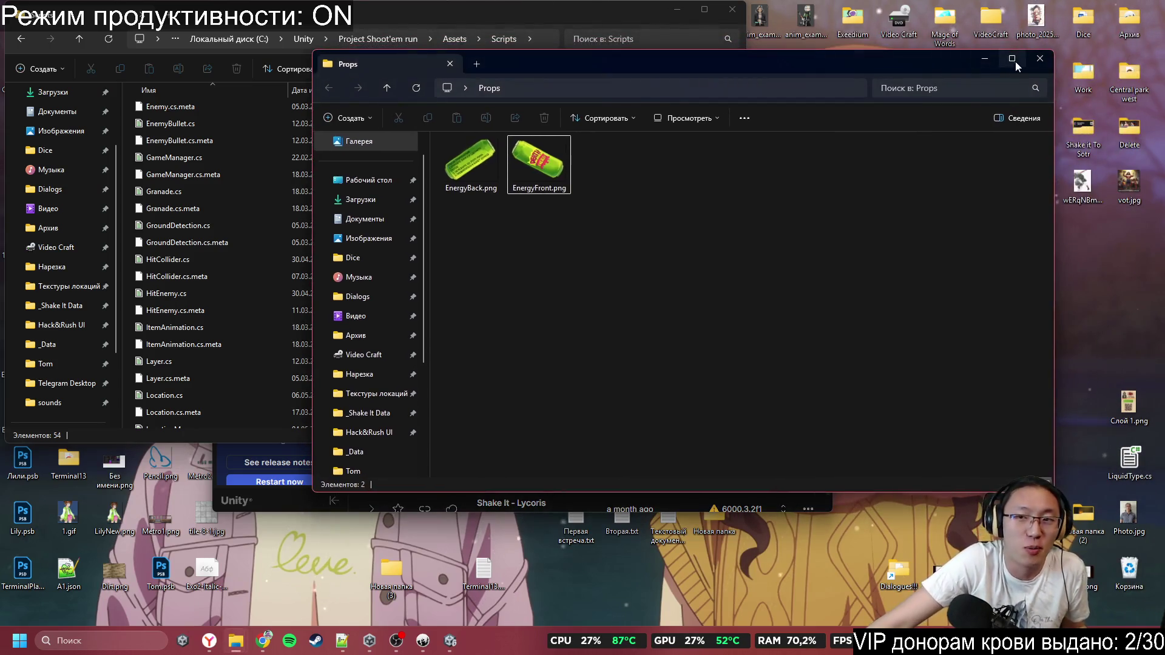
pyautogui.click(1032, 62)
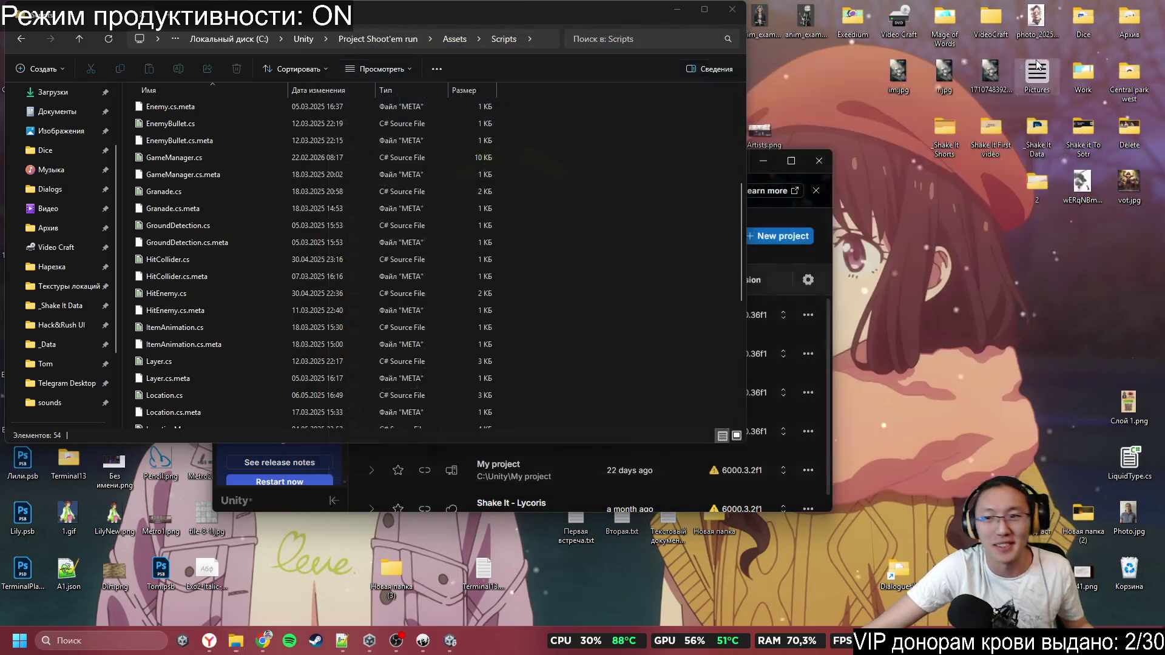
# Close the Scripts folder, bring Unity forward and orbit the street scene slightly
pyautogui.click(732, 9)
pyautogui.click(493, 324)
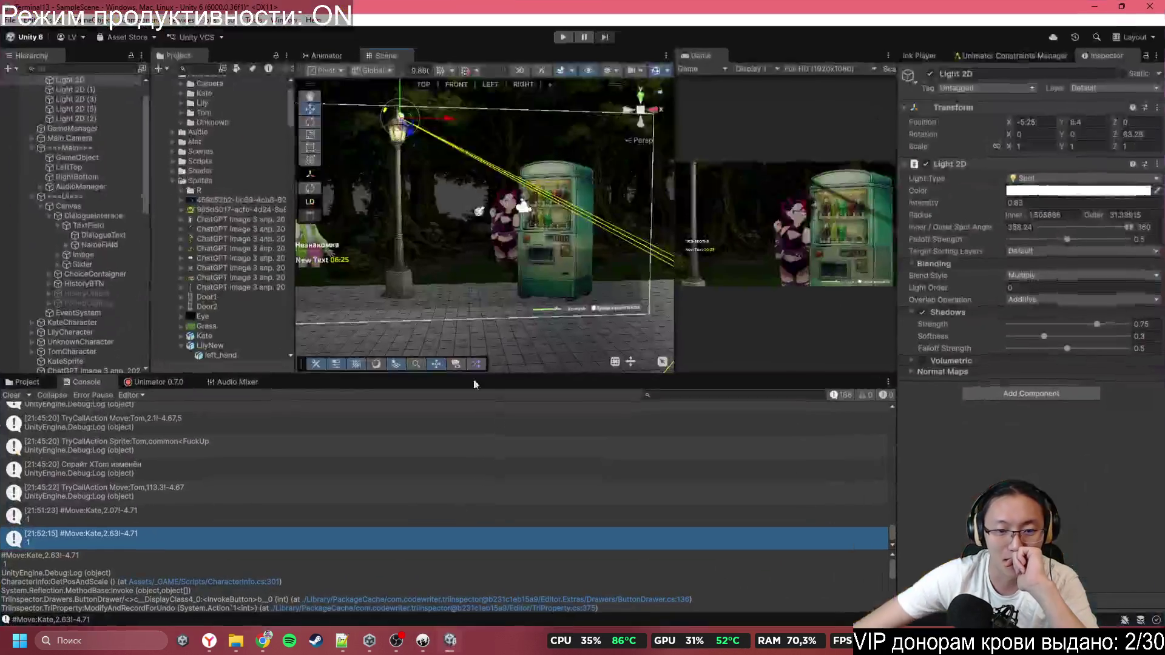
pyautogui.moveTo(549, 273)
pyautogui.mouseDown()
pyautogui.moveTo(587, 259)
pyautogui.moveTo(570, 269)
pyautogui.mouseUp()
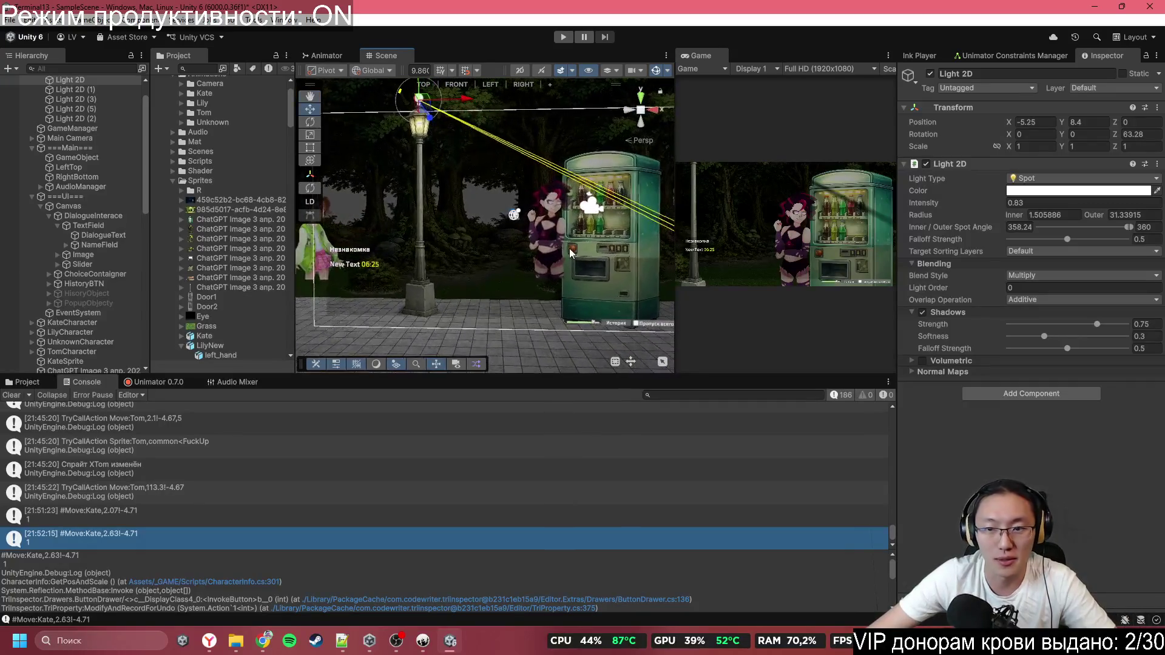
# Inspect the ShakeChar tag and can-falling sound lines around 1307–1316 in Inky
pyautogui.click(423, 641)
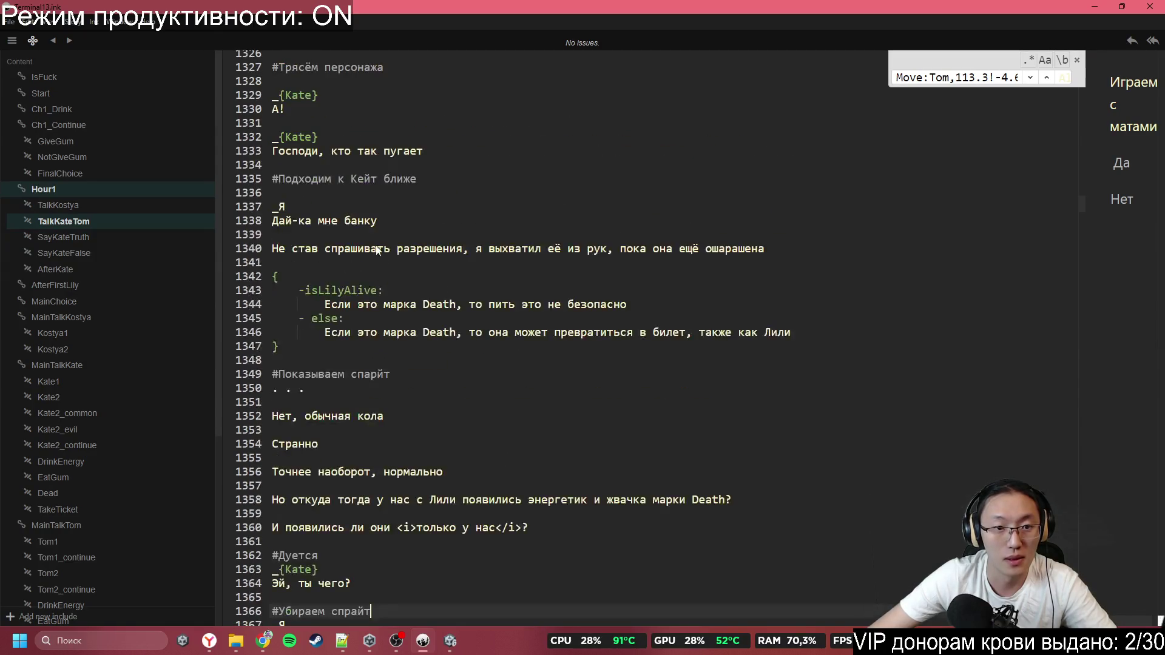
pyautogui.scroll(5, 348, 219)
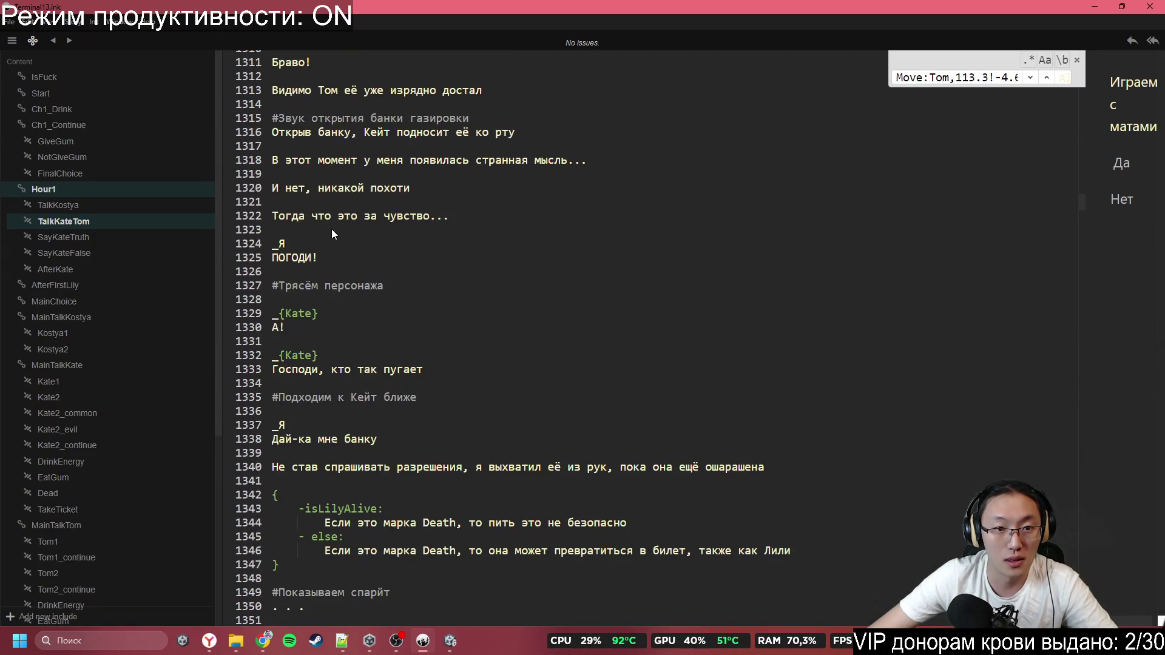
pyautogui.click(410, 407)
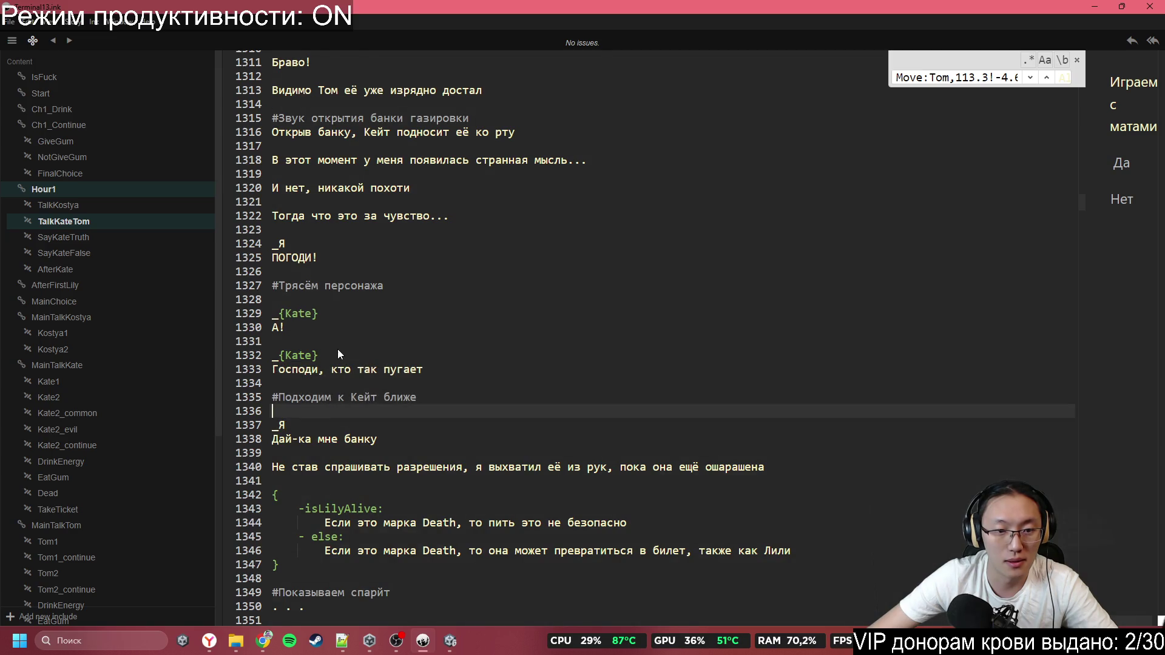
pyautogui.scroll(1, 339, 346)
pyautogui.scroll(4, 314, 278)
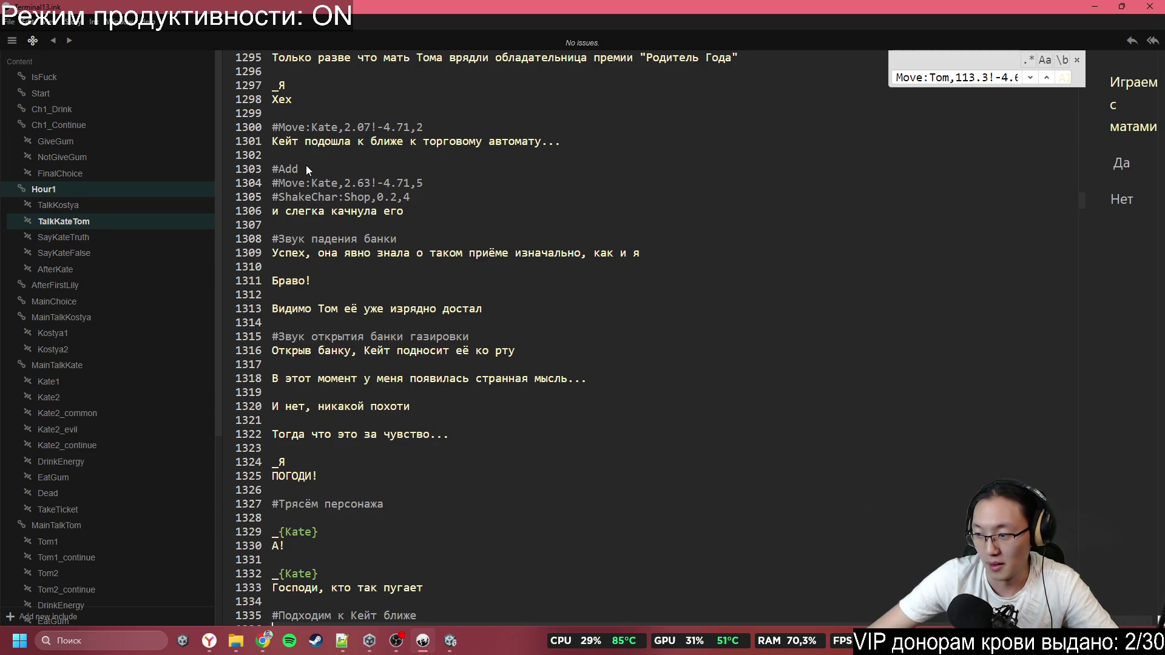
pyautogui.click(306, 168)
pyautogui.click(384, 197)
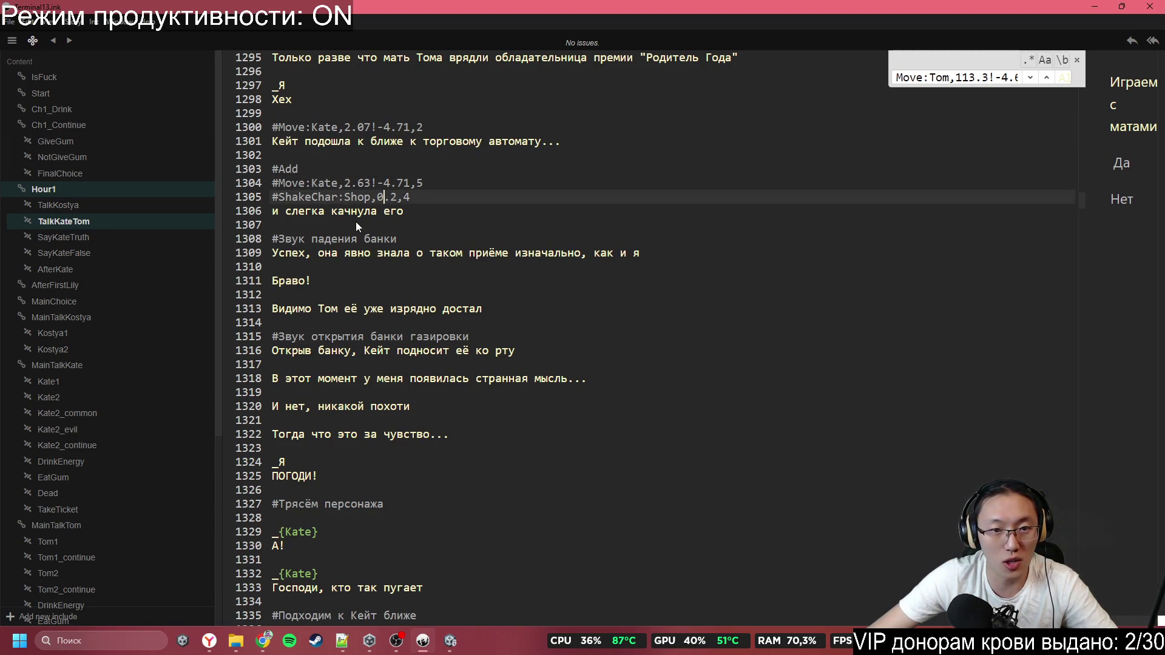
pyautogui.click(402, 225)
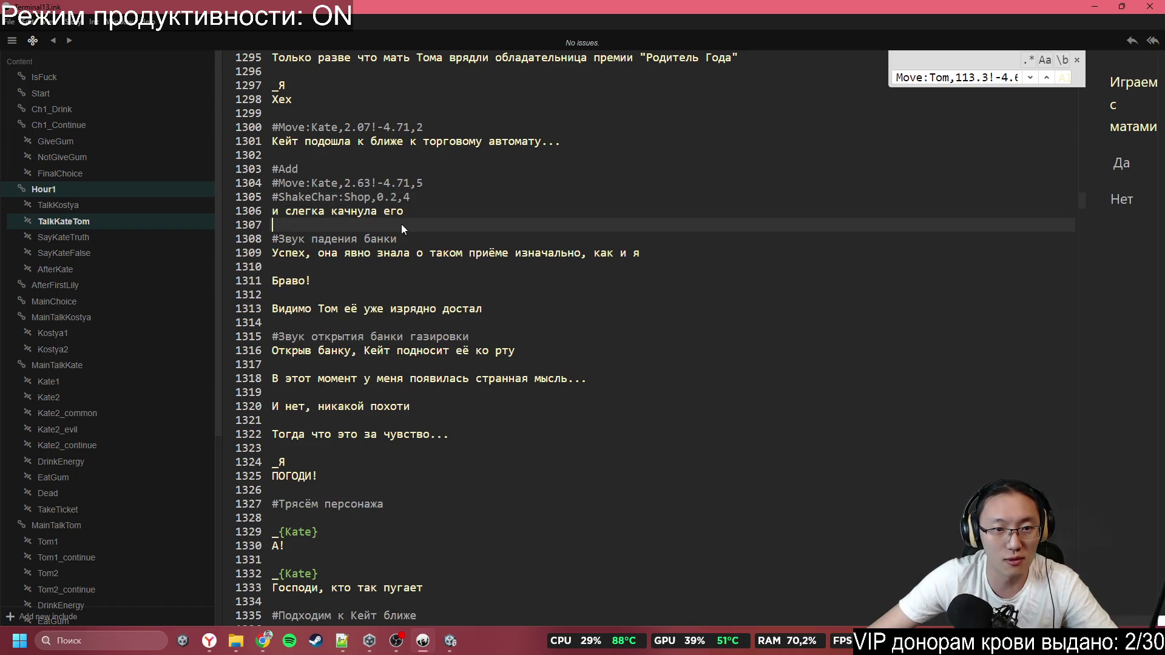
pyautogui.click(387, 324)
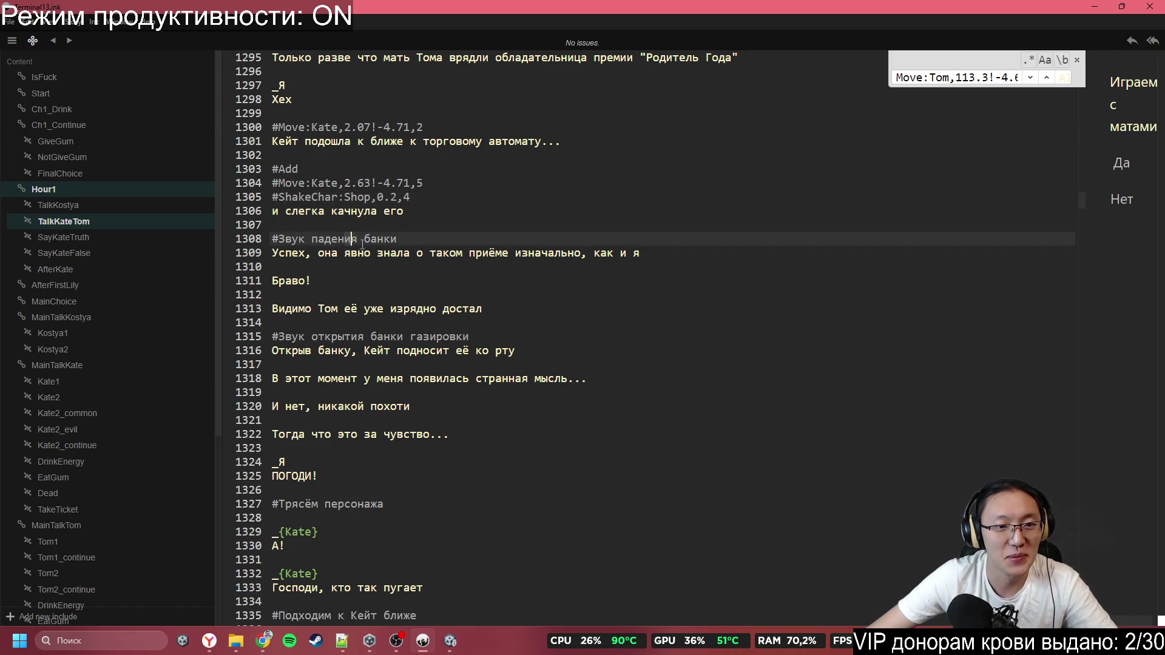
pyautogui.moveTo(343, 239); pyautogui.dragTo(456, 282)
pyautogui.click(454, 280)
pyautogui.click(424, 350)
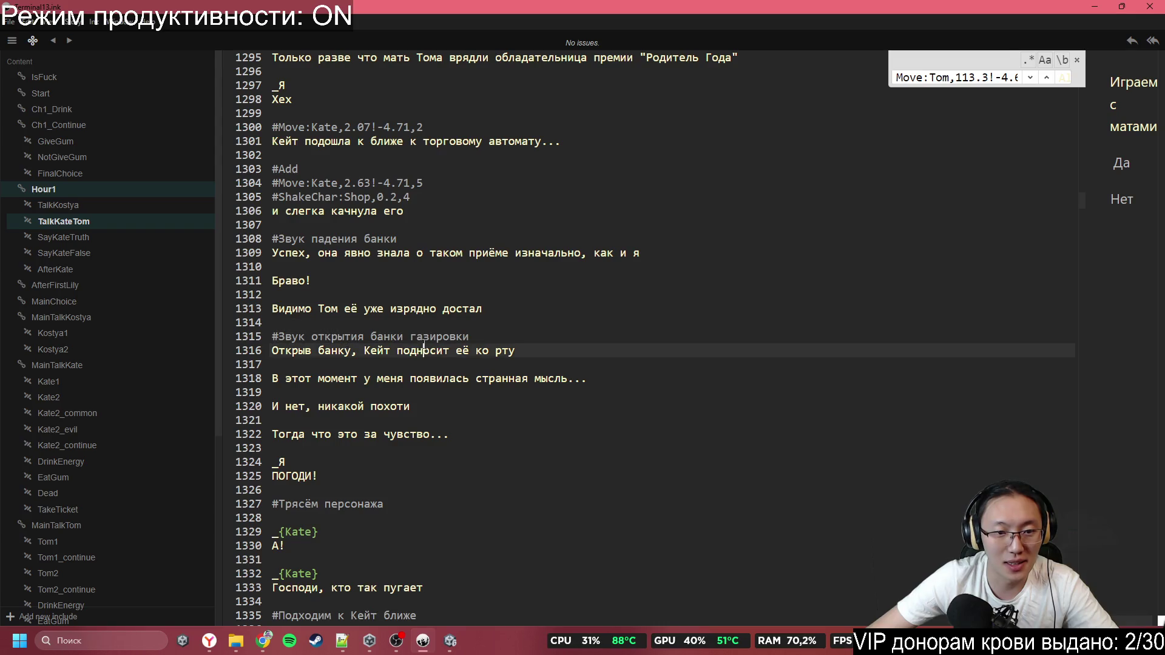
# Scroll past the Emotion:Kate,cunning tag down to the '#Трясём персонажа' comment near line 1327
pyautogui.scroll(-2, 478, 325)
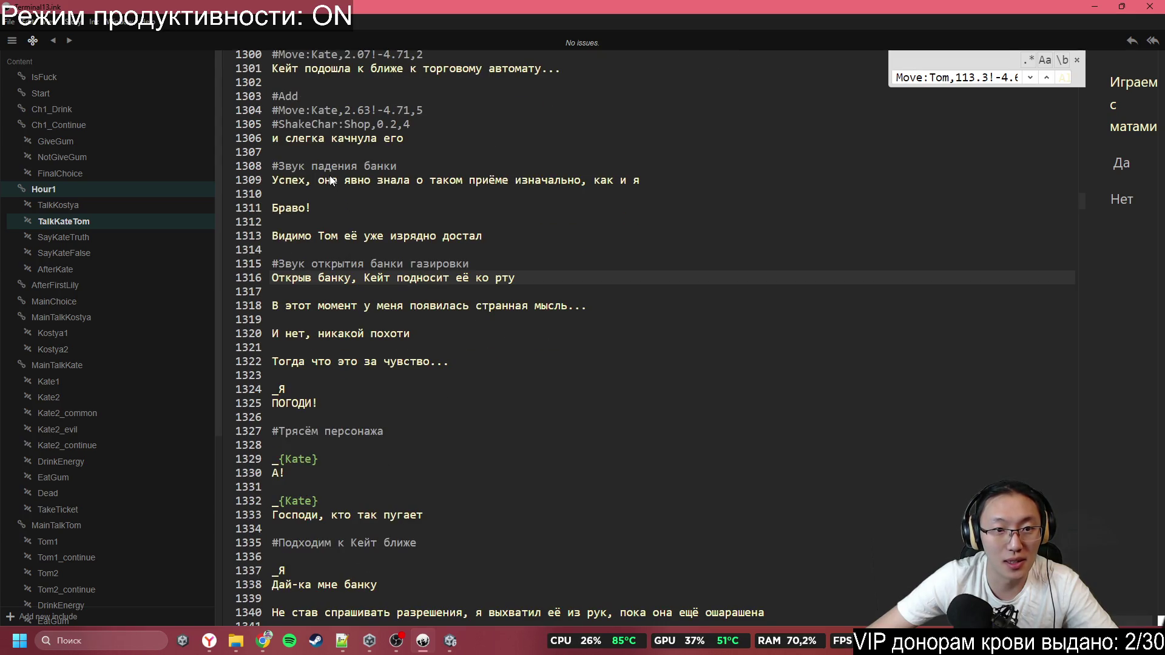
pyautogui.moveTo(272, 139); pyautogui.dragTo(371, 166)
pyautogui.scroll(3, 496, 233)
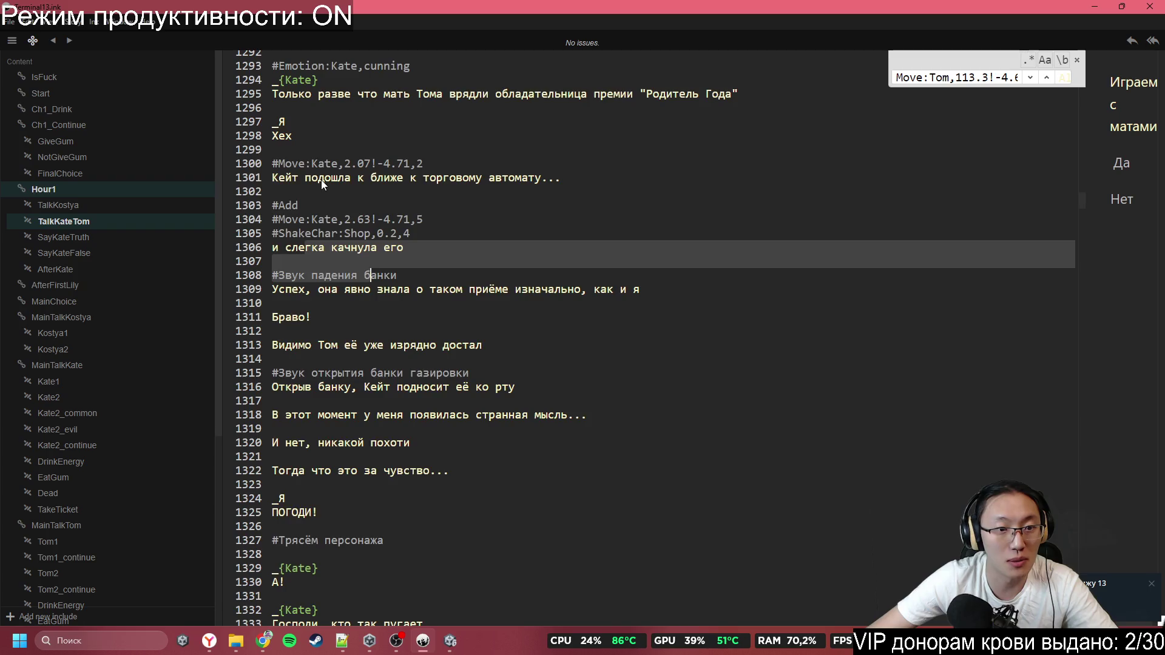
pyautogui.scroll(2, 322, 180)
pyautogui.click(474, 140)
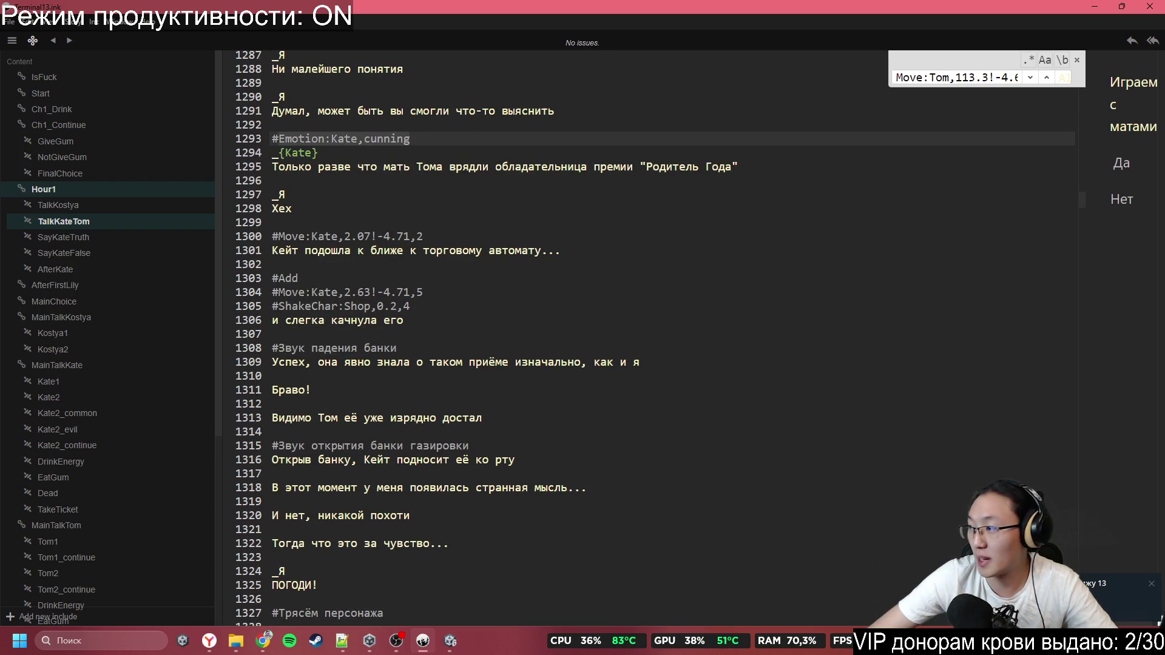
pyautogui.hotkey('alt', 'Tab')
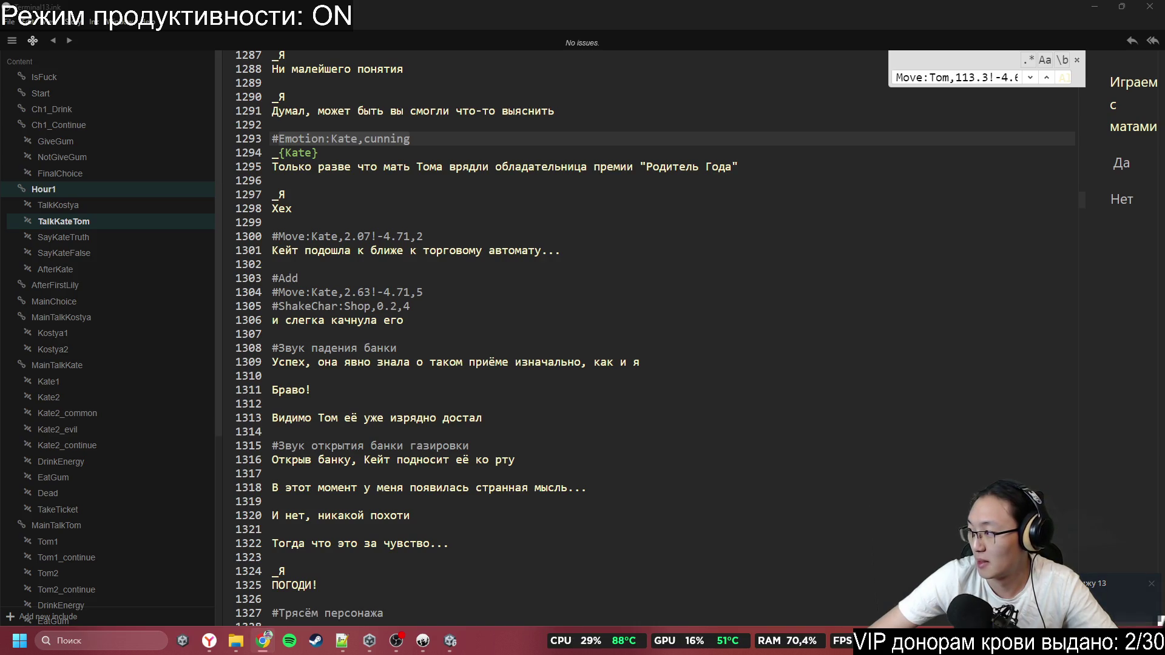
pyautogui.scroll(-3, 425, 270)
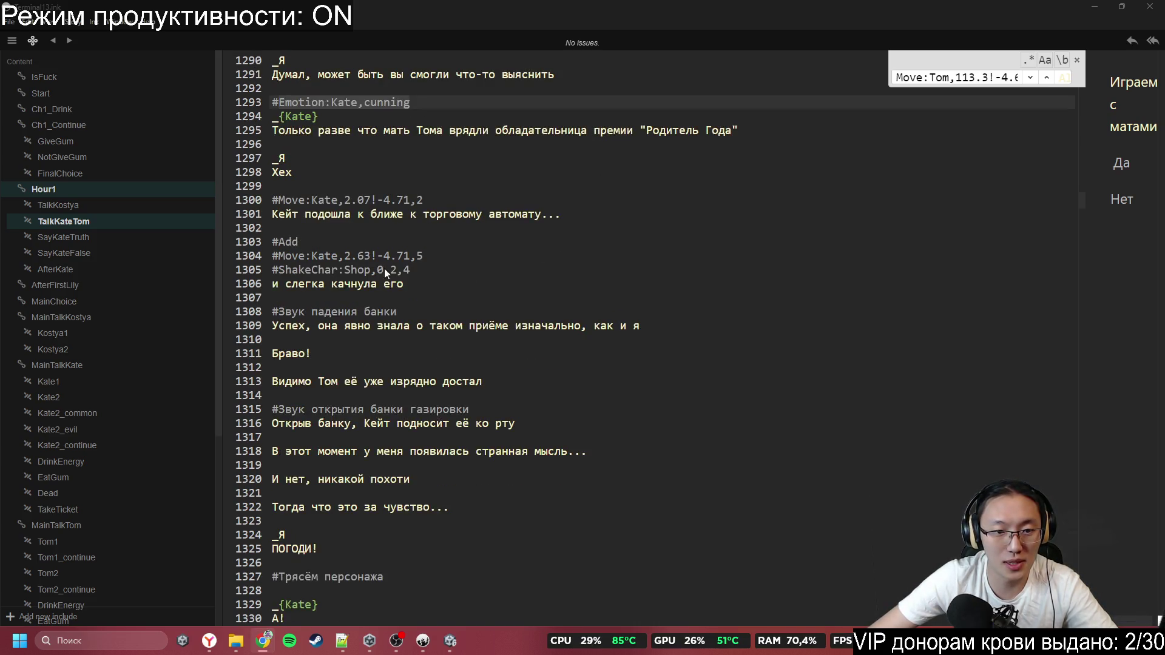
pyautogui.scroll(-1, 340, 359)
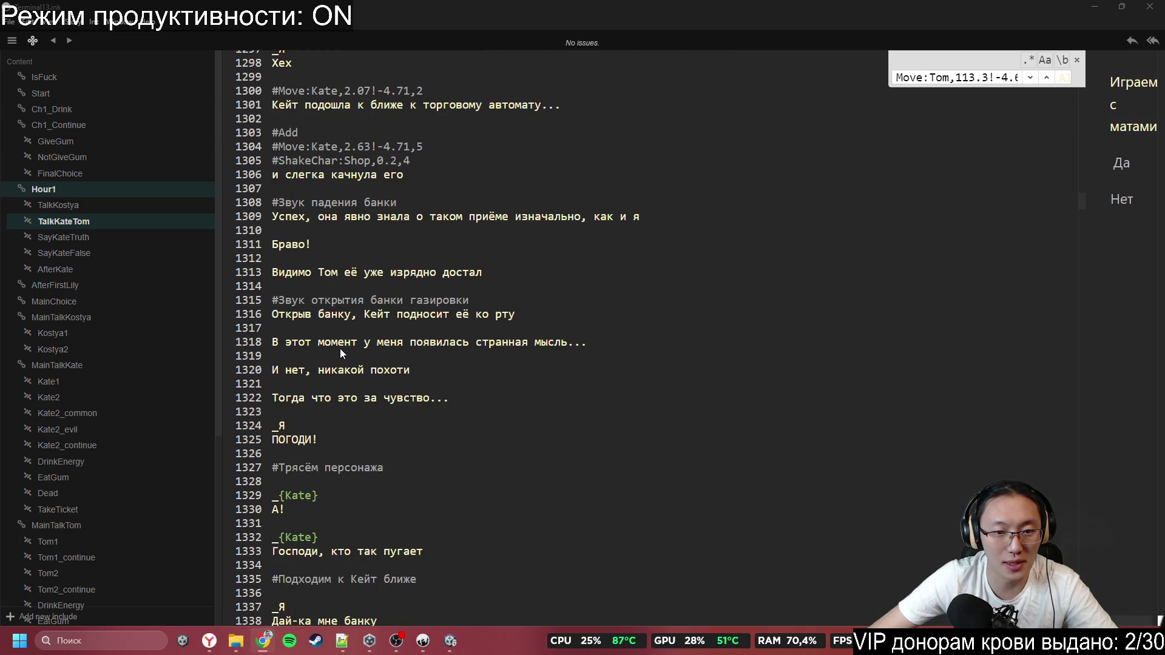
pyautogui.scroll(-2, 351, 321)
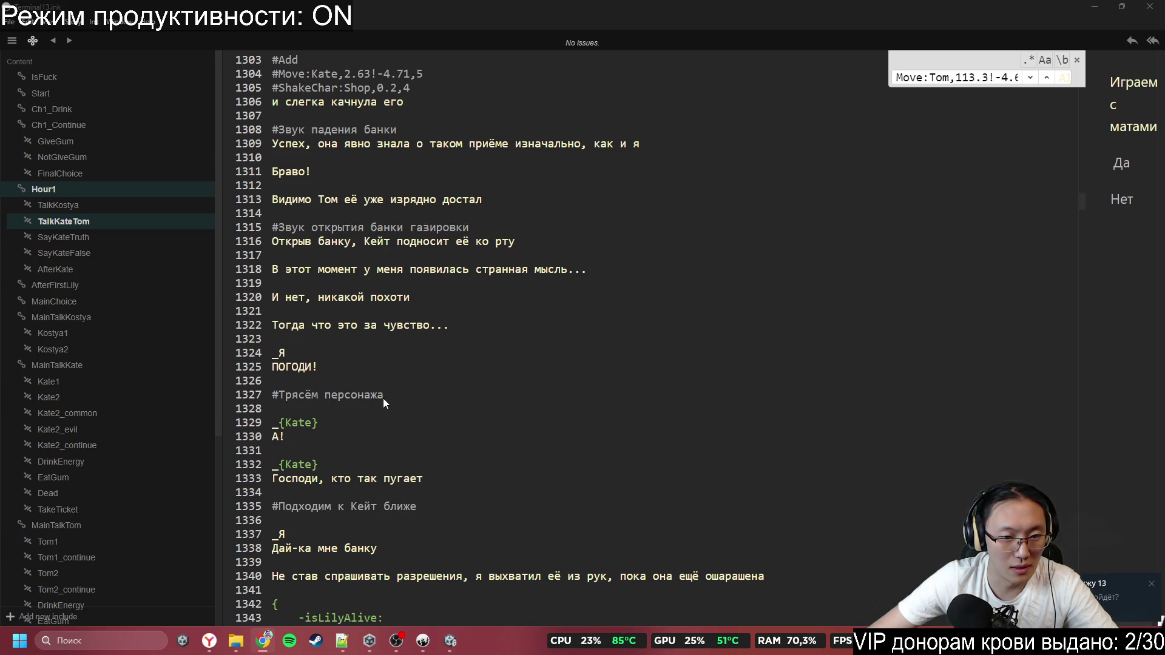
# Delete the '#Трясём персонажа' comment and type a #Shake:0.4,8 tag above the 'ПОГОДИ!' line
pyautogui.click(272, 396)
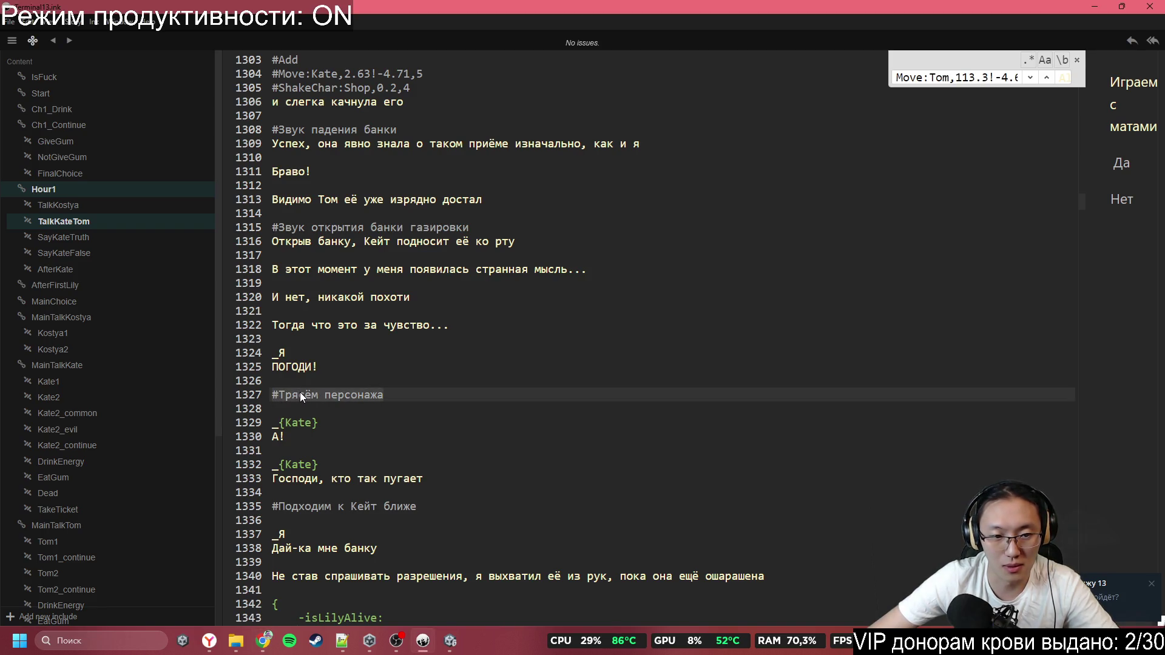
pyautogui.hotkey('shift', 'End')
pyautogui.press('BackSpace')
pyautogui.press('BackSpace')
pyautogui.press('BackSpace')
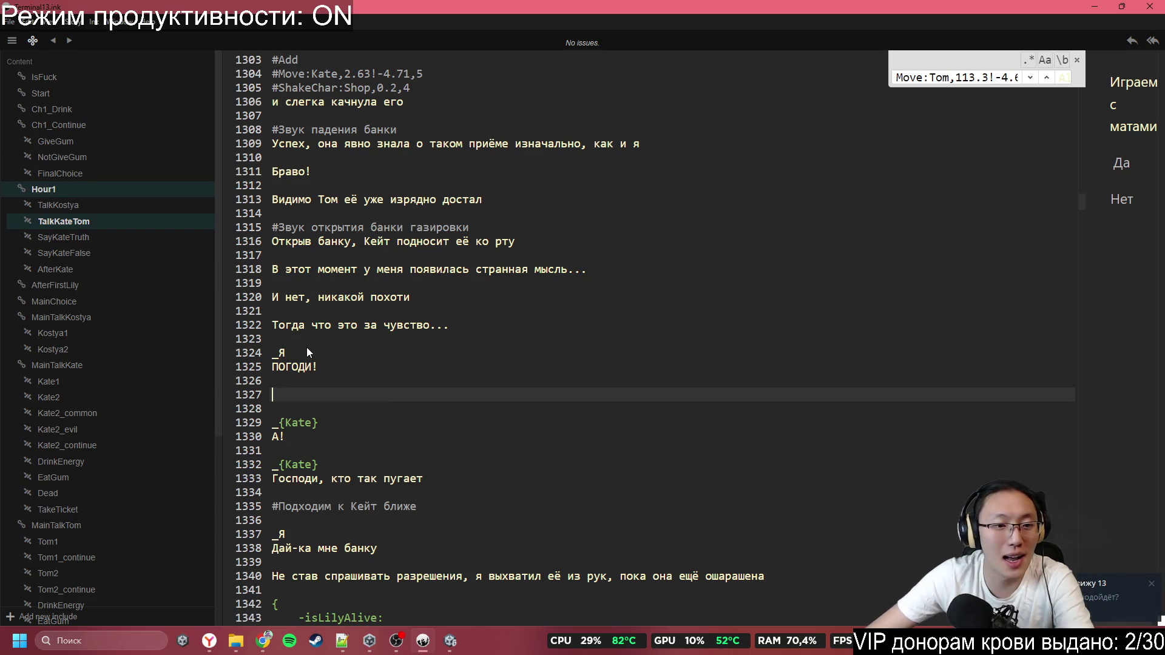
pyautogui.press('Up')
pyautogui.press('Up')
pyautogui.press('Return')
pyautogui.press('Return')
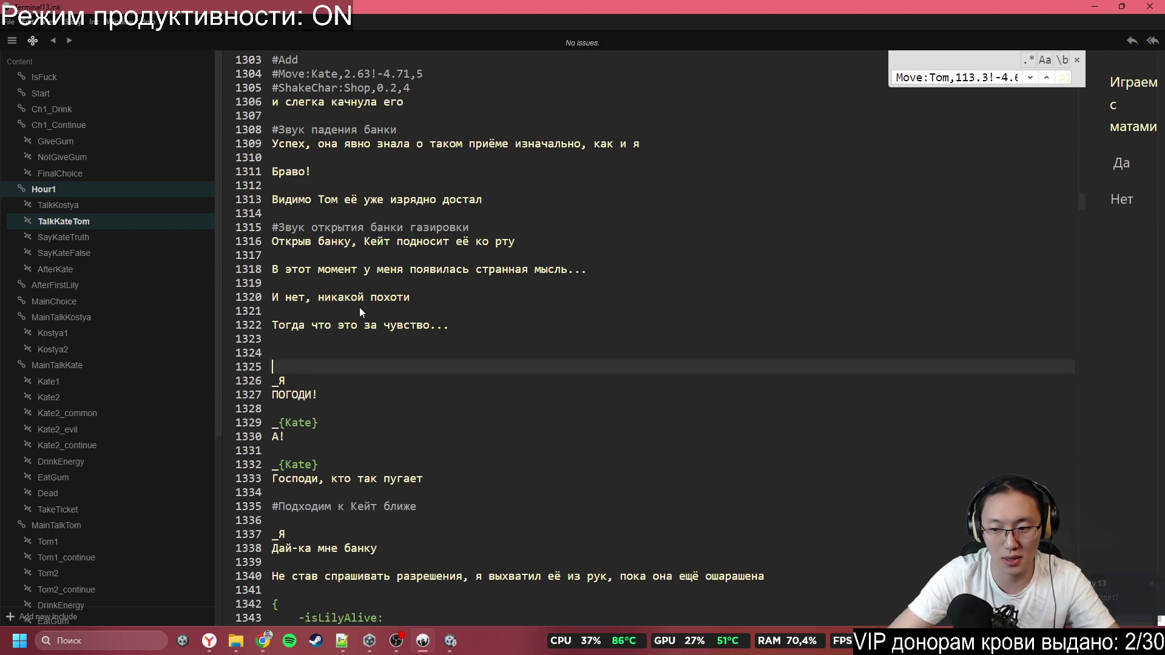
pyautogui.write('№')
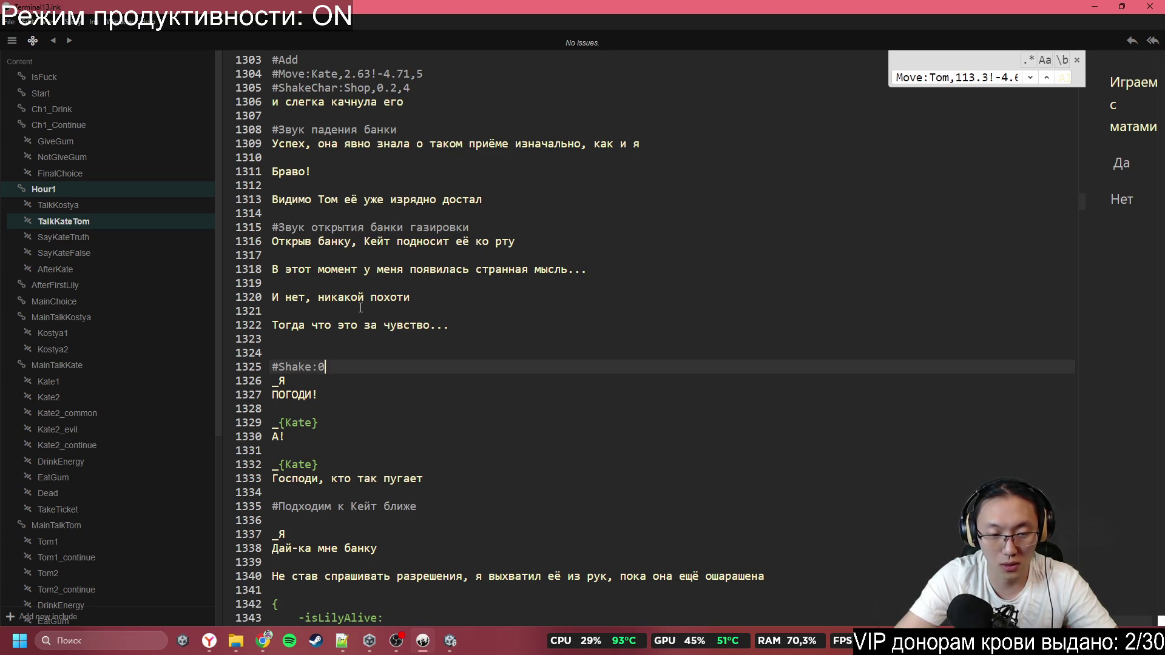
pyautogui.write('.5,10')
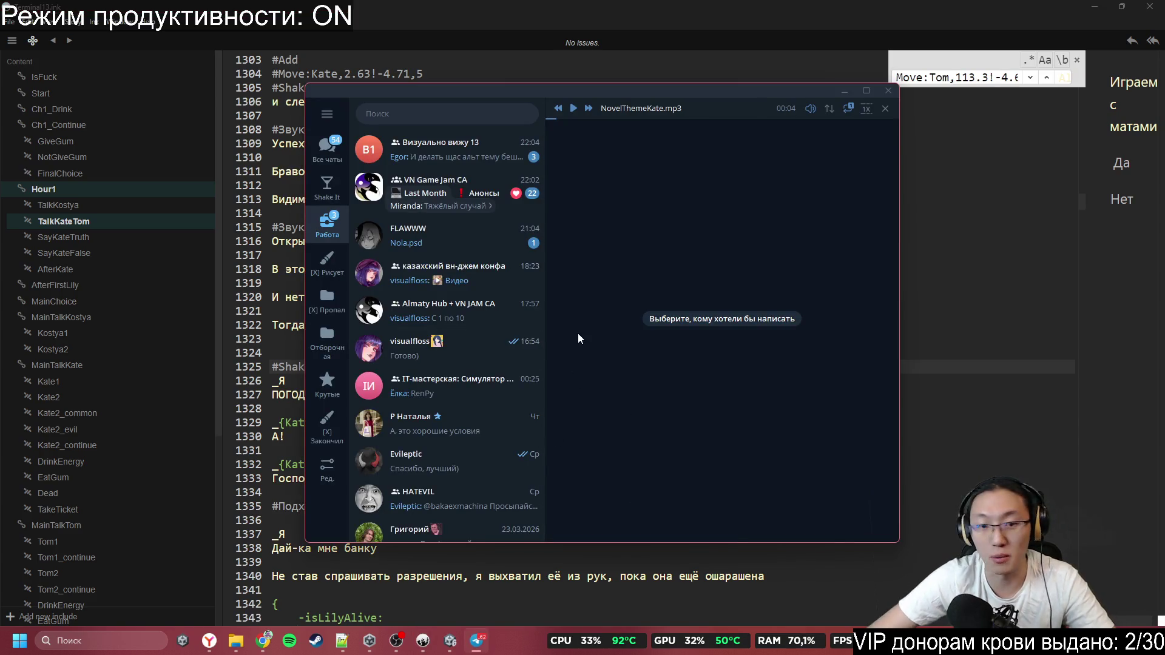
# Open the Визуально вижу 13 chat and react with a heart to the latest message
pyautogui.click(468, 167)
pyautogui.doubleClick(658, 498)
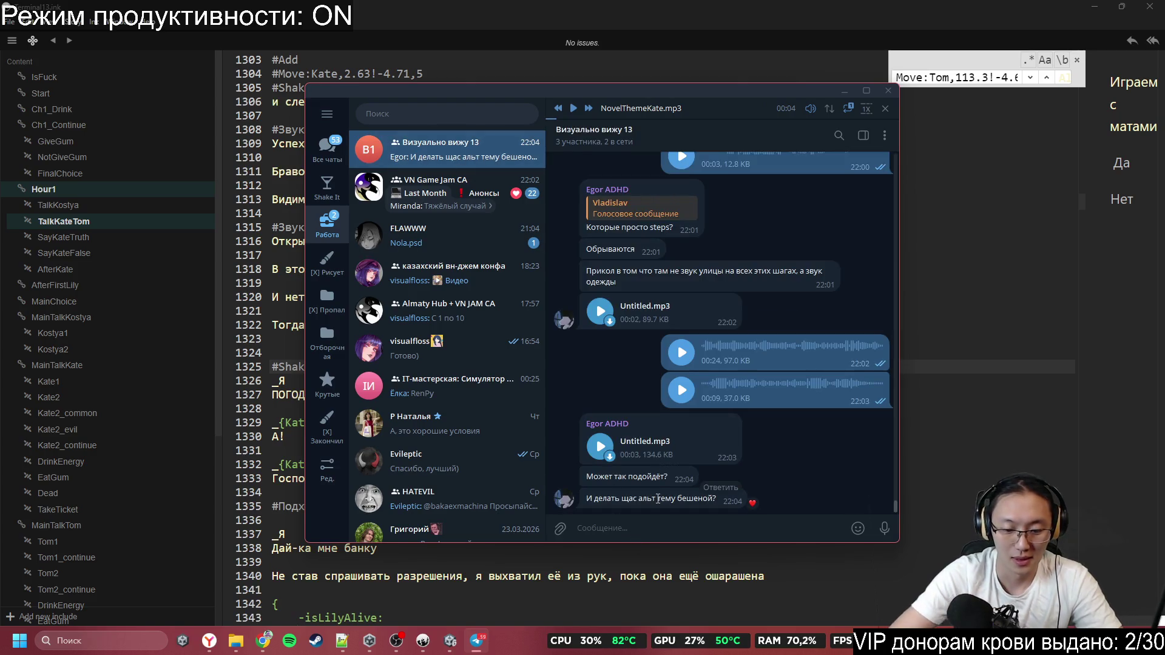
pyautogui.write('Lt')
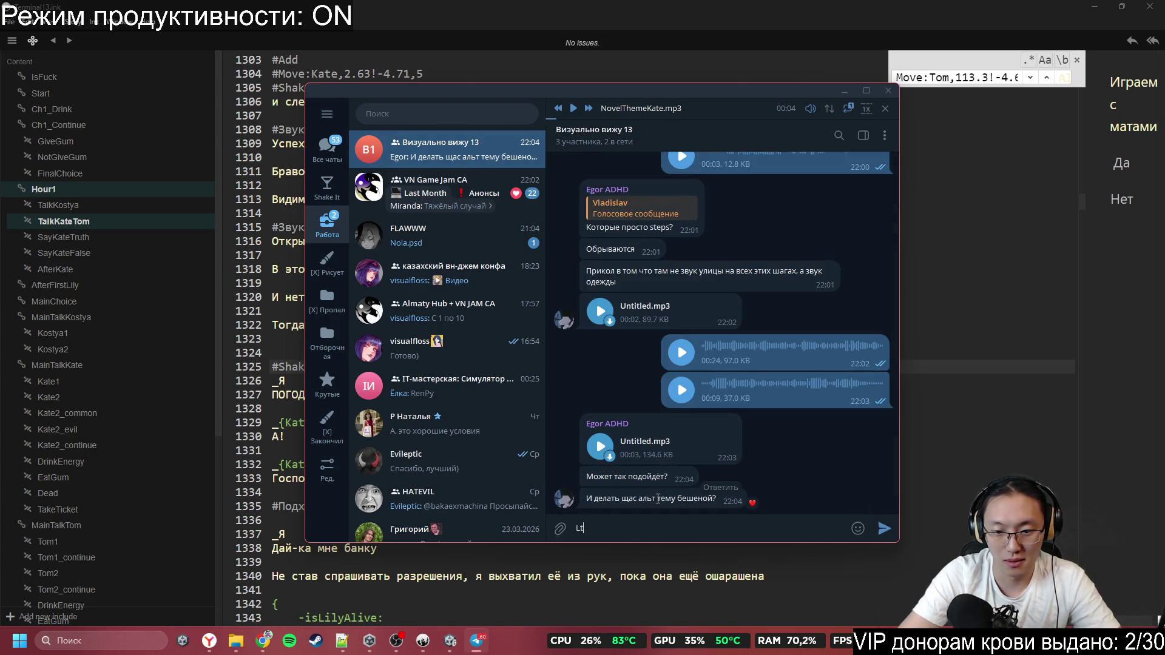
pyautogui.press('BackSpace')
pyautogui.press('BackSpace')
# Scroll back through the group's chat history and return to the latest messages
pyautogui.scroll(5, 970, 370)
pyautogui.scroll(5, 759, 319)
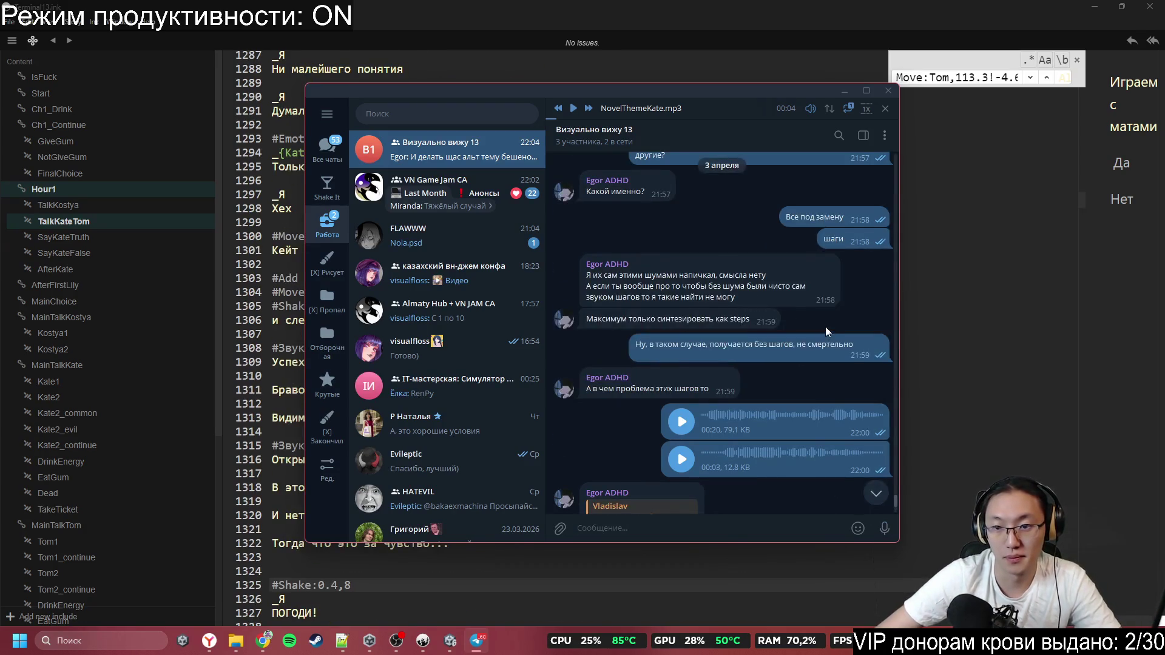
pyautogui.scroll(10, 827, 340)
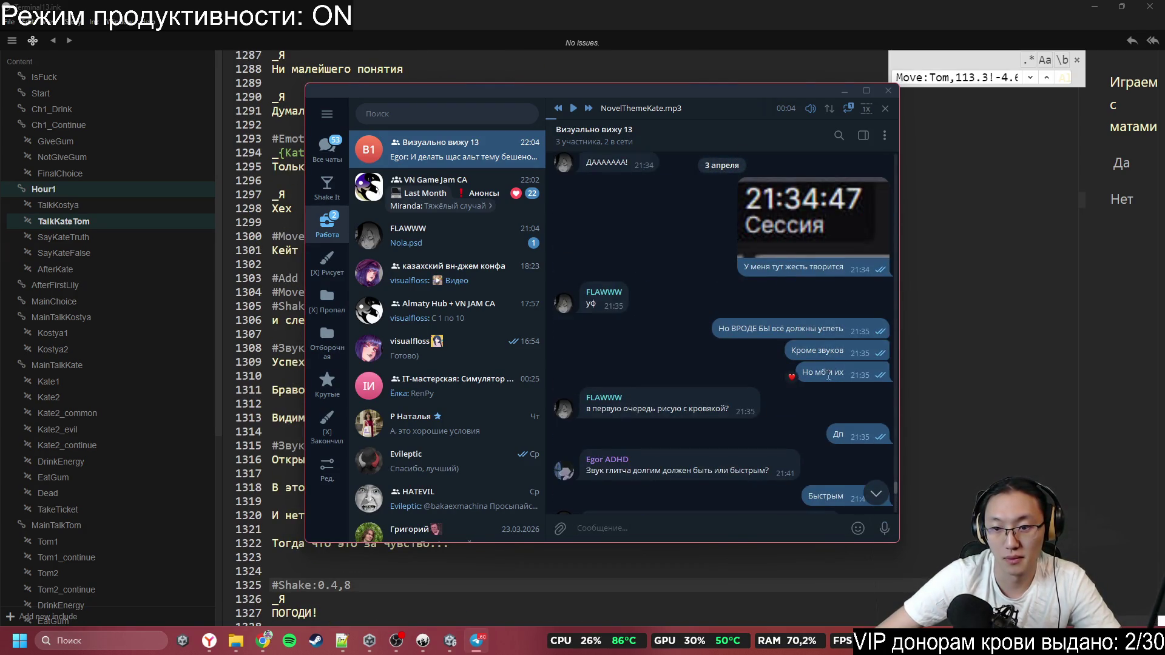
pyautogui.scroll(-10, 814, 406)
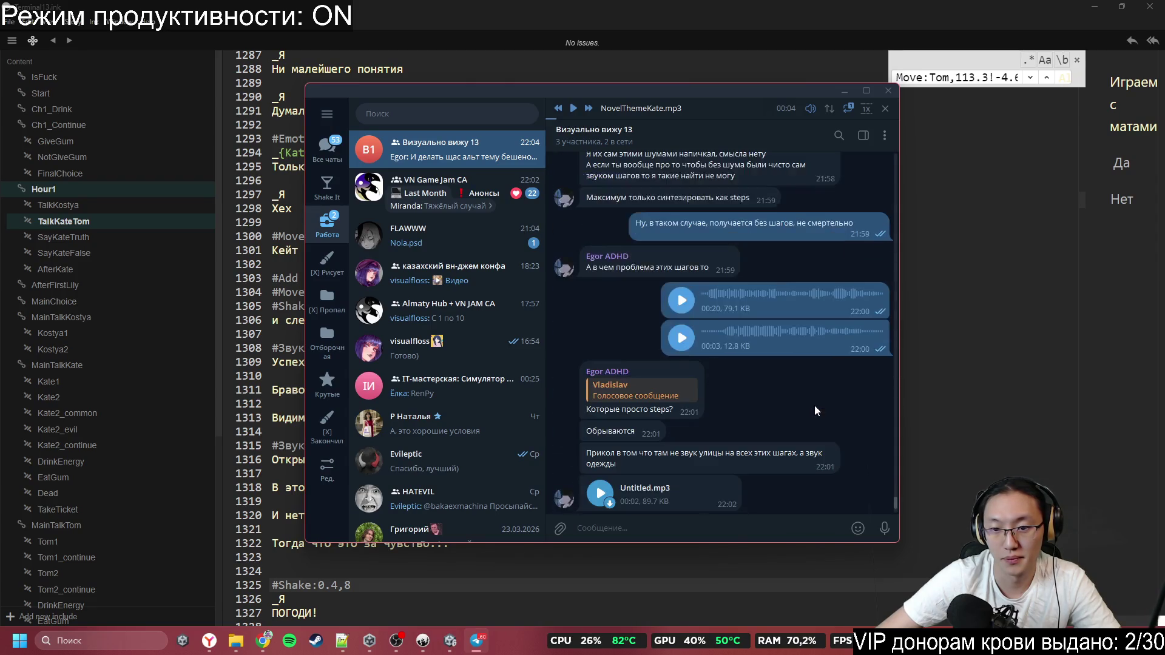
pyautogui.scroll(10, 814, 406)
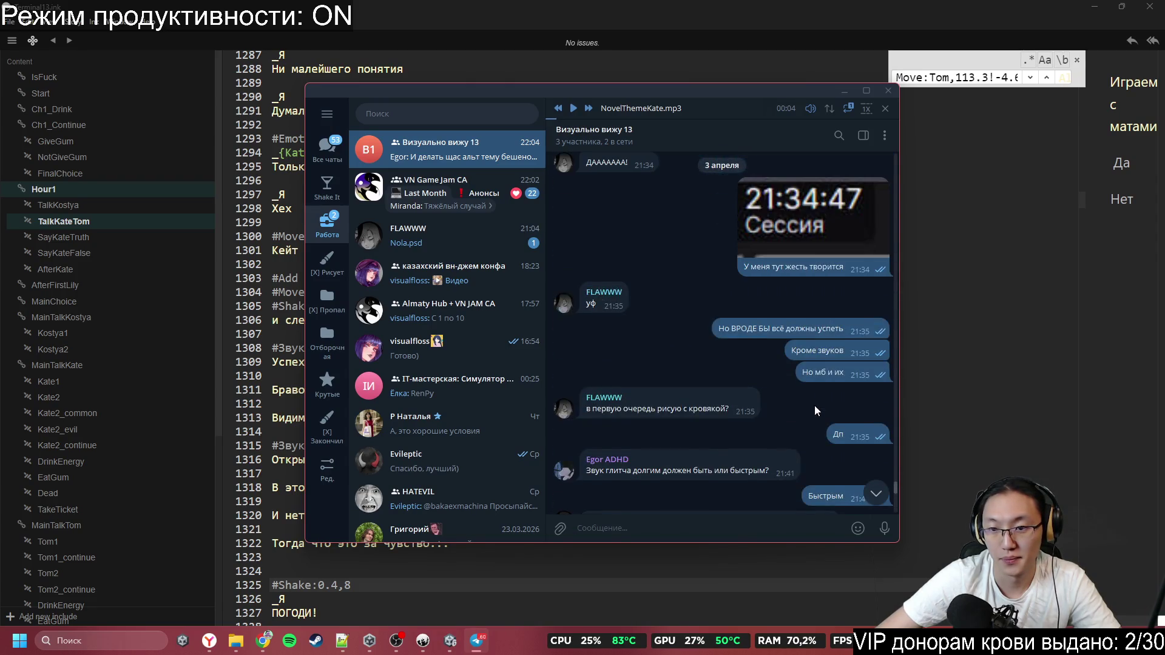
pyautogui.scroll(10, 815, 411)
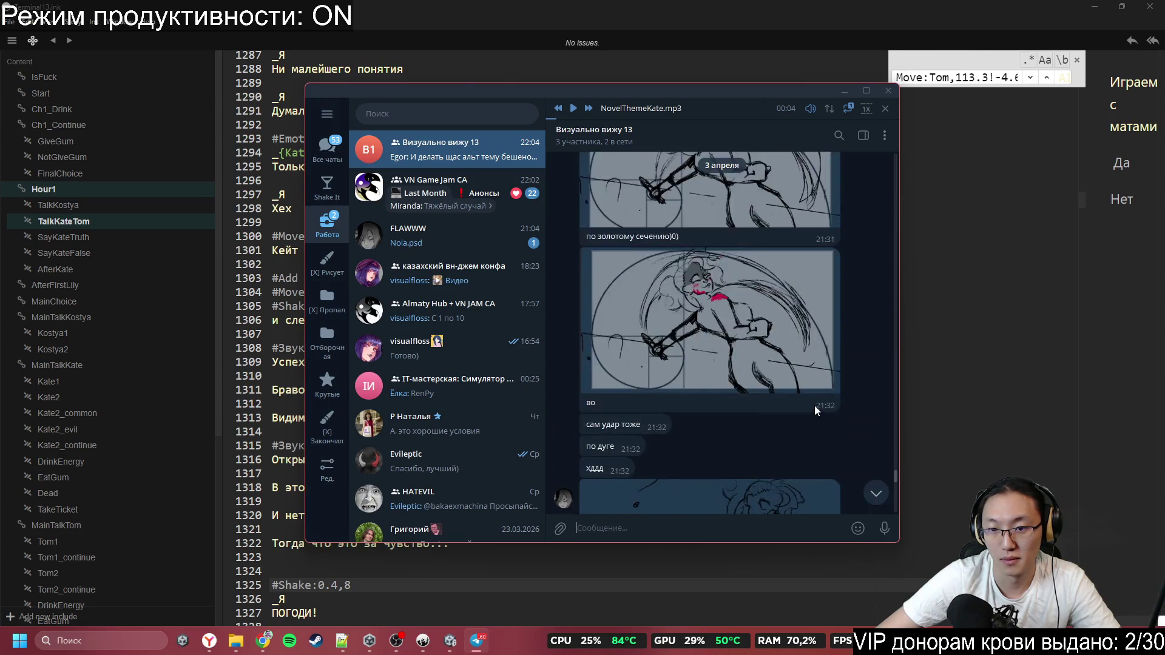
pyautogui.scroll(1, 814, 411)
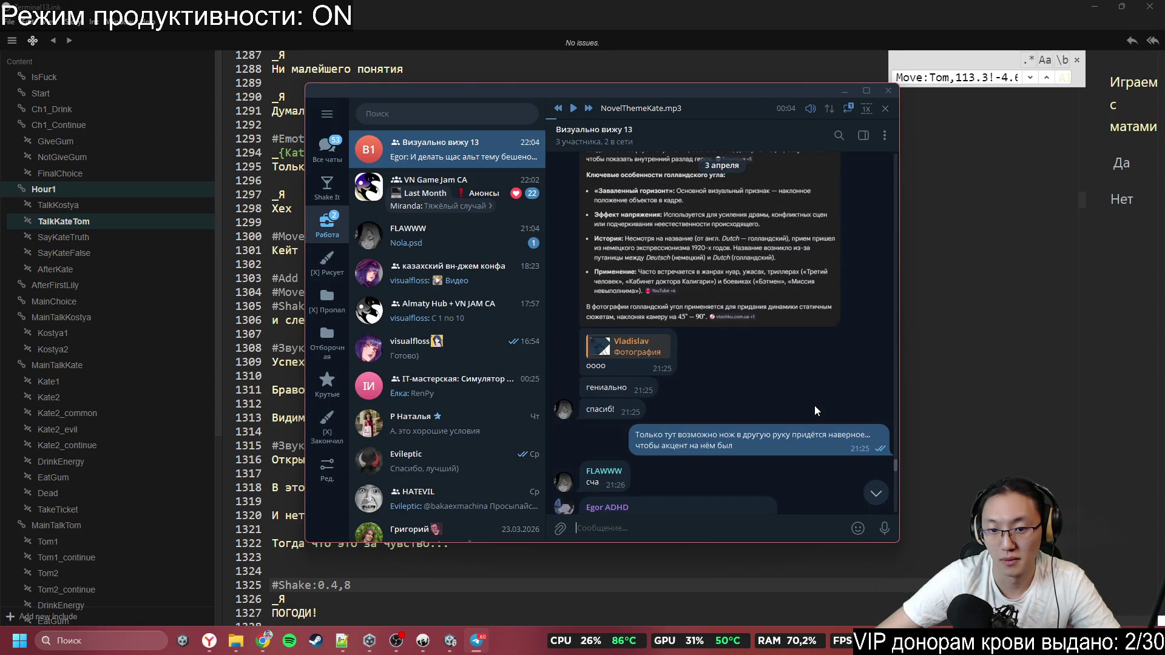
pyautogui.scroll(10, 814, 411)
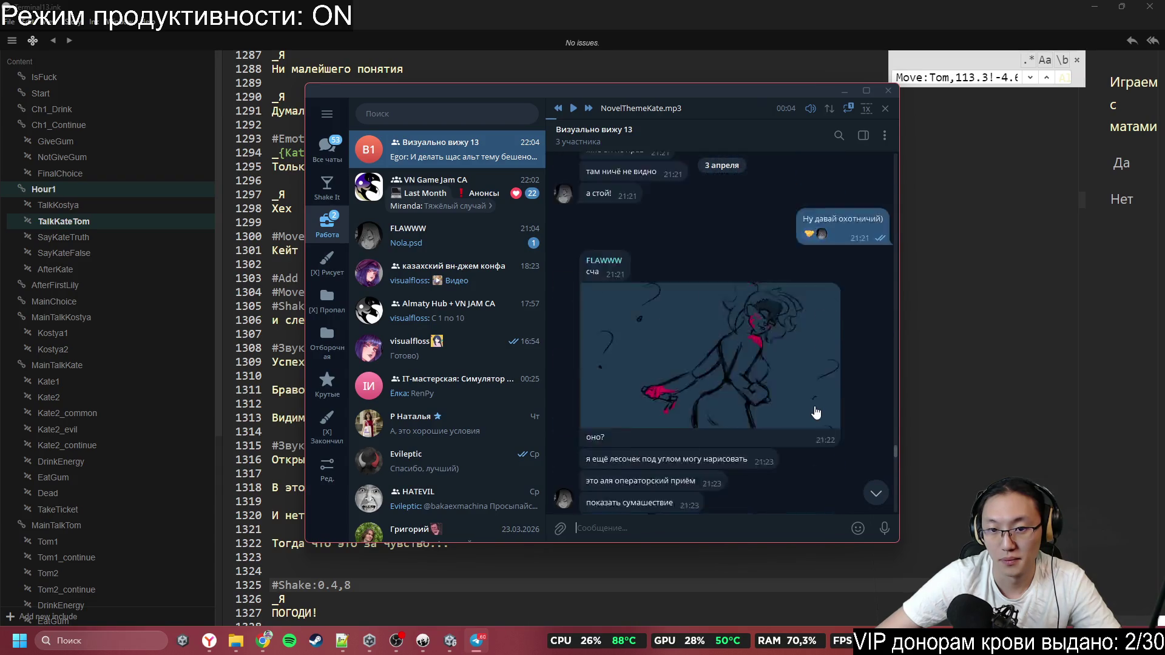
pyautogui.scroll(5, 816, 412)
pyautogui.scroll(6, 815, 407)
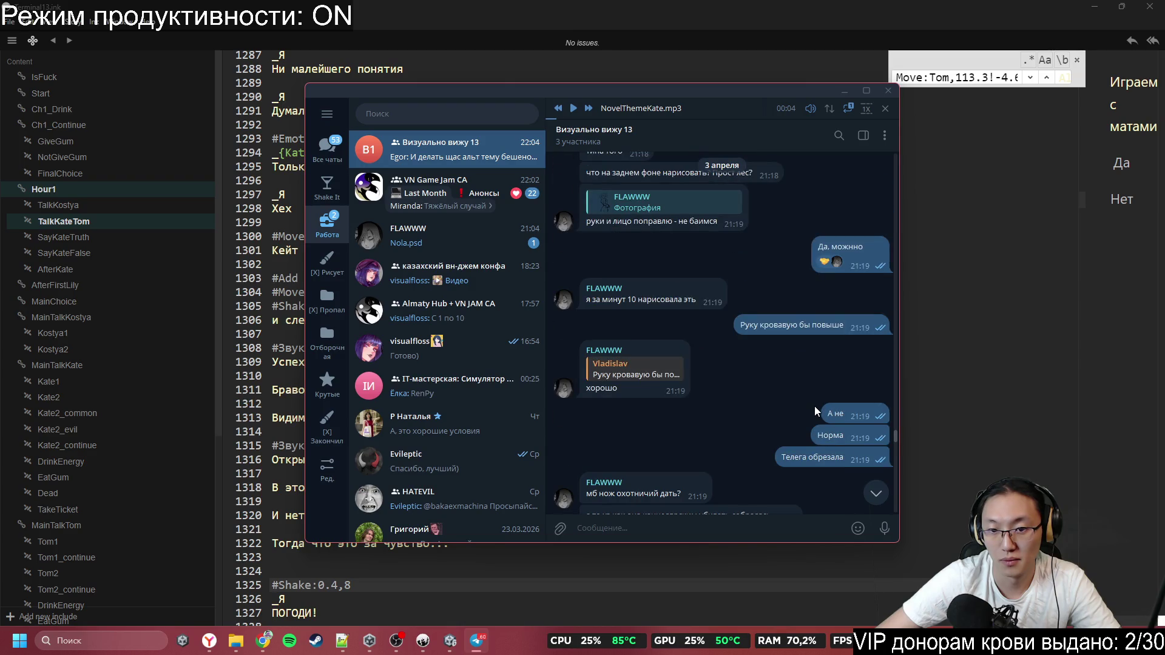
pyautogui.scroll(10, 815, 406)
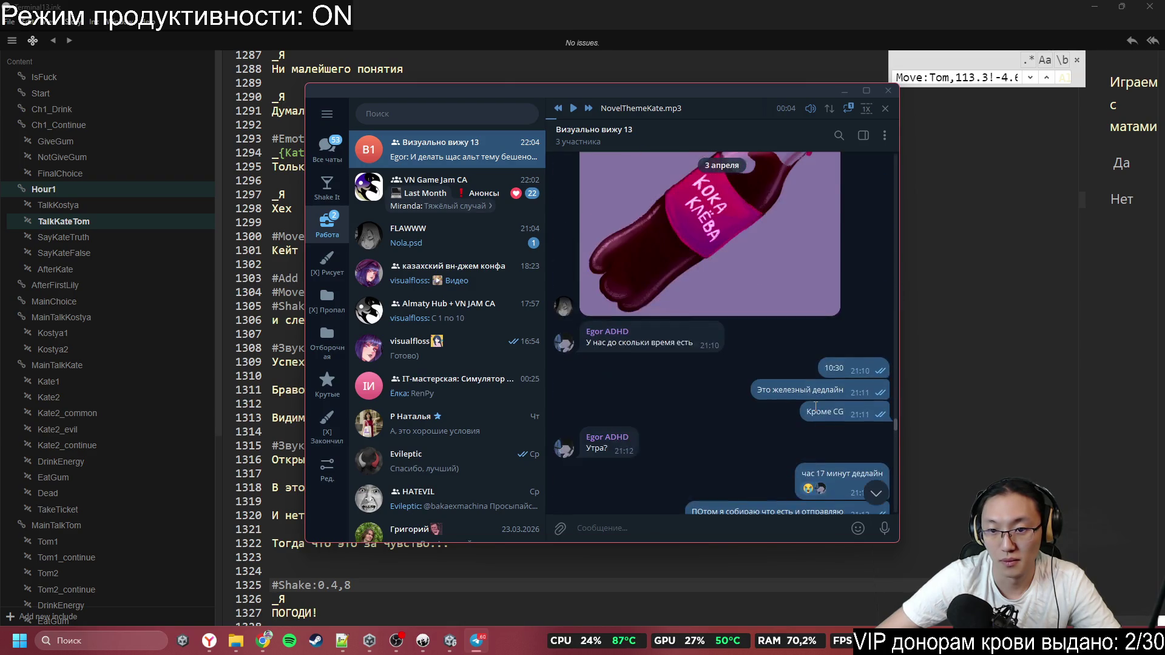
pyautogui.scroll(-1, 815, 407)
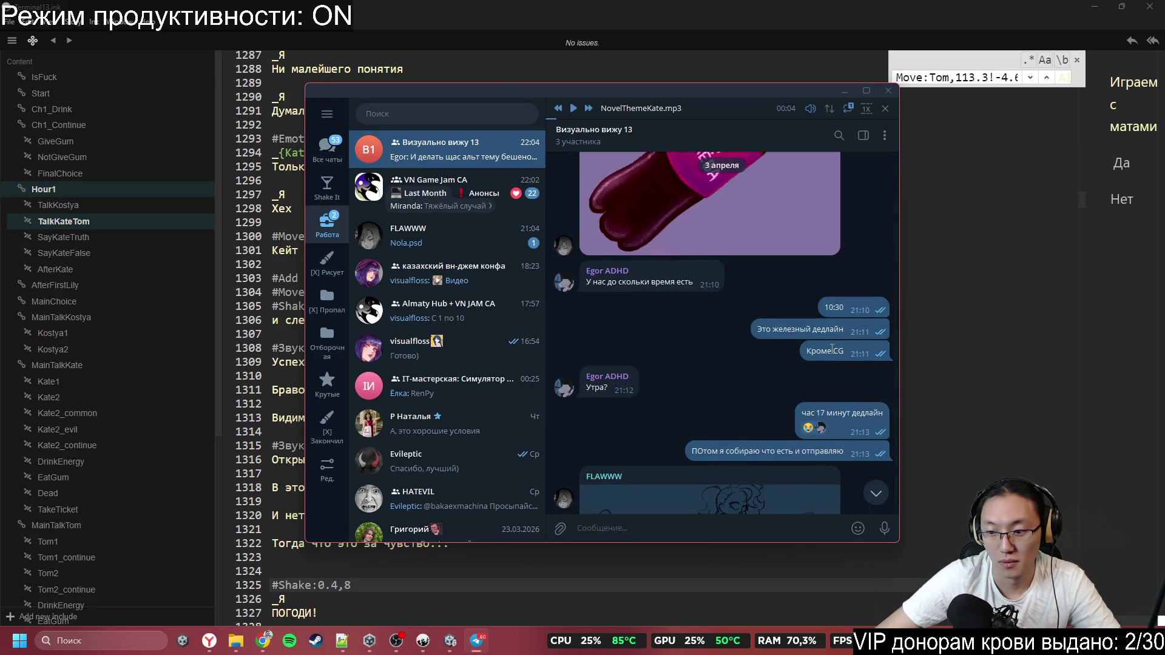
pyautogui.scroll(-8, 820, 411)
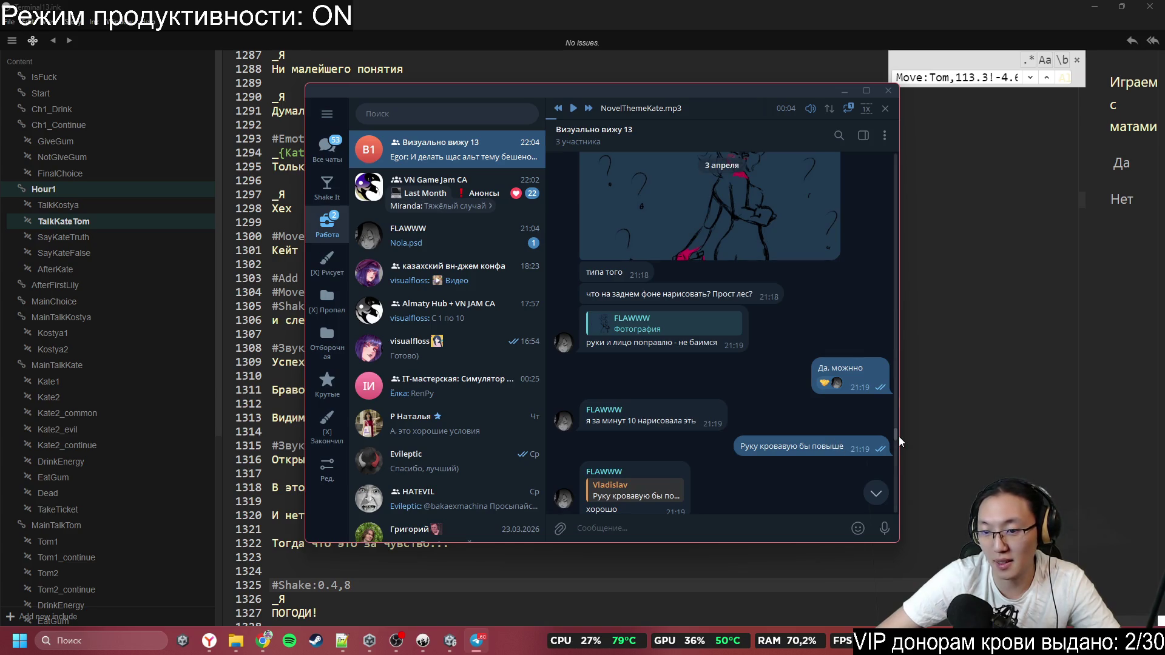
pyautogui.moveTo(894, 434); pyautogui.dragTo(897, 527)
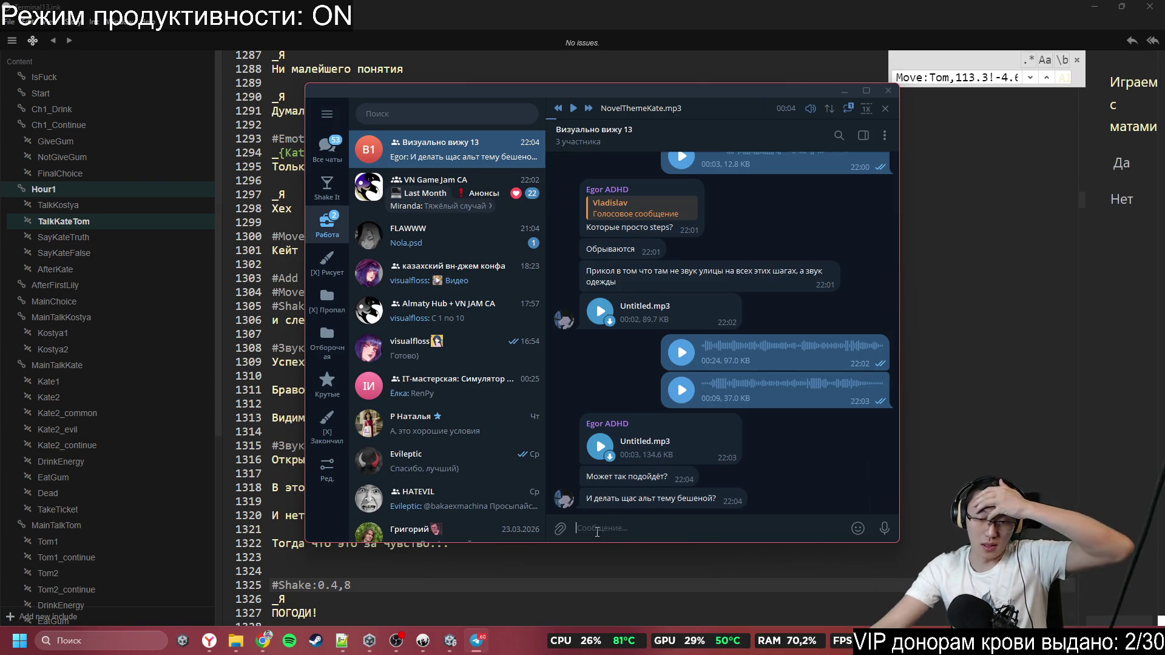
# Send the reply 'Если за 20м успеешь' in the group chat
pyautogui.write('Тс')
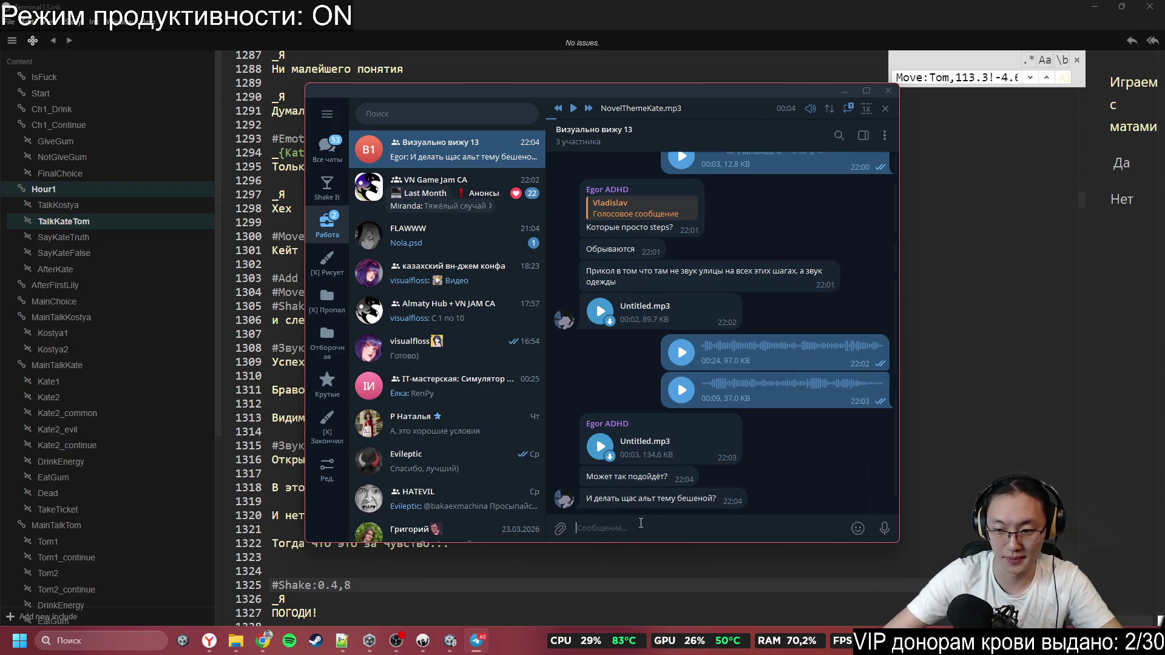
pyautogui.press('BackSpace')
pyautogui.press('BackSpace')
pyautogui.write('Если')
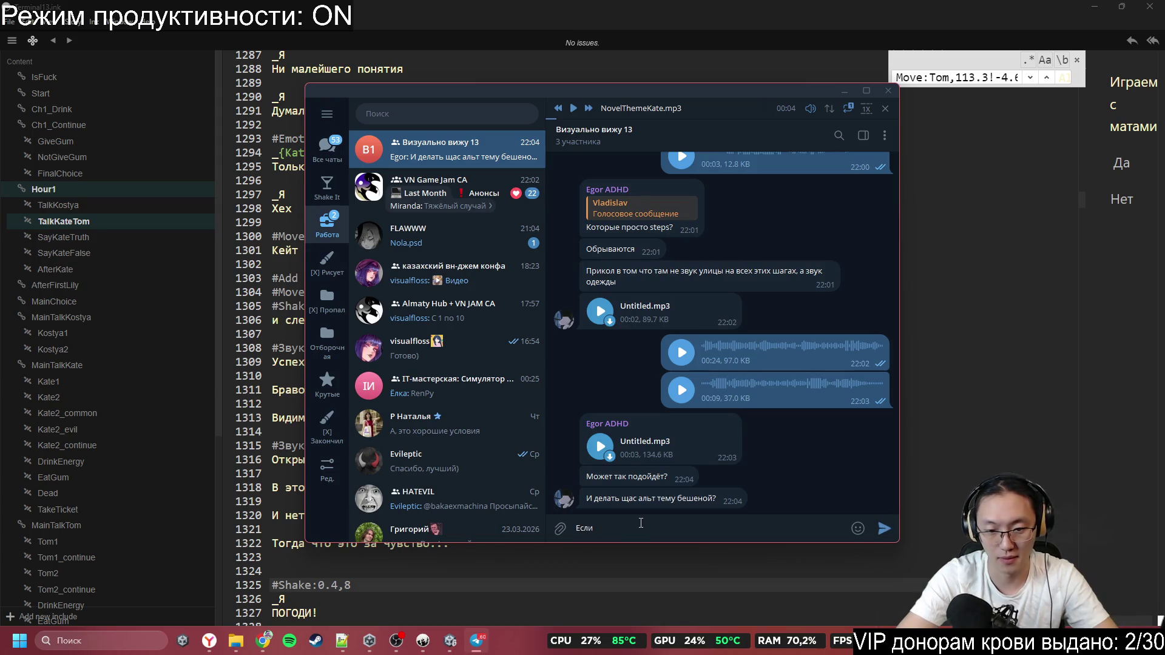
pyautogui.write(' за 20м успеешь\\')
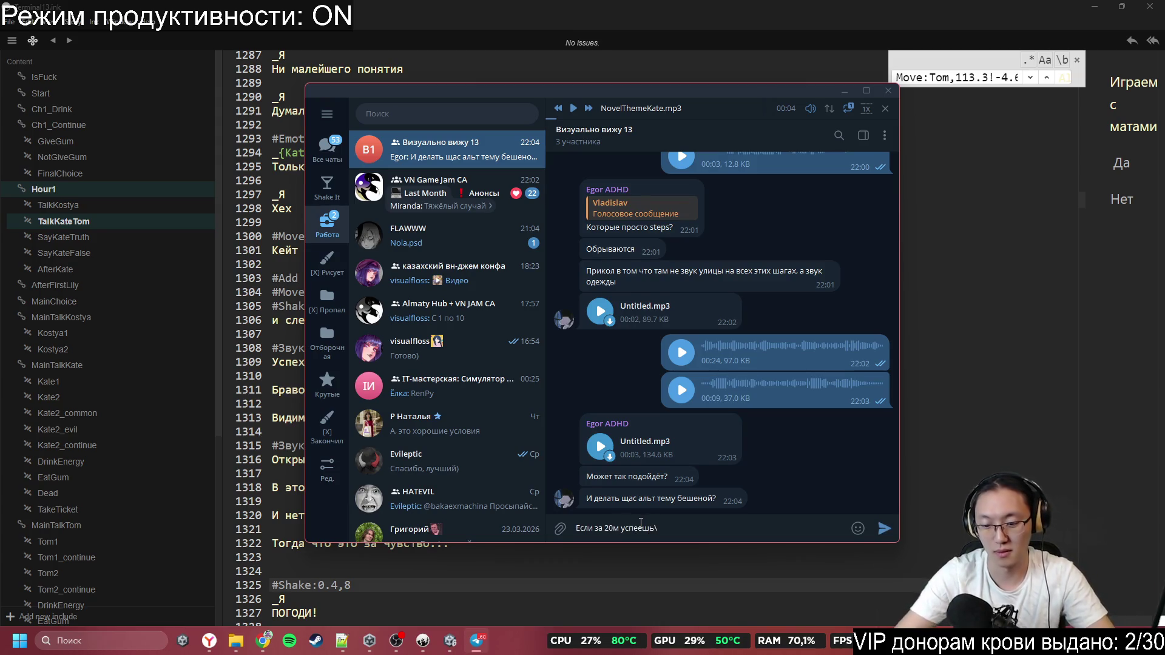
pyautogui.press('Return')
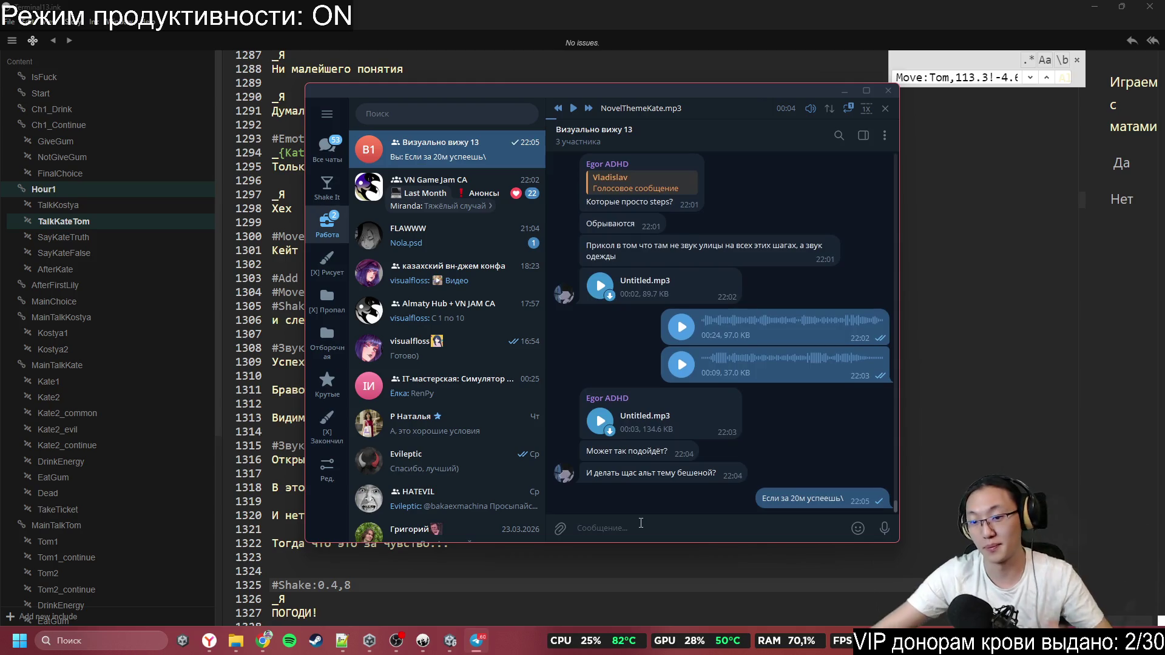
# Minimize Telegram, scroll below the 'ПОГОДИ!' line and select the '#Подходим к Кейт ближе' comment
pyautogui.click(844, 91)
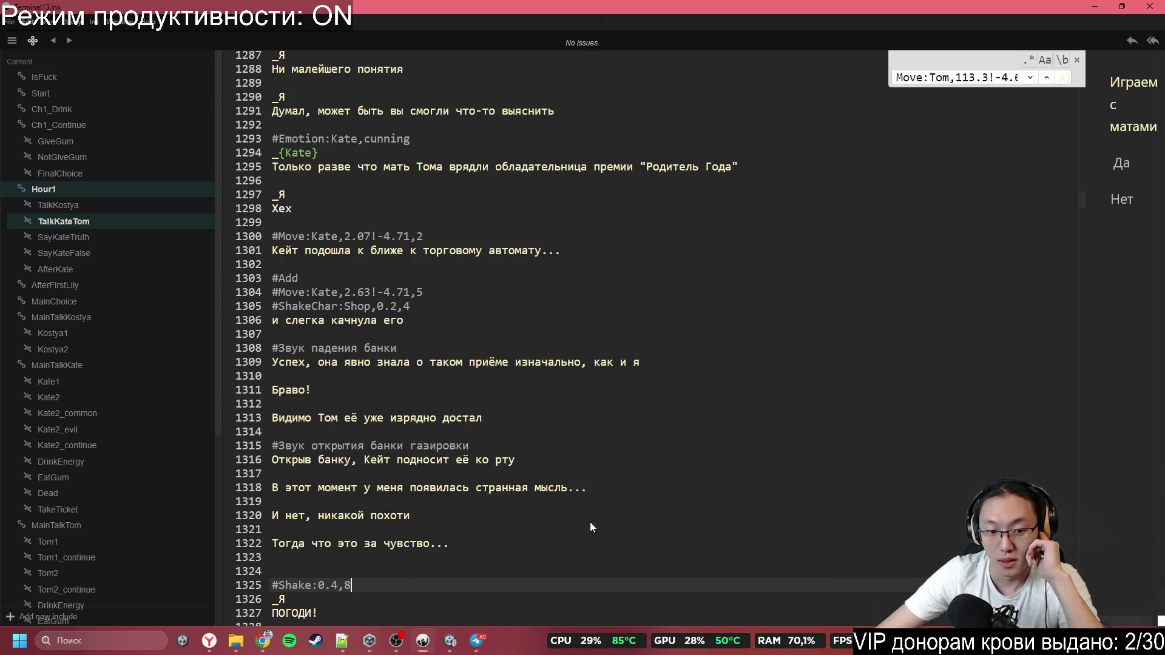
pyautogui.click(590, 519)
pyautogui.scroll(-2, 546, 534)
pyautogui.scroll(-3, 376, 470)
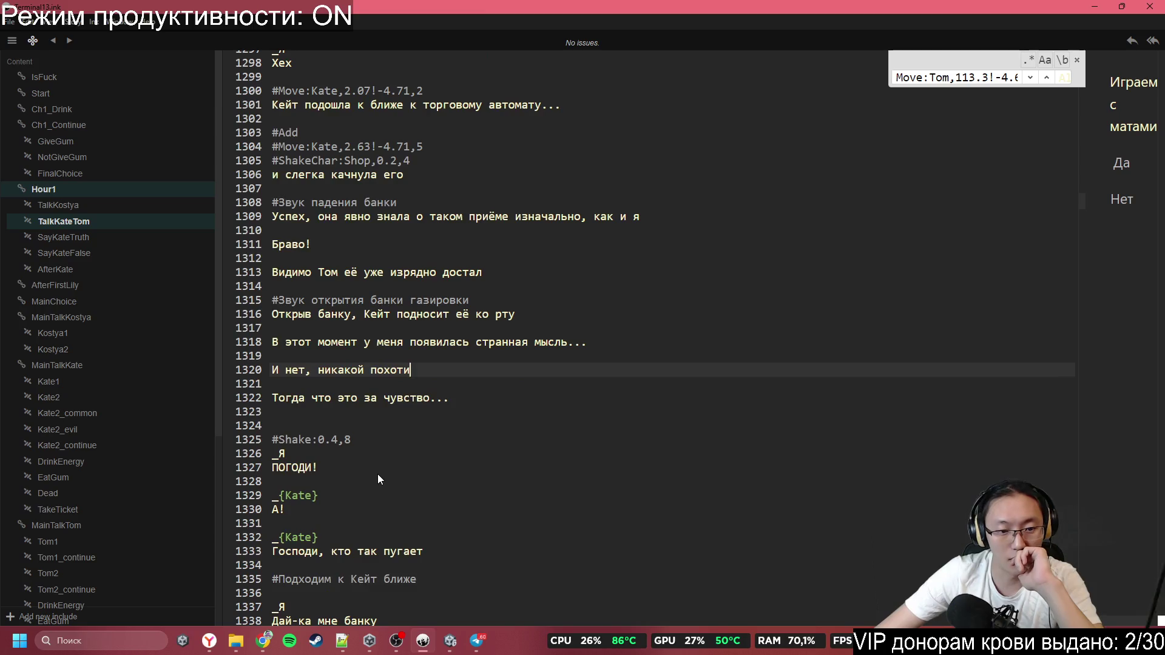
pyautogui.click(316, 396)
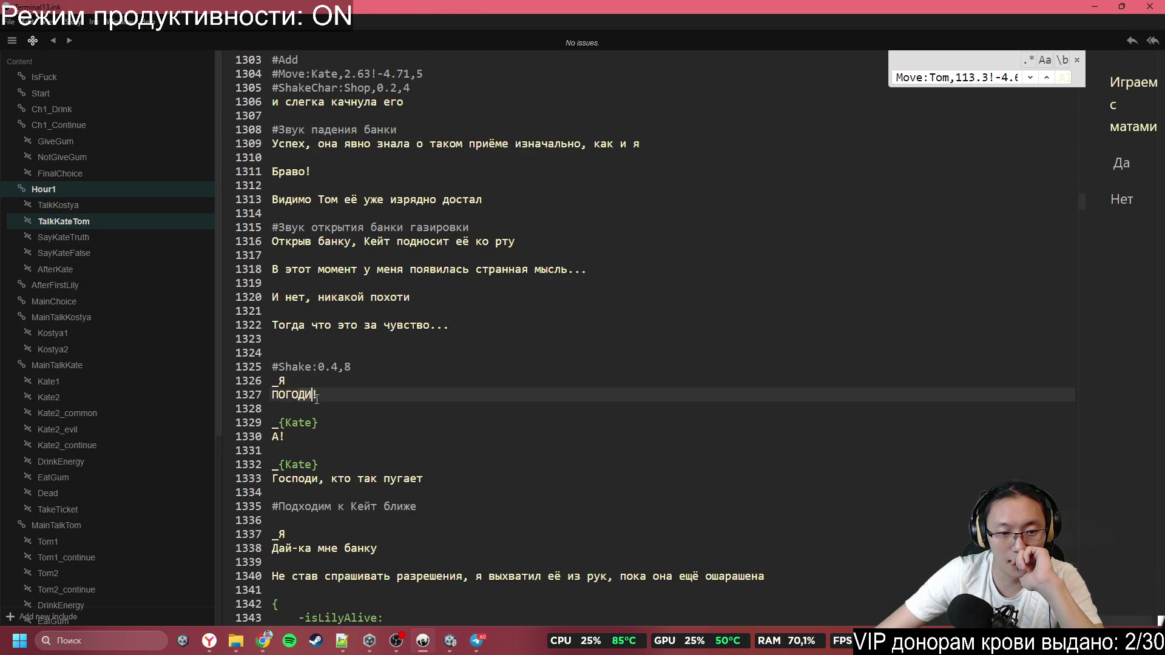
pyautogui.click(364, 446)
pyautogui.scroll(-2, 363, 449)
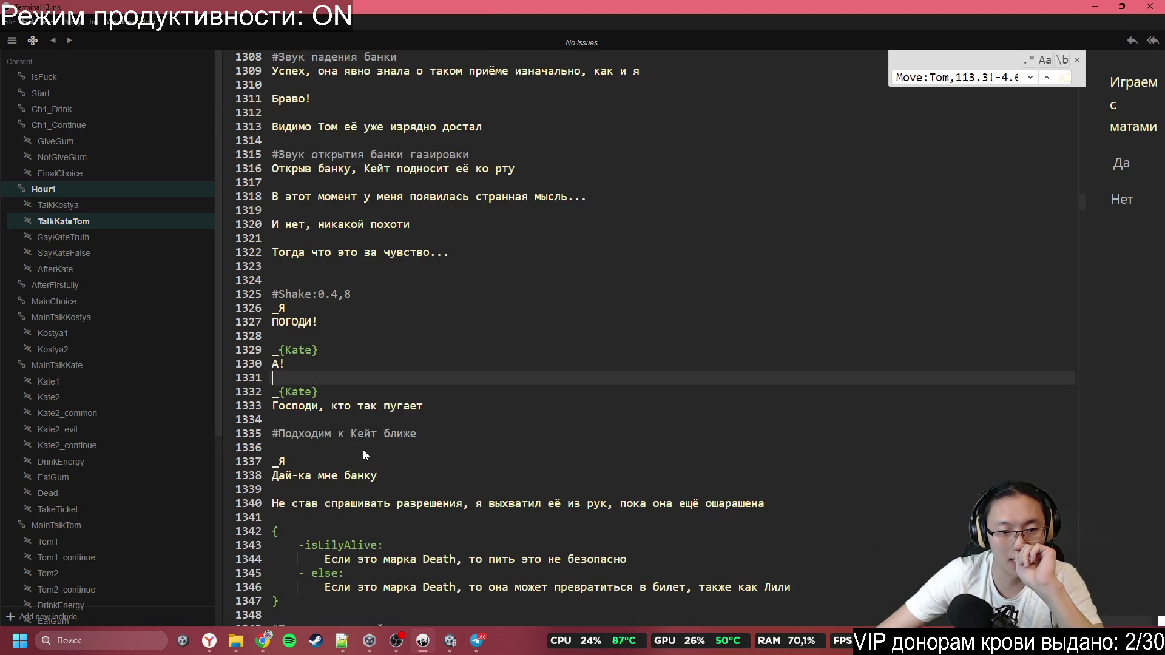
pyautogui.moveTo(363, 449); pyautogui.dragTo(273, 419)
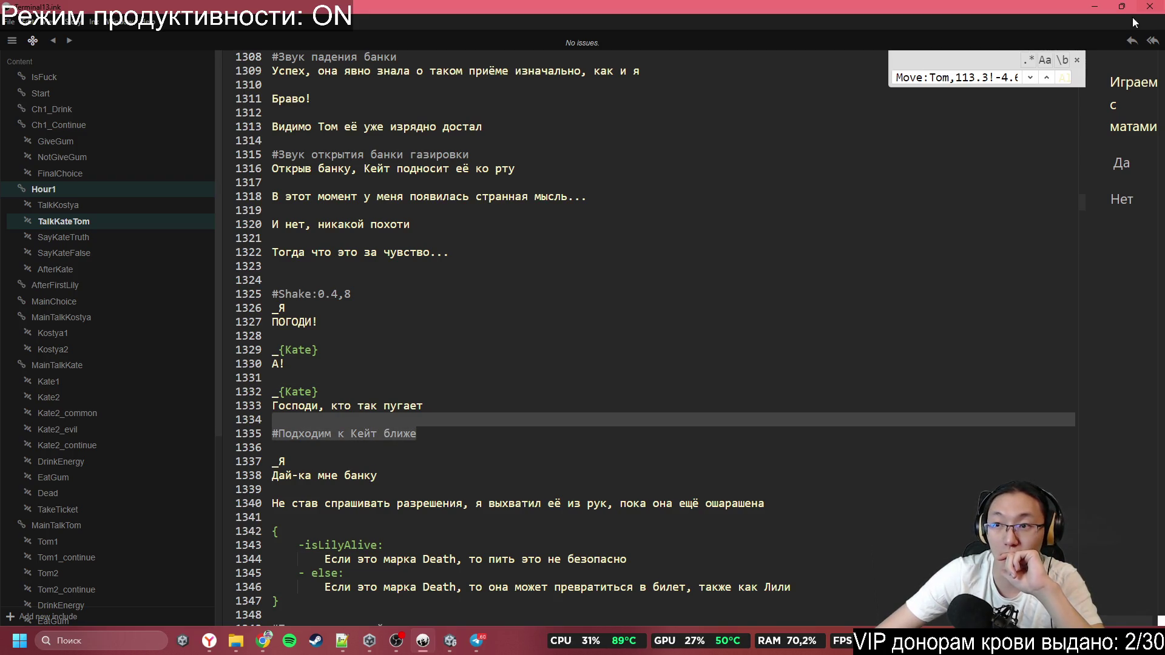
# In Unity, select the Main Camera, now positioned at Z -5.08 closer to Kate
pyautogui.click(1095, 7)
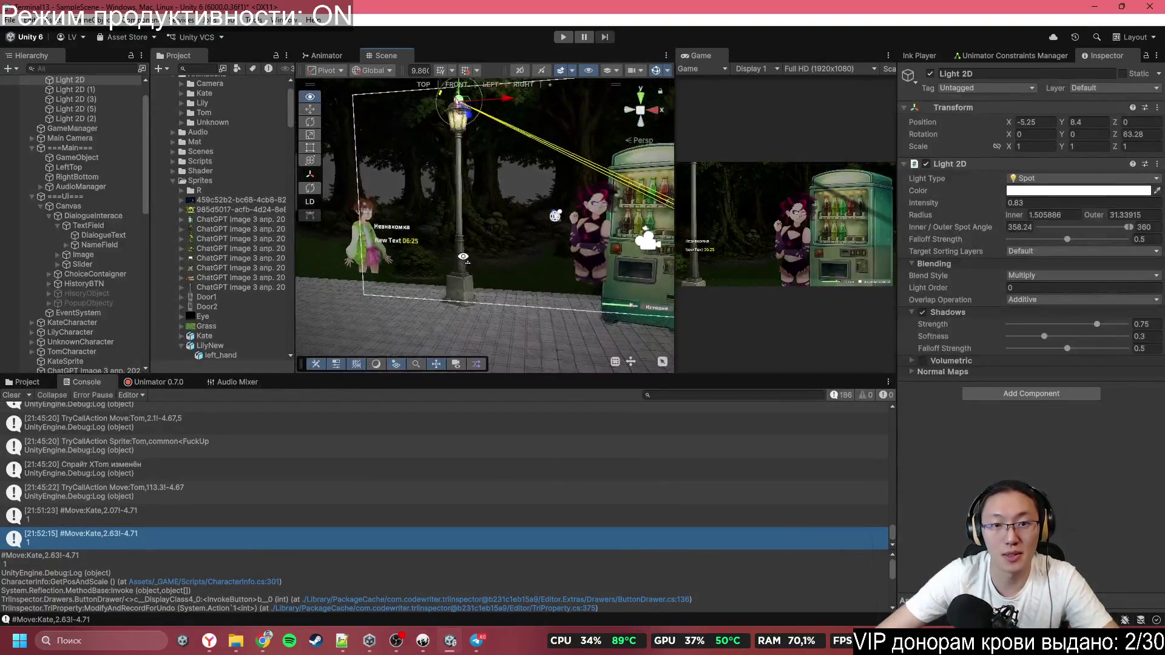
pyautogui.click(492, 232)
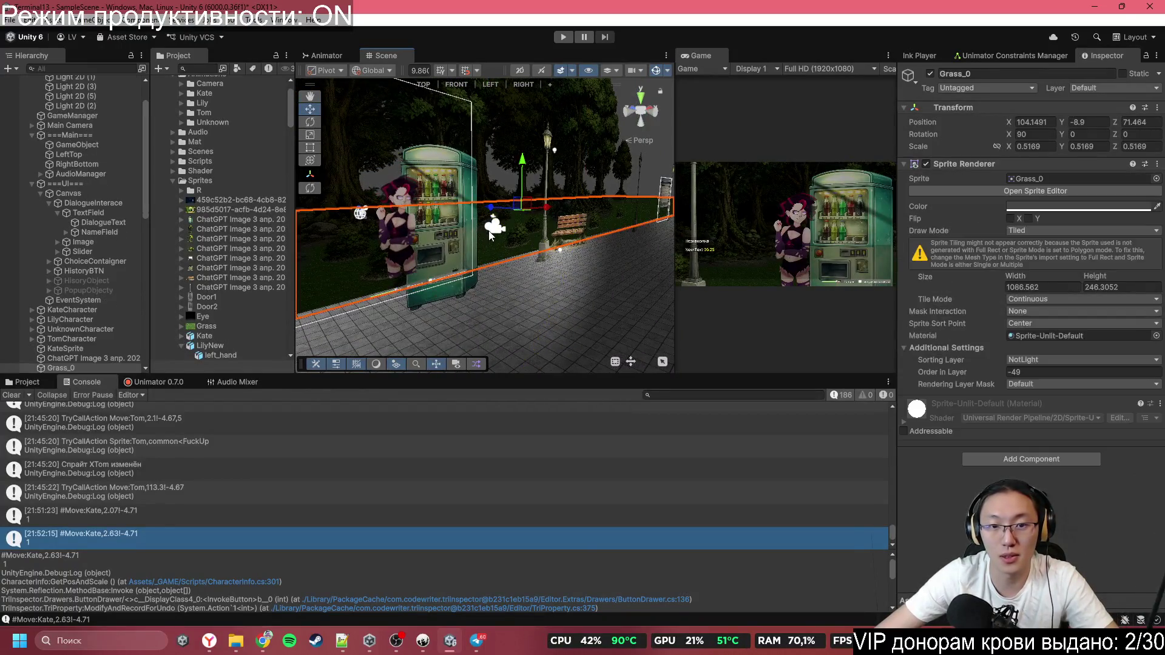
pyautogui.click(493, 233)
pyautogui.moveTo(492, 233)
pyautogui.mouseDown()
pyautogui.moveTo(484, 197)
pyautogui.moveTo(398, 193)
pyautogui.mouseUp()
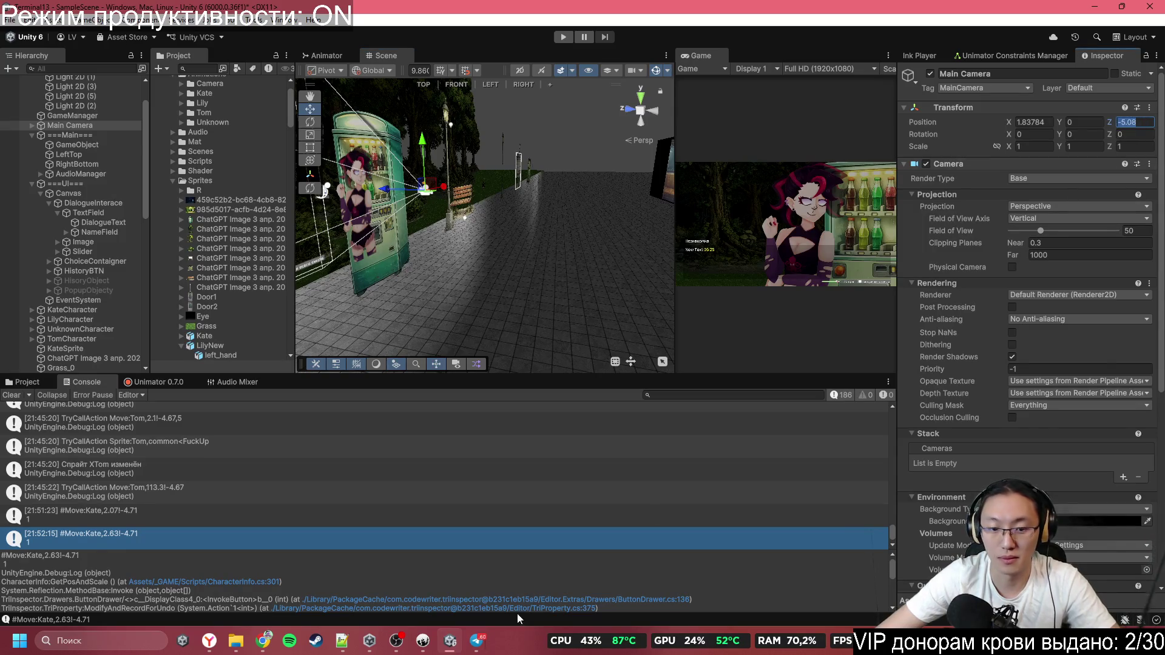
# Bring the Inky script editor back to the front
pyautogui.click(488, 641)
pyautogui.click(489, 642)
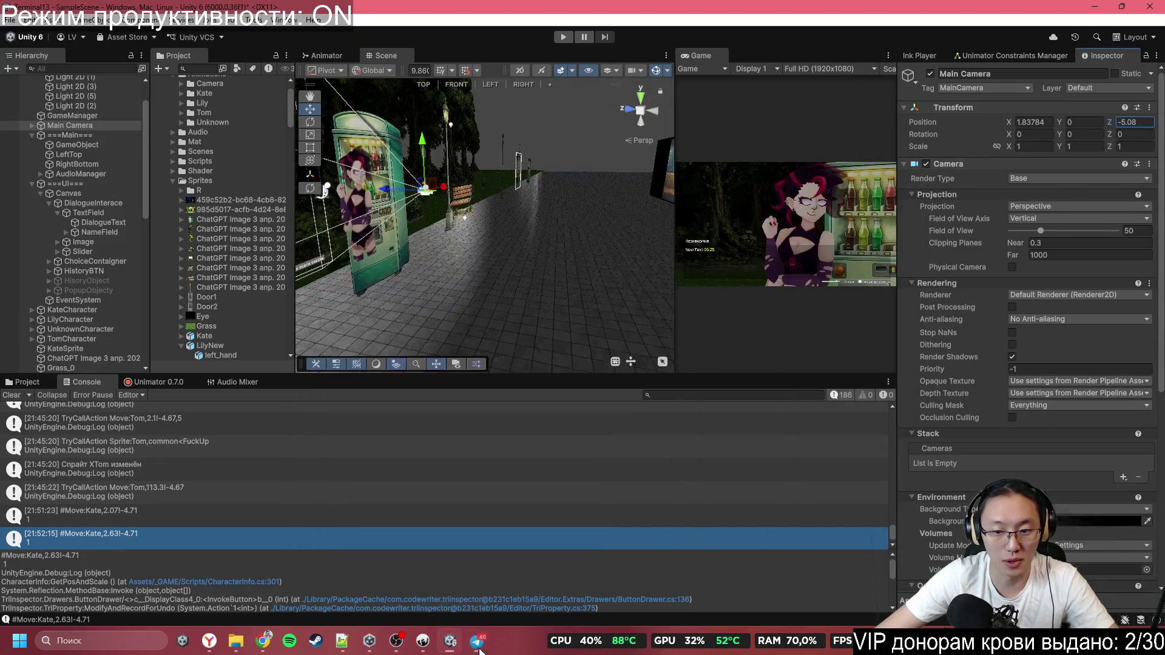
pyautogui.click(422, 641)
# Replace the #Подходим к Кейт ближе note with Move:Camera, noting -5.08 on a line above
pyautogui.click(480, 435)
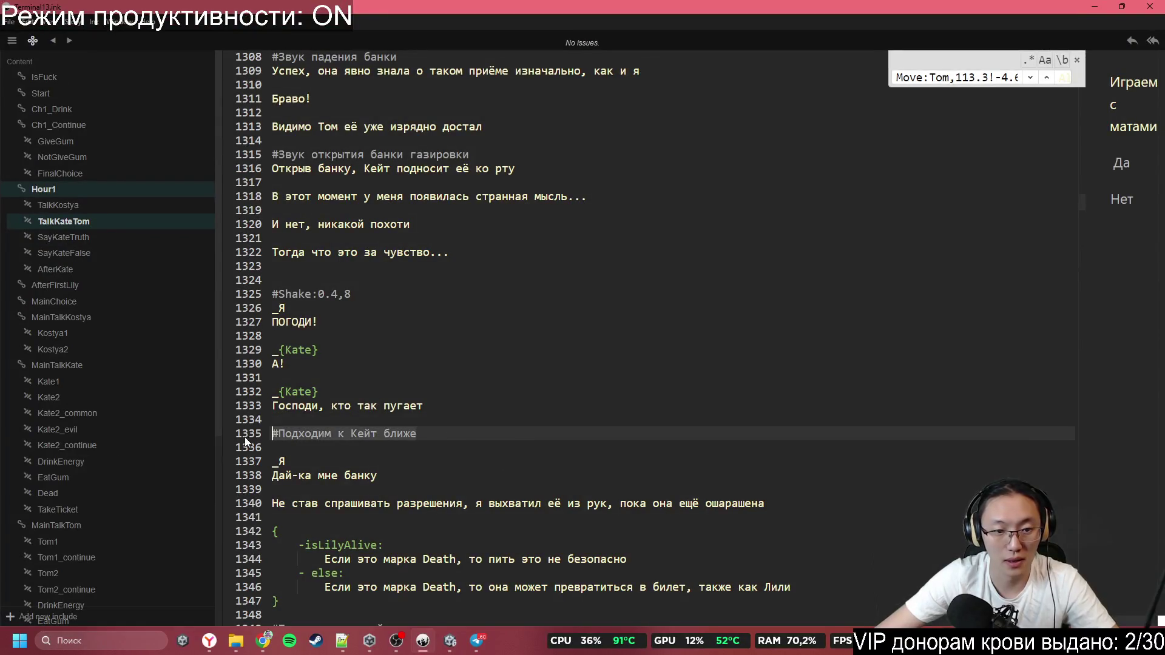
pyautogui.click(432, 424)
pyautogui.press('Return')
pyautogui.write('-5.08')
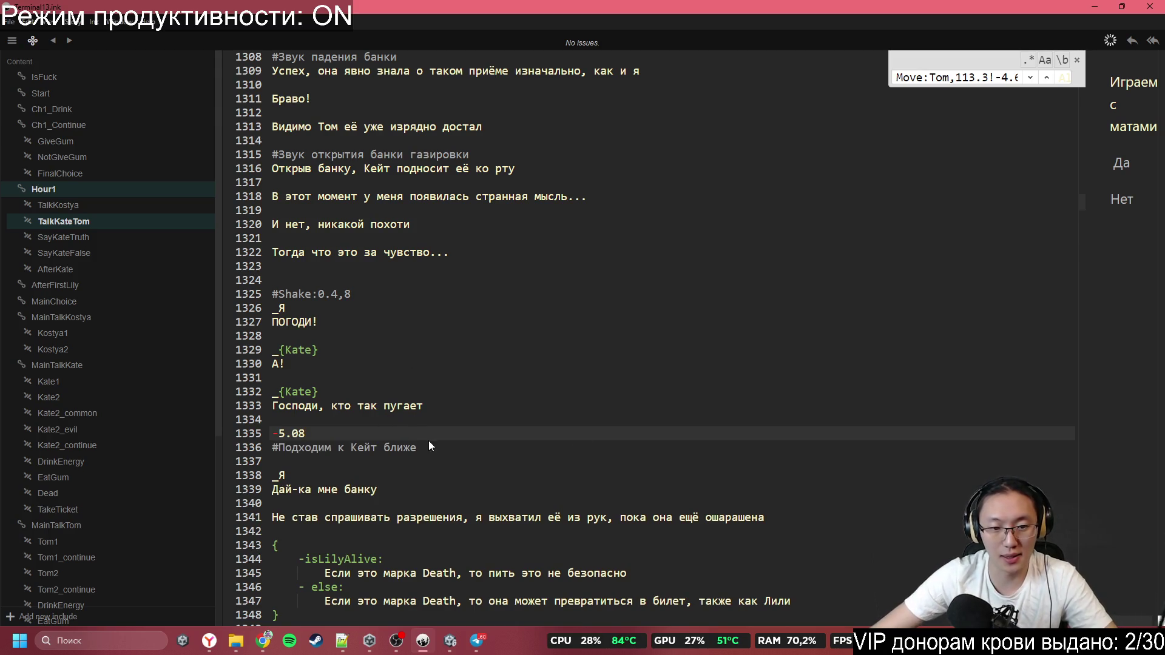
pyautogui.moveTo(577, 450); pyautogui.dragTo(278, 449)
pyautogui.write('CameraF')
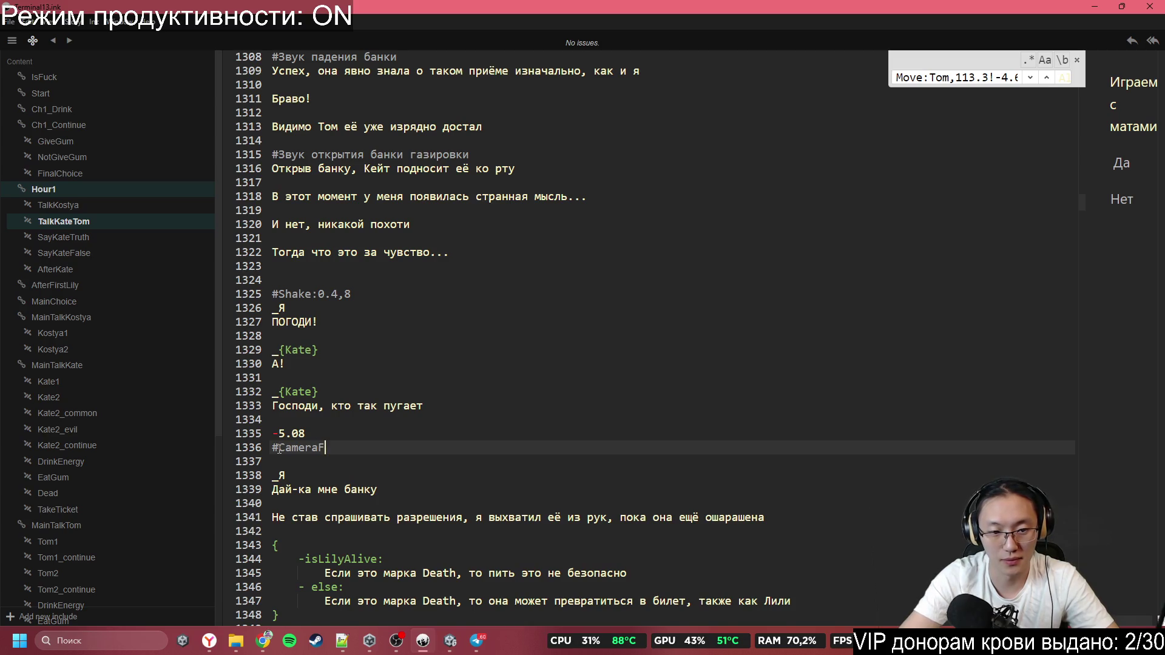
pyautogui.press('BackSpace')
pyautogui.press('BackSpace')
pyautogui.press('BackSpace')
pyautogui.write('Move')
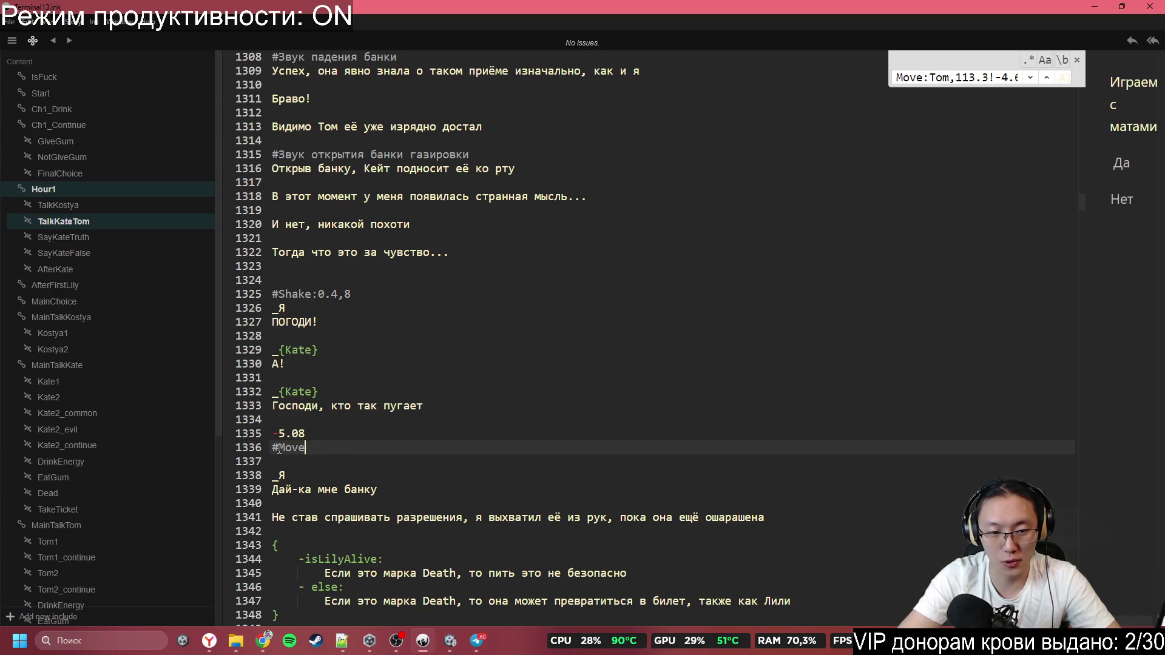
pyautogui.write(':Camera,')
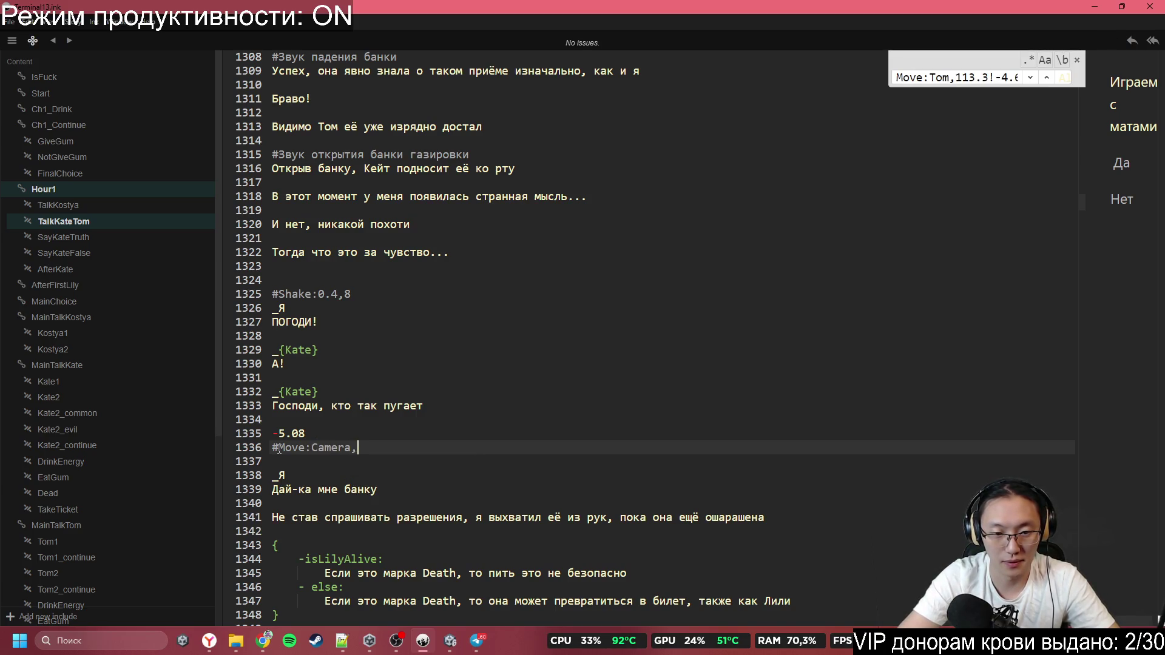
# Complete the tag as #Move:Camera,-5.08, 5 and delete the leftover -5.08 line
pyautogui.click(273, 433)
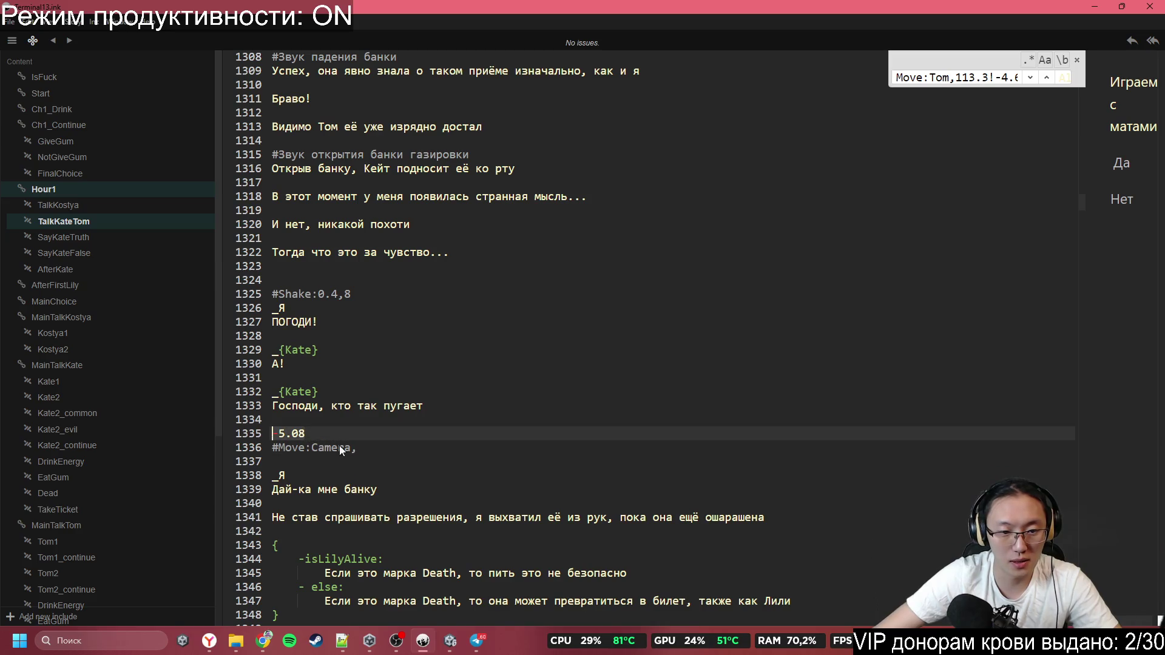
pyautogui.click(392, 453)
pyautogui.write(', ')
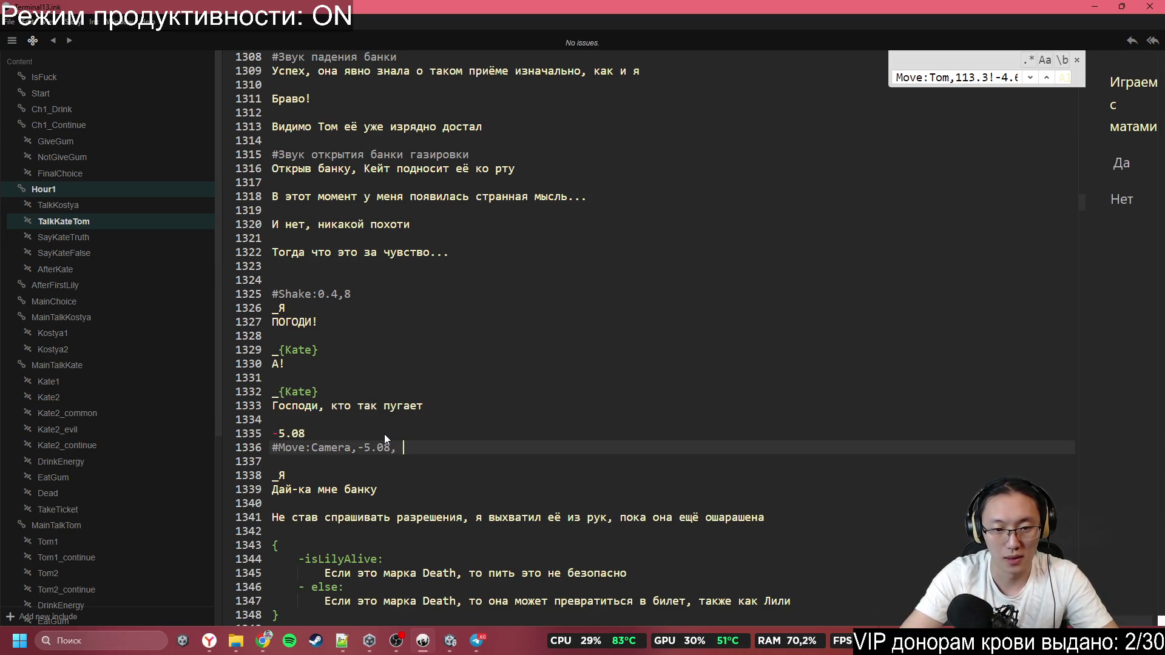
pyautogui.write('5')
pyautogui.click(257, 436)
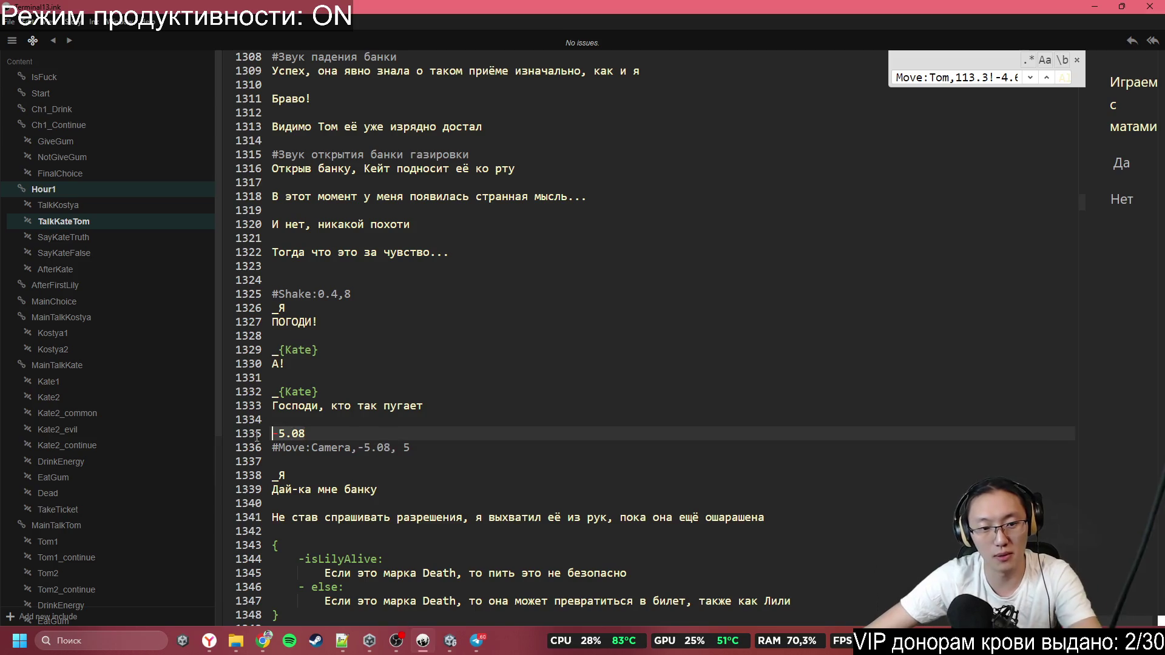
pyautogui.press('Delete')
pyautogui.press('Delete')
pyautogui.press('Delete')
pyautogui.click(577, 477)
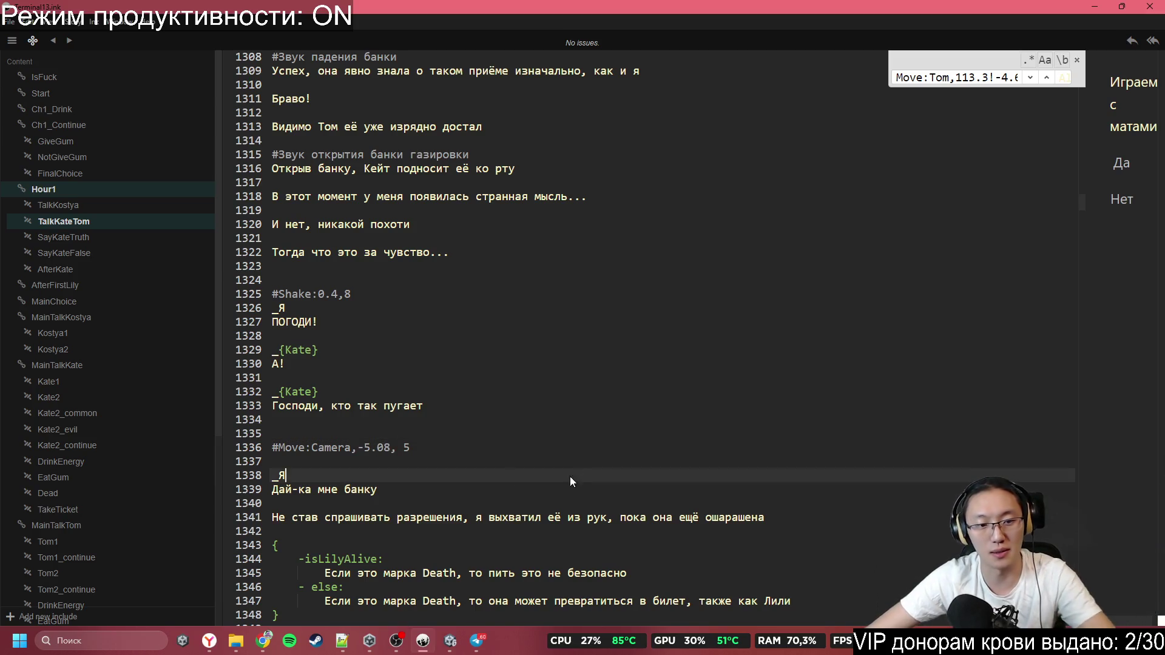
pyautogui.click(501, 464)
# Delete the blank line so #Move:Camera,-5.08, 5 sits directly above the Я line
pyautogui.press('BackSpace')
pyautogui.scroll(-3, 466, 460)
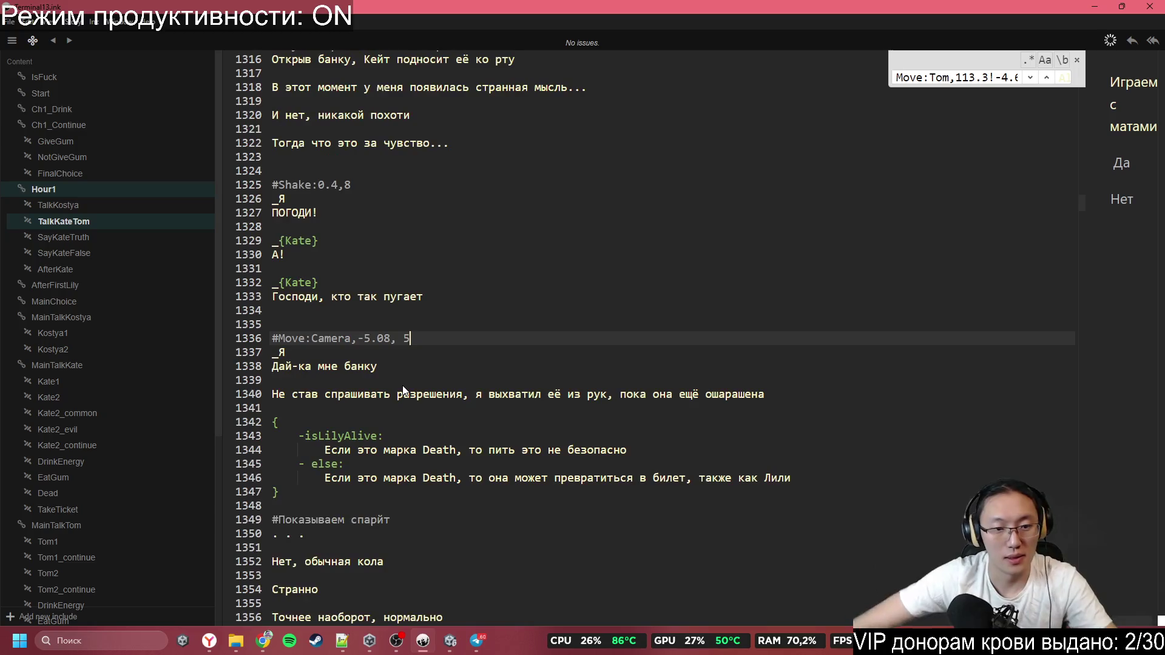
pyautogui.scroll(-1, 419, 361)
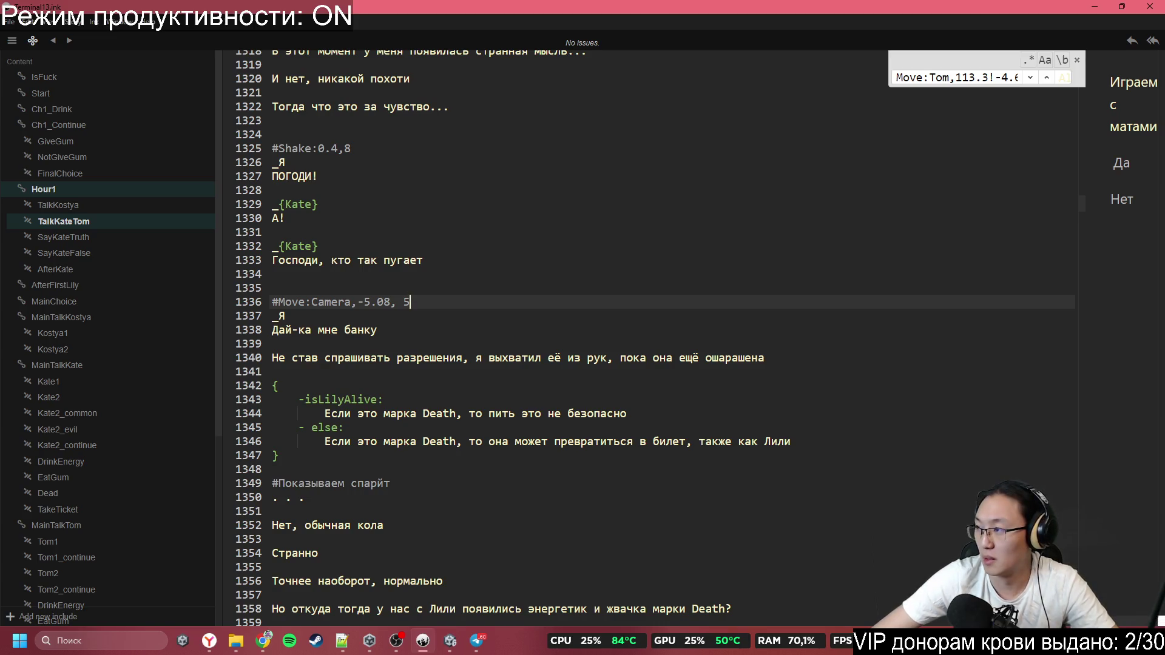
# Check the browser reference and scroll further down through the Inky script
pyautogui.hotkey('alt', 'Tab')
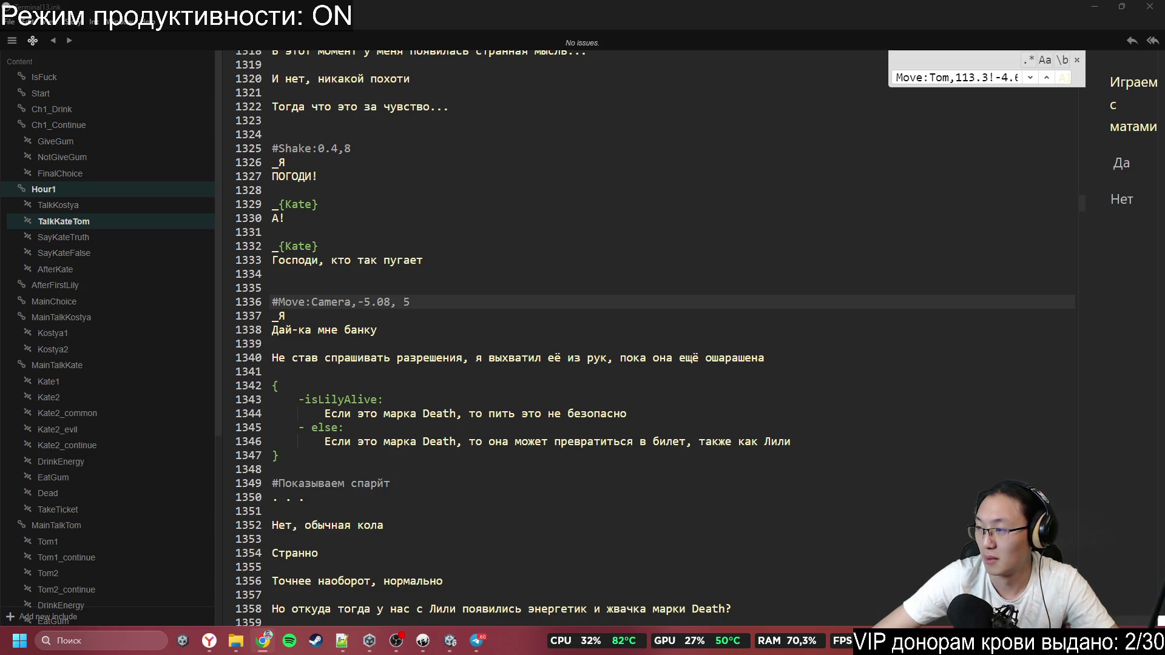
pyautogui.click(232, 302)
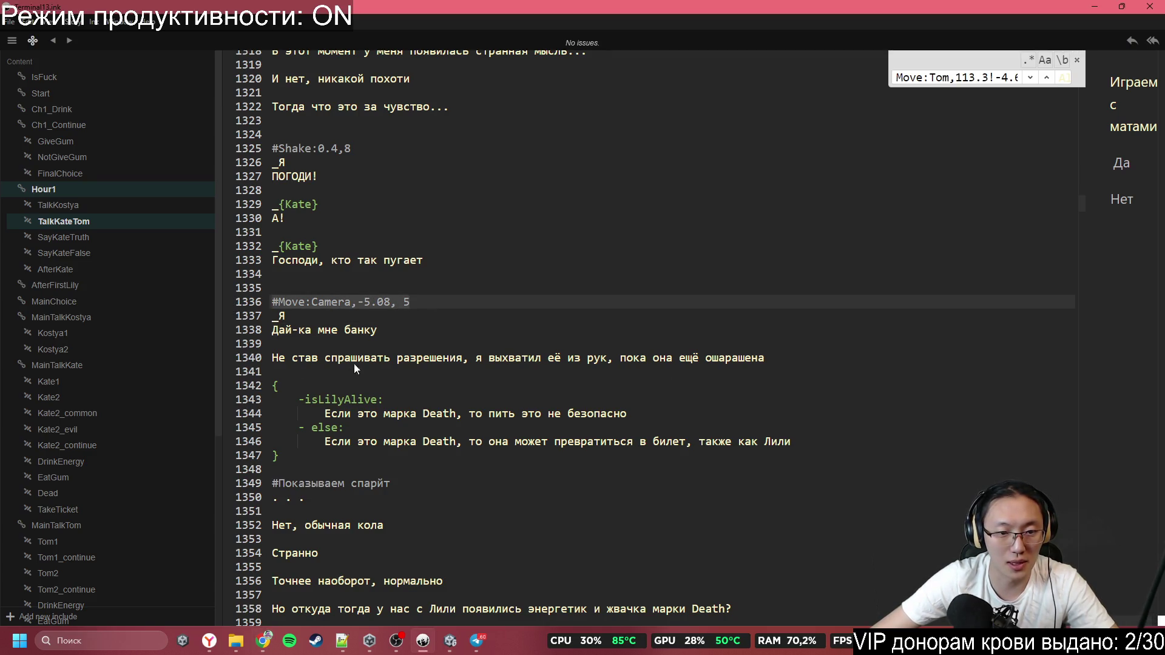
pyautogui.scroll(-2, 354, 363)
pyautogui.moveTo(273, 326); pyautogui.dragTo(557, 384)
pyautogui.scroll(-3, 558, 408)
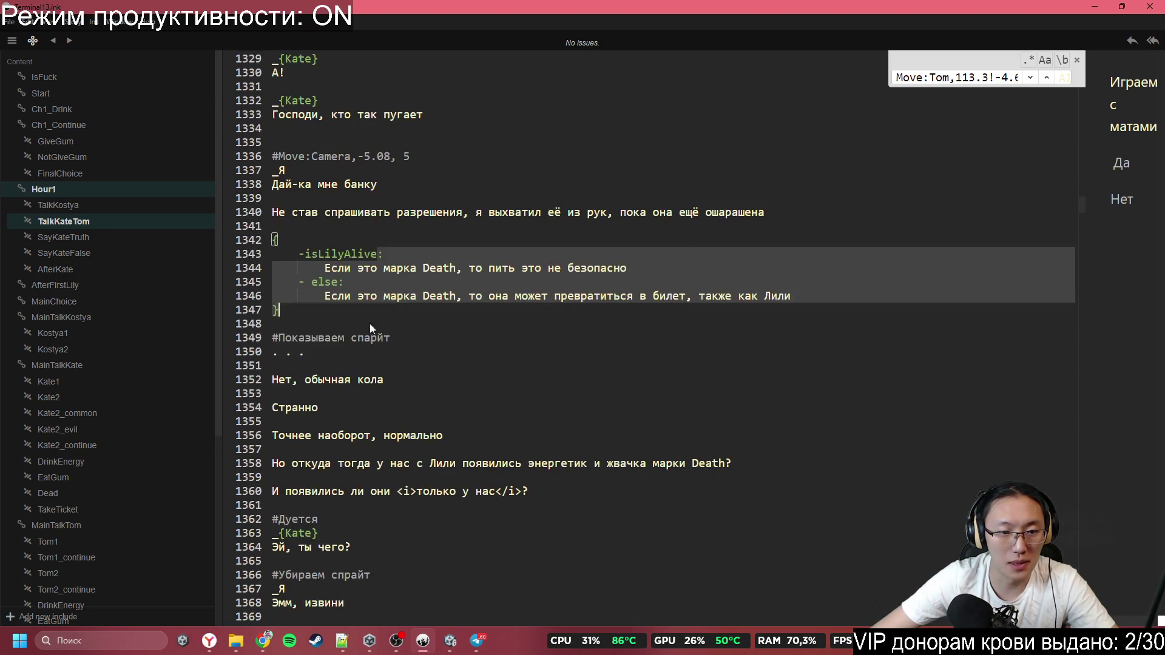
pyautogui.moveTo(391, 339); pyautogui.dragTo(231, 337)
pyautogui.click(392, 402)
# Check the browser again, then select the #Дуется note, accidentally dragging it onto Kate's line
pyautogui.scroll(-2, 392, 402)
pyautogui.scroll(-3, 365, 391)
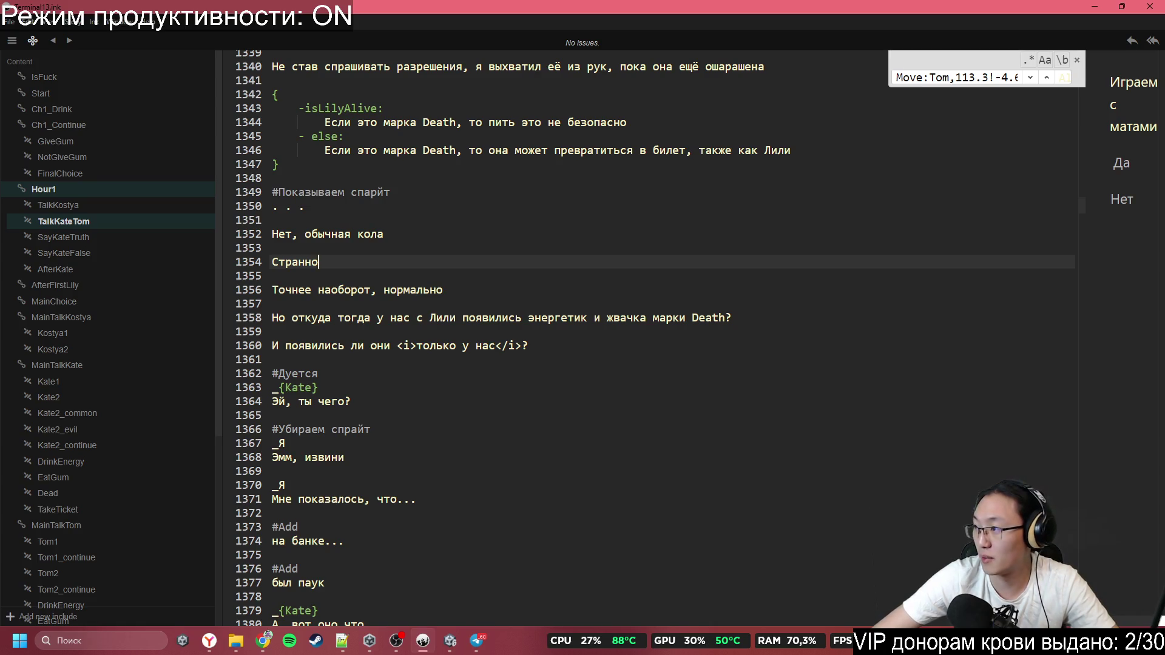
pyautogui.hotkey('alt', 'Tab')
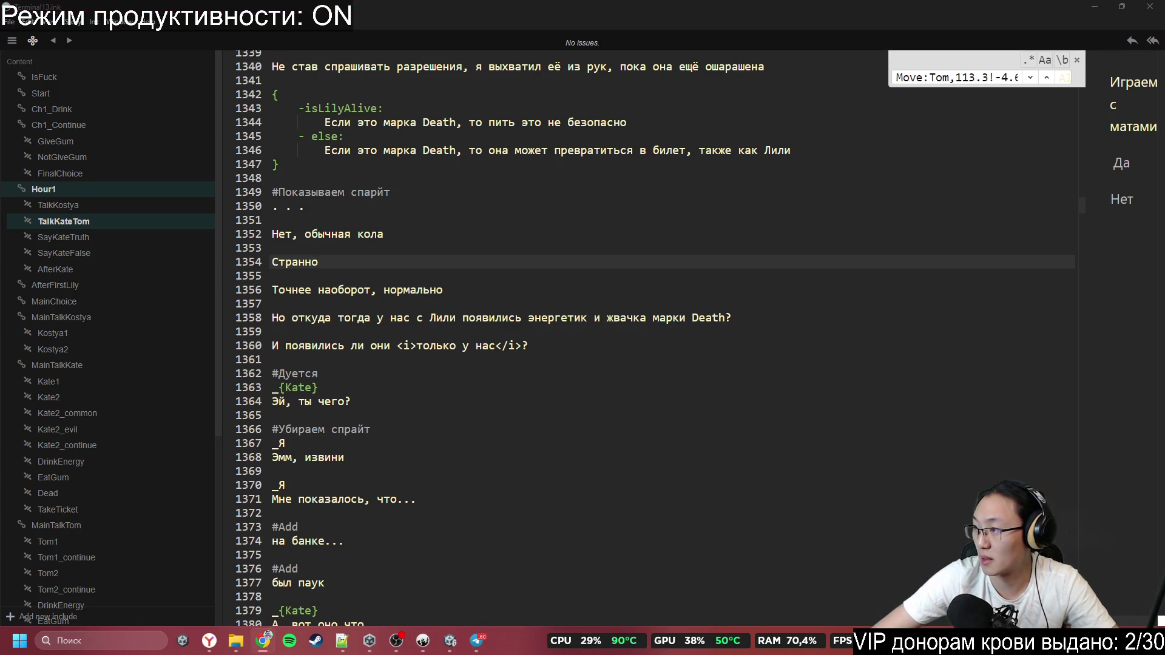
pyautogui.click(388, 395)
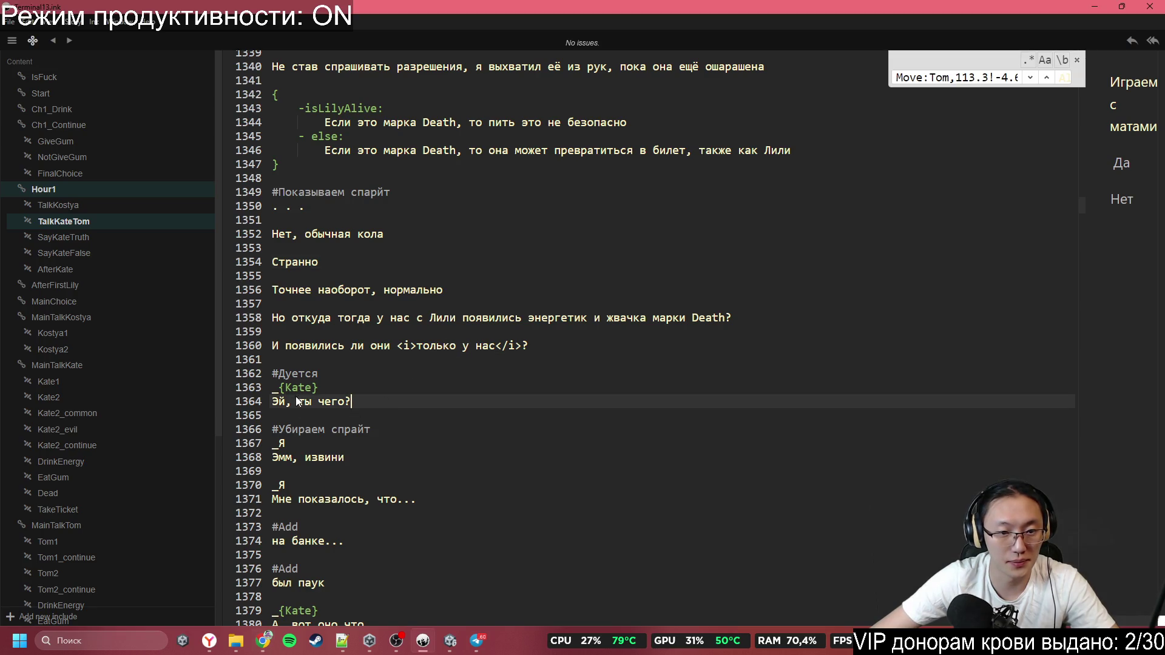
pyautogui.doubleClick(325, 373)
pyautogui.moveTo(325, 373); pyautogui.dragTo(312, 387)
# Undo the accidental move and replace Дуется with the pasted Emotion:Kate,sulking tag
pyautogui.hotkey('ctrl', 'z')
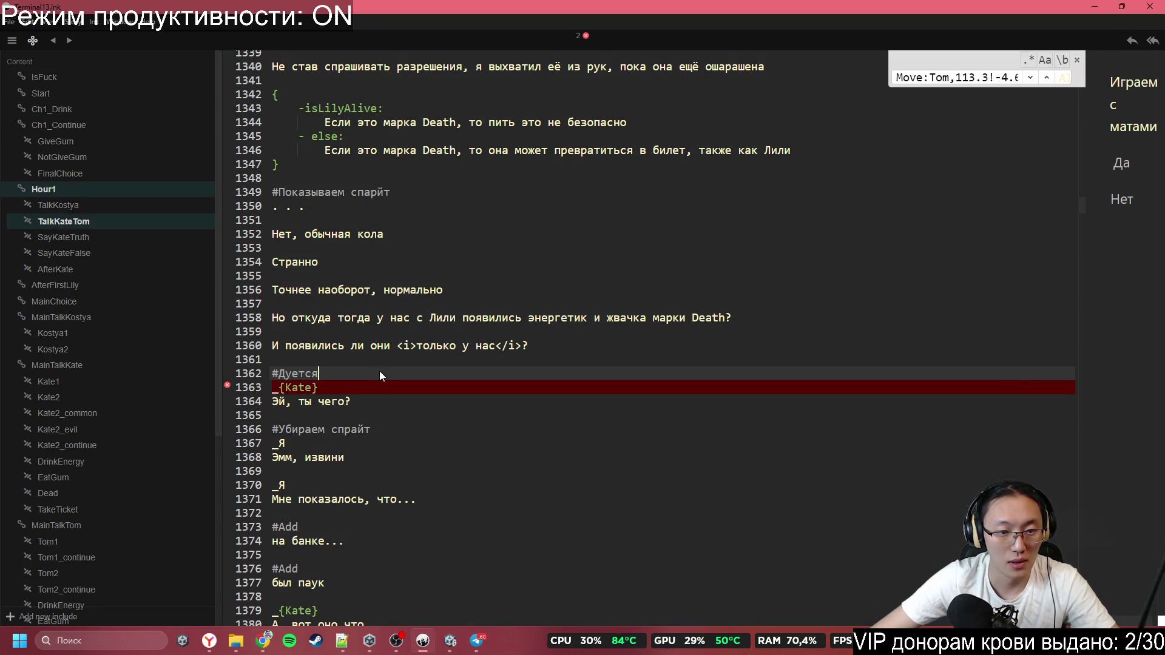
pyautogui.doubleClick(312, 372)
pyautogui.write('Emotion:Kate,sulking')
pyautogui.click(449, 404)
# Scroll down to the blank line before Kate's 'А, вот оно что' line
pyautogui.scroll(-3, 448, 408)
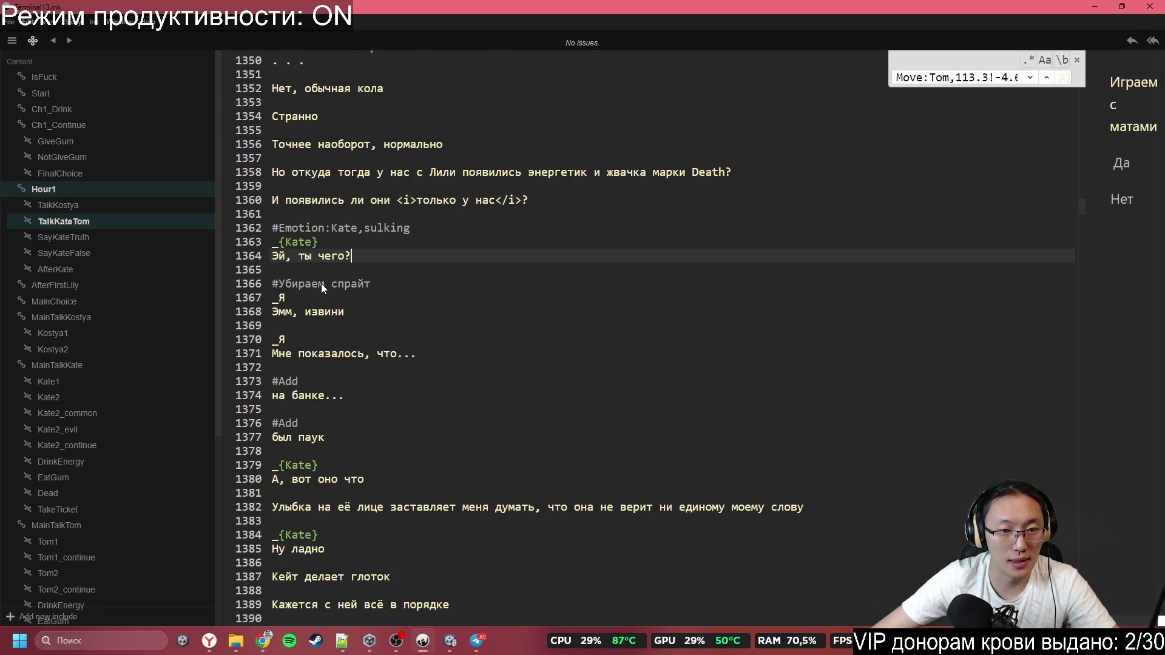
pyautogui.click(319, 381)
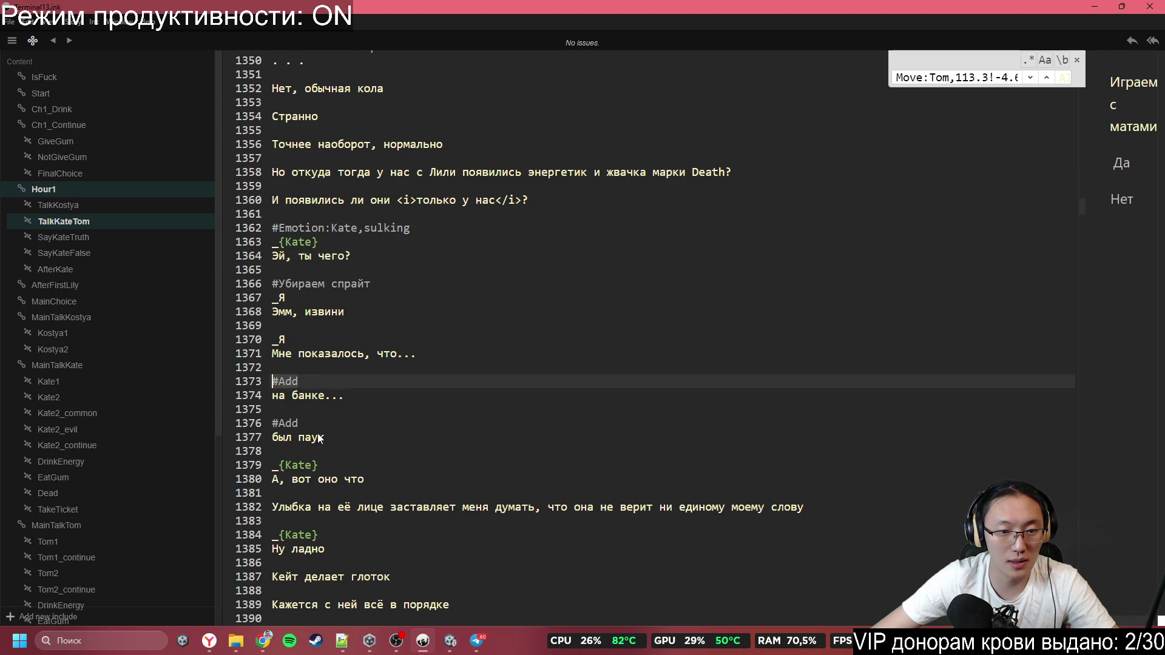
pyautogui.scroll(-3, 319, 406)
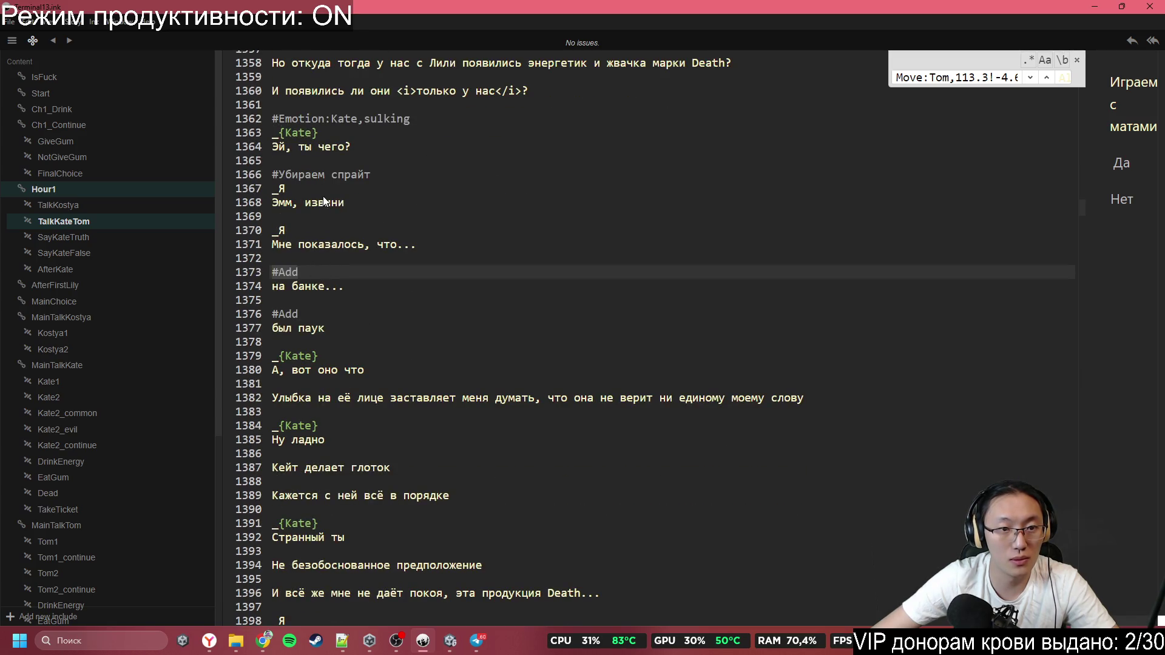
pyautogui.scroll(-1, 340, 309)
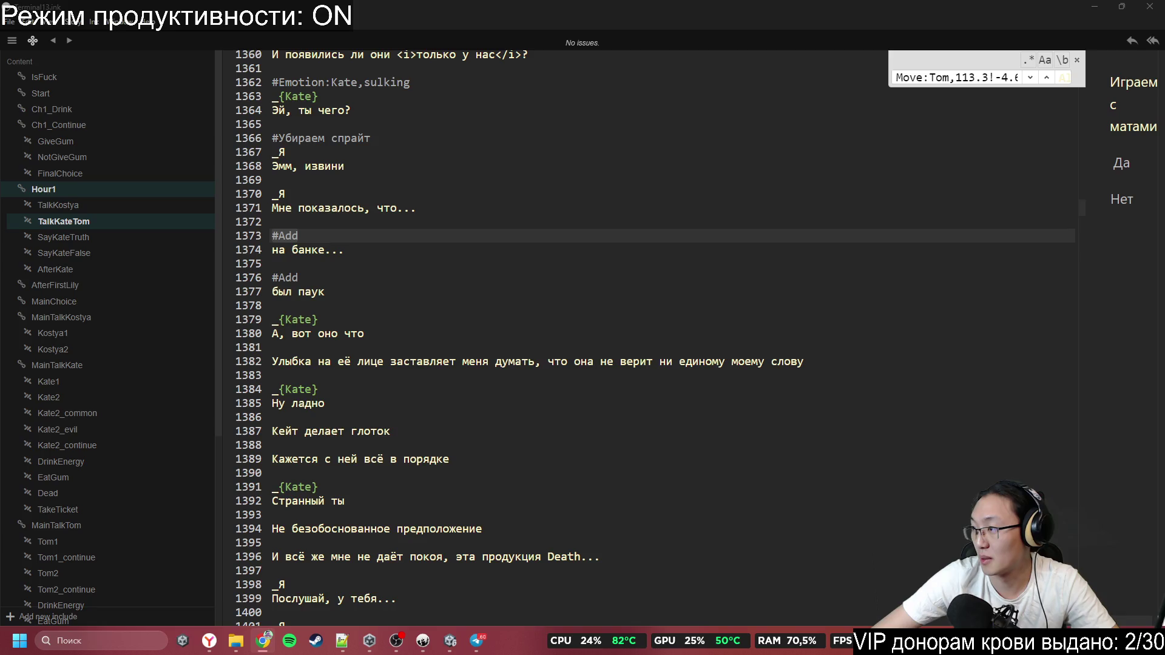
pyautogui.click(512, 287)
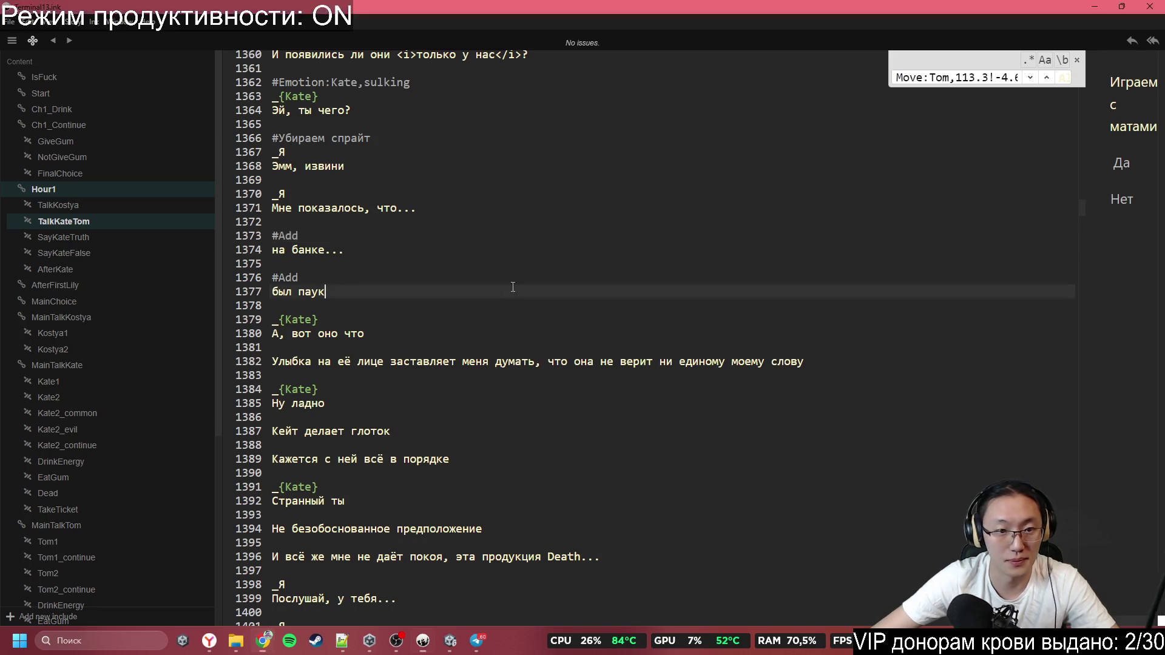
pyautogui.click(342, 305)
# Insert #Emotion:Kate,laugh above Kate's 'А, вот оно что' line, then scroll further down
pyautogui.write('#Emotion:Kate,laugh')
pyautogui.click(442, 391)
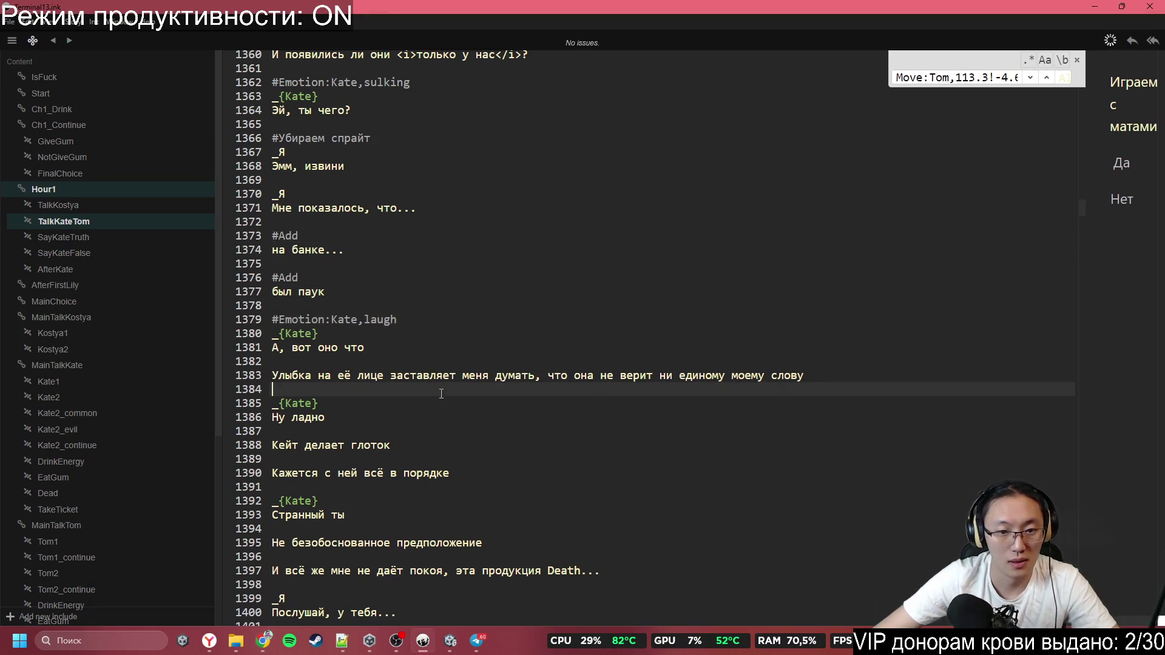
pyautogui.scroll(-3, 686, 451)
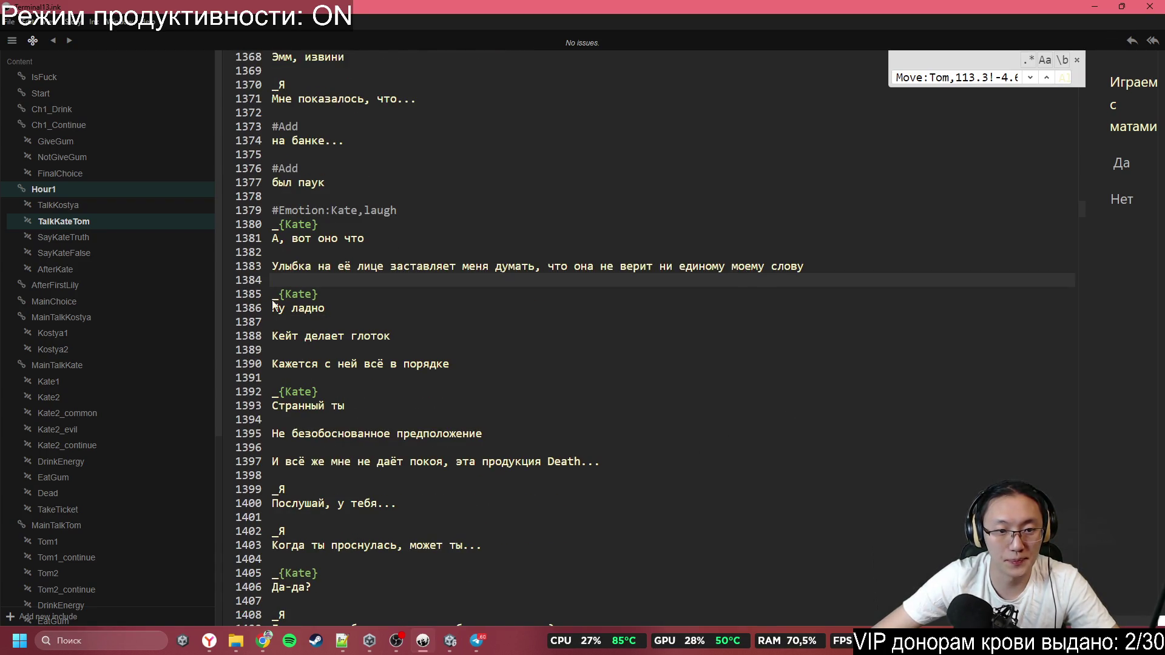
pyautogui.scroll(-1, 378, 362)
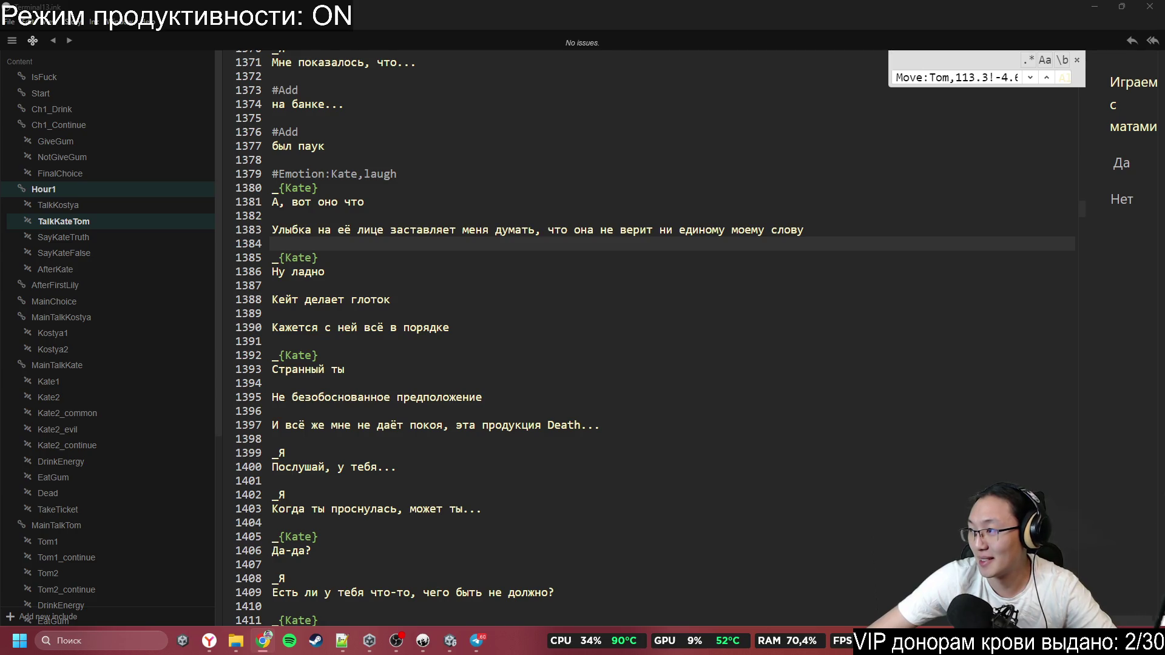
pyautogui.click(378, 248)
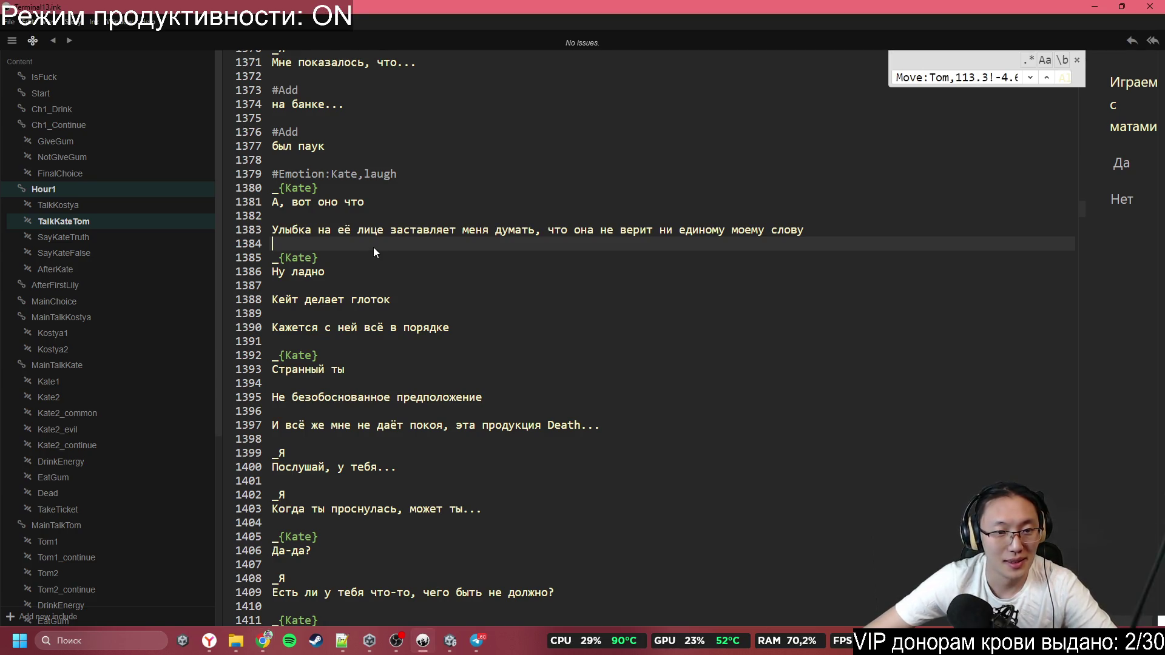
pyautogui.write('#Emotion:Kate,common')
pyautogui.scroll(-2, 364, 346)
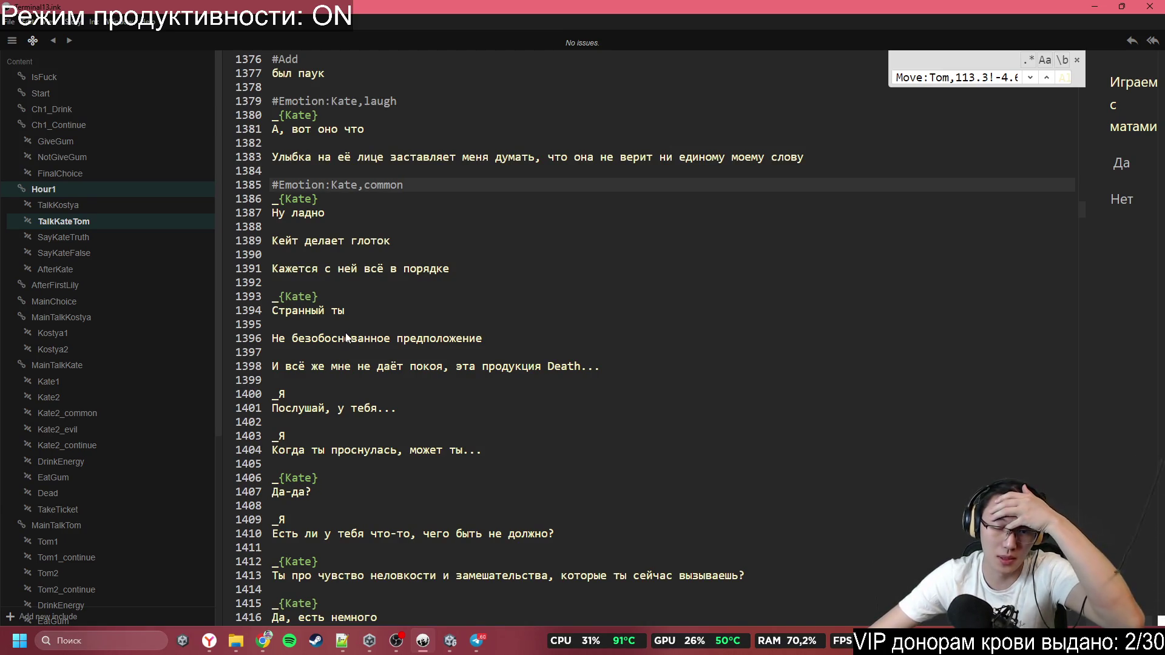
pyautogui.scroll(-1, 345, 332)
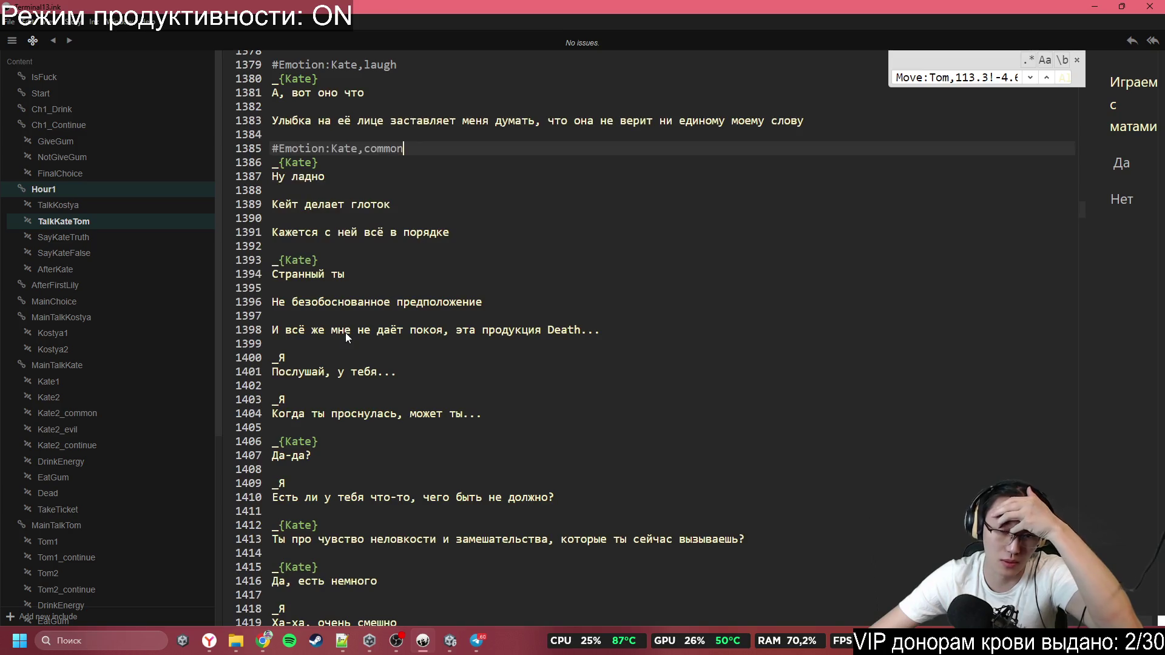
pyautogui.scroll(-1, 345, 332)
pyautogui.scroll(-1, 369, 363)
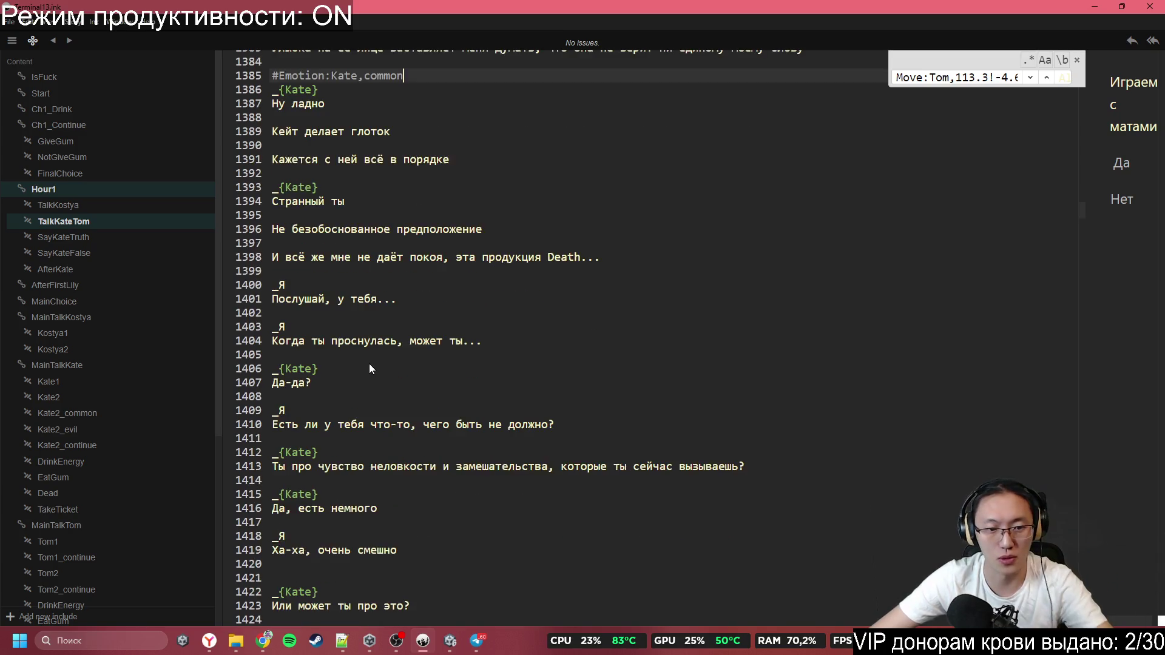
pyautogui.click(306, 285)
pyautogui.click(344, 312)
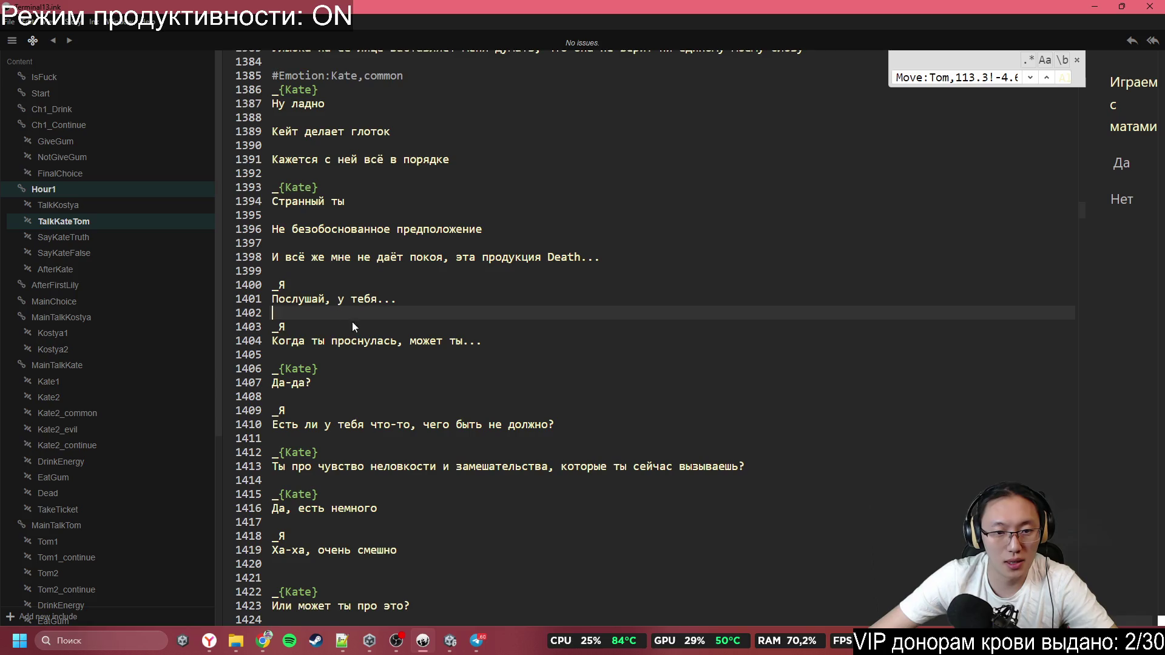
pyautogui.click(416, 340)
pyautogui.click(421, 364)
pyautogui.scroll(-1, 421, 364)
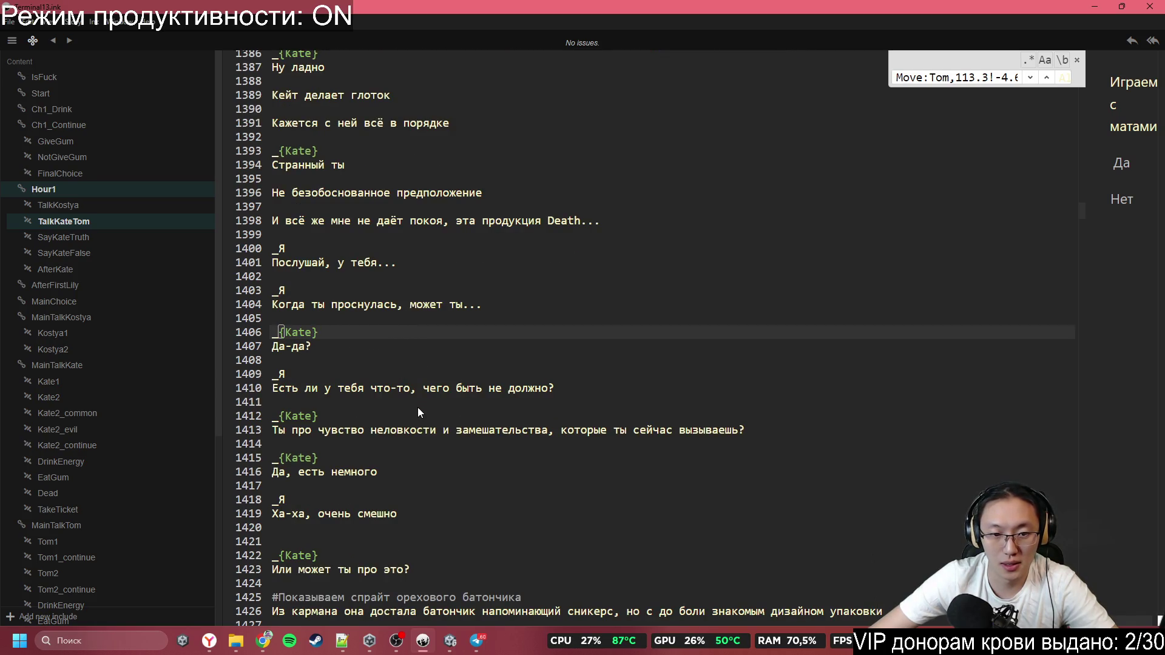
pyautogui.scroll(-3, 418, 398)
pyautogui.click(403, 320)
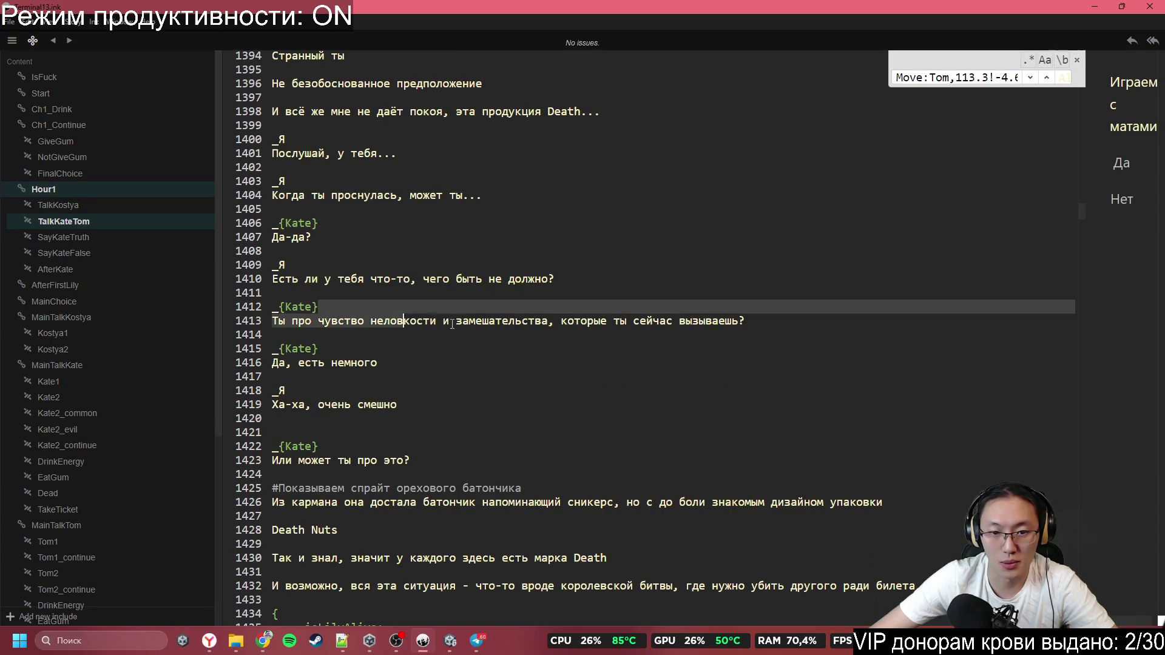
pyautogui.click(741, 335)
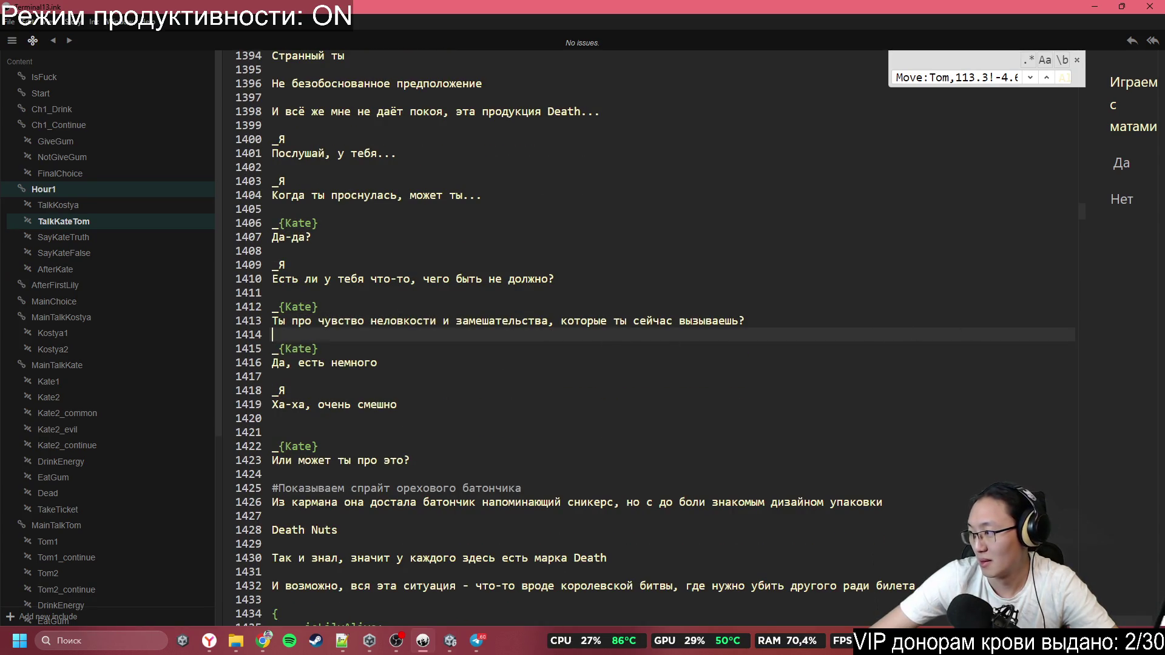
pyautogui.hotkey('alt', 'Tab')
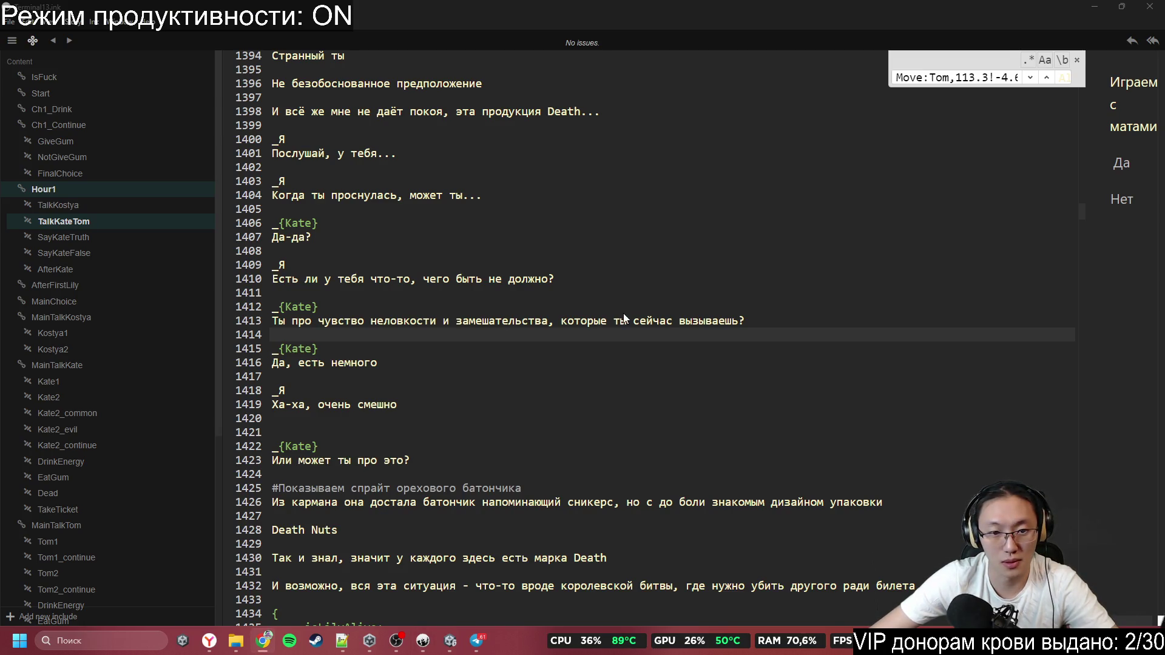
# Paste #Emotion:Kate,cunning on a new line 1415 above 'Да, есть немного'
pyautogui.click(640, 335)
pyautogui.press('Return')
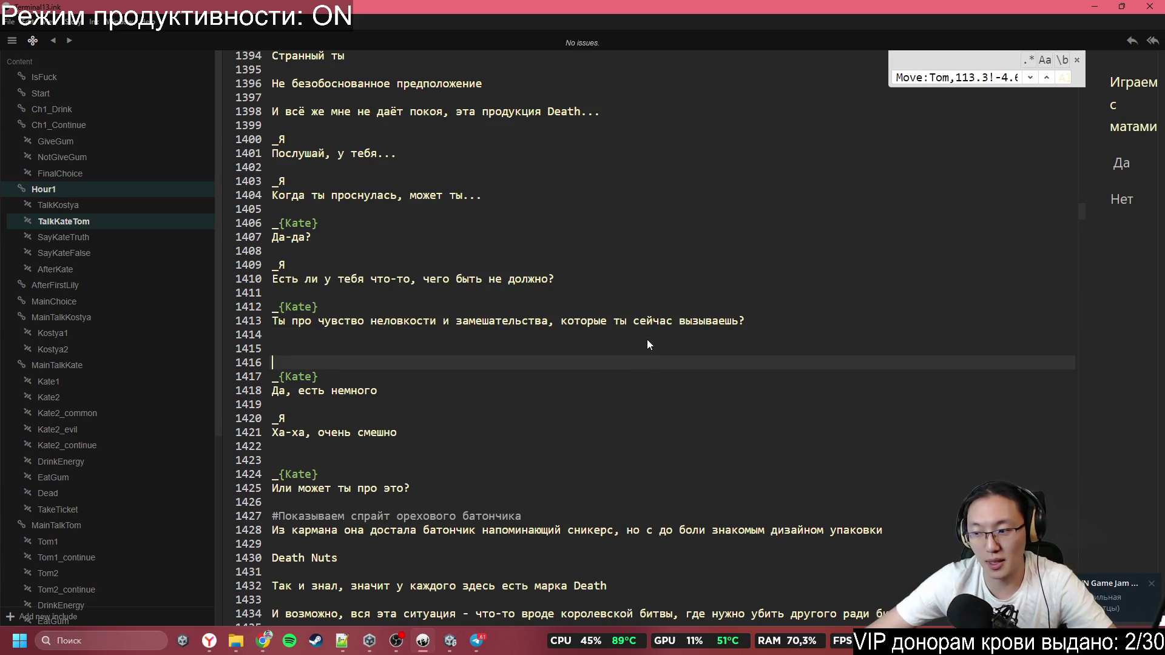
pyautogui.write('#Emotion:Kate,cunning')
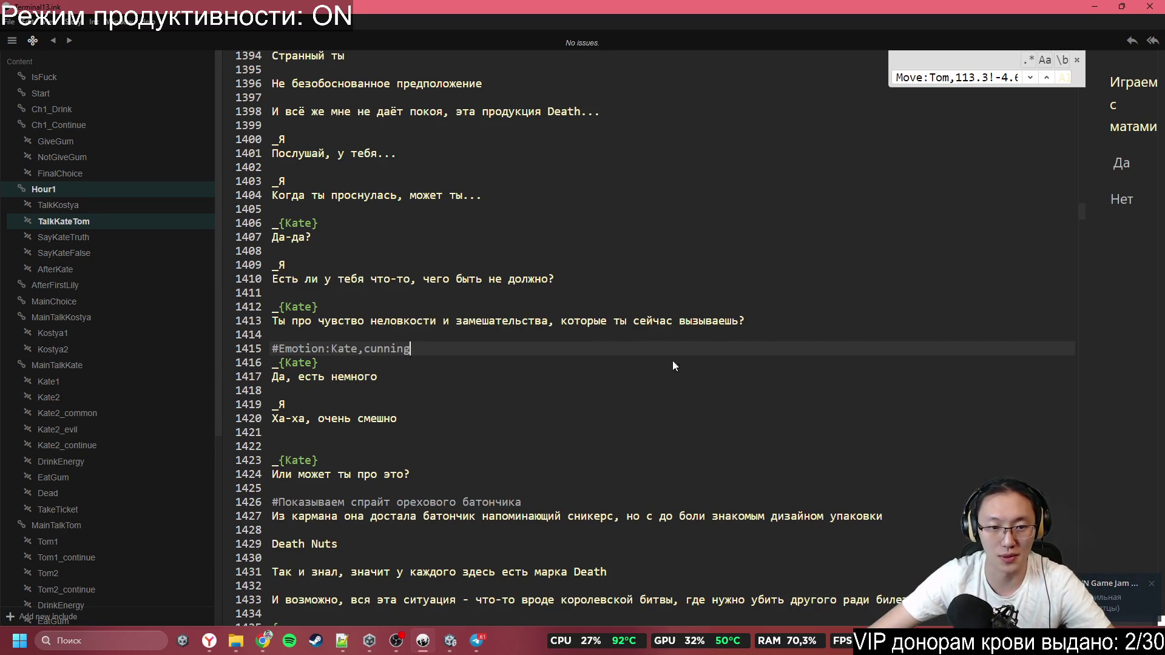
pyautogui.scroll(-2, 673, 360)
pyautogui.scroll(-1, 333, 317)
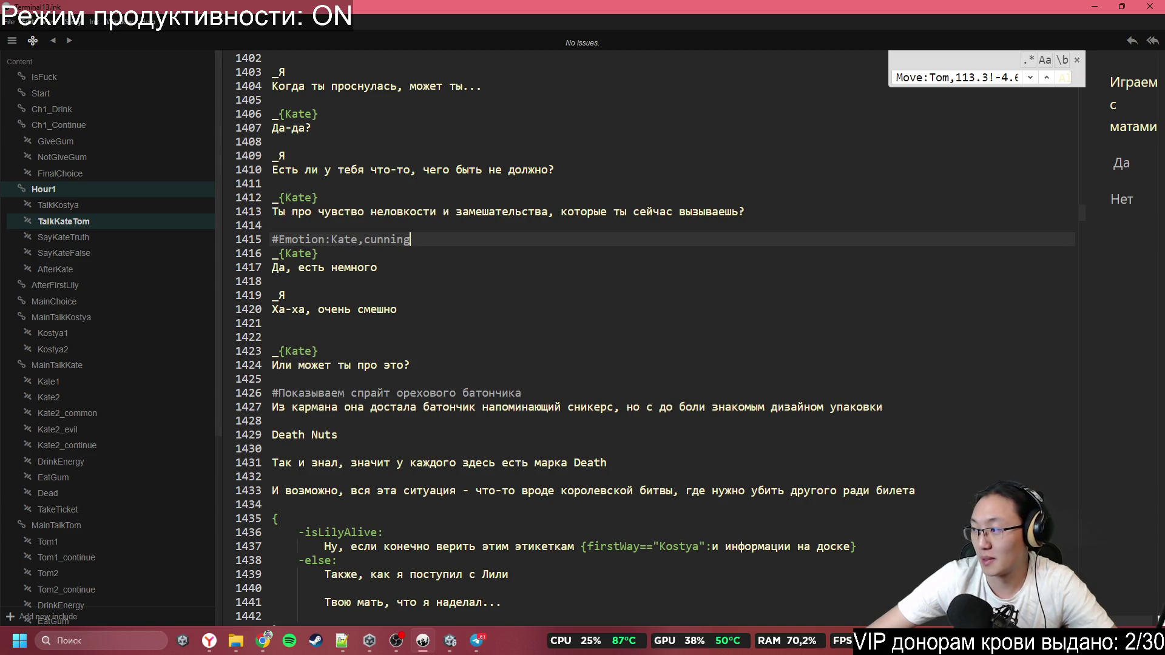
# Move the #Emotion:Kate,cunning tag to line 1422 above 'Или может ты про это?'
pyautogui.hotkey('alt', 'Tab')
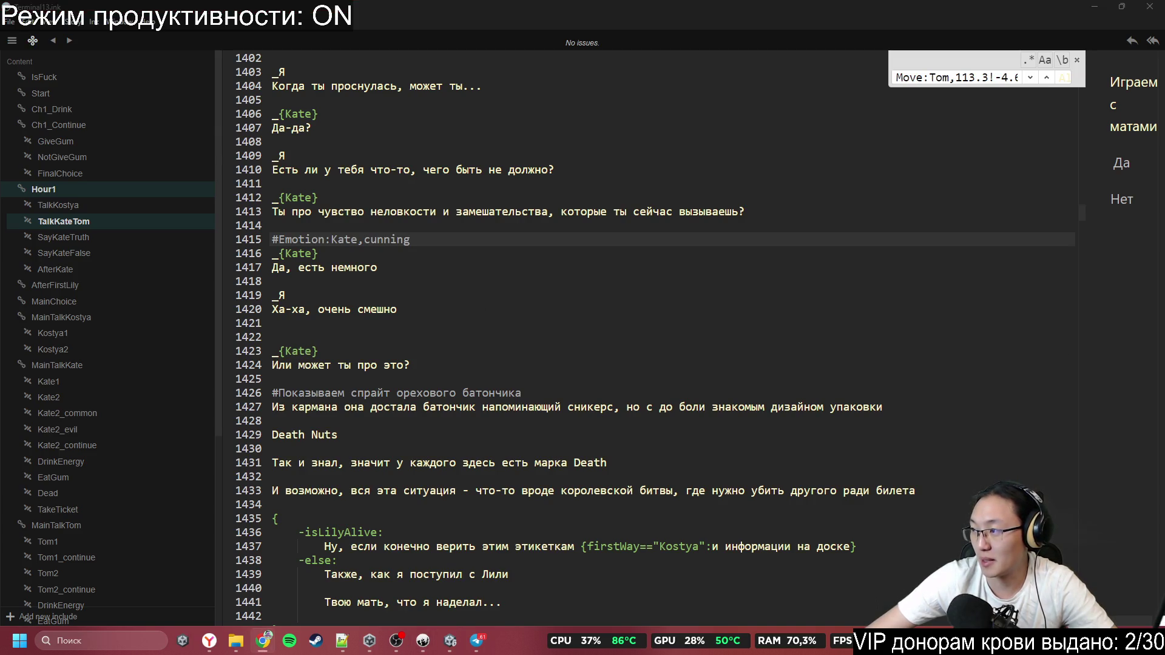
pyautogui.click(435, 332)
pyautogui.click(438, 290)
pyautogui.click(427, 325)
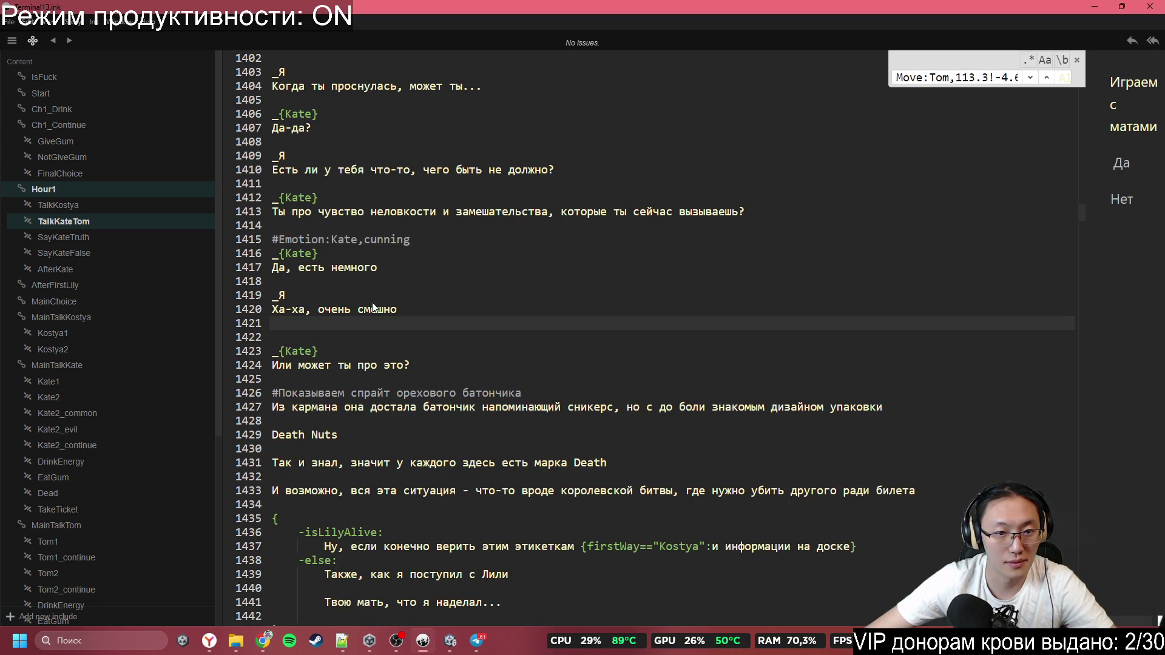
pyautogui.click(364, 336)
pyautogui.scroll(-1, 364, 346)
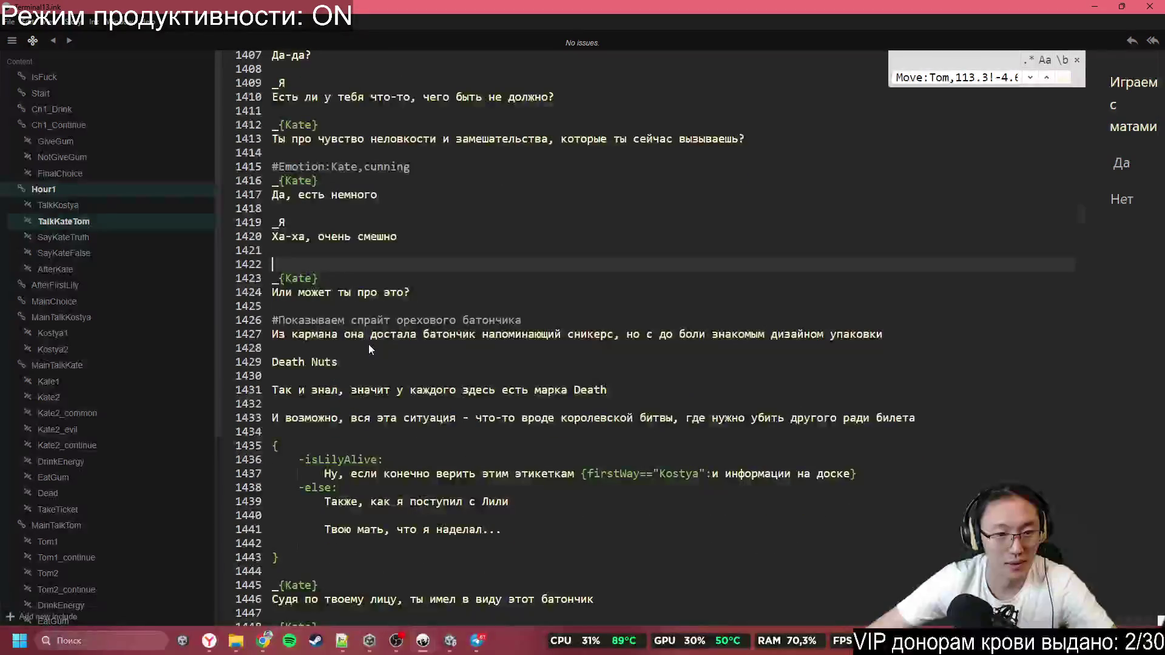
pyautogui.hotkey('alt', 'Tab')
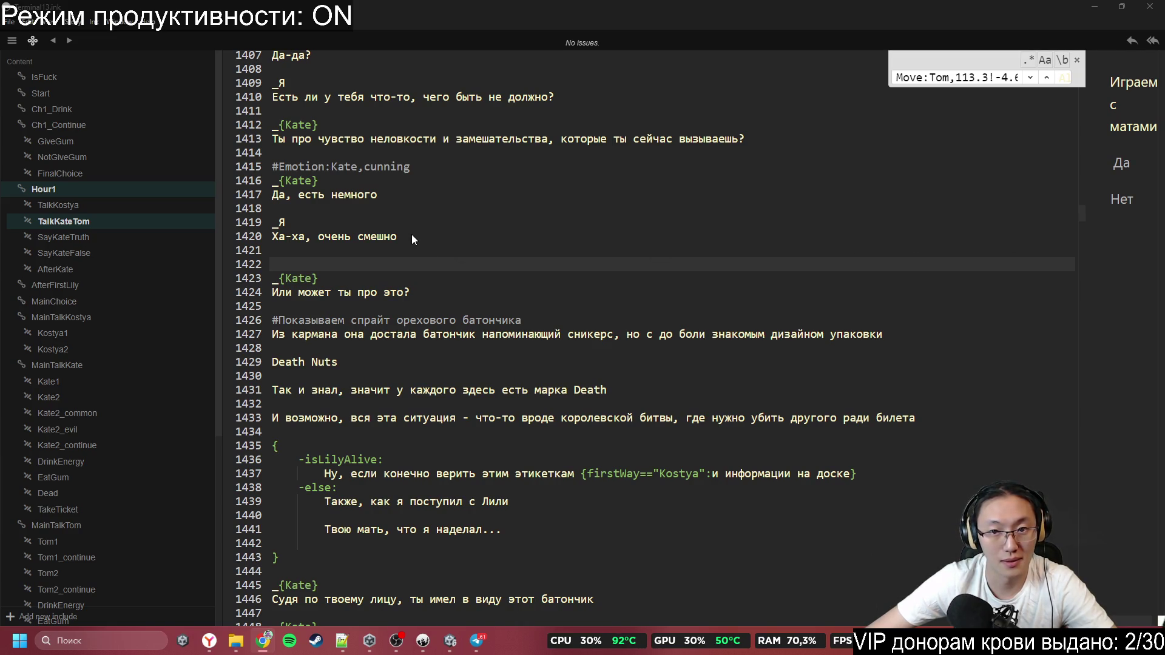
pyautogui.click(426, 171)
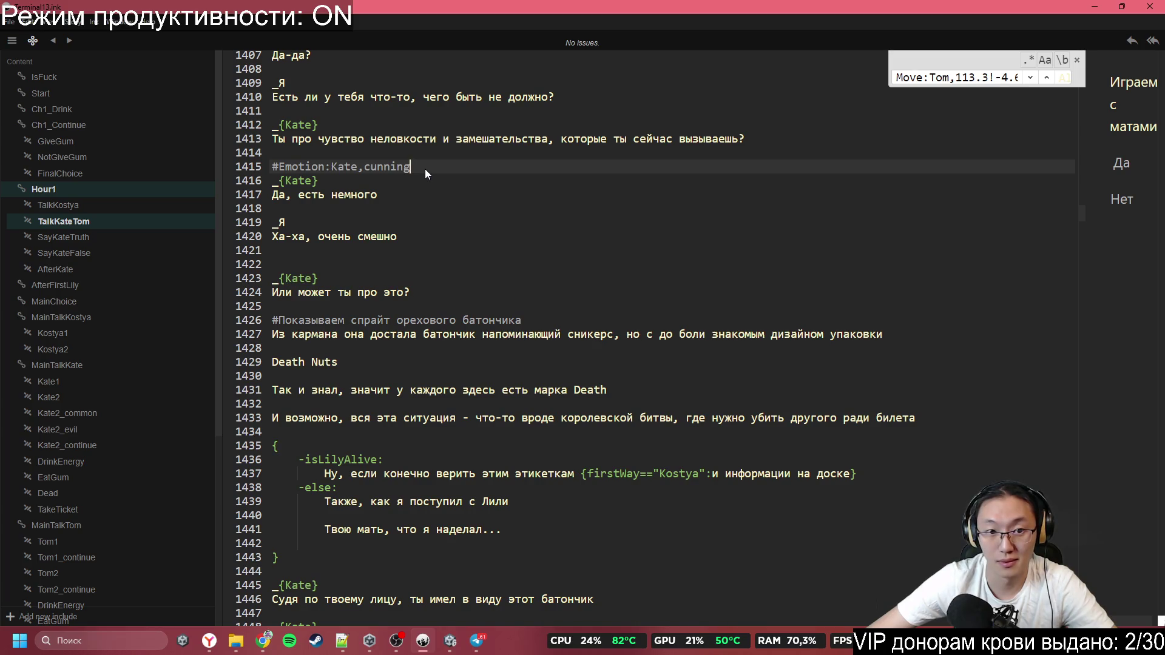
pyautogui.moveTo(425, 169); pyautogui.dragTo(252, 160)
pyautogui.hotkey('ctrl', 'x')
pyautogui.click(322, 260)
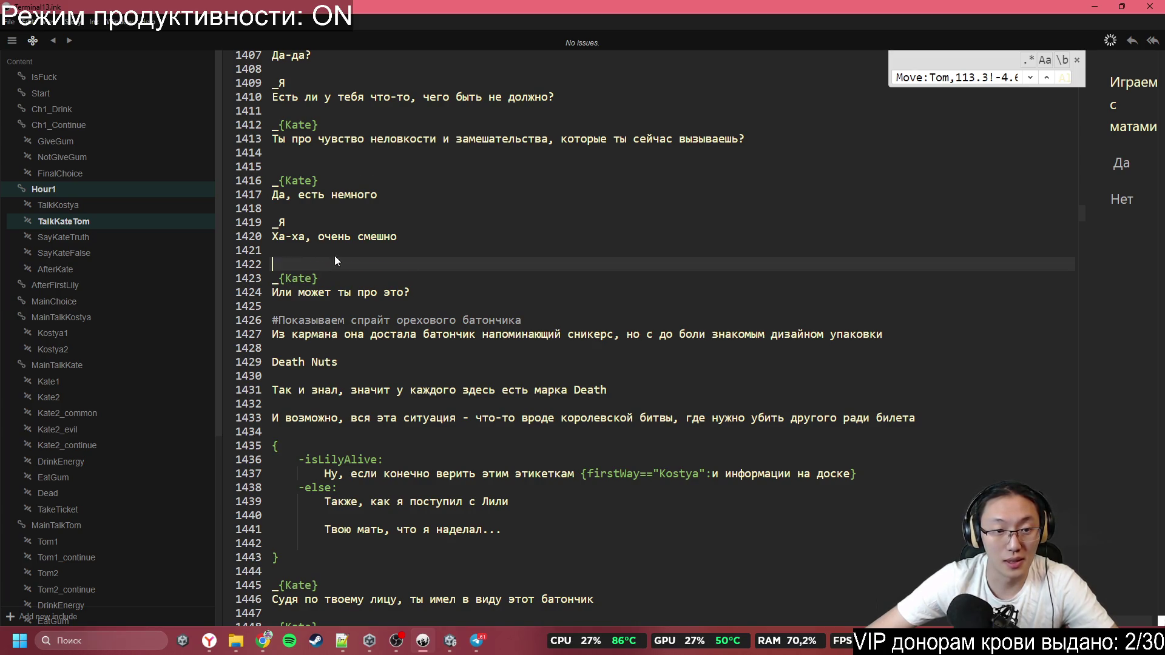
pyautogui.hotkey('ctrl', 'v')
# Type #Emotion:Kate,common above Kate's 'Да, есть немного' line
pyautogui.hotkey('alt', 'Tab')
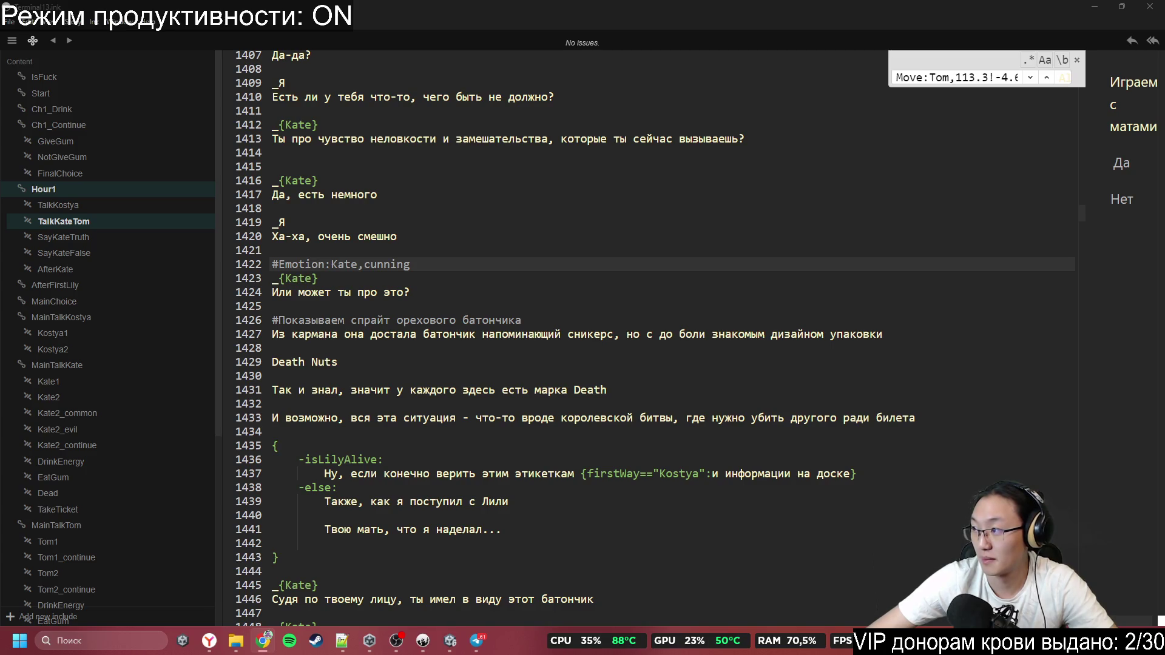
pyautogui.click(332, 161)
pyautogui.write('#Emotion:Kate,common')
pyautogui.press('Down')
pyautogui.press('Down')
pyautogui.press('Down')
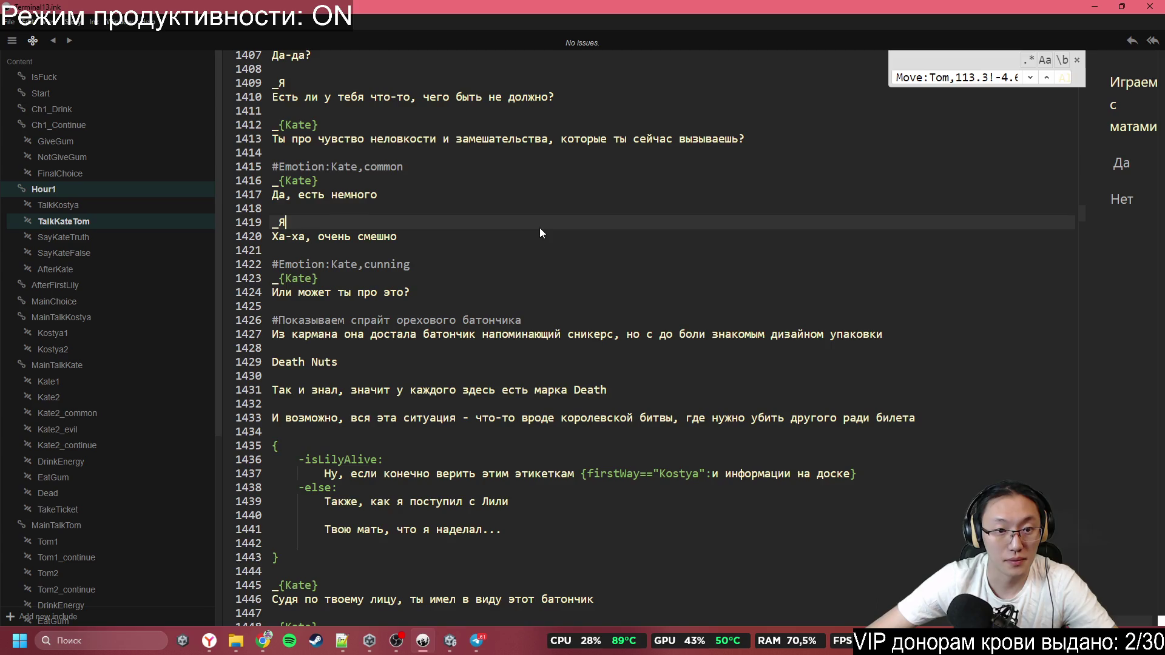
pyautogui.scroll(-1, 417, 294)
pyautogui.scroll(-1, 315, 294)
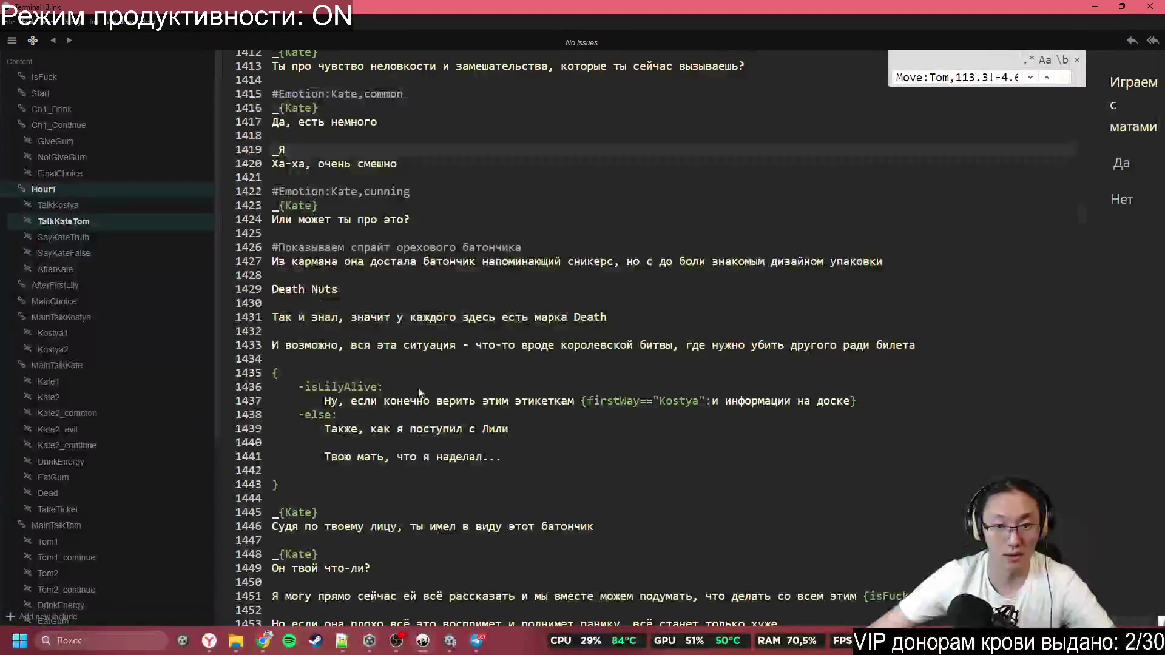
pyautogui.scroll(-2, 385, 314)
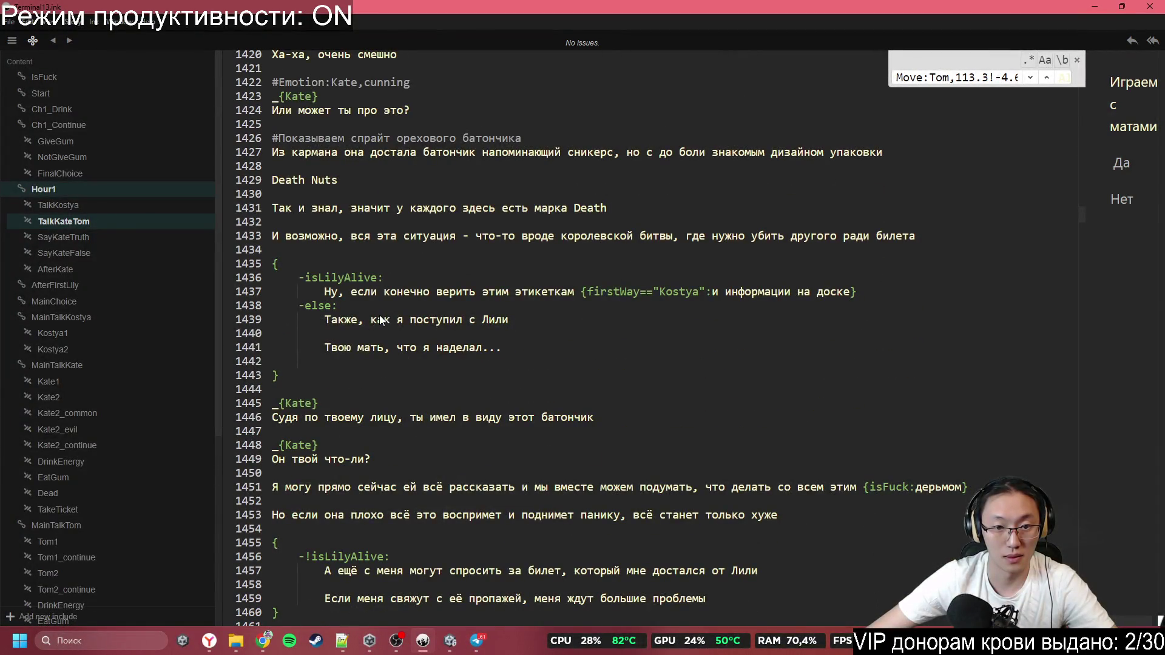
pyautogui.scroll(-1, 344, 397)
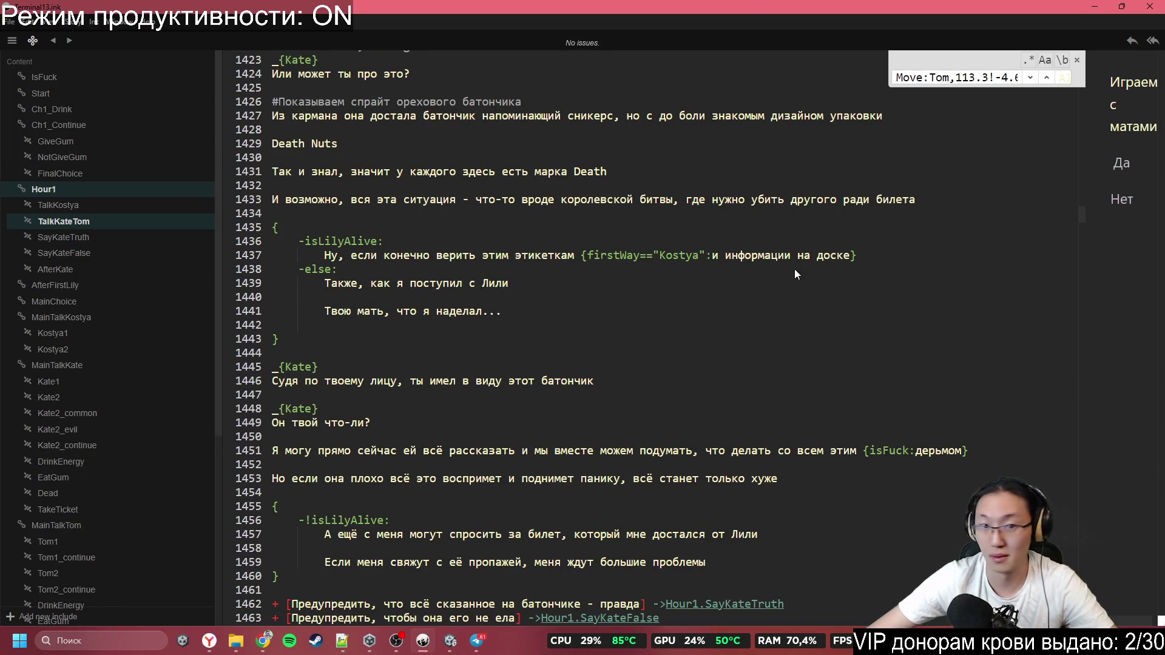
pyautogui.scroll(4, 336, 268)
pyautogui.scroll(-4, 336, 268)
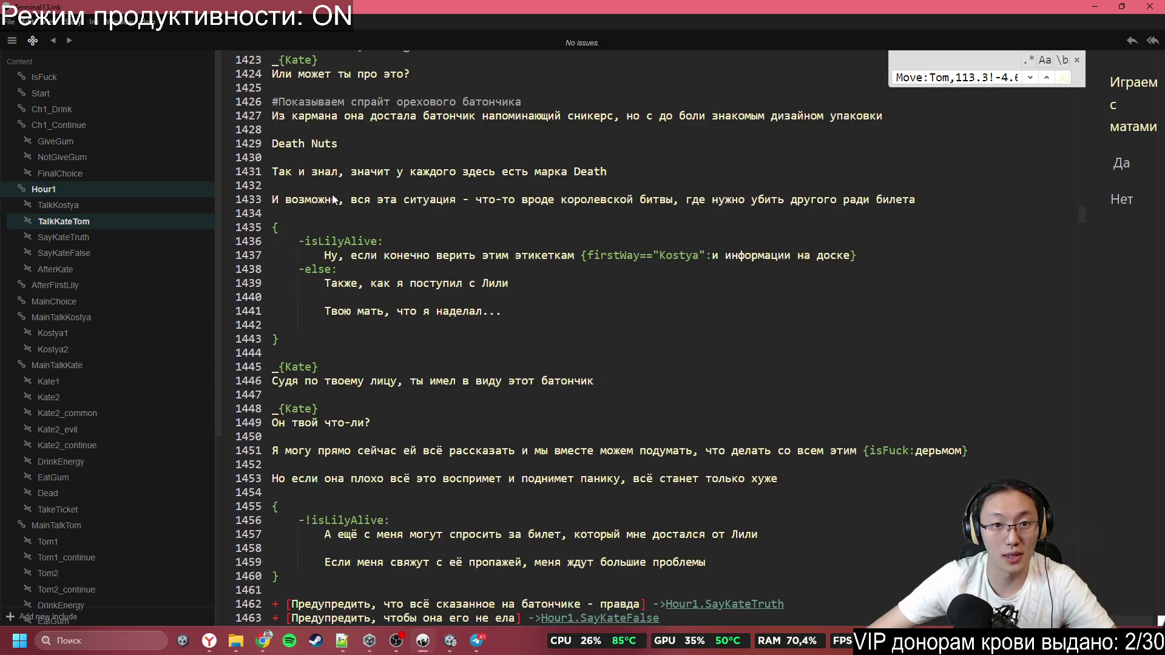
pyautogui.scroll(-3, 349, 255)
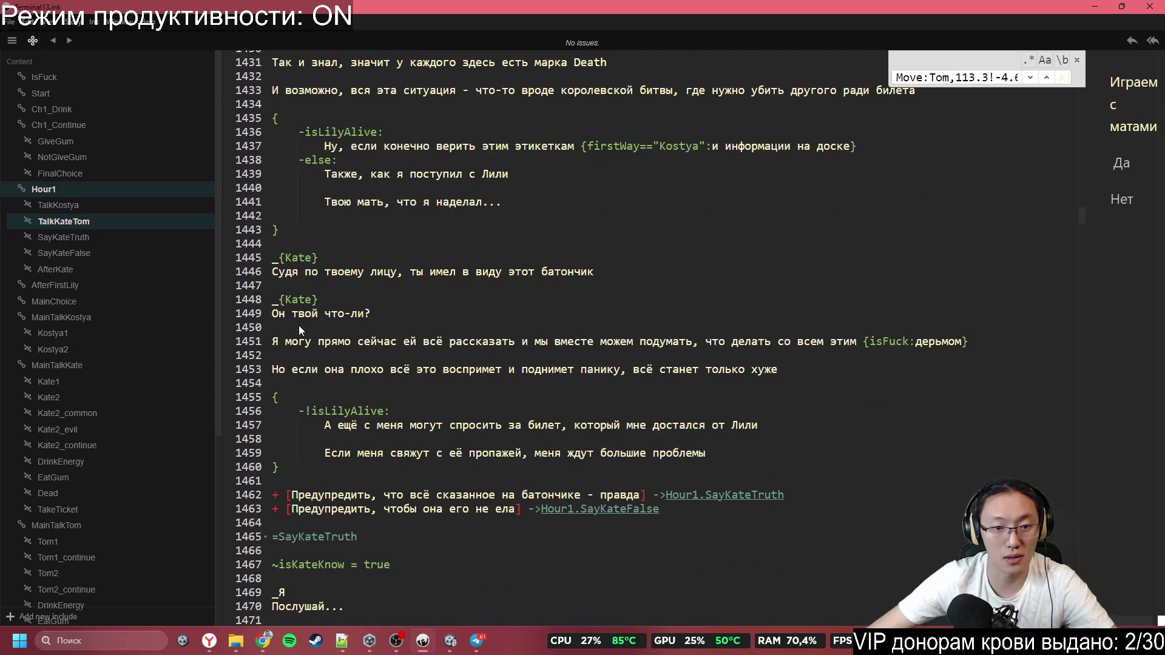
pyautogui.scroll(-2, 316, 289)
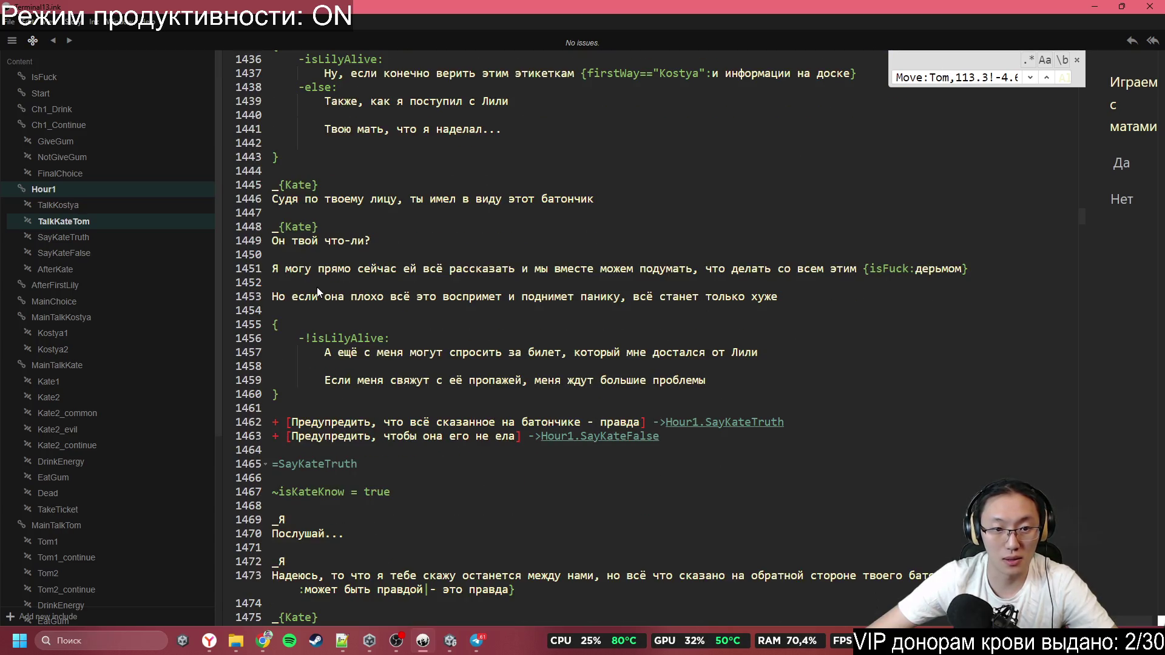
pyautogui.scroll(-1, 383, 319)
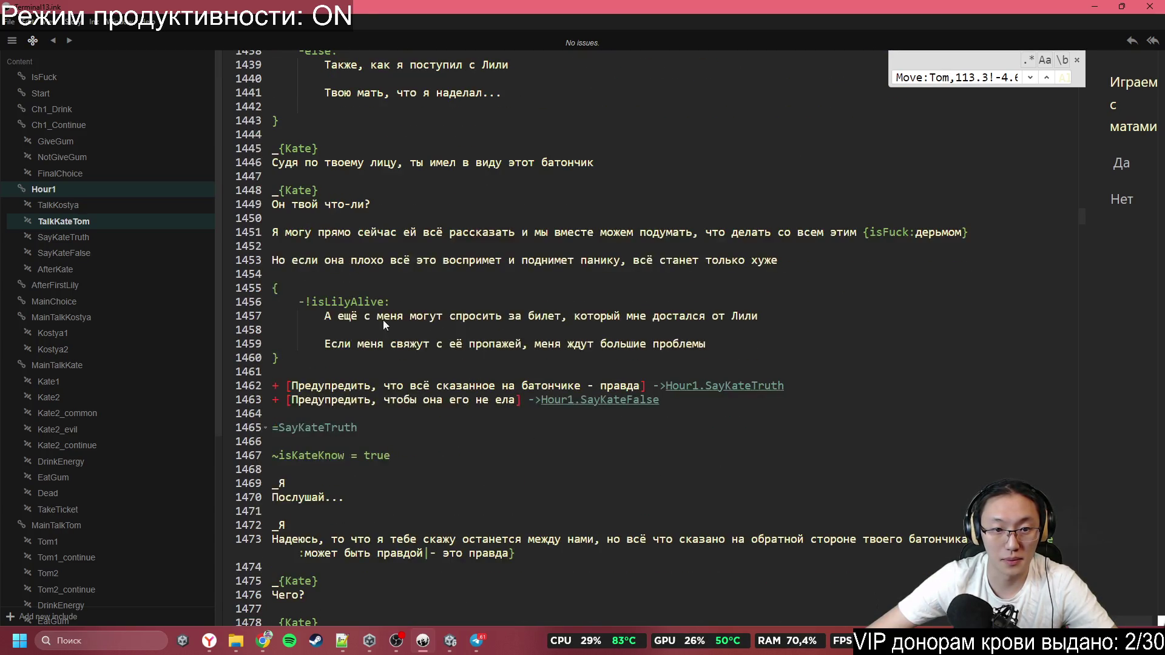
pyautogui.scroll(-3, 373, 325)
pyautogui.scroll(-3, 321, 305)
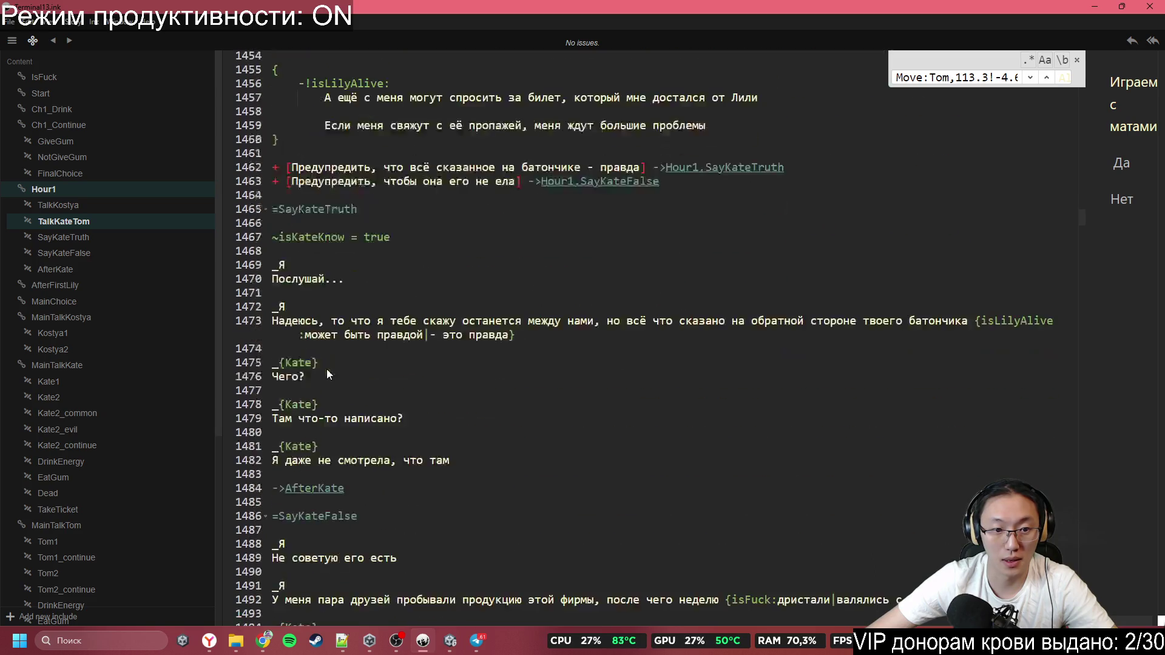
pyautogui.scroll(-2, 348, 344)
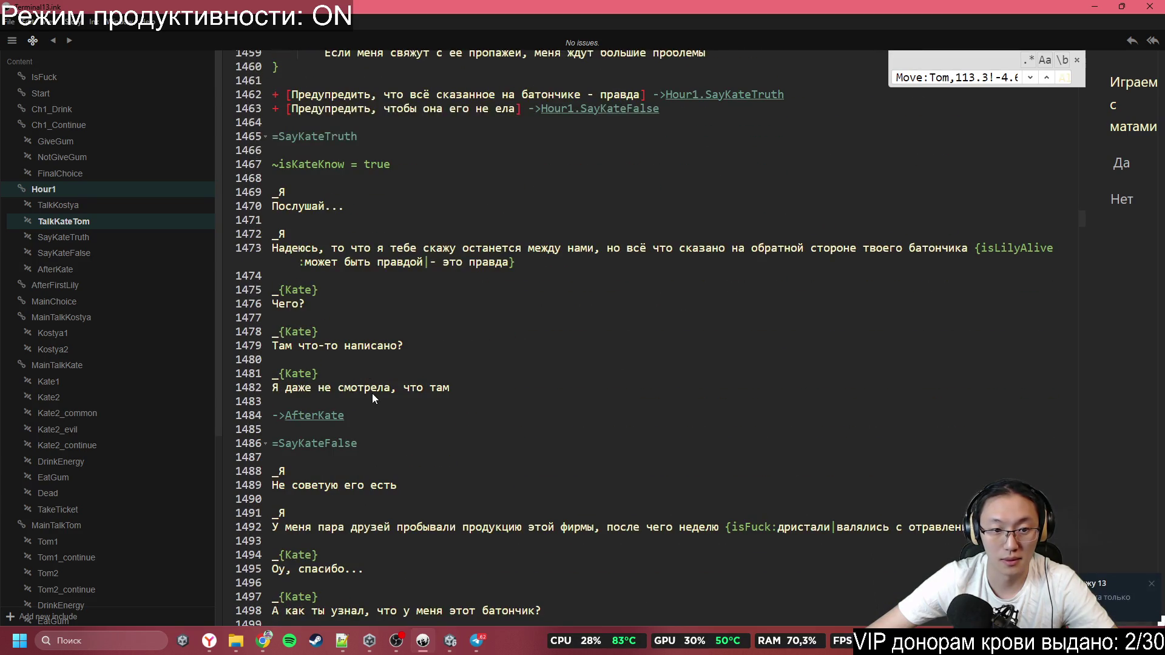
pyautogui.scroll(-1, 373, 393)
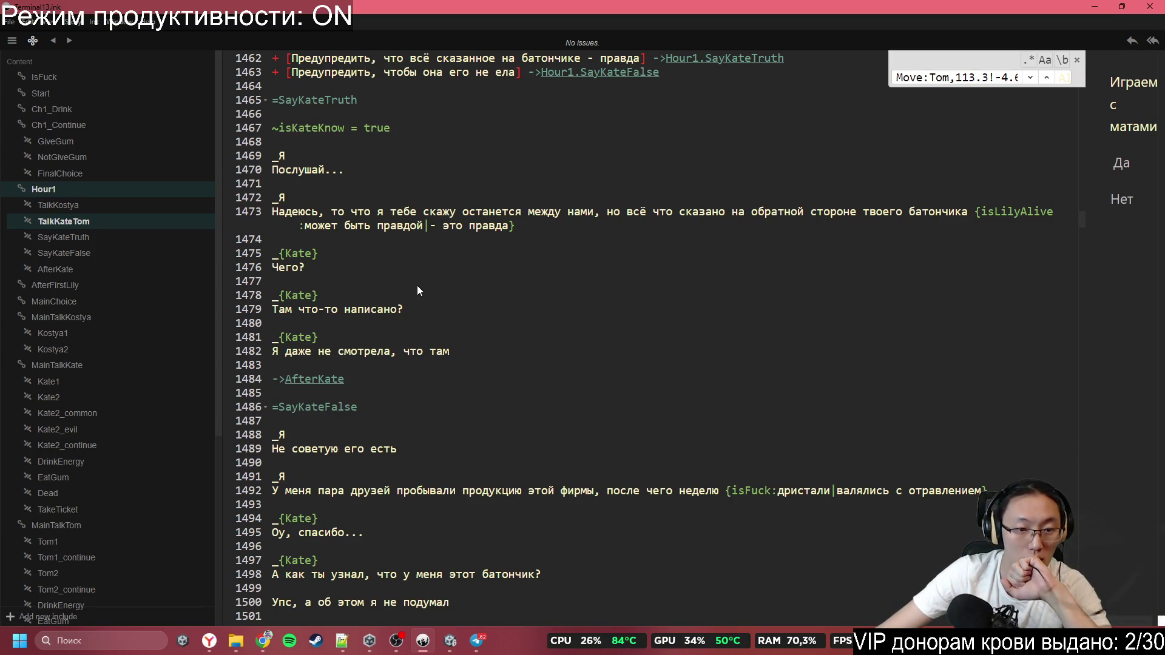
pyautogui.scroll(-3, 417, 290)
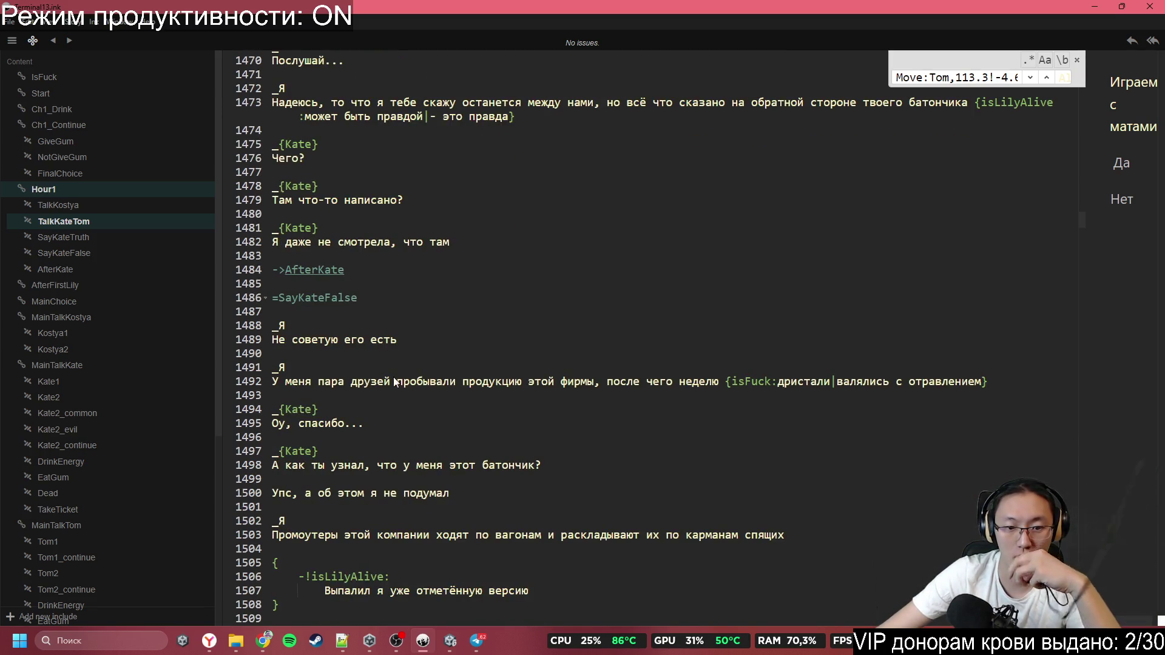
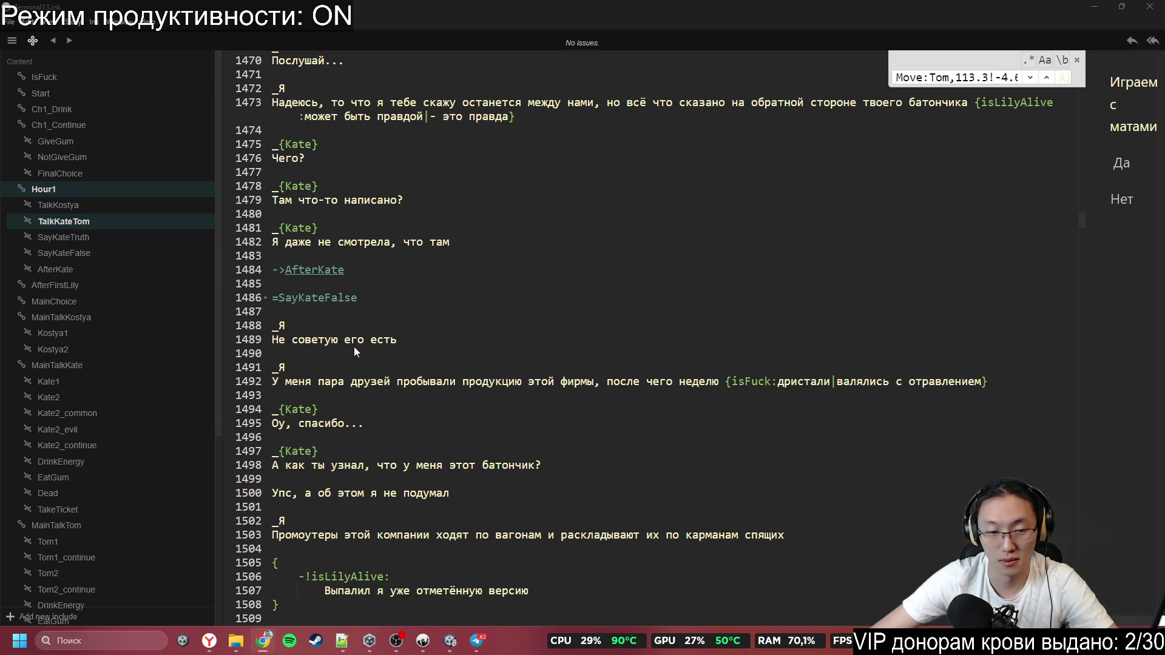
# Paste #Emotion:Kate,common on line 1493 above Kate's 'Оу, спасибо...' reply in SayKateFalse
pyautogui.click(366, 299)
pyautogui.click(336, 311)
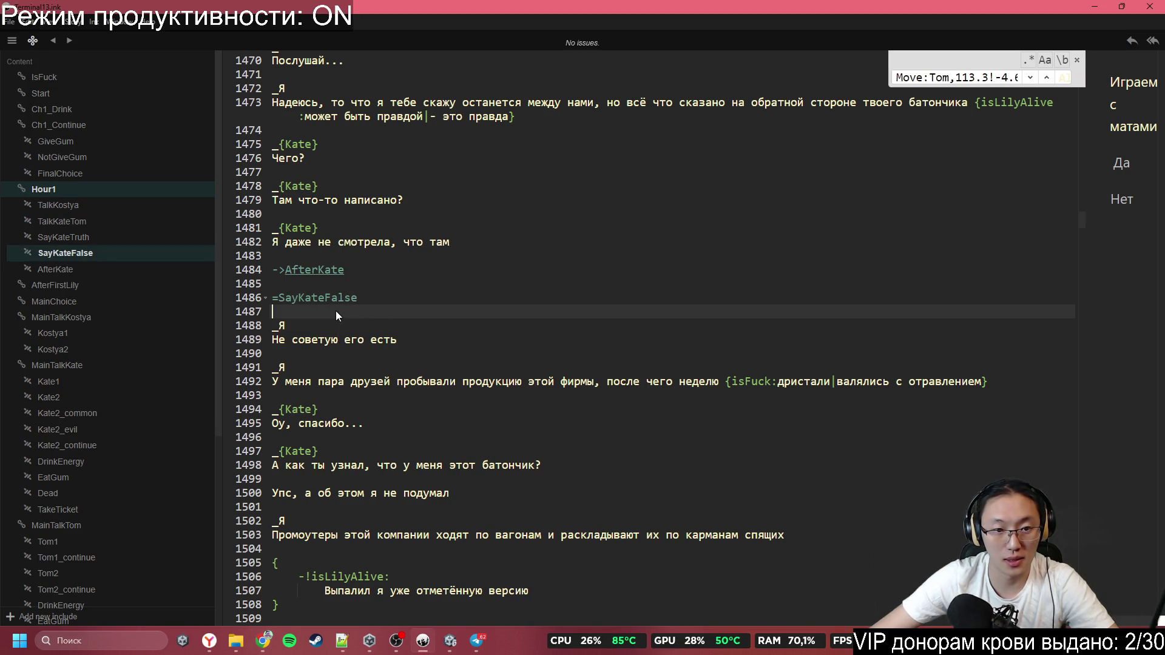
pyautogui.press('Up')
pyautogui.press('Up')
pyautogui.click(328, 301)
pyautogui.click(333, 308)
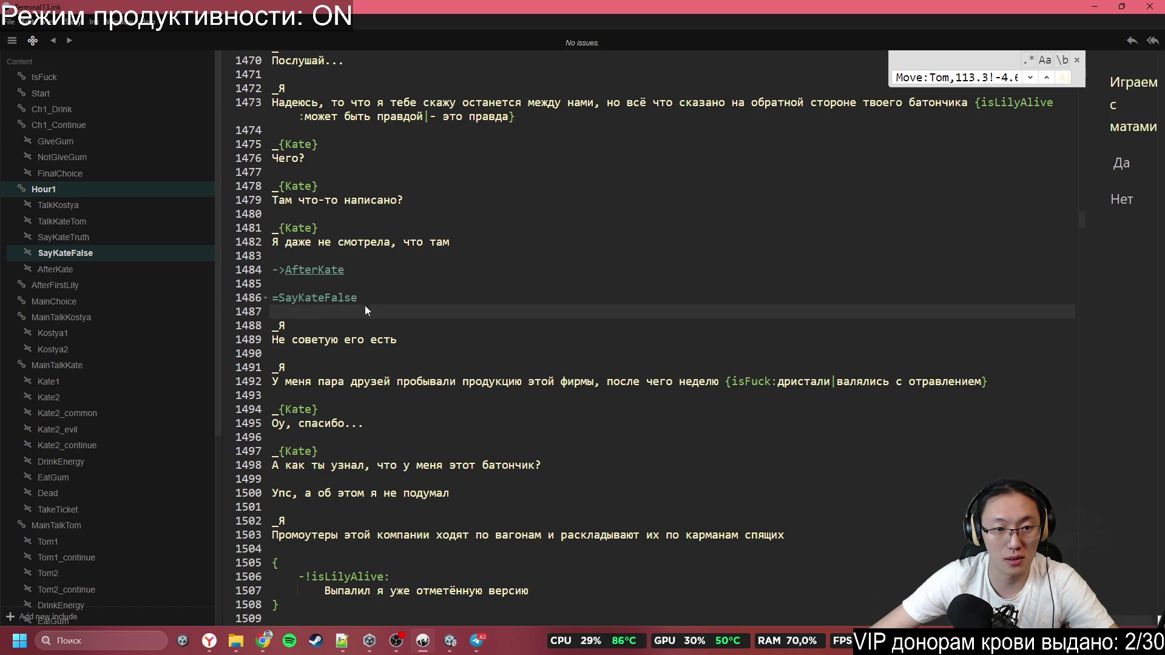
pyautogui.click(351, 302)
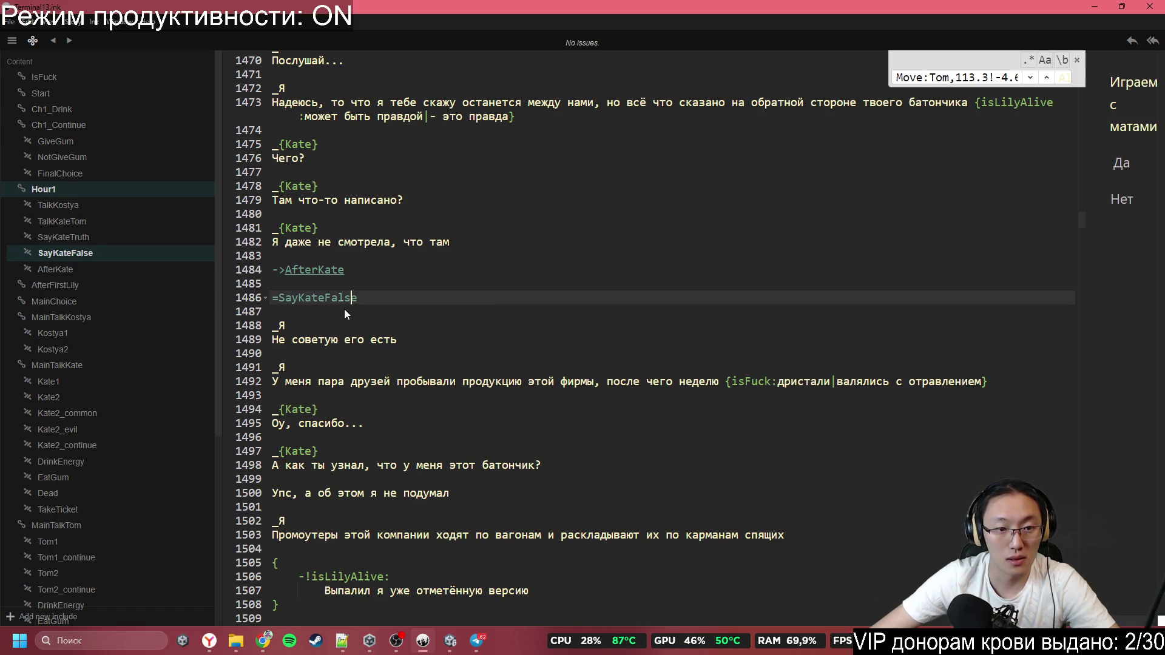
pyautogui.click(322, 394)
pyautogui.write('#Emotion:Kate,common')
# Scroll down through the following scenes and back up to the warning choices
pyautogui.scroll(-2, 383, 471)
pyautogui.scroll(-1, 335, 386)
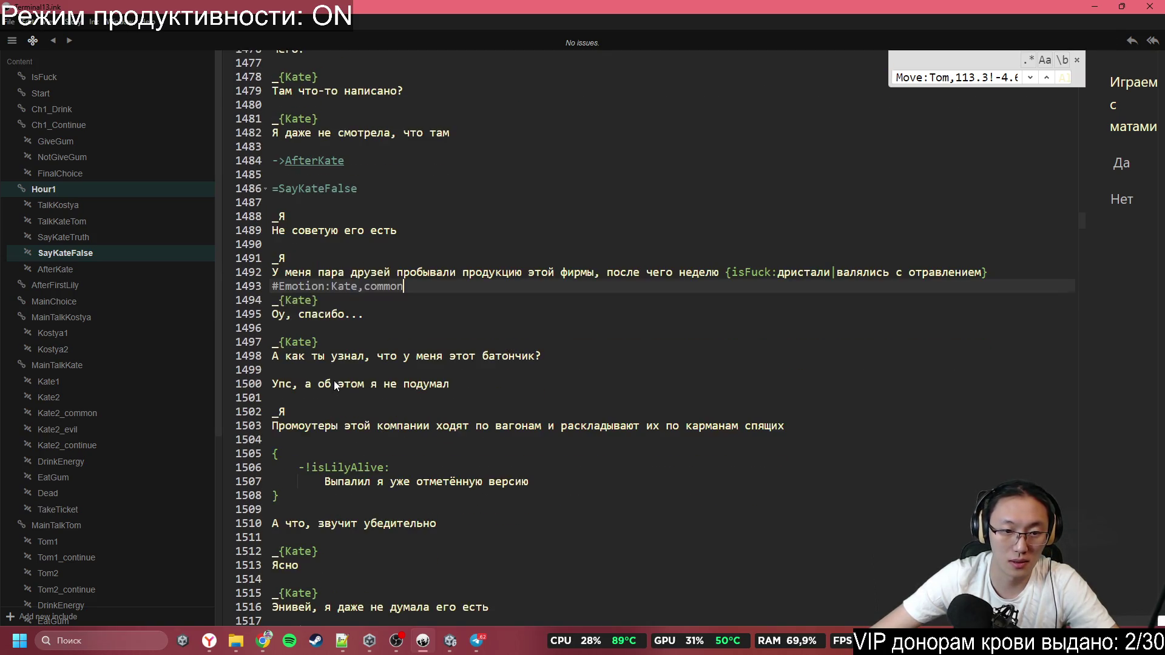
pyautogui.scroll(-2, 361, 394)
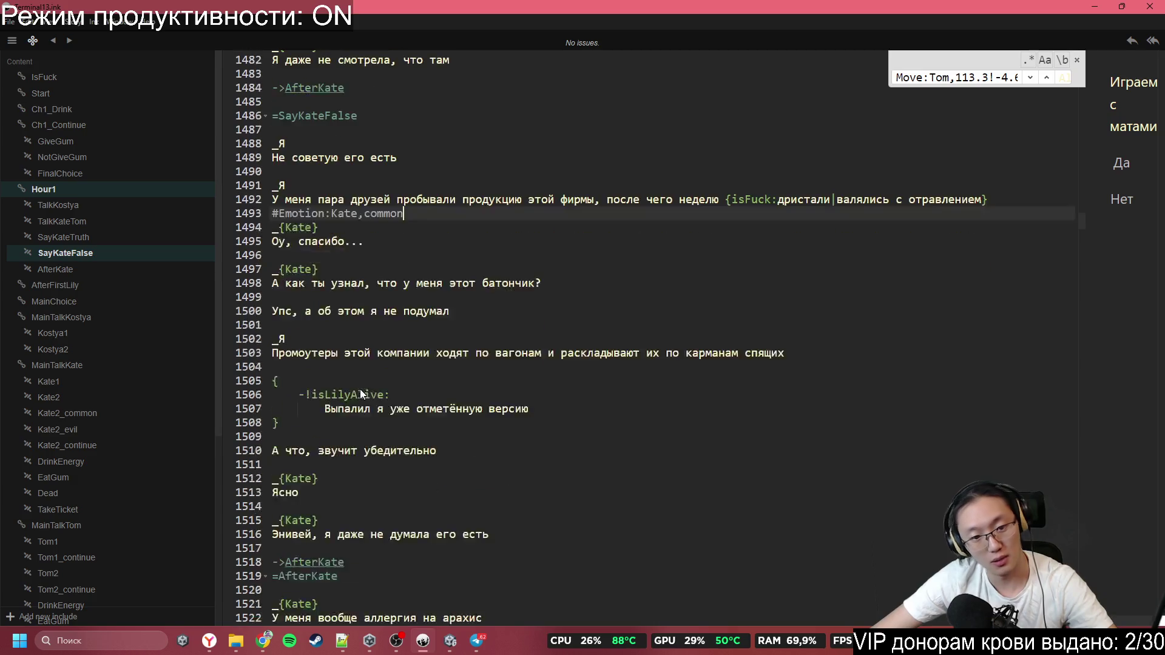
pyautogui.scroll(-1, 392, 426)
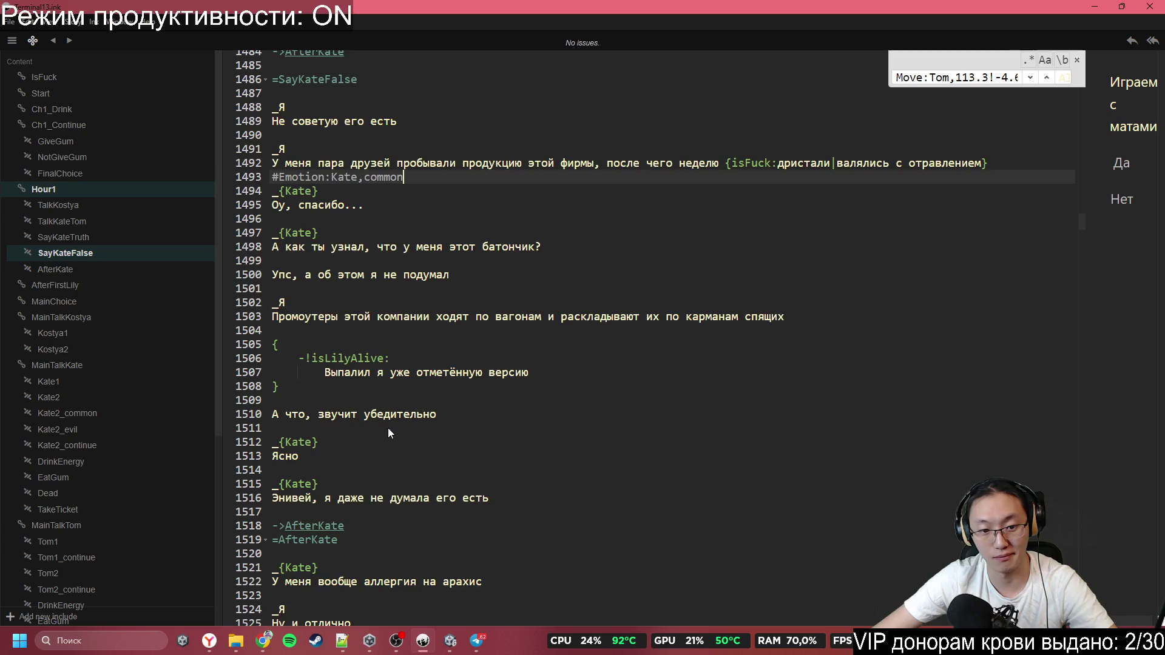
pyautogui.scroll(-4, 389, 430)
pyautogui.scroll(-6, 384, 432)
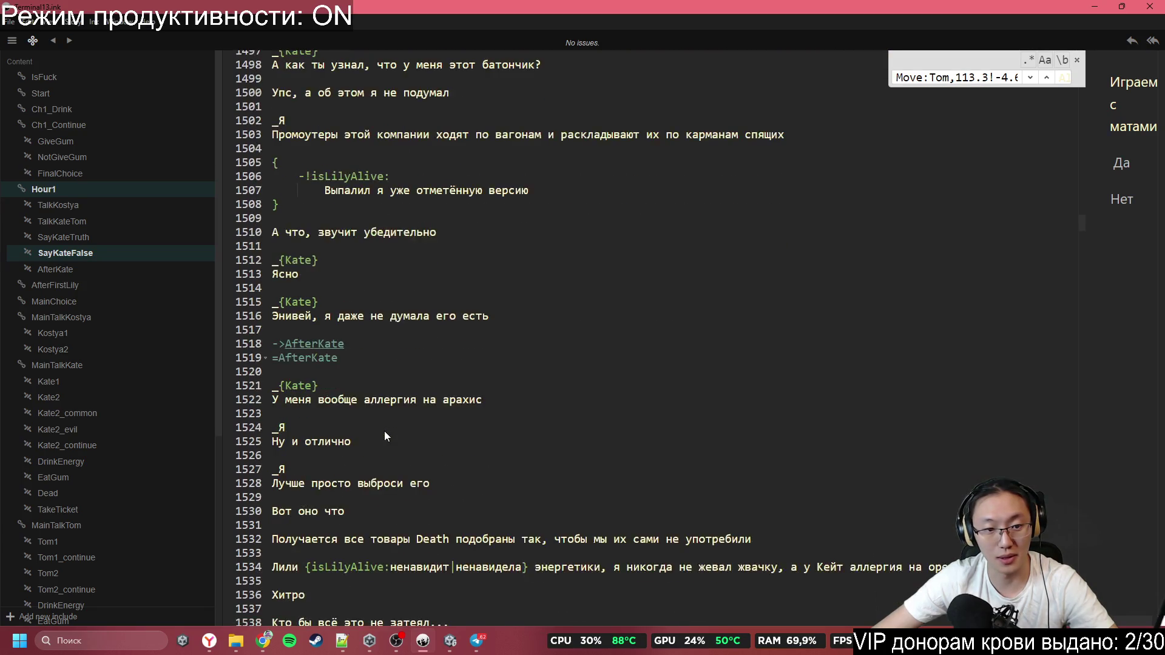
pyautogui.scroll(-11, 371, 428)
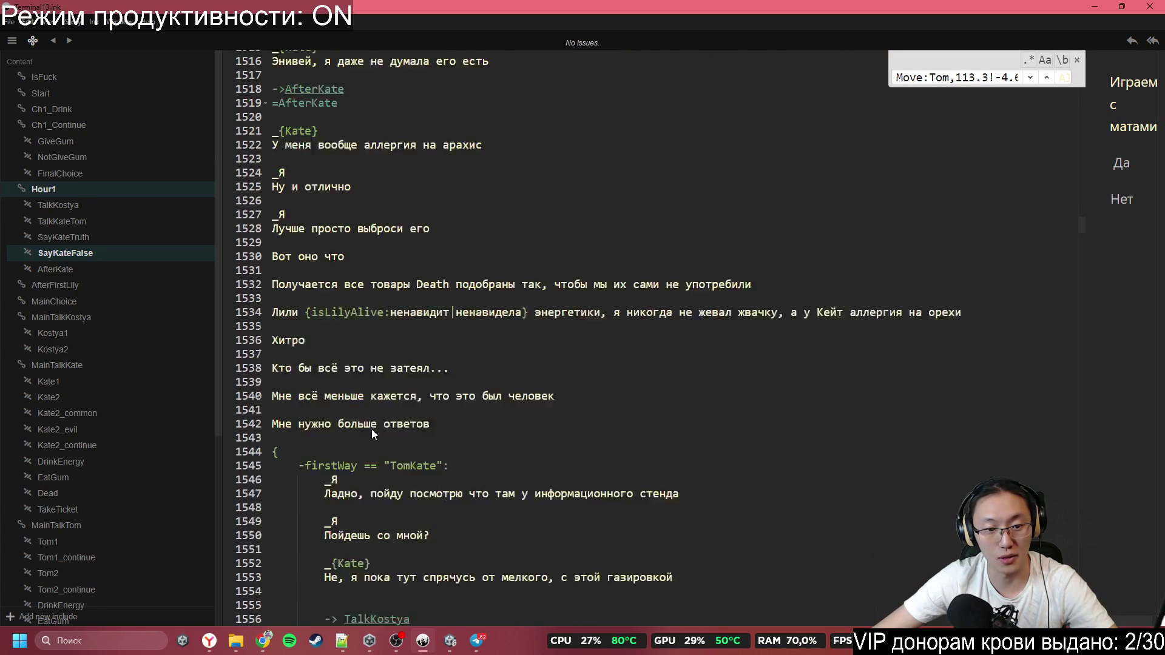
pyautogui.scroll(-7, 369, 430)
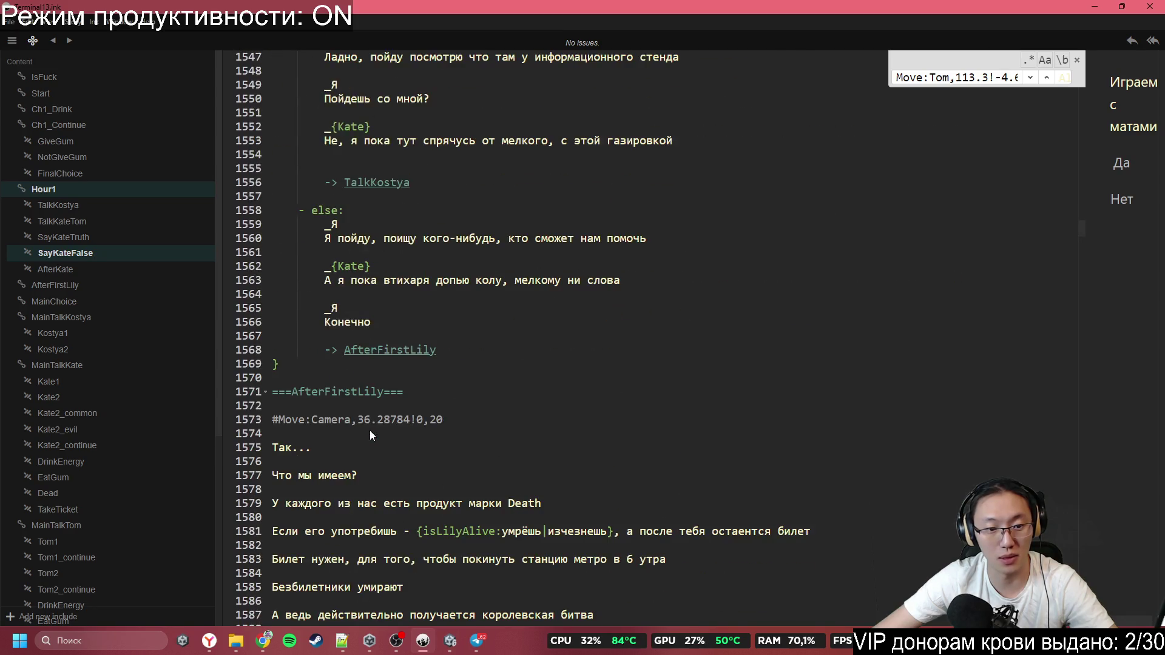
pyautogui.scroll(4, 364, 344)
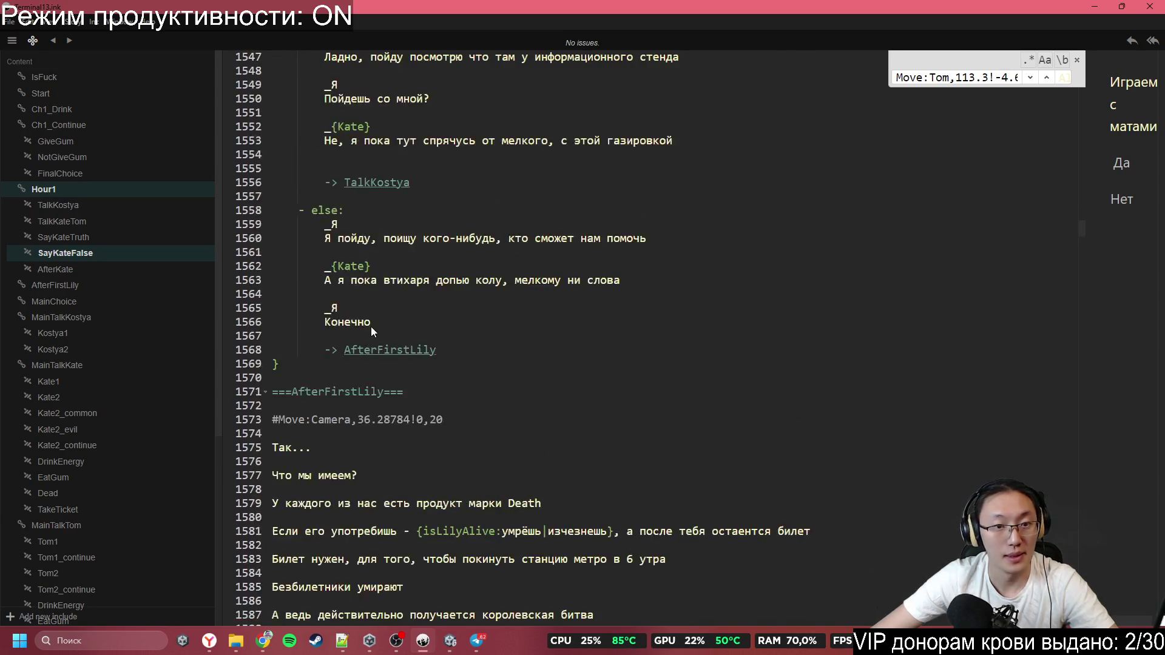
pyautogui.scroll(5, 401, 327)
pyautogui.scroll(16, 391, 328)
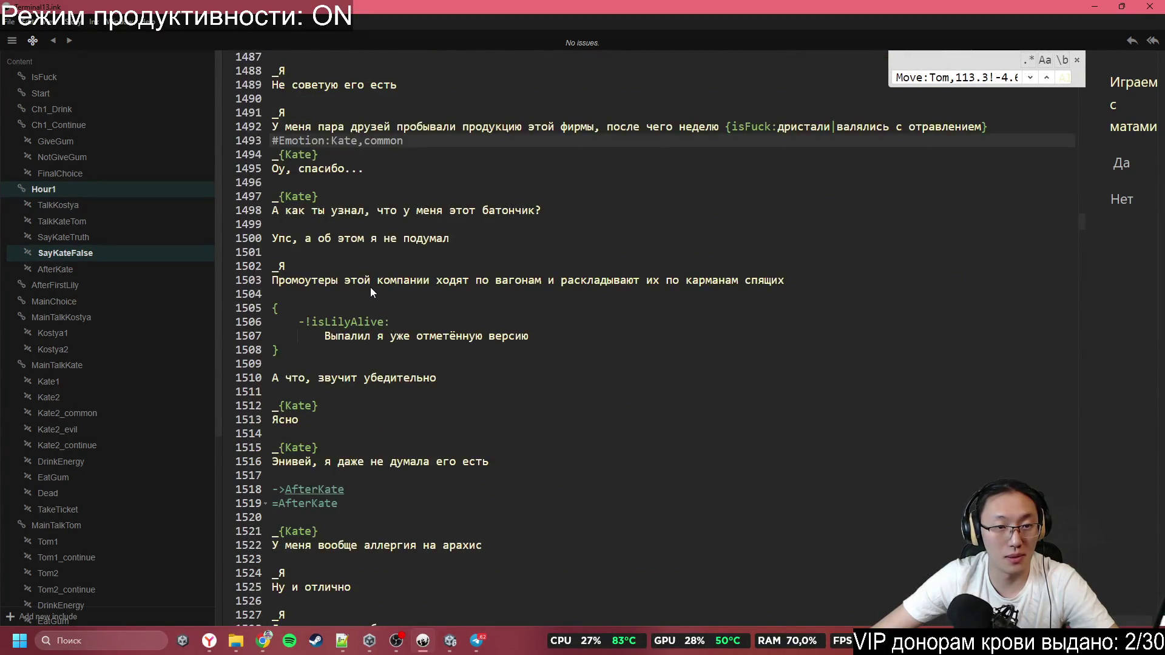
pyautogui.scroll(11, 370, 287)
# Put #Emotion:Kate,common on line 1480 above Kate's 'Я даже не смотрела, что там' in SayKateTruth
pyautogui.click(376, 197)
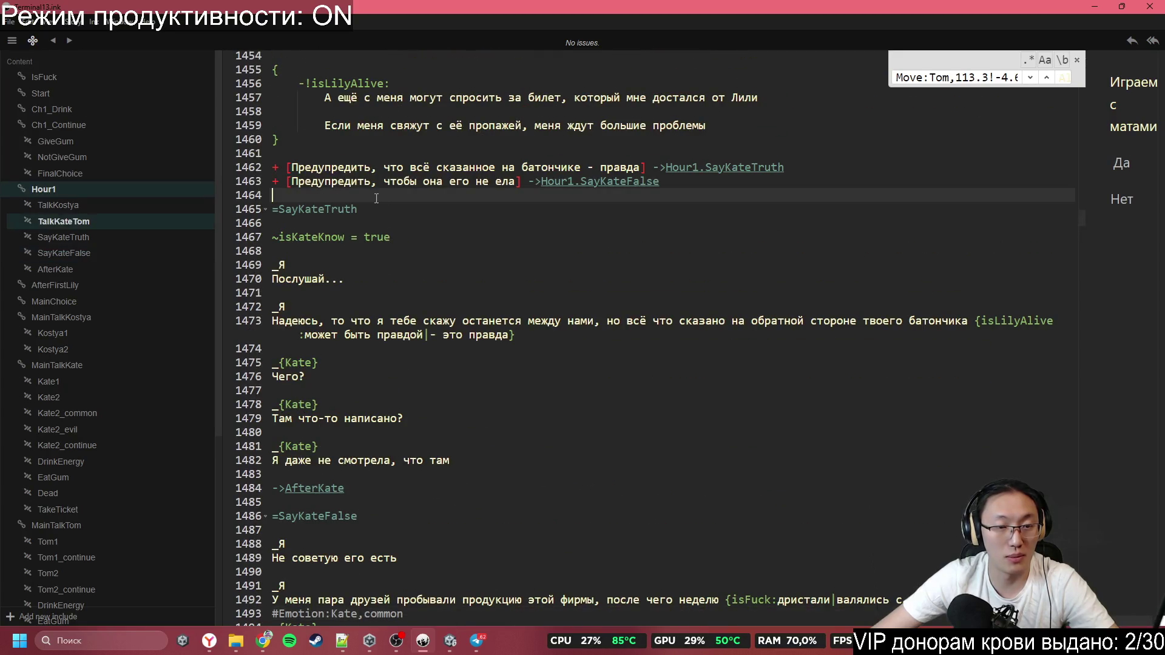
pyautogui.scroll(3, 403, 264)
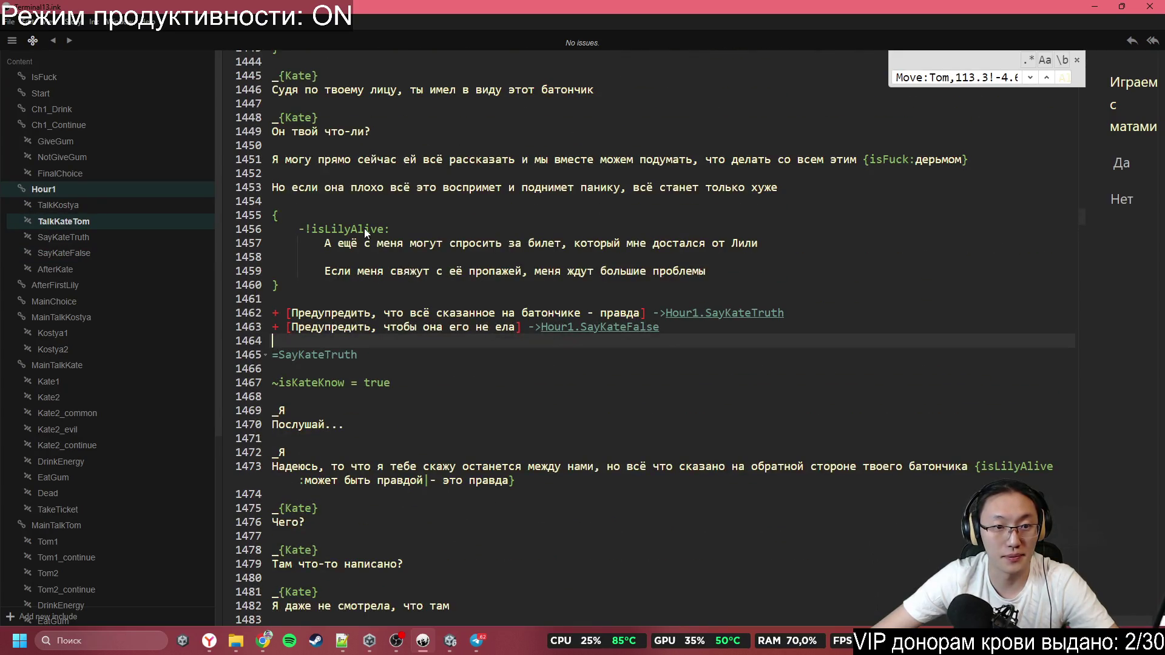
pyautogui.scroll(5, 364, 229)
pyautogui.scroll(-5, 376, 300)
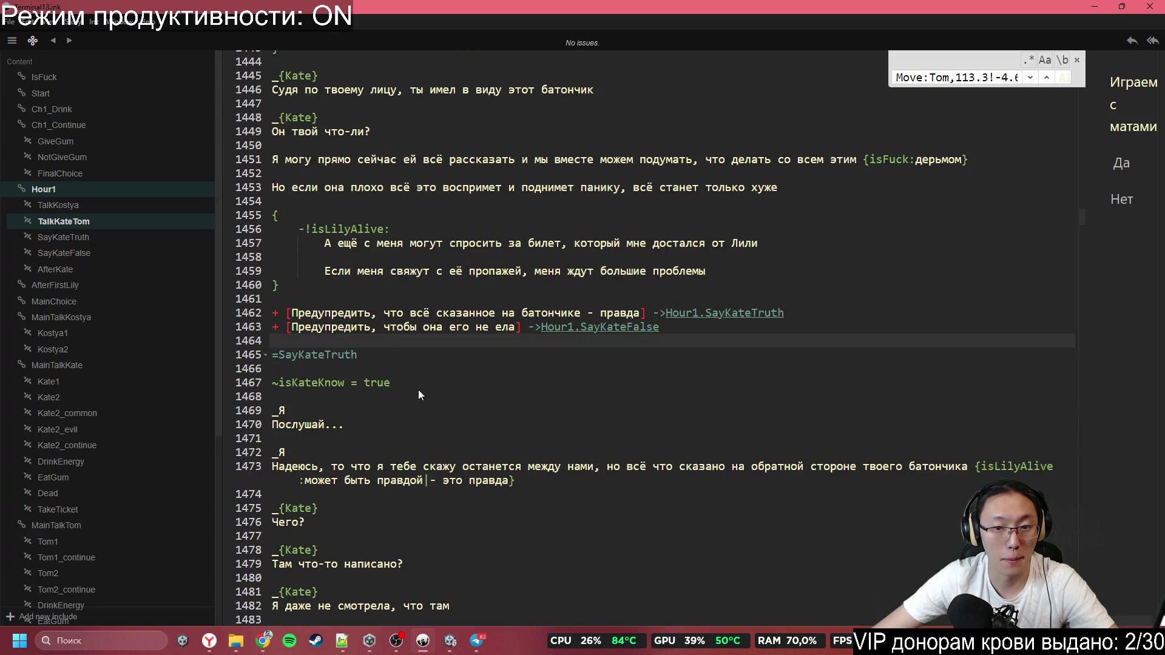
pyautogui.scroll(-8, 419, 394)
pyautogui.click(388, 256)
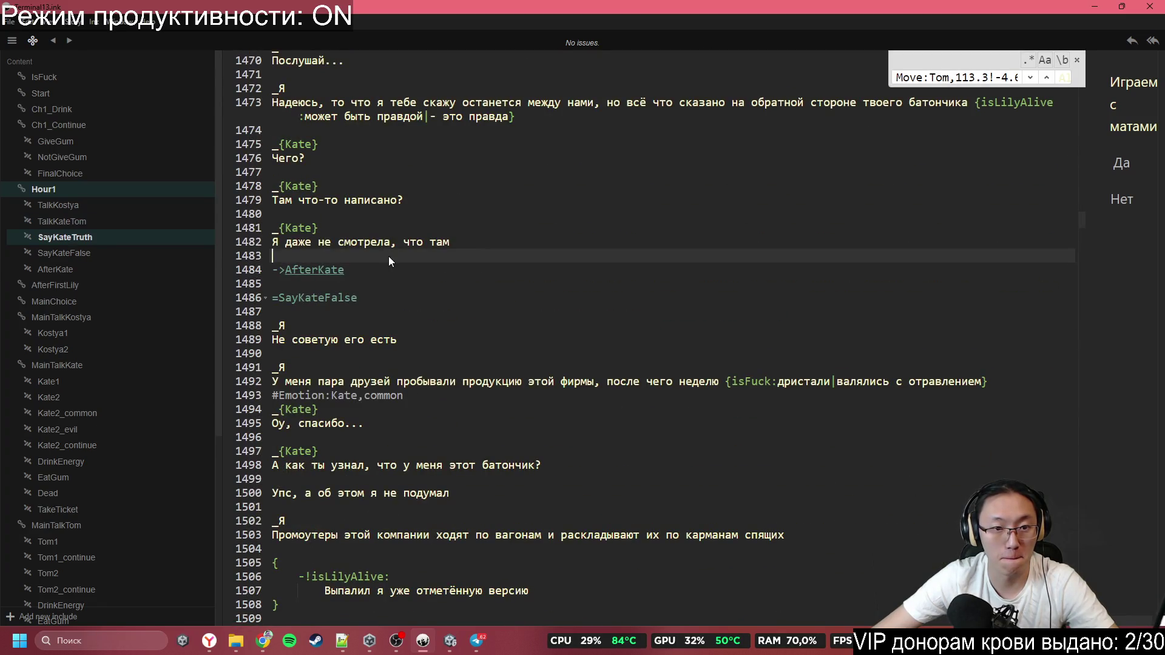
pyautogui.write('#Emotion:Kate,common')
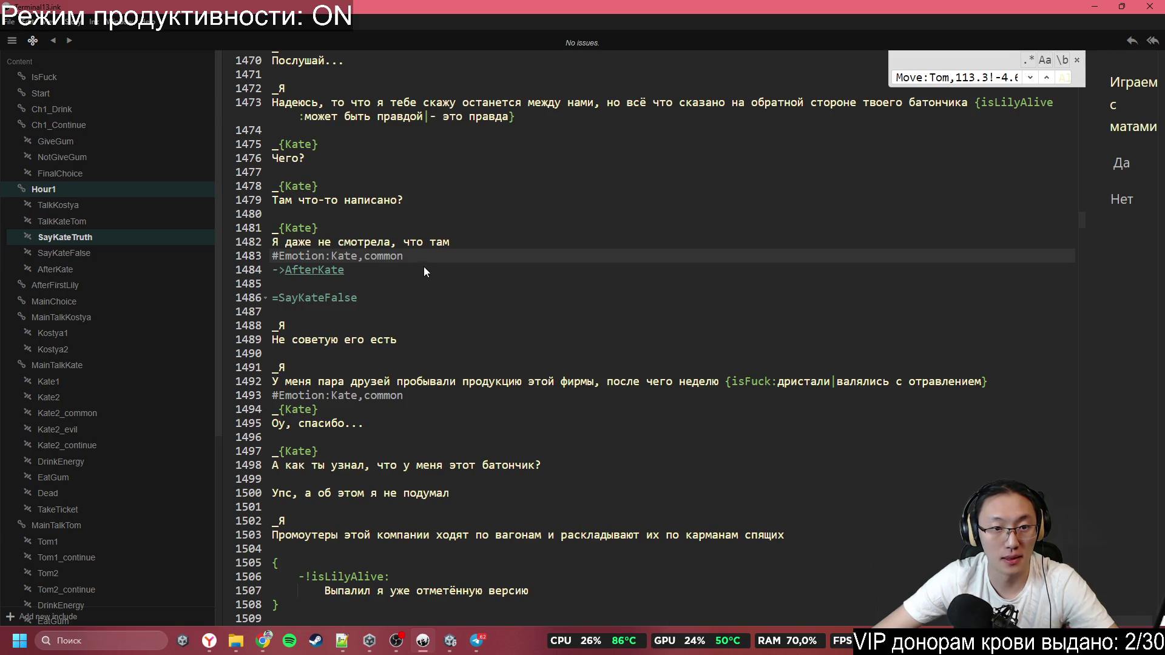
pyautogui.hotkey('shift', 'Home')
pyautogui.hotkey('ctrl', 'x')
pyautogui.press('Up')
pyautogui.press('Up')
pyautogui.press('Up')
pyautogui.hotkey('ctrl', 'v')
pyautogui.click(467, 353)
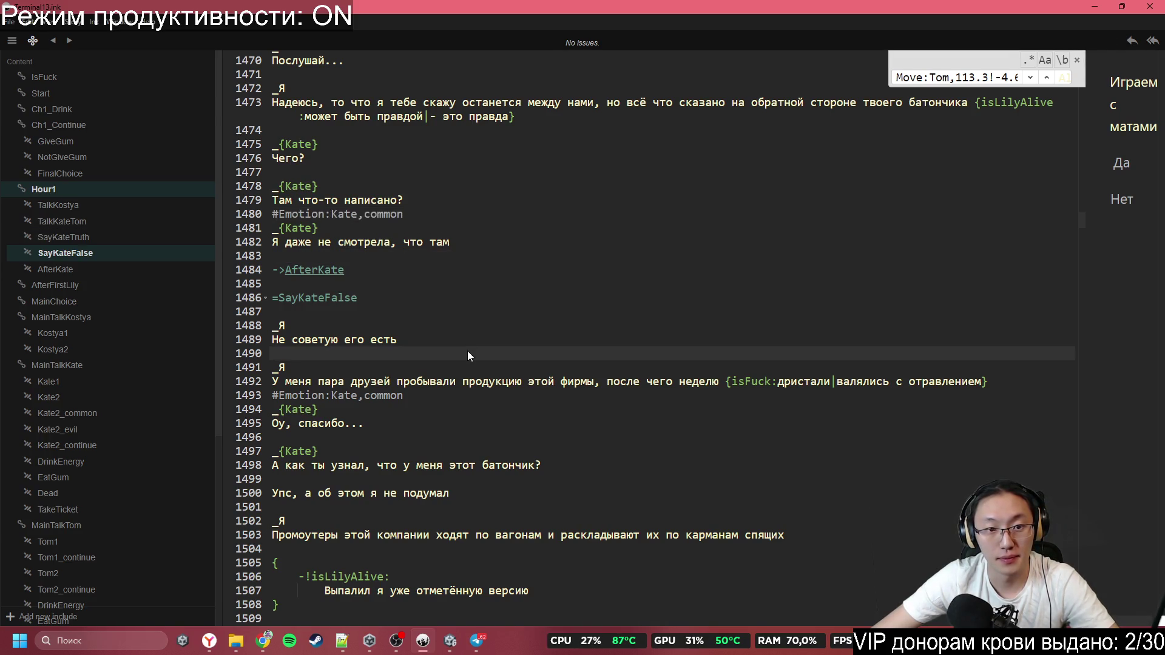
pyautogui.scroll(-10, 509, 388)
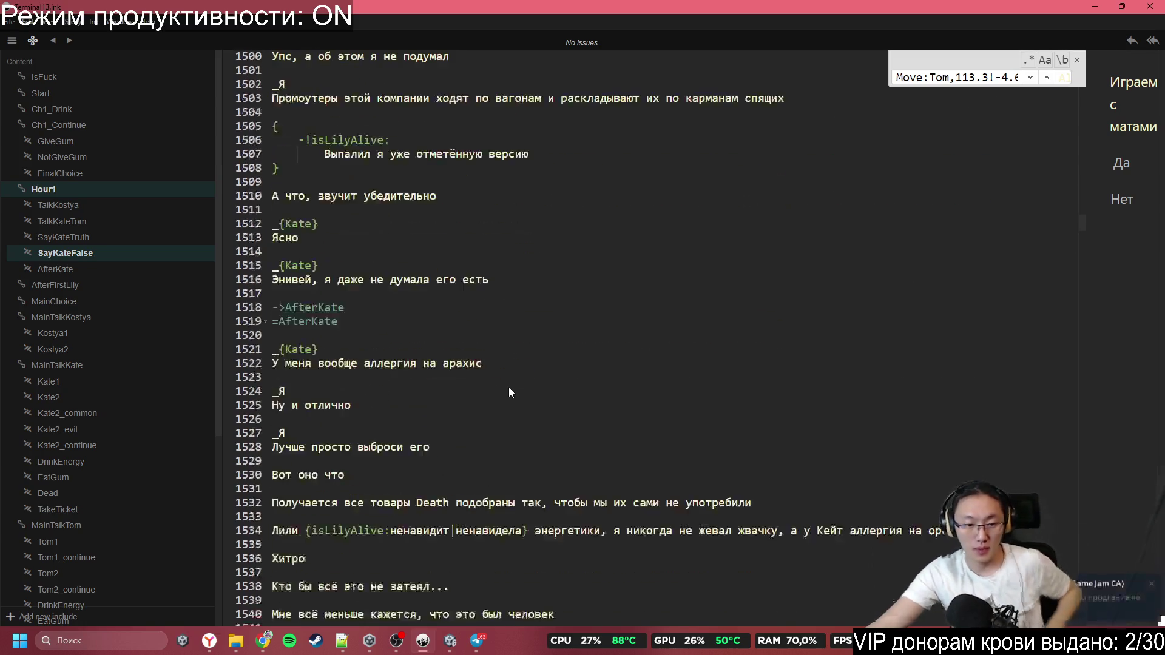
pyautogui.scroll(-11, 509, 387)
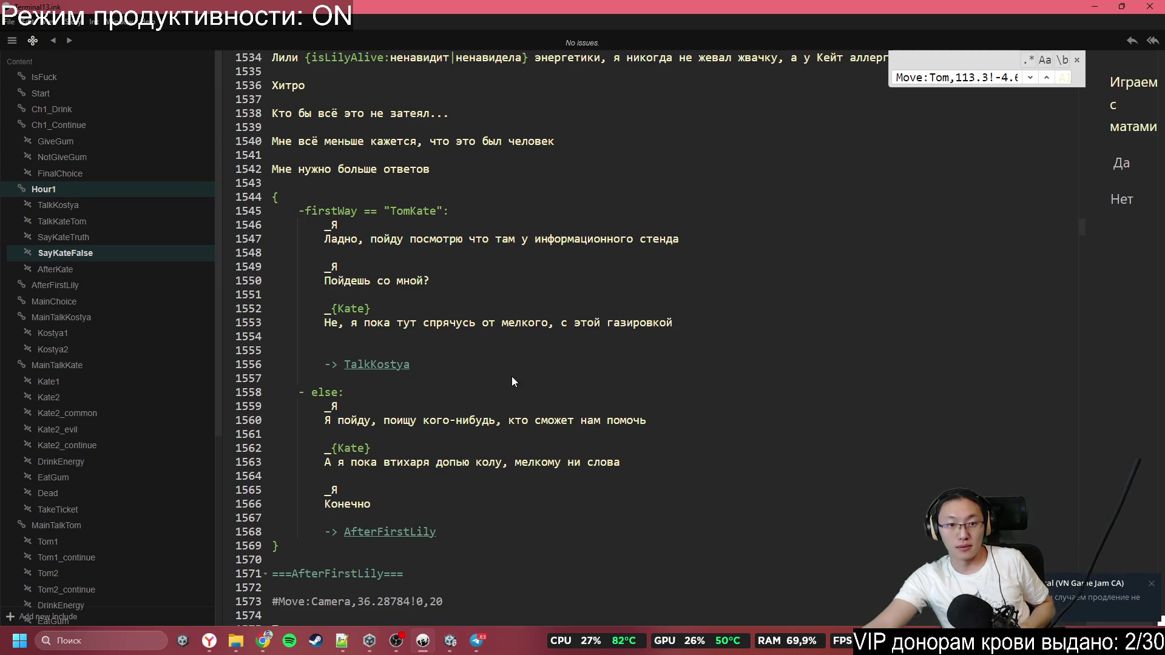
pyautogui.scroll(-4, 512, 381)
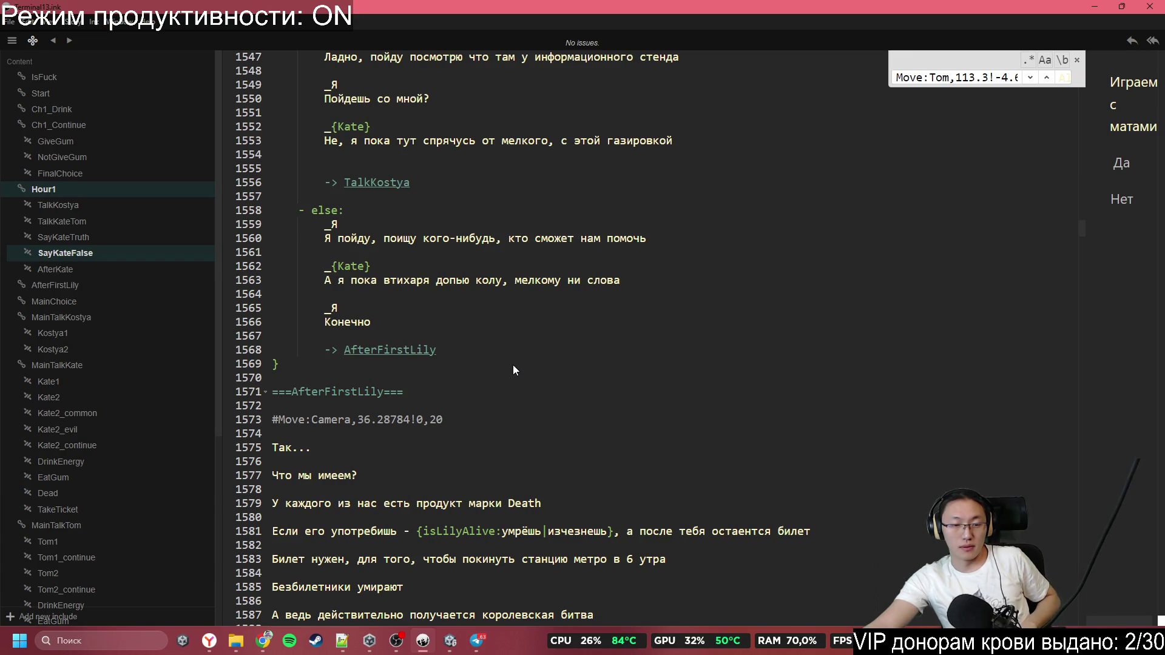
pyautogui.scroll(-5, 513, 369)
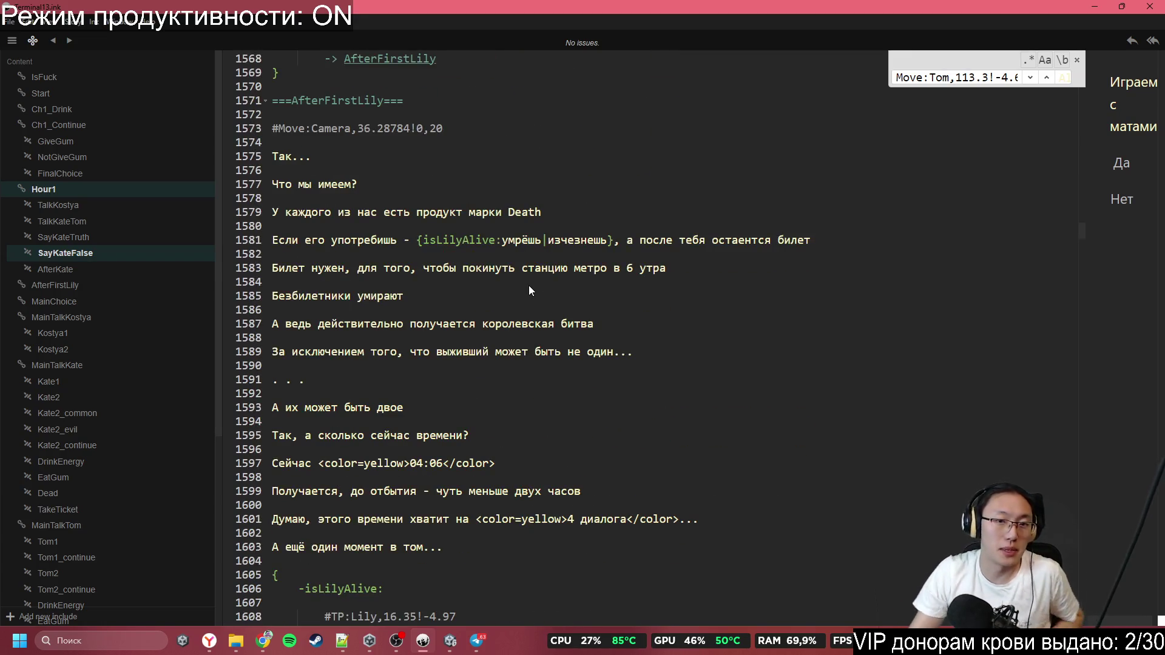
pyautogui.scroll(-3, 598, 337)
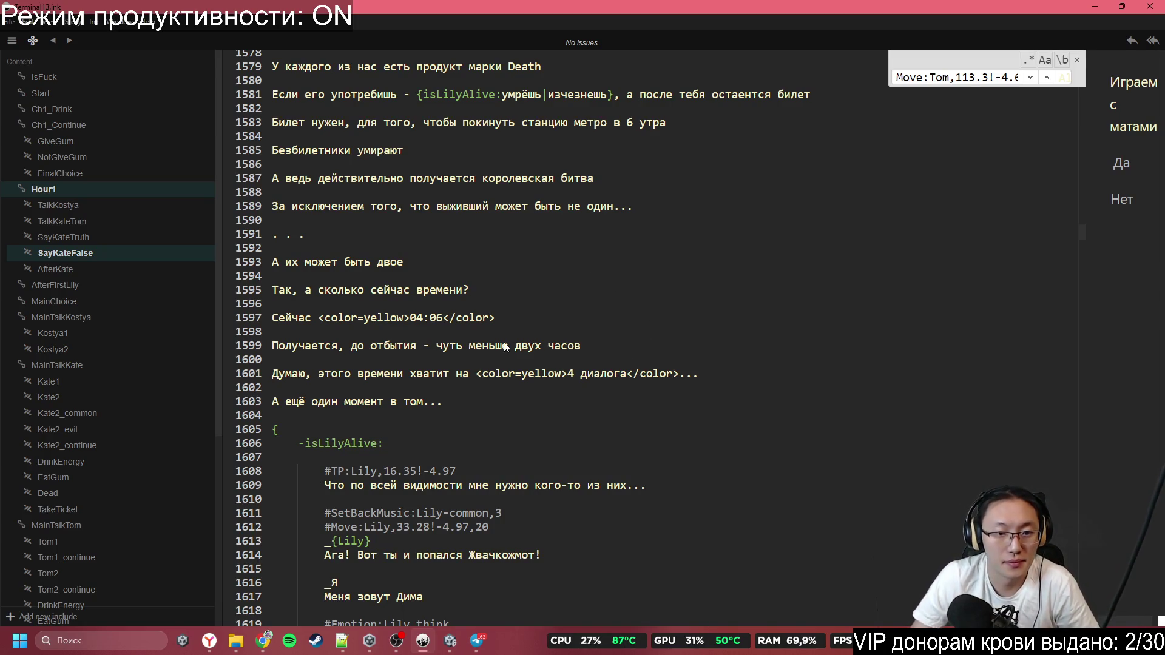
pyautogui.scroll(-3, 516, 325)
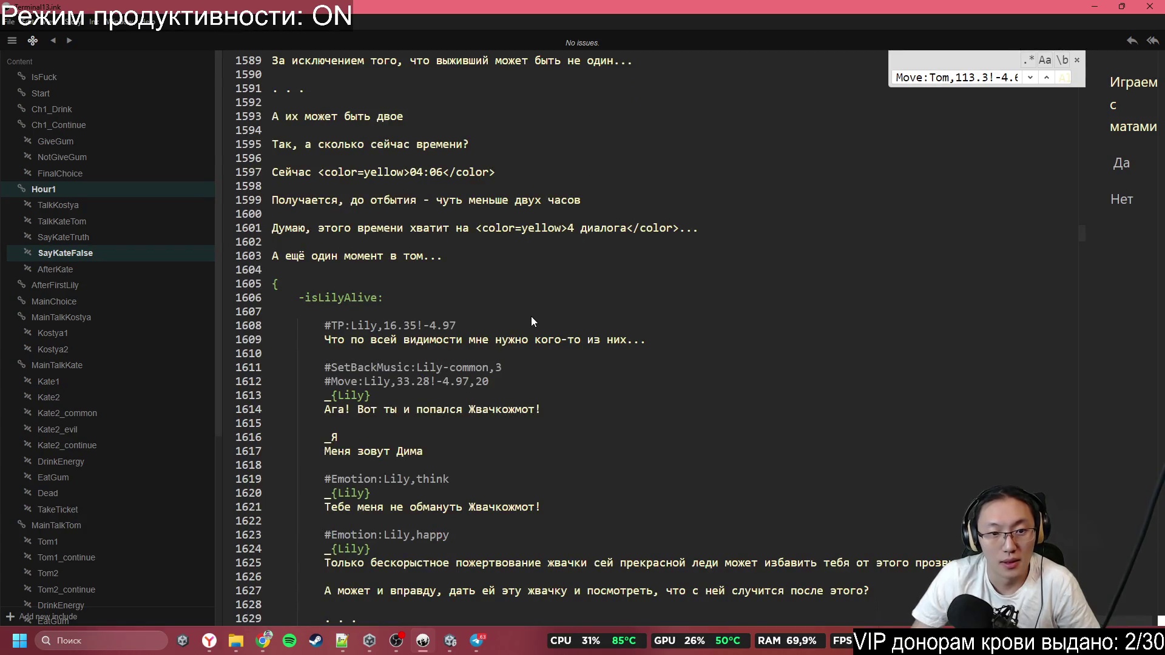
pyautogui.scroll(-3, 533, 317)
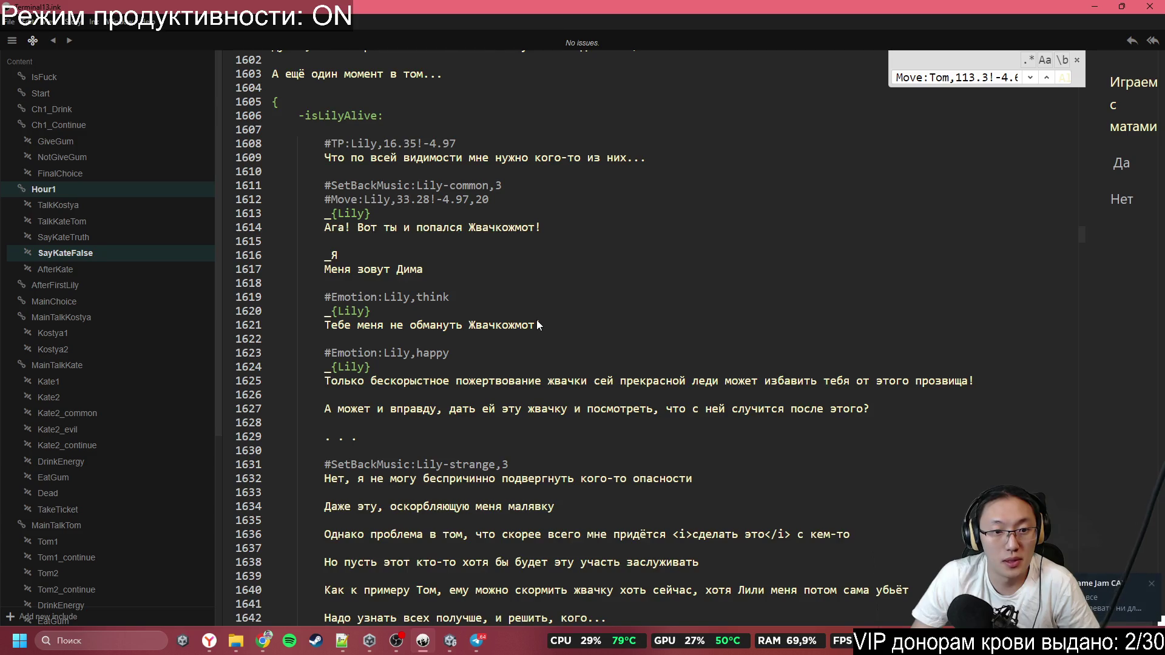
pyautogui.scroll(-15, 537, 319)
pyautogui.scroll(-15, 537, 316)
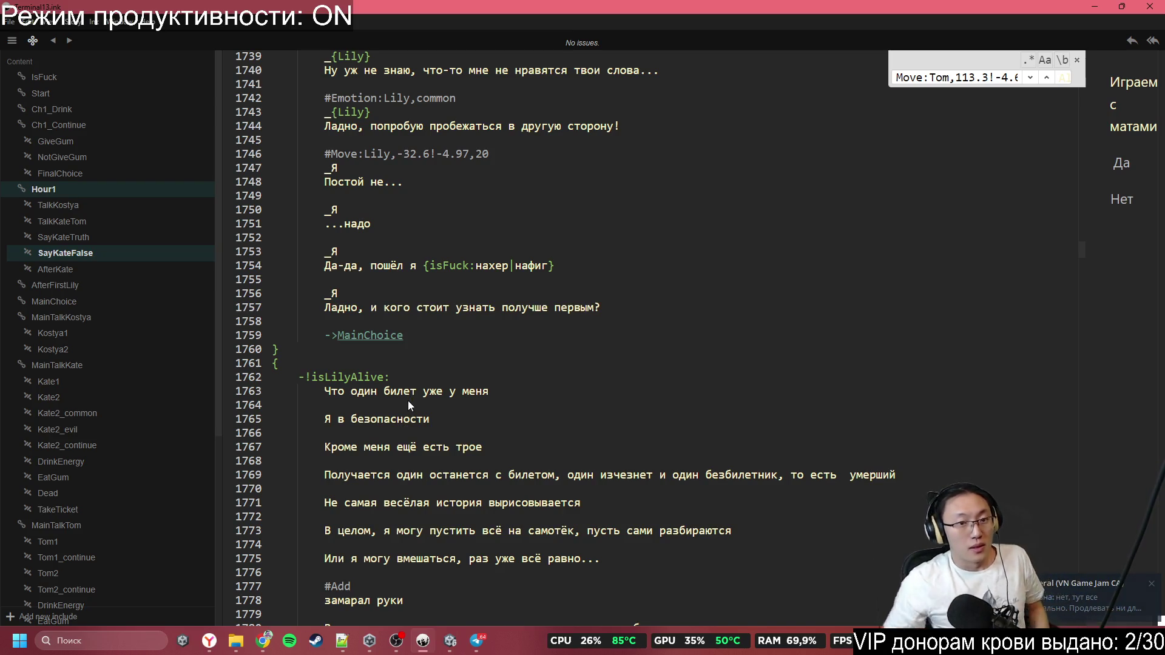
pyautogui.scroll(-1, 446, 340)
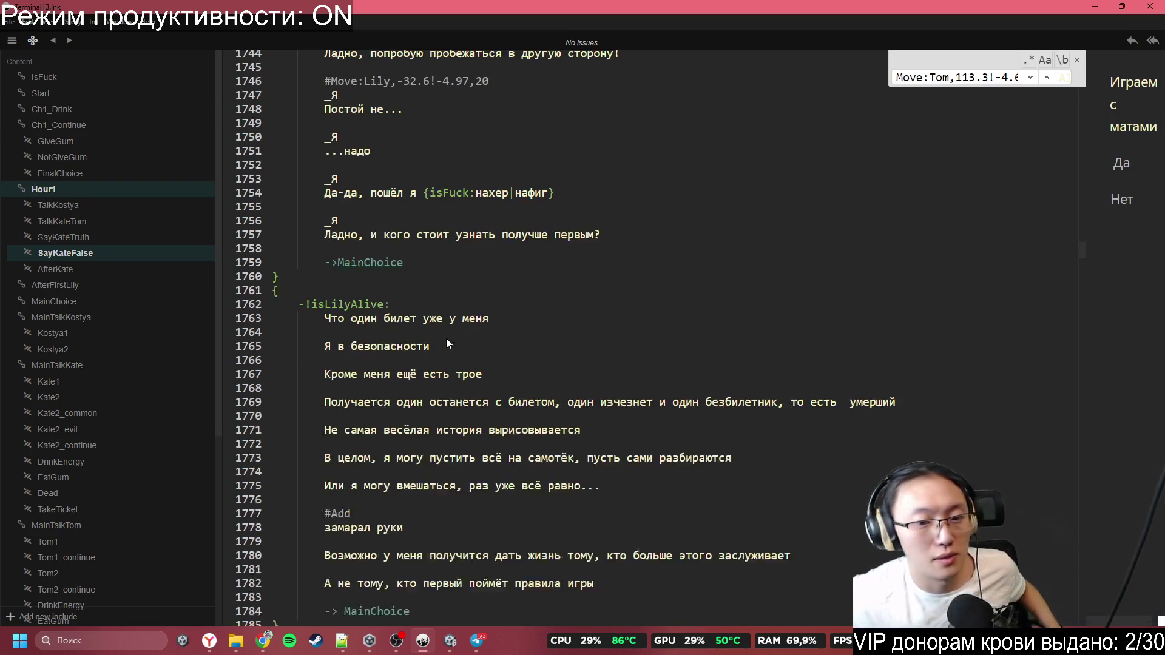
pyautogui.scroll(-4, 447, 343)
pyautogui.scroll(-5, 512, 321)
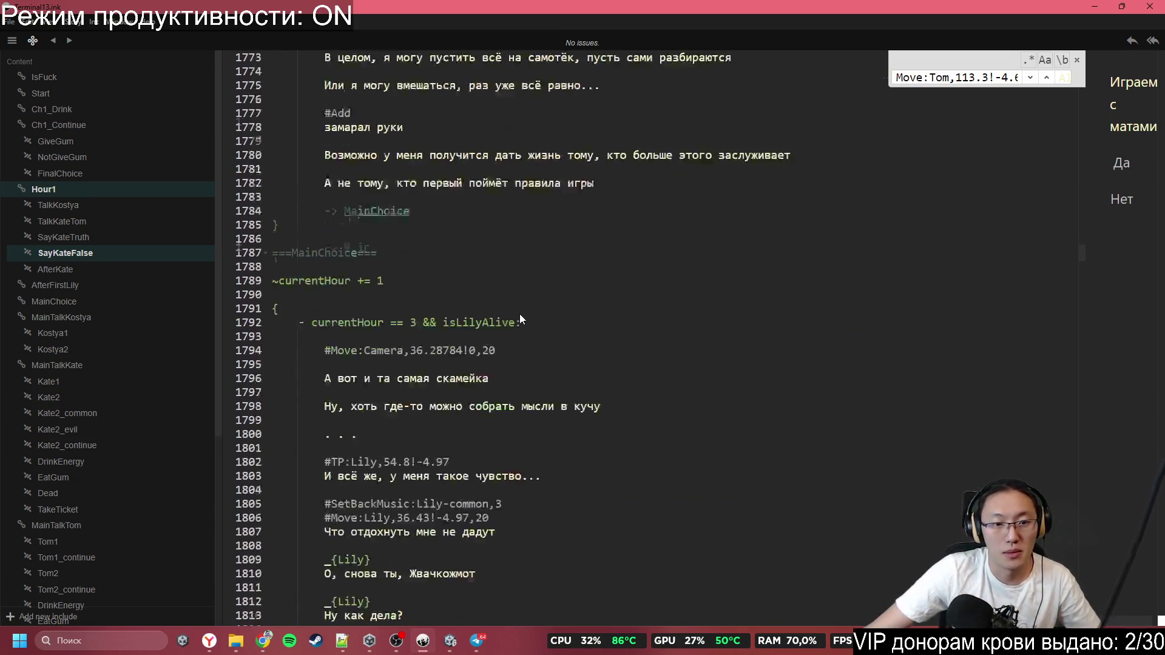
pyautogui.scroll(-18, 517, 291)
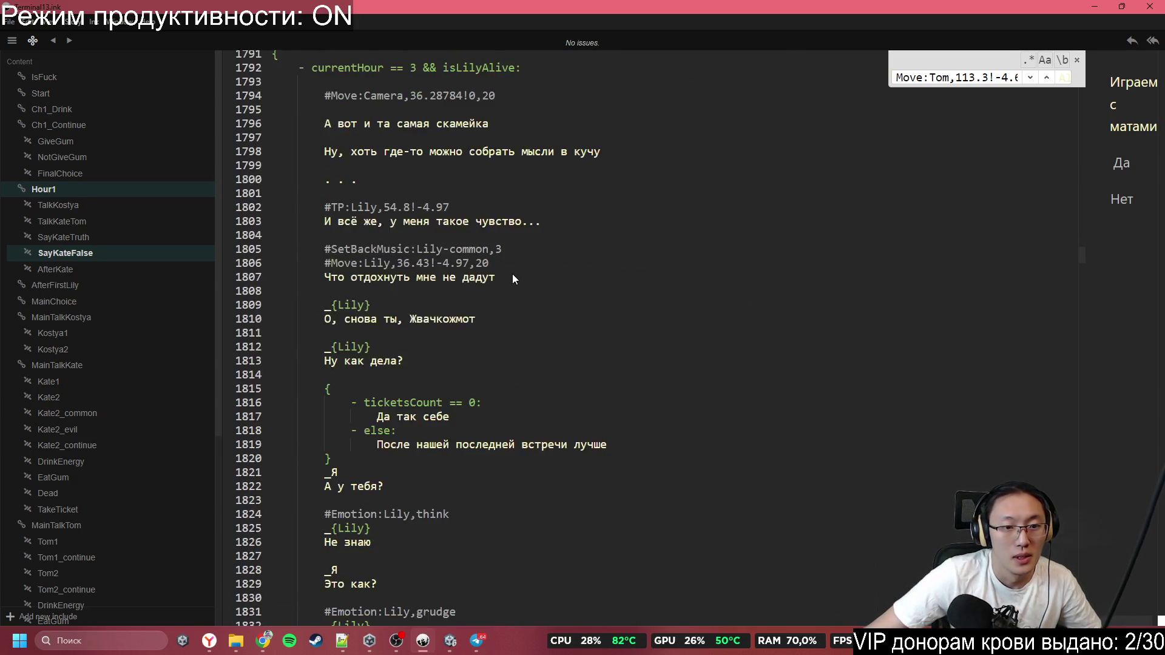
pyautogui.scroll(-20, 526, 268)
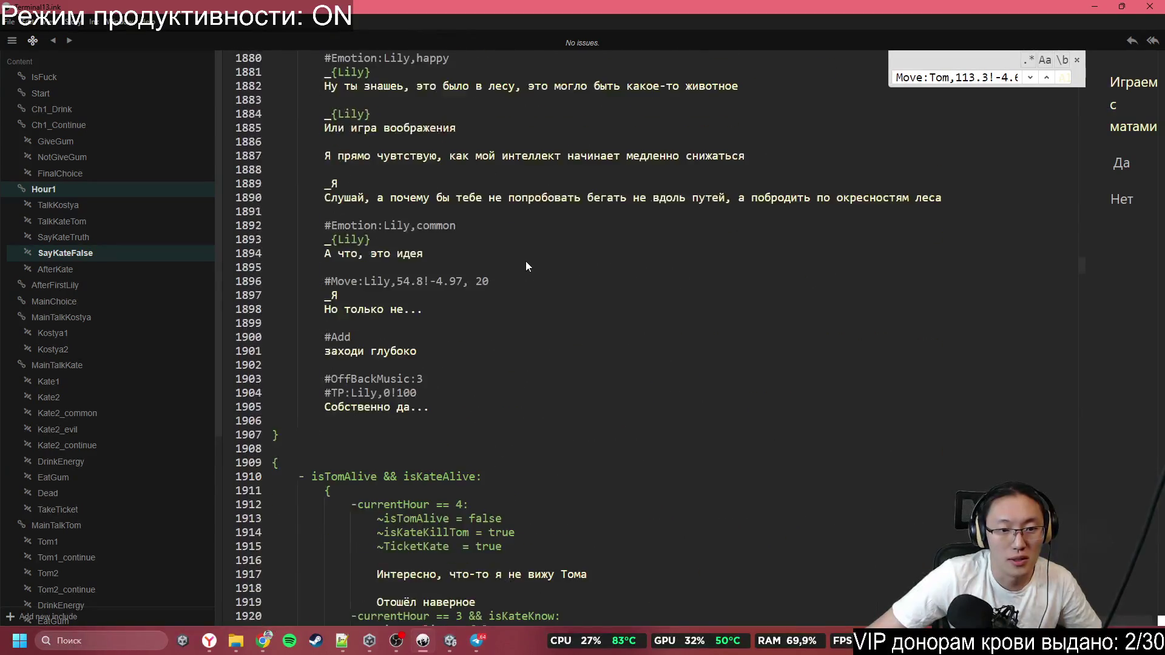
pyautogui.scroll(-3, 527, 255)
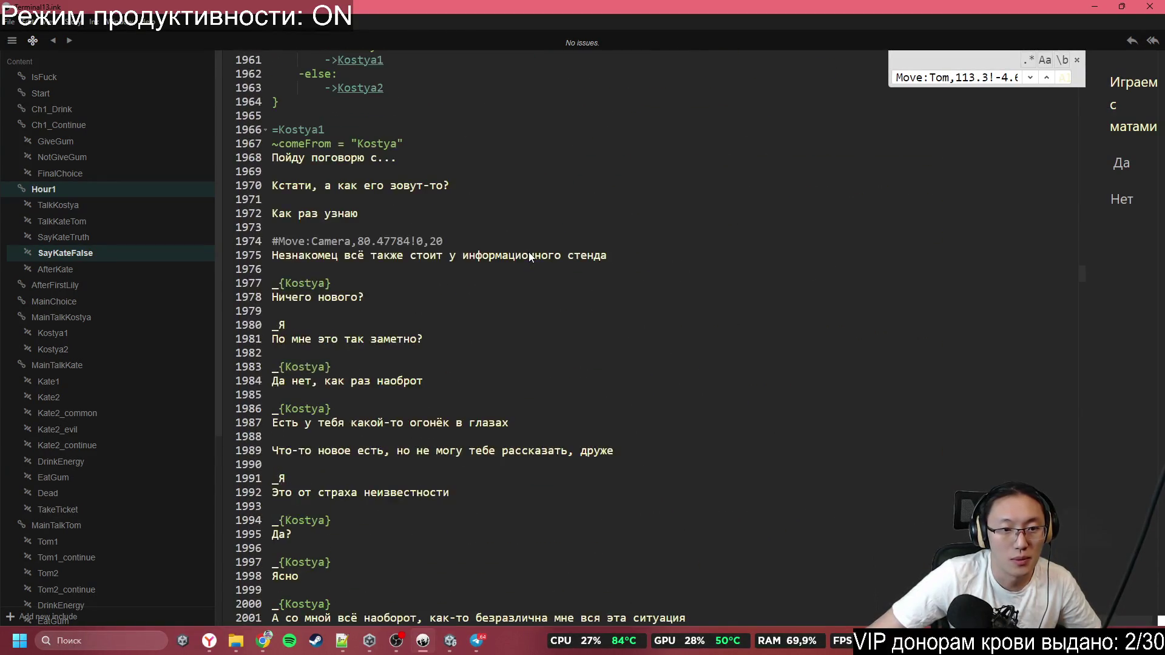
pyautogui.scroll(-1, 479, 233)
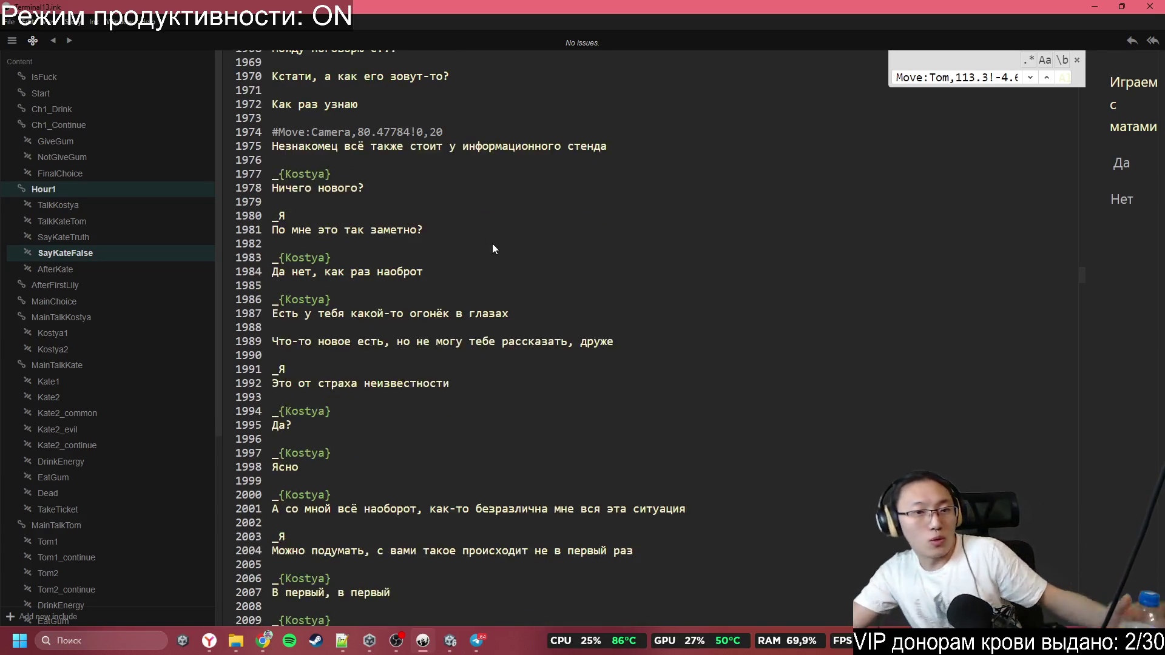
pyautogui.scroll(-3, 515, 274)
pyautogui.scroll(-3, 514, 277)
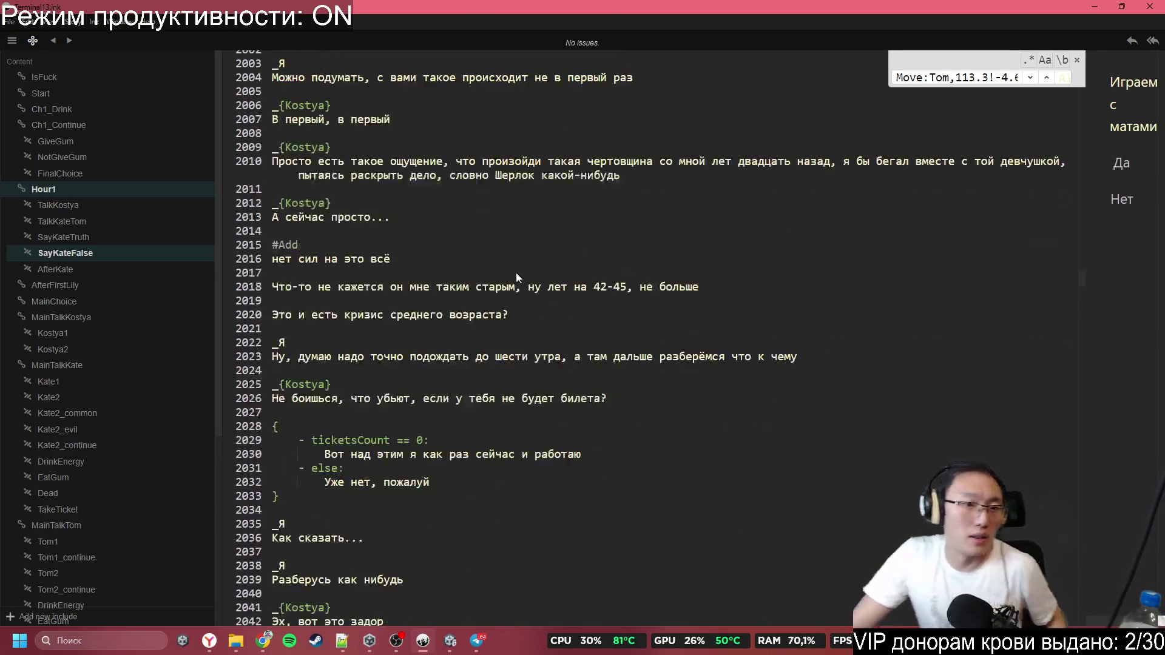
pyautogui.scroll(2, 830, 307)
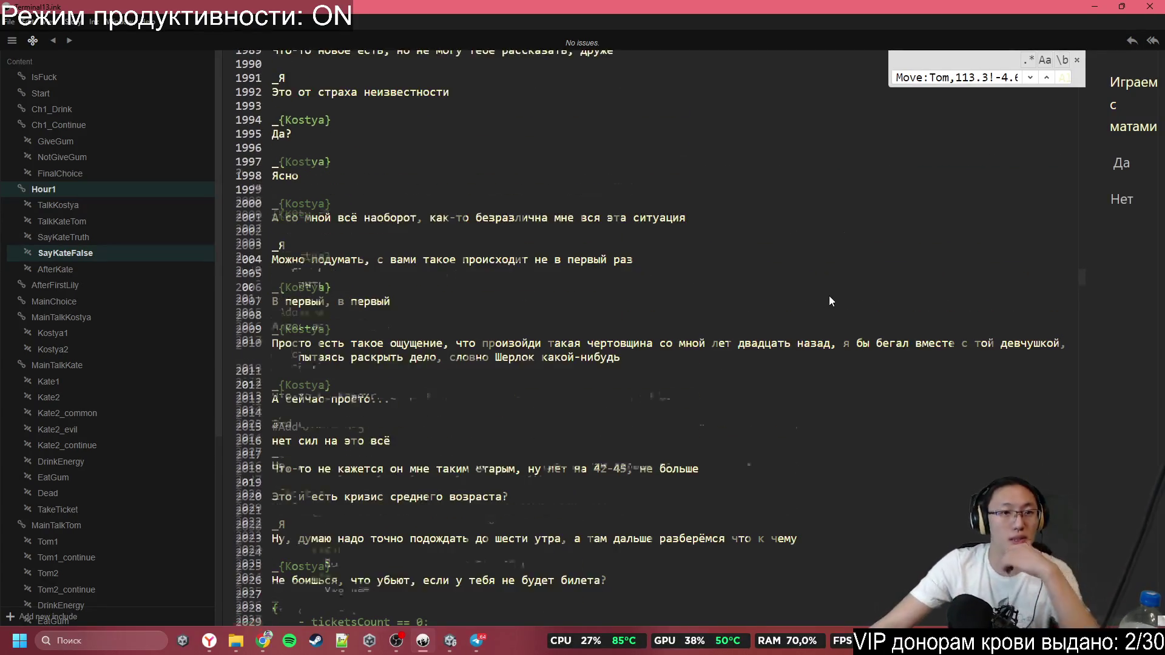
pyautogui.scroll(-3, 829, 297)
pyautogui.scroll(5, 653, 334)
pyautogui.scroll(2, 650, 337)
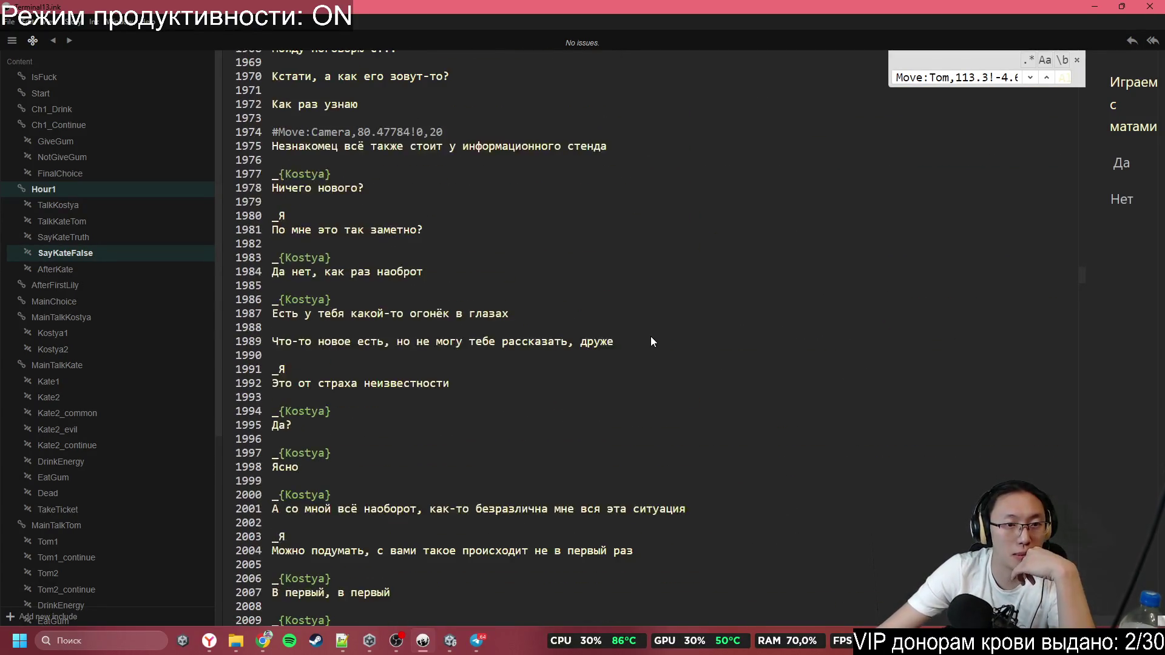
pyautogui.scroll(2, 647, 335)
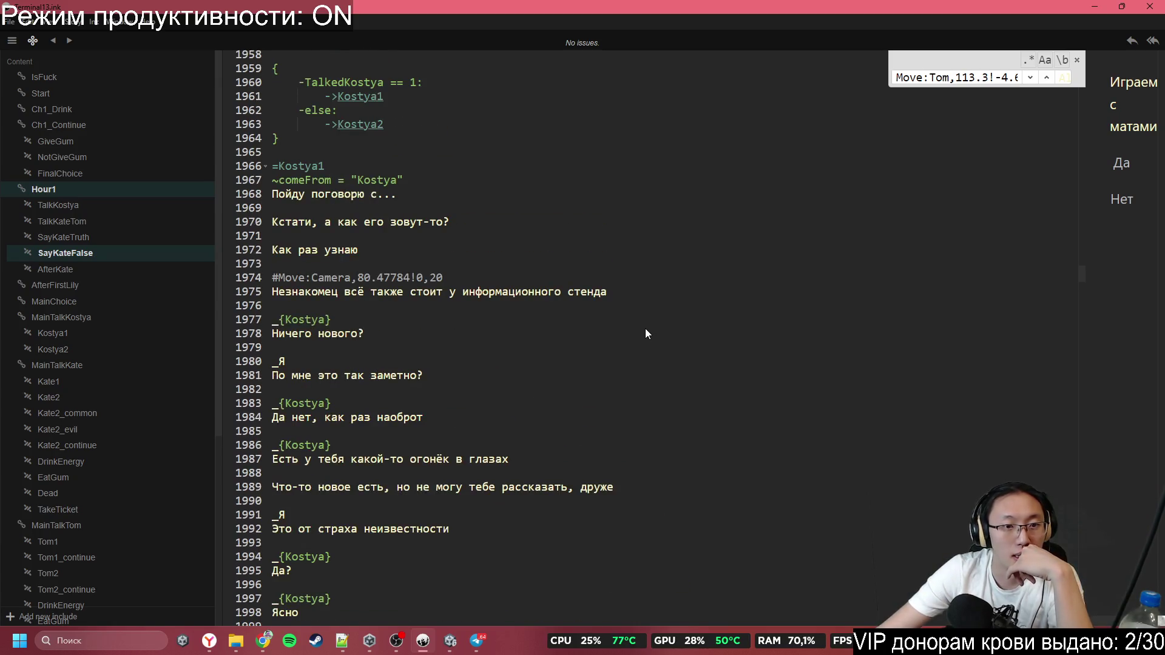
pyautogui.scroll(-12, 646, 329)
pyautogui.scroll(-8, 646, 321)
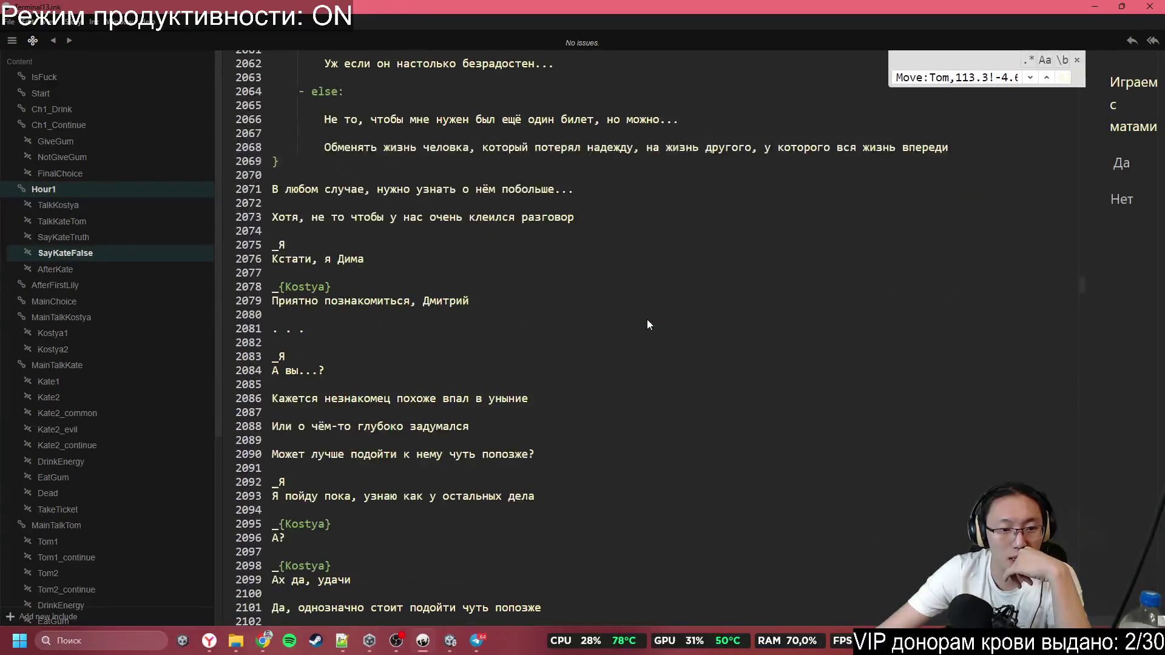
pyautogui.scroll(-10, 646, 312)
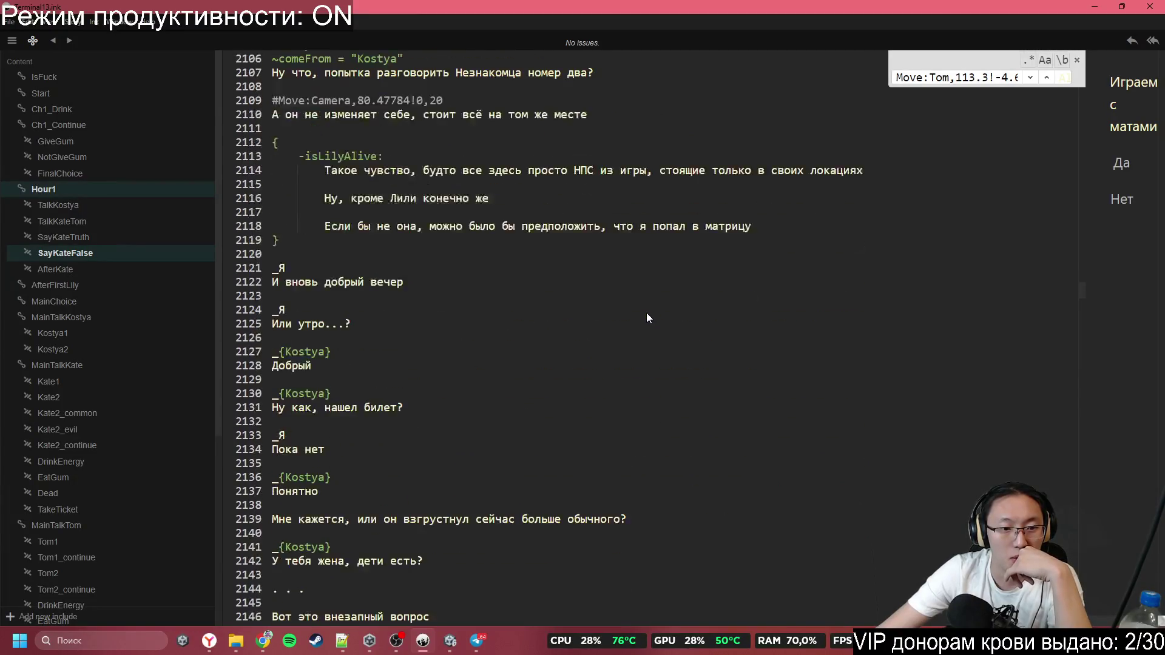
pyautogui.scroll(-10, 646, 312)
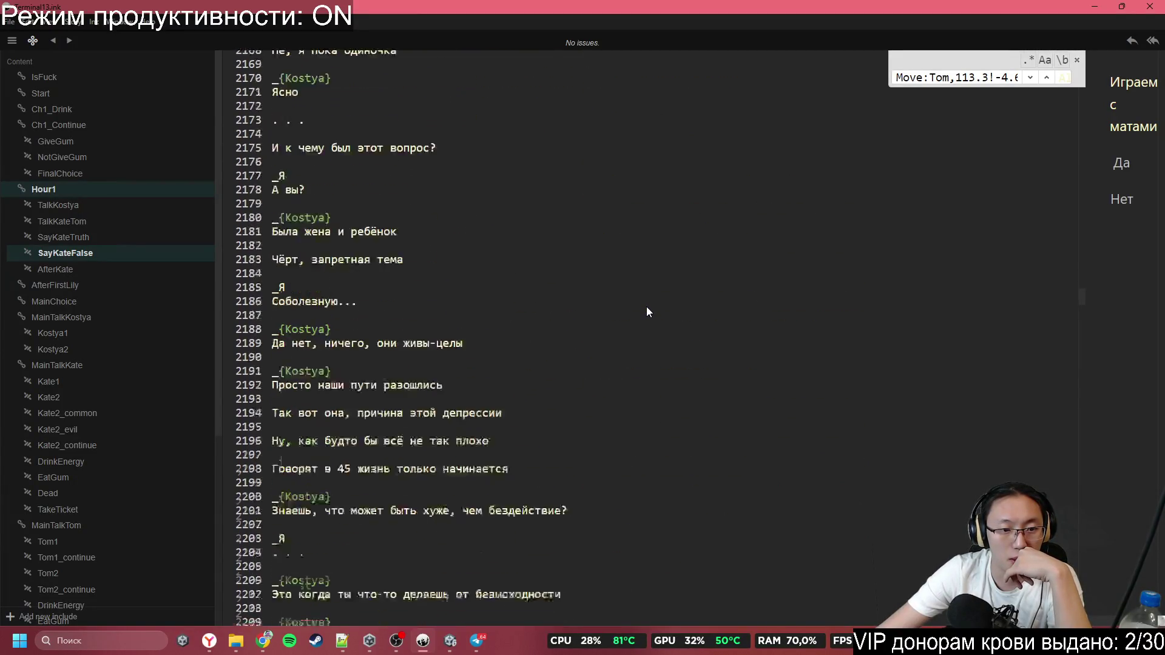
pyautogui.scroll(-5, 646, 305)
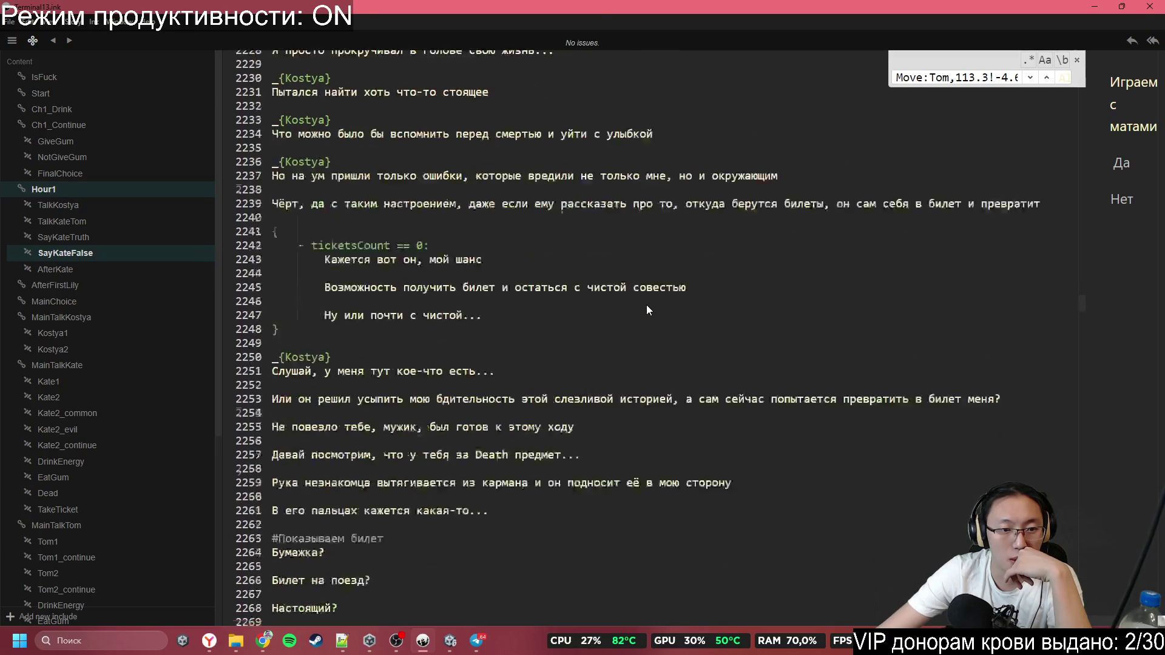
pyautogui.scroll(-2, 646, 304)
pyautogui.scroll(-2, 647, 304)
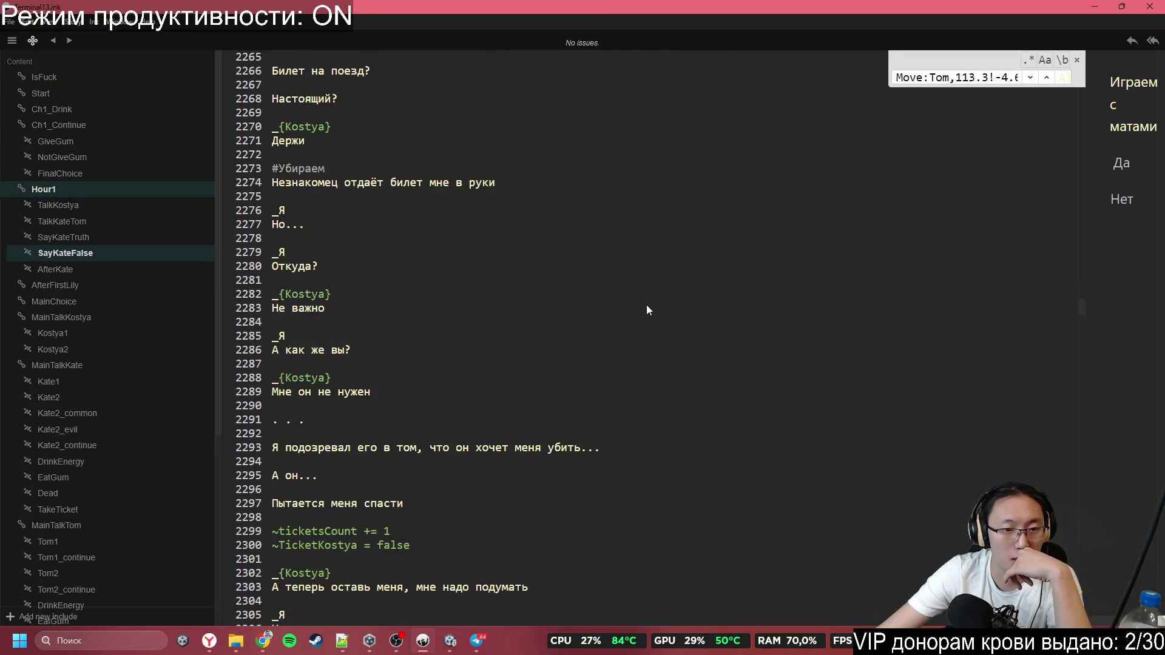
pyautogui.scroll(-3, 646, 304)
pyautogui.scroll(3, 646, 304)
pyautogui.scroll(-4, 646, 303)
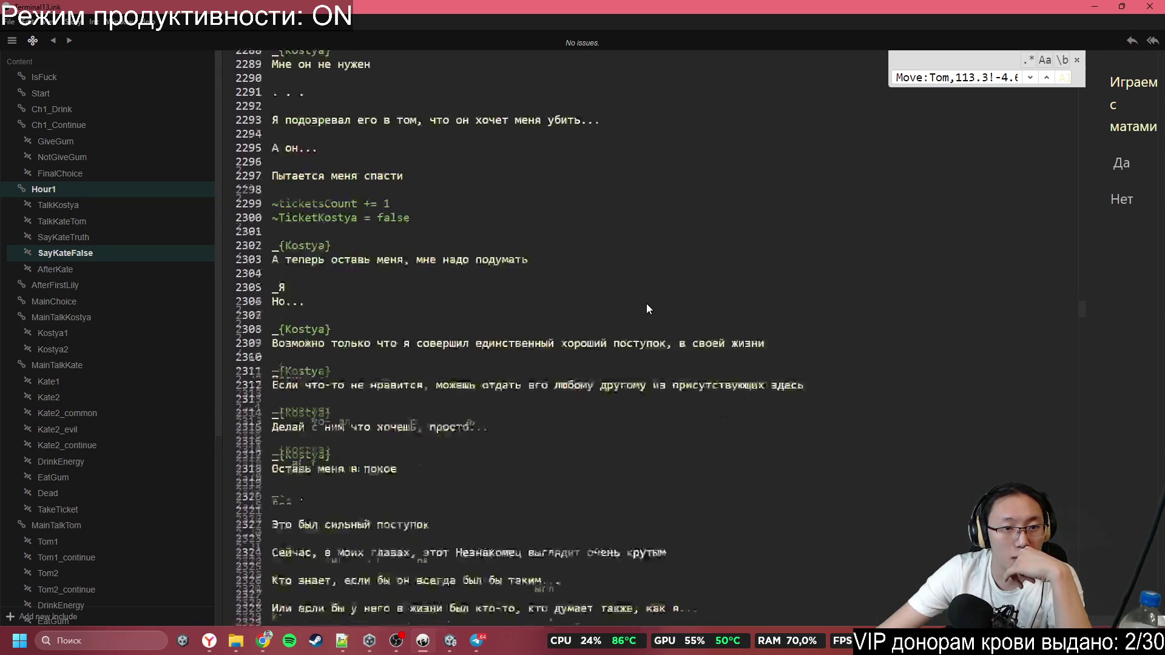
pyautogui.scroll(2, 647, 304)
pyautogui.scroll(-5, 646, 303)
pyautogui.scroll(-5, 646, 303)
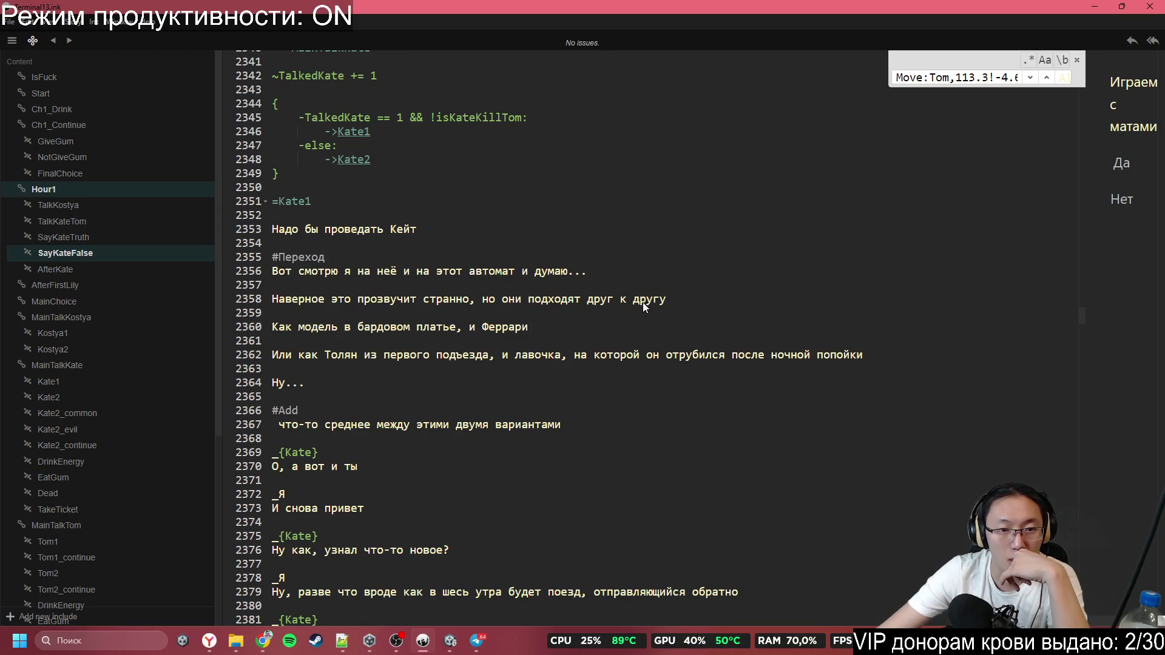
pyautogui.click(273, 256)
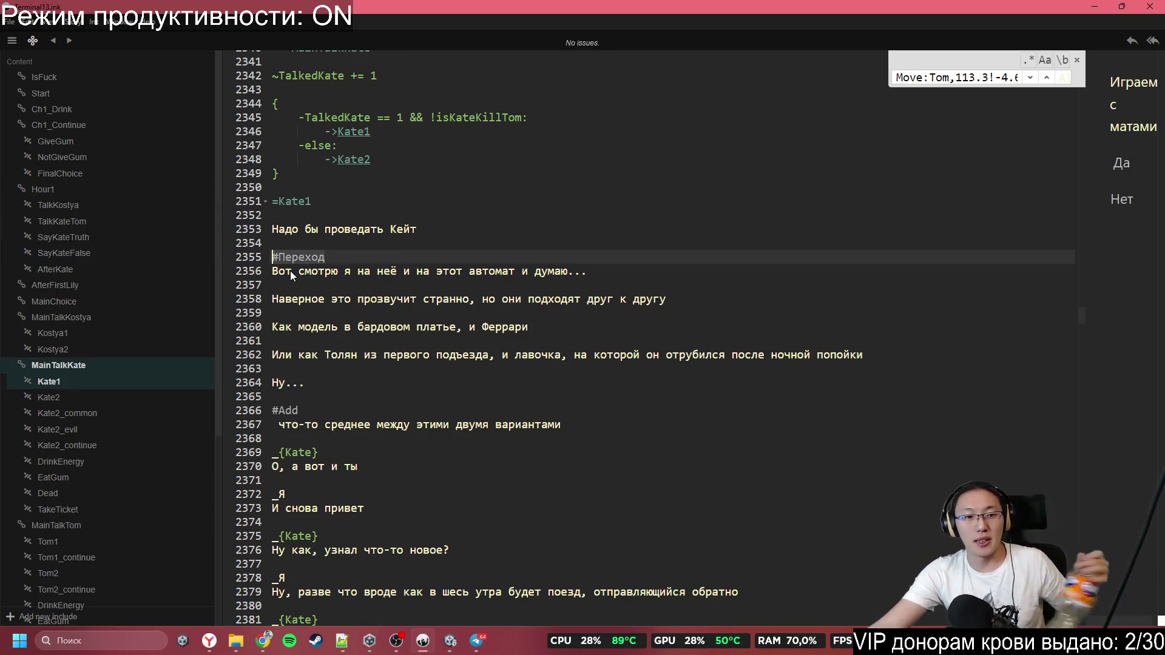
pyautogui.click(449, 640)
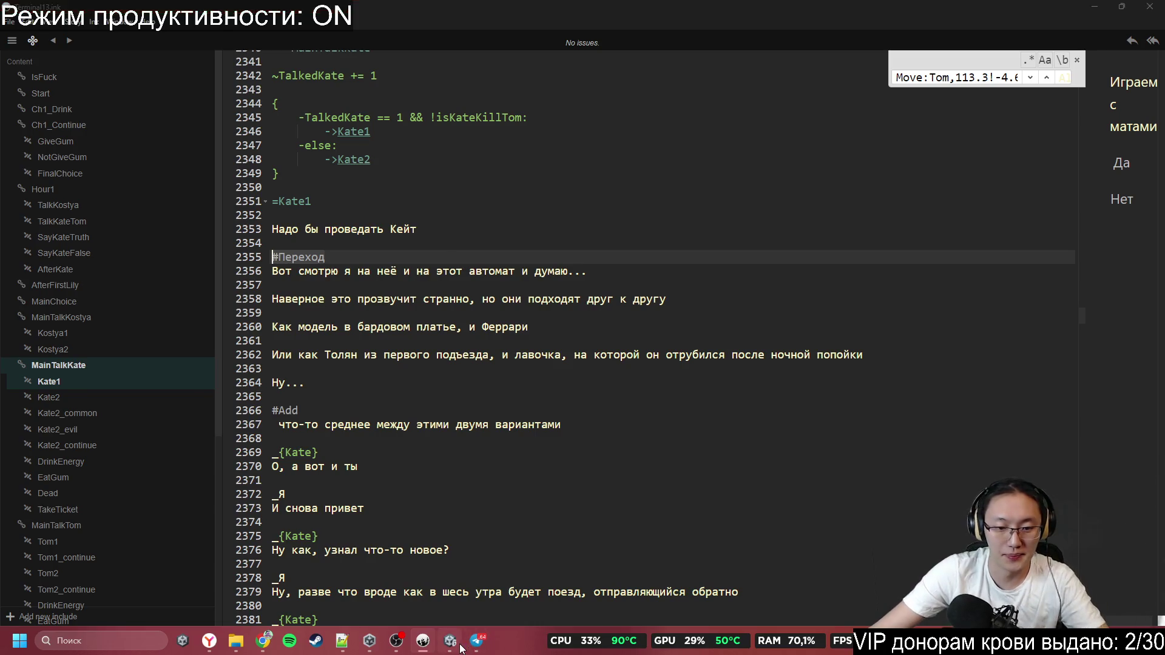
pyautogui.moveTo(510, 238)
pyautogui.mouseDown()
pyautogui.moveTo(386, 225)
pyautogui.moveTo(418, 221)
pyautogui.mouseUp()
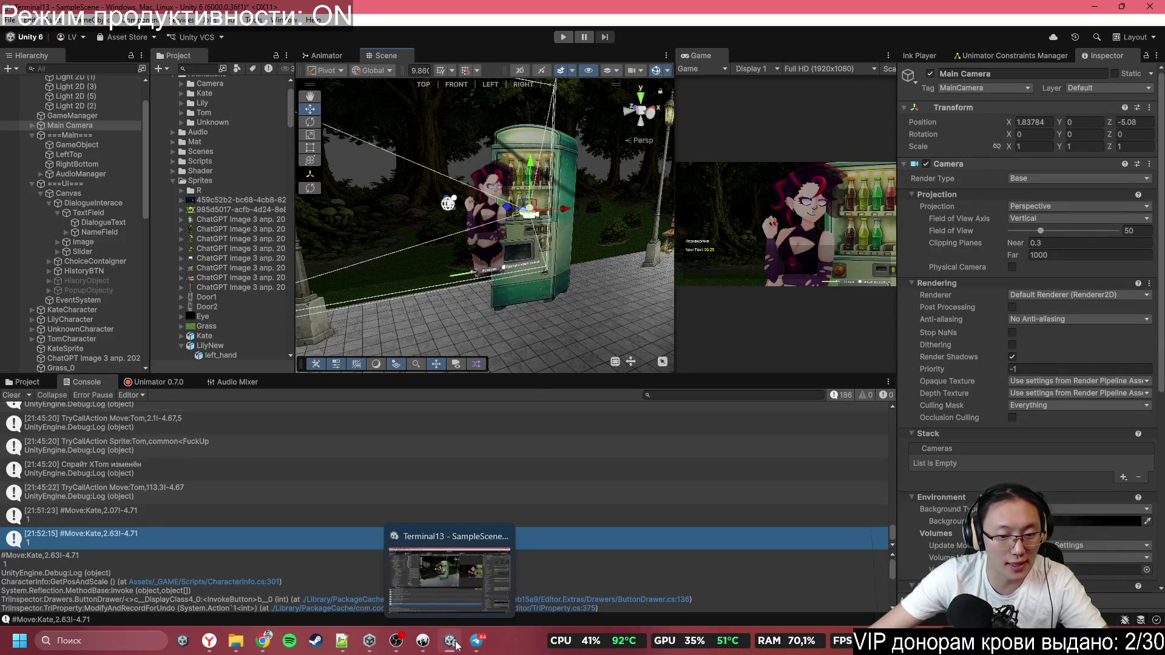
pyautogui.click(426, 650)
# Search the script for 'Move:Came' camera tags, then jump to the TalkKateTom scene
pyautogui.scroll(15, 556, 294)
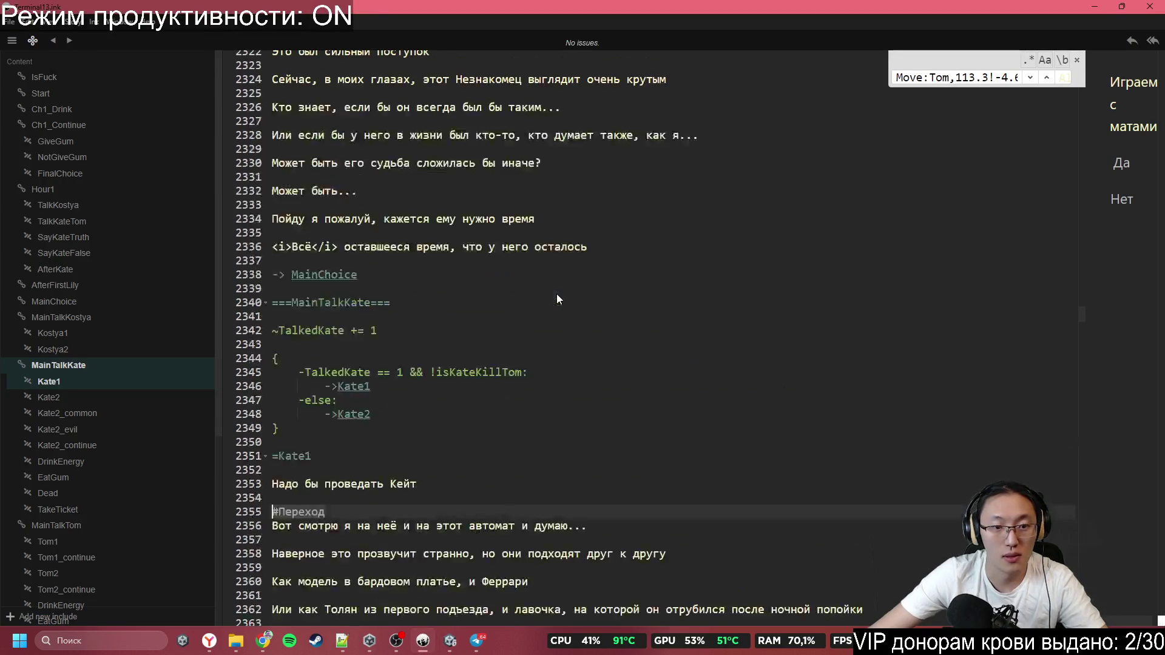
pyautogui.moveTo(1083, 281); pyautogui.dragTo(1090, 169)
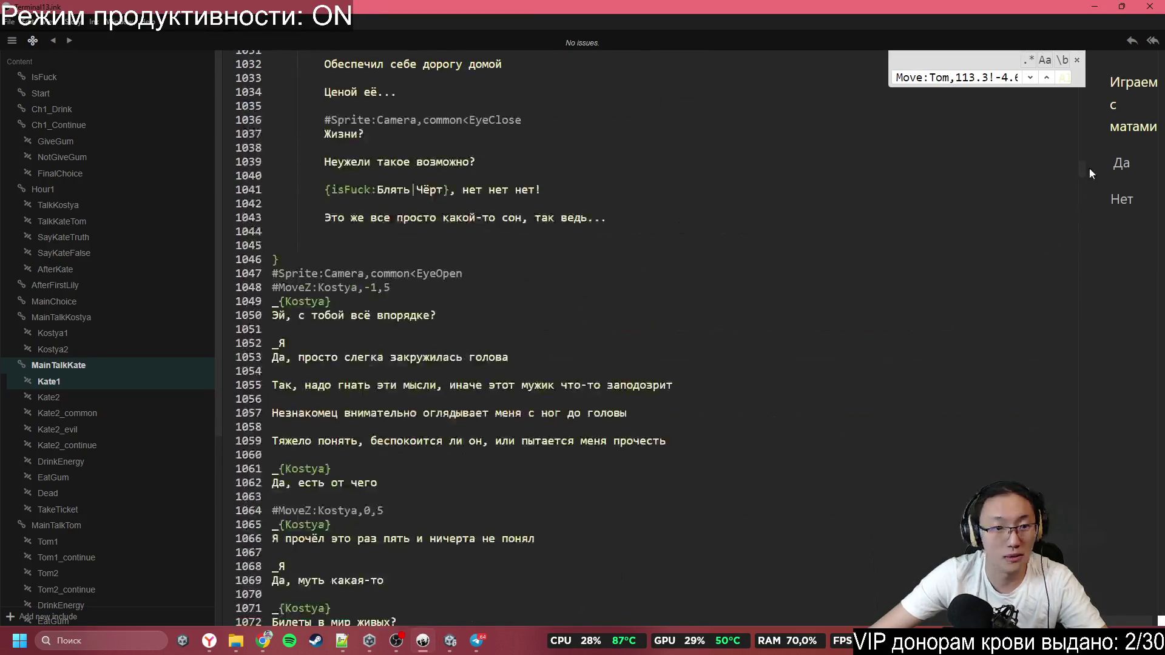
pyautogui.scroll(1, 967, 97)
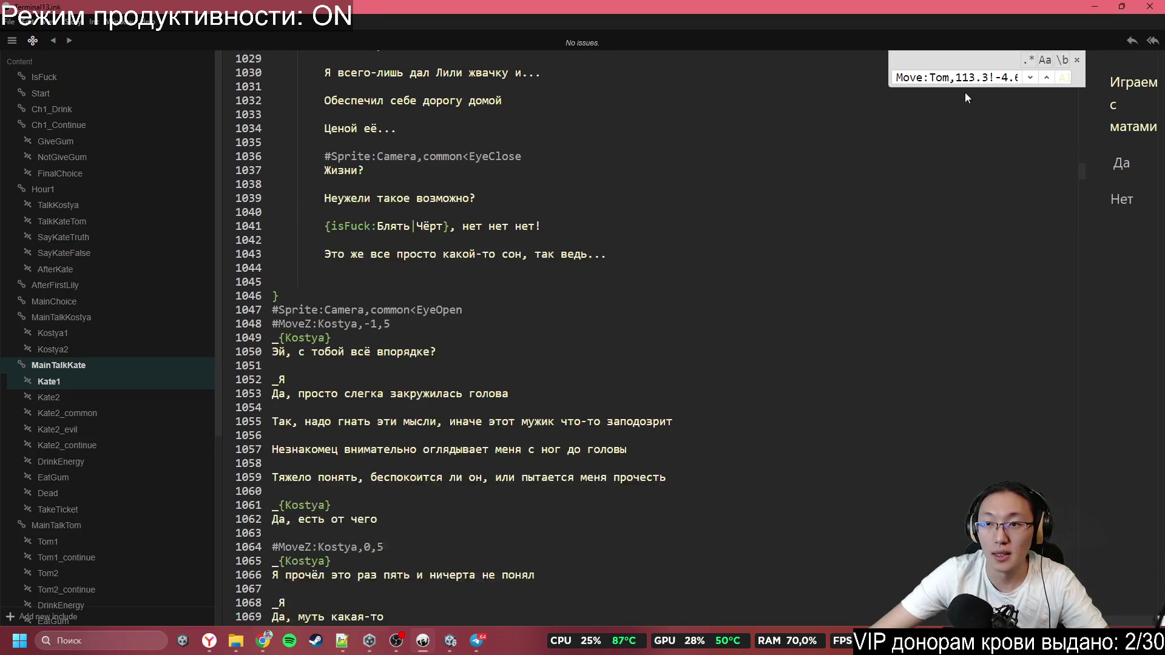
pyautogui.tripleClick(958, 83)
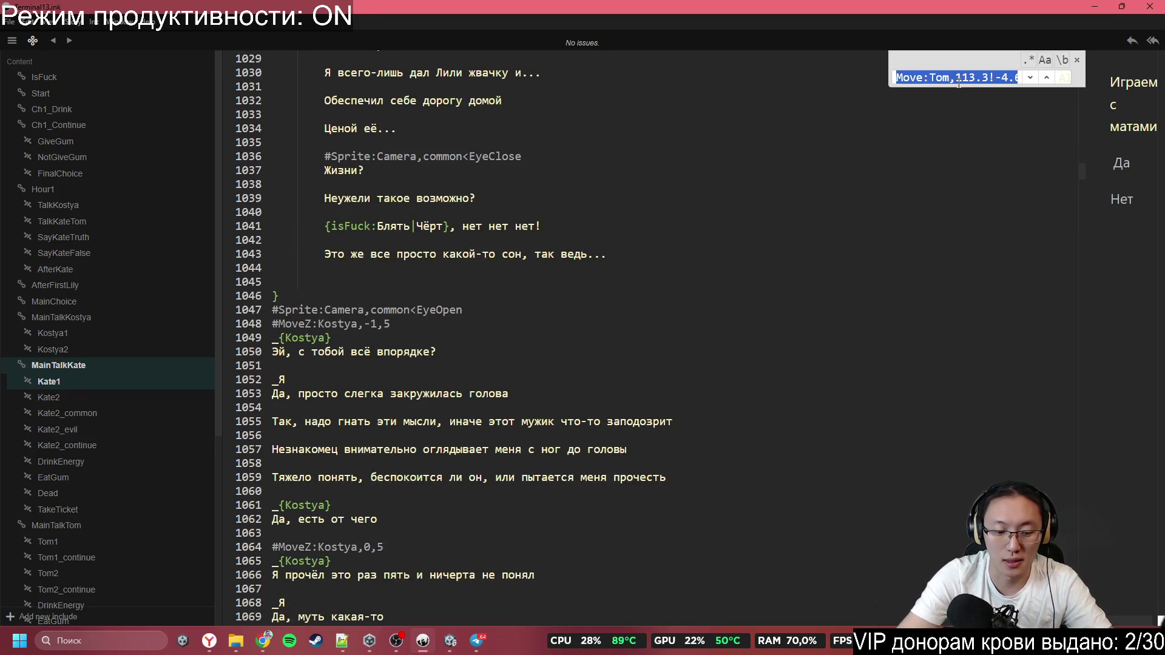
pyautogui.write('Move:Ca')
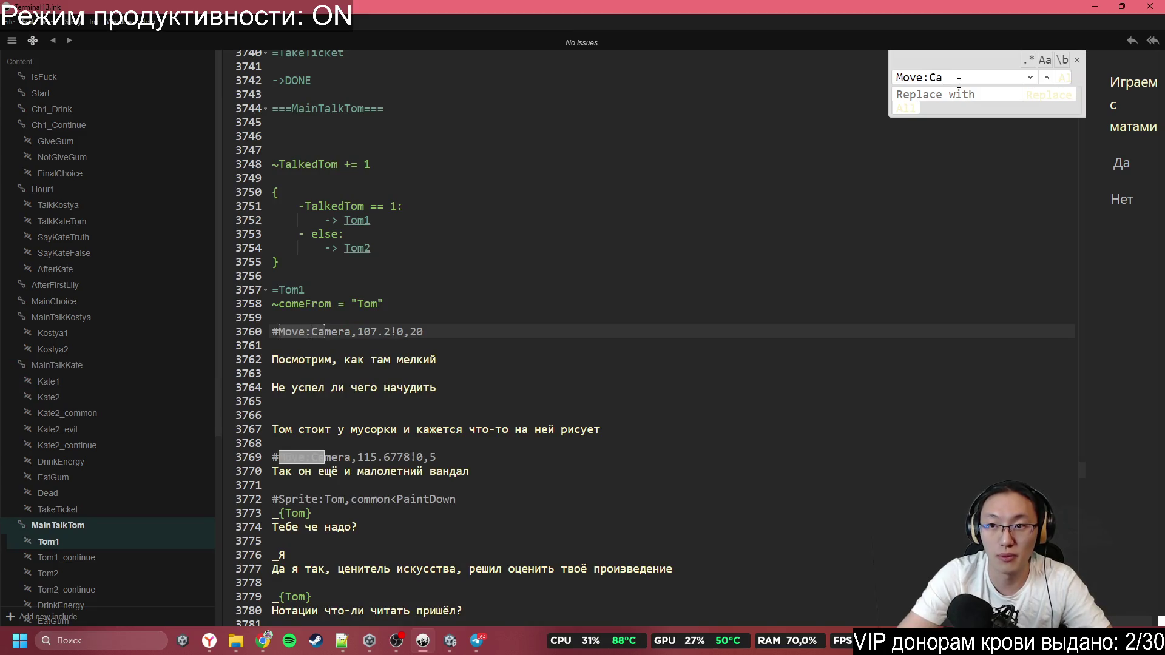
pyautogui.write('me')
pyautogui.scroll(7, 860, 356)
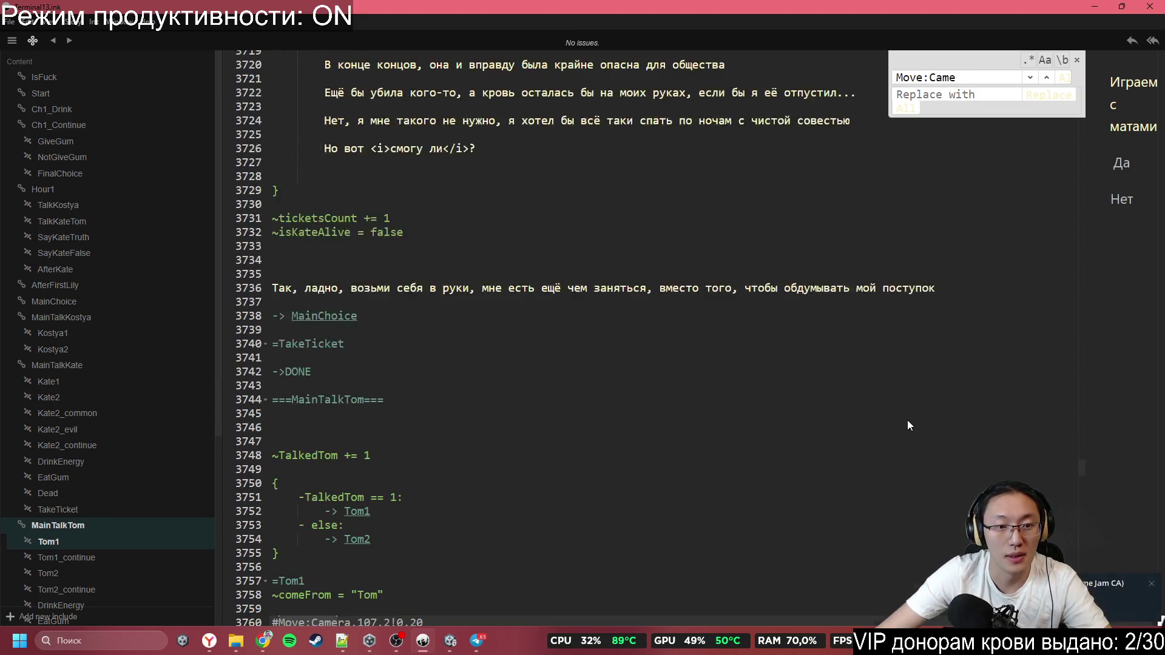
pyautogui.click(76, 222)
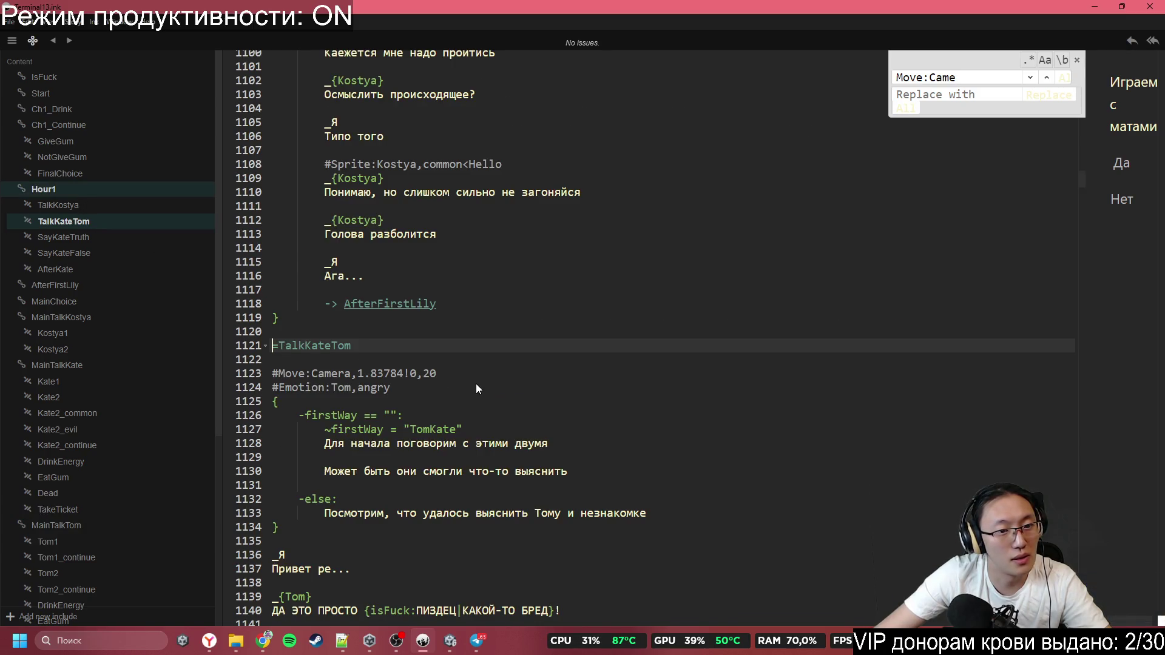
pyautogui.scroll(-20, 477, 389)
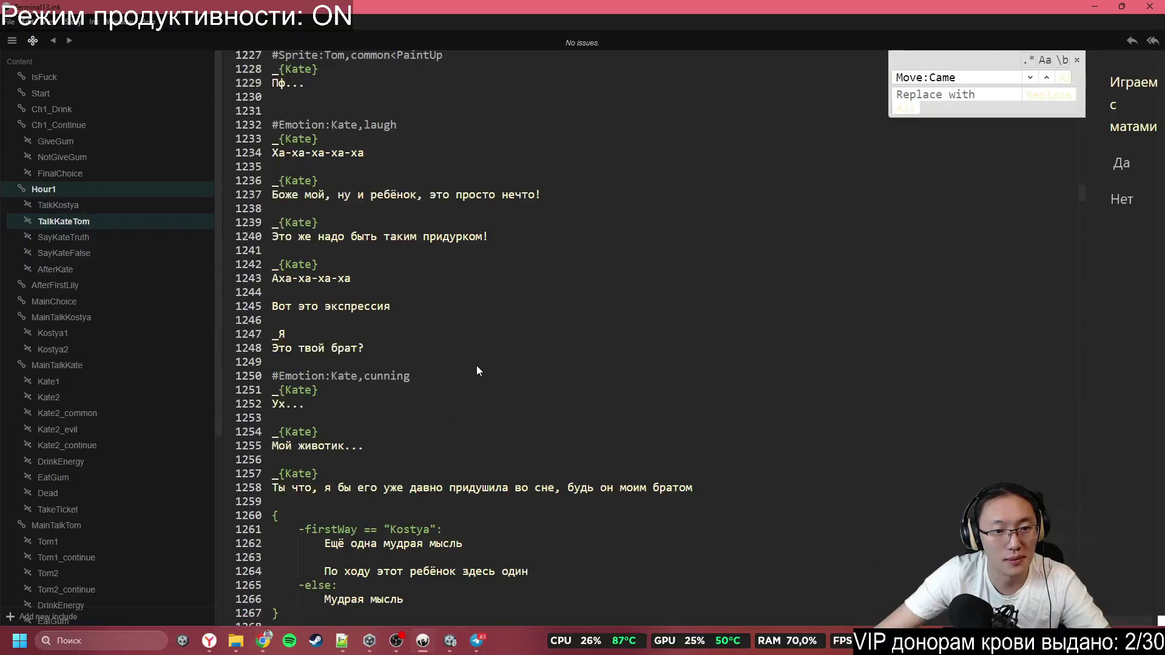
pyautogui.scroll(-8, 475, 363)
pyautogui.scroll(-4, 425, 345)
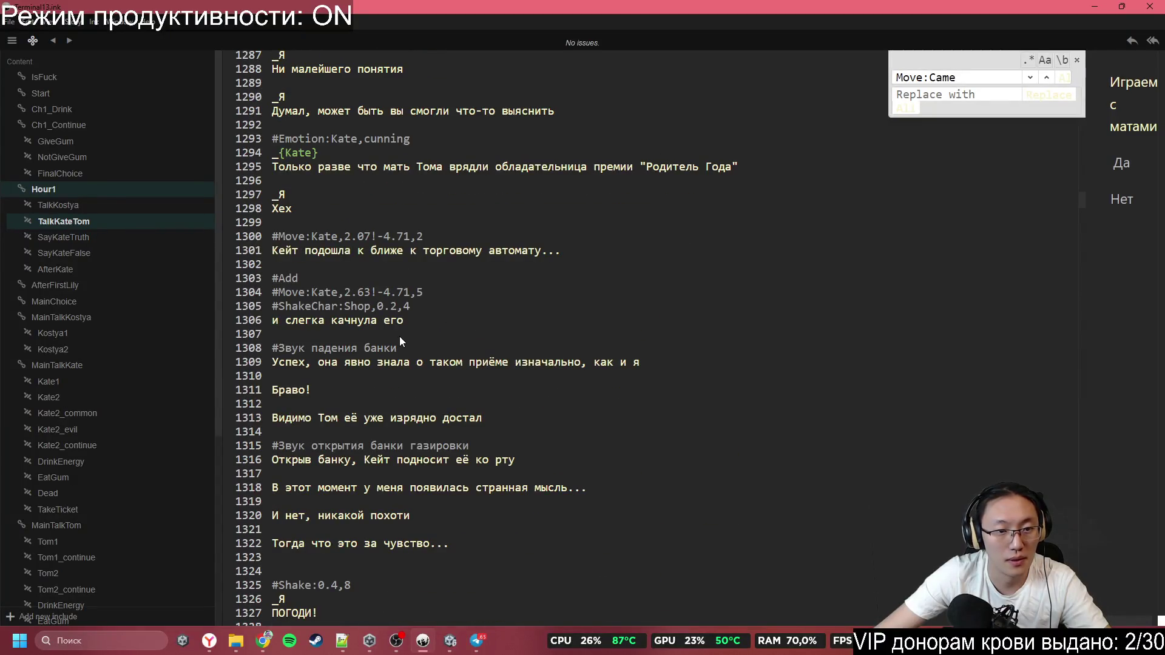
pyautogui.scroll(-5, 410, 312)
pyautogui.click(417, 375)
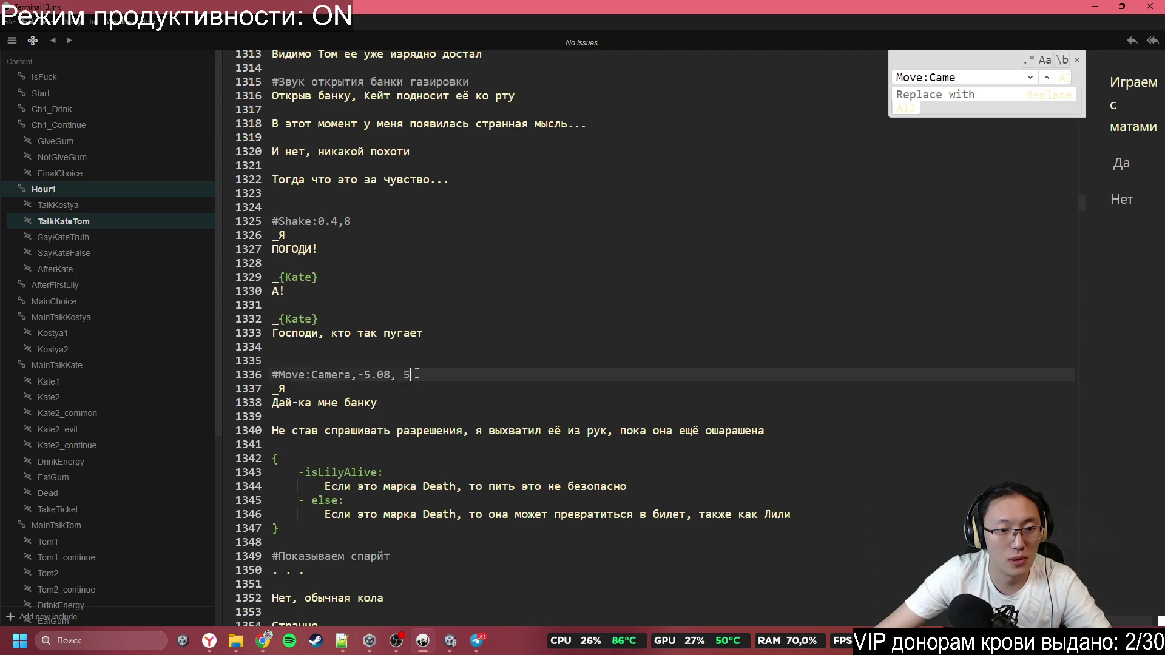
pyautogui.click(403, 374)
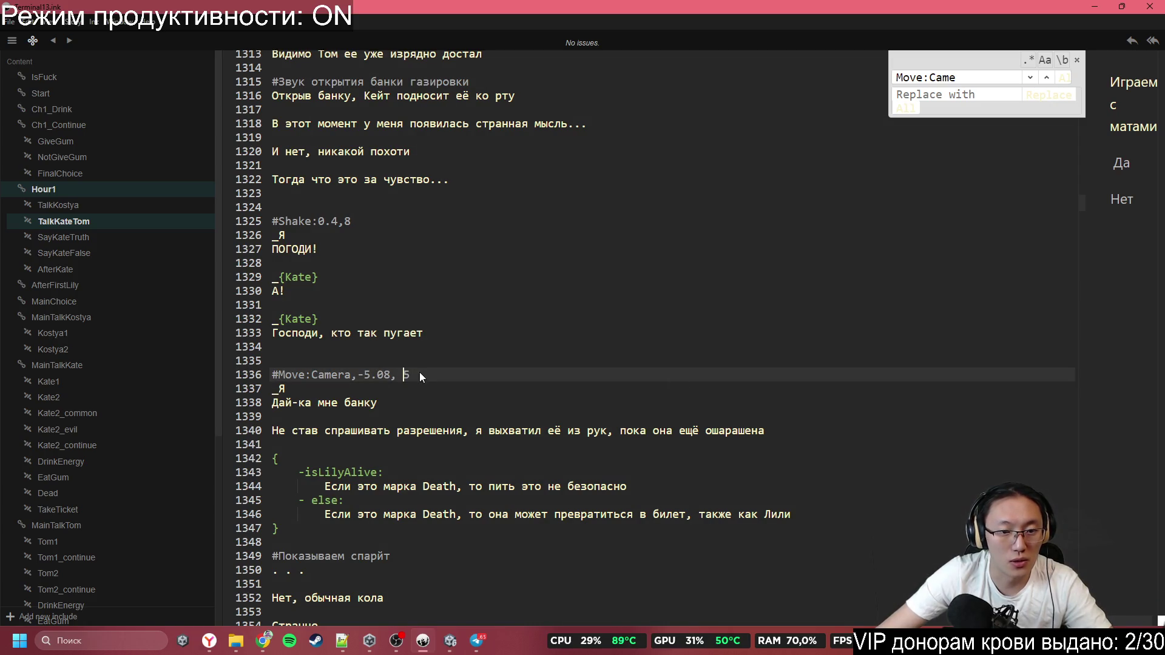
pyautogui.press('Home')
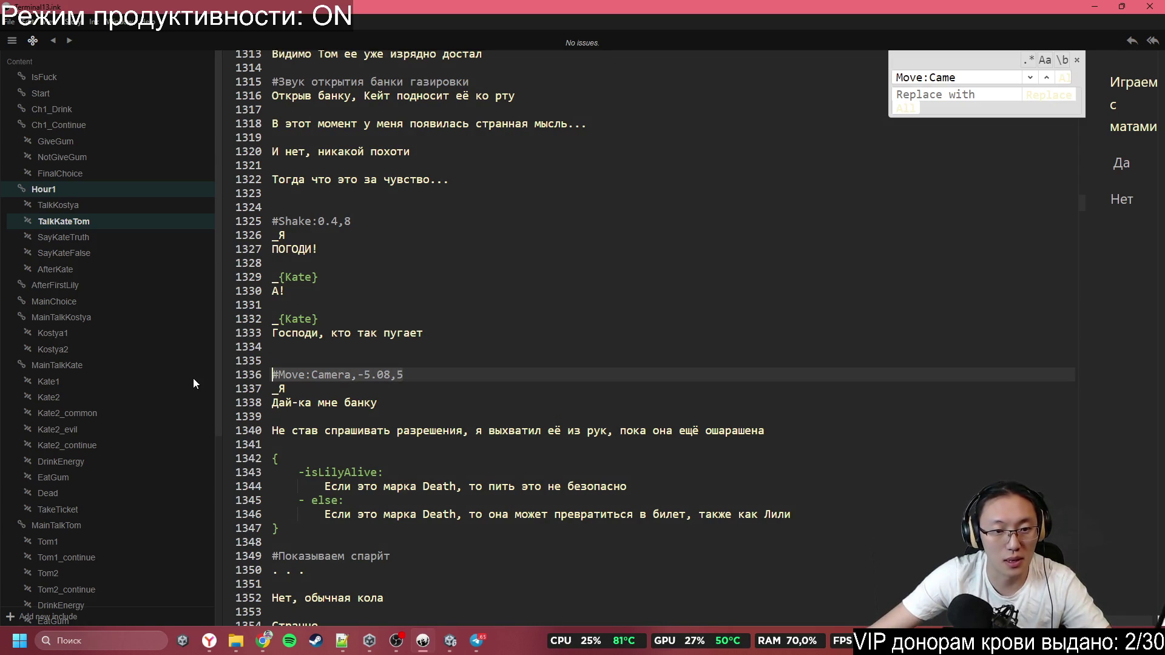
pyautogui.scroll(-2, 420, 347)
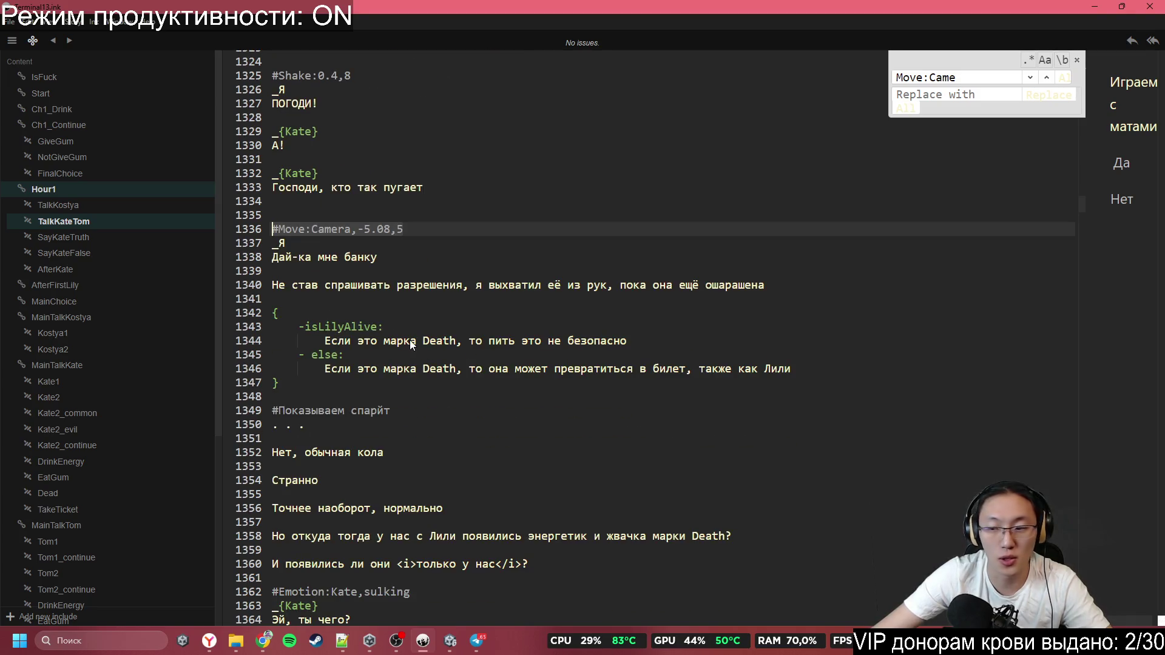
pyautogui.click(381, 395)
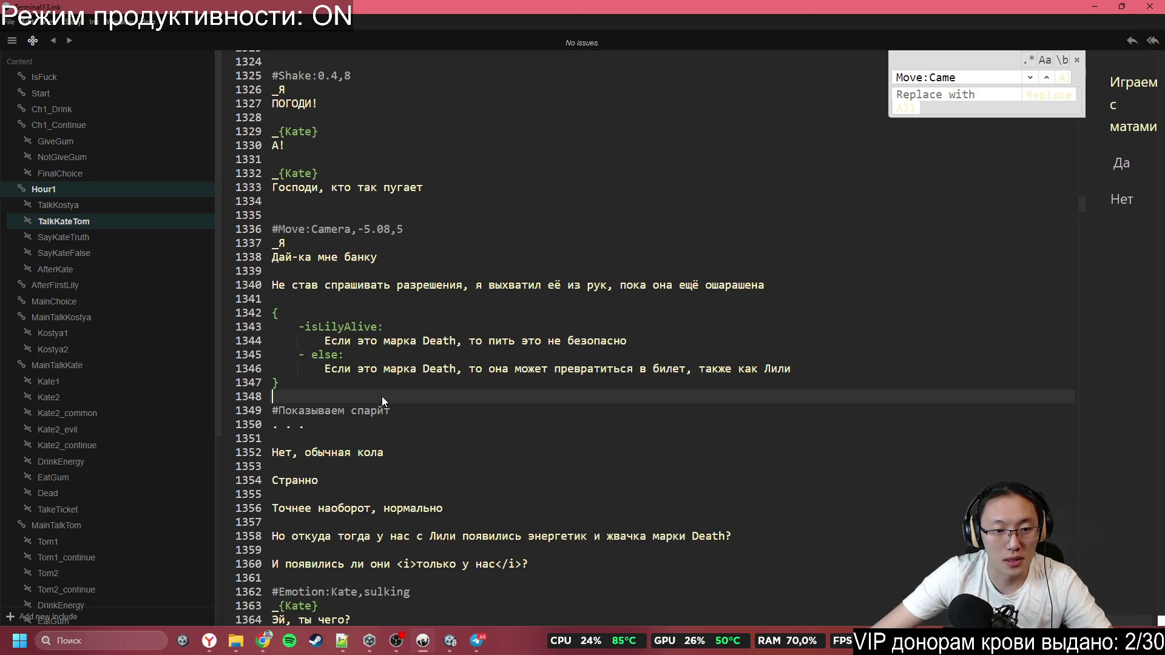
pyautogui.scroll(-10, 383, 396)
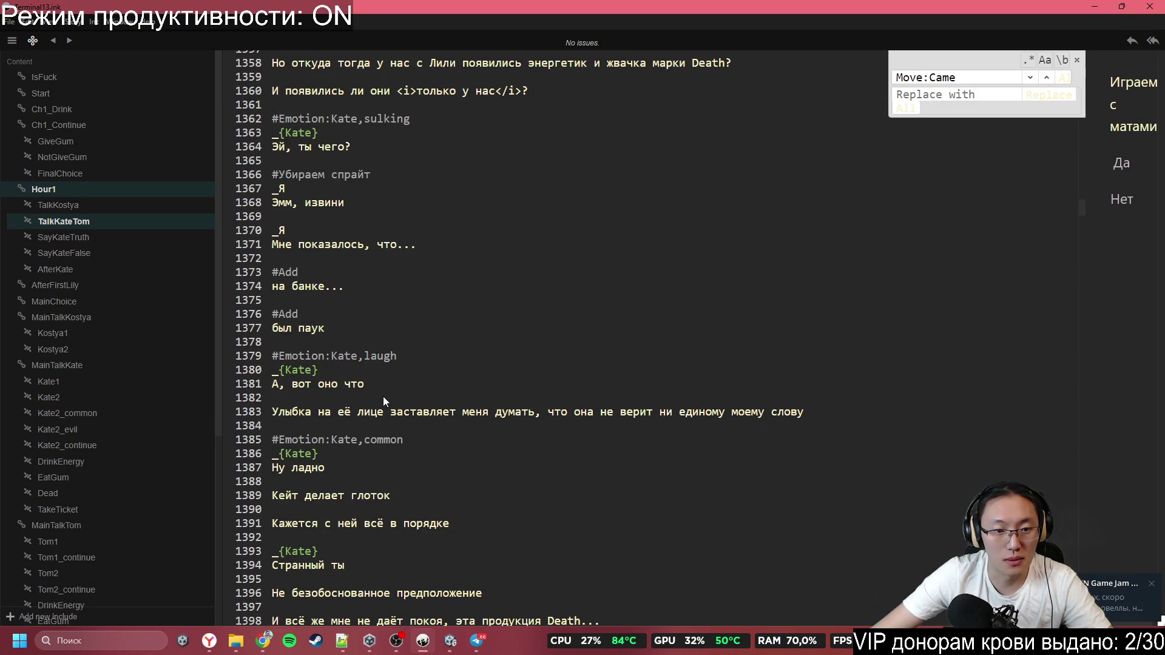
pyautogui.scroll(1, 384, 394)
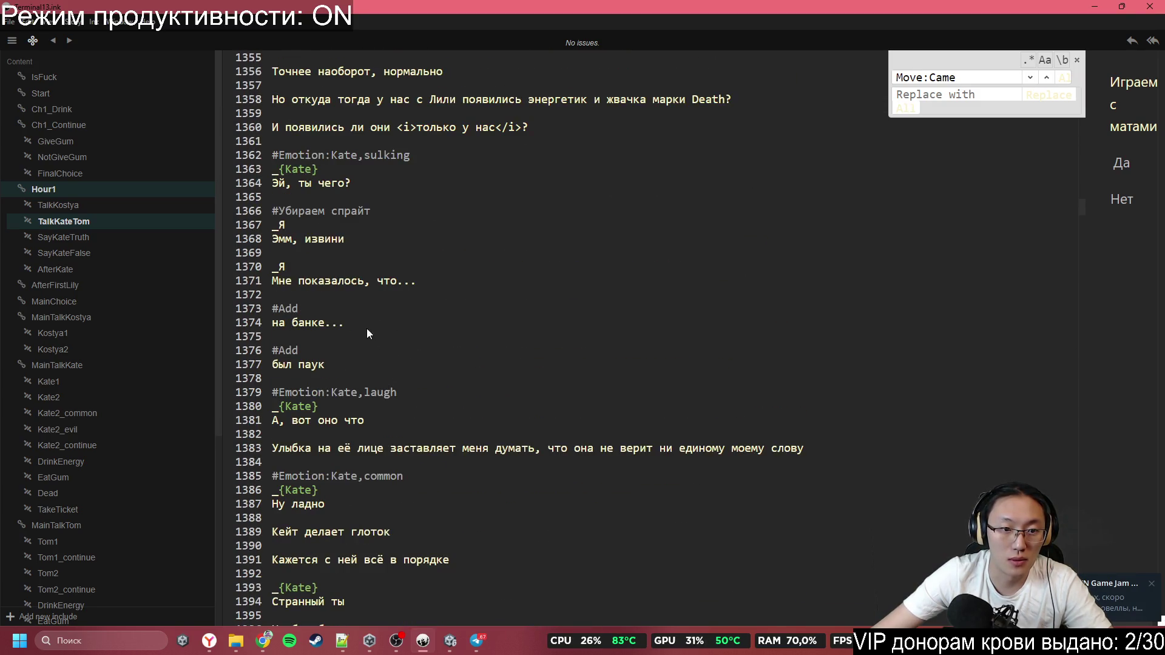
# Replace the #Убираем спрайт note with a #Move:Camera,-10,5 tag
pyautogui.click(356, 202)
pyautogui.click(386, 209)
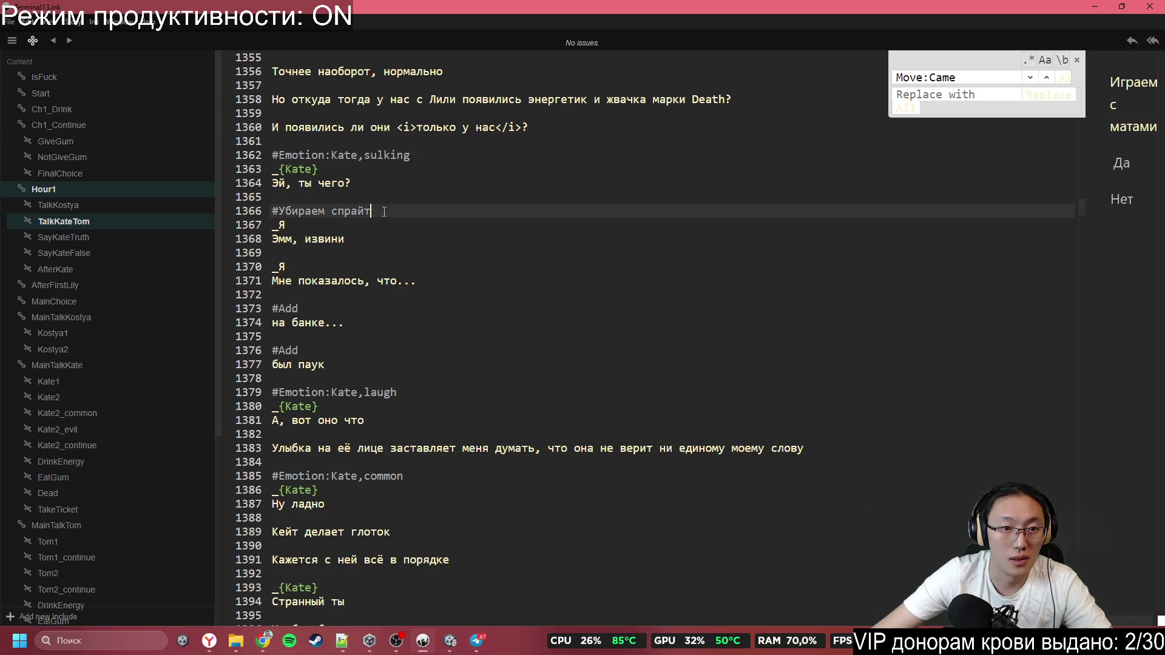
pyautogui.hotkey('ctrl', 'shift', 'Left')
pyautogui.hotkey('ctrl', 'shift', 'Left')
pyautogui.hotkey('ctrl', 'shift', 'Left')
pyautogui.write('#Move:Camera,-5.08,5')
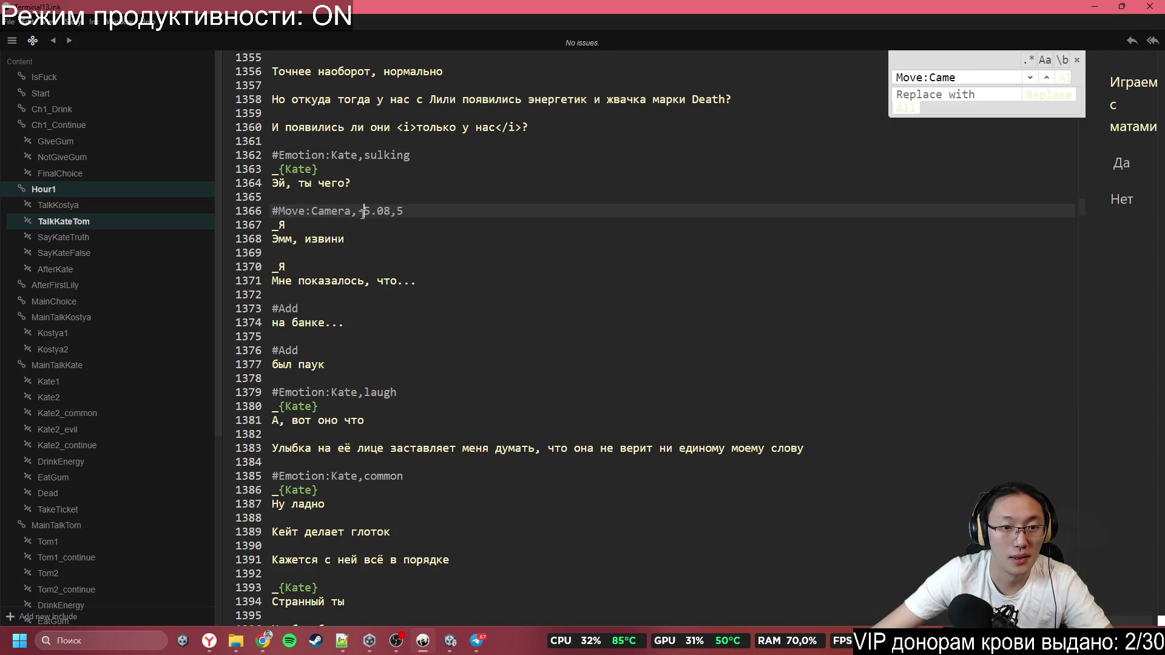
pyautogui.moveTo(362, 213); pyautogui.dragTo(391, 214)
pyautogui.write('10')
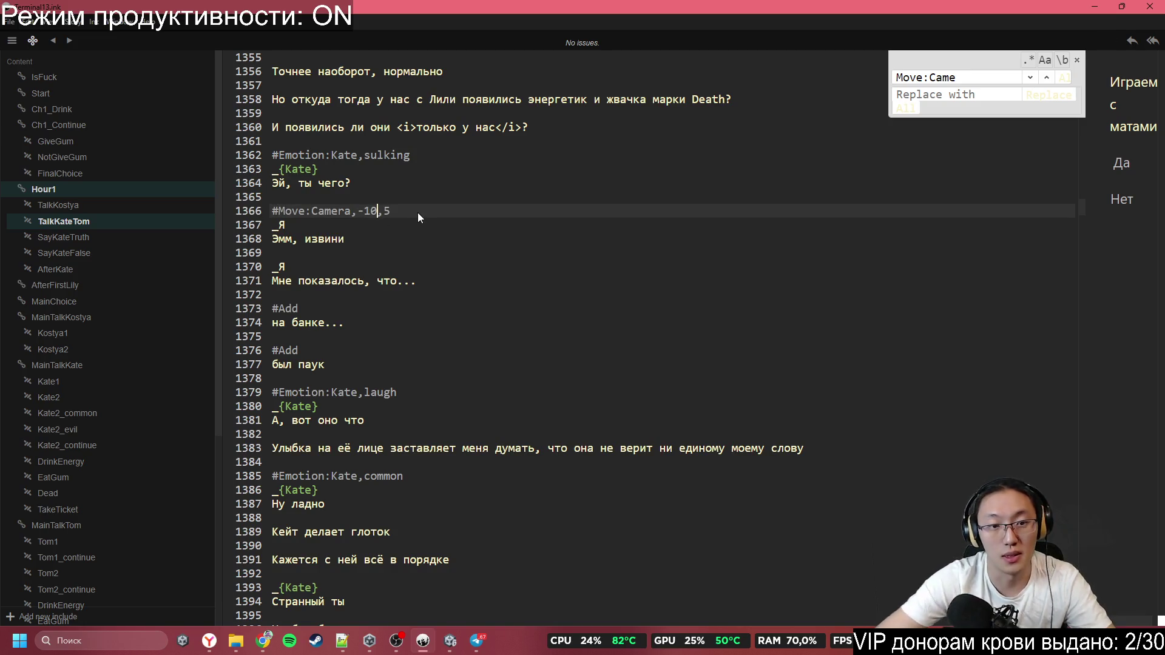
pyautogui.click(515, 281)
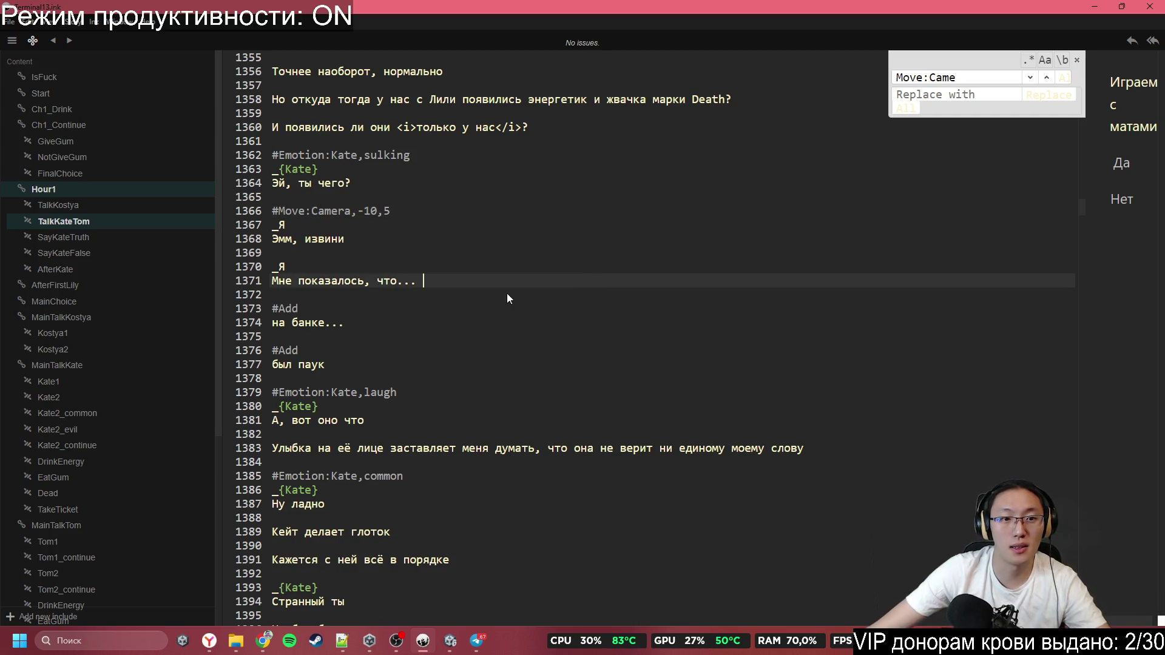
pyautogui.click(398, 214)
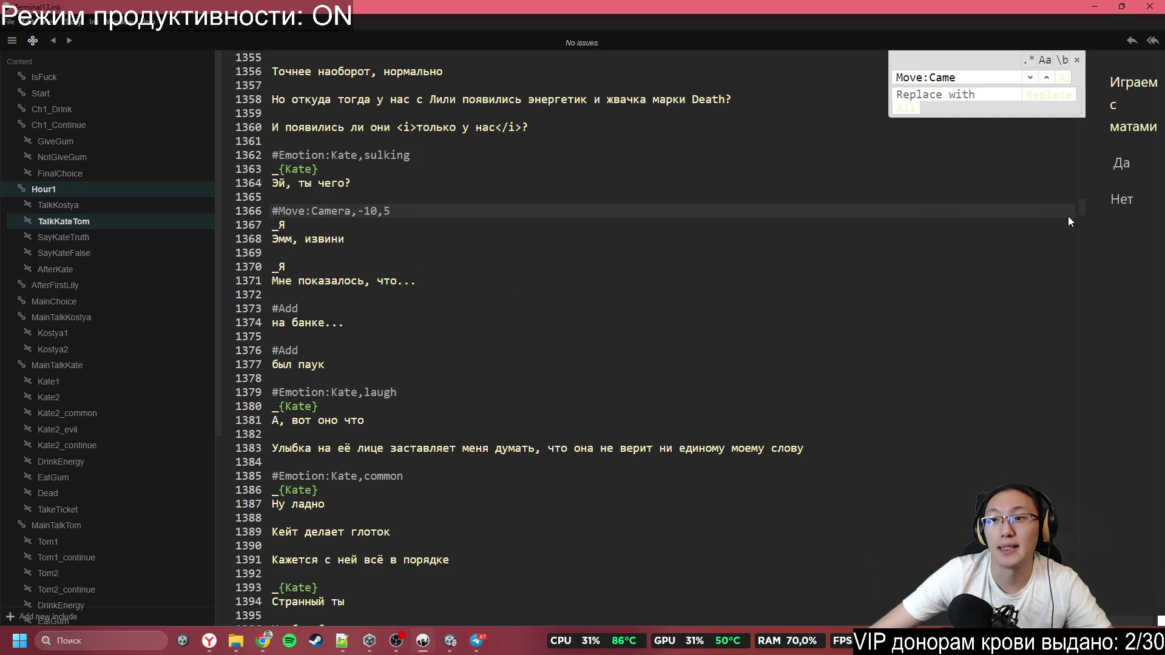
# Change the camera tags on lines 1366 and 1336 from #Move to #MoveZ
pyautogui.click(306, 211)
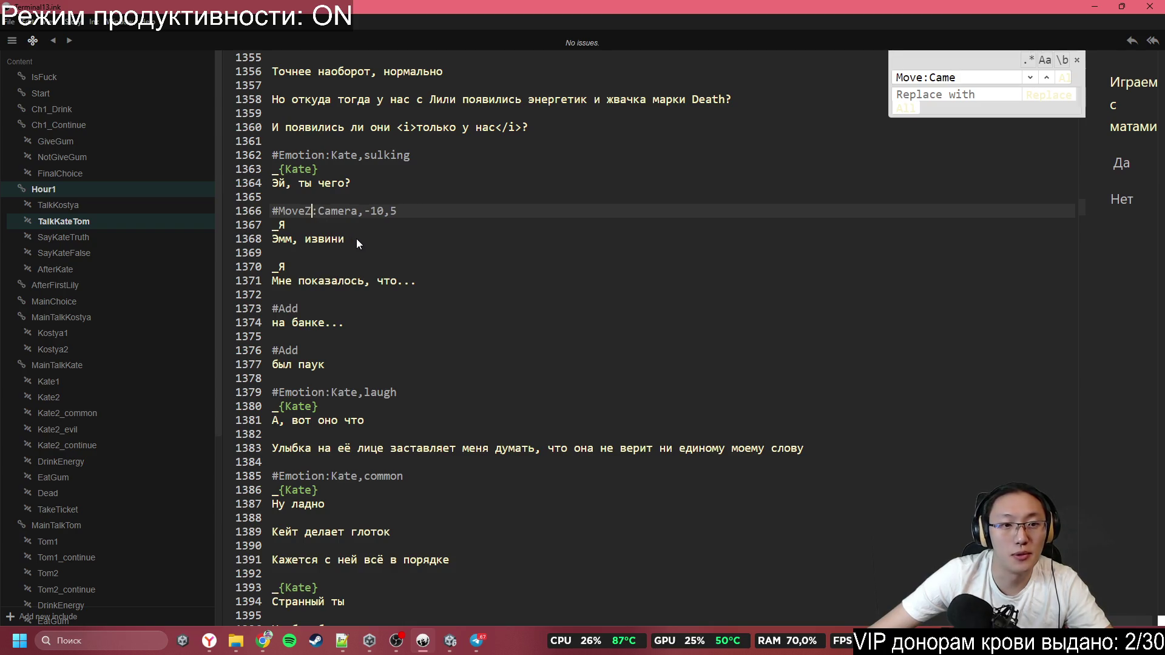
pyautogui.write('Z')
pyautogui.scroll(6, 356, 246)
pyautogui.scroll(6, 357, 253)
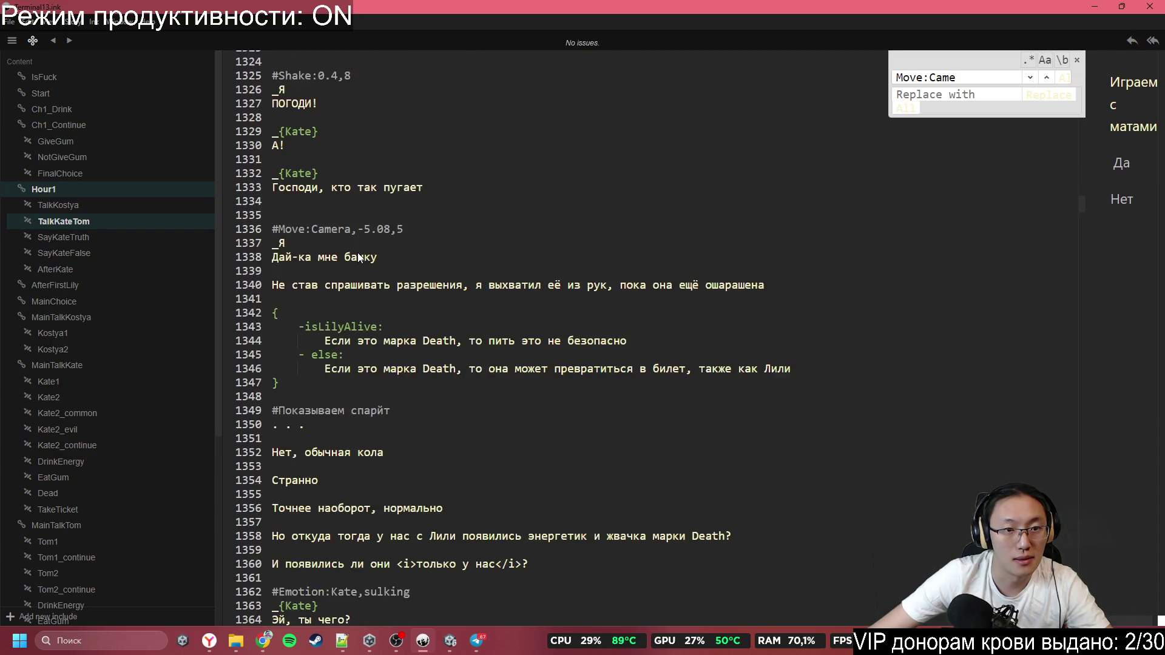
pyautogui.click(307, 304)
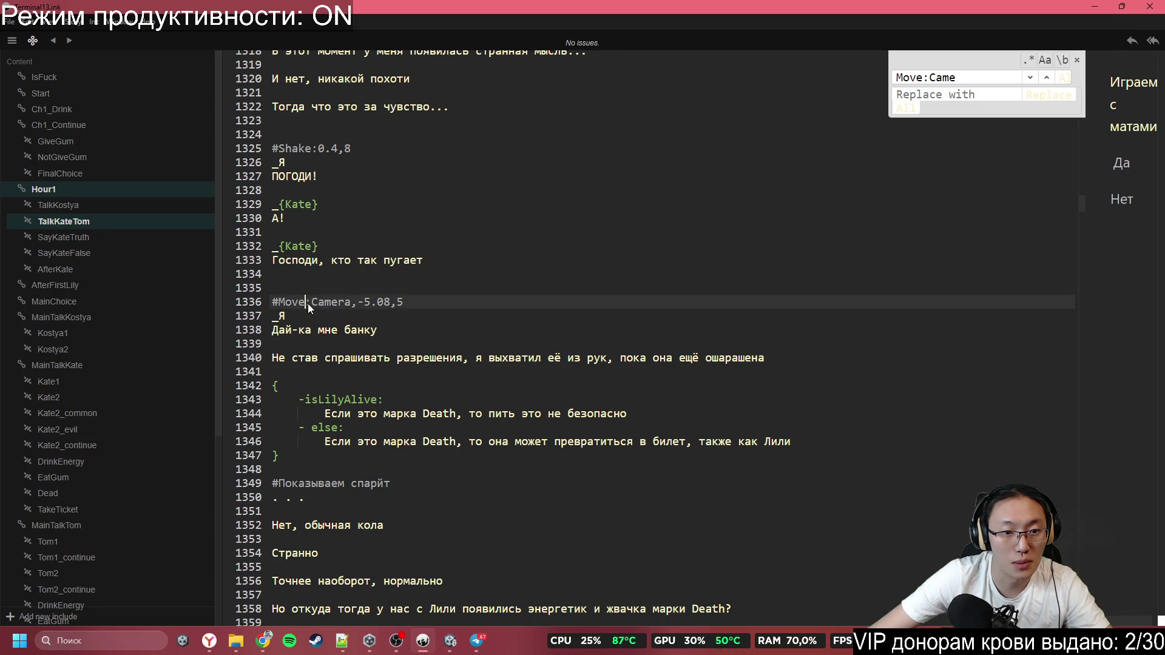
pyautogui.write('Z')
pyautogui.click(455, 372)
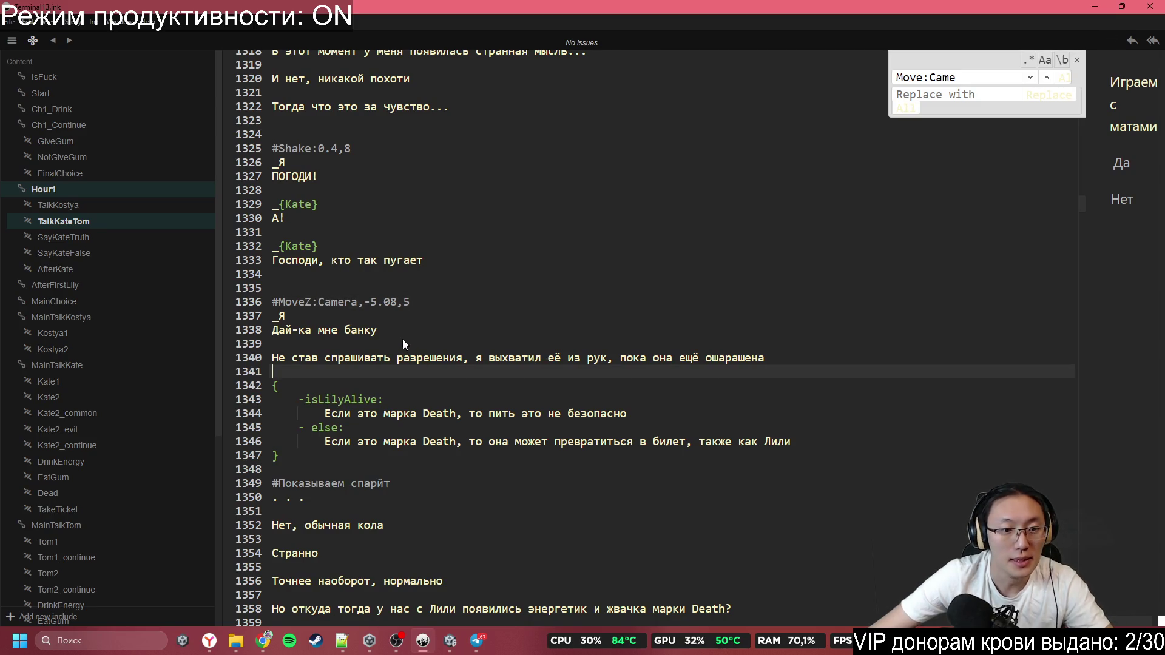
pyautogui.scroll(-3, 402, 339)
pyautogui.scroll(-3, 399, 335)
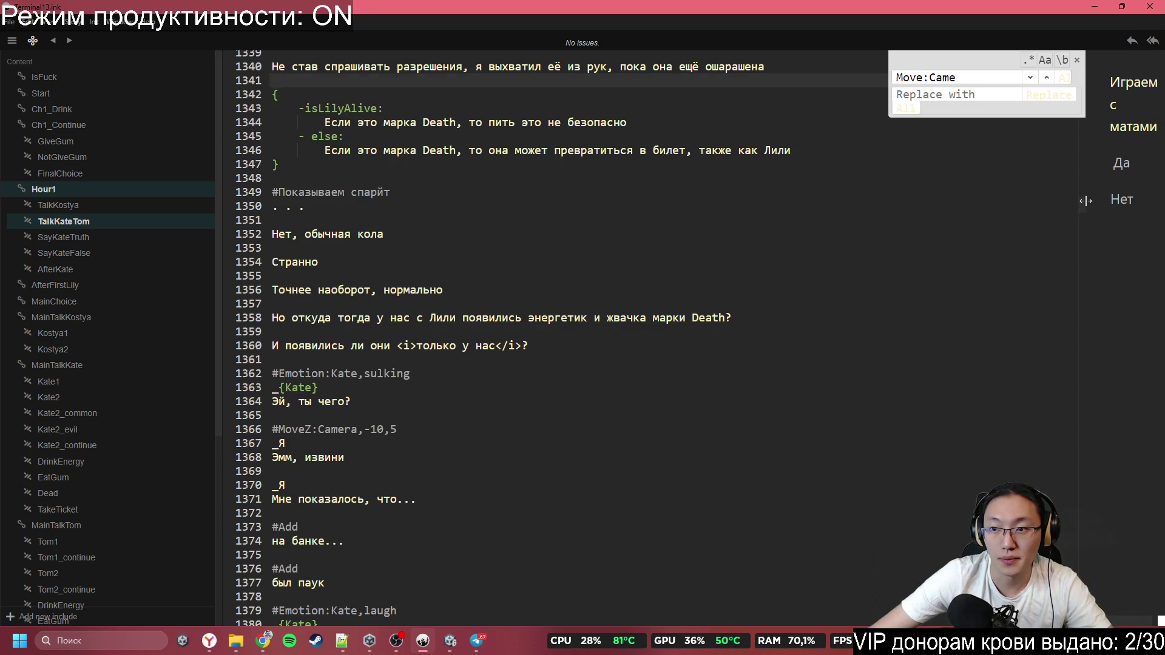
pyautogui.moveTo(1083, 202)
pyautogui.mouseDown()
pyautogui.moveTo(1071, 492)
pyautogui.moveTo(1079, 419)
pyautogui.mouseUp()
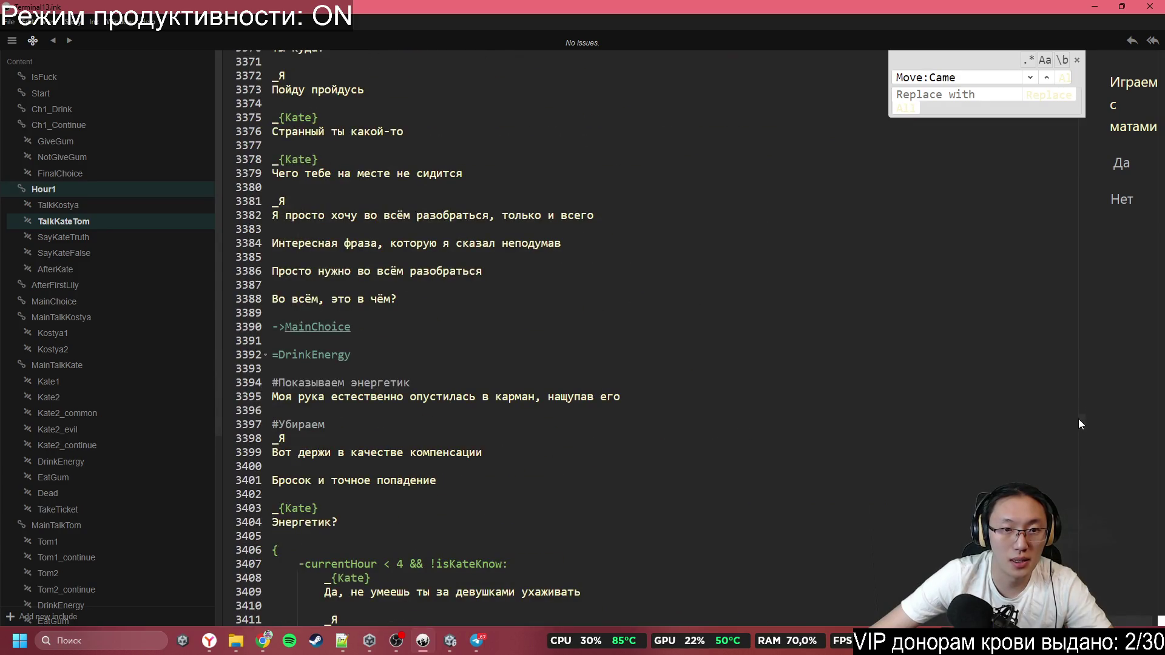
# Go to the Kate1 scene and delete its #Переход tag, leaving an empty line
pyautogui.click(61, 383)
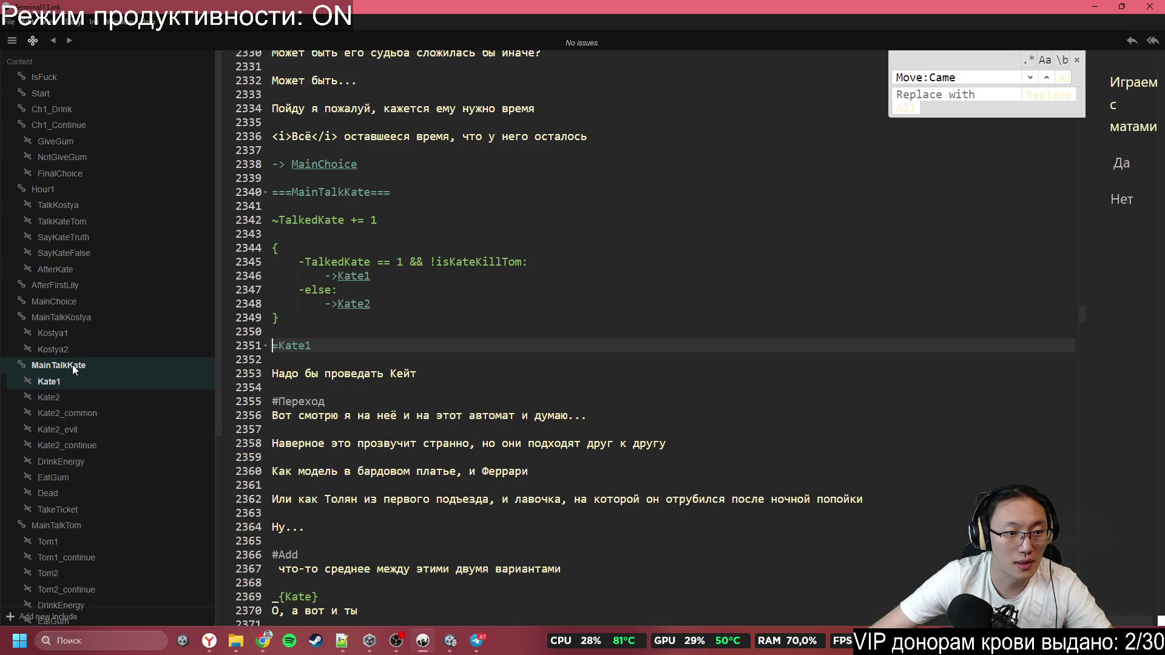
pyautogui.scroll(-1, 443, 374)
pyautogui.click(414, 318)
pyautogui.press('Down')
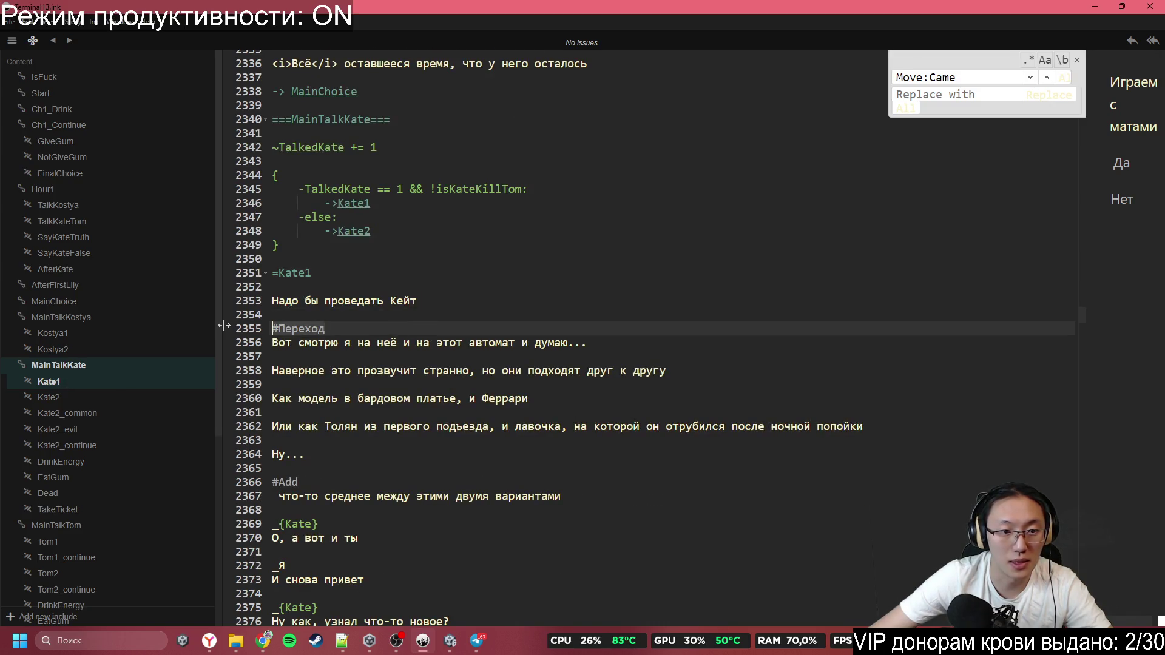
pyautogui.hotkey('shift', 'End')
pyautogui.press('BackSpace')
pyautogui.press('Return')
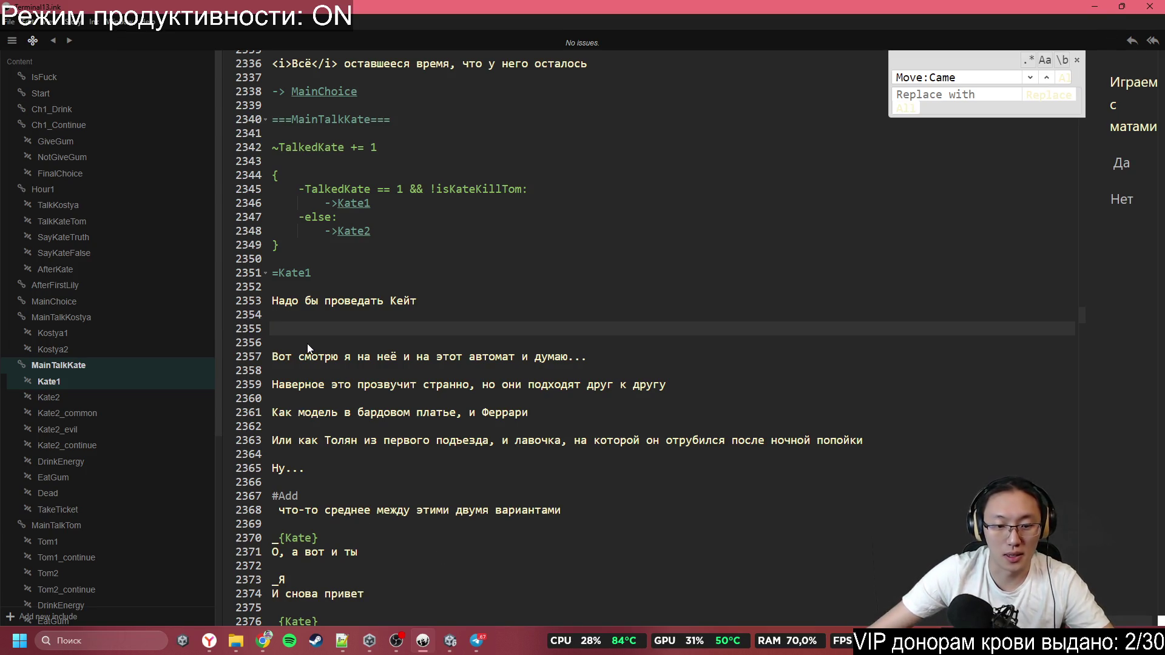
# Write the #Move:Camera,1.83784!0,20 tag using the camera value copied from the browser
pyautogui.write('#')
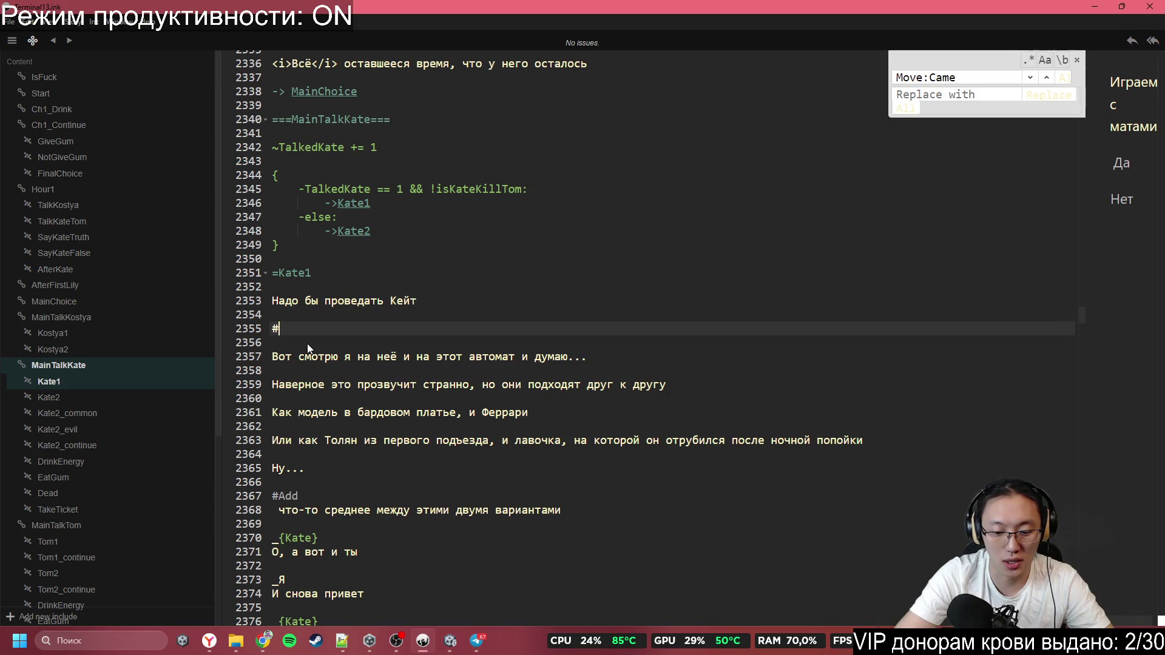
pyautogui.write('Move:Came')
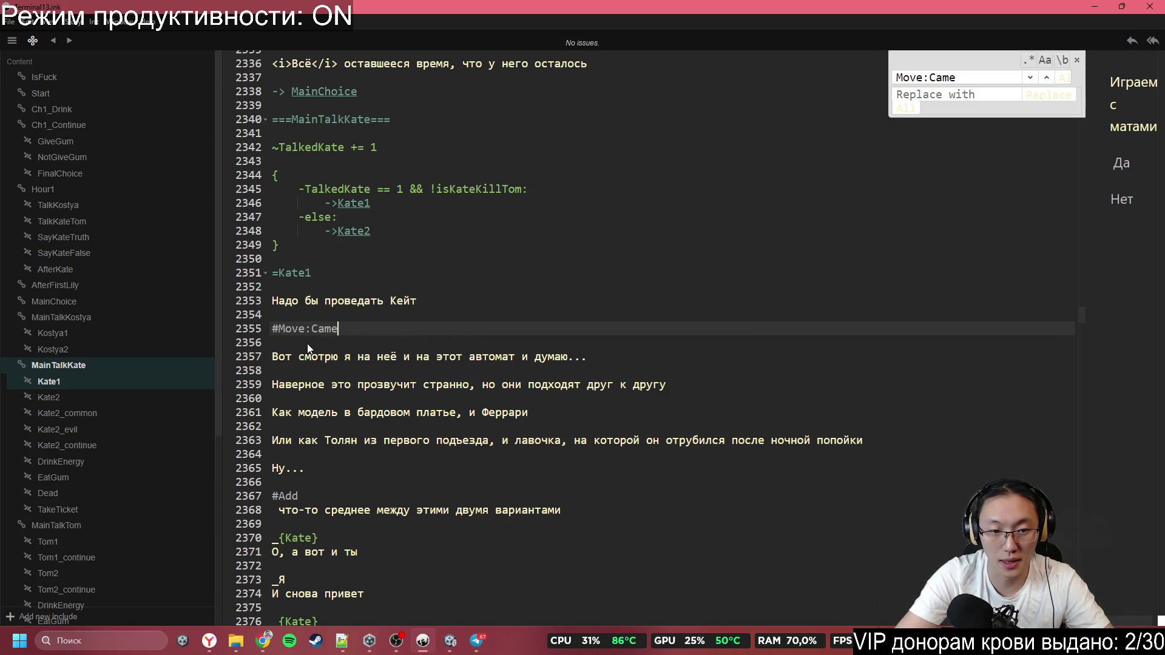
pyautogui.write('ra')
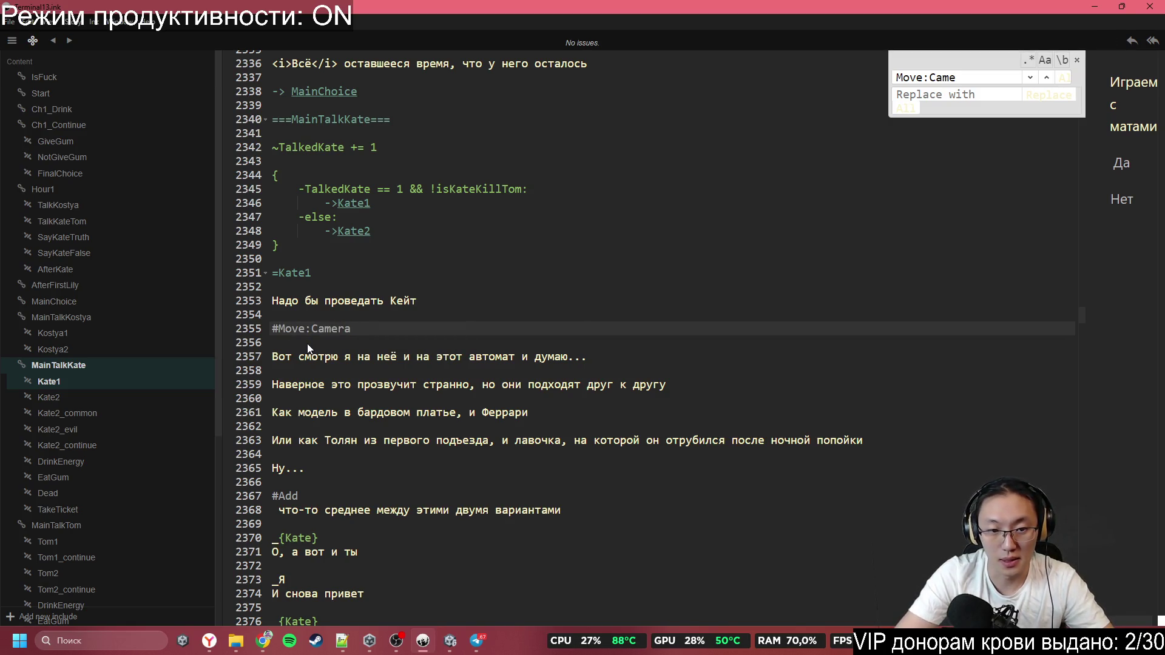
pyautogui.write(',')
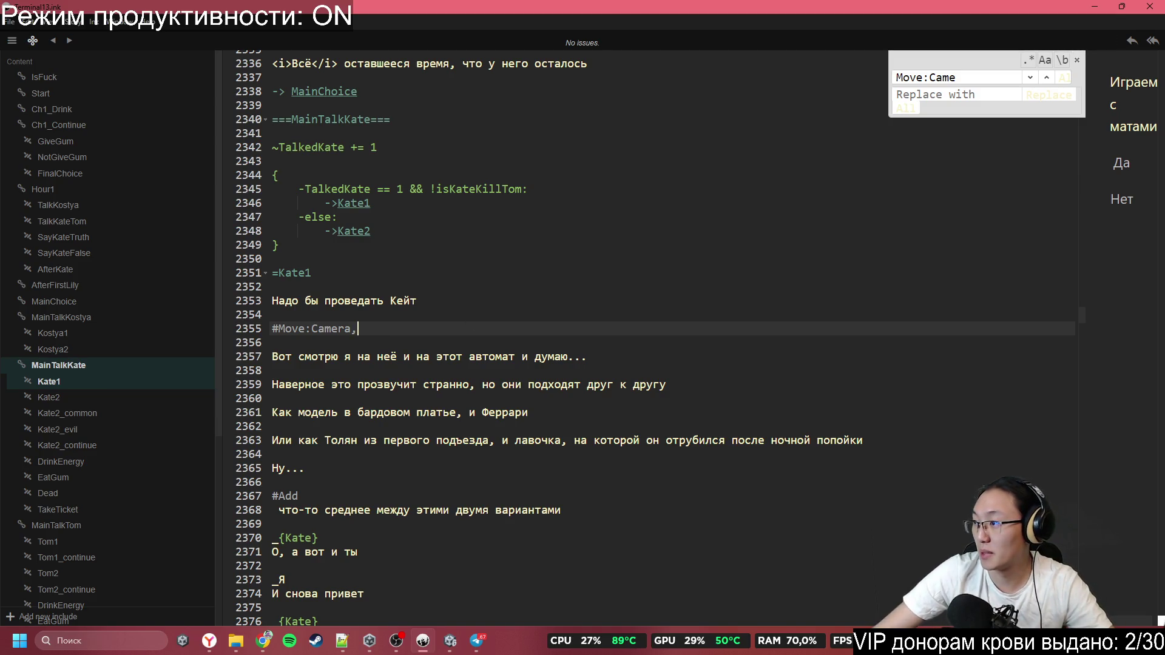
pyautogui.hotkey('alt', 'Tab')
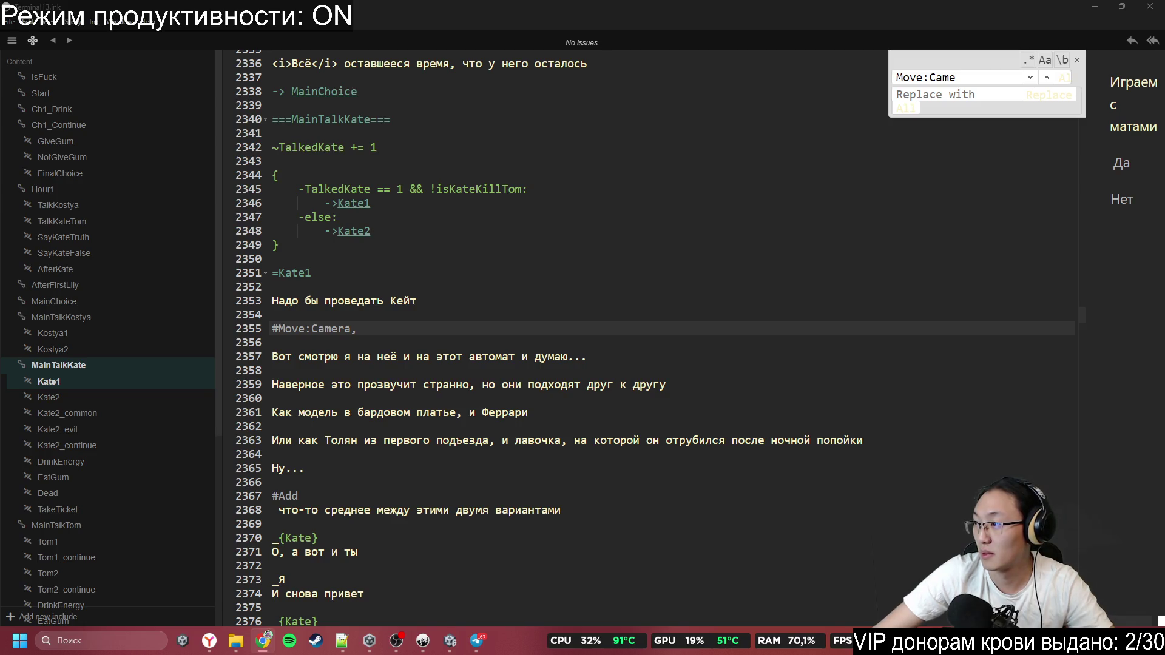
pyautogui.click(471, 323)
pyautogui.write('1.83784!0')
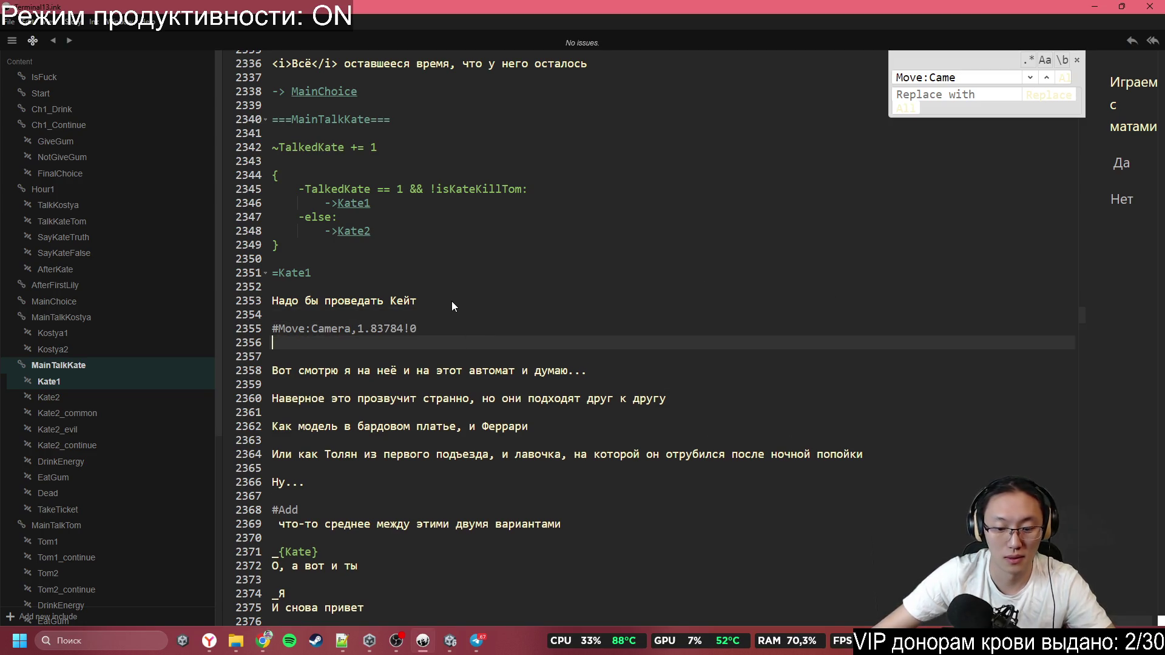
pyautogui.press('BackSpace')
pyautogui.press('BackSpace')
pyautogui.press('BackSpace')
pyautogui.write(',20')
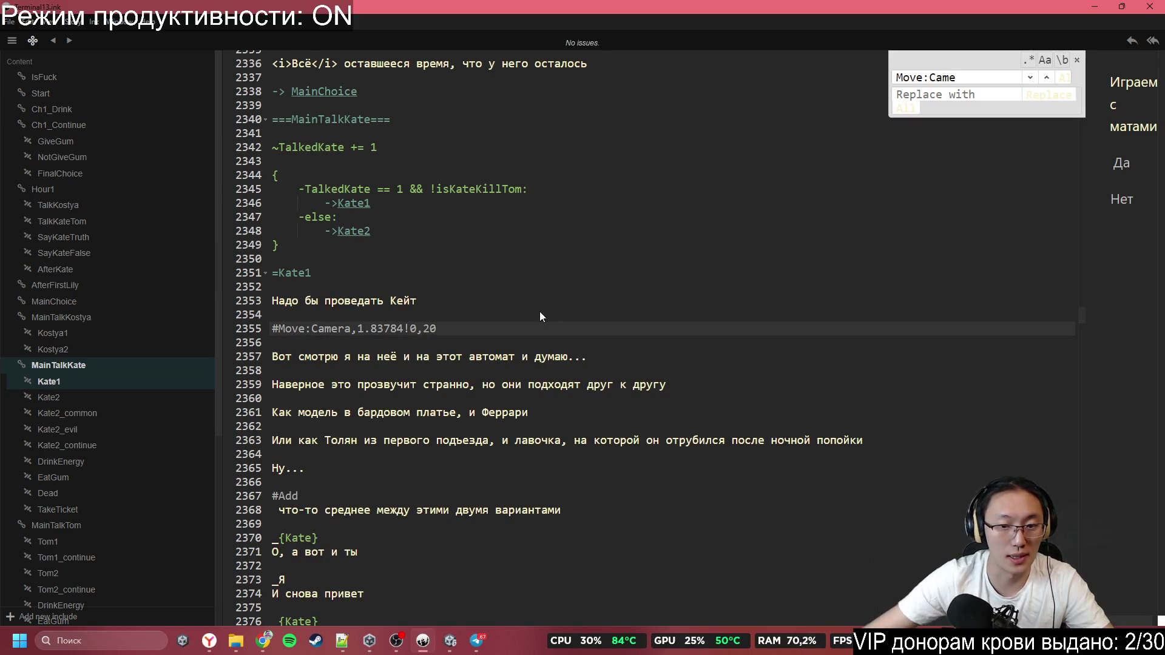
# Scroll down through Kate1's dialogue to 'Она что, только что усмехнулась?', checking the browser alongside
pyautogui.scroll(-5, 540, 311)
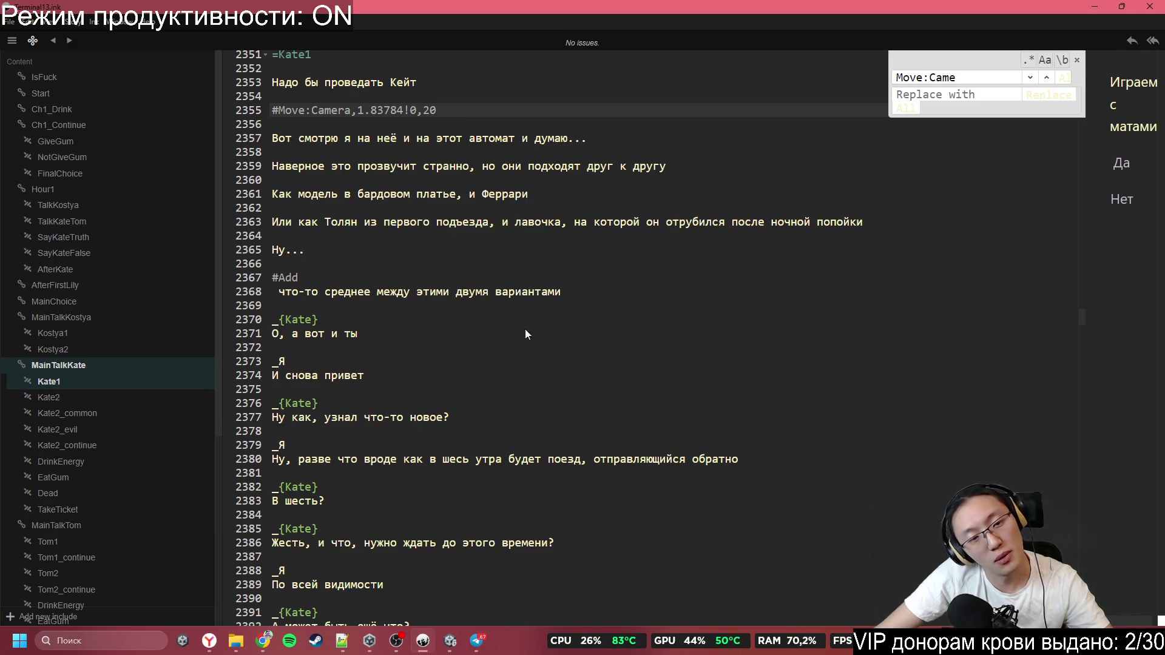
pyautogui.scroll(-2, 384, 267)
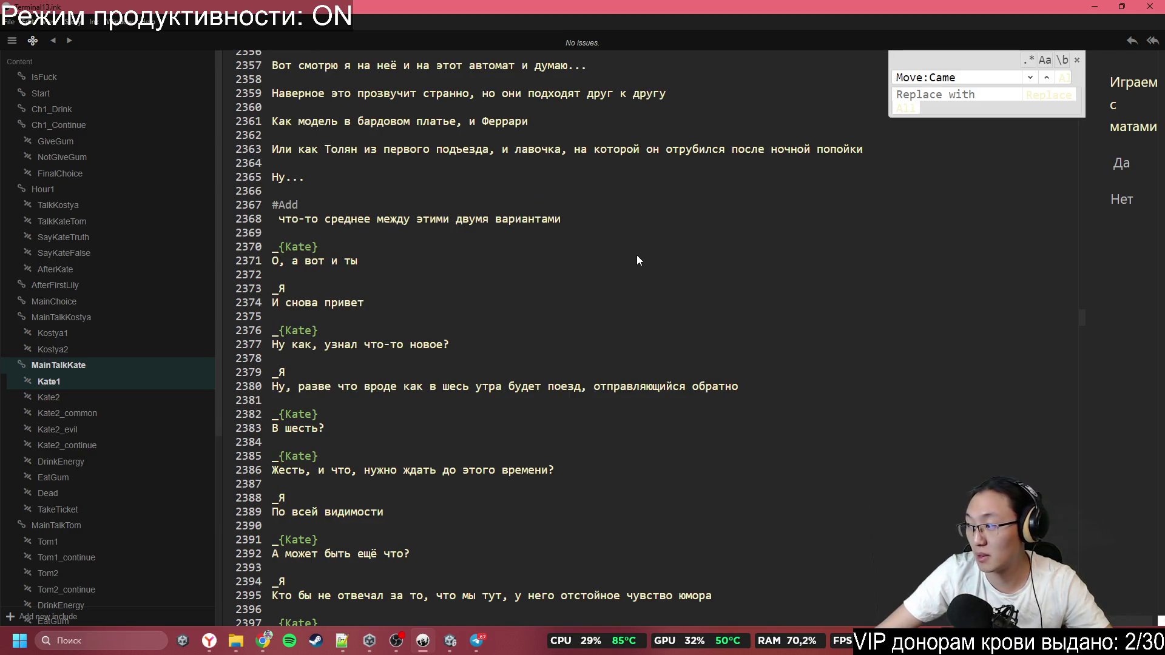
pyautogui.scroll(-1, 355, 279)
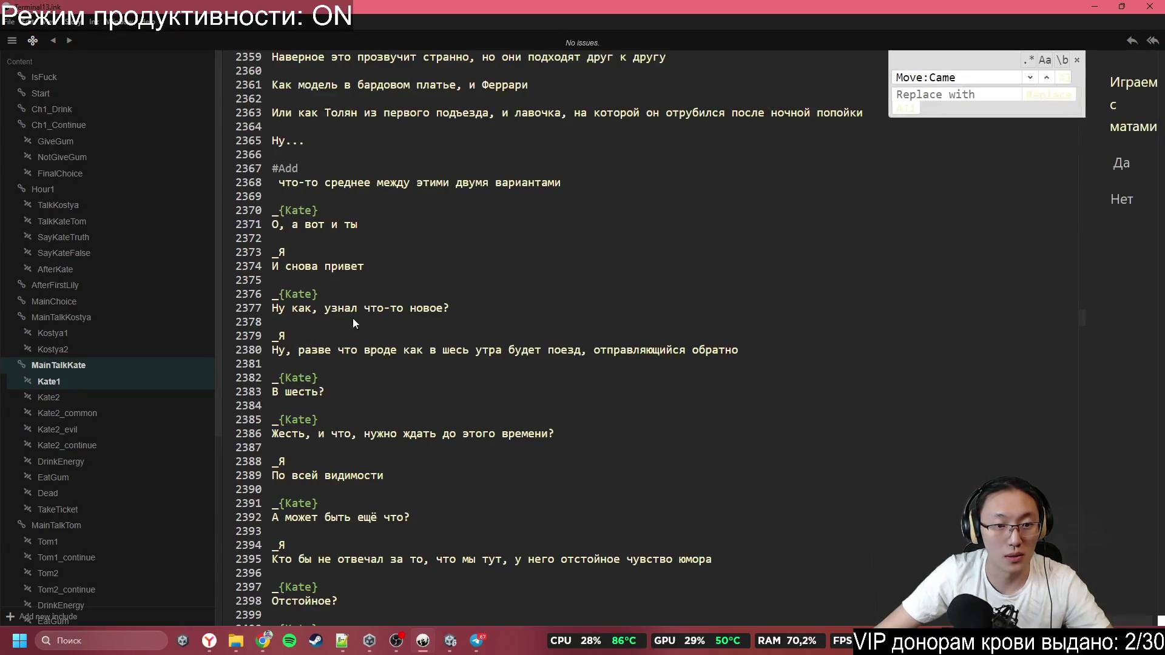
pyautogui.scroll(-1, 352, 333)
pyautogui.hotkey('alt', 'Tab')
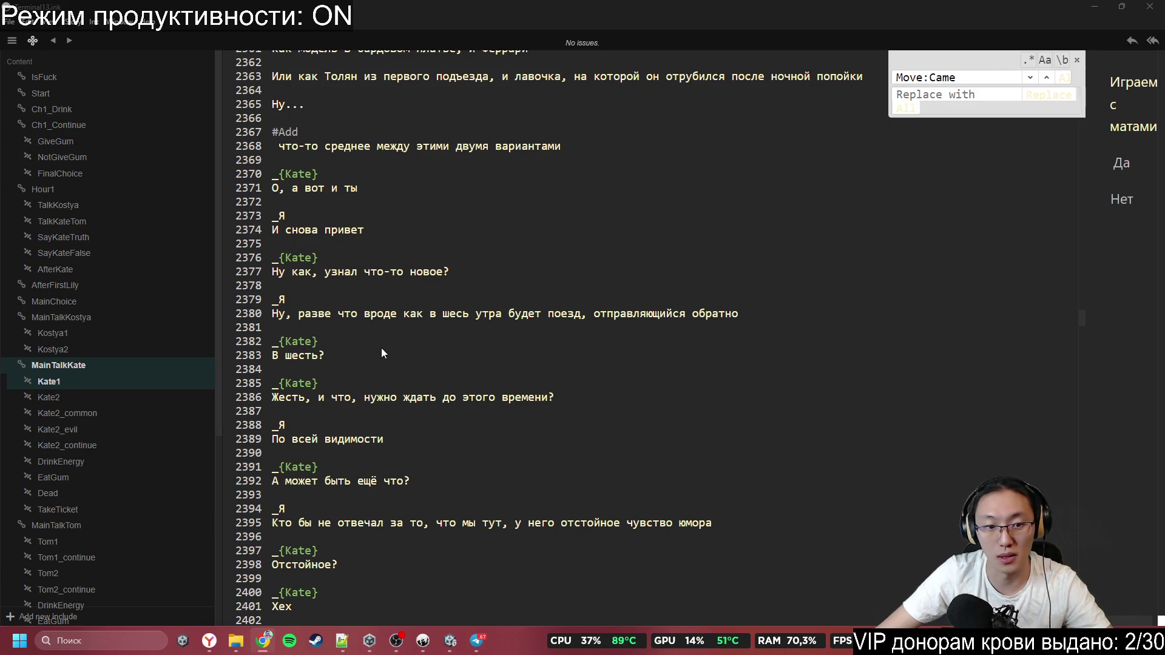
pyautogui.scroll(-1, 381, 352)
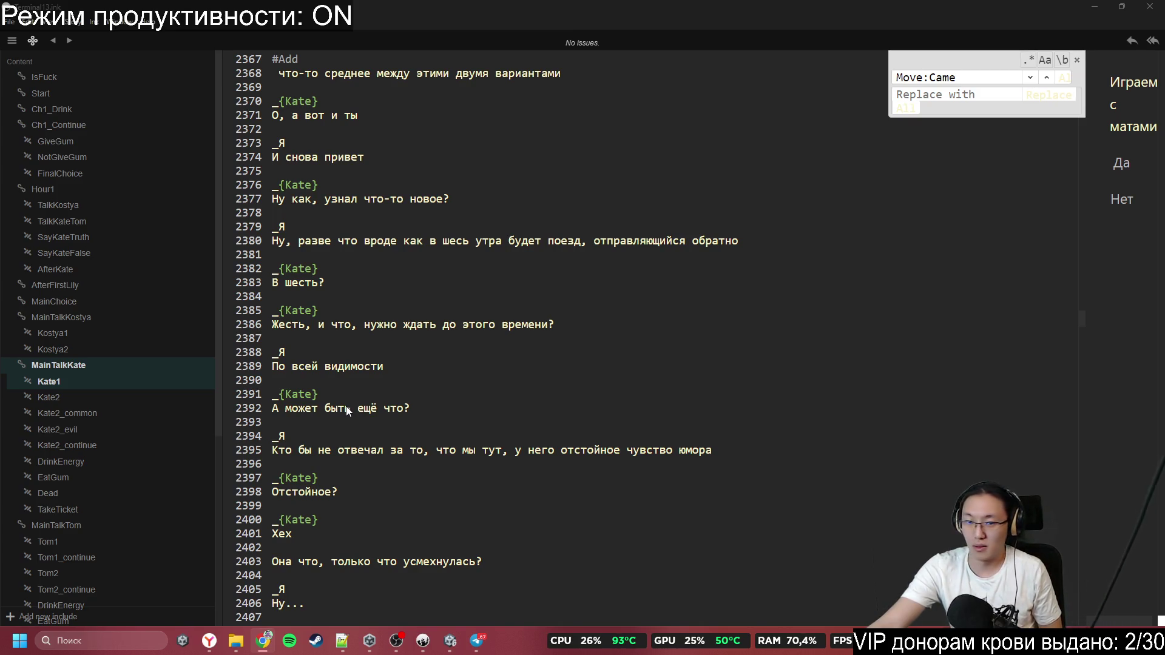
pyautogui.click(460, 422)
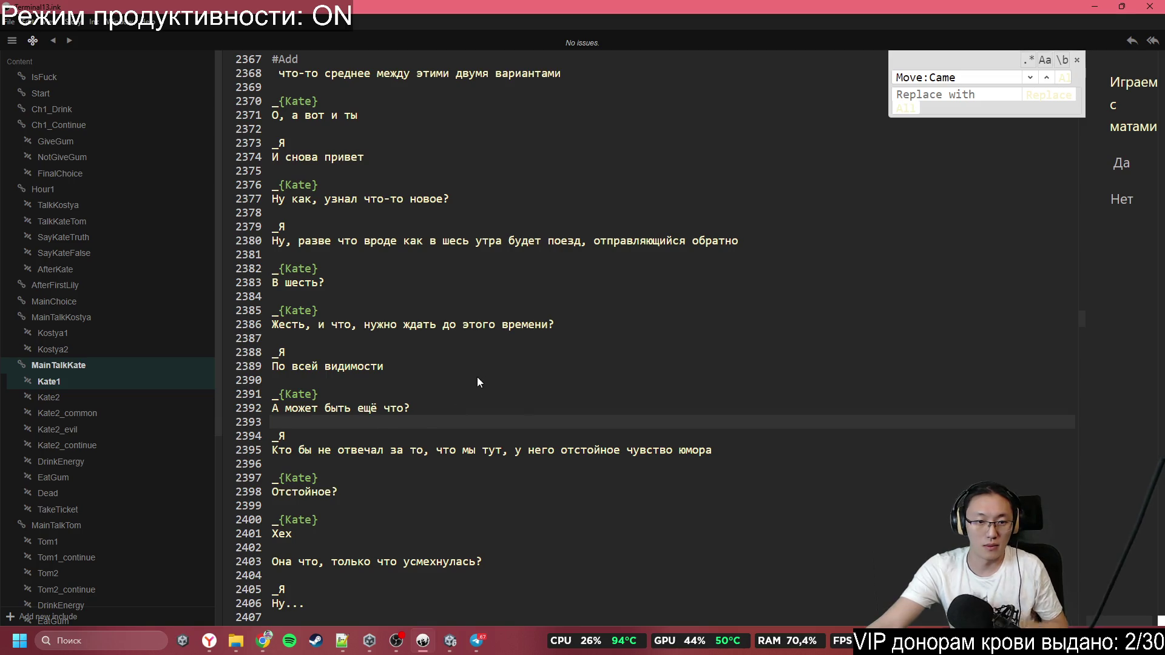